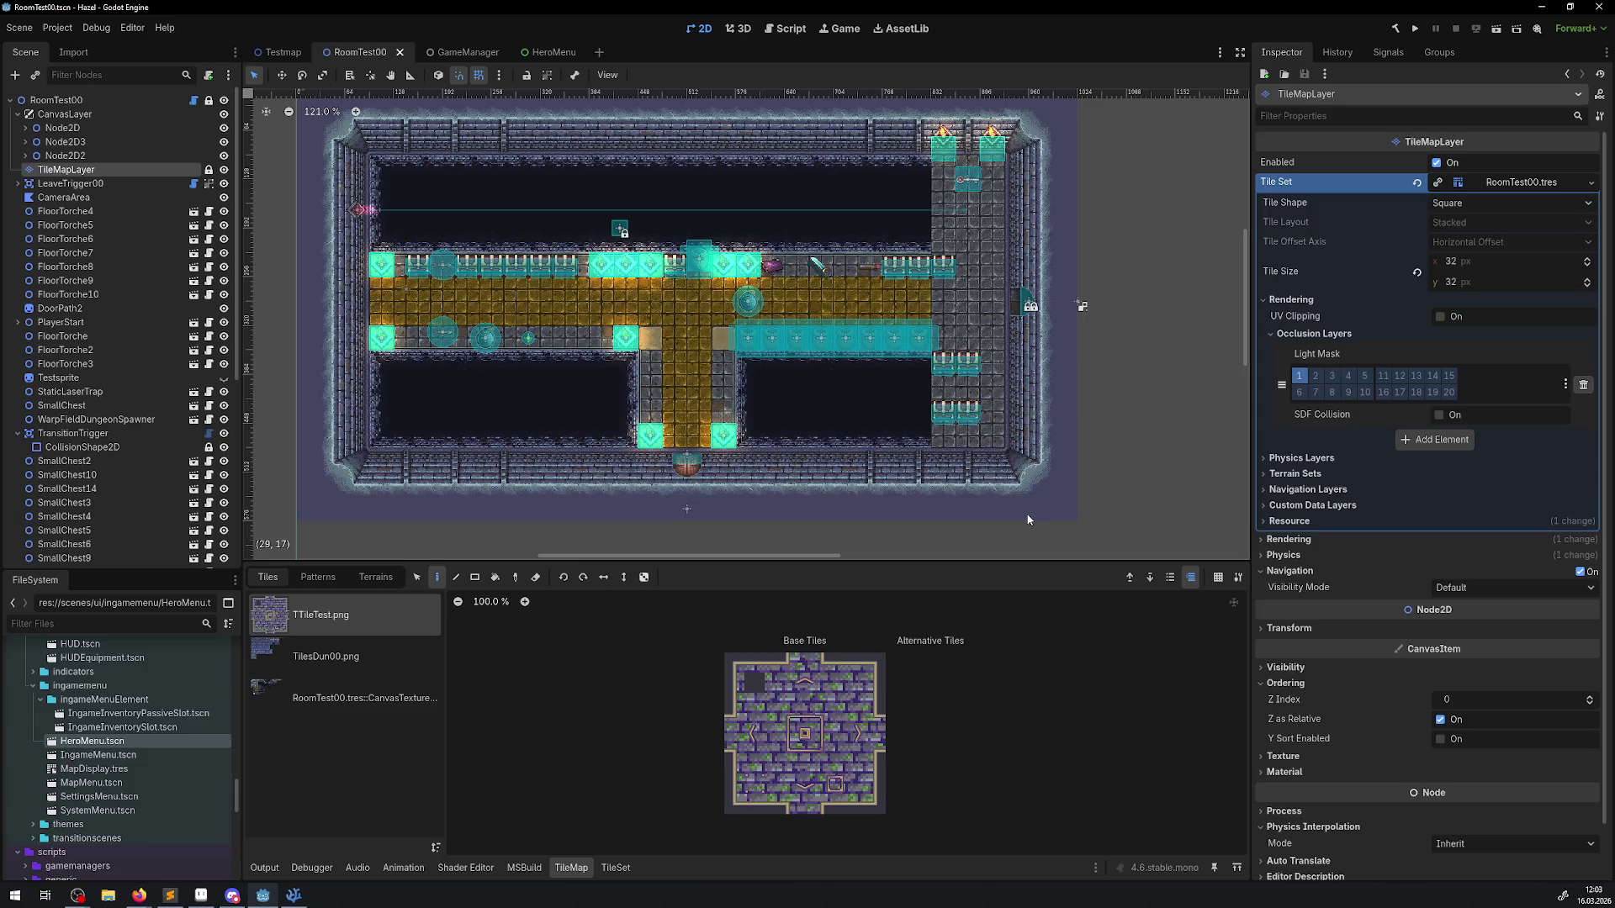
Step: Recentre the RoomTest00 map and measure the room's height at 376 px with the Ruler
left_click_drag(445, 278, 439, 297)
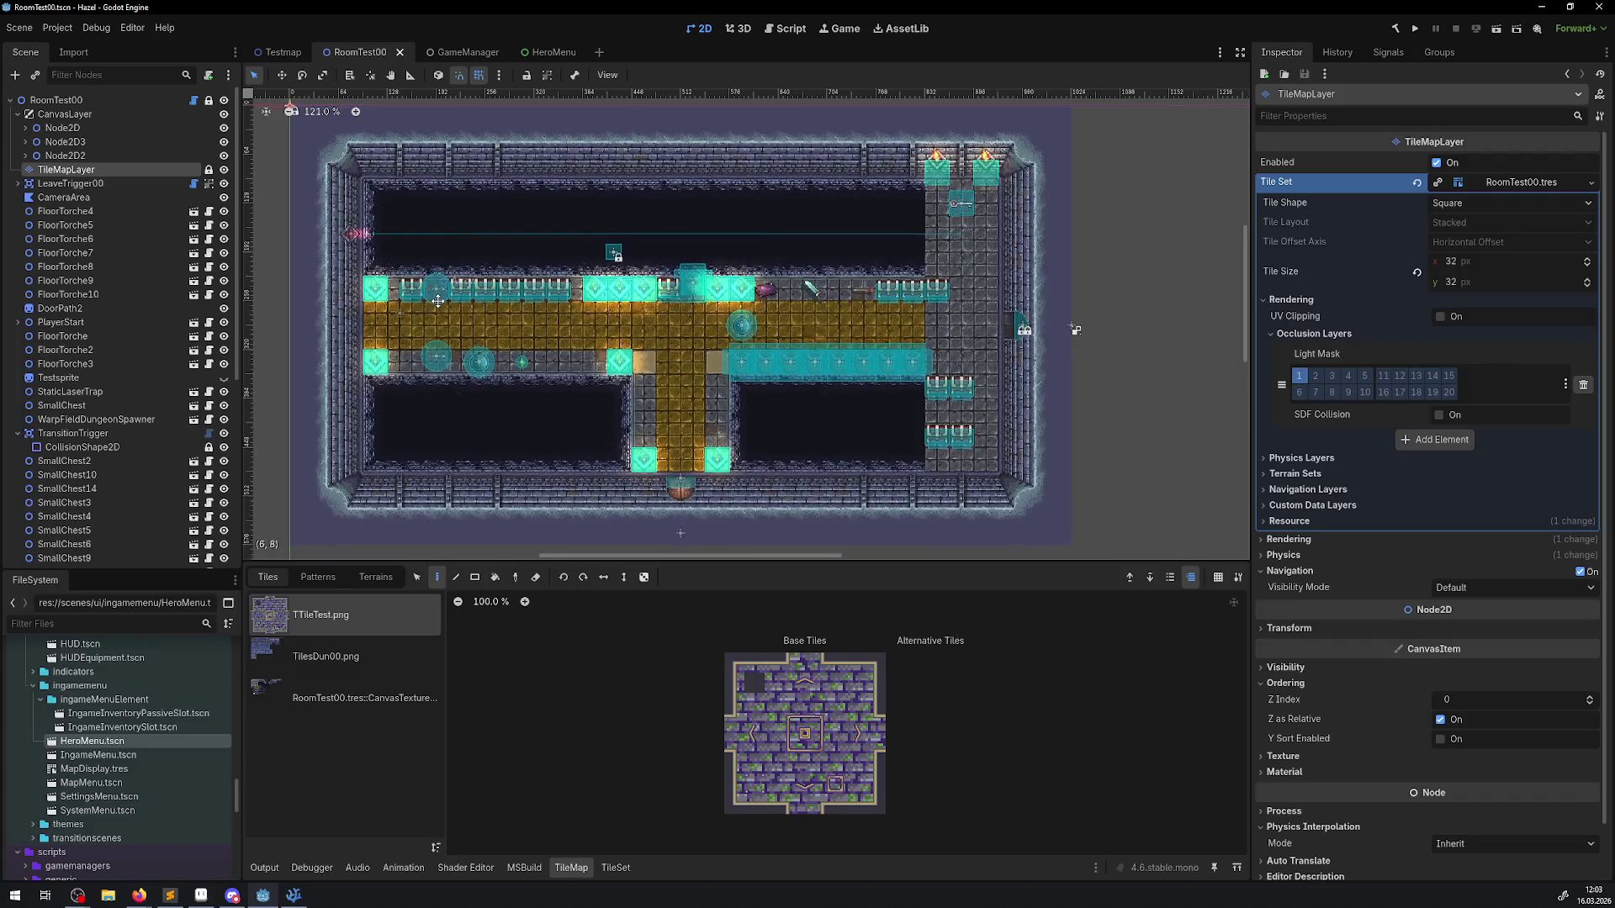
scroll(439, 298, "down", 1)
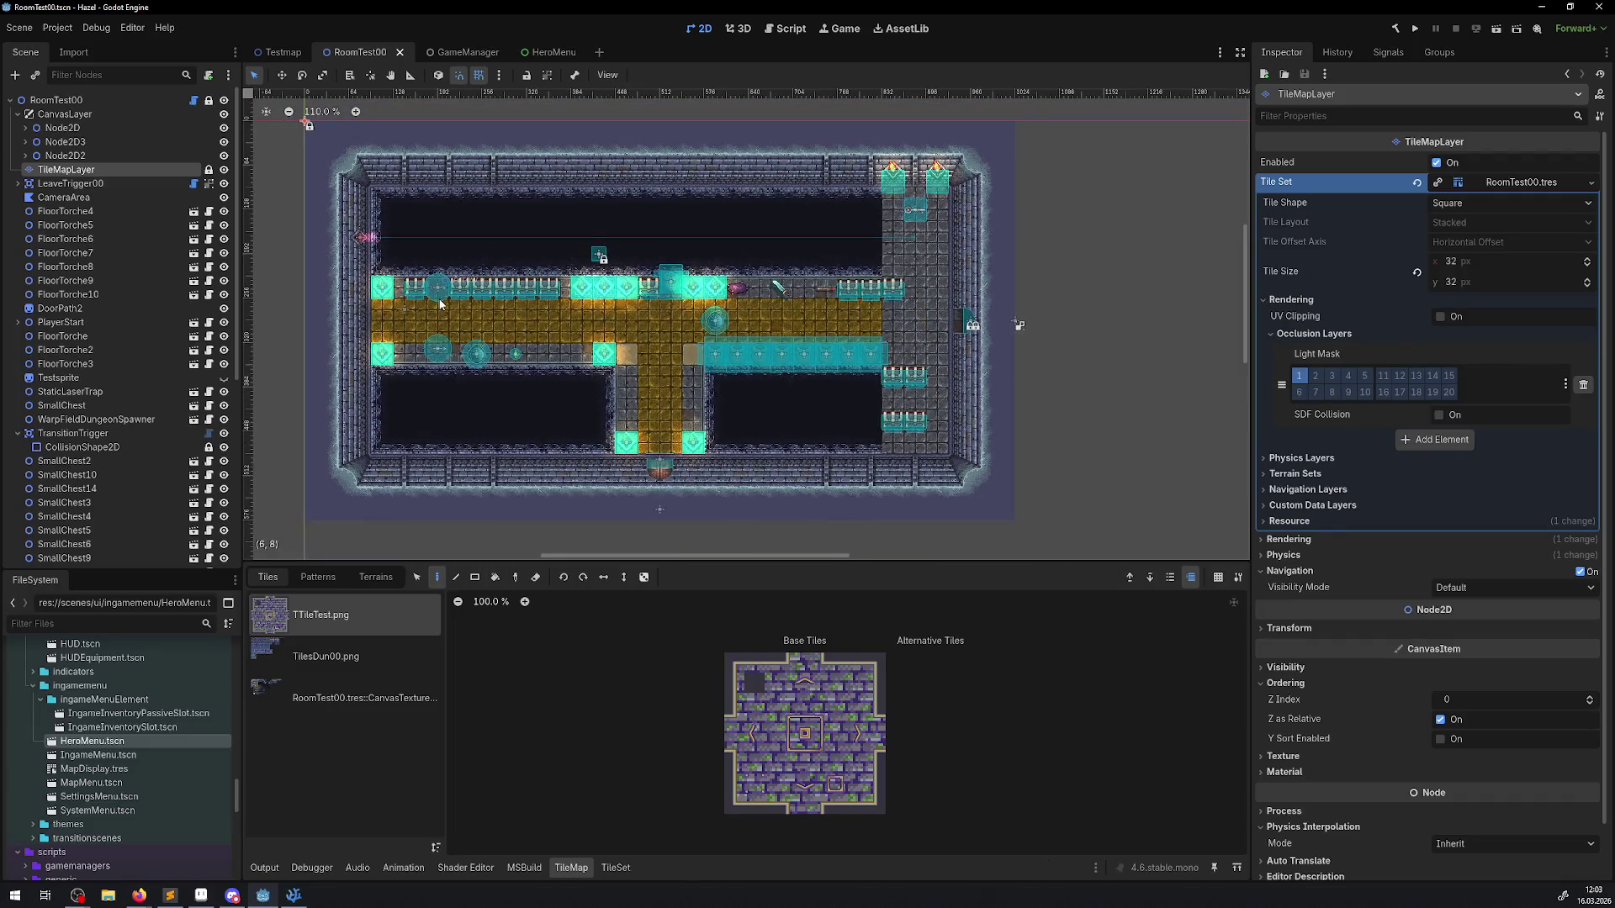
left_click_drag(440, 307, 411, 291)
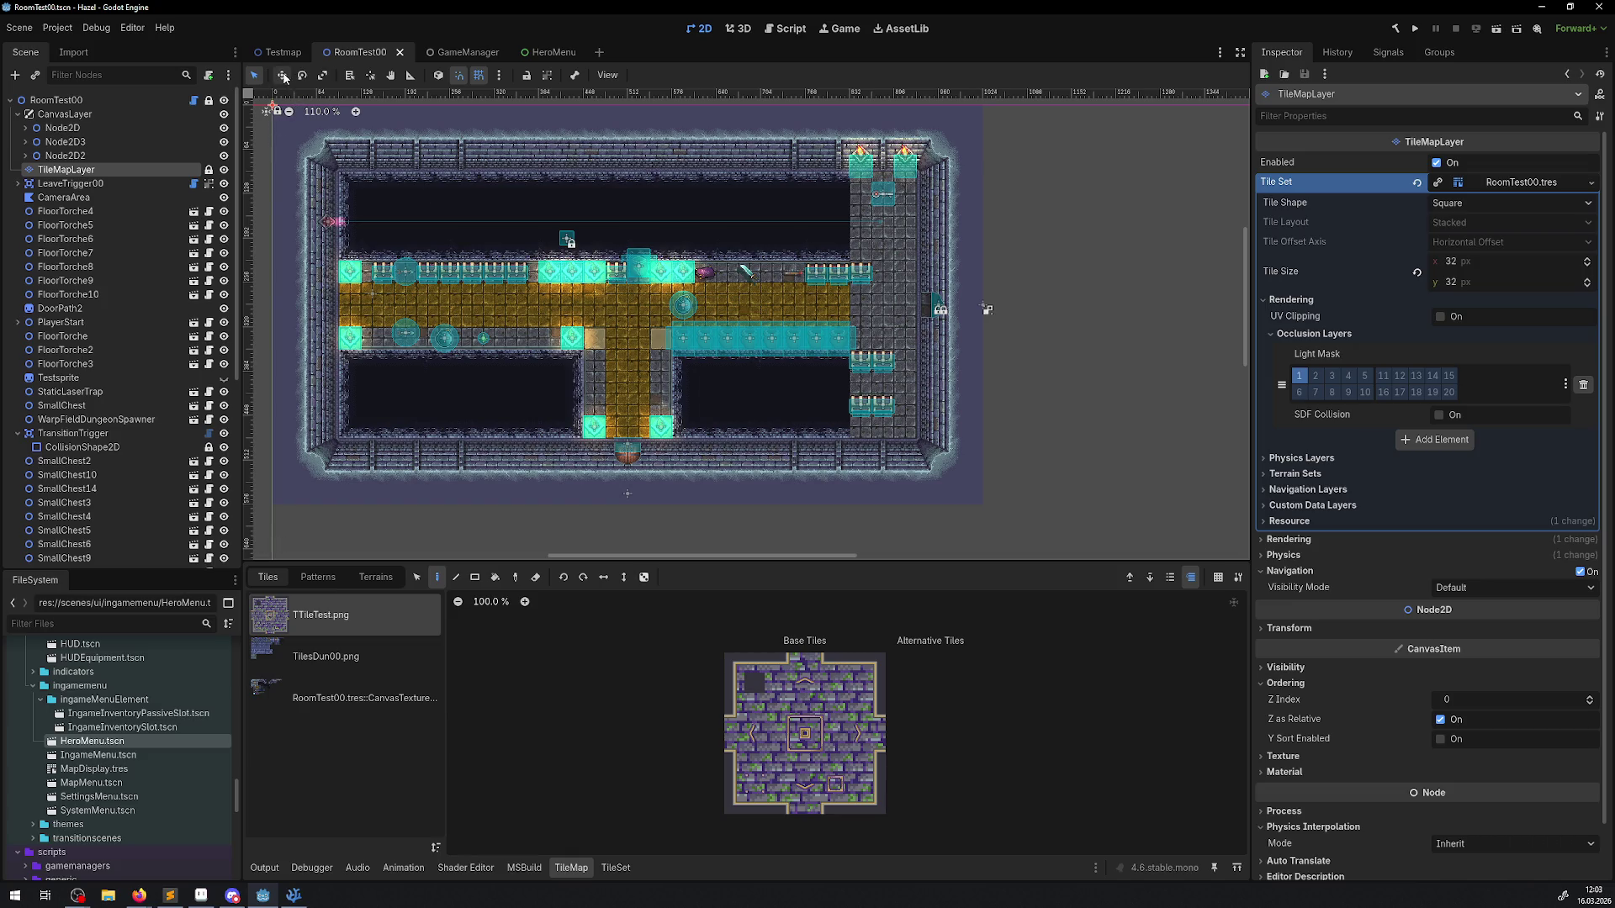
key("l")
left_click(410, 75)
mouse_move(341, 174)
left_mouse_down()
mouse_move(340, 446)
mouse_move(925, 172)
left_mouse_up()
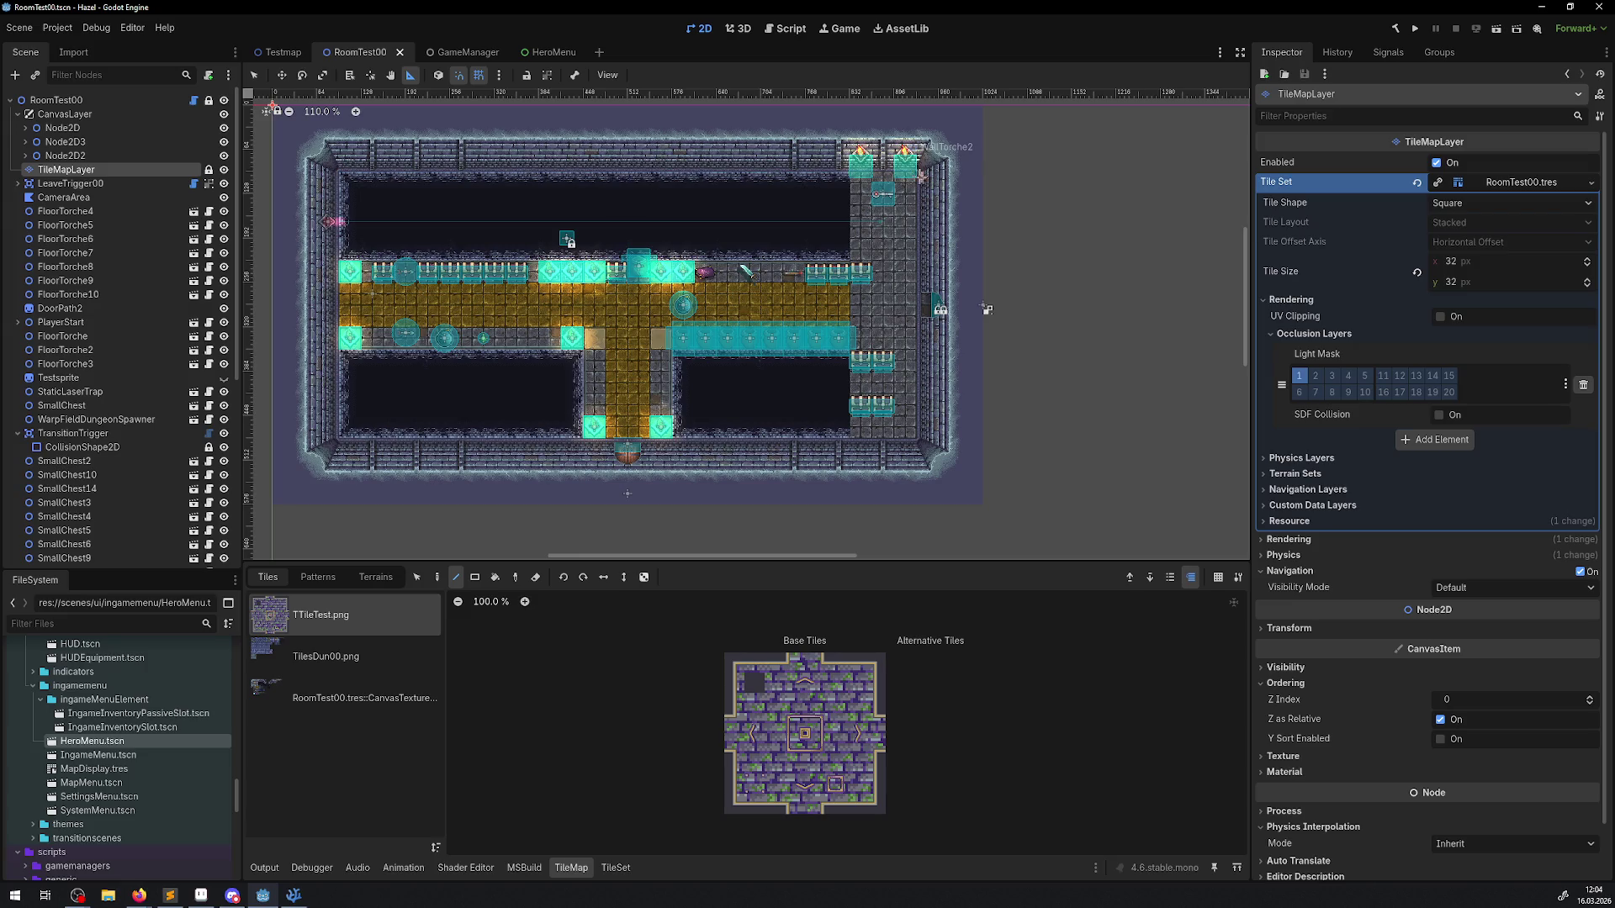
Step: Return to Select mode and switch to the HeroMenu scene
left_click(254, 75)
scroll(537, 328, "up", 1)
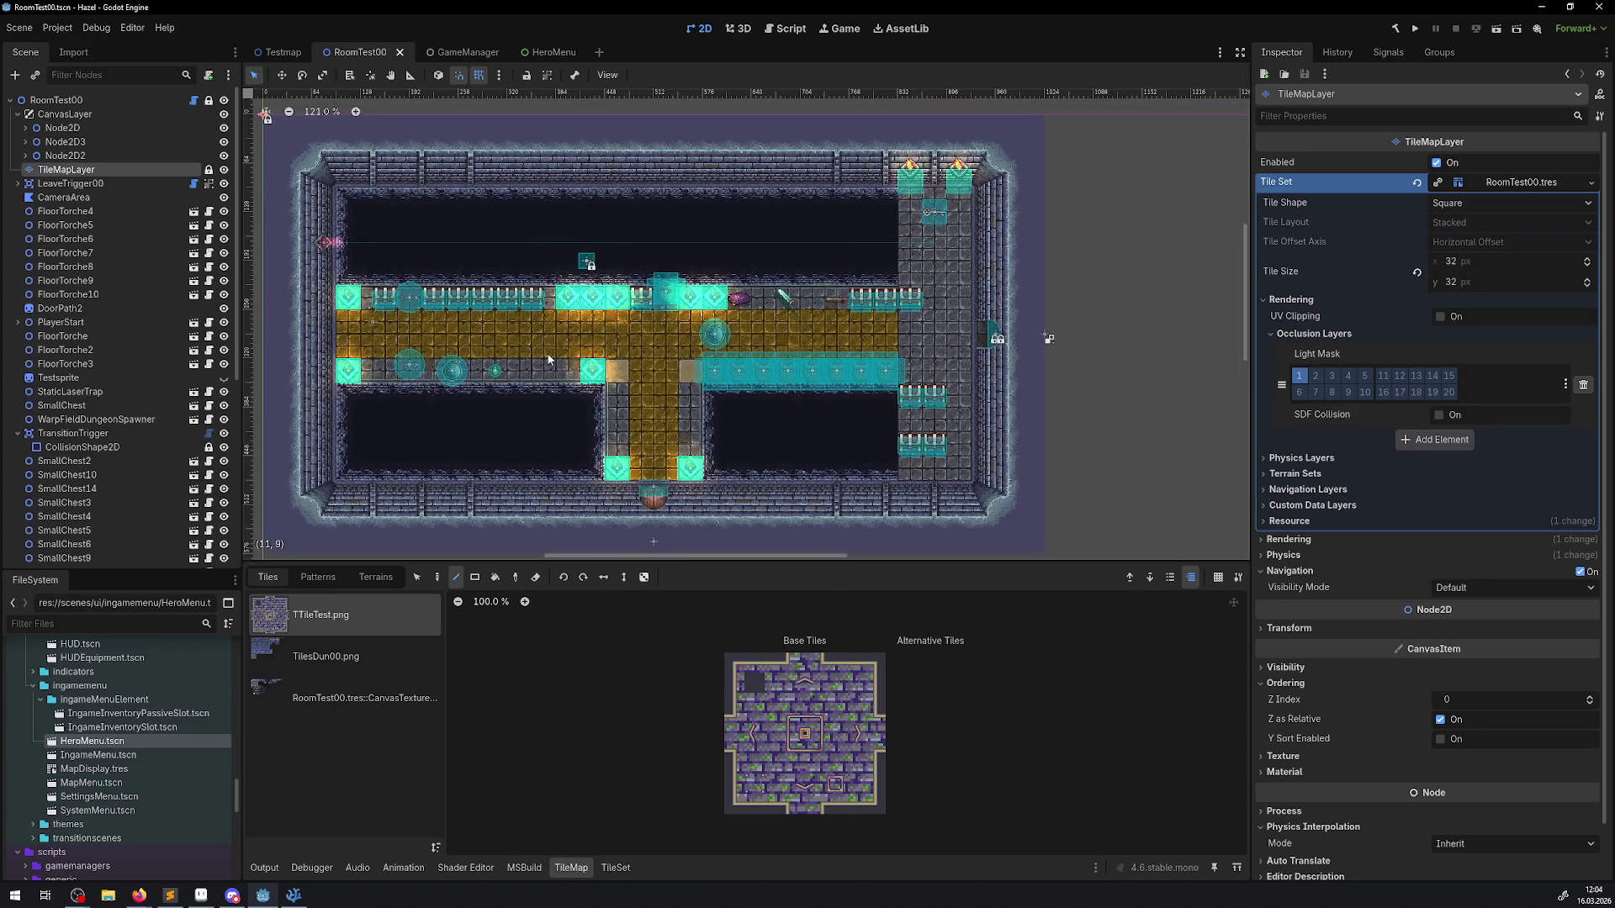
scroll(549, 353, "down", 1)
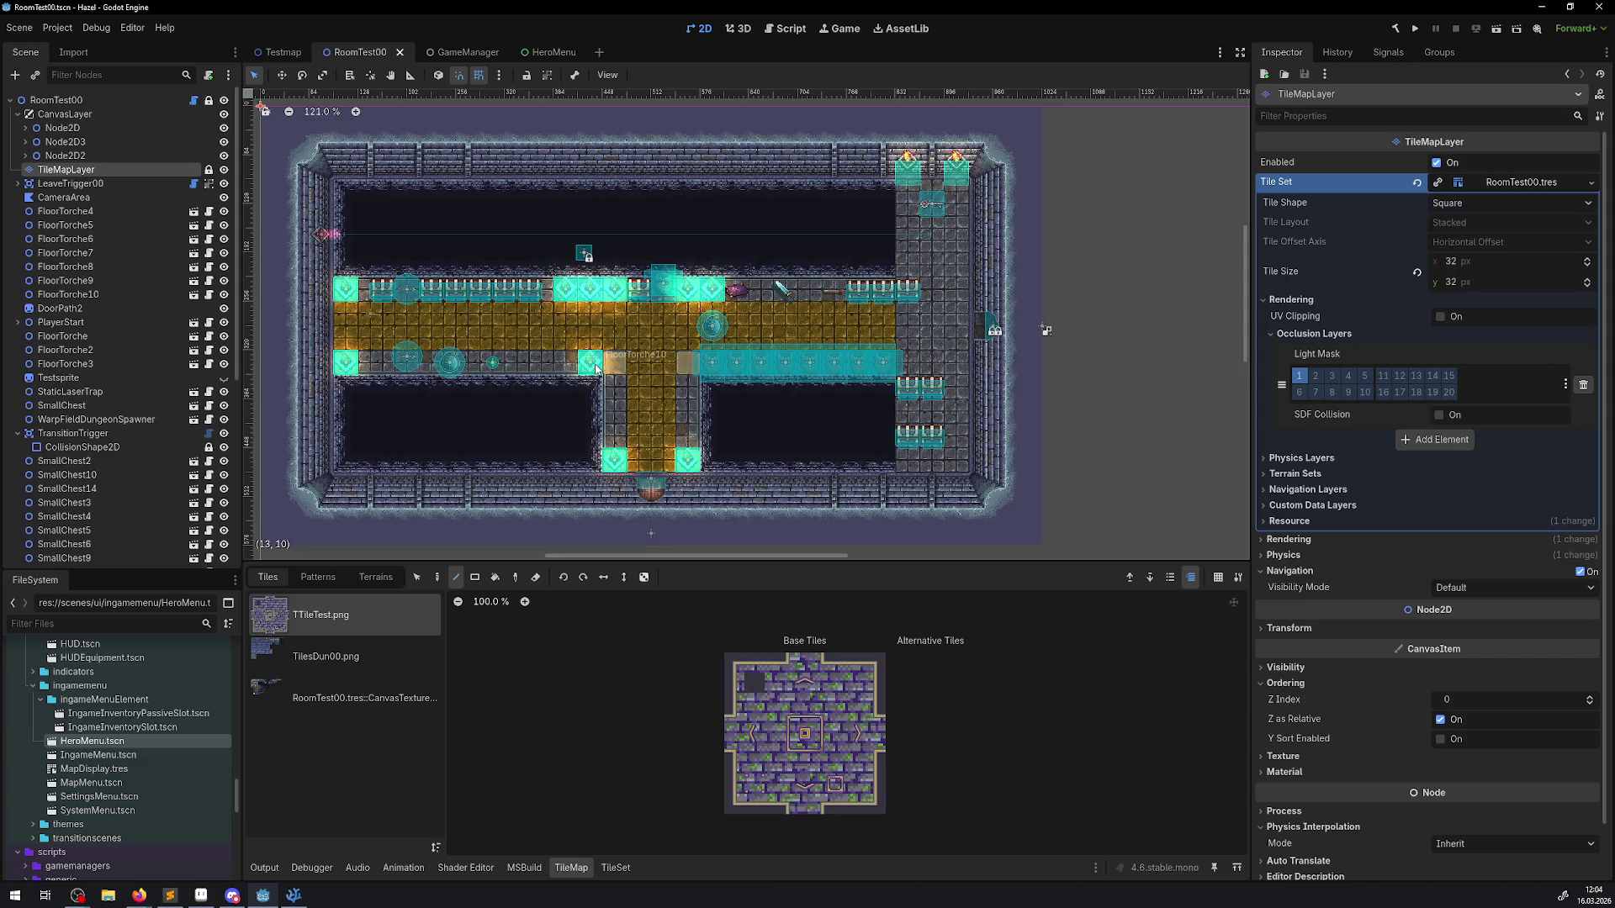
left_click(539, 52)
Step: Select the MenuHG layer and pick a row of nine TilesDun00.png wall tiles from its atlas
scroll(623, 345, "down", 3)
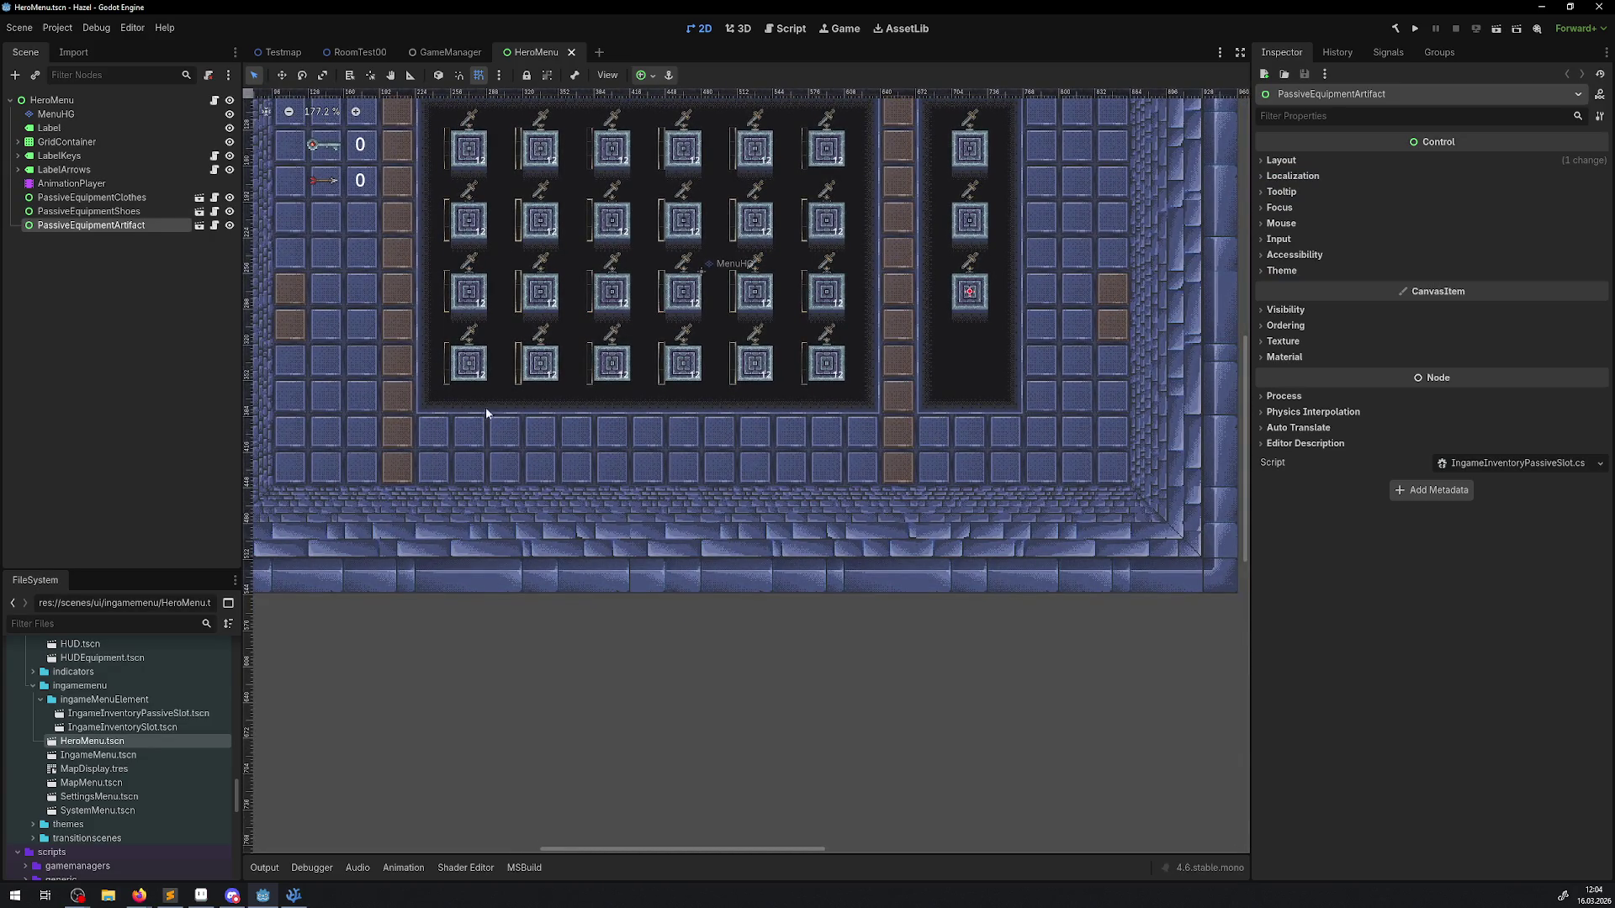
scroll(486, 407, "right", 3)
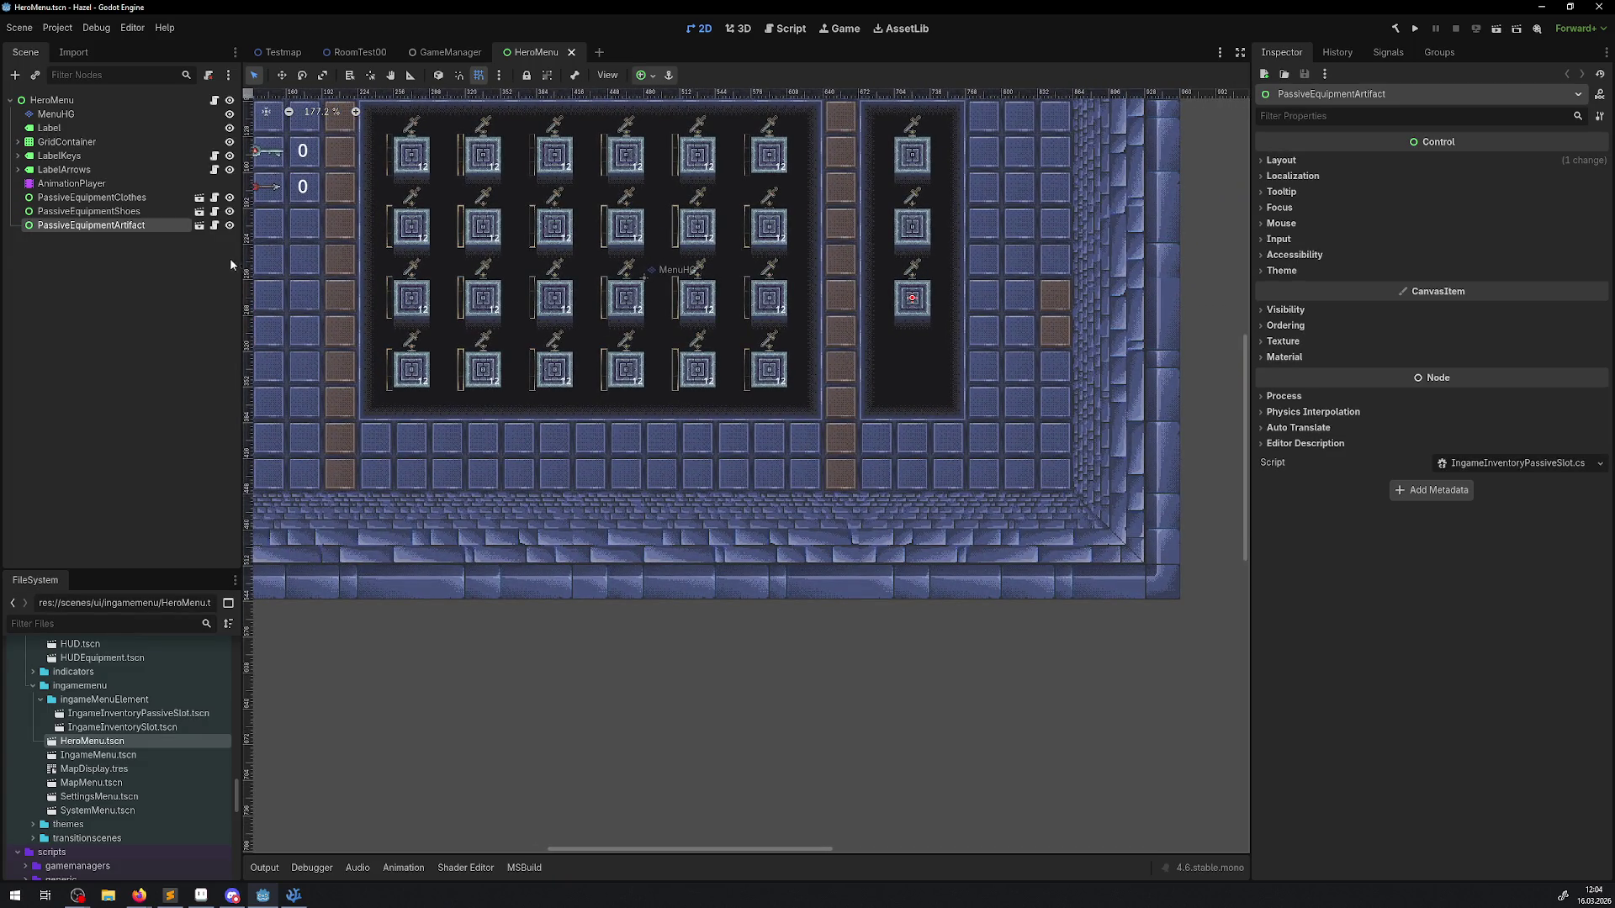
left_click(64, 118)
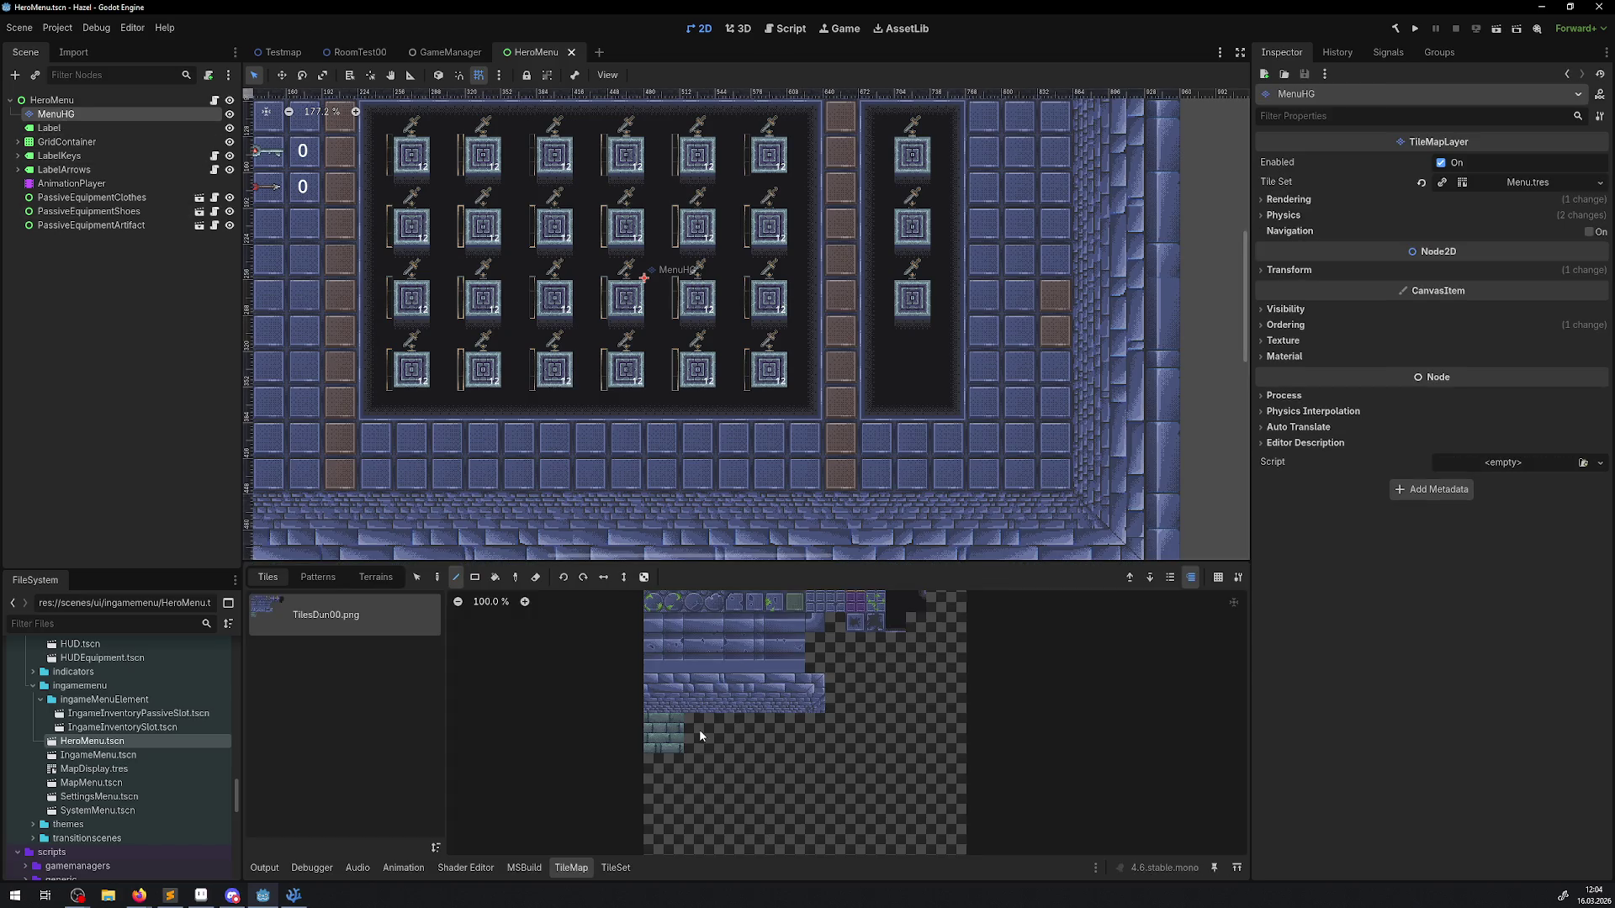
left_click(715, 686)
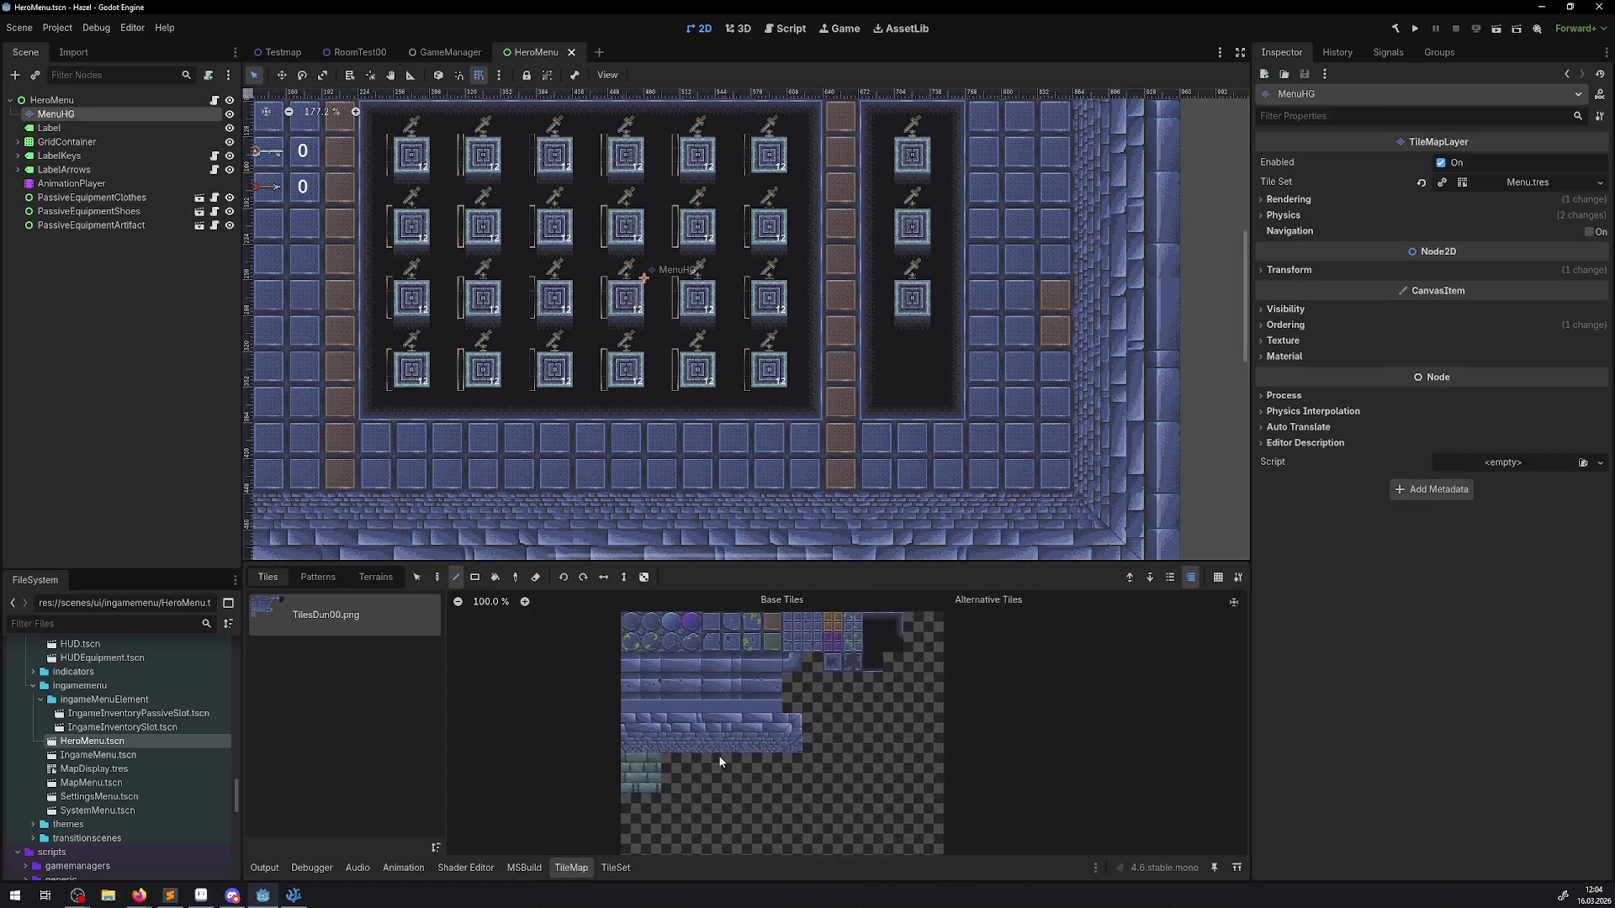
left_click(711, 668)
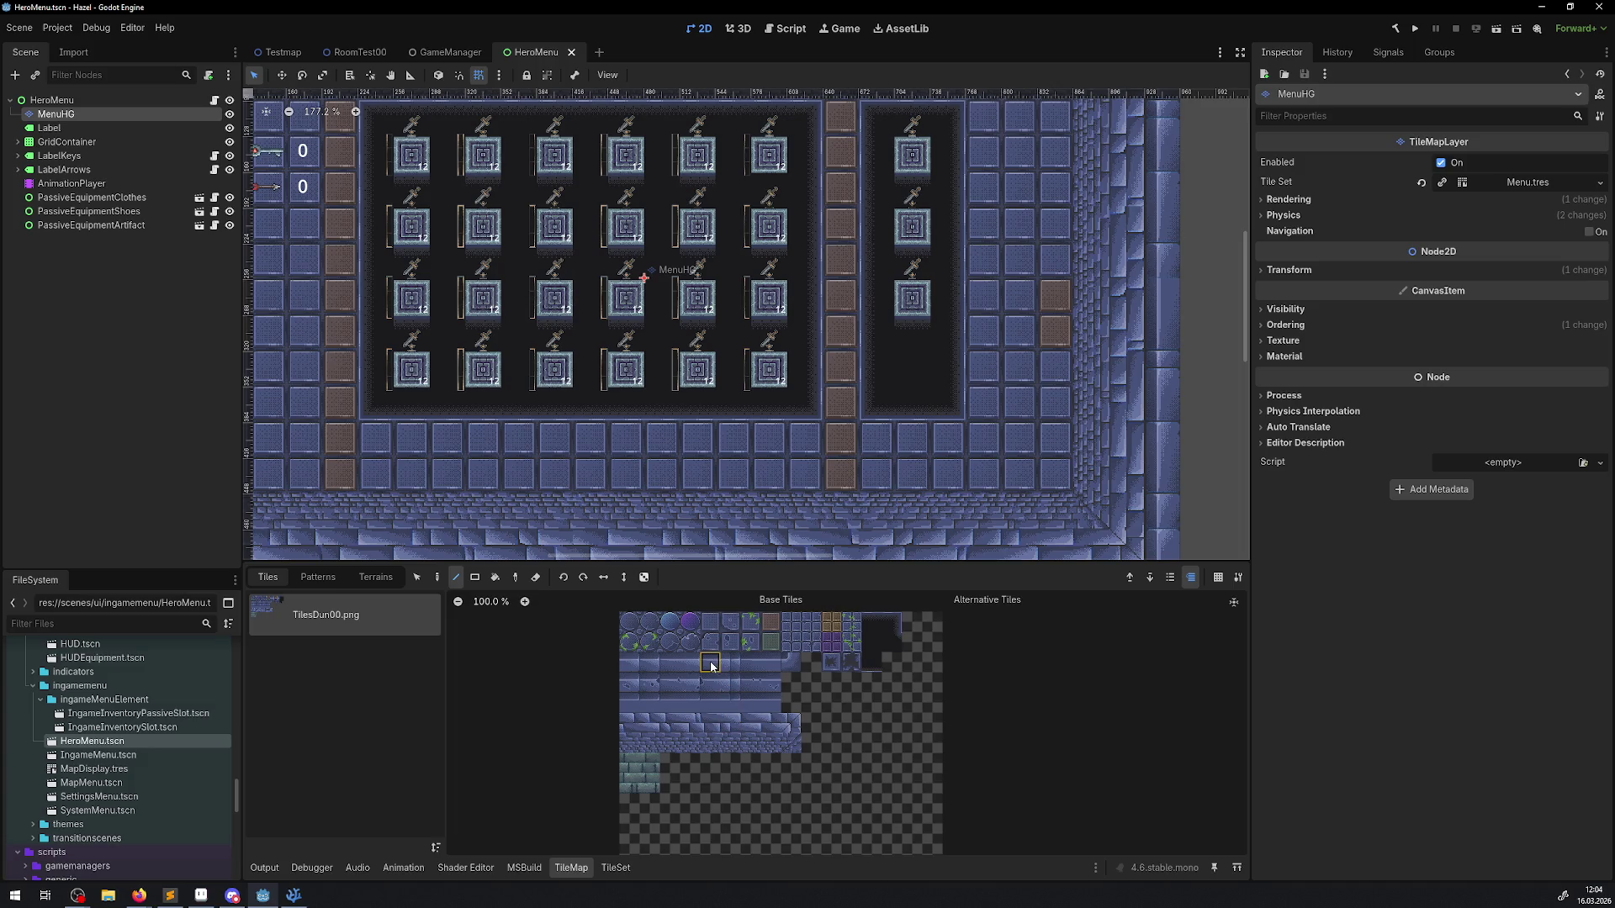
scroll(710, 671, "up", 7)
left_click_drag(979, 685, 811, 724)
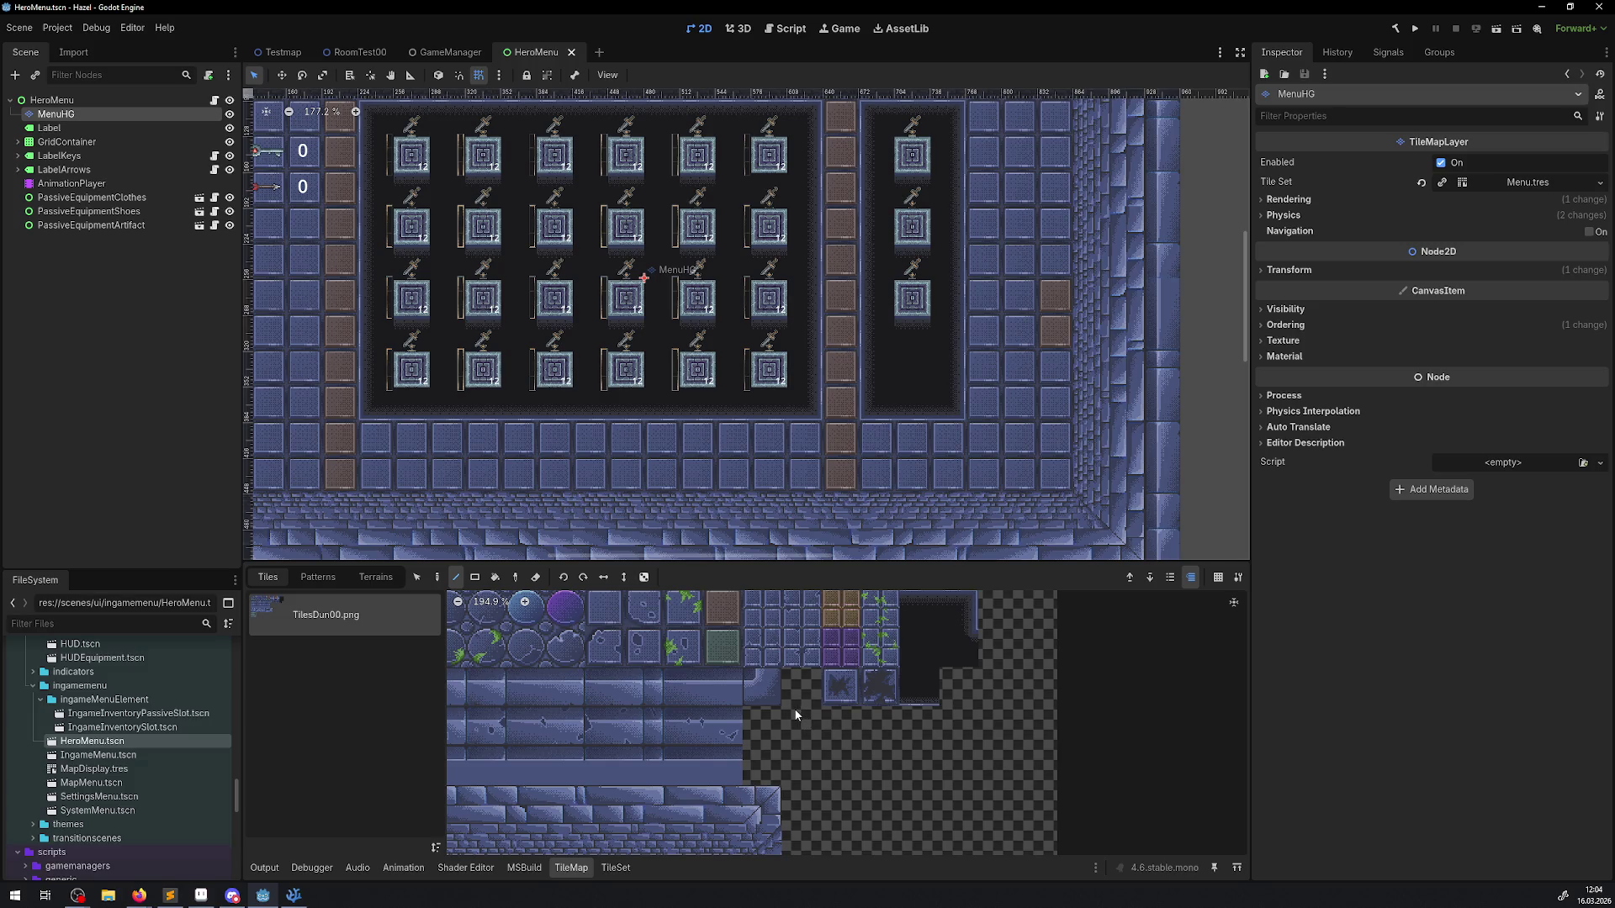
left_click_drag(768, 694, 458, 688)
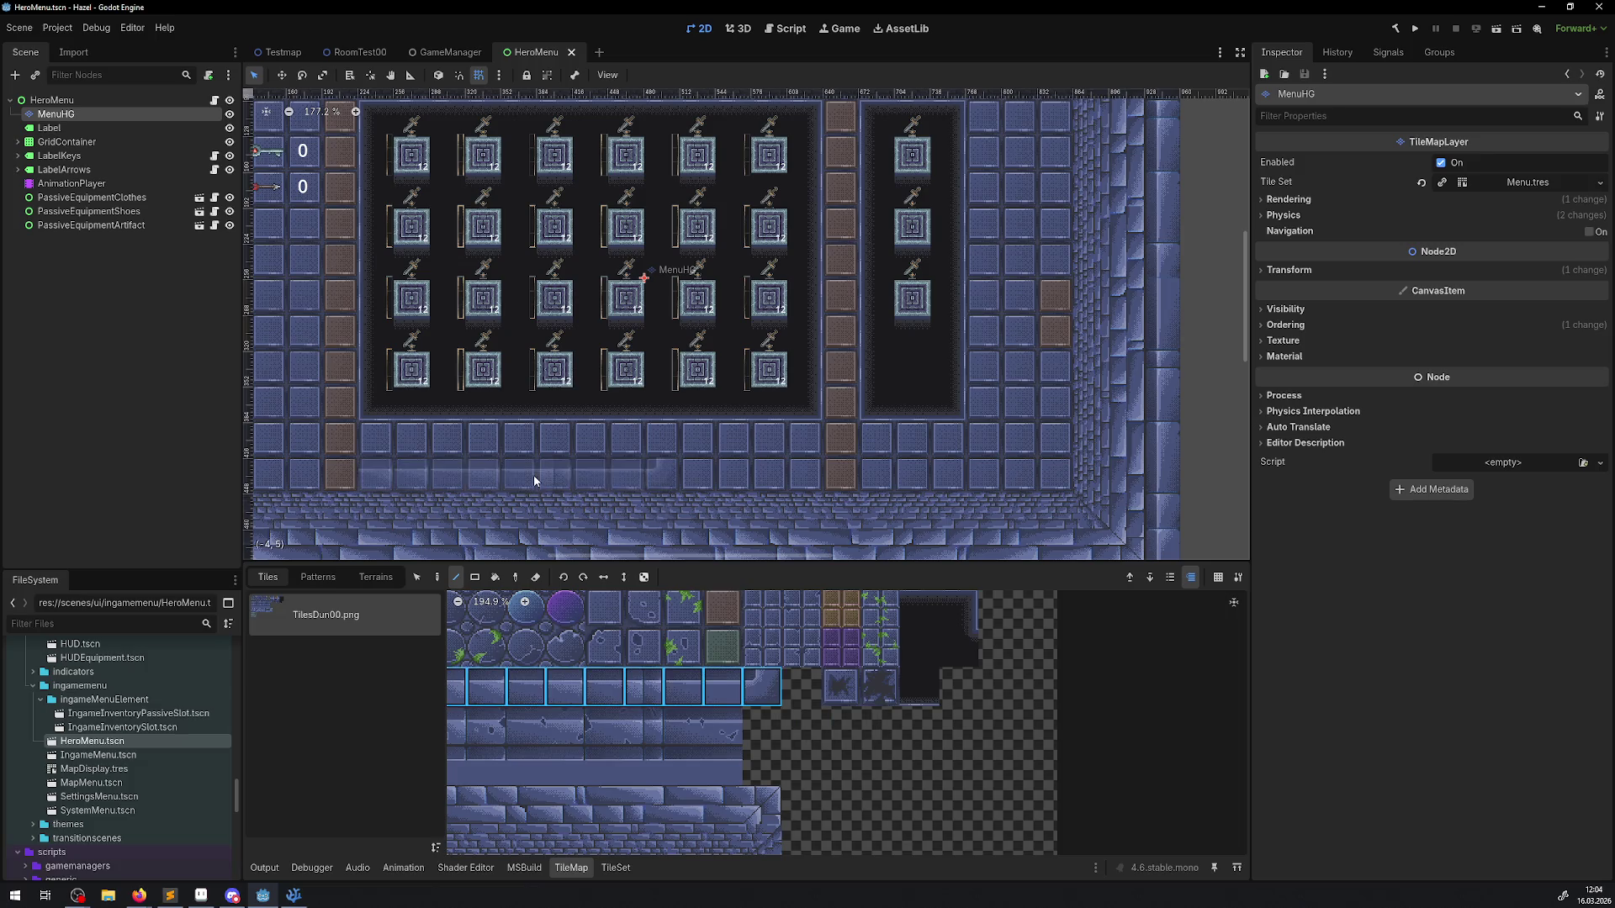
Step: Paint the nine-tile wall row along the menu's bottom, then undo it
left_click(654, 477)
scroll(1068, 518, "down", 3)
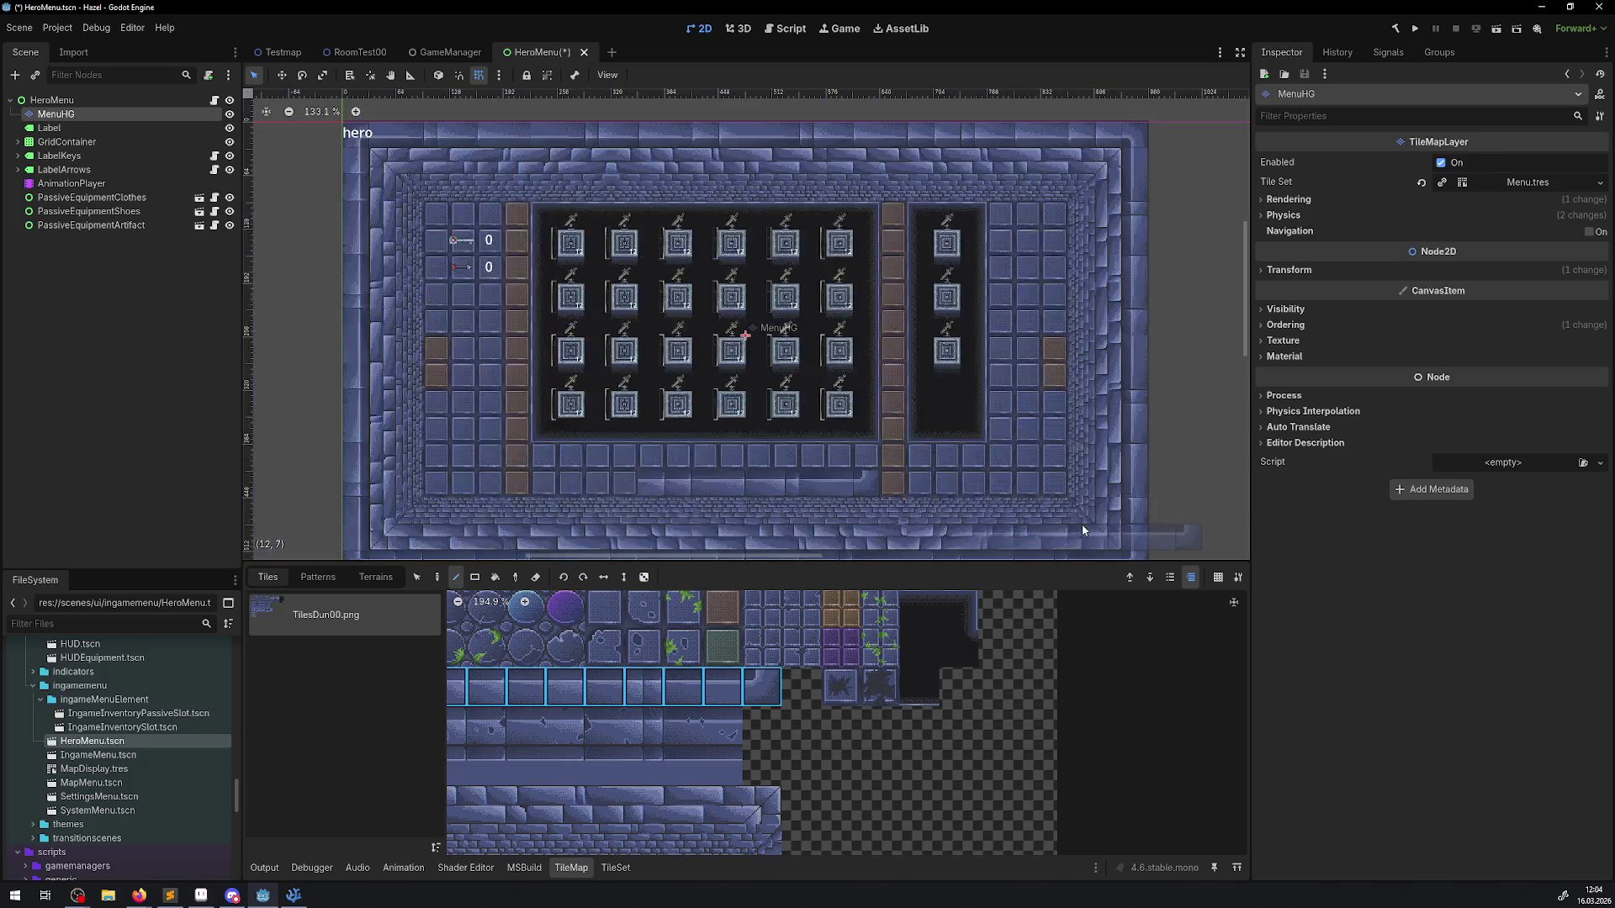
scroll(1082, 527, "down", 2)
scroll(1017, 502, "up", 2)
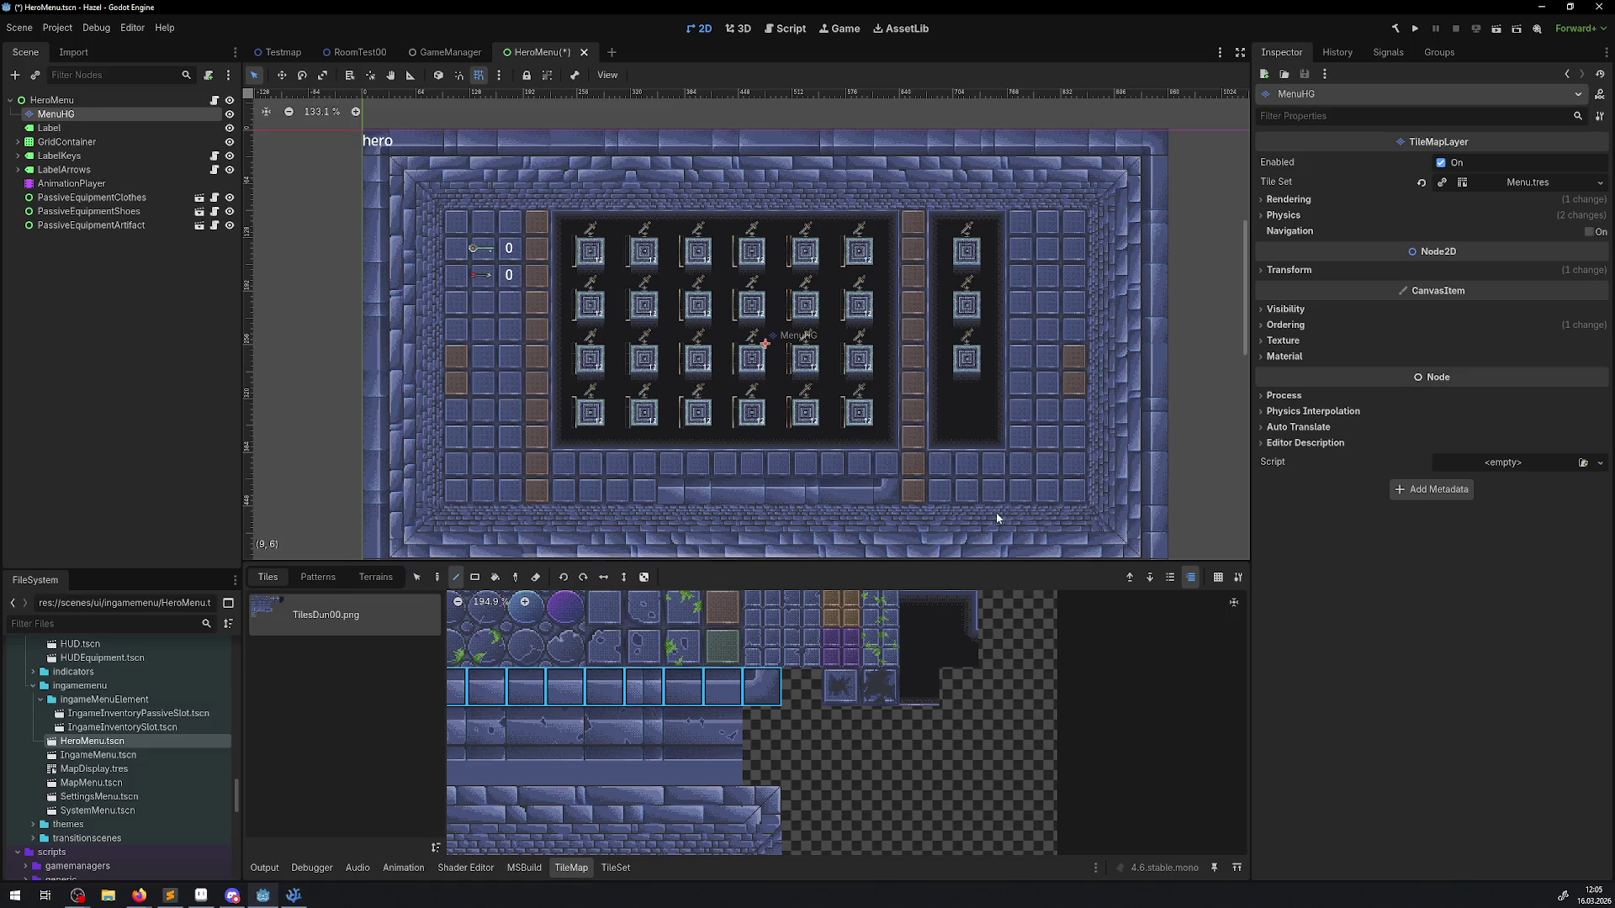
key("ctrl+z")
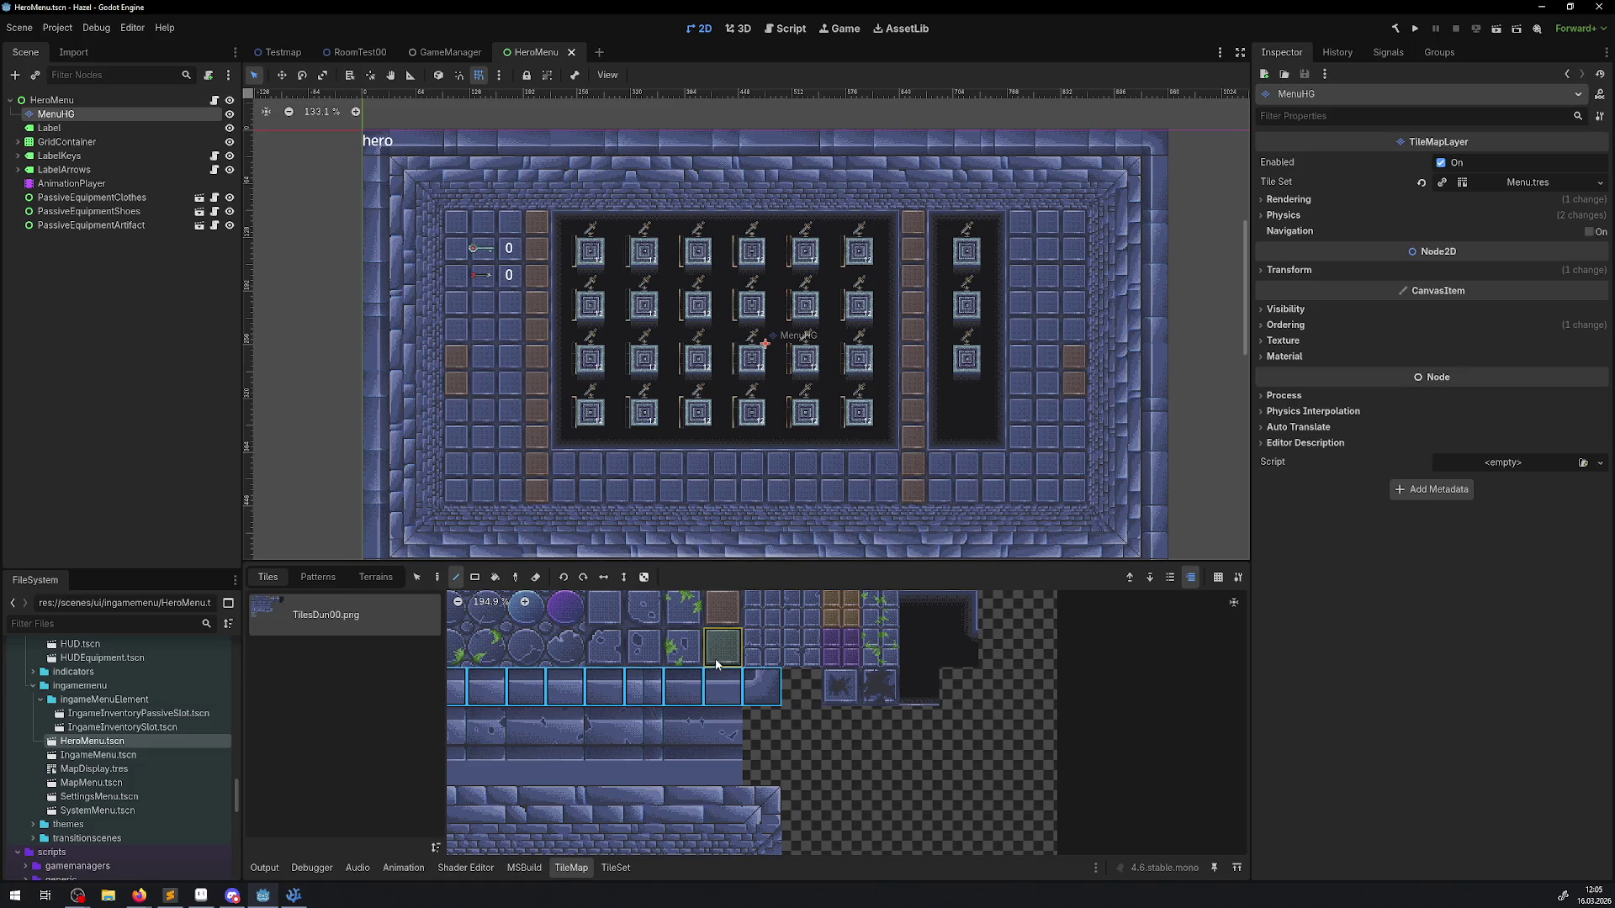
Step: Fill the bottom two rows with a randomised 2x2 green brick block in rectangle mode
scroll(717, 664, "down", 5)
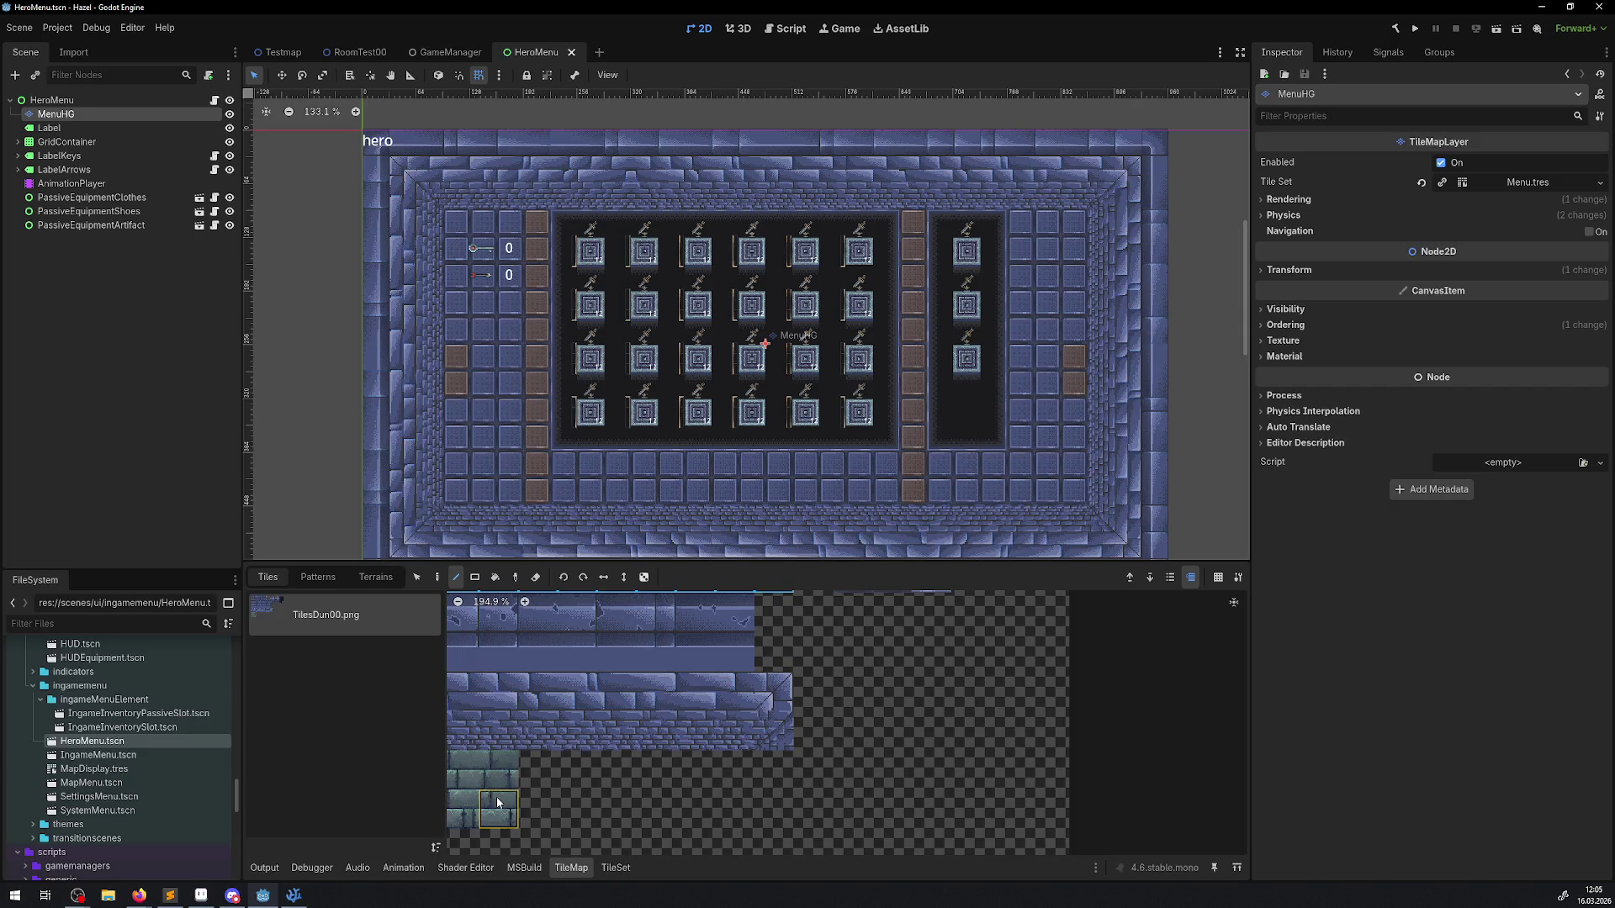
scroll(549, 779, "down", 2)
scroll(548, 779, "left", 4)
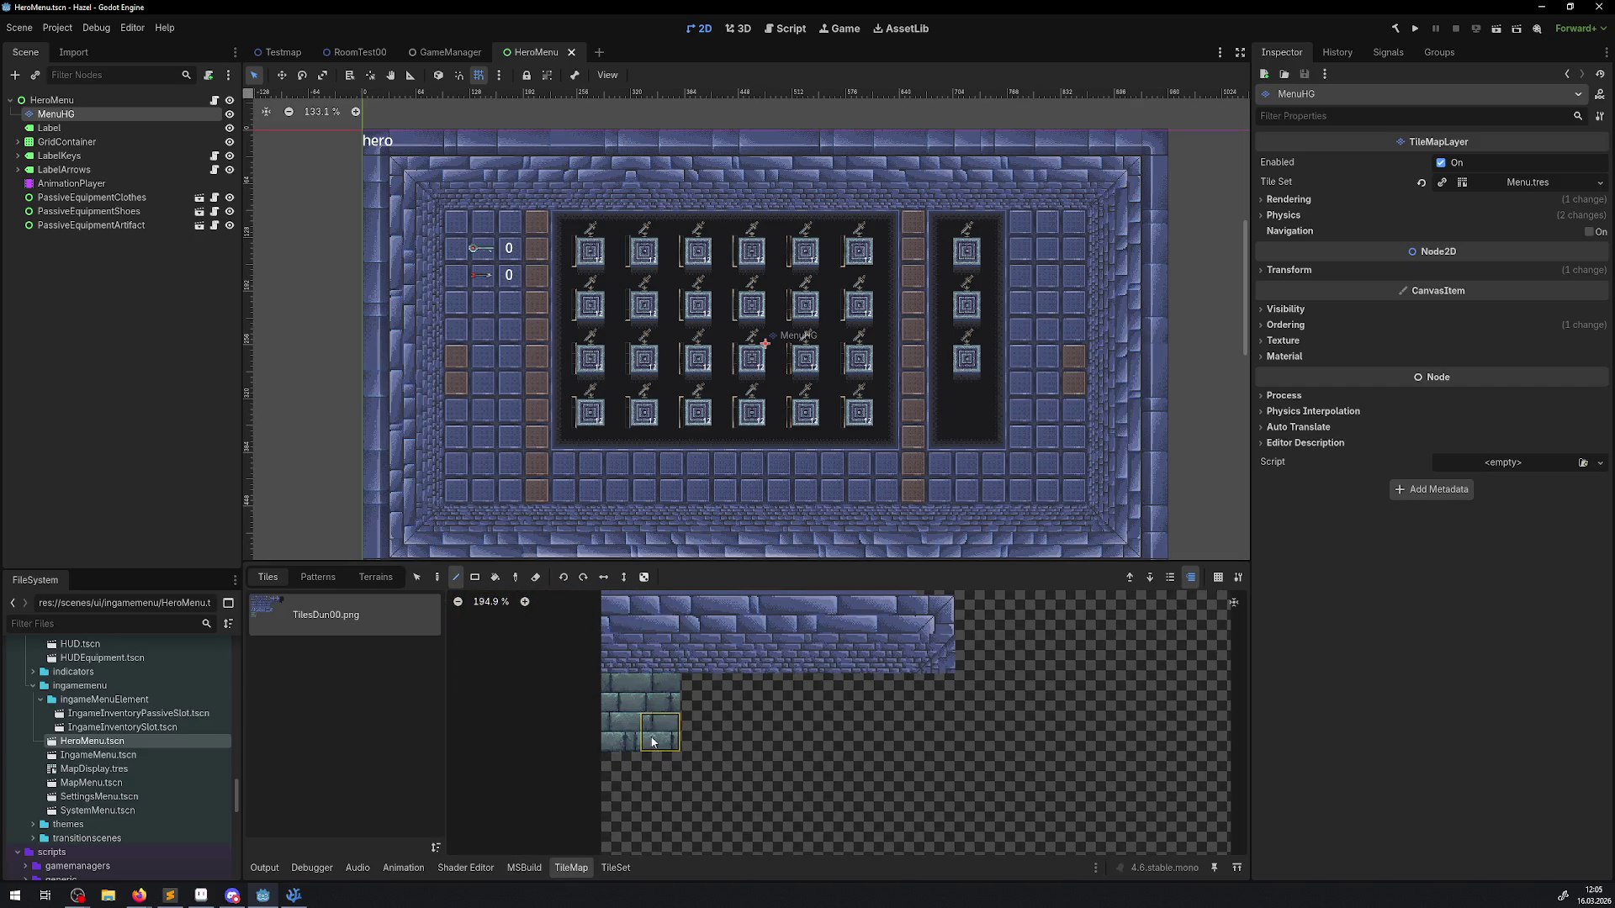
left_click_drag(652, 742, 621, 693)
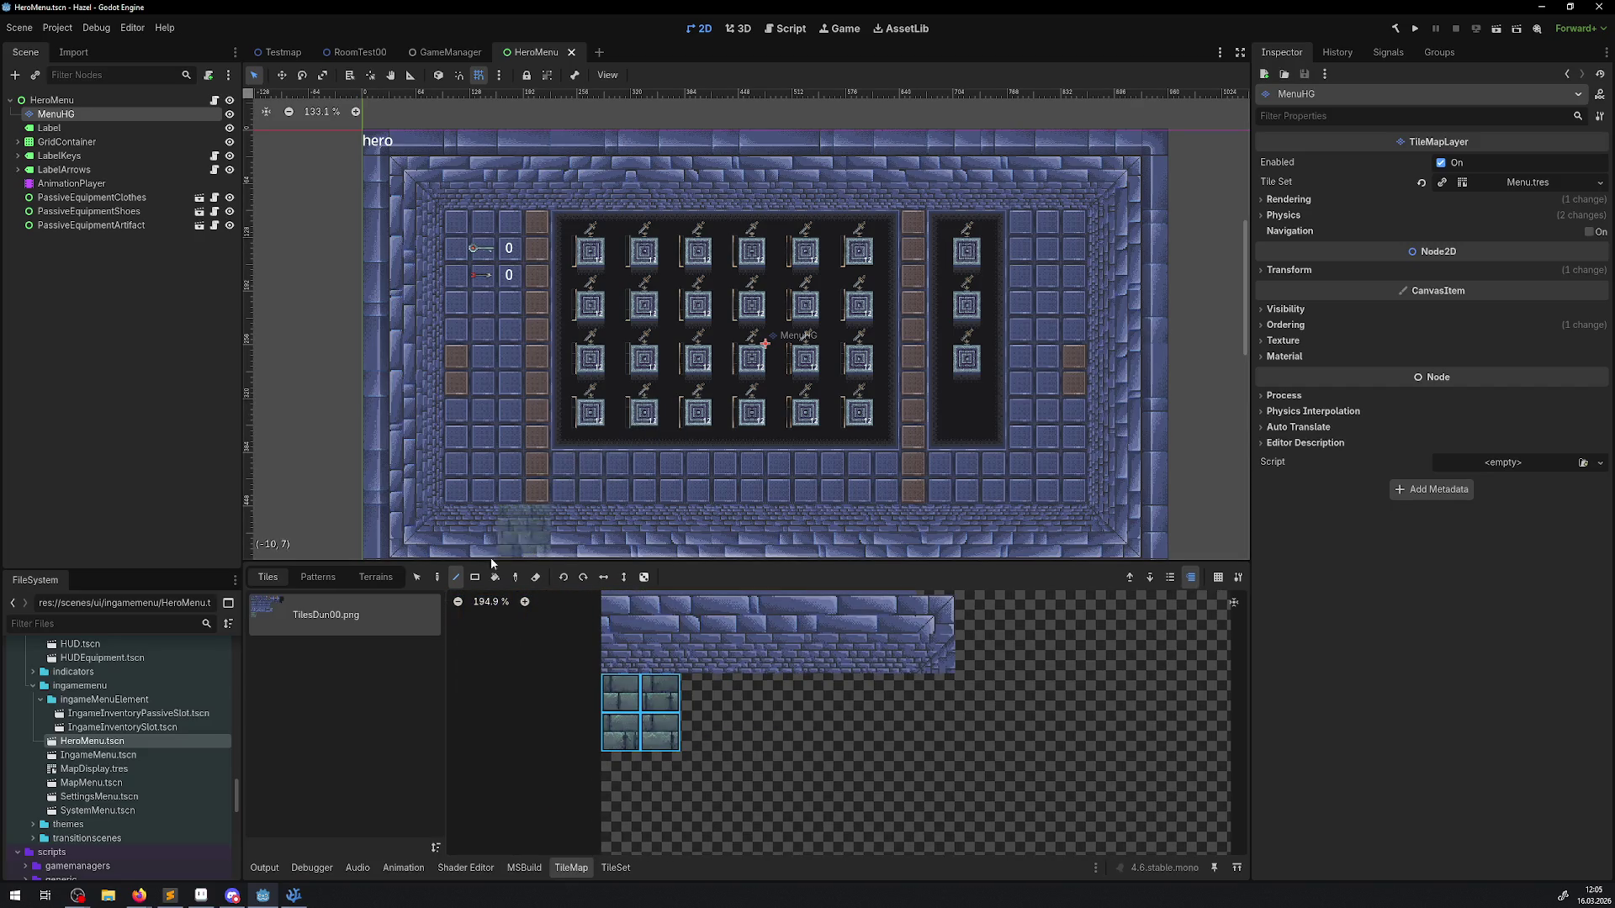
left_click(475, 577)
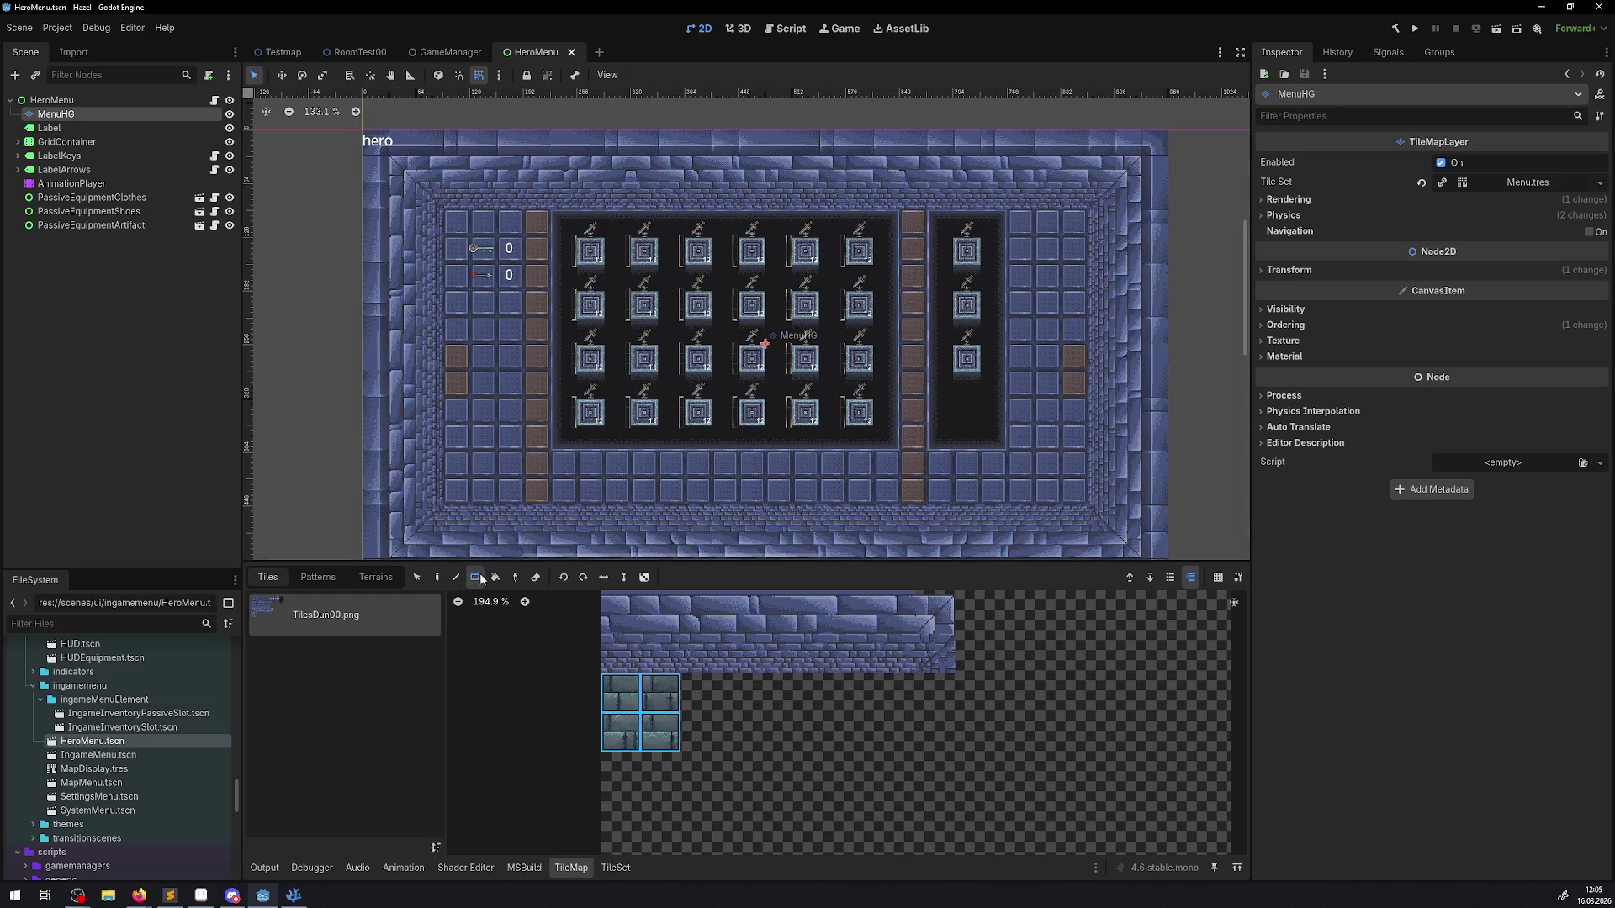
left_click(647, 580)
mouse_move(559, 496)
left_mouse_down()
mouse_move(911, 464)
mouse_move(881, 469)
left_mouse_up()
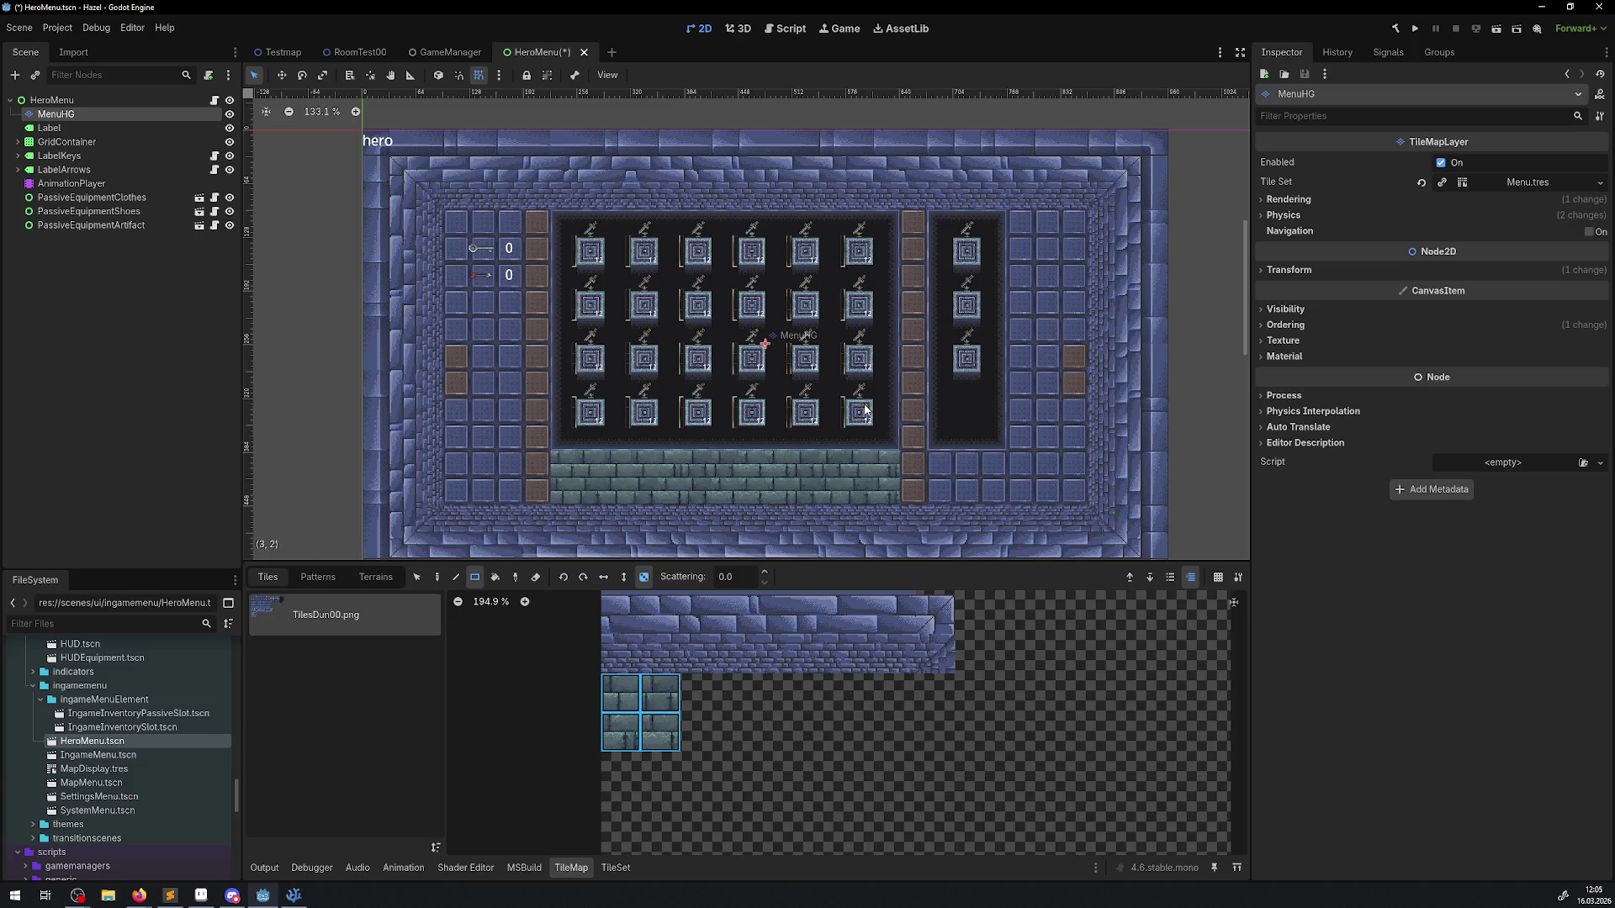
Step: Inspect the new bricks and save the HeroMenu scene
scroll(865, 410, "down", 3)
scroll(865, 409, "down", 2)
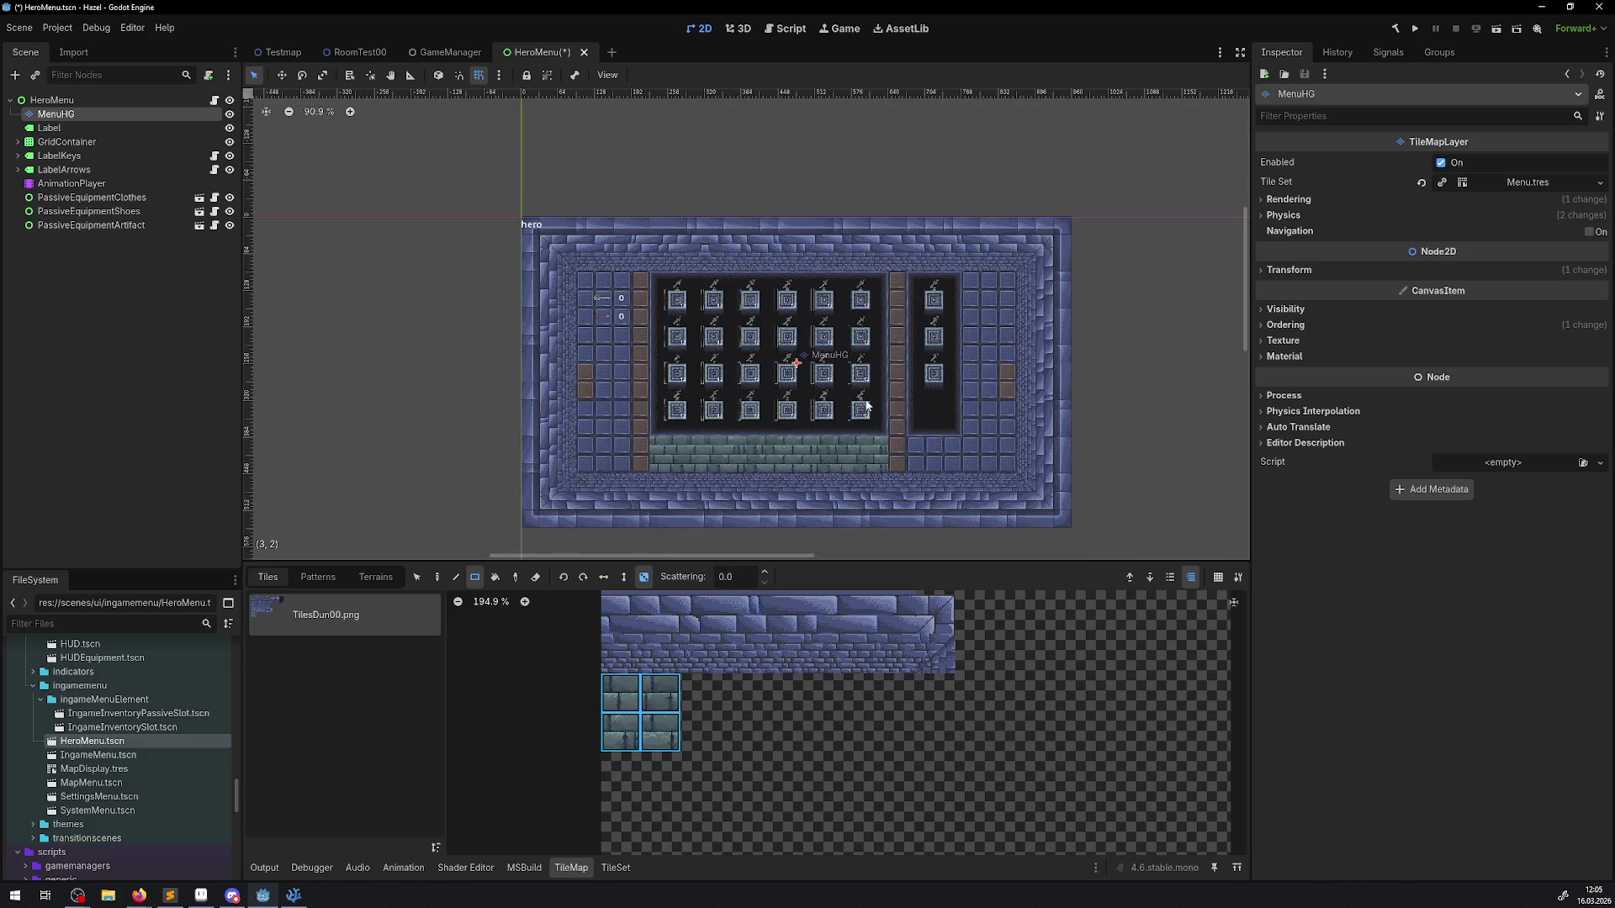
scroll(871, 387, "up", 12)
left_click_drag(818, 397, 859, 181)
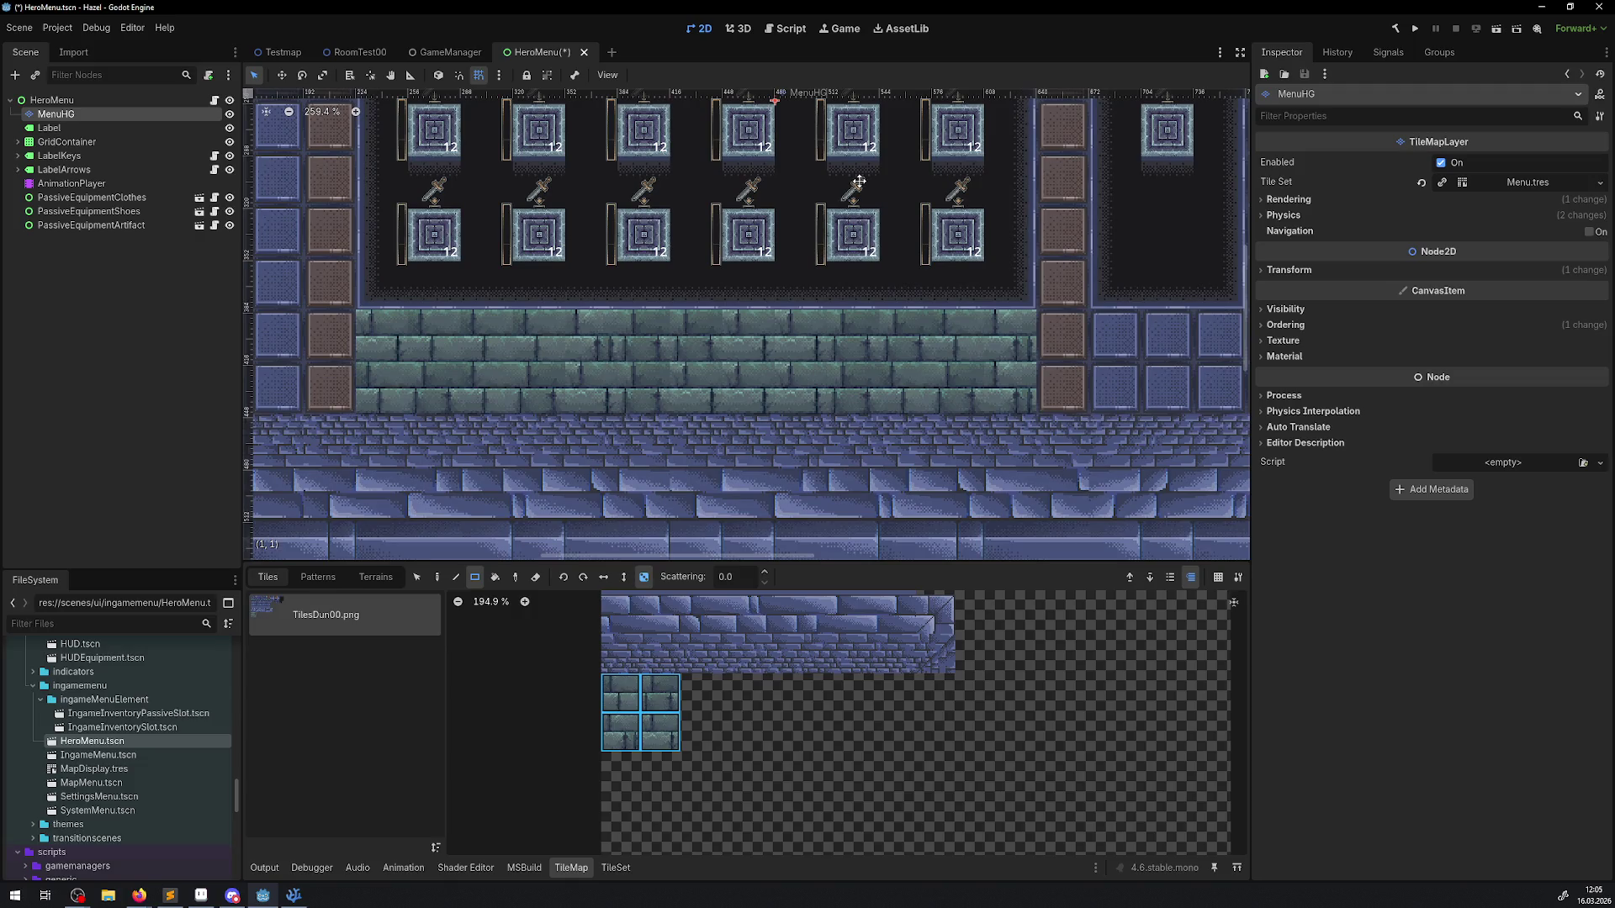
scroll(804, 368, "down", 6)
scroll(803, 368, "down", 3)
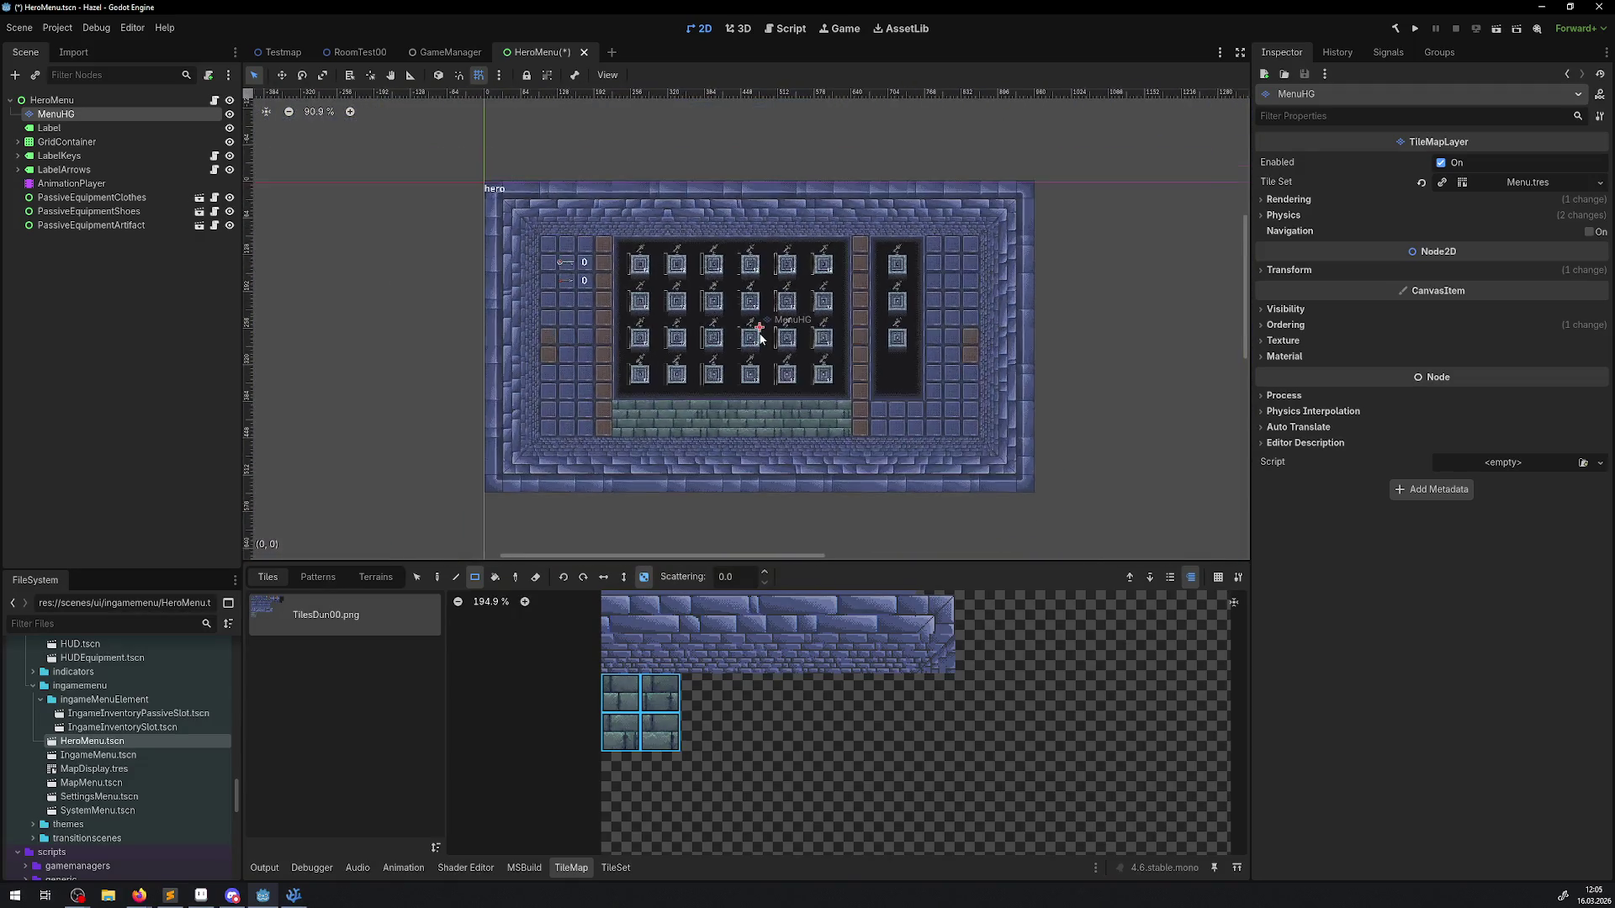
scroll(713, 385, "up", 4)
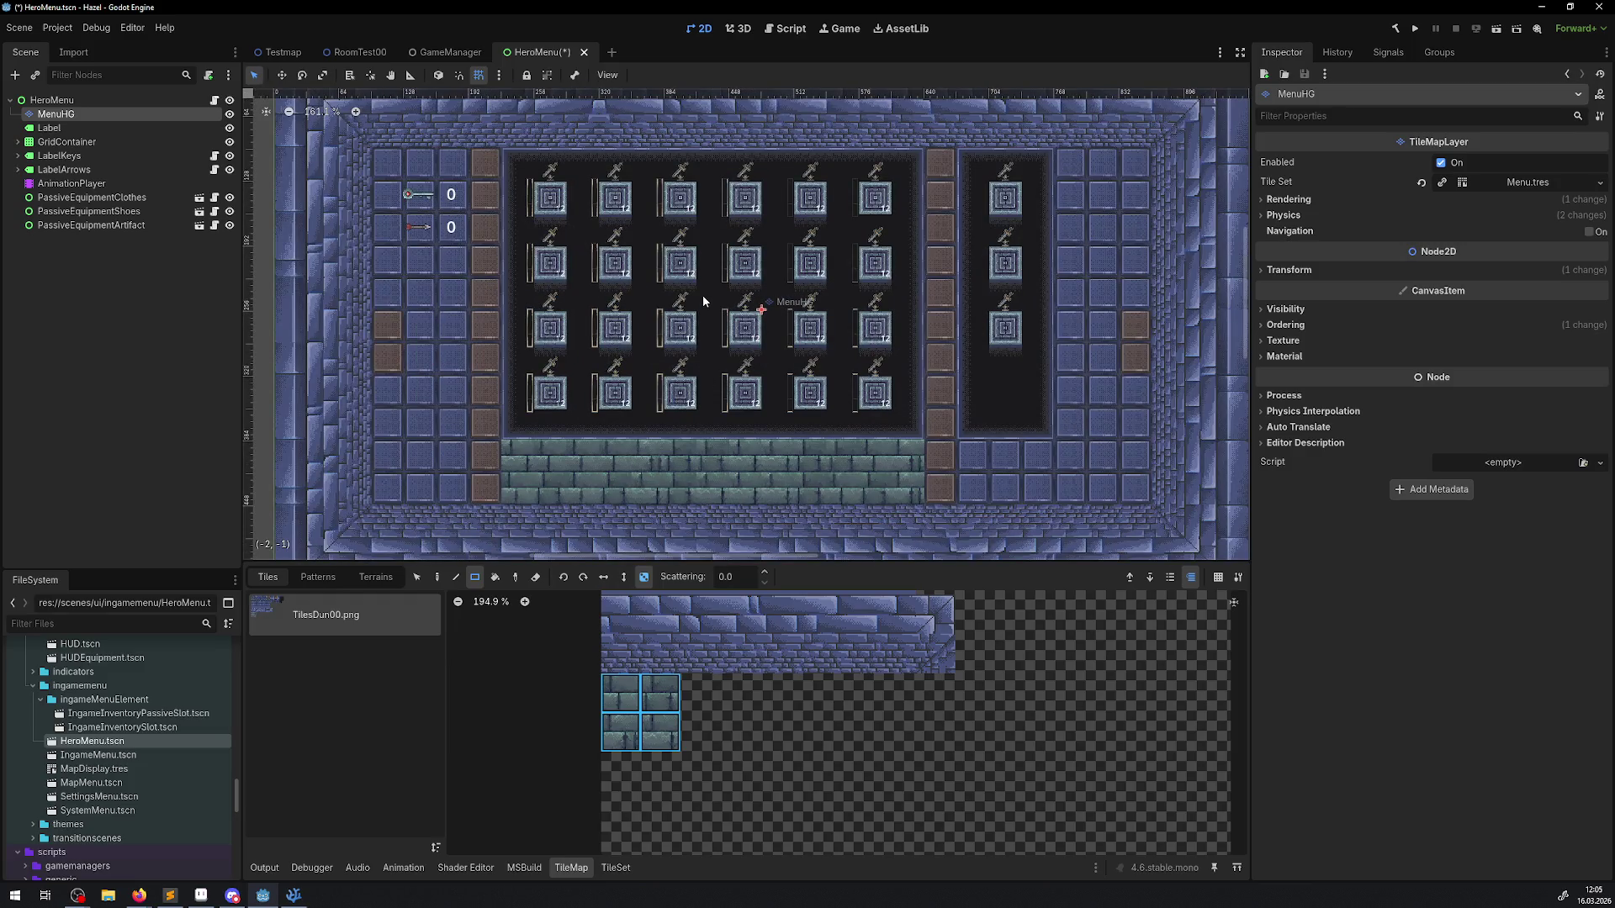
key("ctrl+s")
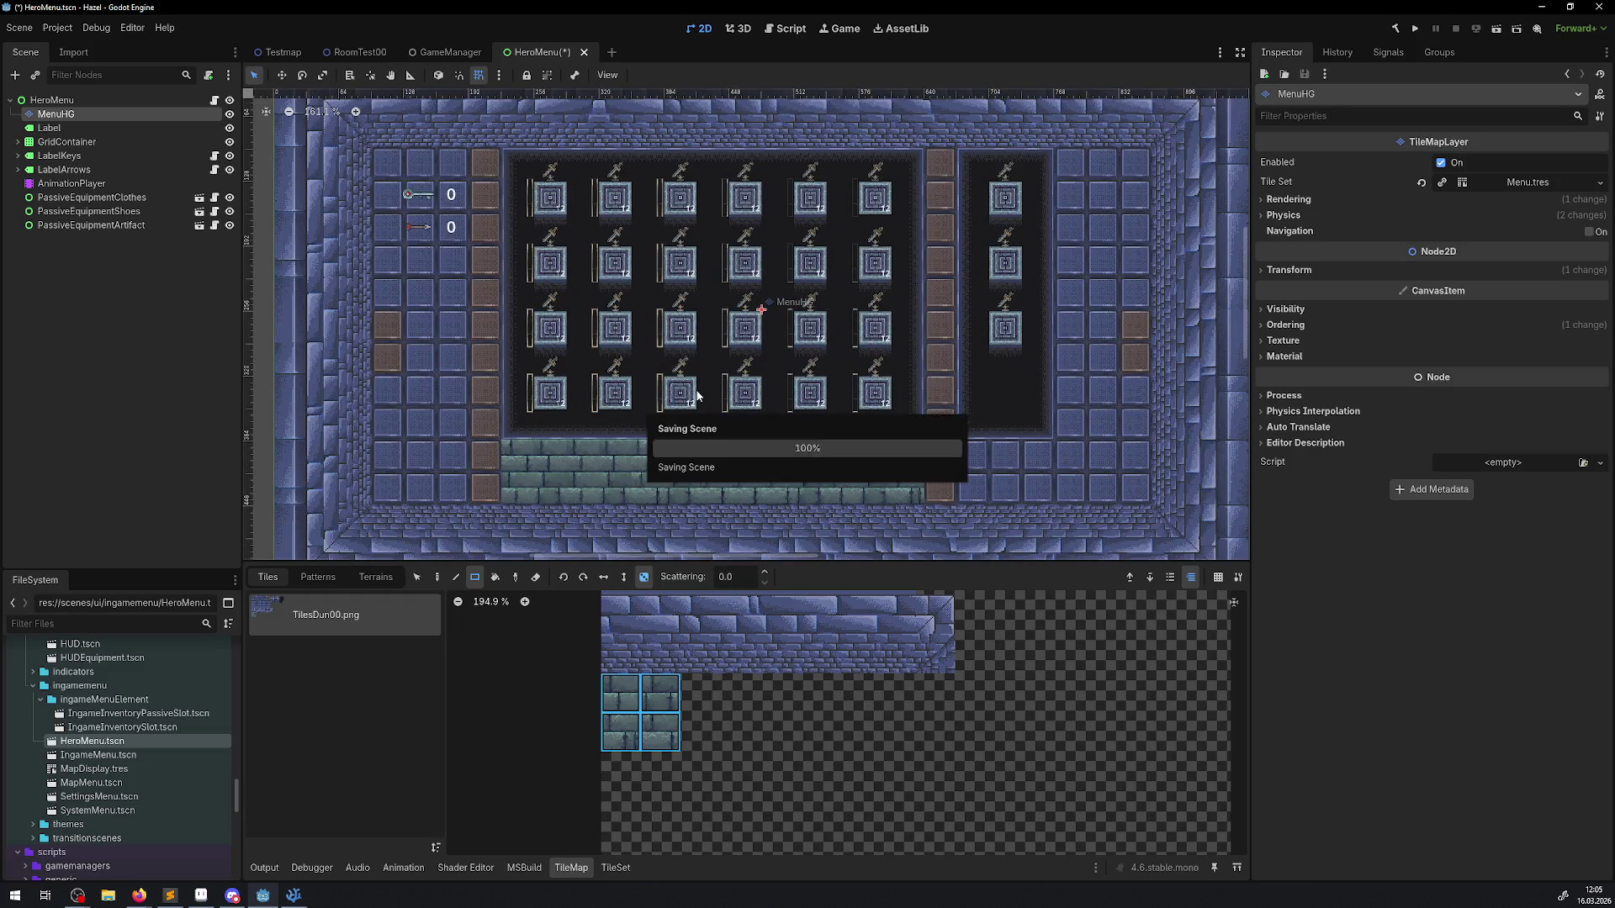
Step: Paint more green bricks across the area under the inventory slot grid
scroll(619, 482, "up", 20)
scroll(618, 470, "down", 13)
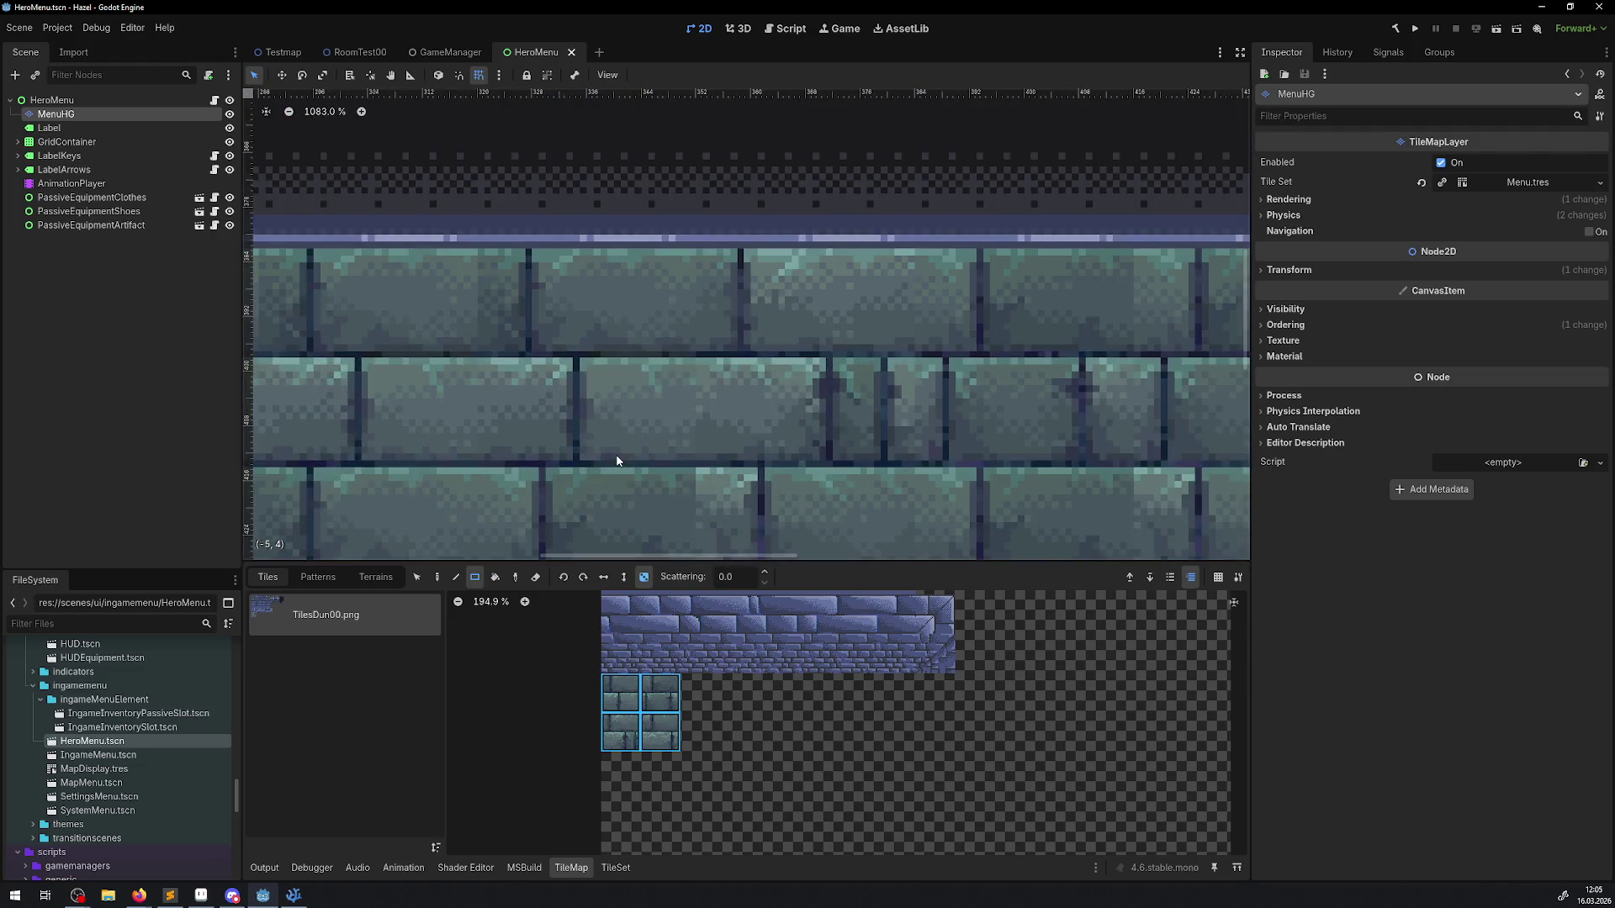
scroll(619, 458, "down", 3)
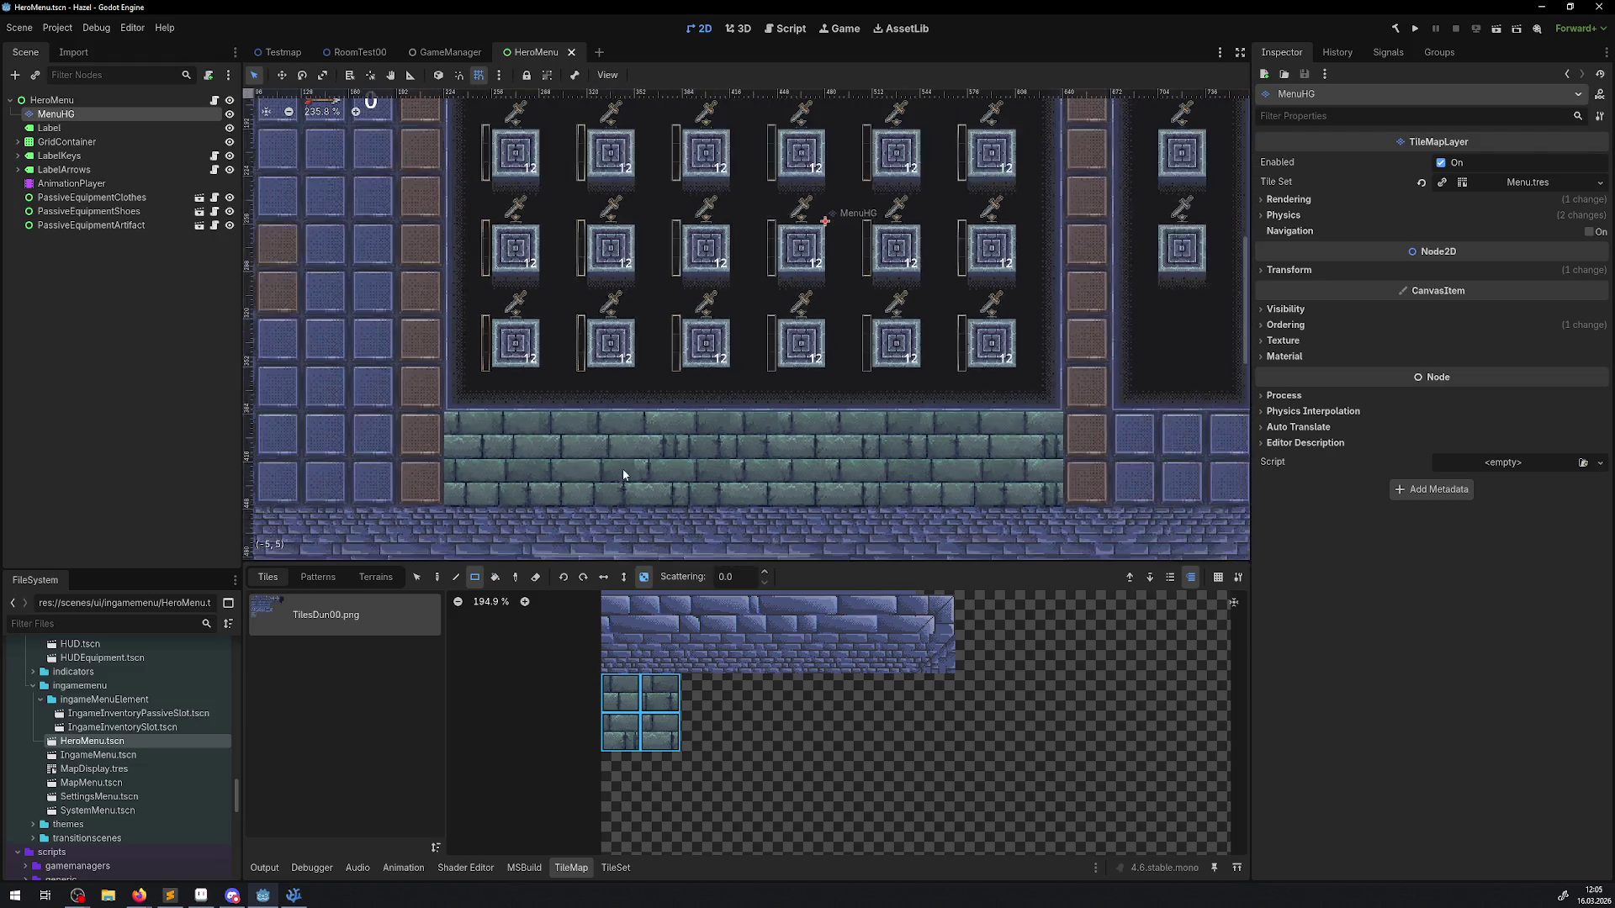
left_click_drag(453, 507, 1048, 444)
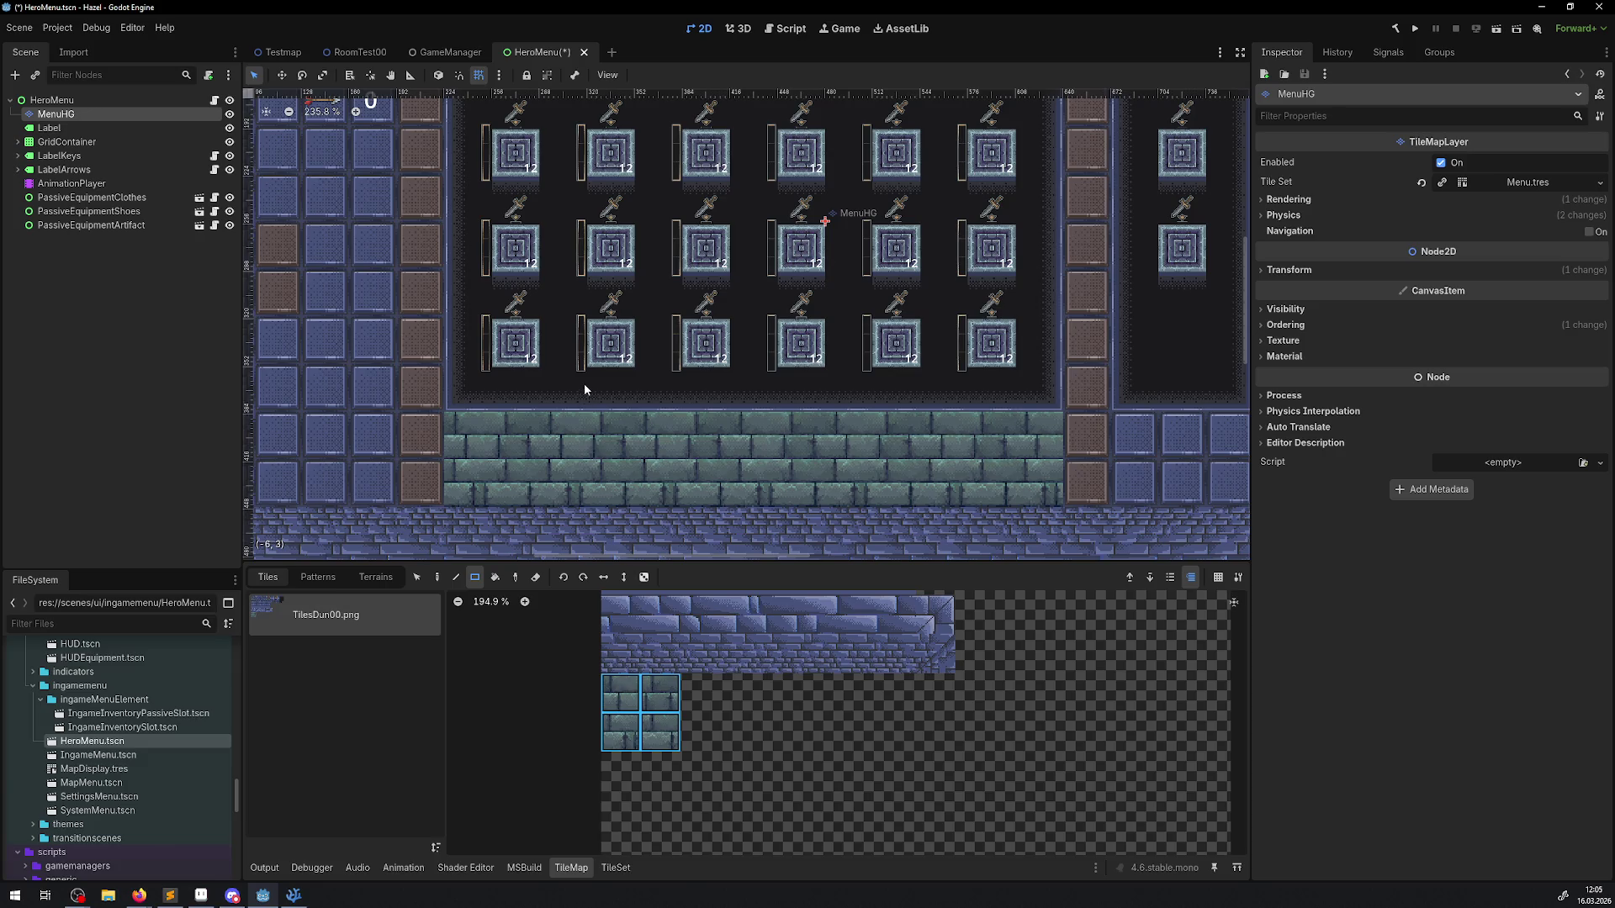
scroll(584, 389, "up", 5)
scroll(560, 287, "down", 7)
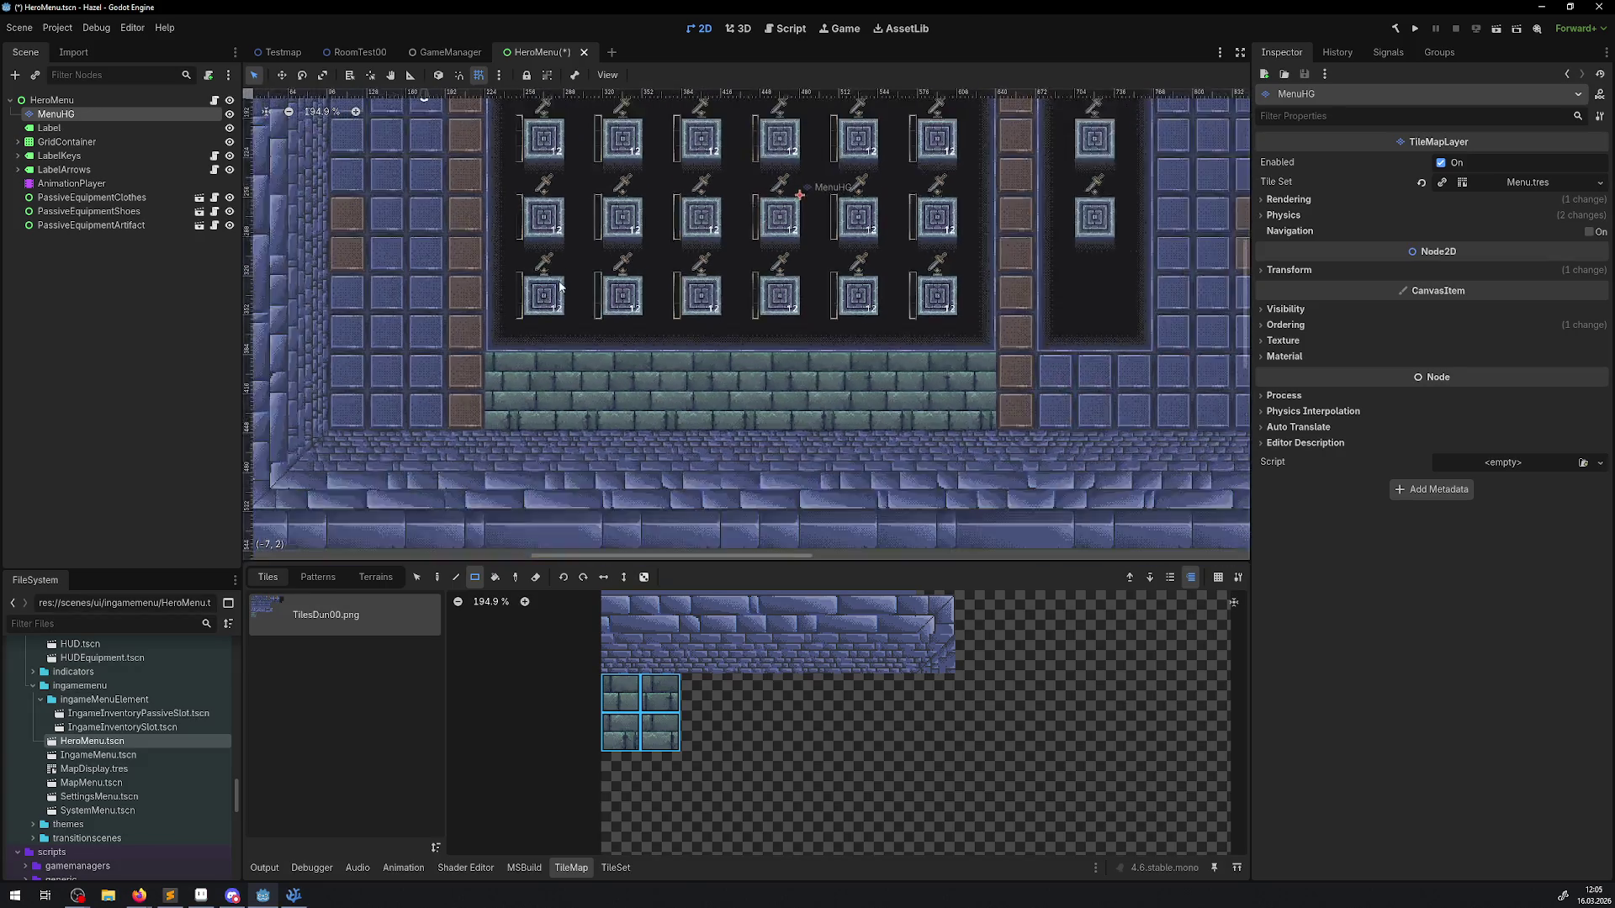
scroll(560, 287, "down", 1)
scroll(605, 252, "right", 2)
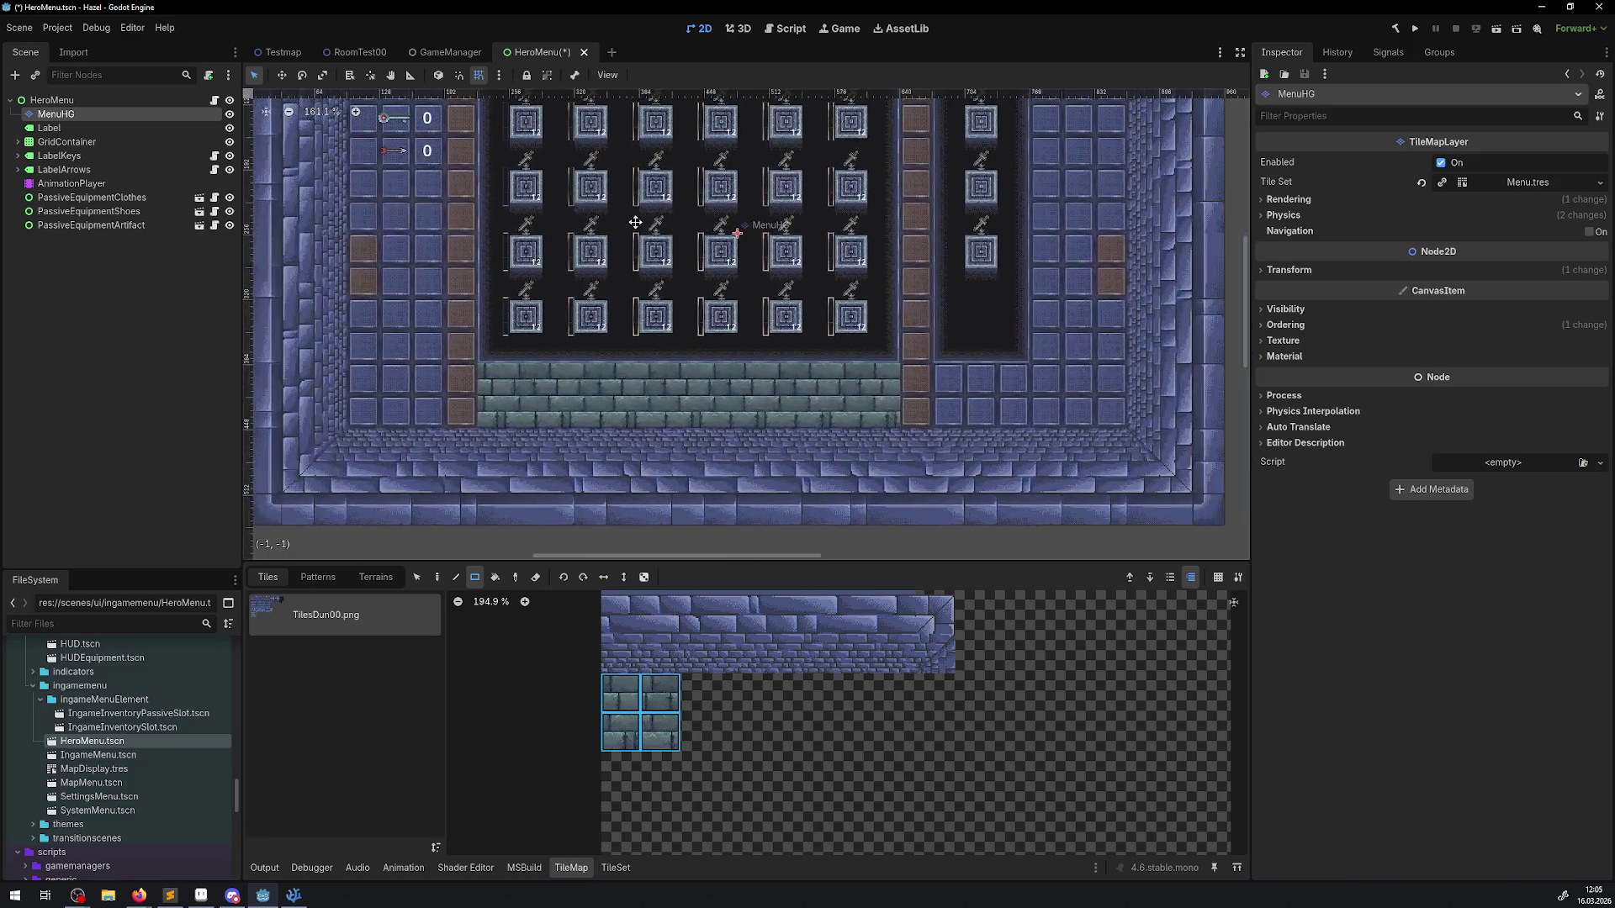
scroll(635, 222, "right", 2)
Step: Select HeroMenu, then cancel Instantiate Child Scene and an Add Node search for 'label'
left_click(50, 99)
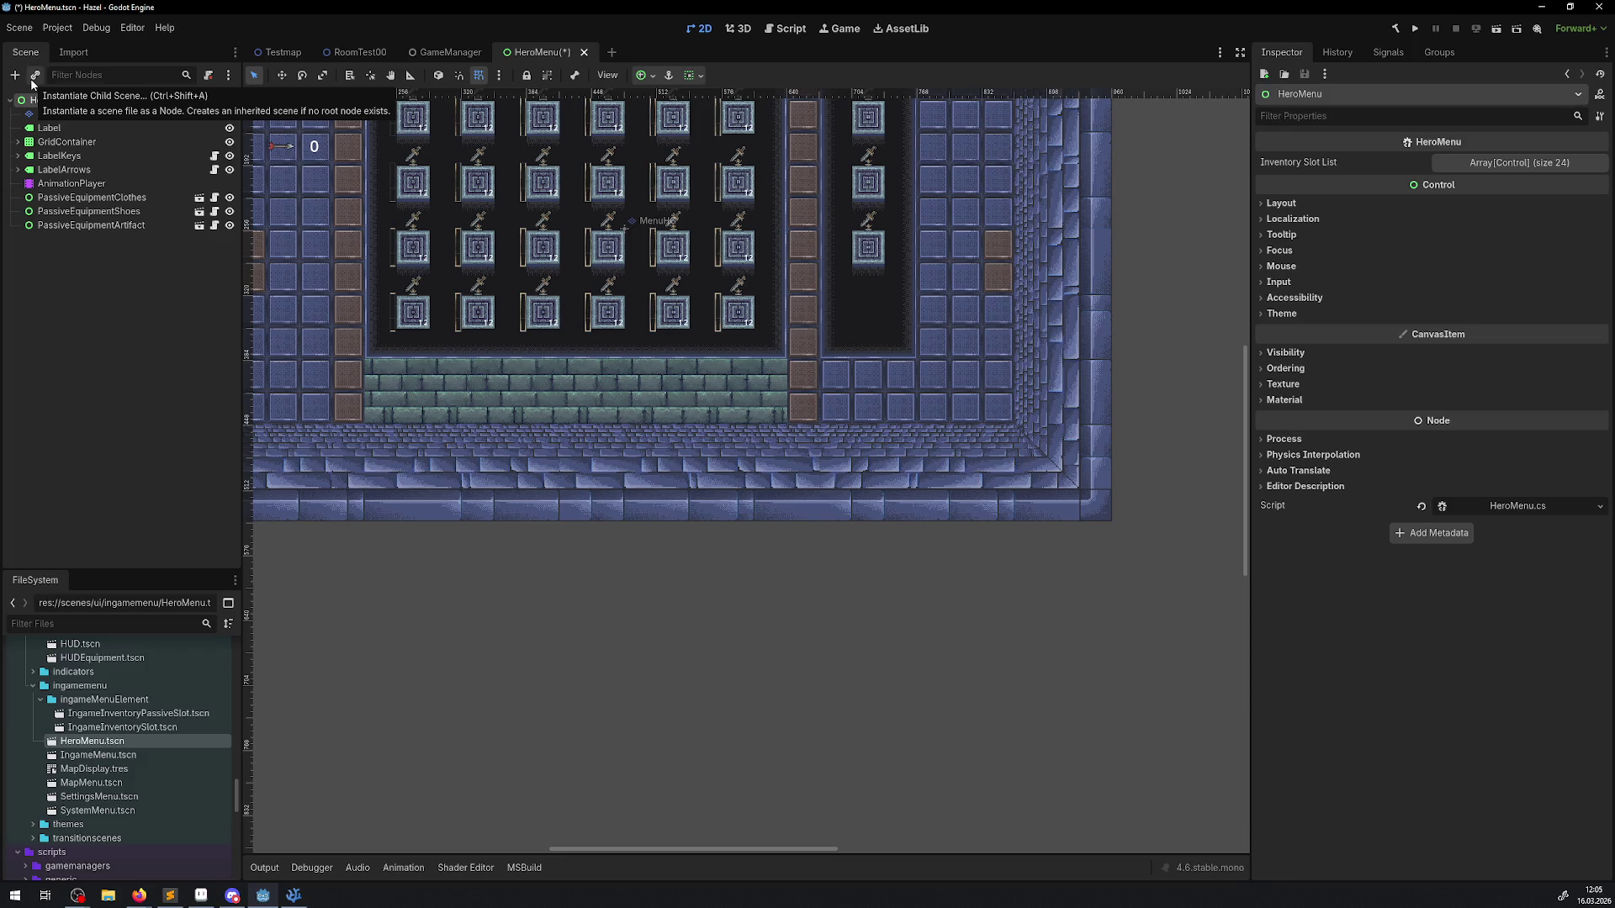
left_click(31, 78)
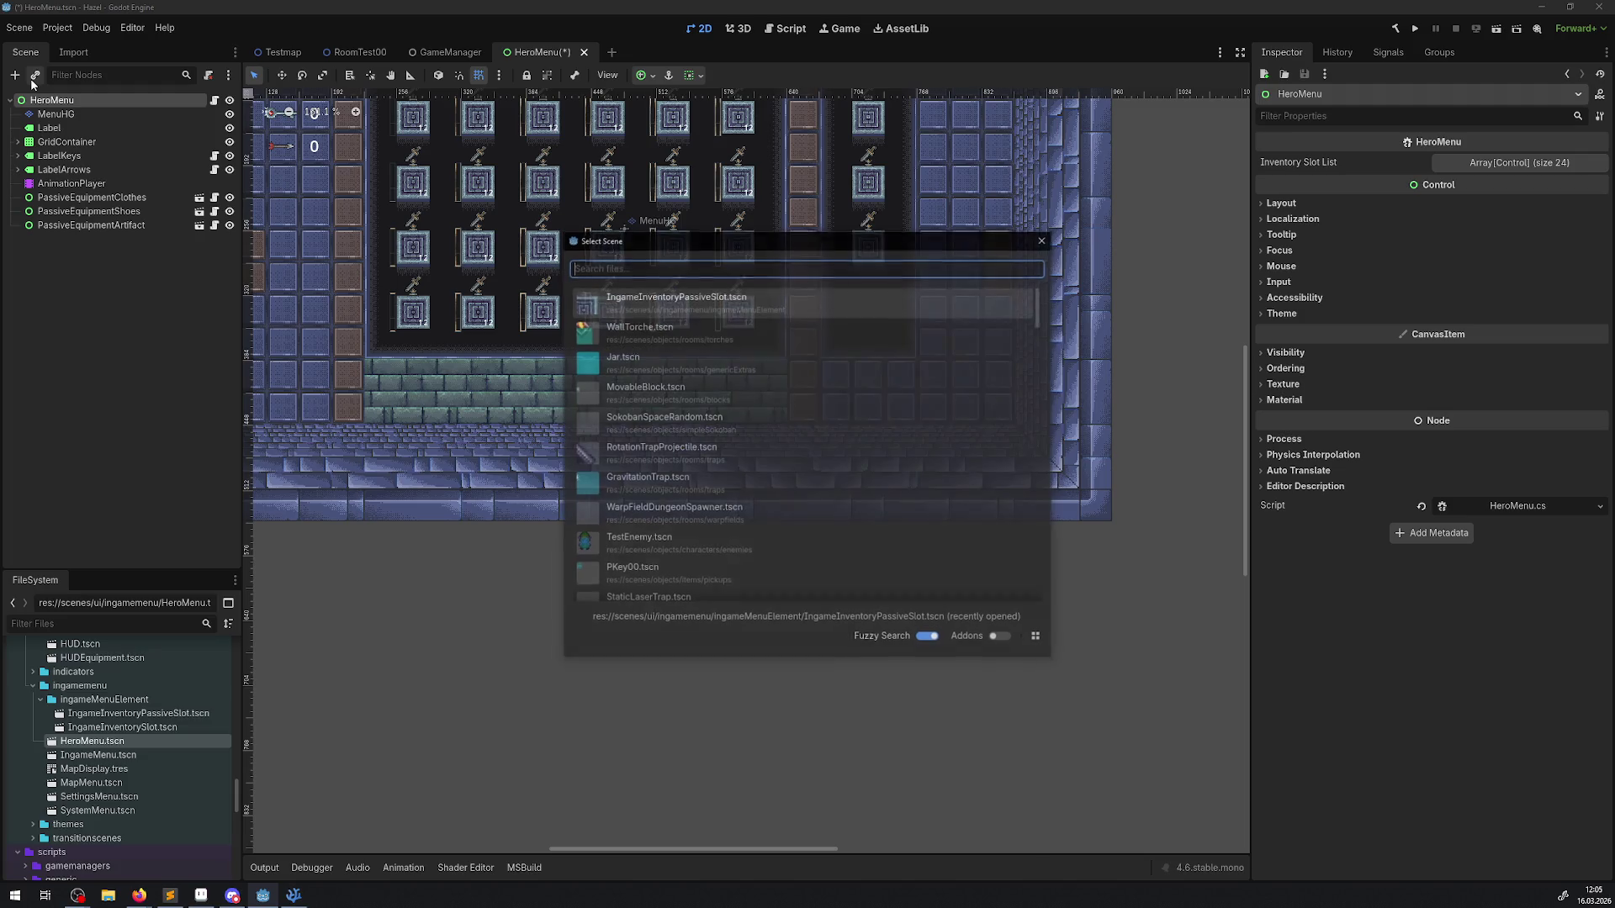
left_click(1041, 241)
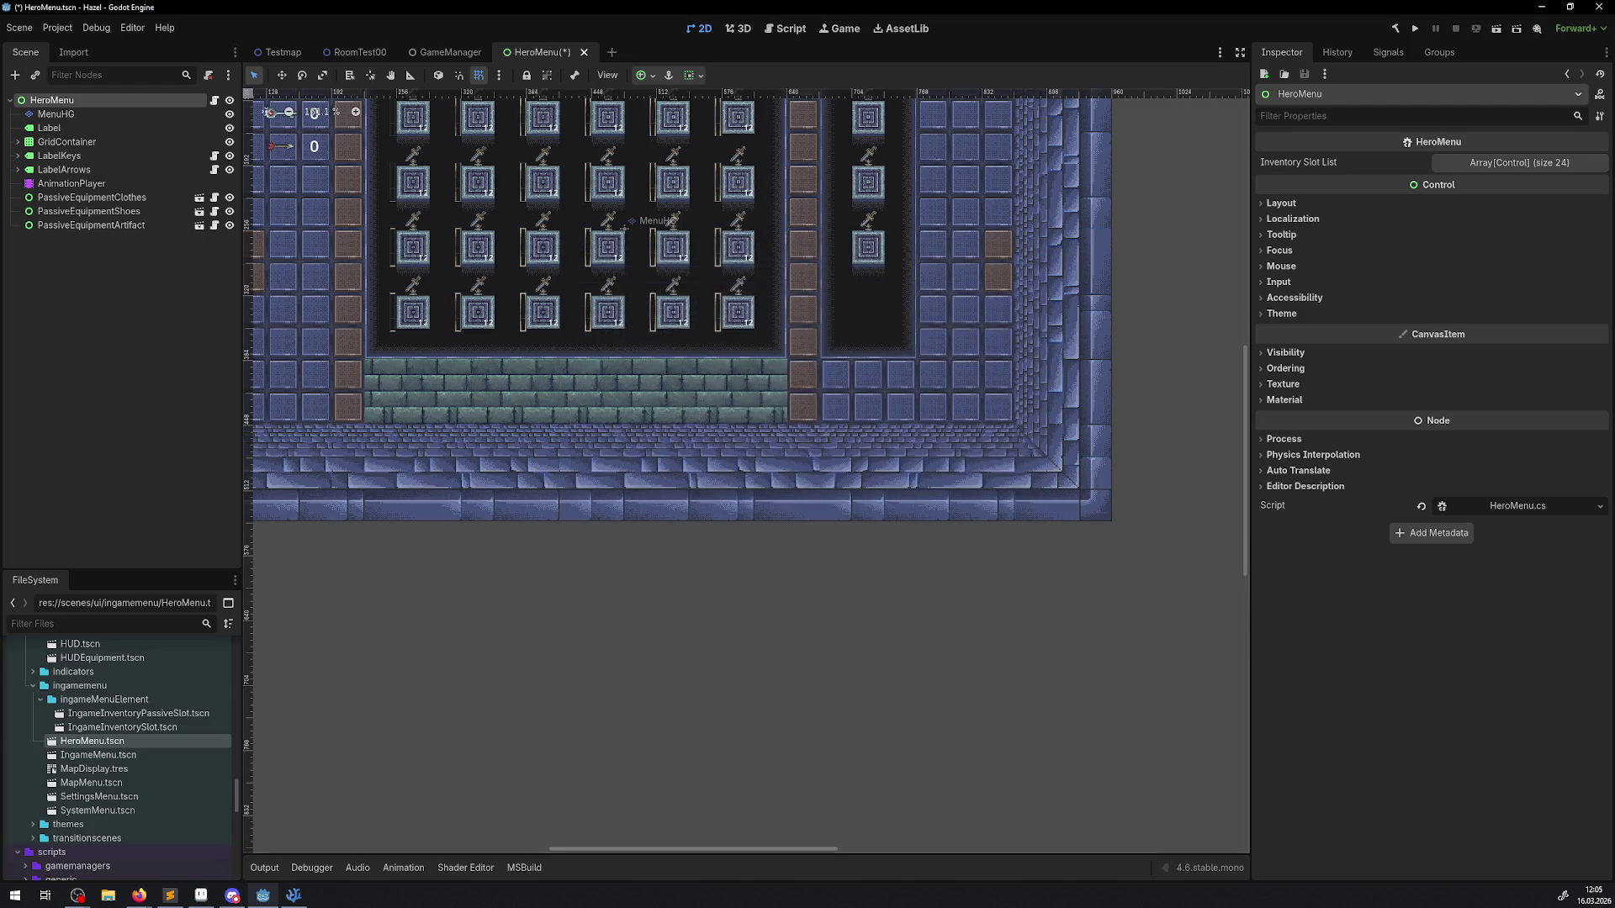
left_click(16, 76)
type("label")
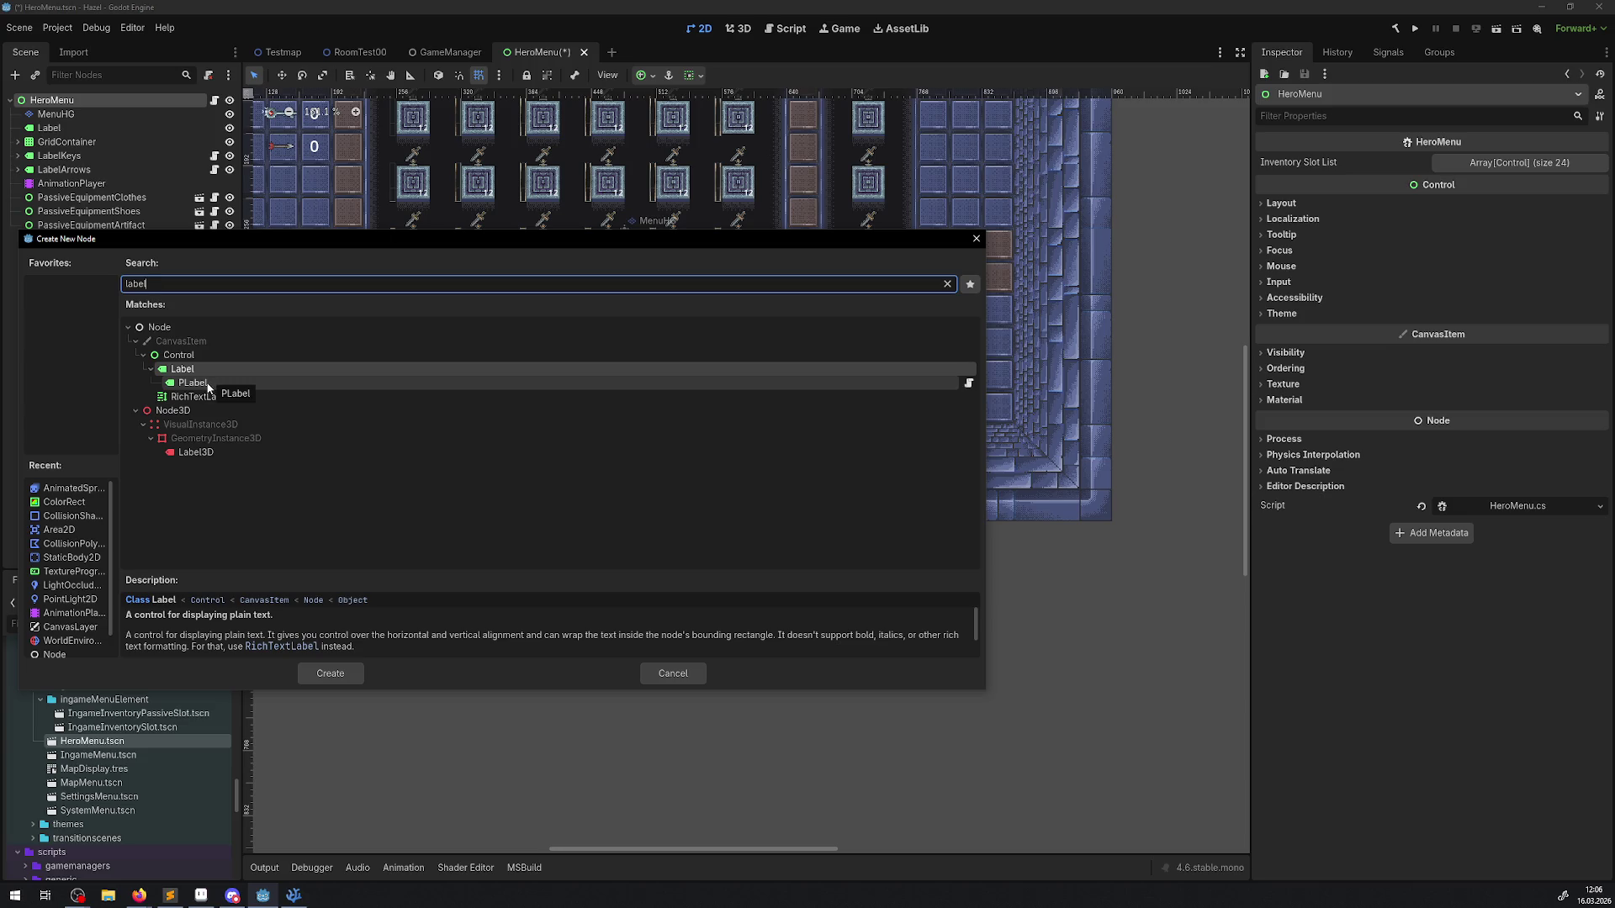
left_click(976, 239)
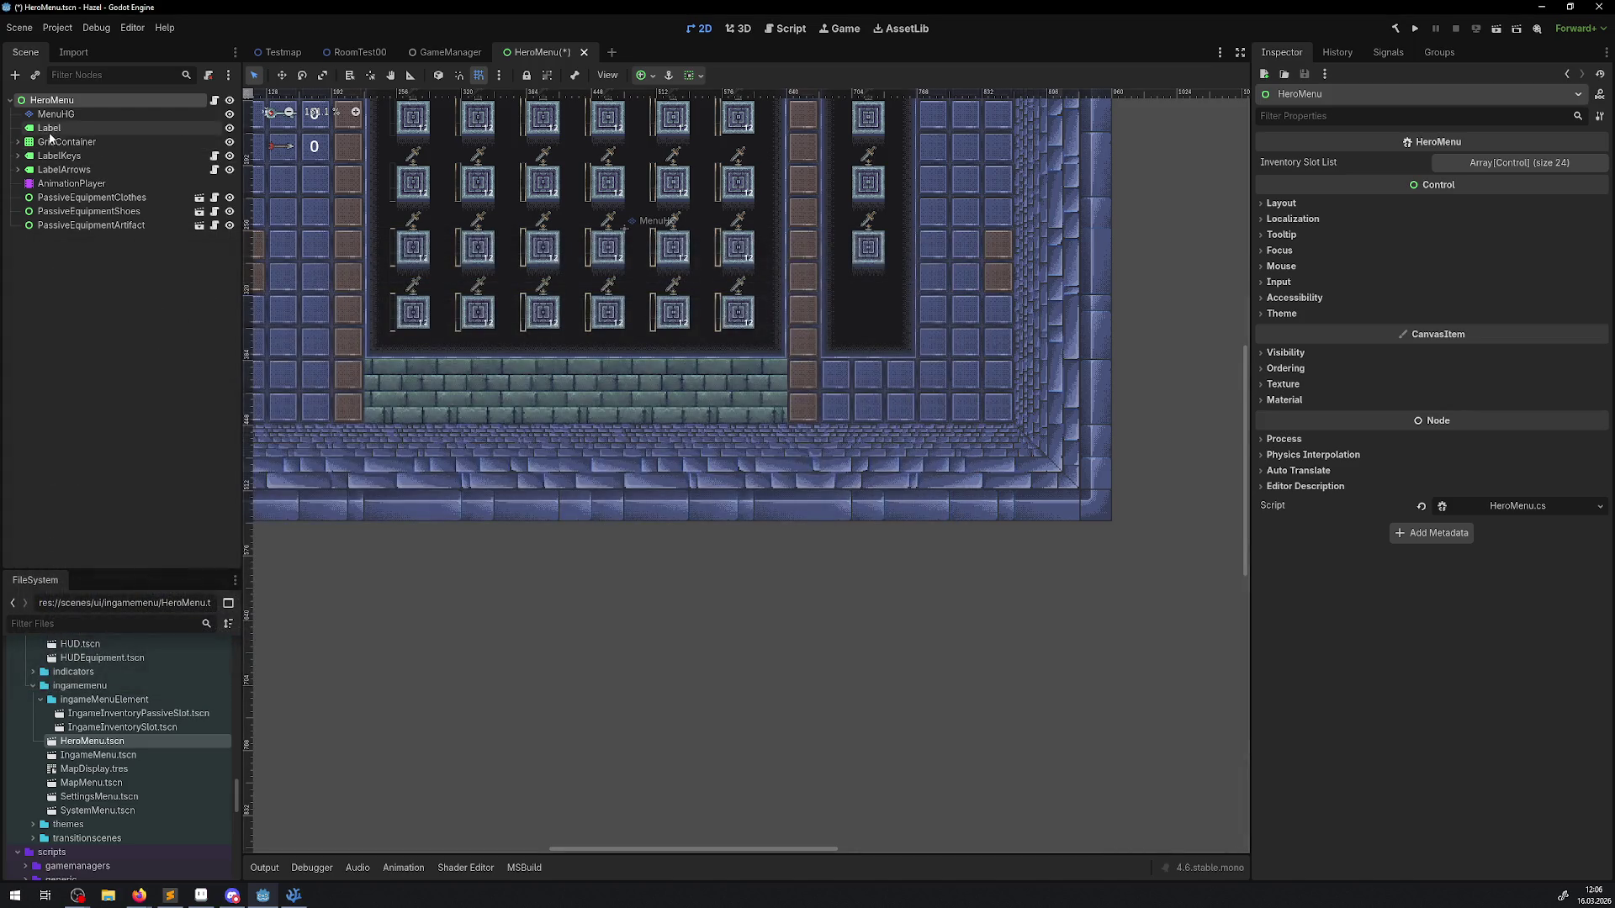
Step: Collapse the ingamemenu folder and bring the Firefox Potion wiki page forward
scroll(188, 729, "down", 10)
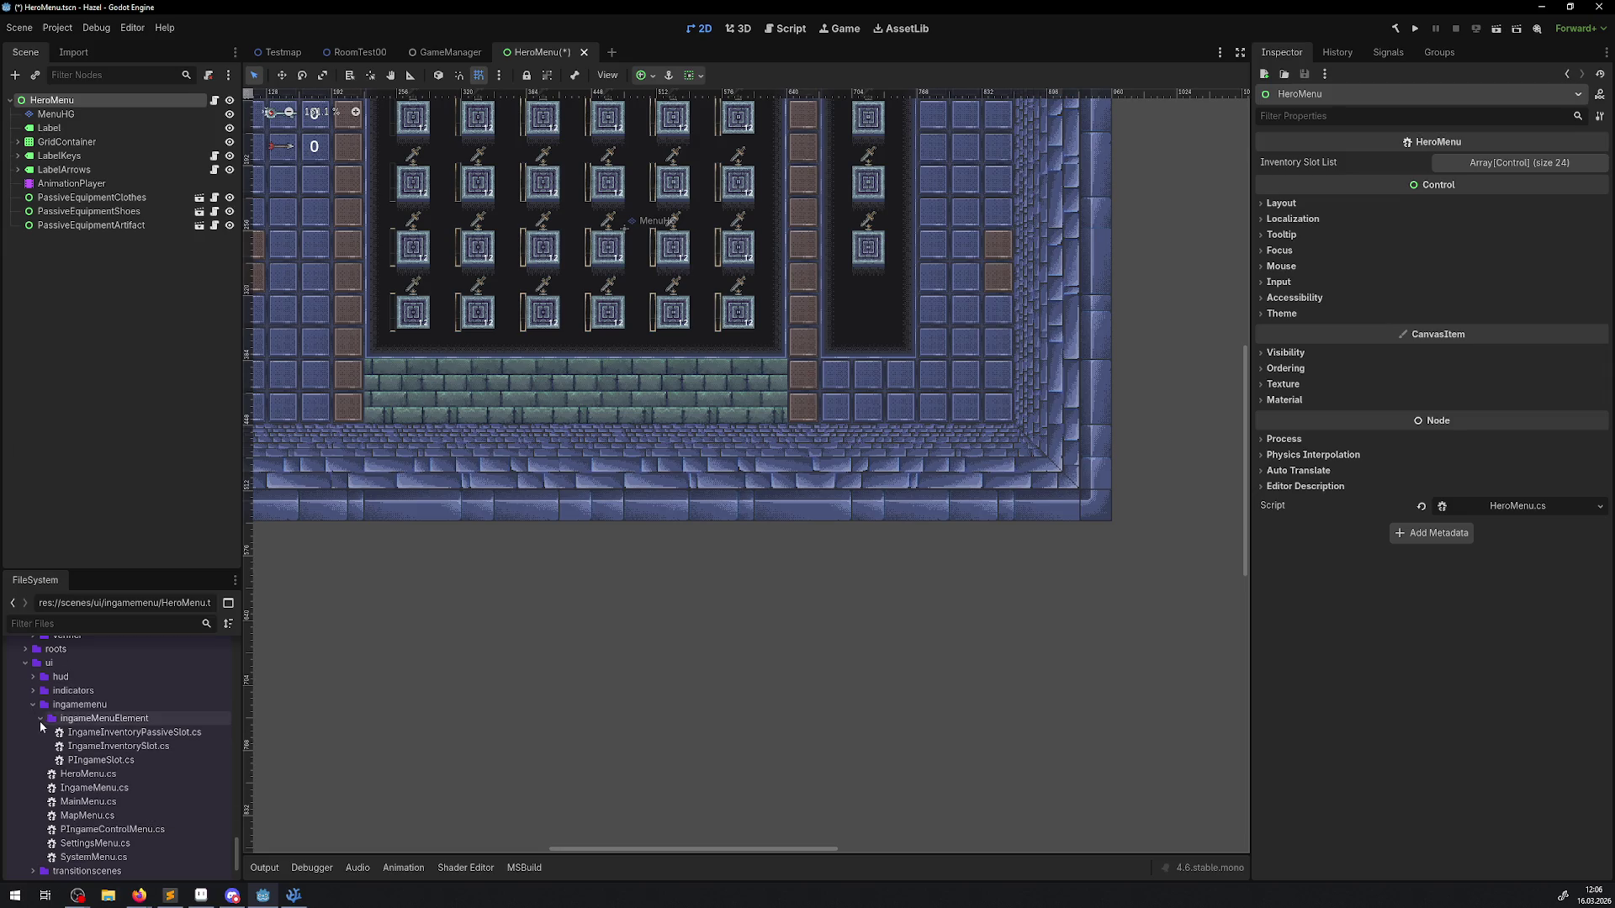
left_click(33, 705)
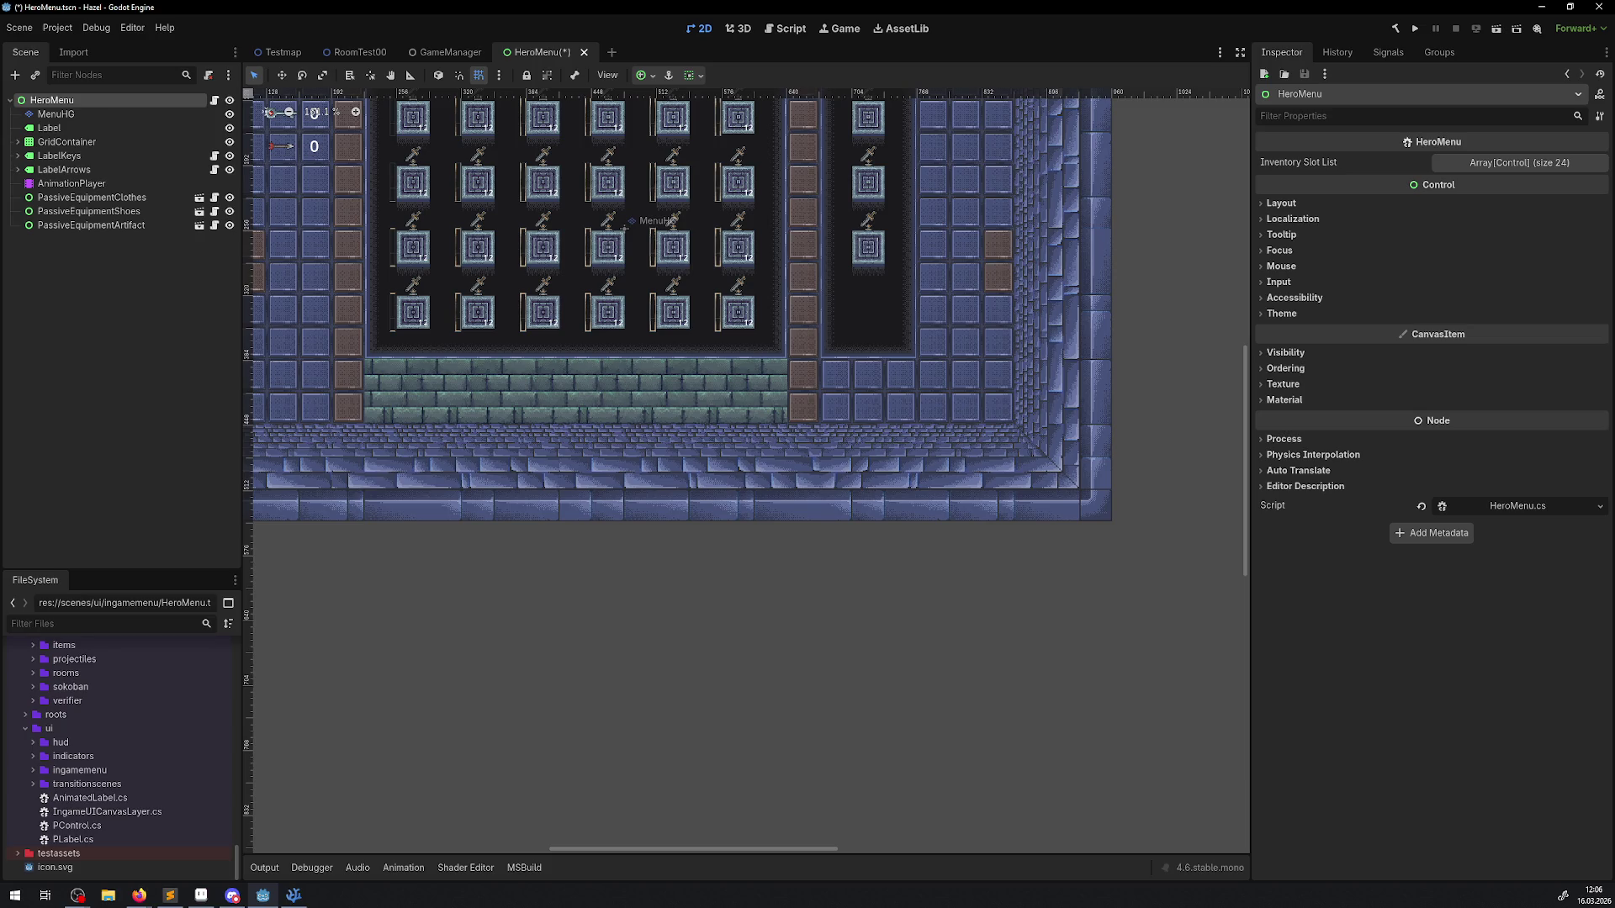
key("alt+Tab")
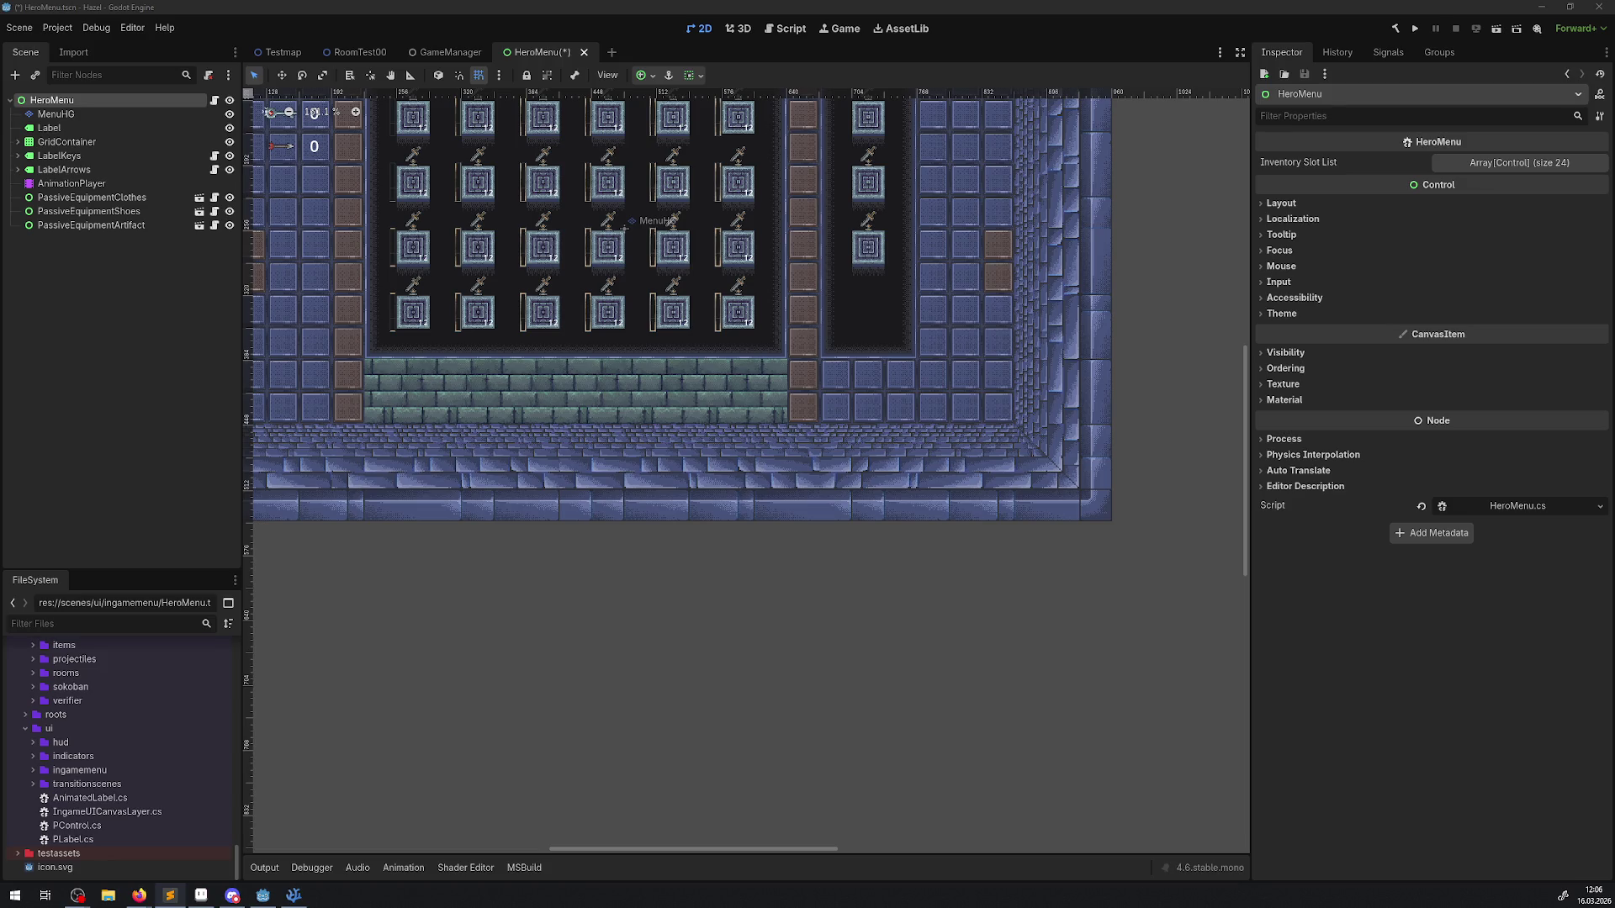
key("alt+Tab")
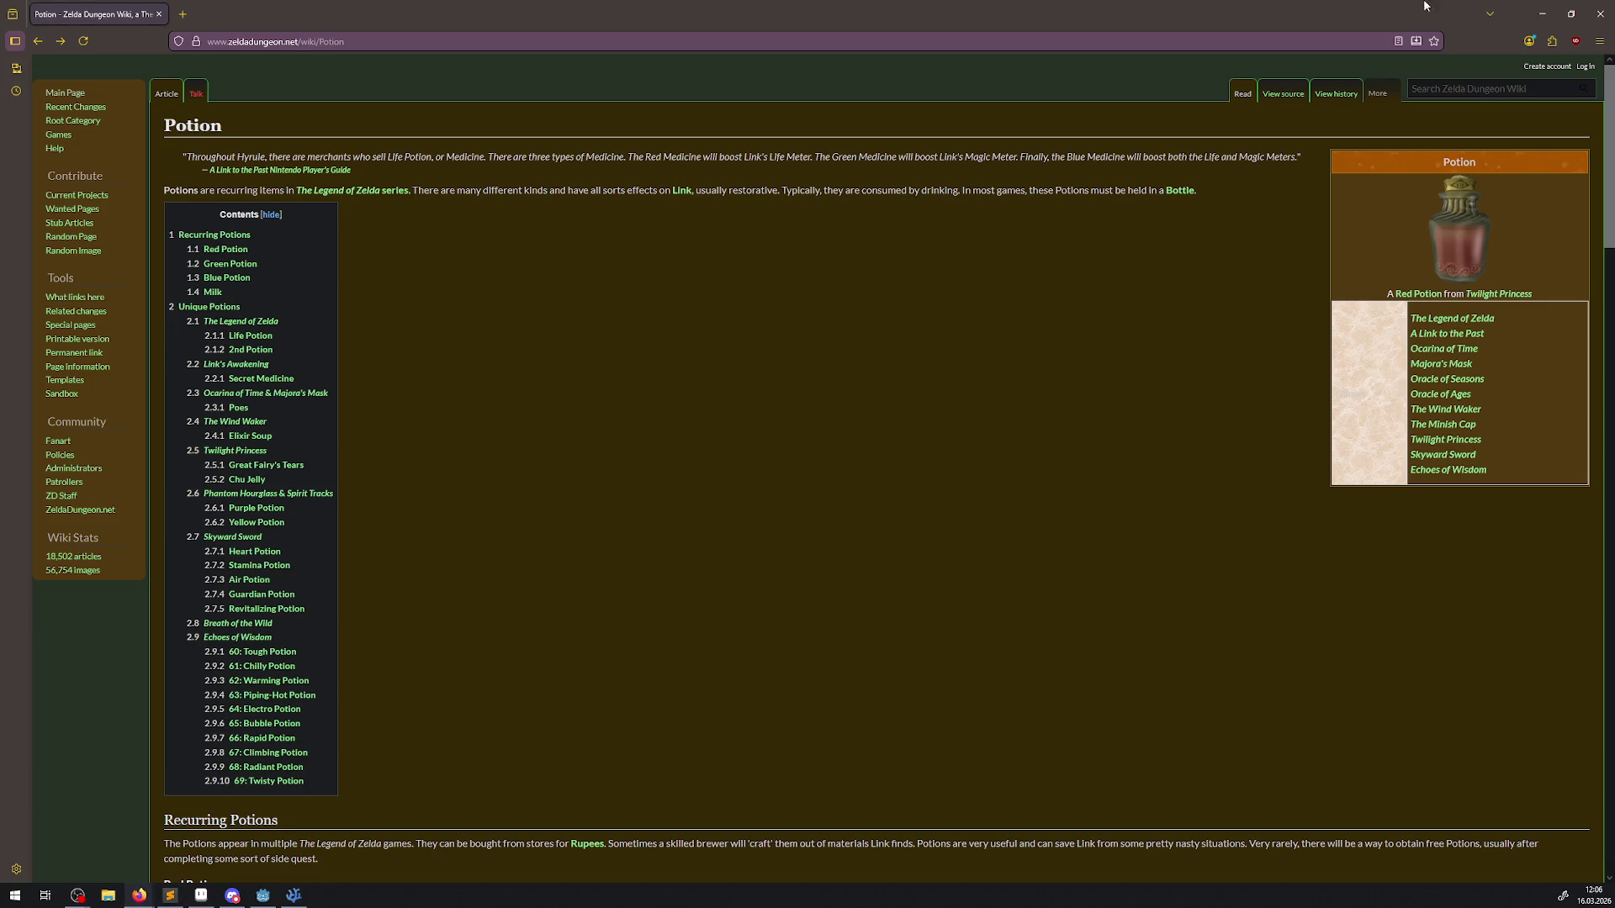
Step: Close the Firefox Potion wiki window to return to Godot
left_click(1600, 13)
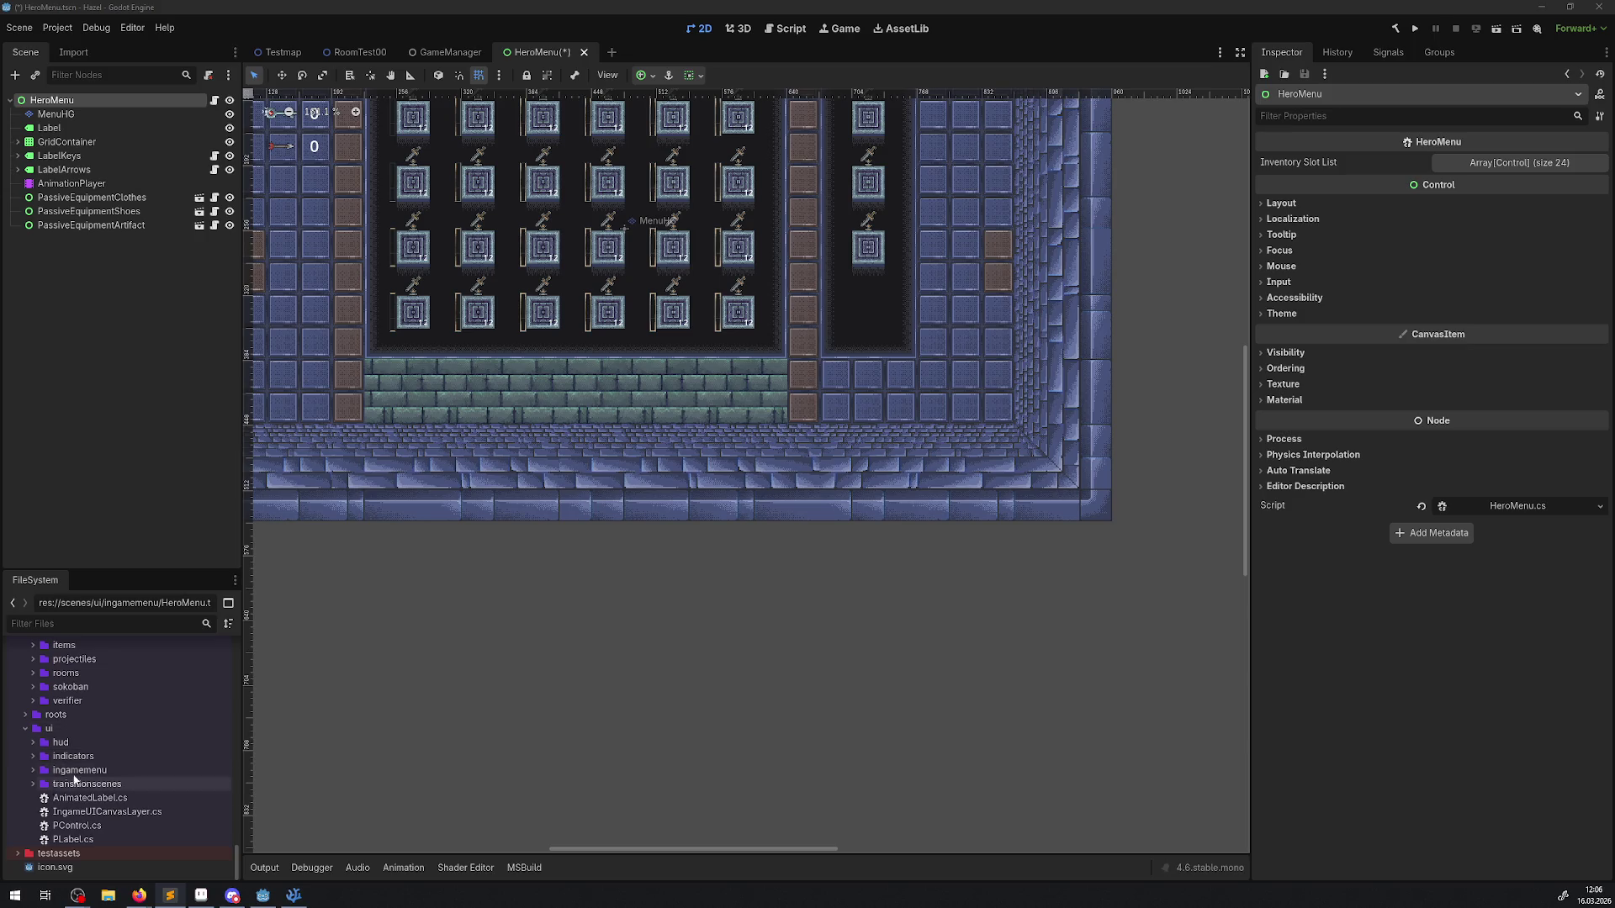
Step: From the scripts/ui folder's context menu, create TypewriterLabel.cs as a new C# Node script
left_click(73, 839)
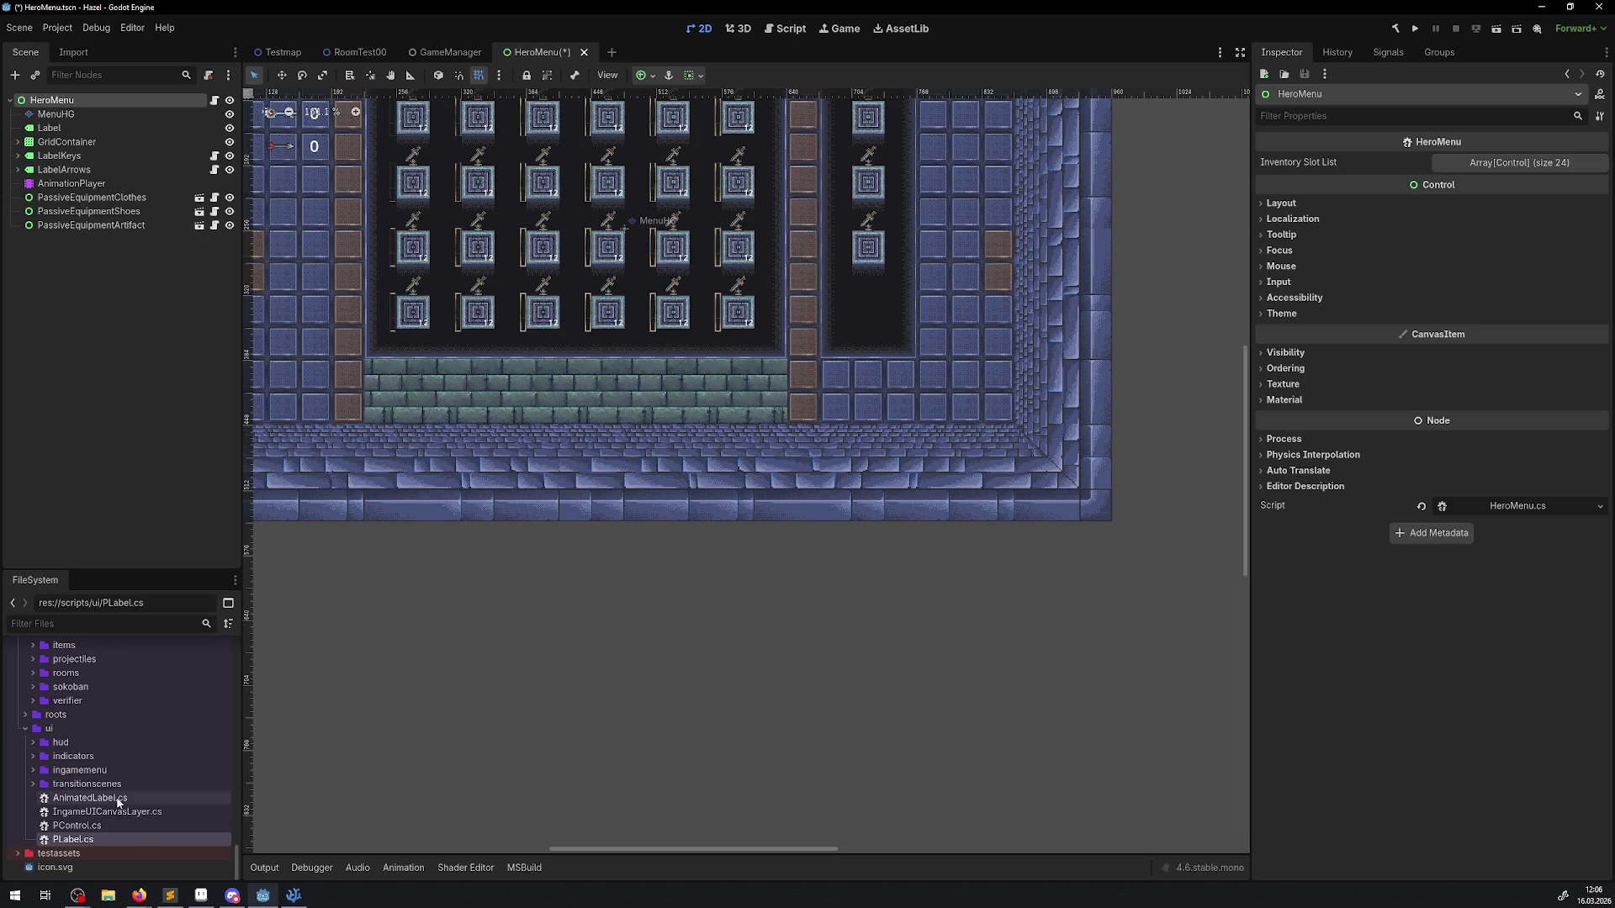
left_click(118, 729)
right_click(118, 728)
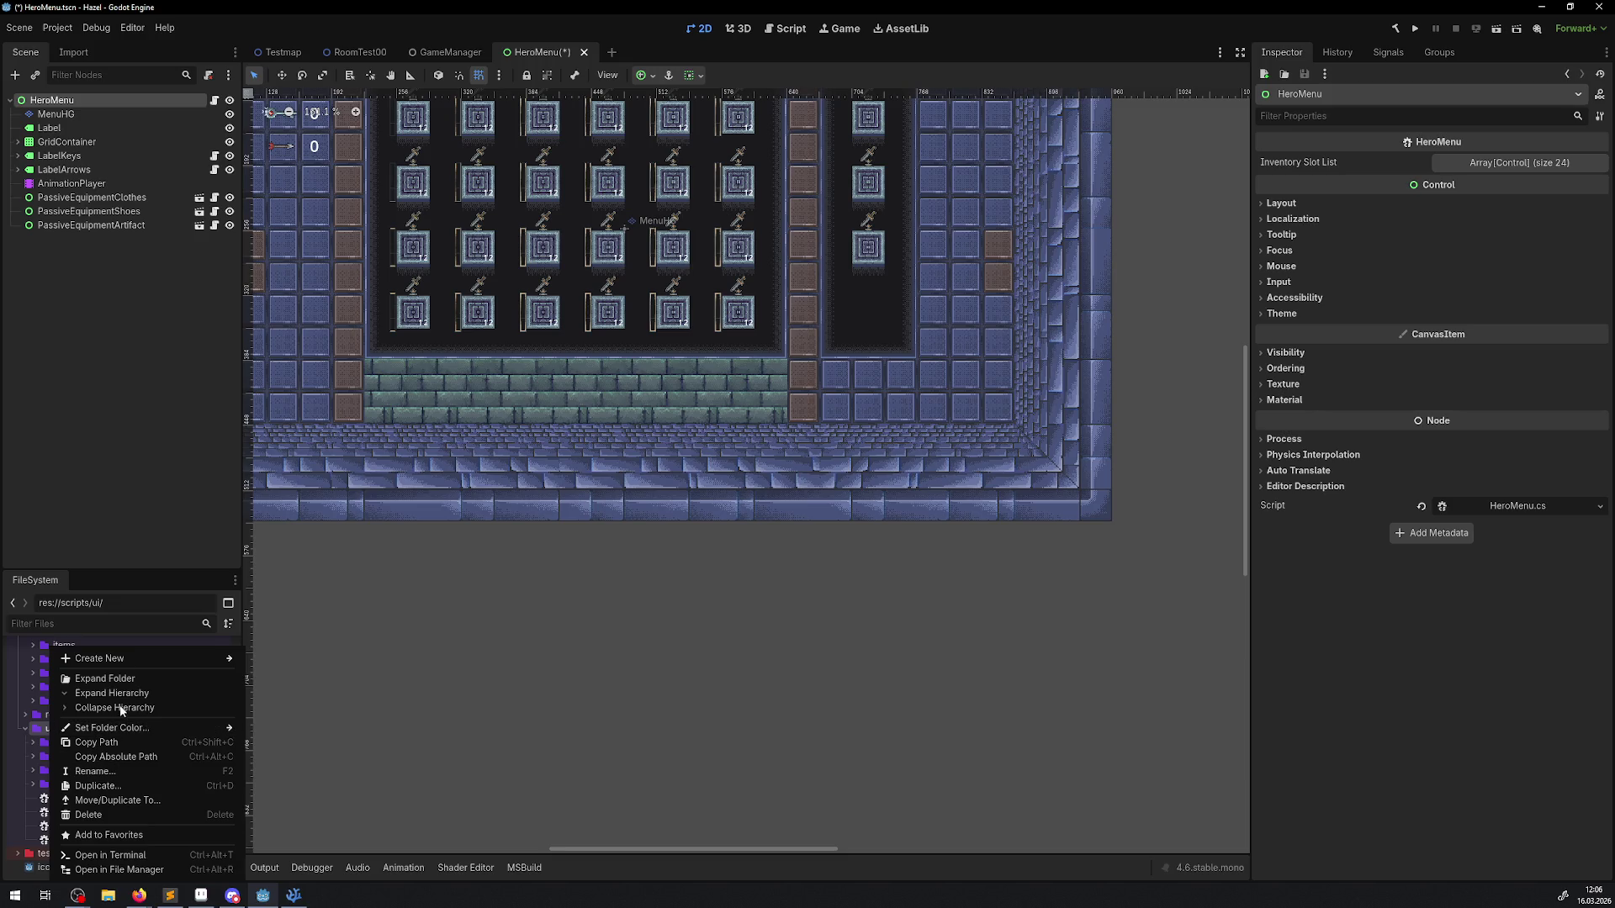
mouse_move(99, 659)
left_click(274, 688)
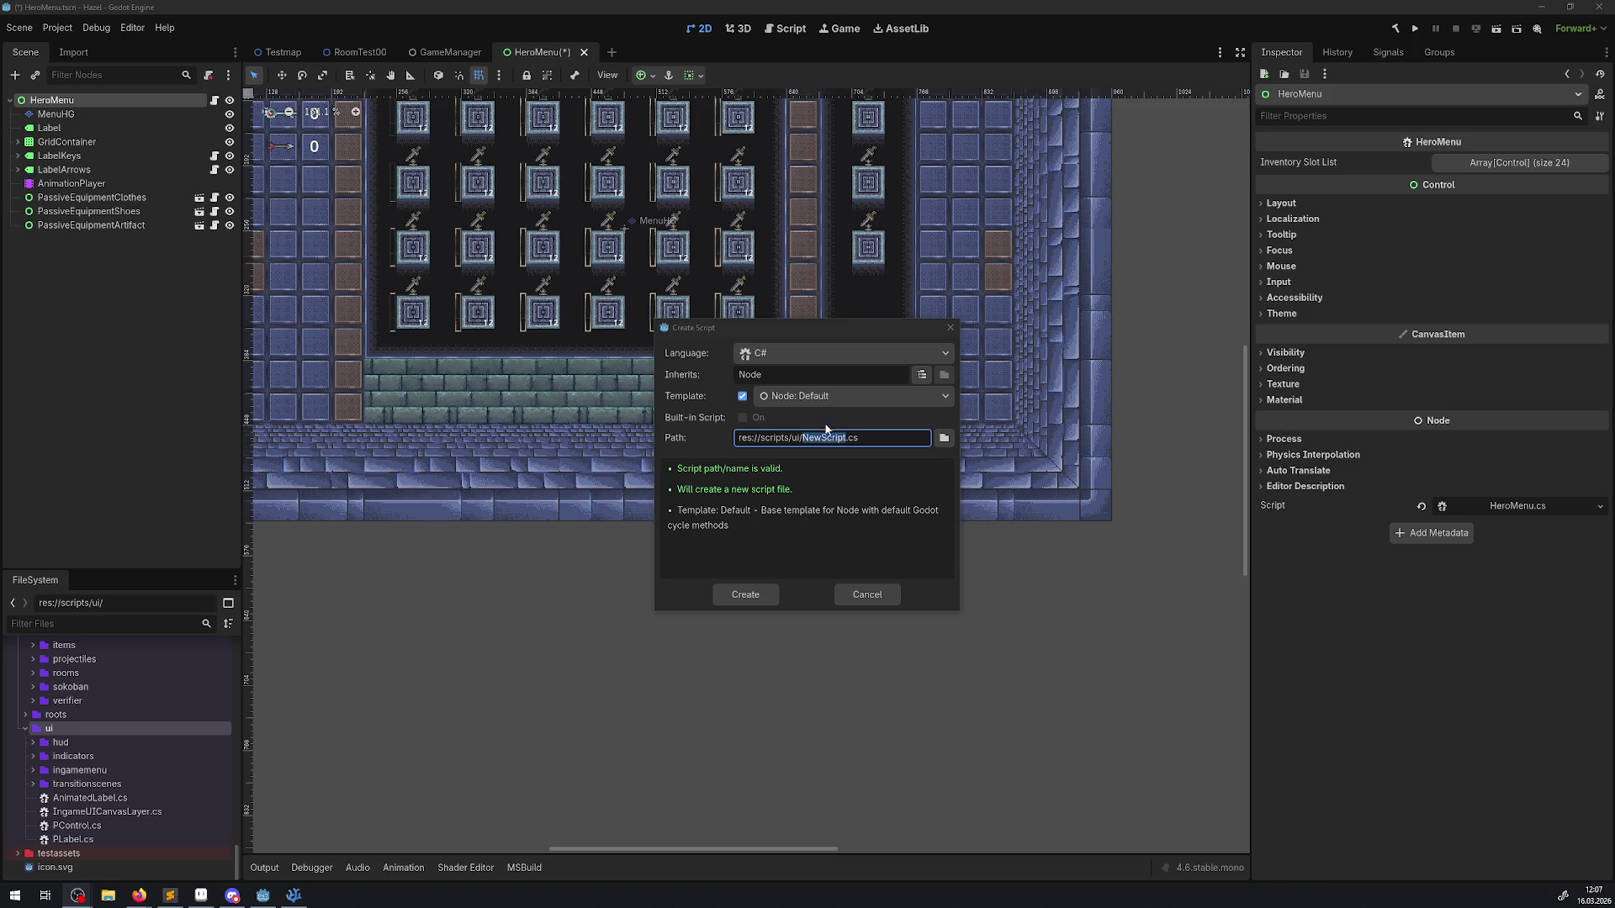
left_click(828, 437)
type("Ty")
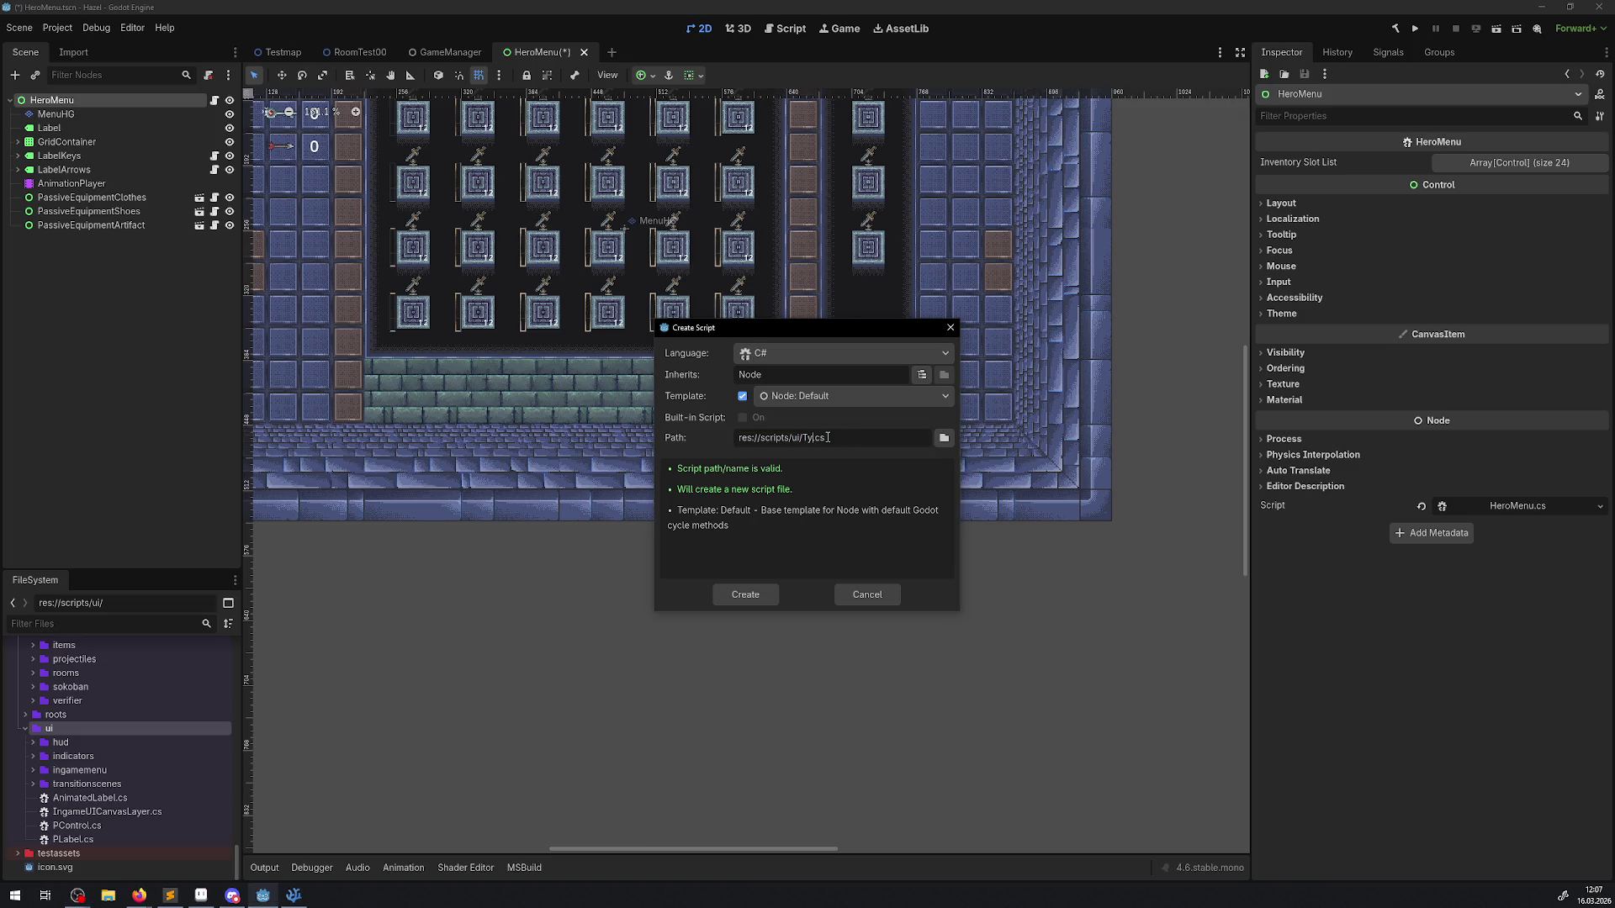
type("pe")
type("writerLabel")
type("l")
key("alt+Tab")
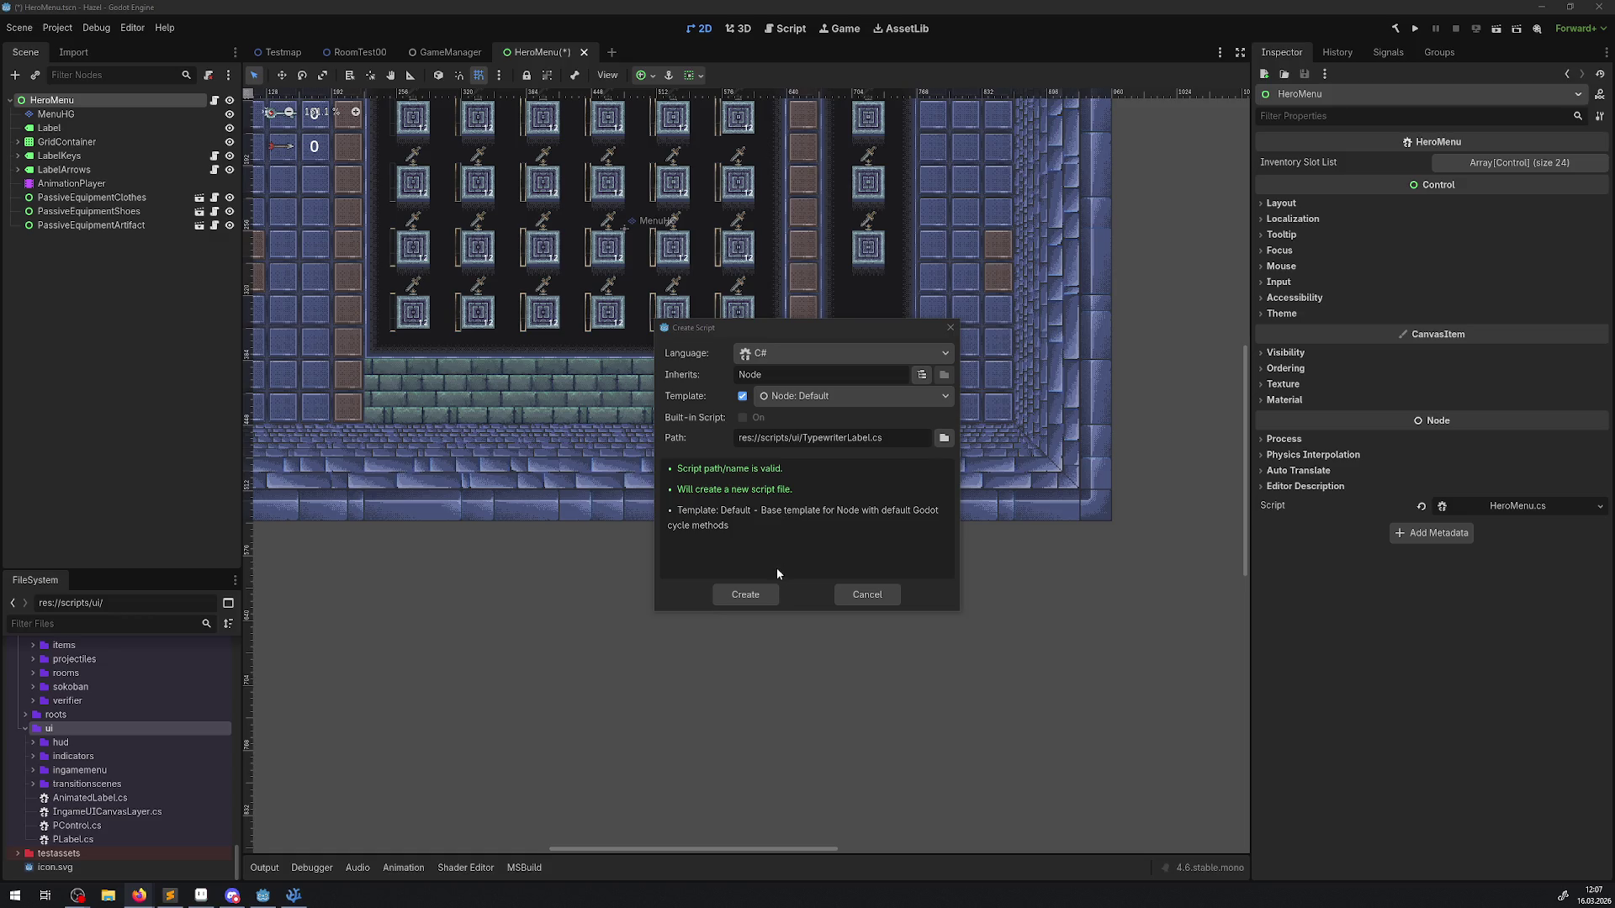
left_click(745, 595)
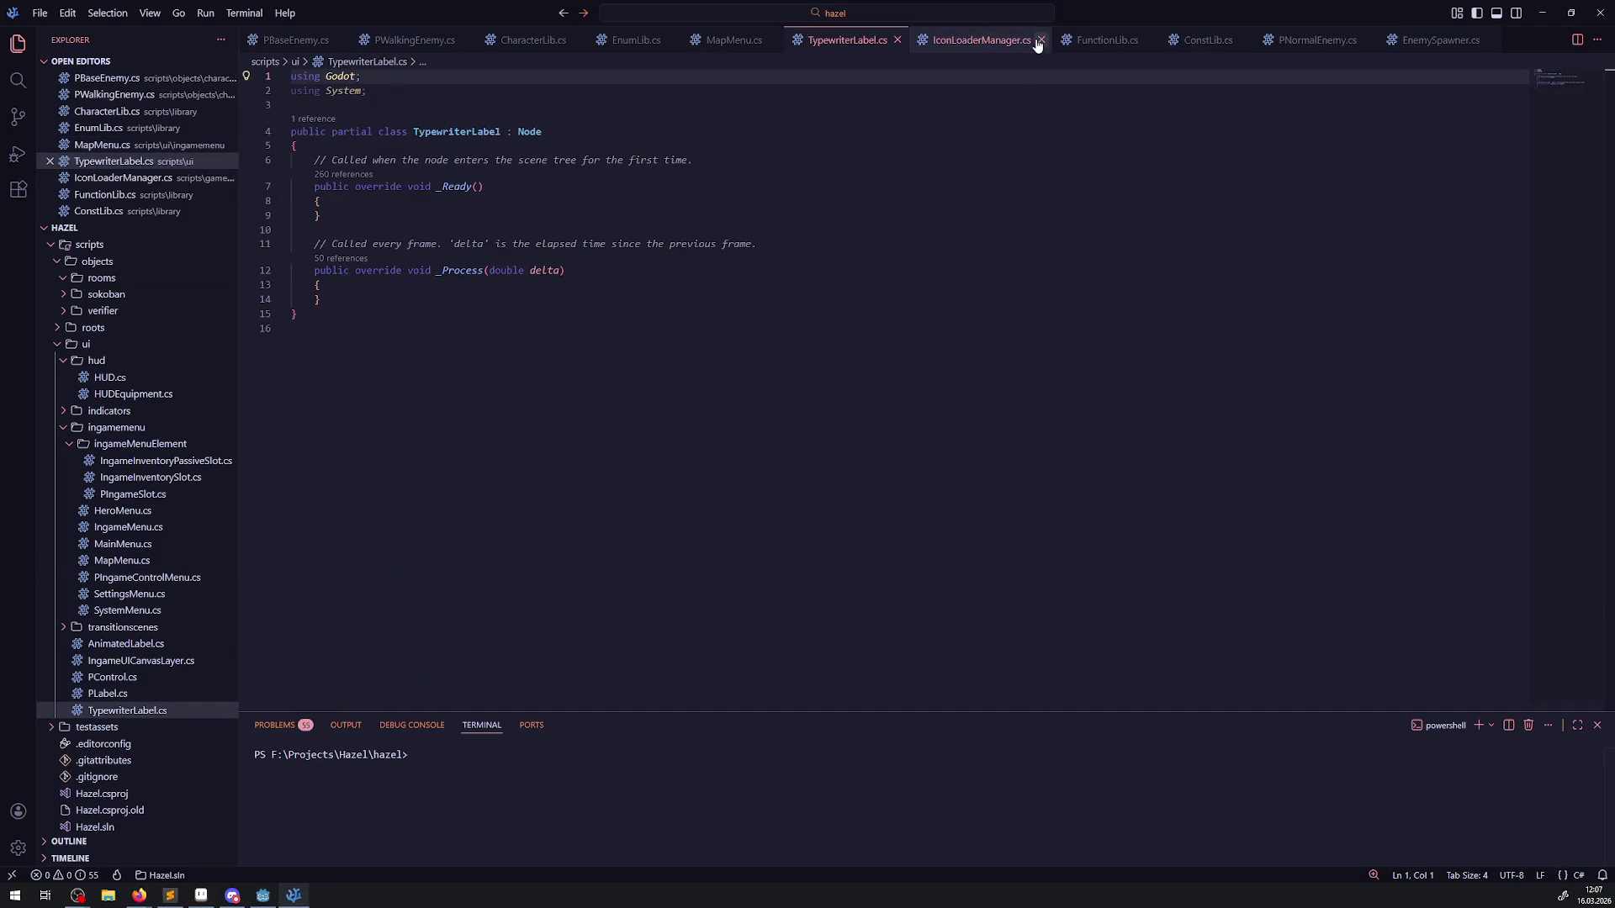
Step: Close the unneeded script tabs, including IconLoaderManager, ConstLib, FunctionLib, MapMenu and EnumLib
left_click(1042, 40)
left_click(1099, 40)
left_click(1013, 42)
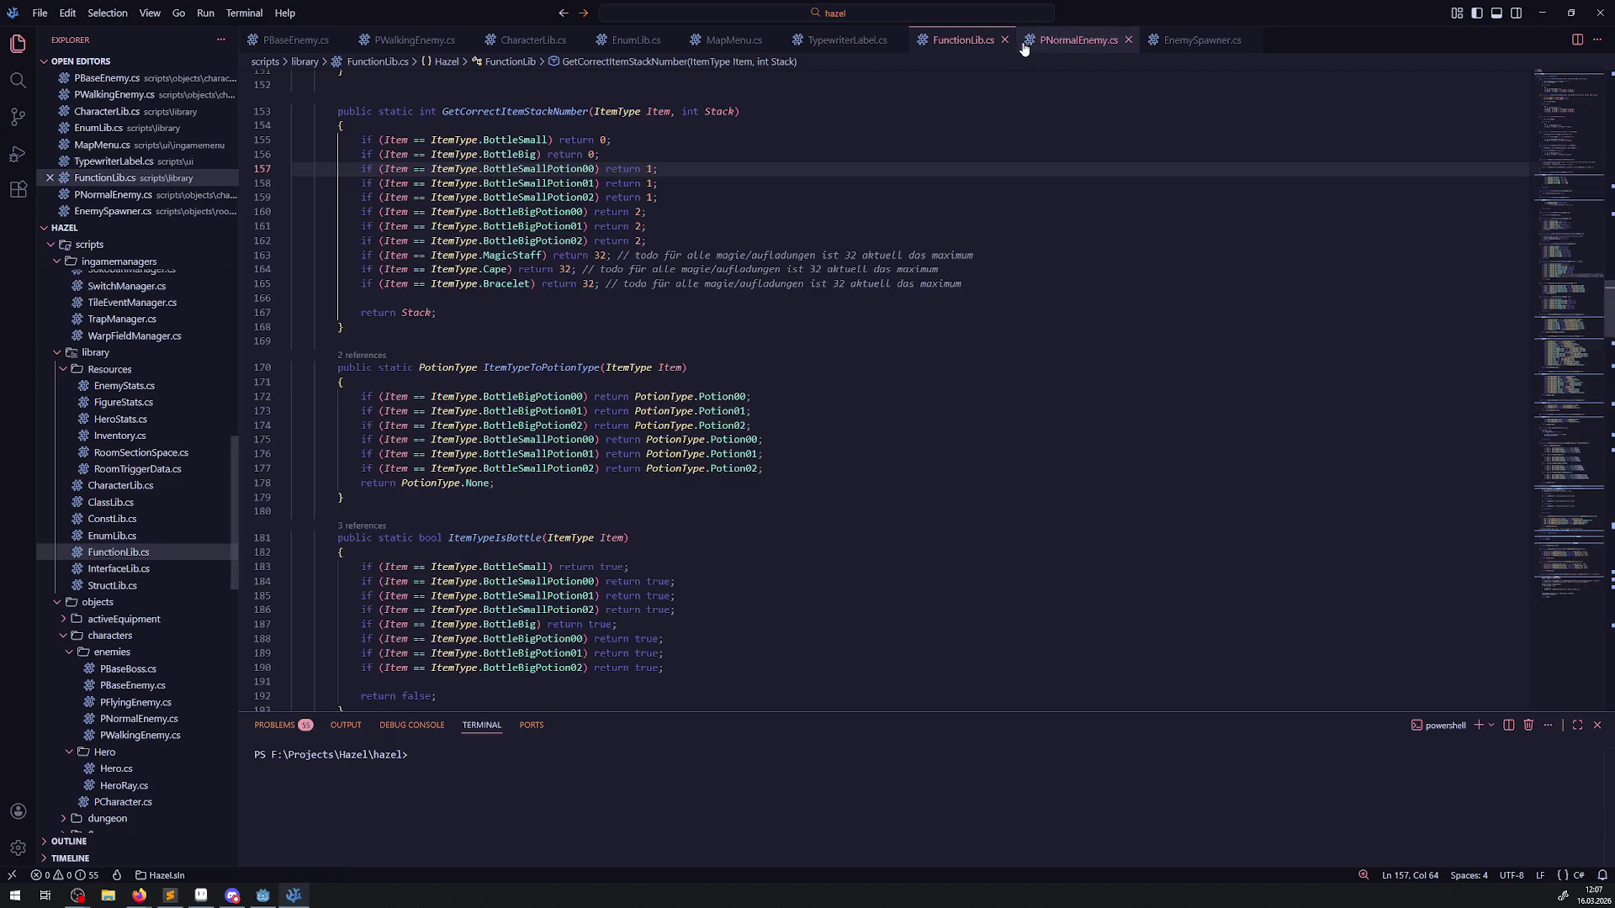
left_click(1005, 41)
left_click(1022, 41)
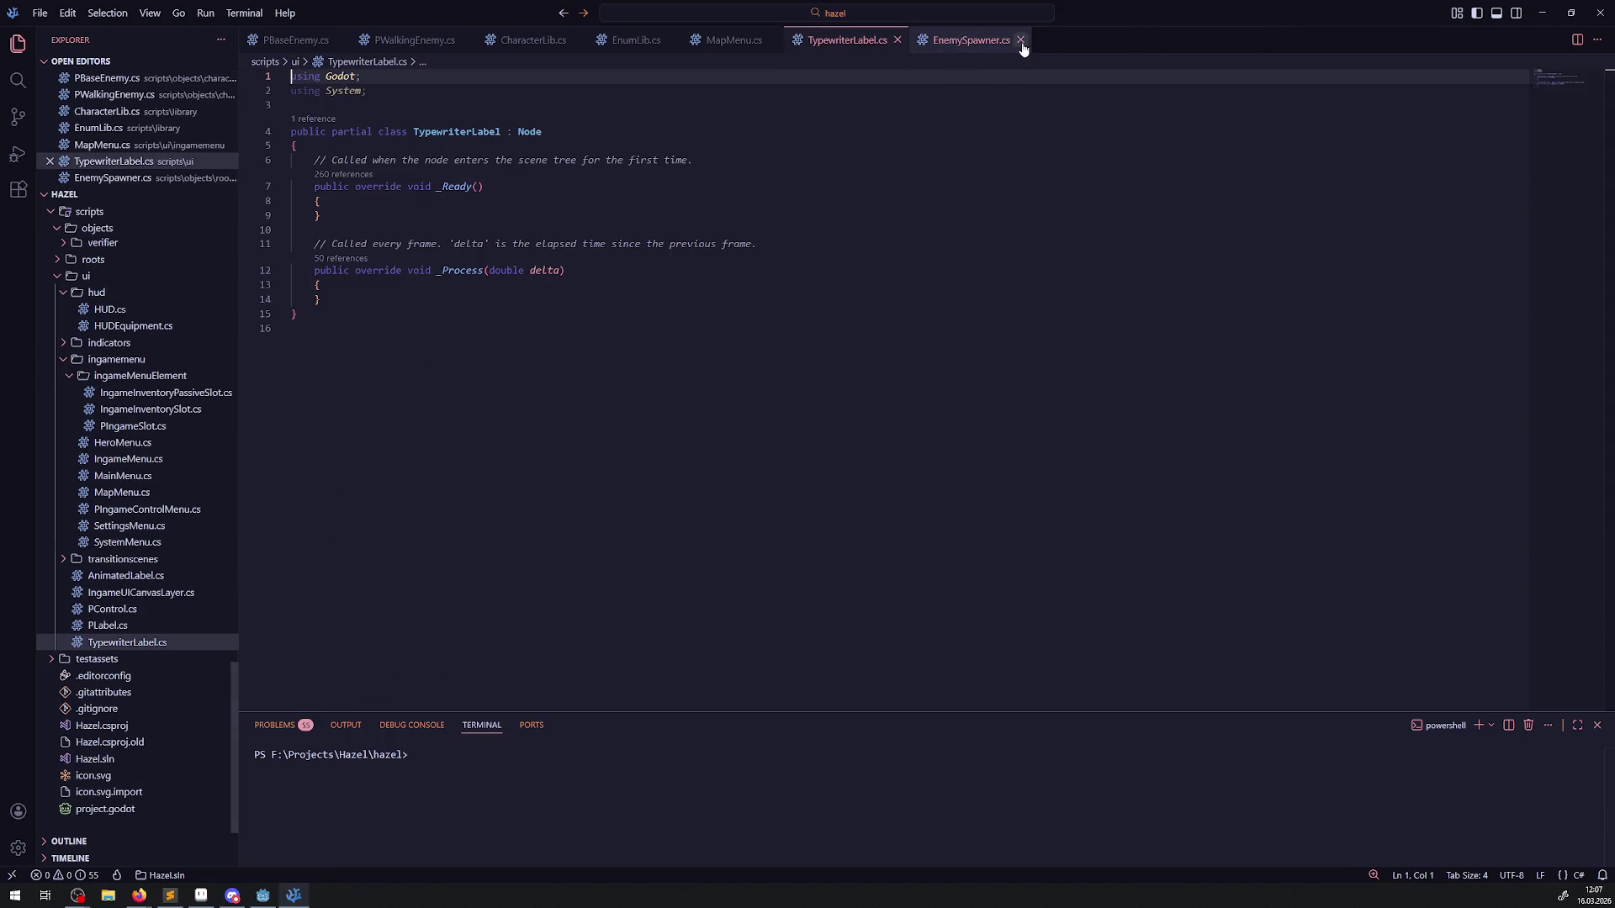
left_click(1021, 41)
left_click(773, 40)
left_click(653, 42)
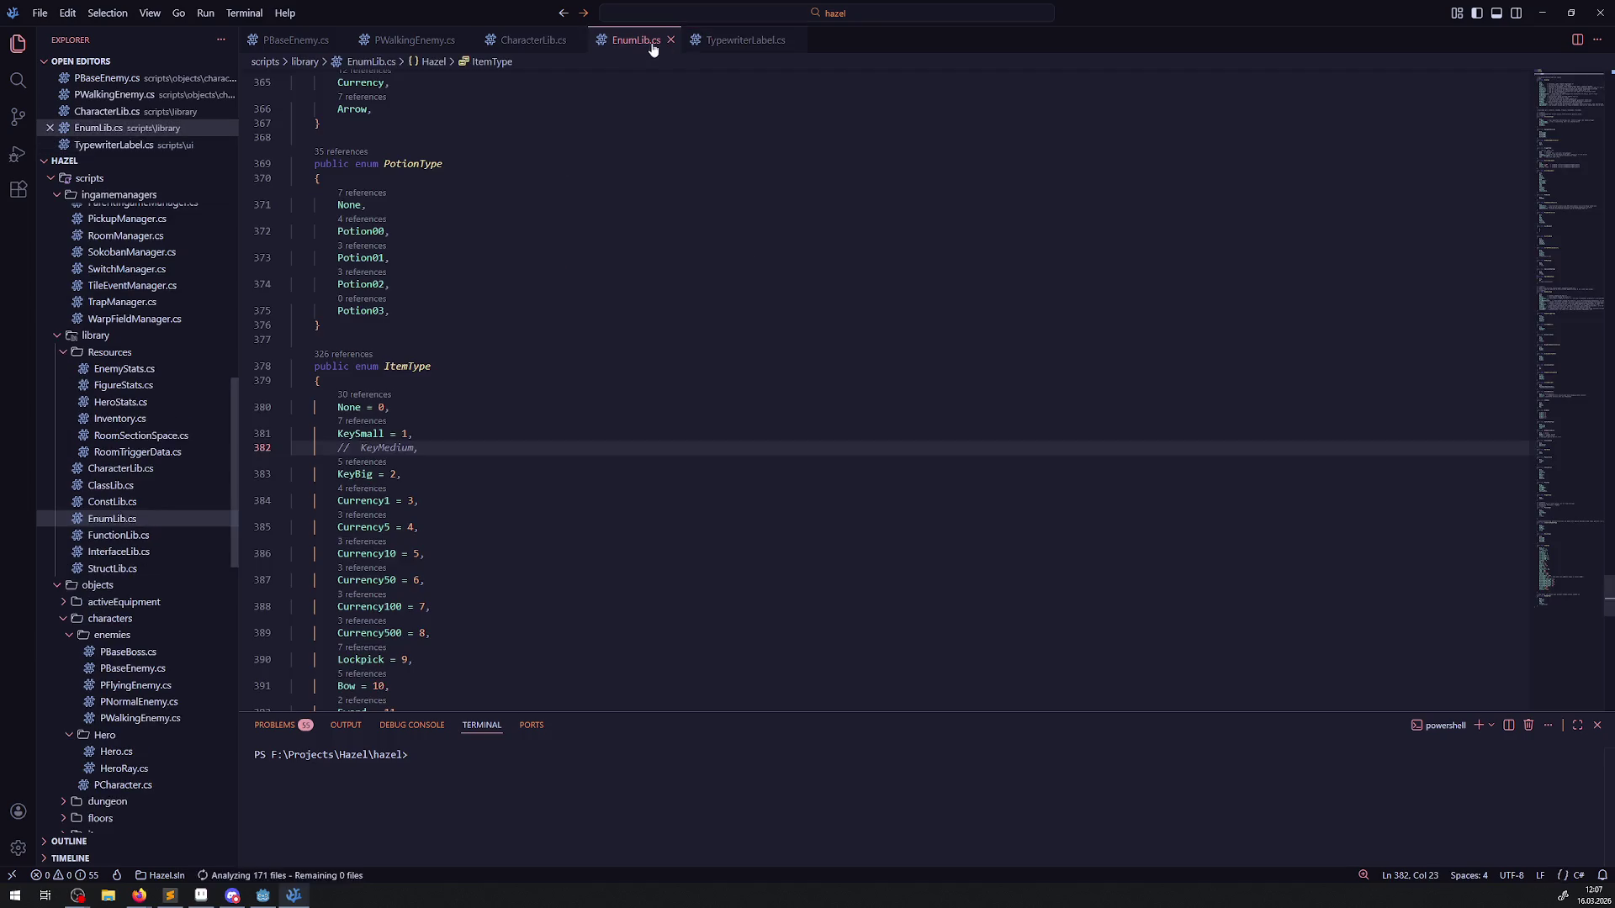
left_click(577, 41)
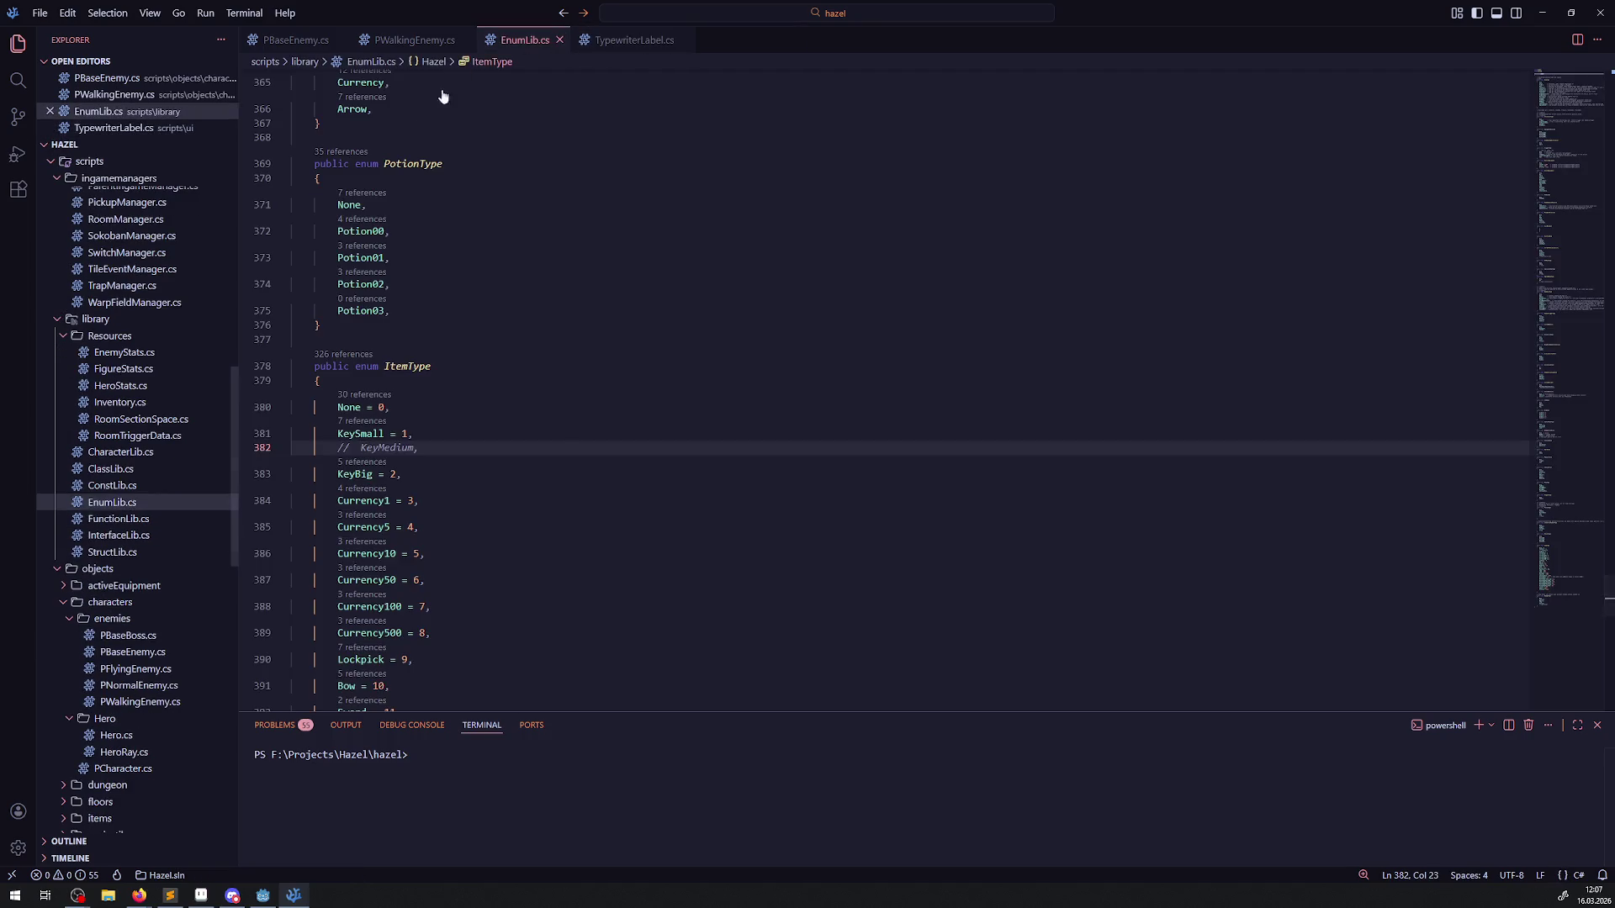
left_click(560, 40)
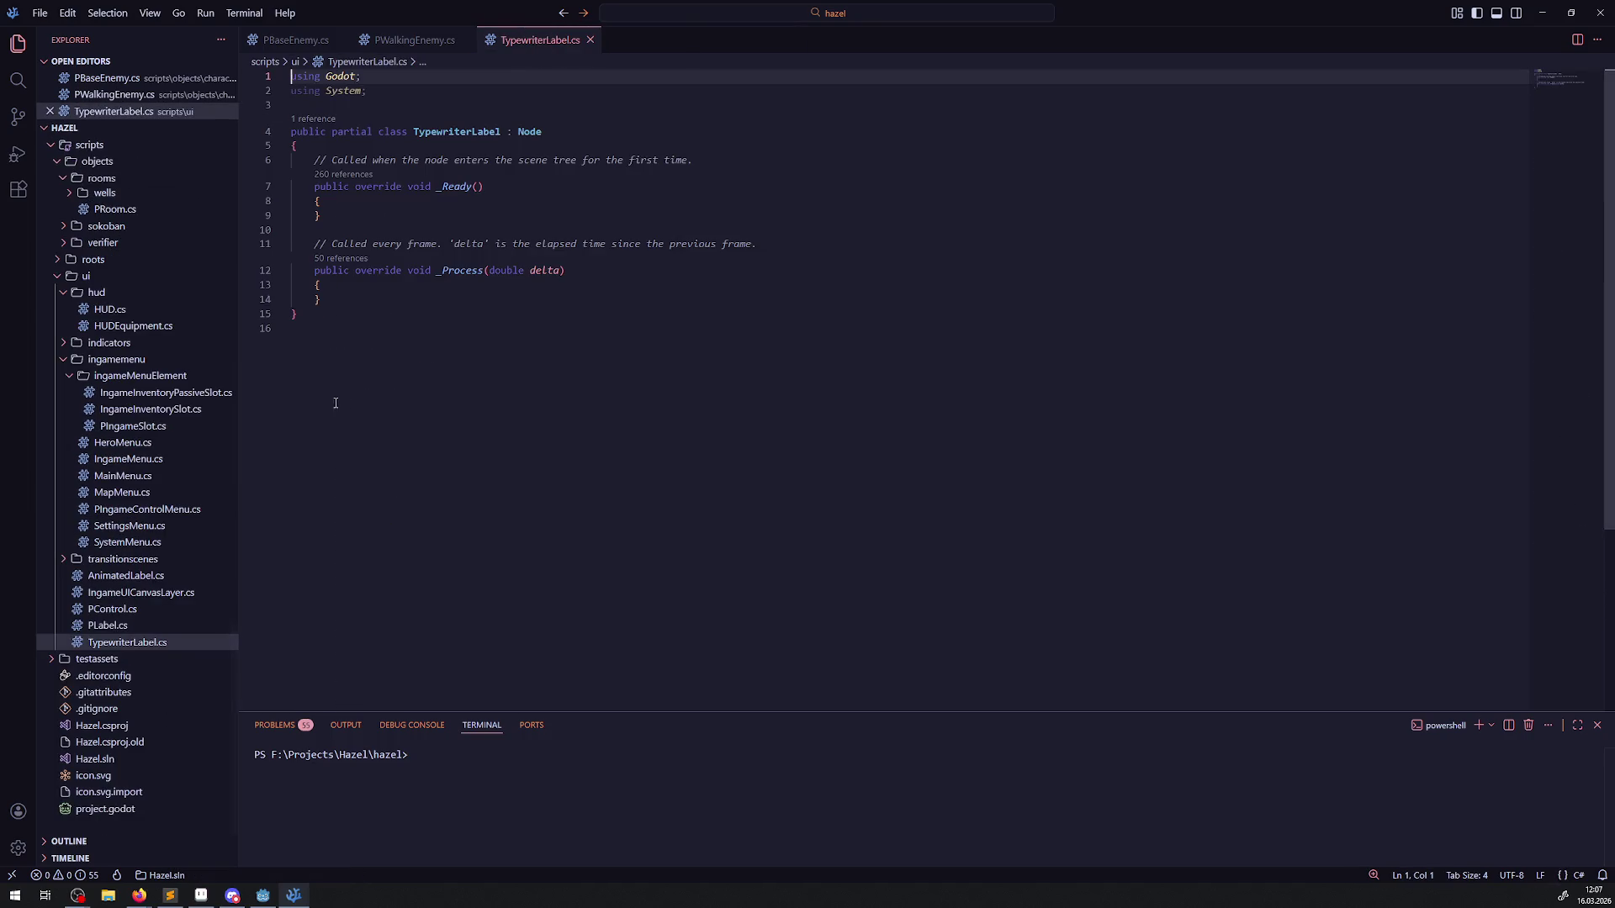
Step: Copy the PLabel class name from PLabel.cs and make it TypewriterLabel's base class instead of Node
left_click(124, 630)
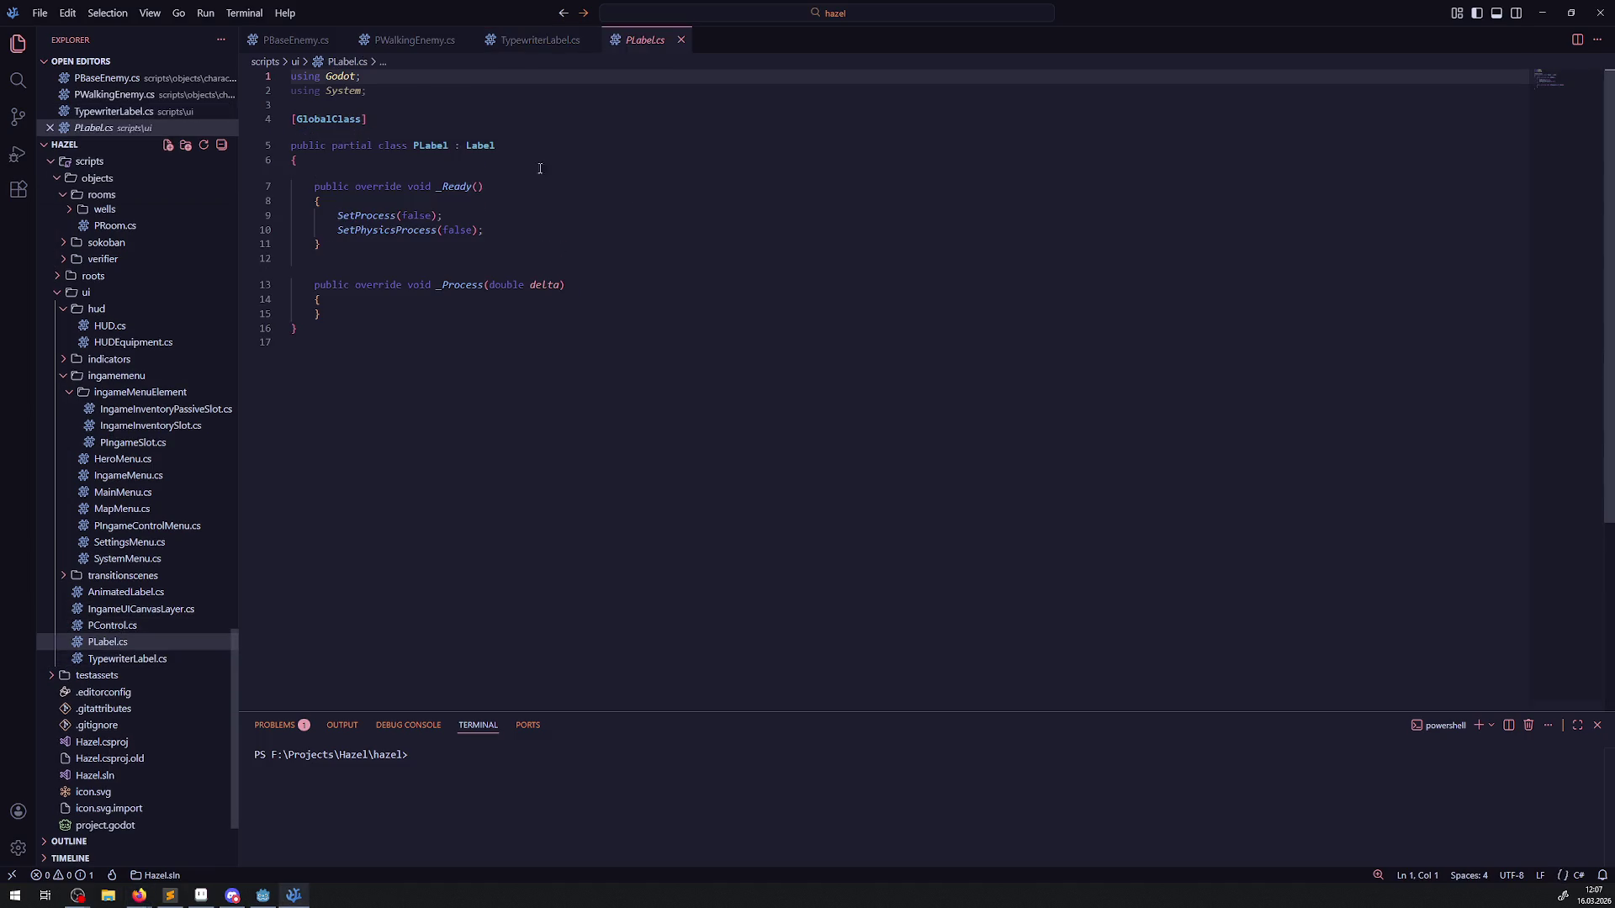
left_click(432, 145)
double_click(431, 146)
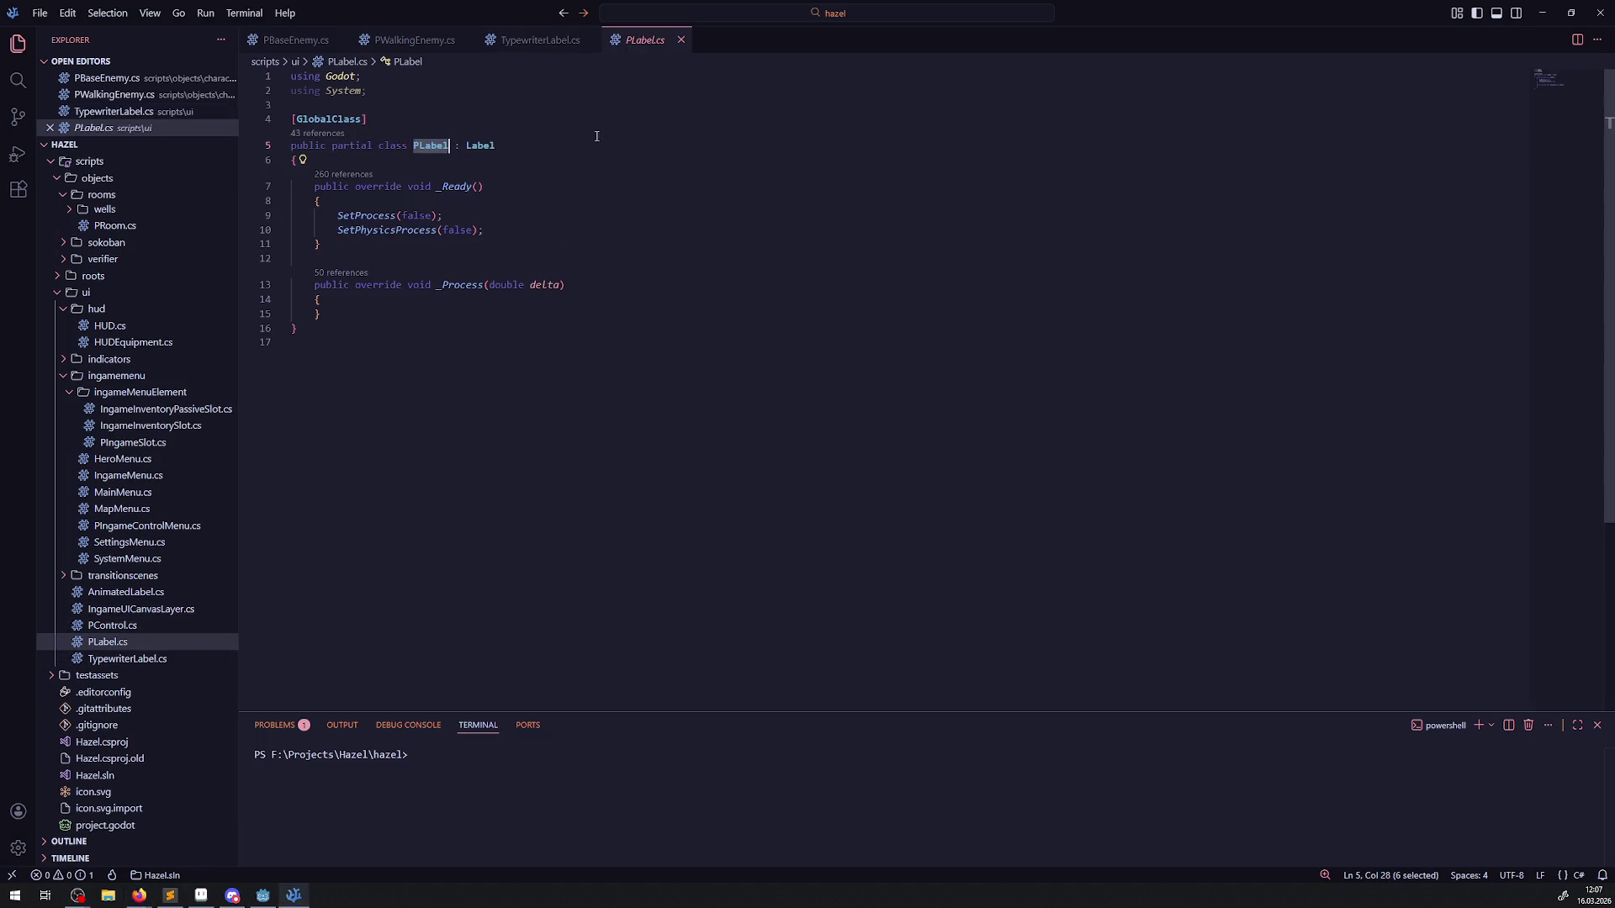
key("ctrl+c")
left_click(538, 40)
double_click(530, 131)
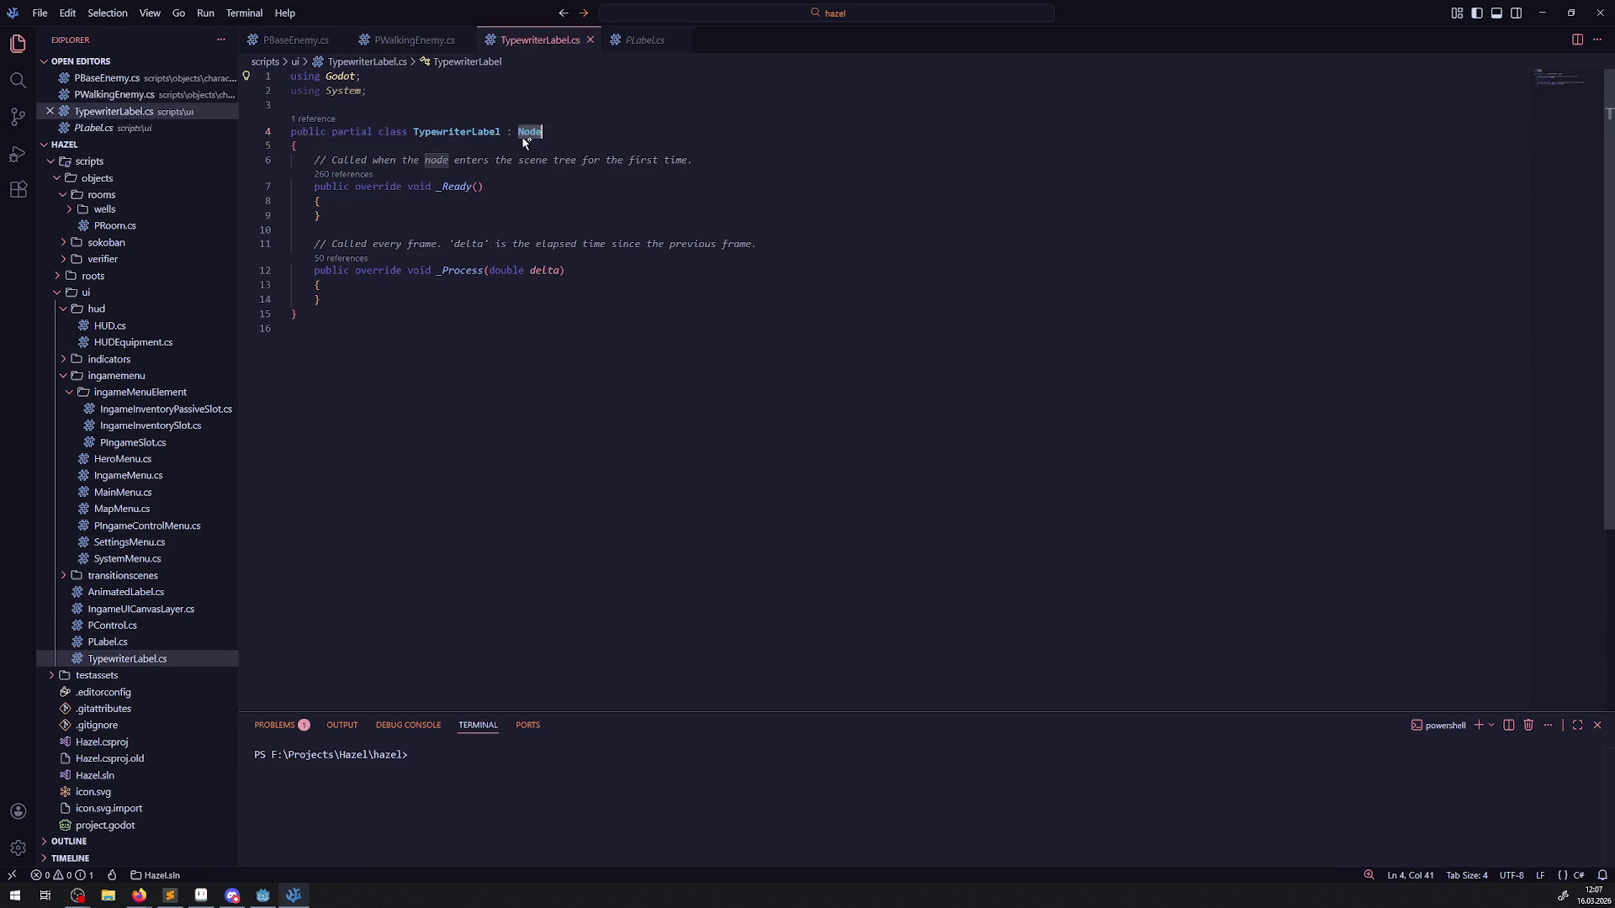
key("ctrl+v")
left_click(759, 243)
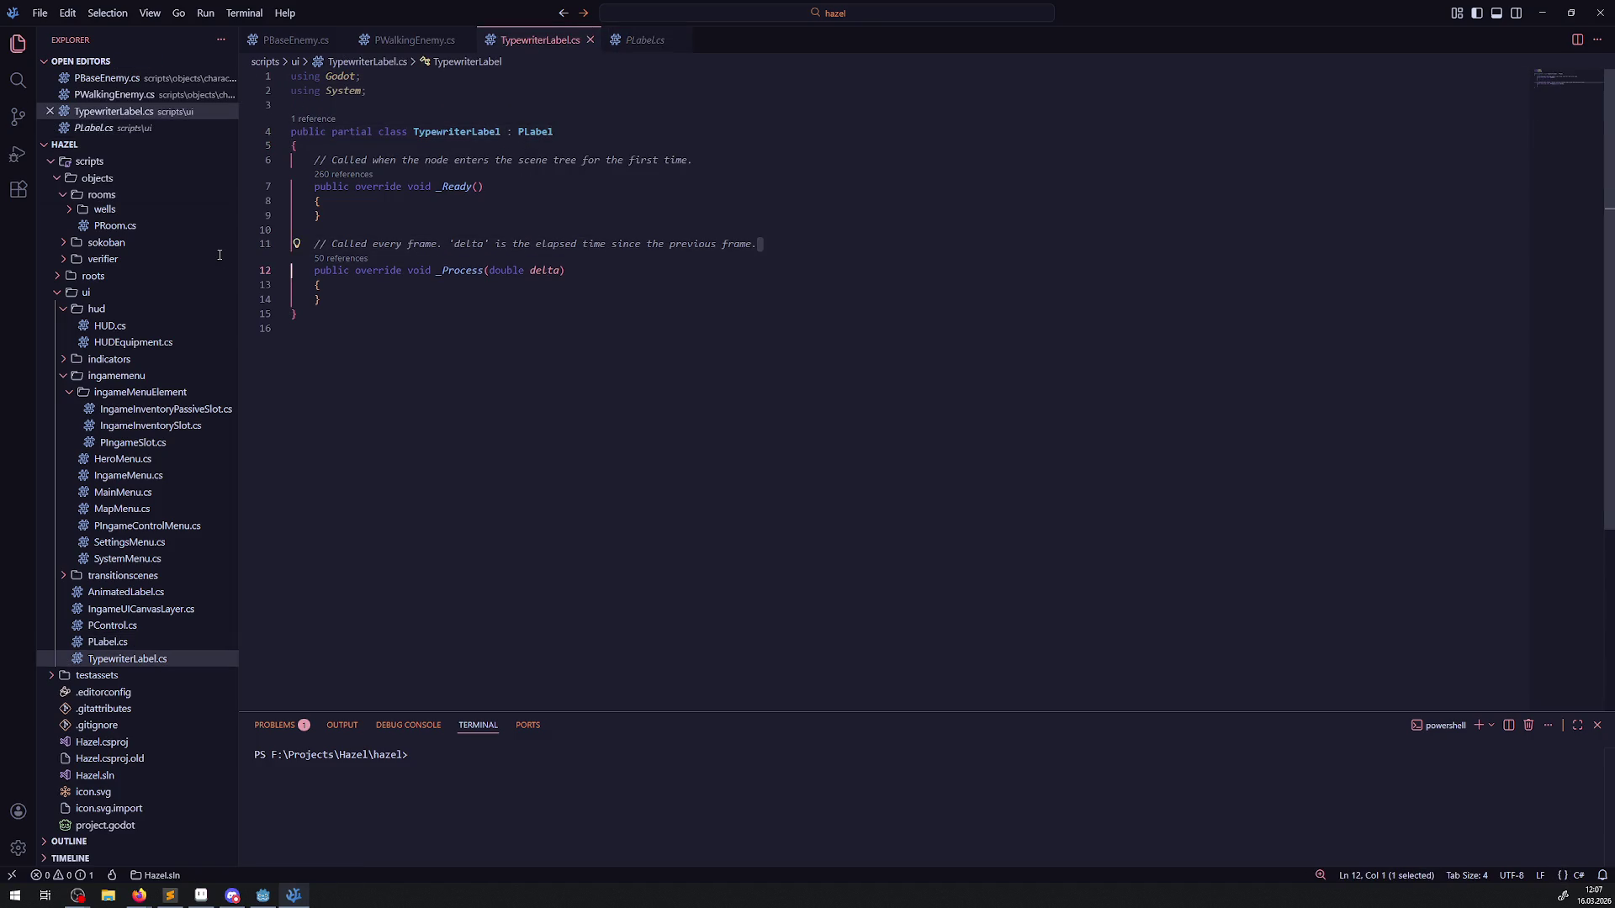
key("Delete")
Step: Delete the template comments and the stray characters after the class brace
key("ctrl+z")
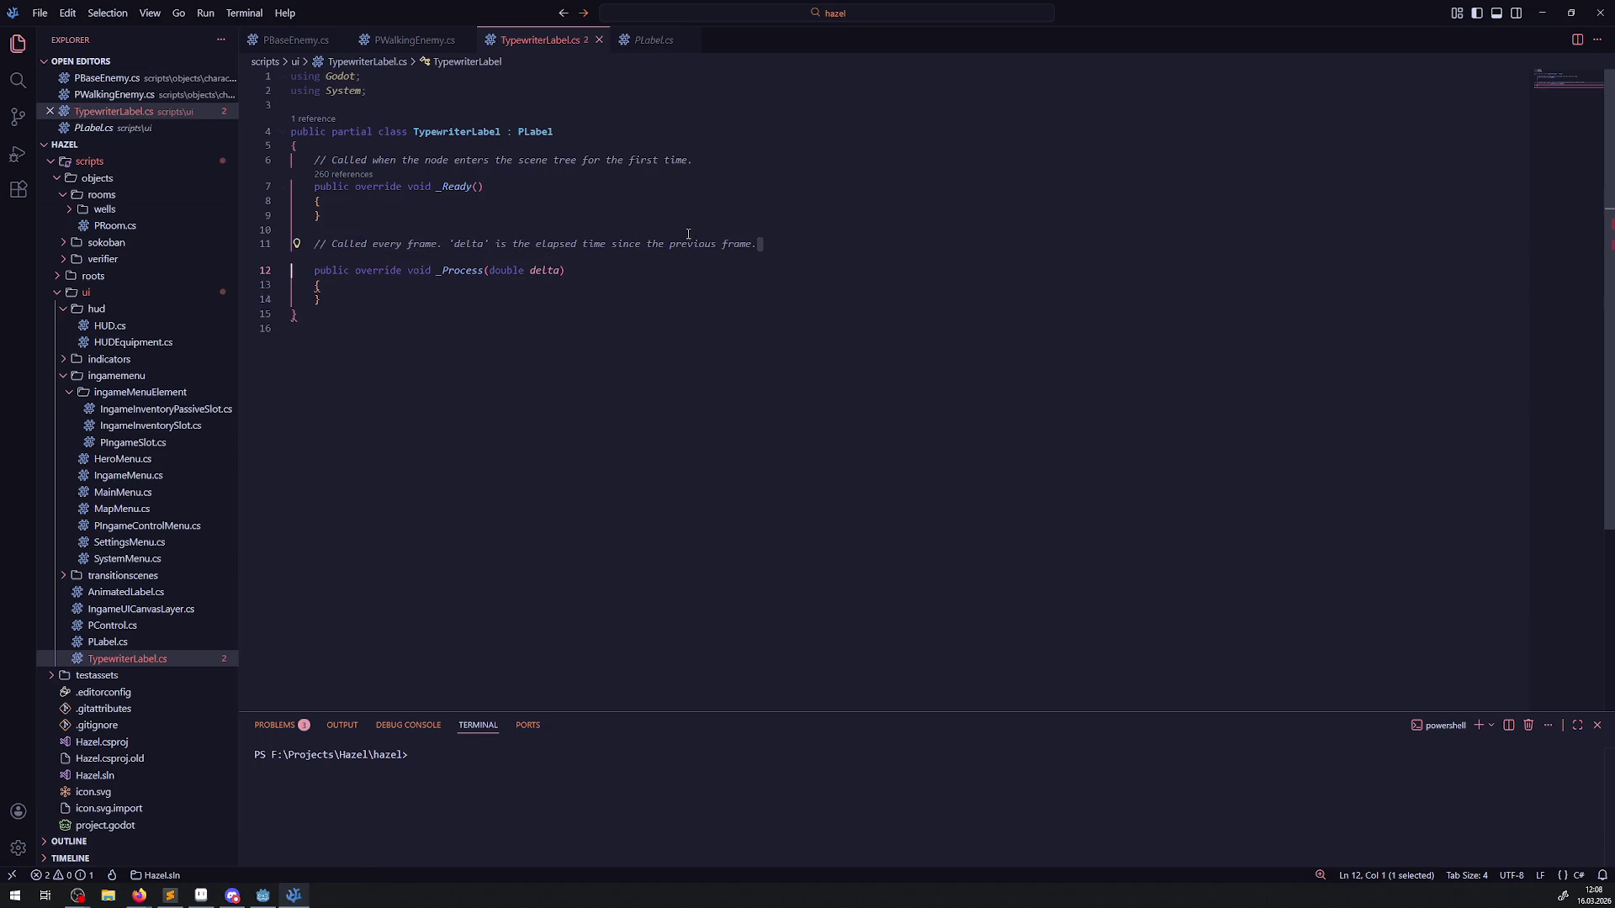
left_click(782, 231)
left_click(781, 243, "shift")
key("Delete")
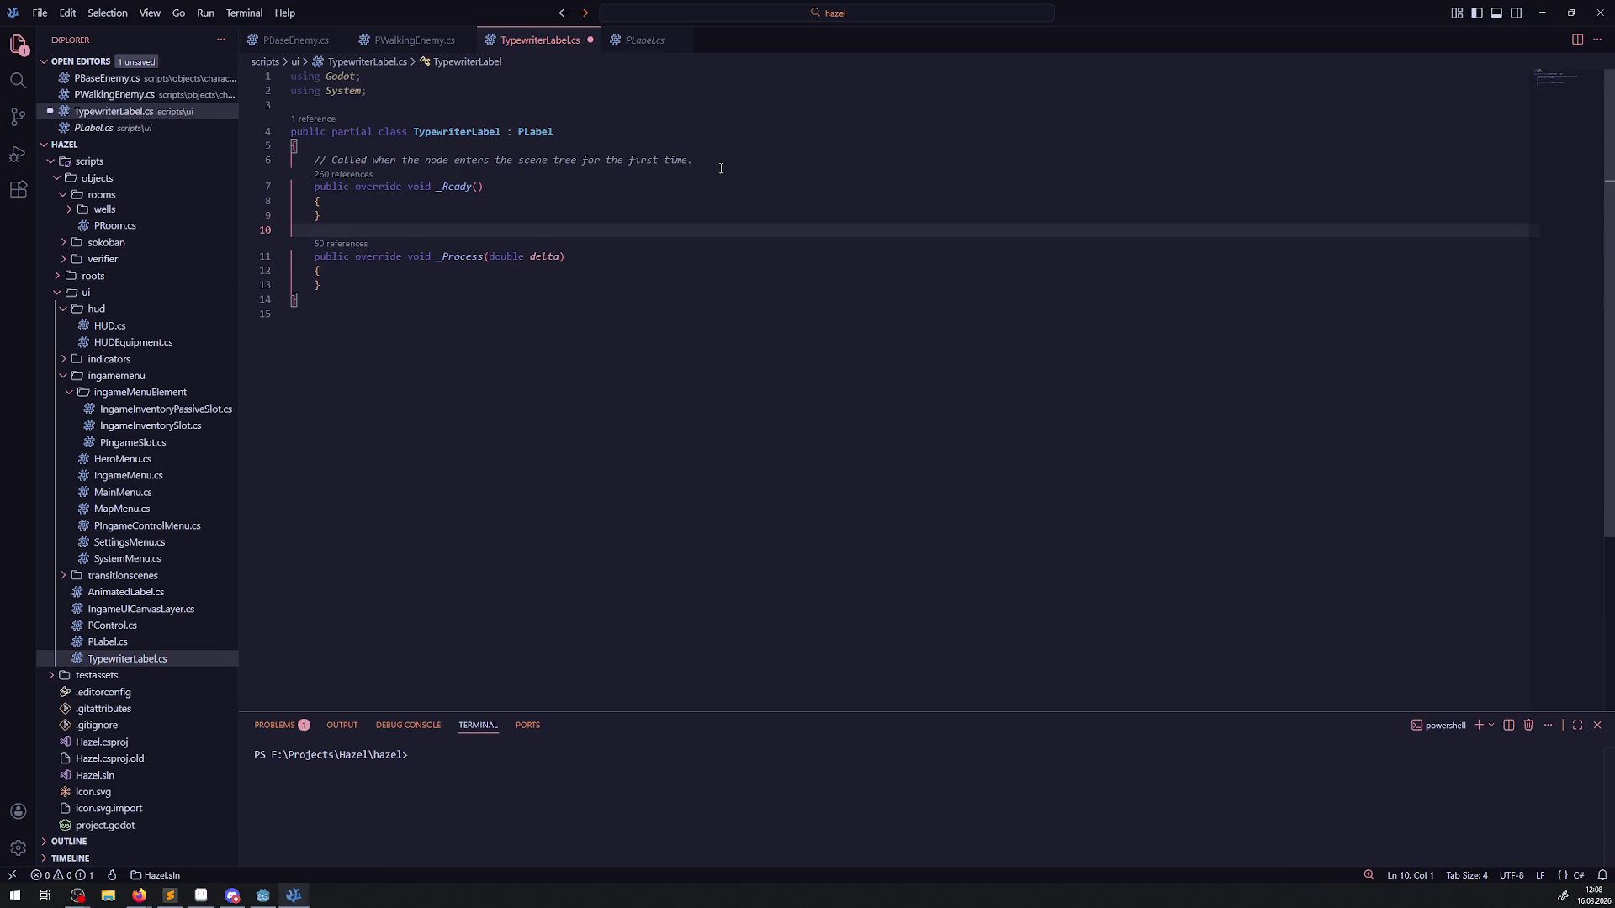
left_click(683, 160)
left_click(296, 145, "shift")
key("Delete")
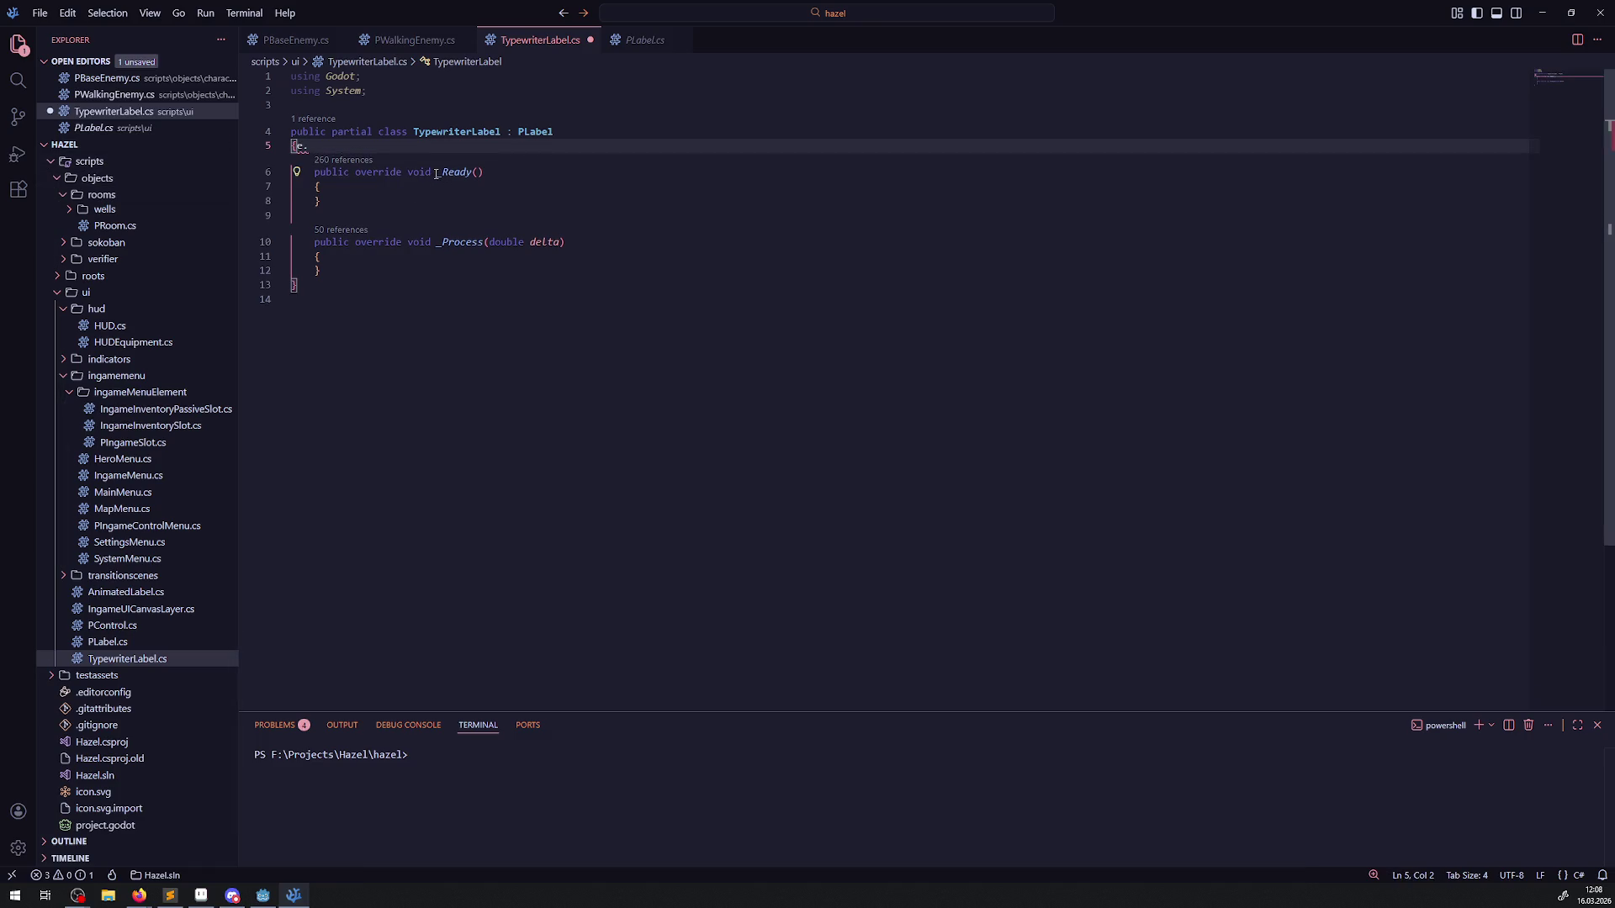
left_click(436, 173)
left_click(366, 190)
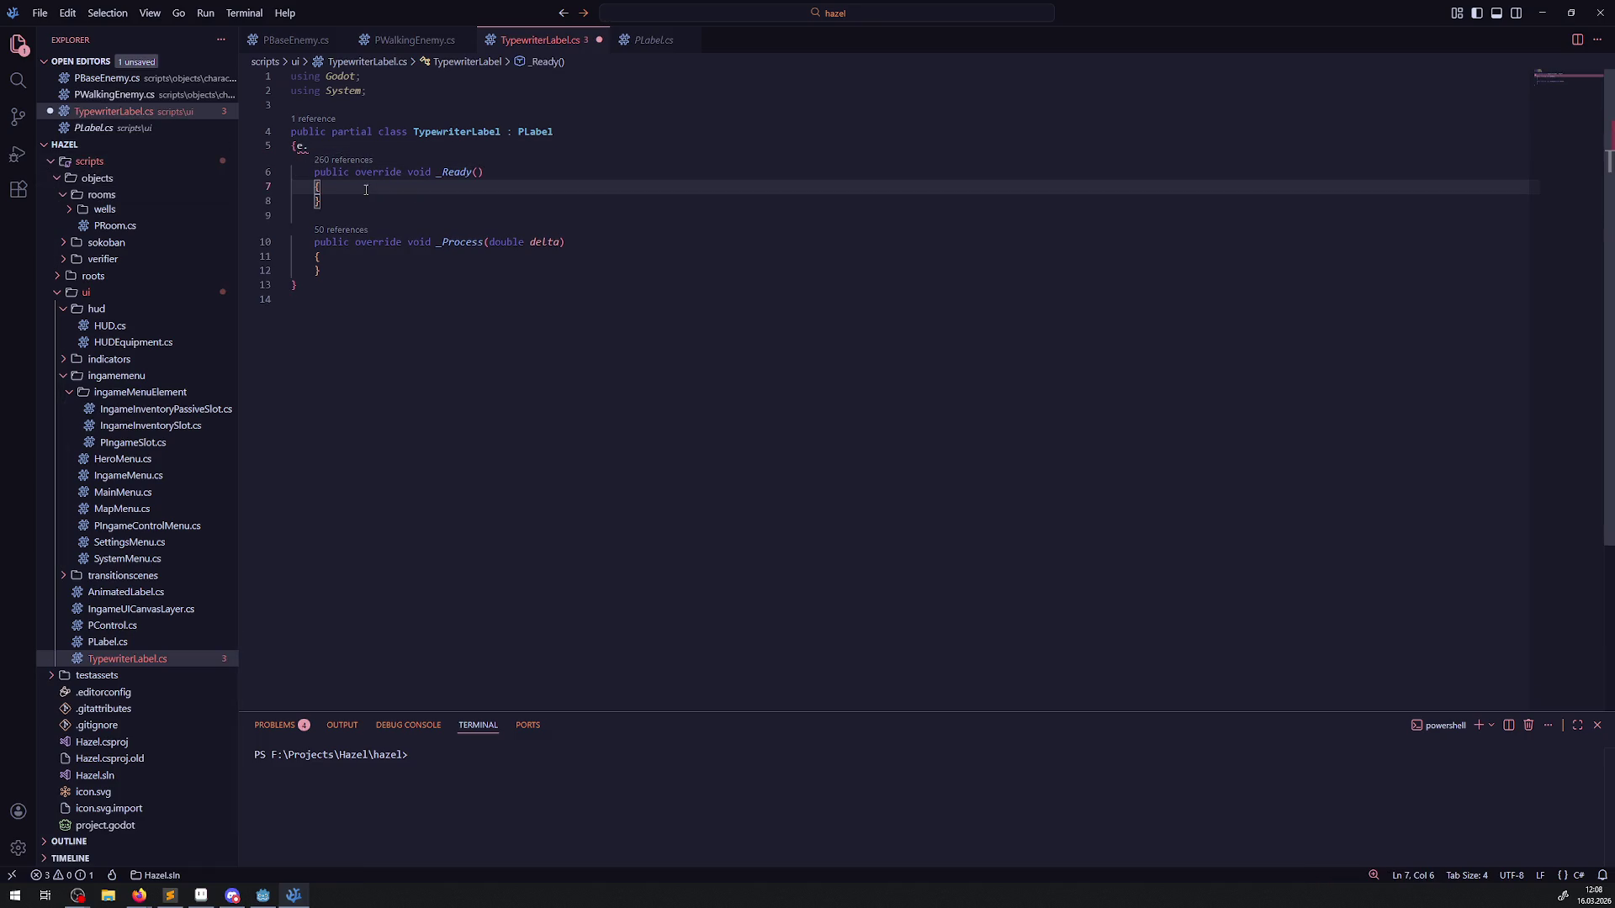
left_click(310, 146)
key("BackSpace")
key("BackSpace")
Step: Add base._Ready(); inside _Ready, fix the missing dot, and save the file
left_click(358, 172)
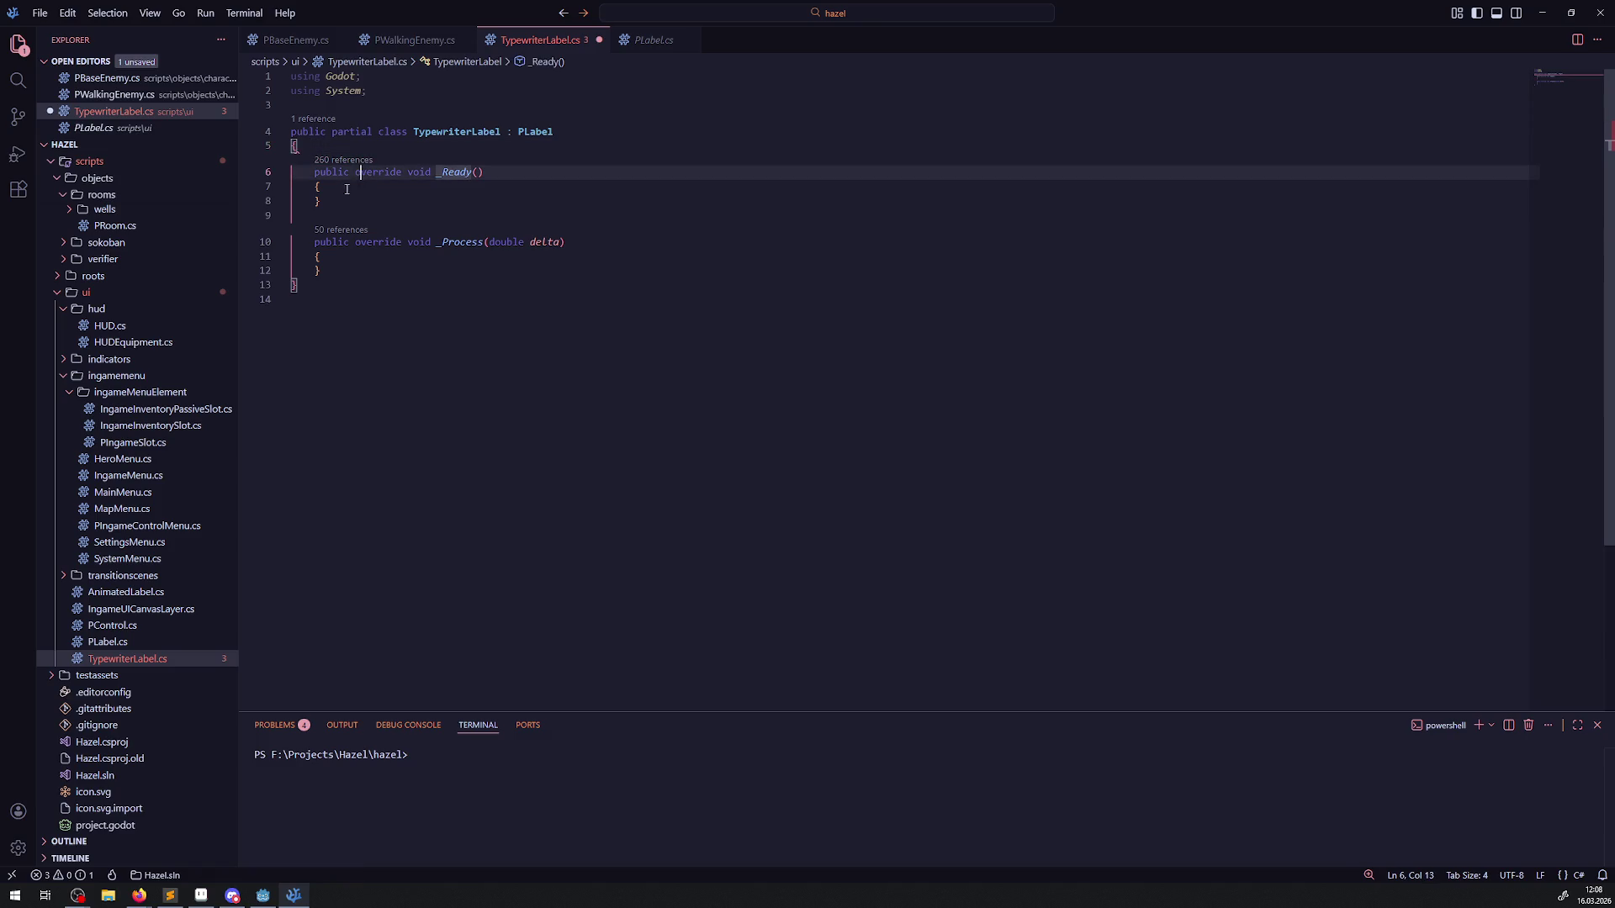
left_click(346, 189)
key("Return")
type("base._Ready()")
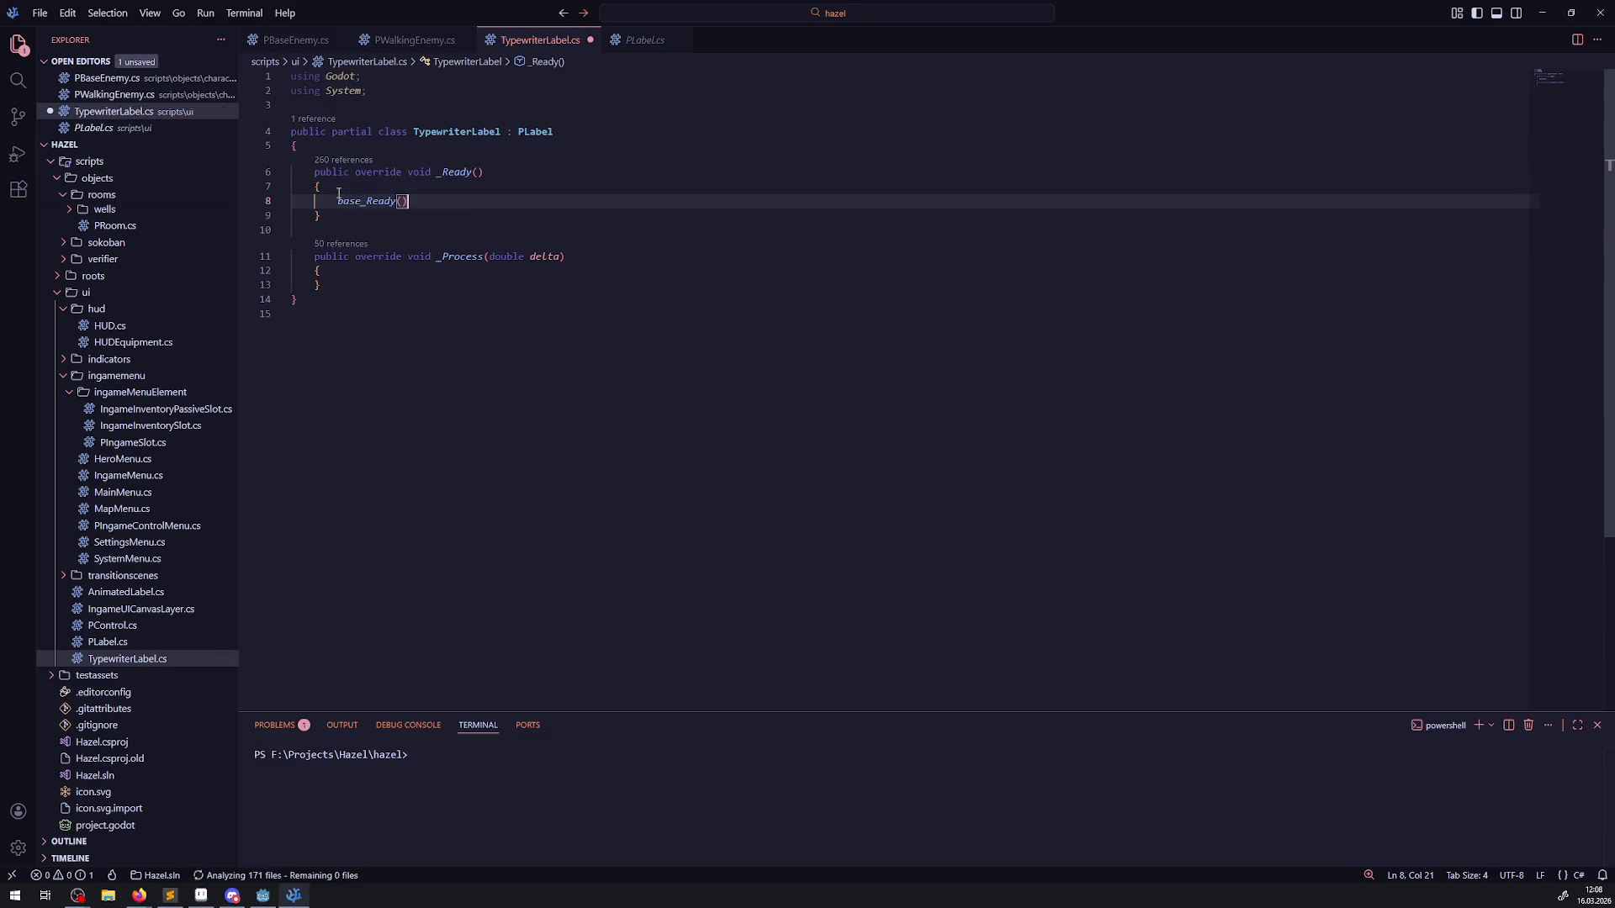
type(";")
key("ctrl+s")
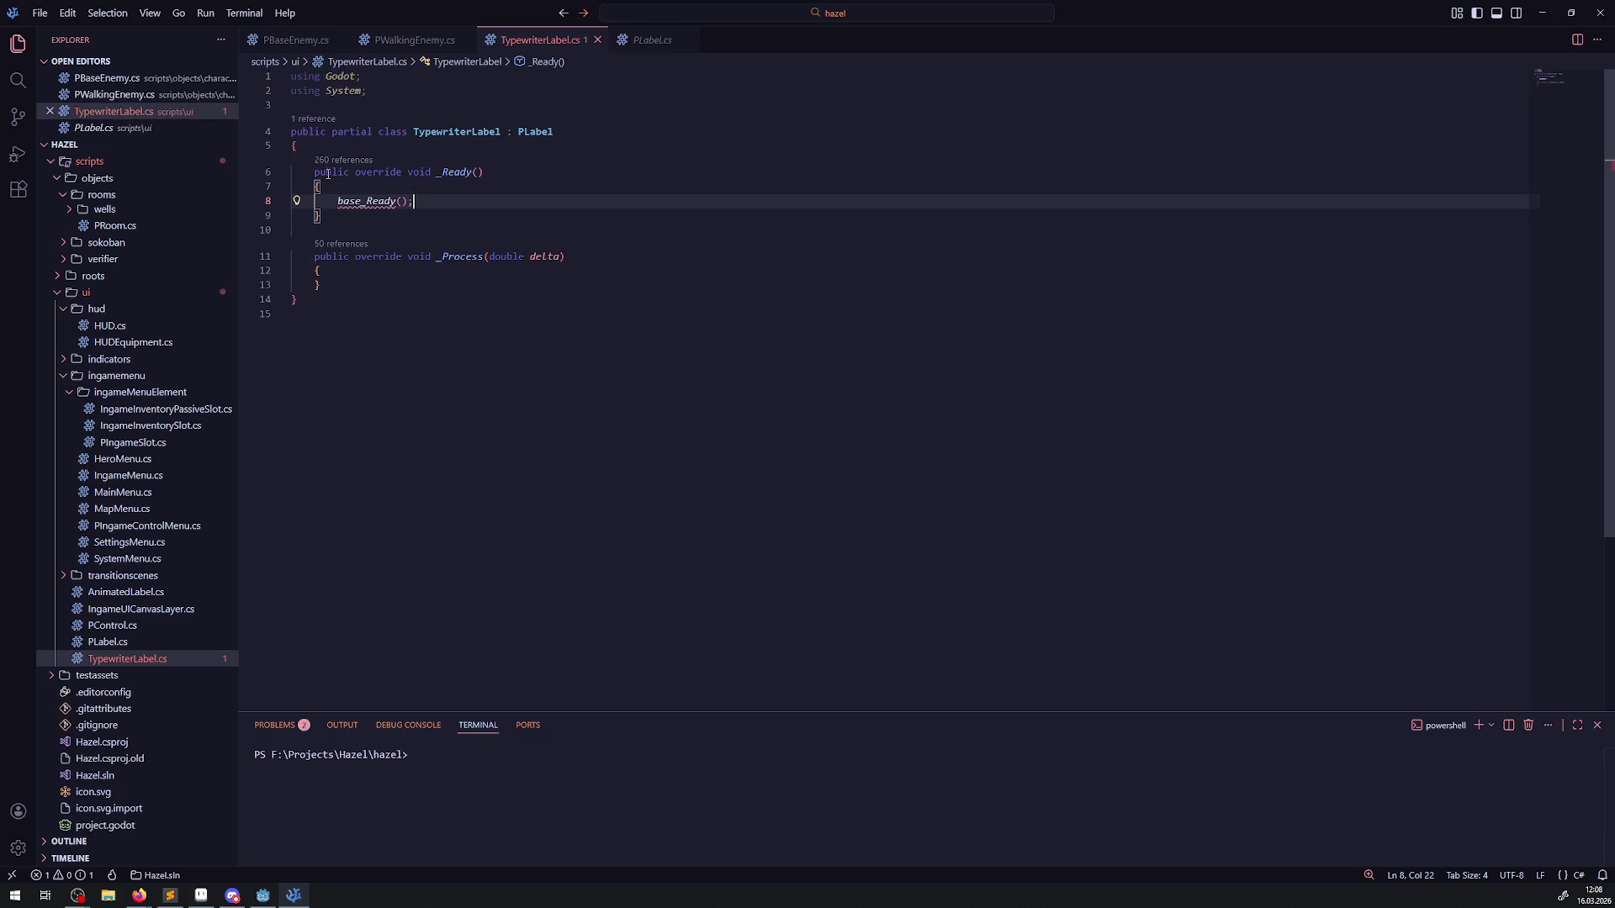
left_click(403, 321)
left_click(363, 202)
type(".")
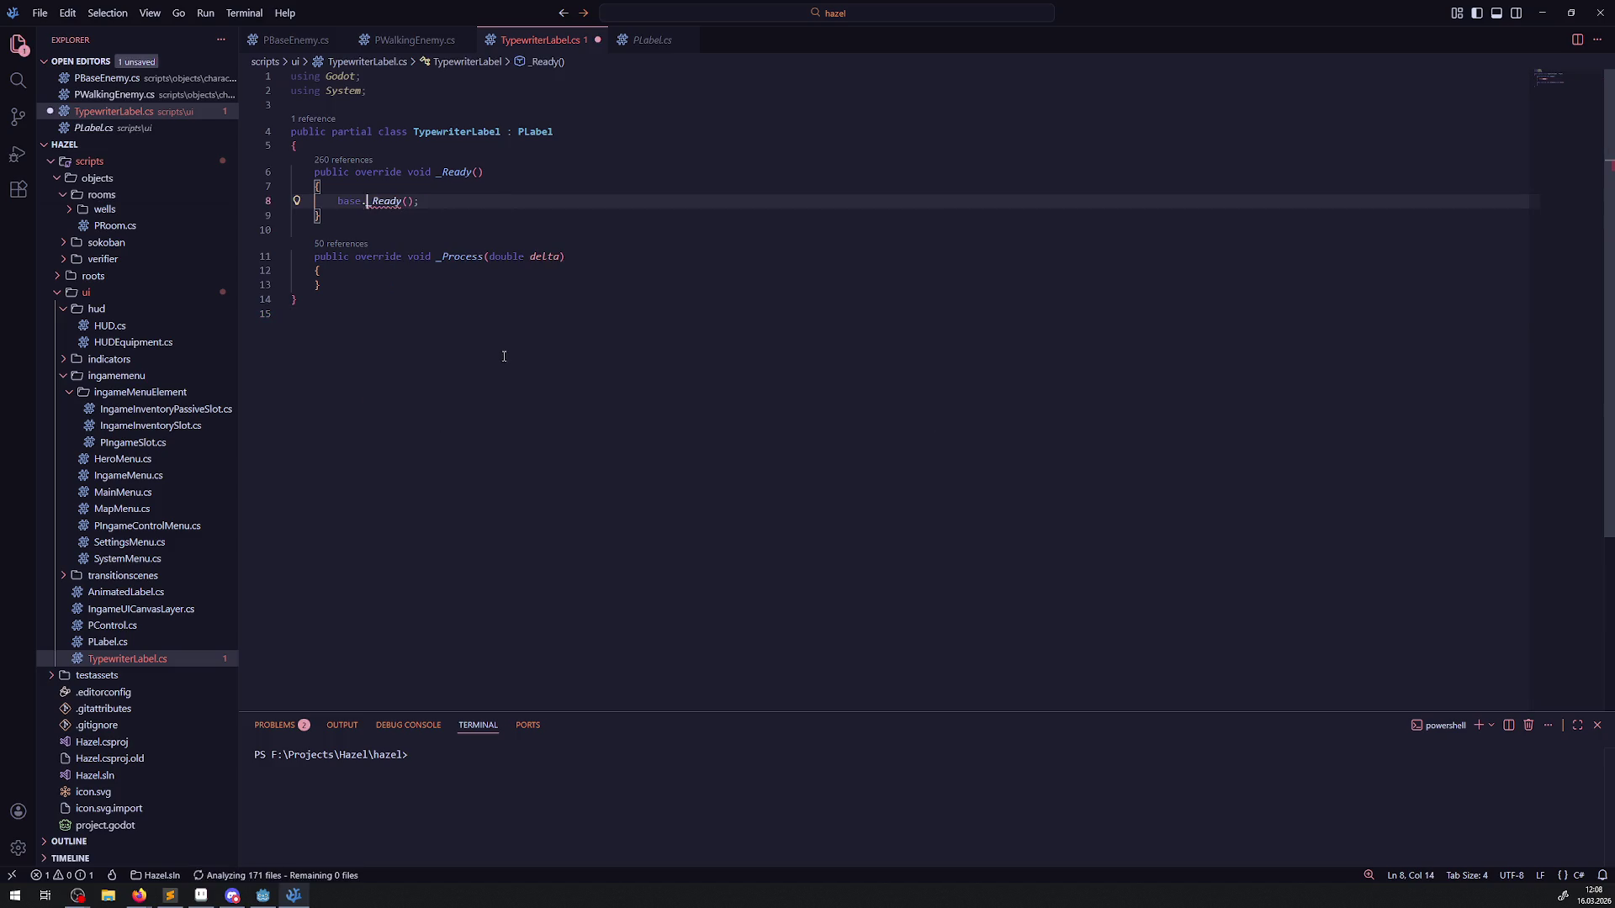
left_click(429, 394)
key("ctrl+s")
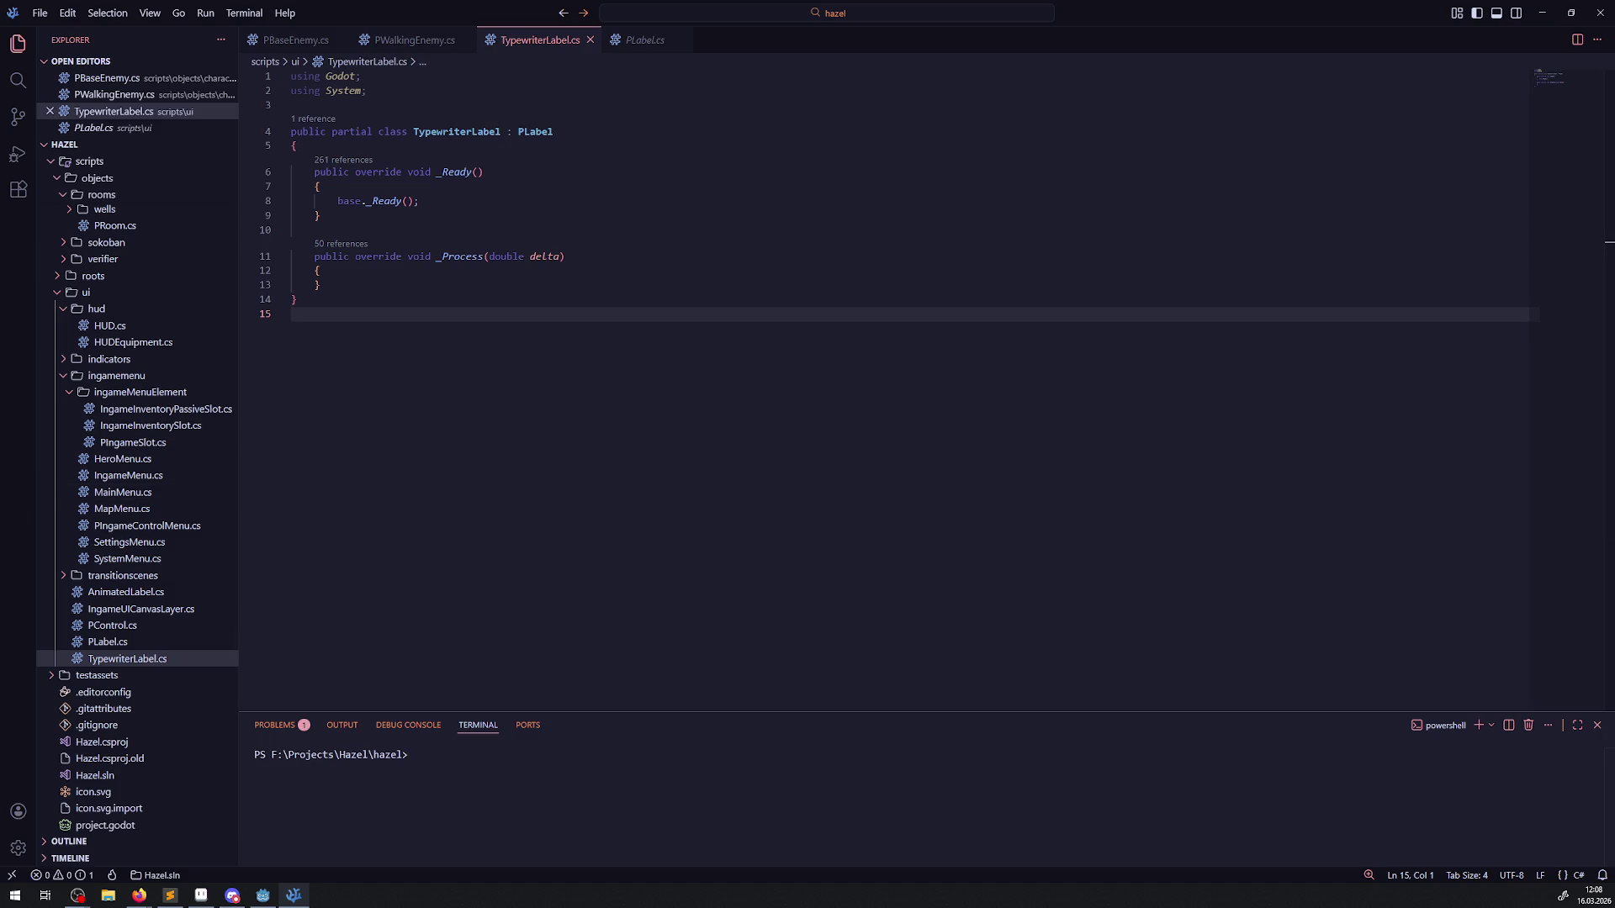
Step: Check Godot's Add Node list for TypewriterLabel, cancel it, and return to VS Code
key("alt+Tab")
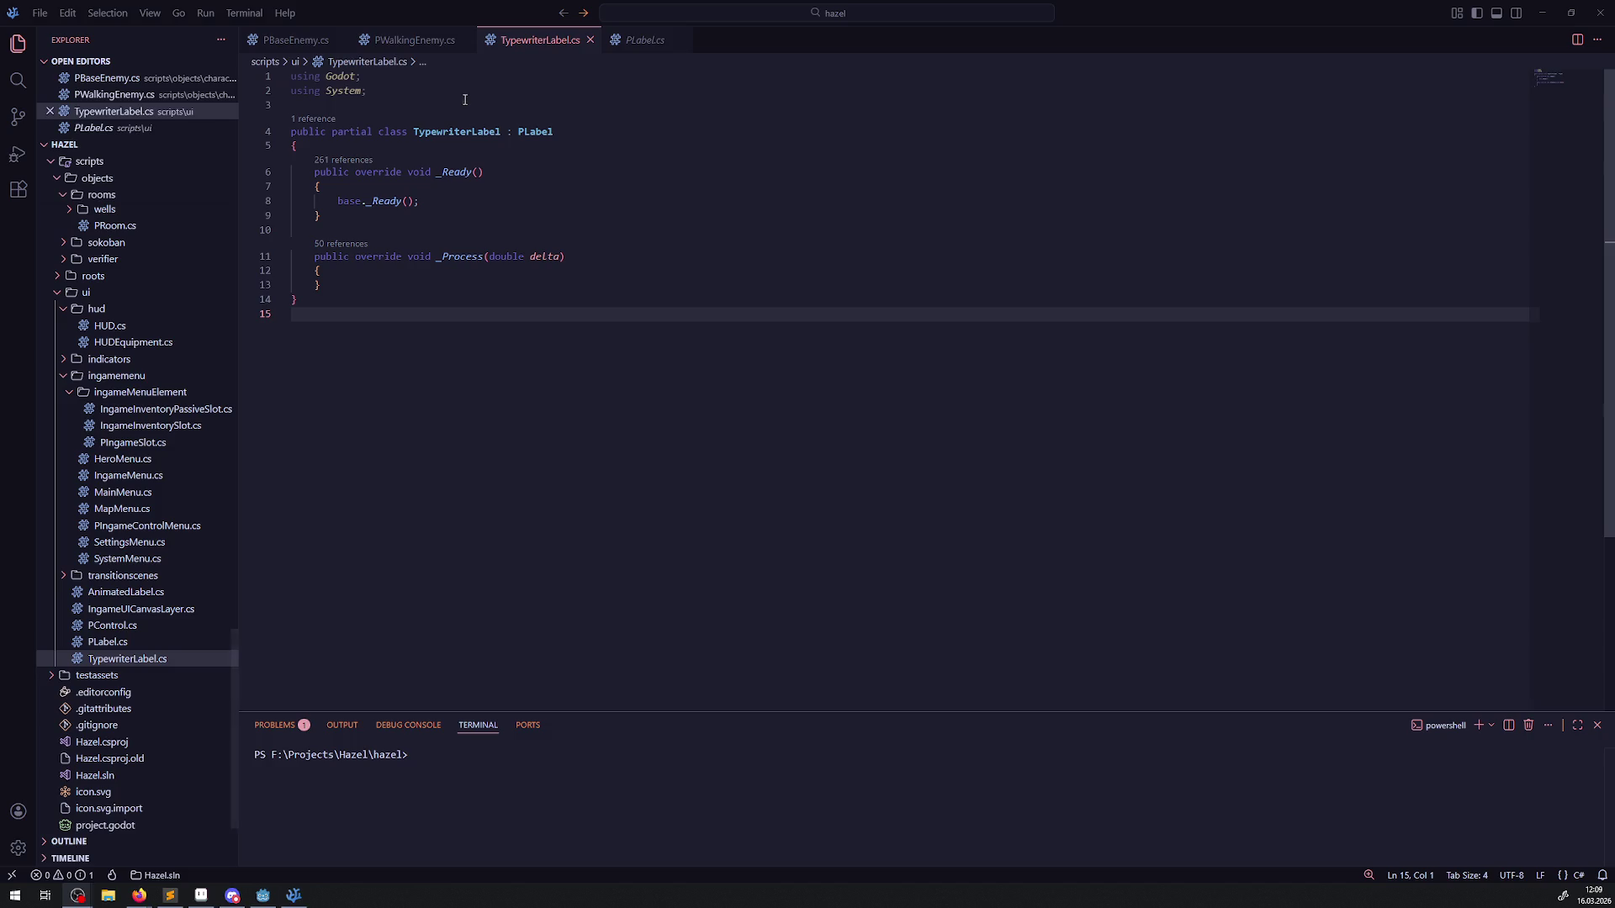
left_click(274, 895)
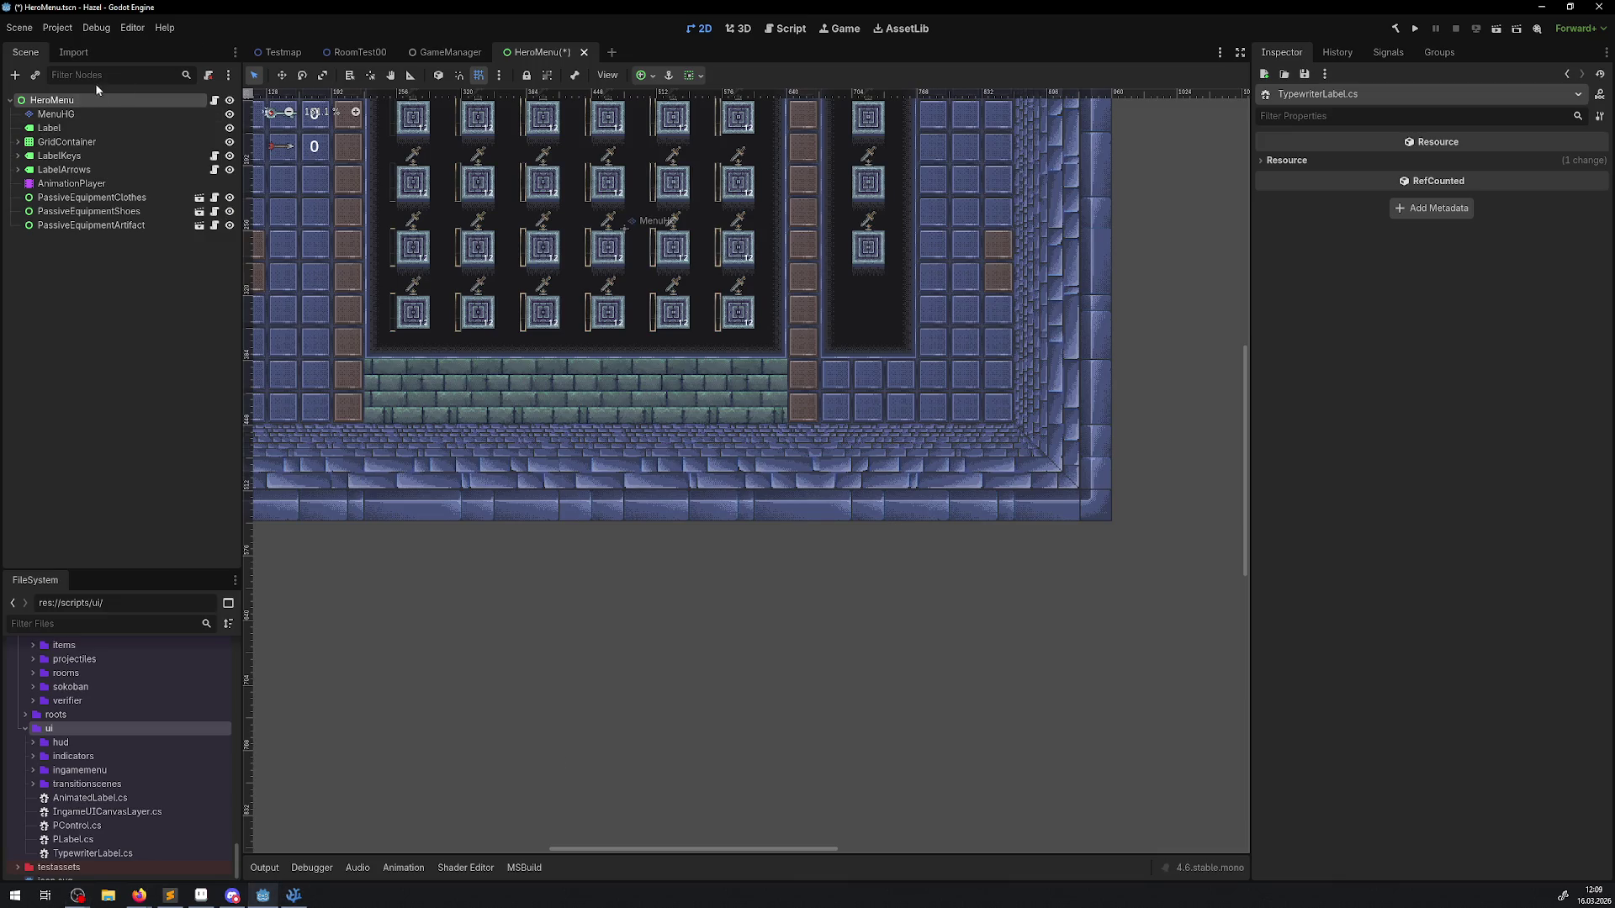
left_click(16, 75)
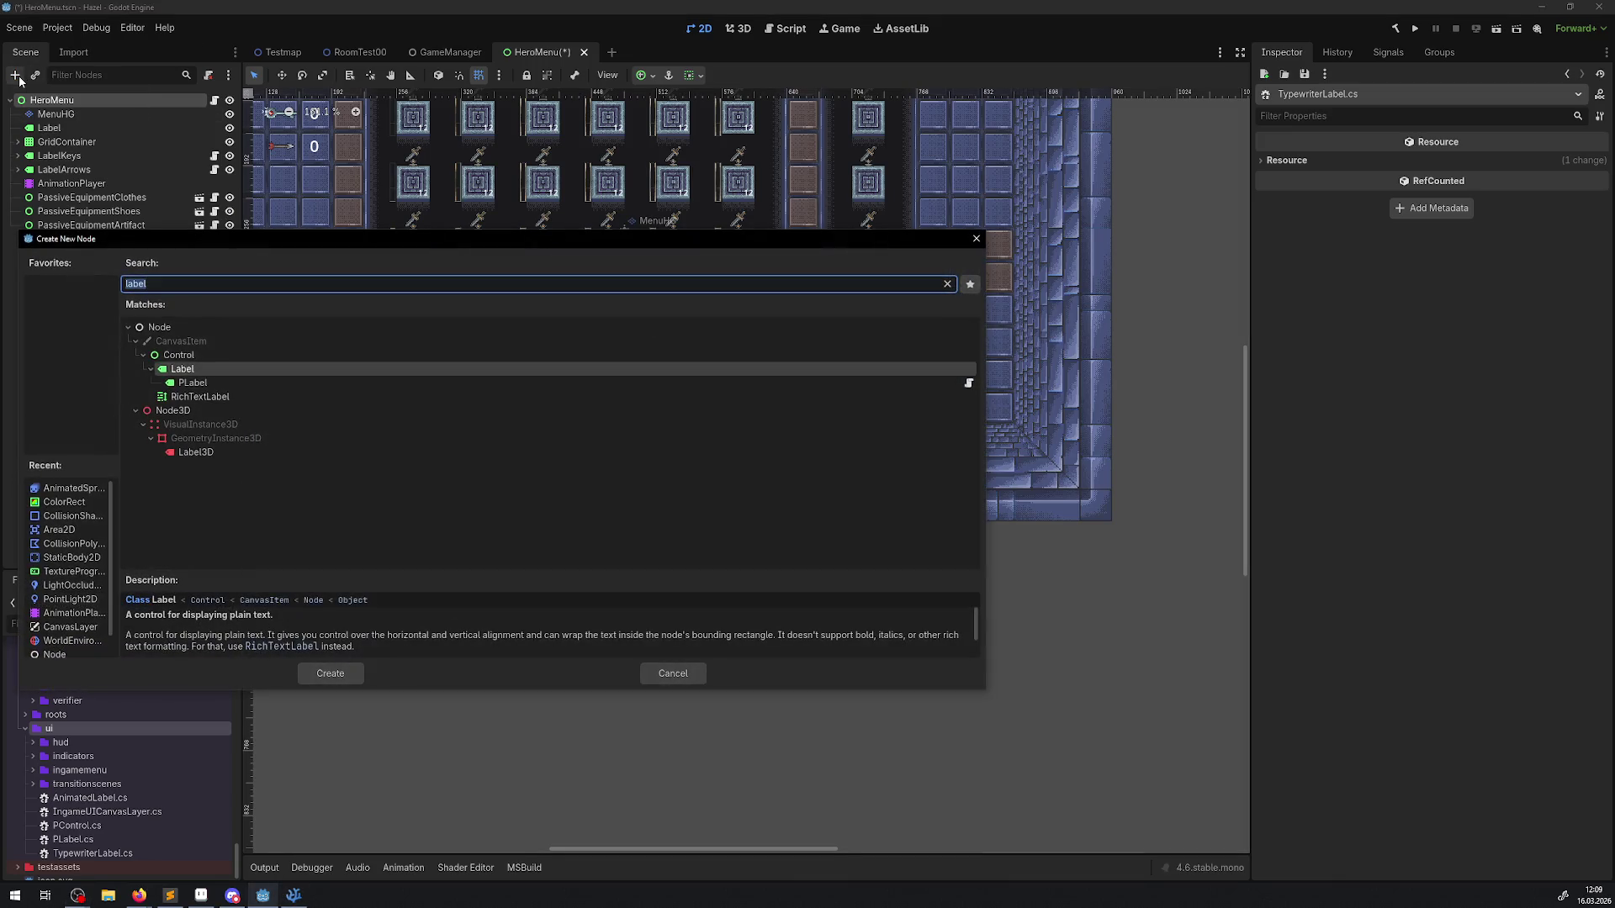
left_click(976, 239)
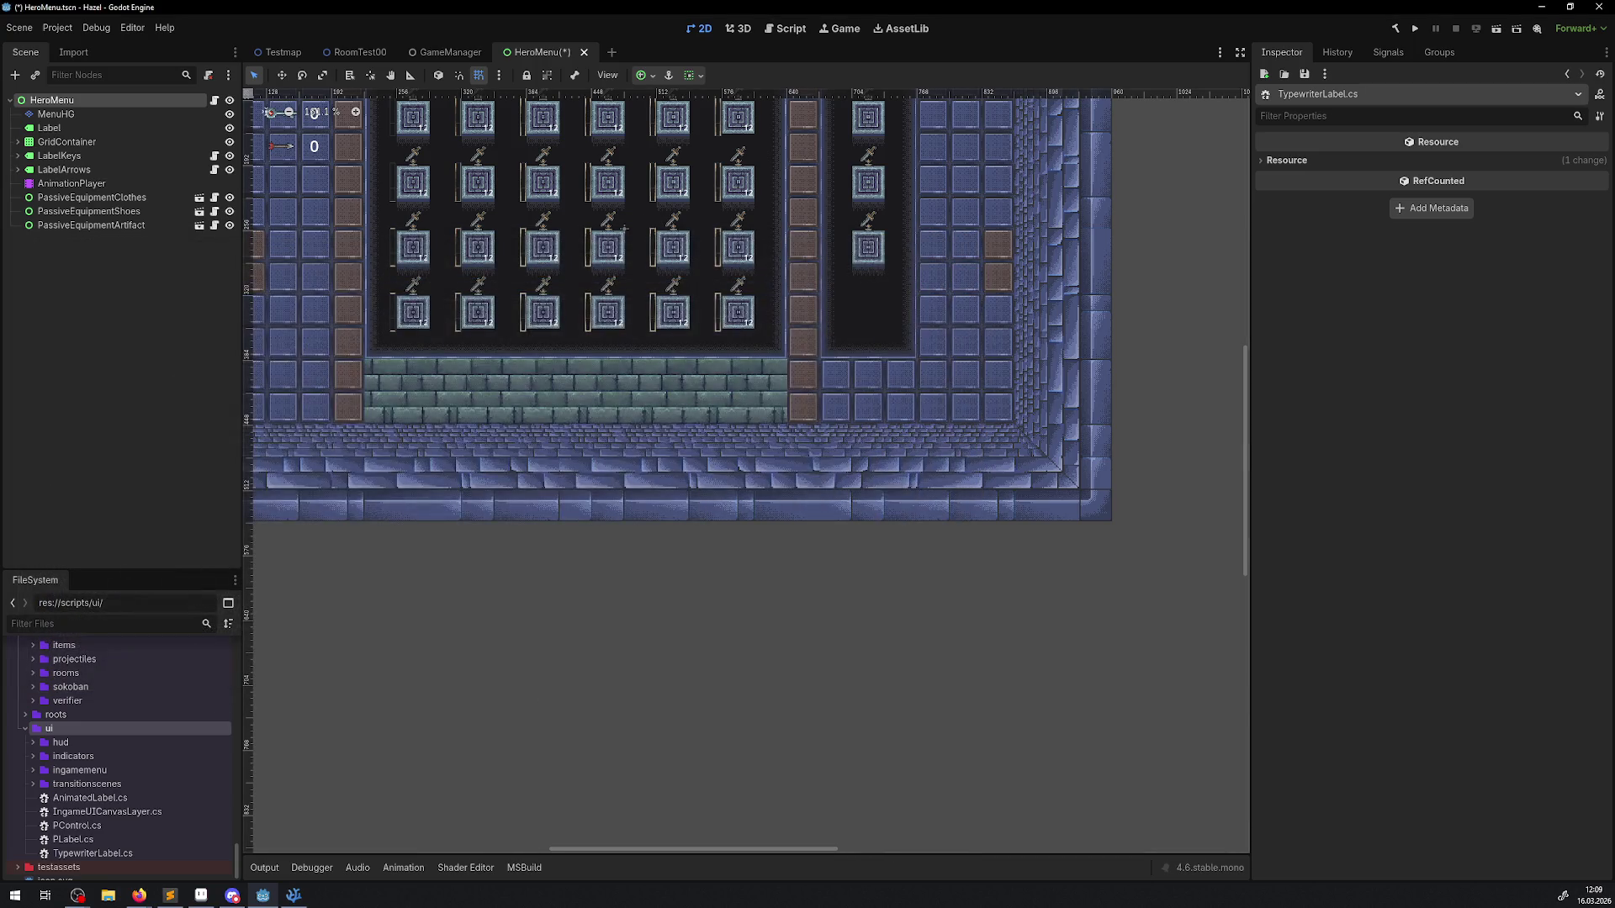
key("alt+Tab")
Step: Add [GlobalClass] above the TypewriterLabel class, save, and rebuild the Godot C# project
left_click(326, 109)
key("Return")
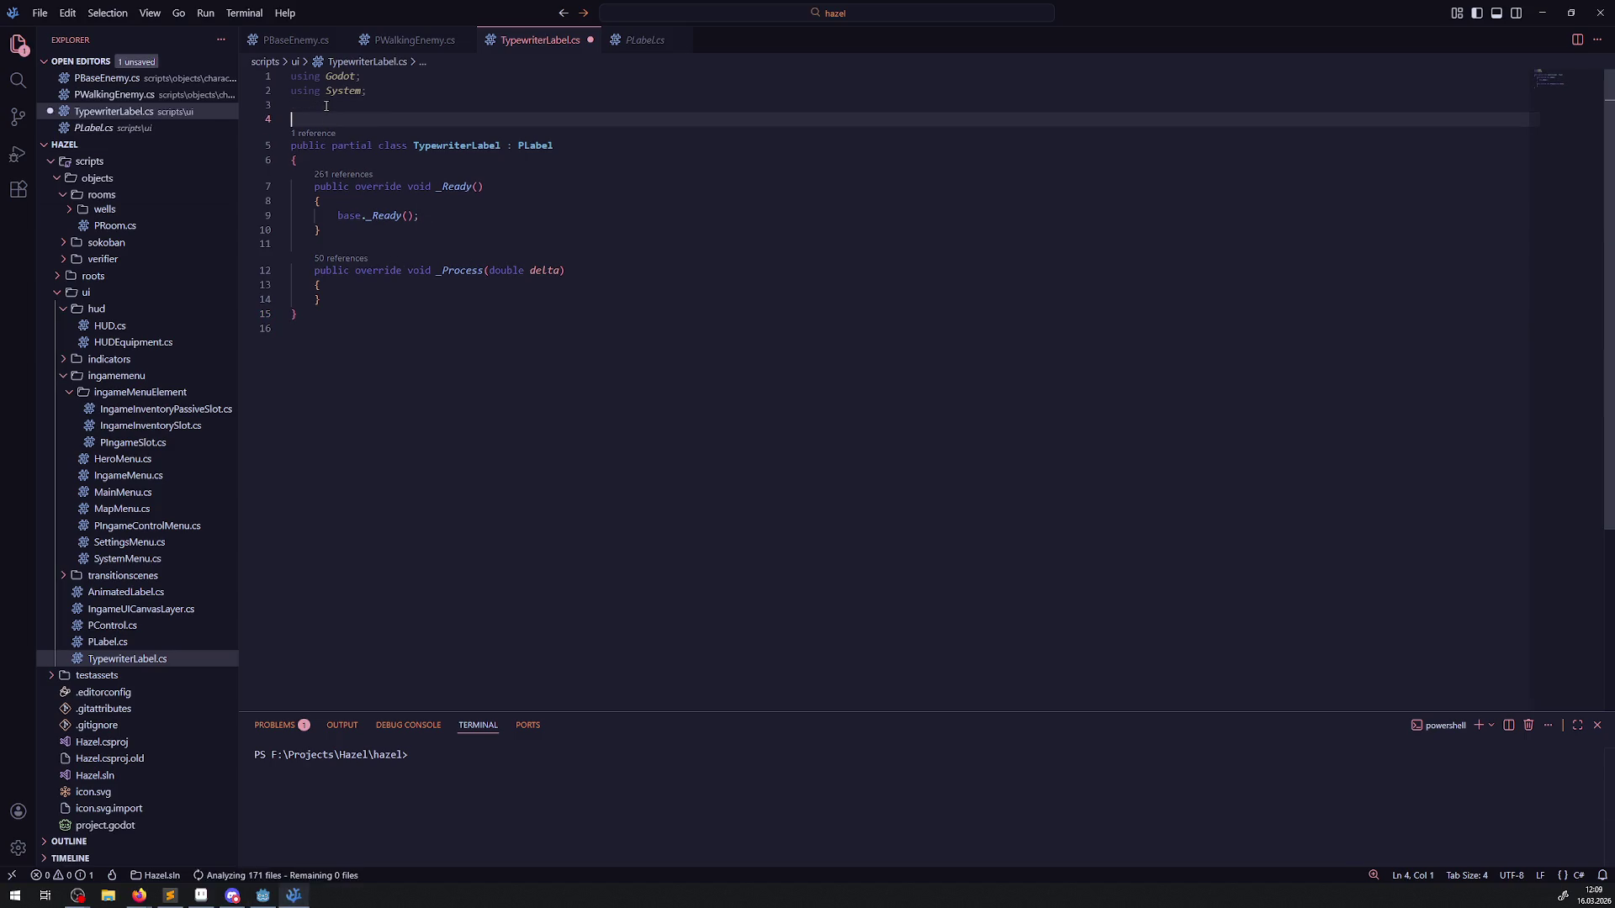
type("[Glo")
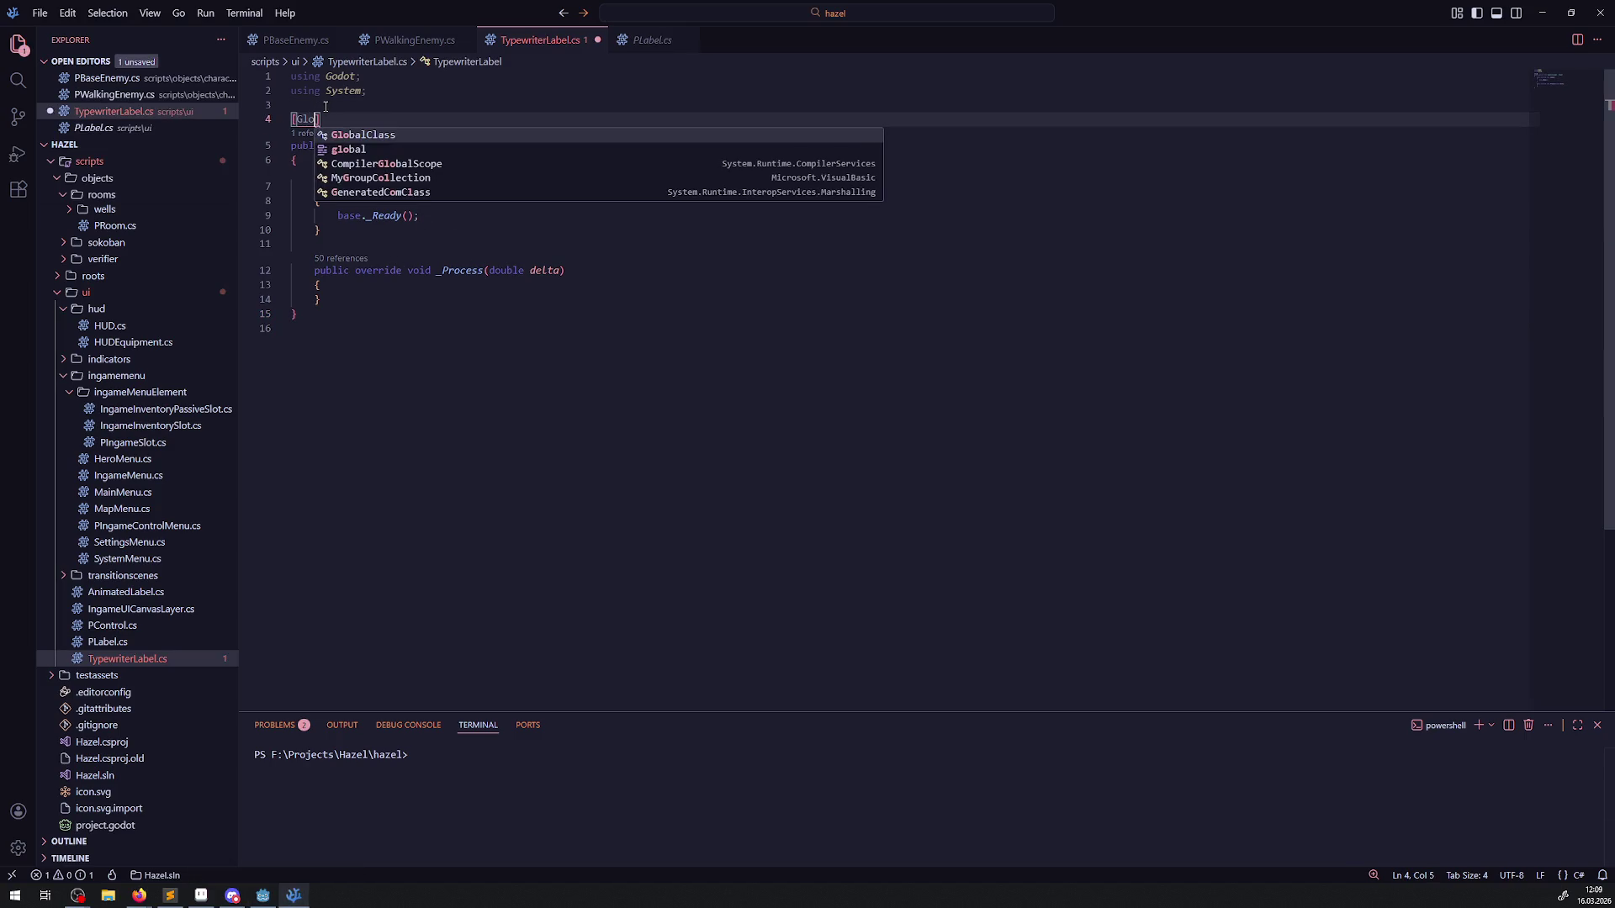
key("Tab")
key("ctrl+s")
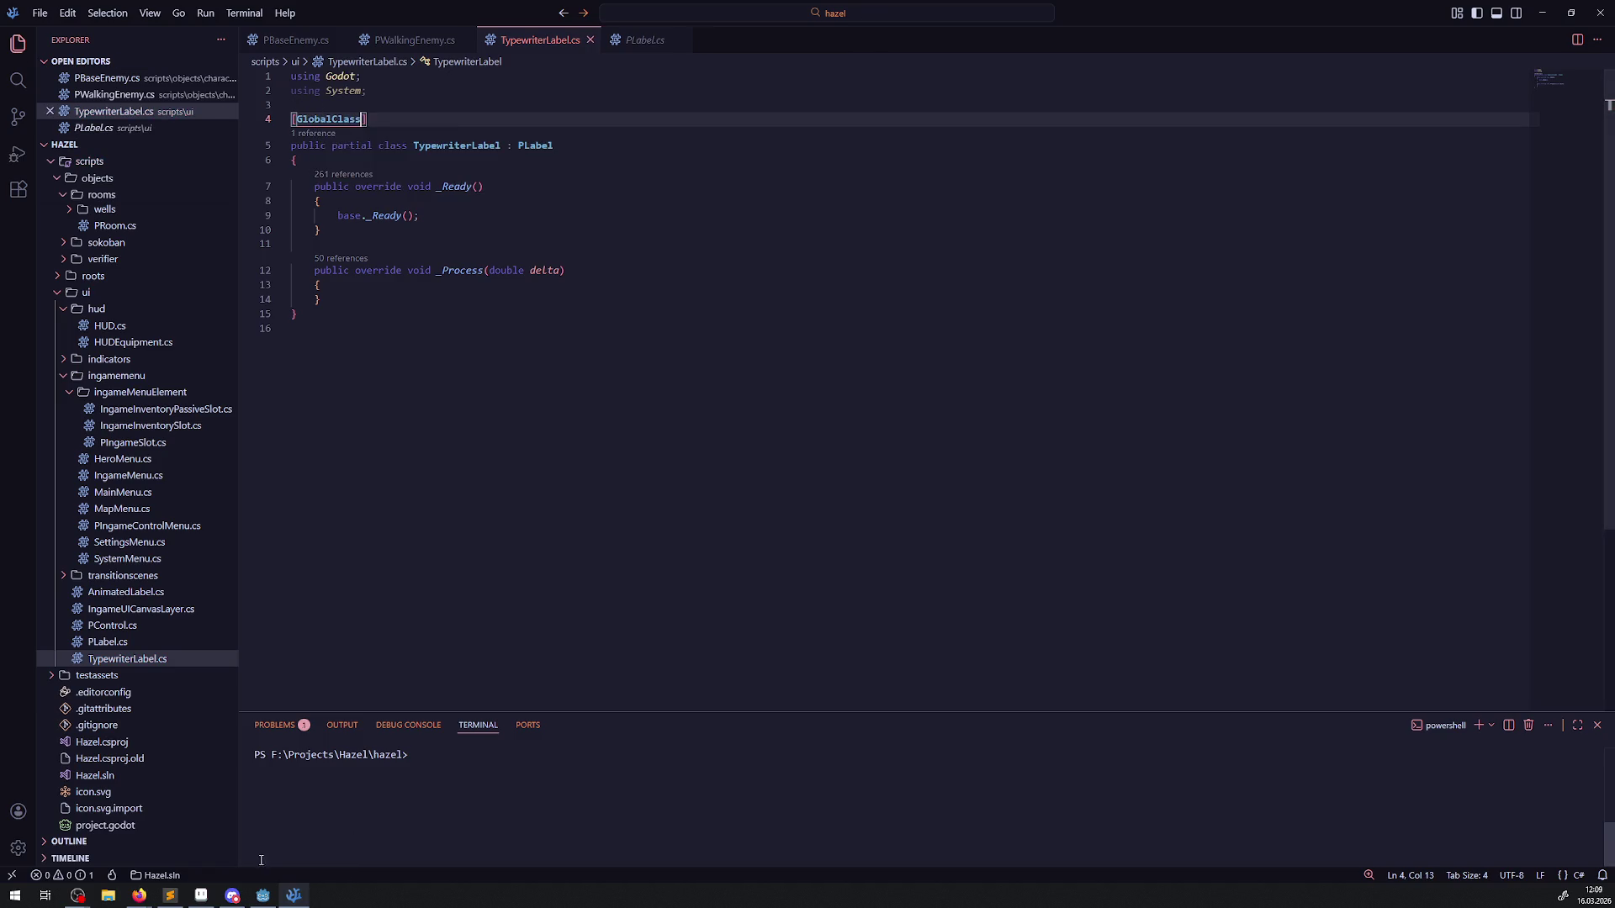
key("alt+Tab")
left_click(1398, 30)
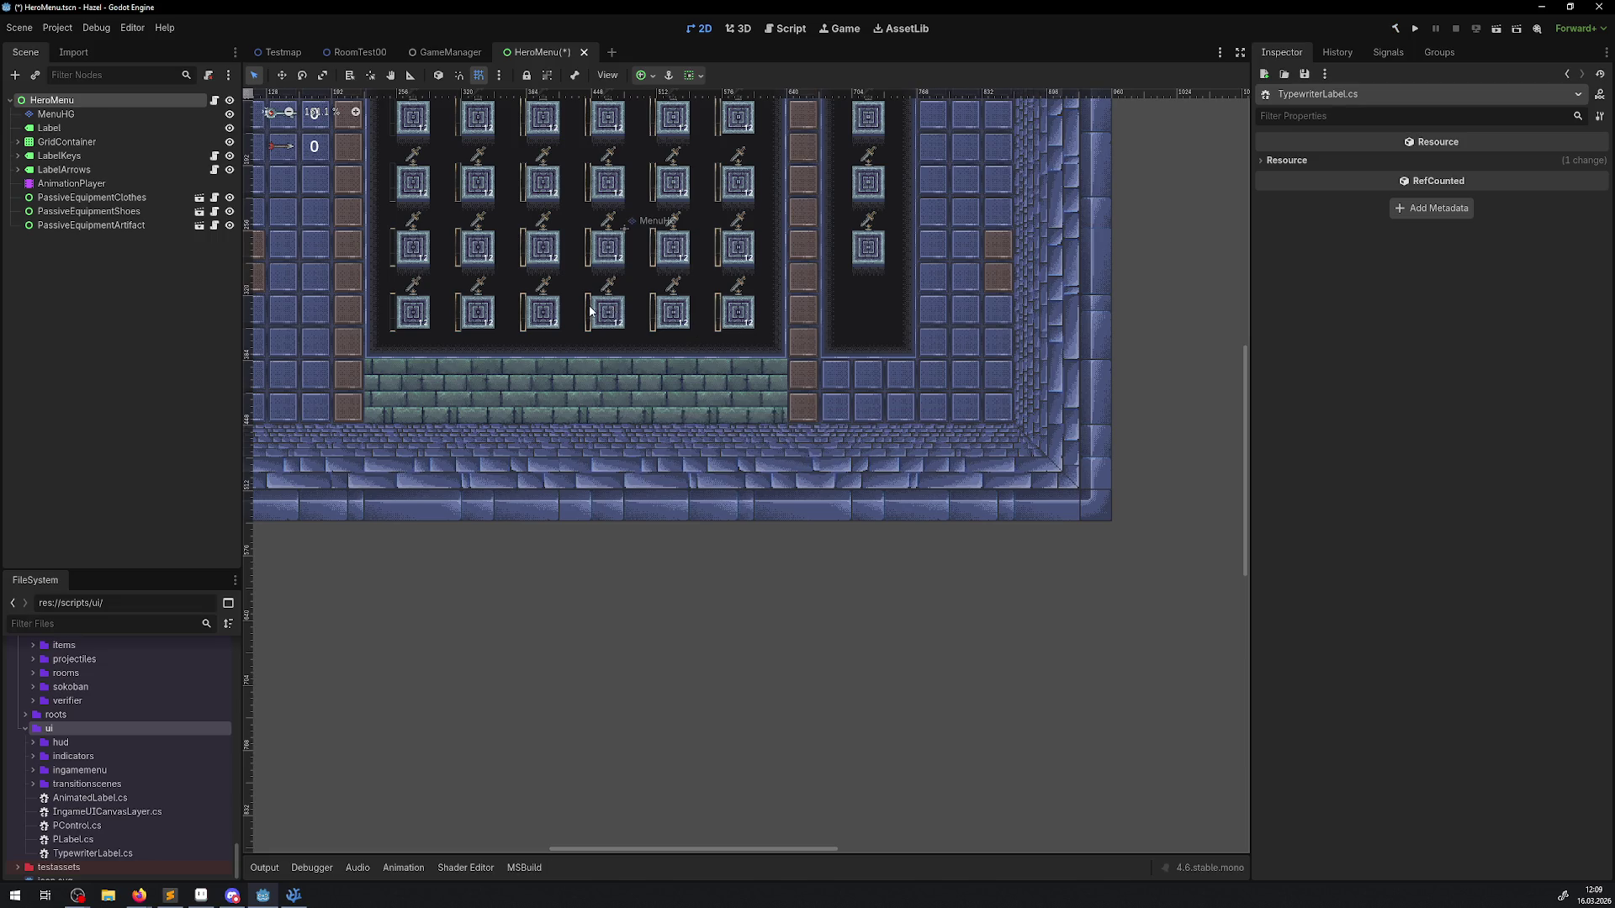
Step: Add a TypewriterLabel node to HeroMenu and move it onto the brick strip at 232, 384
left_click(11, 77)
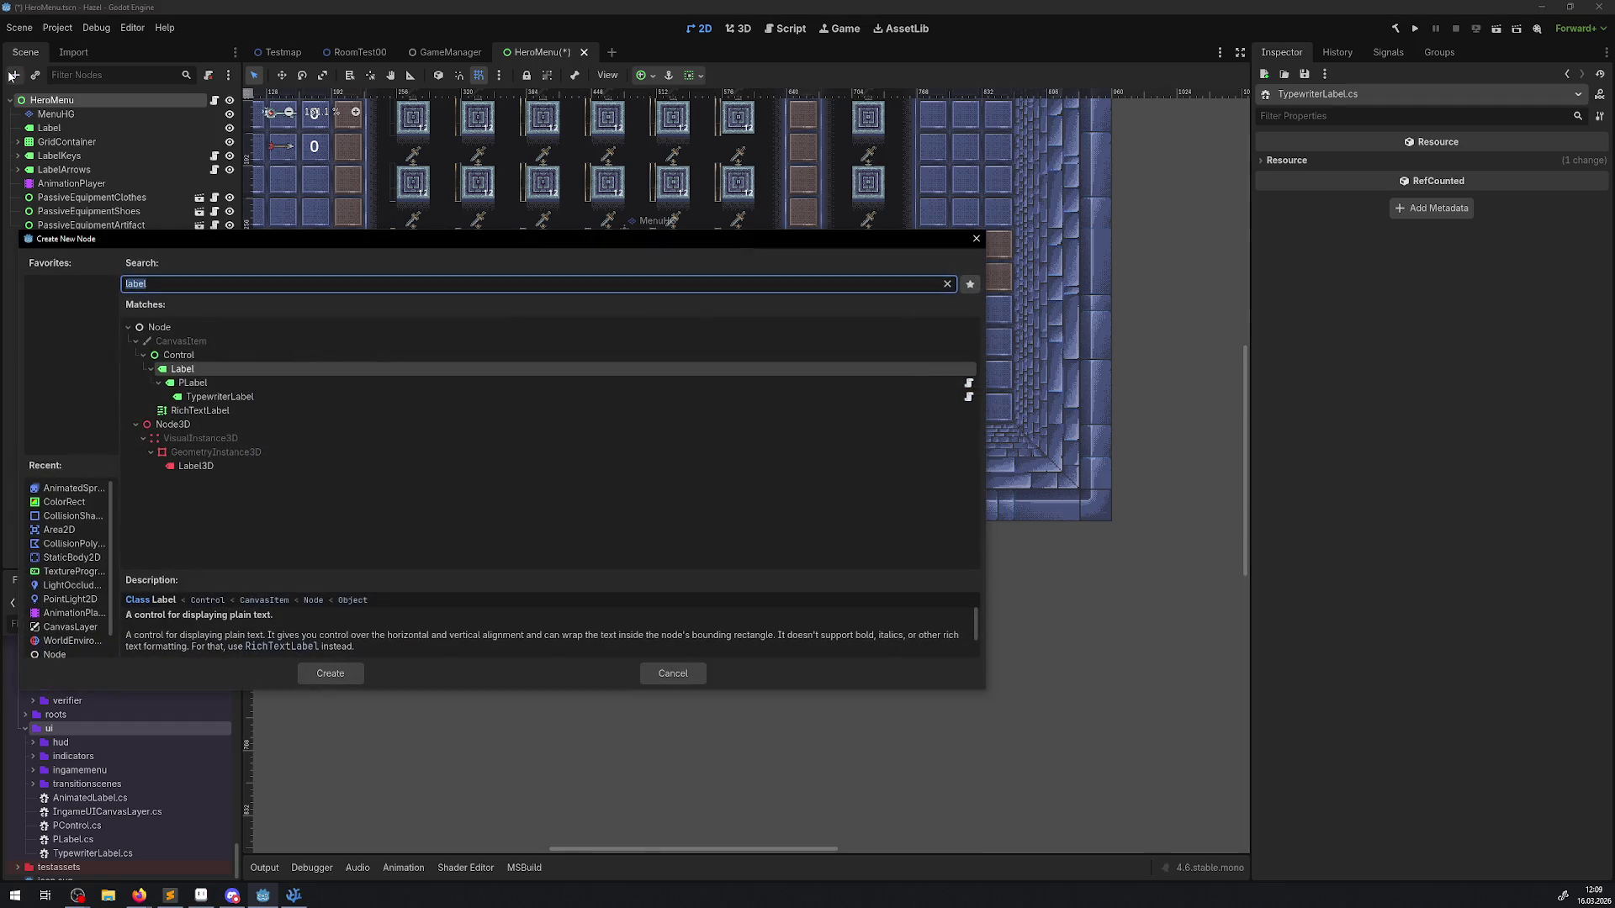
double_click(210, 396)
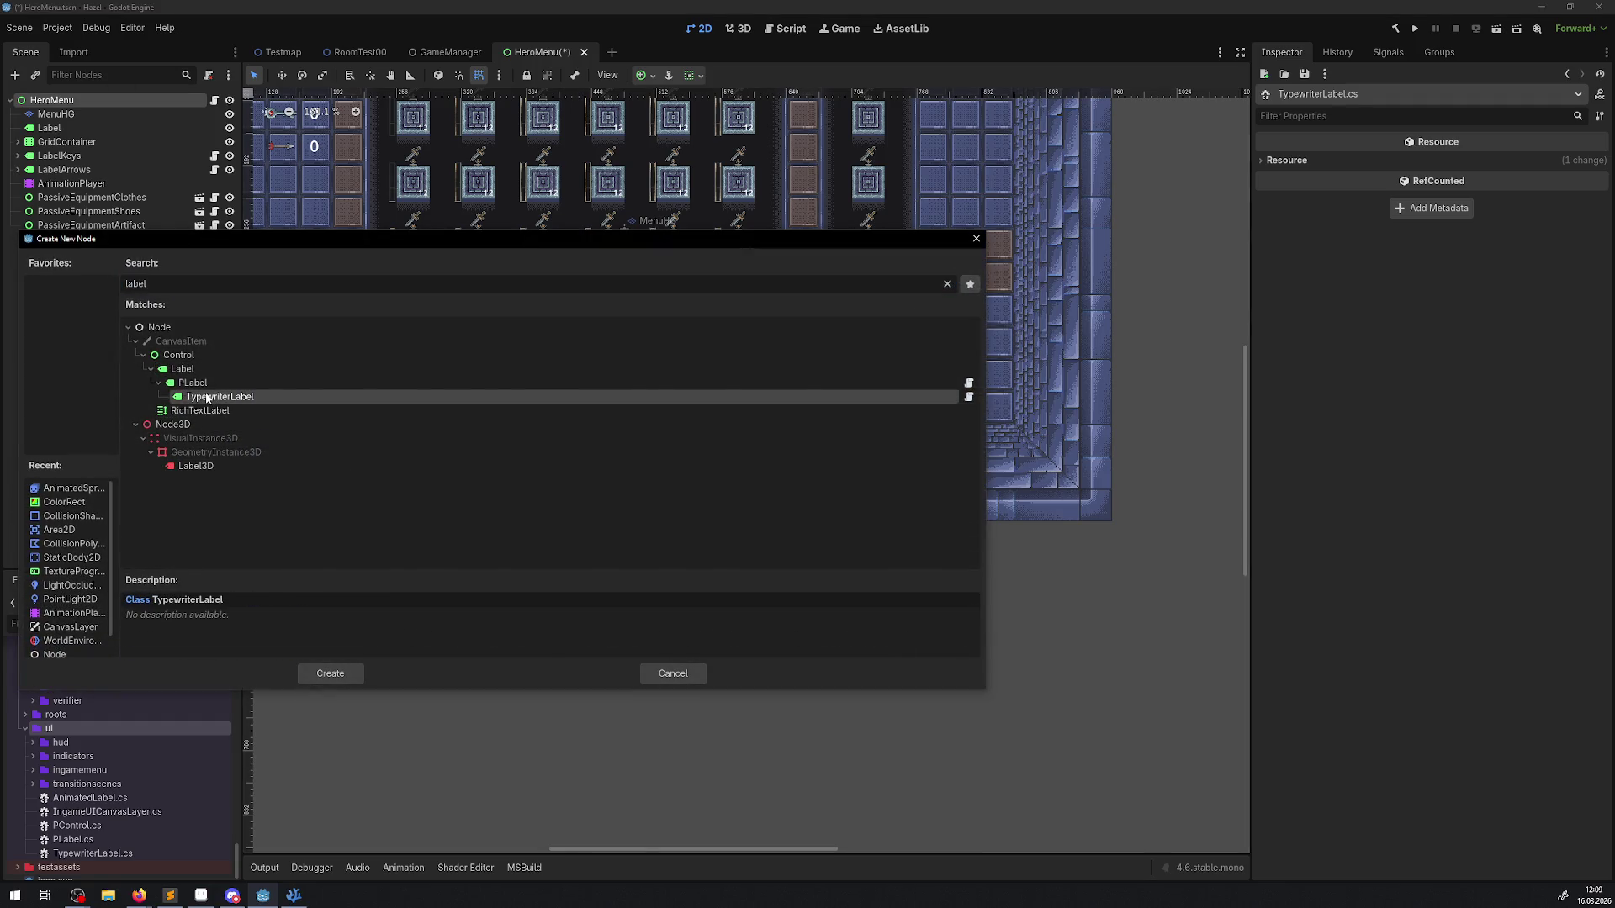
scroll(328, 210, "up", 5)
scroll(328, 210, "left", 5)
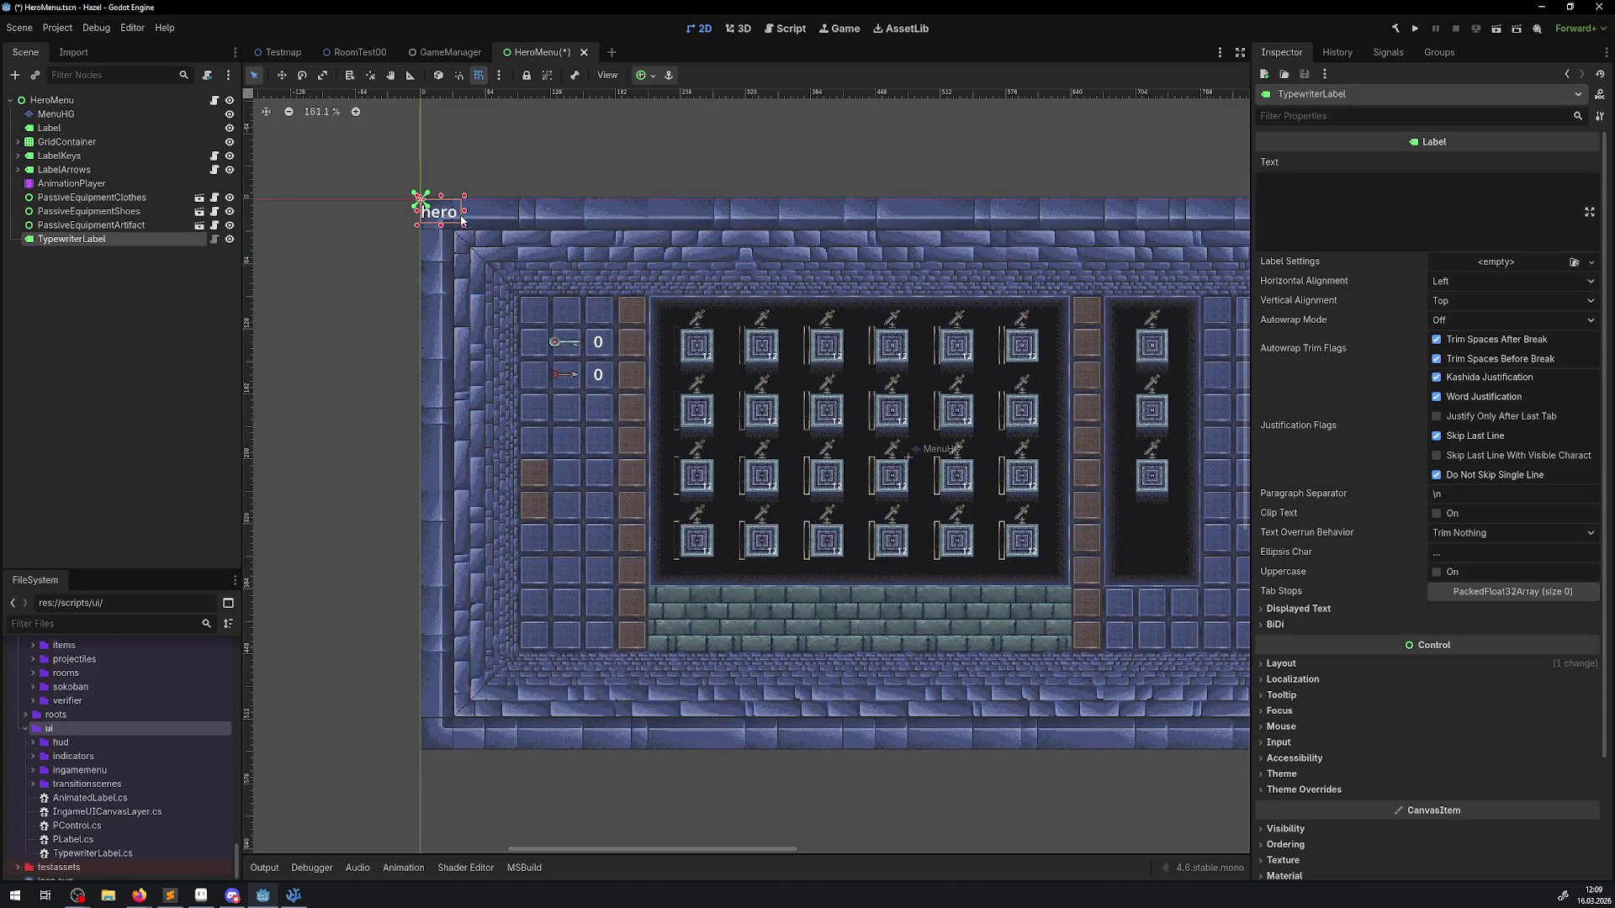
left_click(282, 75)
left_click_drag(449, 234, 680, 614)
scroll(653, 545, "up", 8)
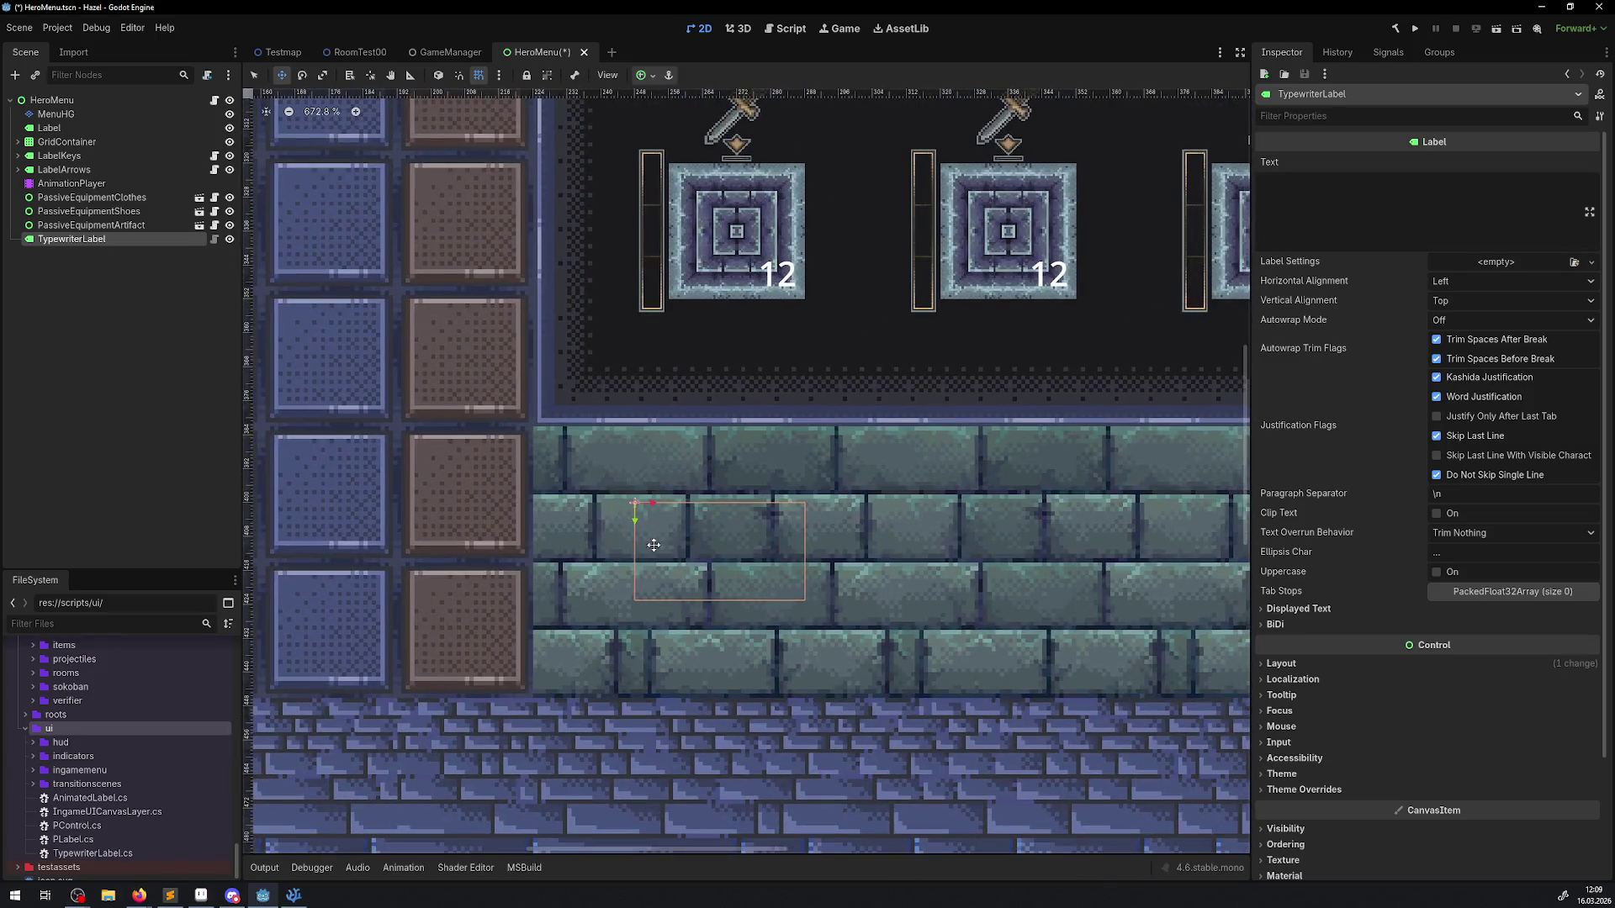
mouse_move(654, 545)
left_mouse_down()
mouse_move(579, 483)
mouse_move(592, 481)
left_mouse_up()
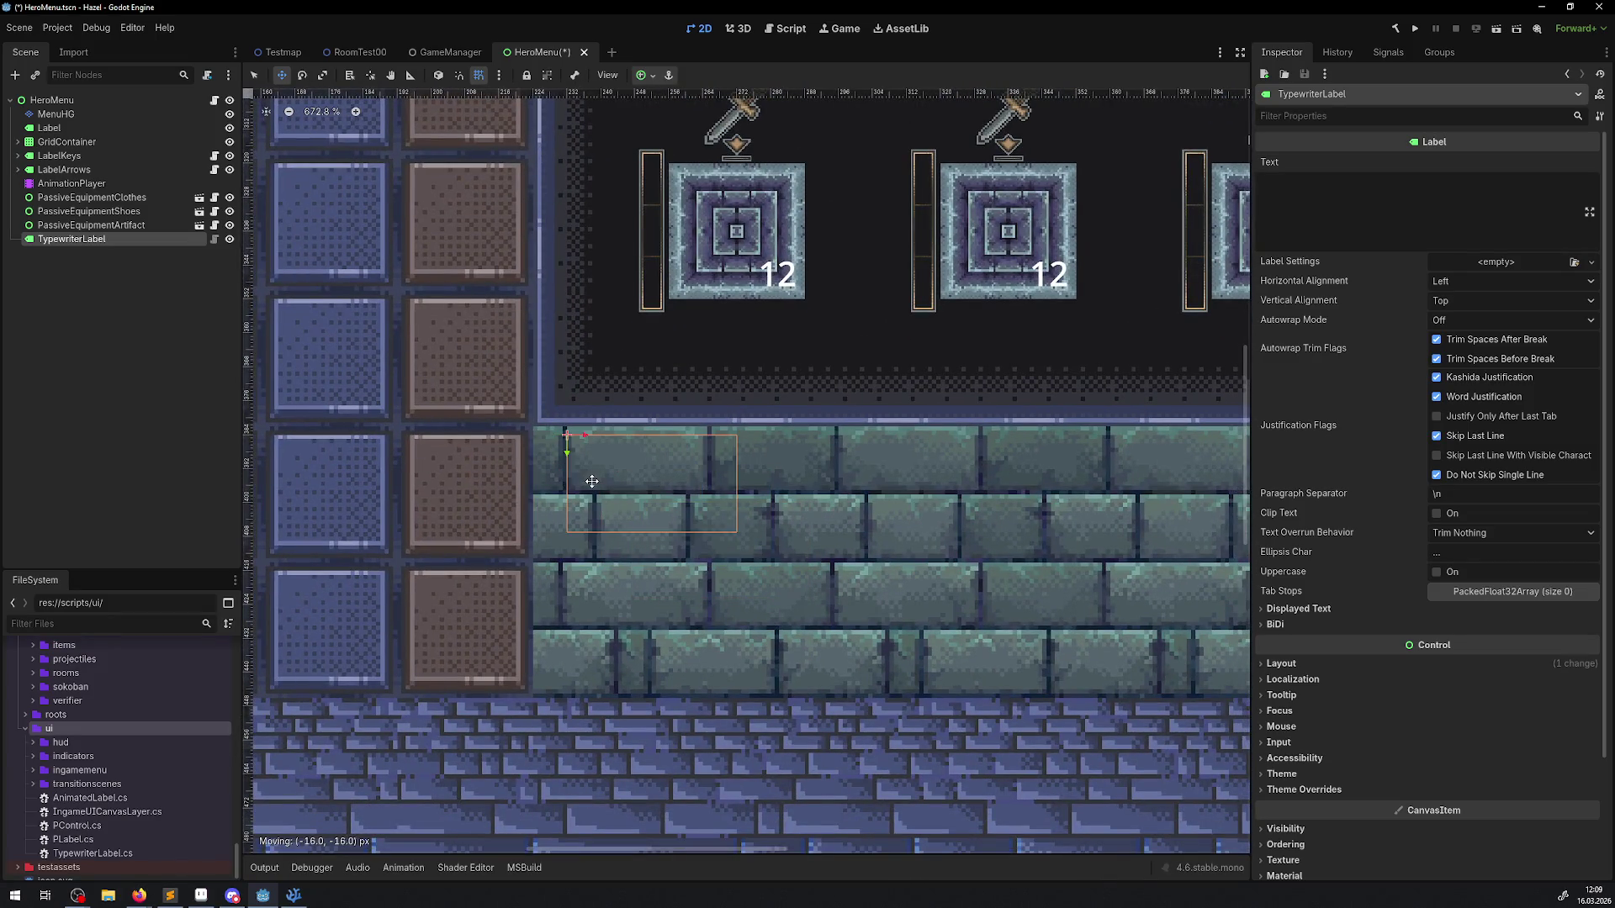
scroll(370, 336, "down", 5)
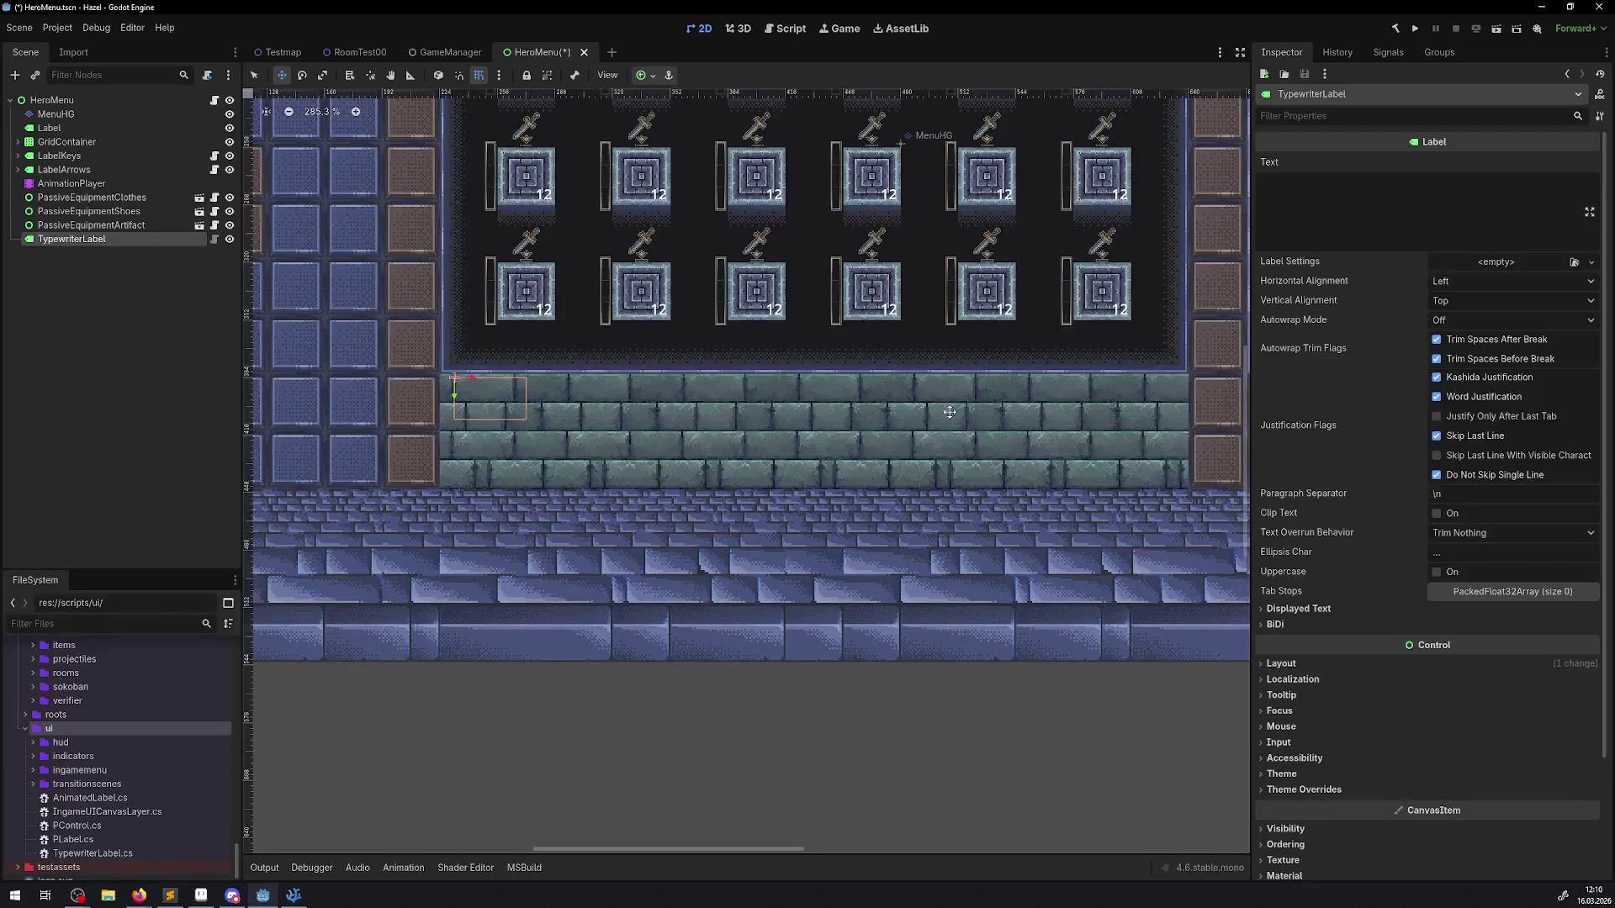
Step: Expand the label's Layout > Transform properties in the Inspector
left_click(1261, 663)
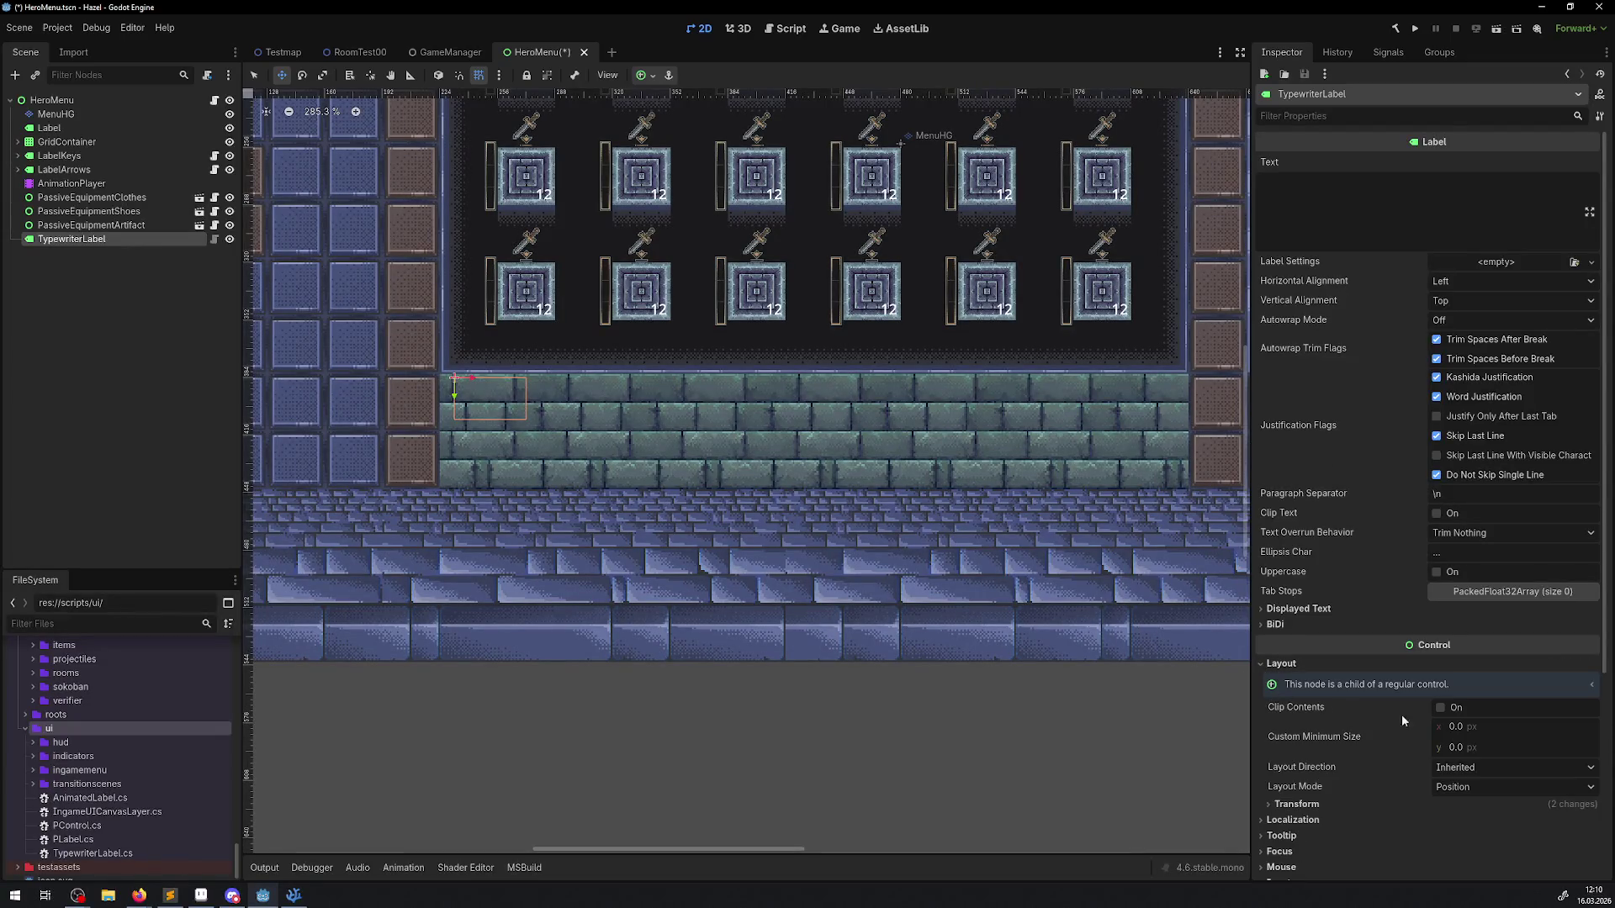
left_click(1270, 804)
scroll(465, 205, "down", 3)
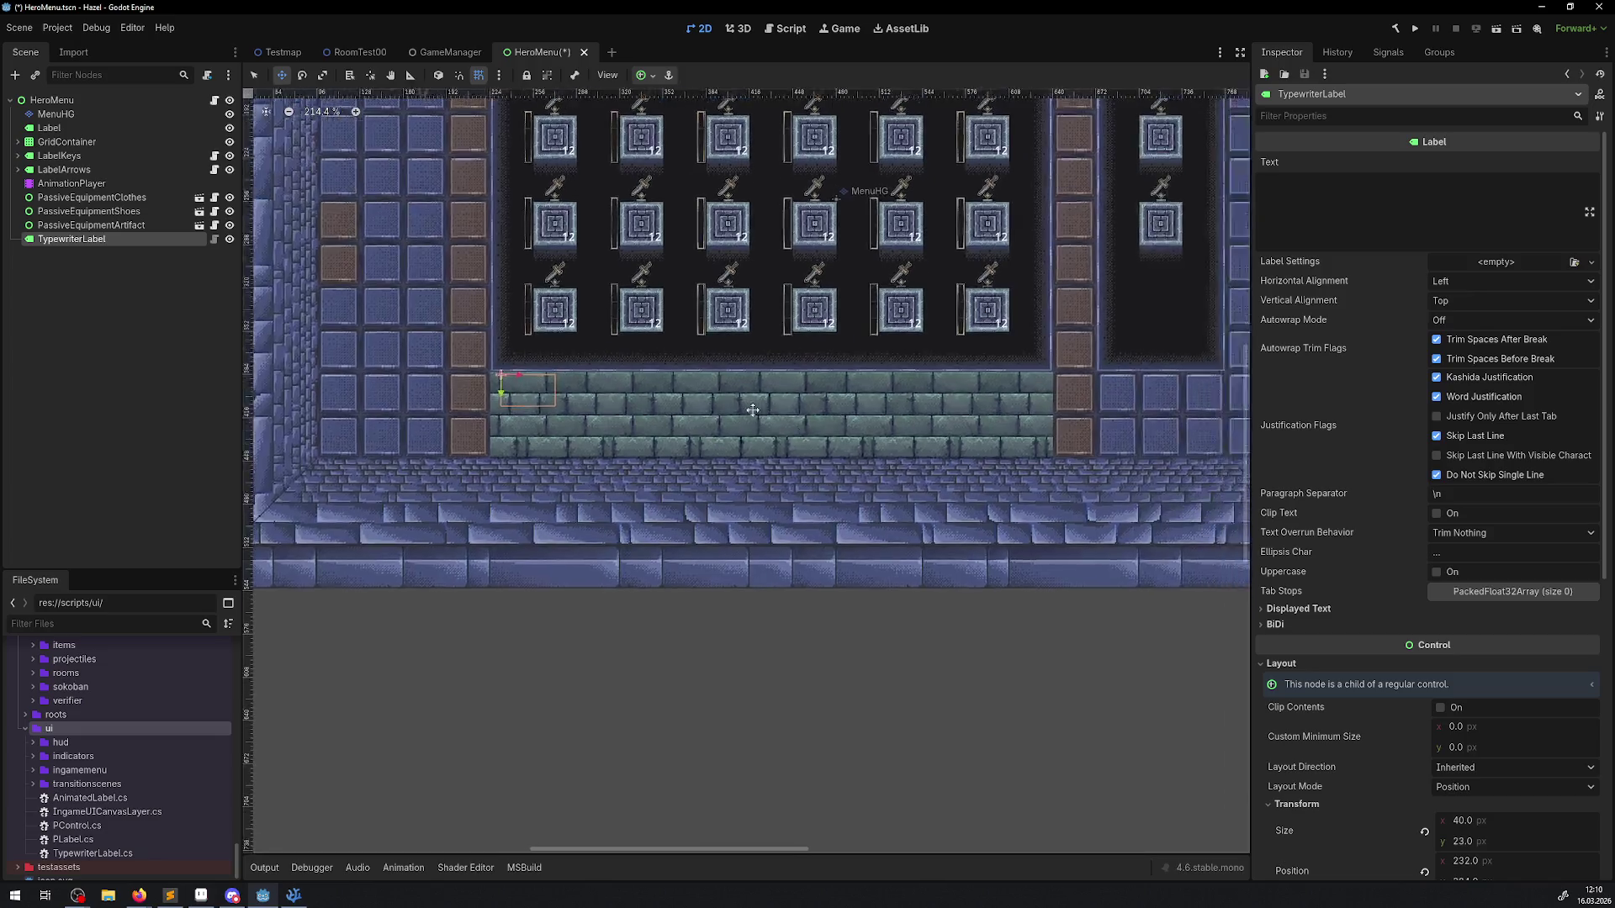
scroll(1355, 784, "down", 3)
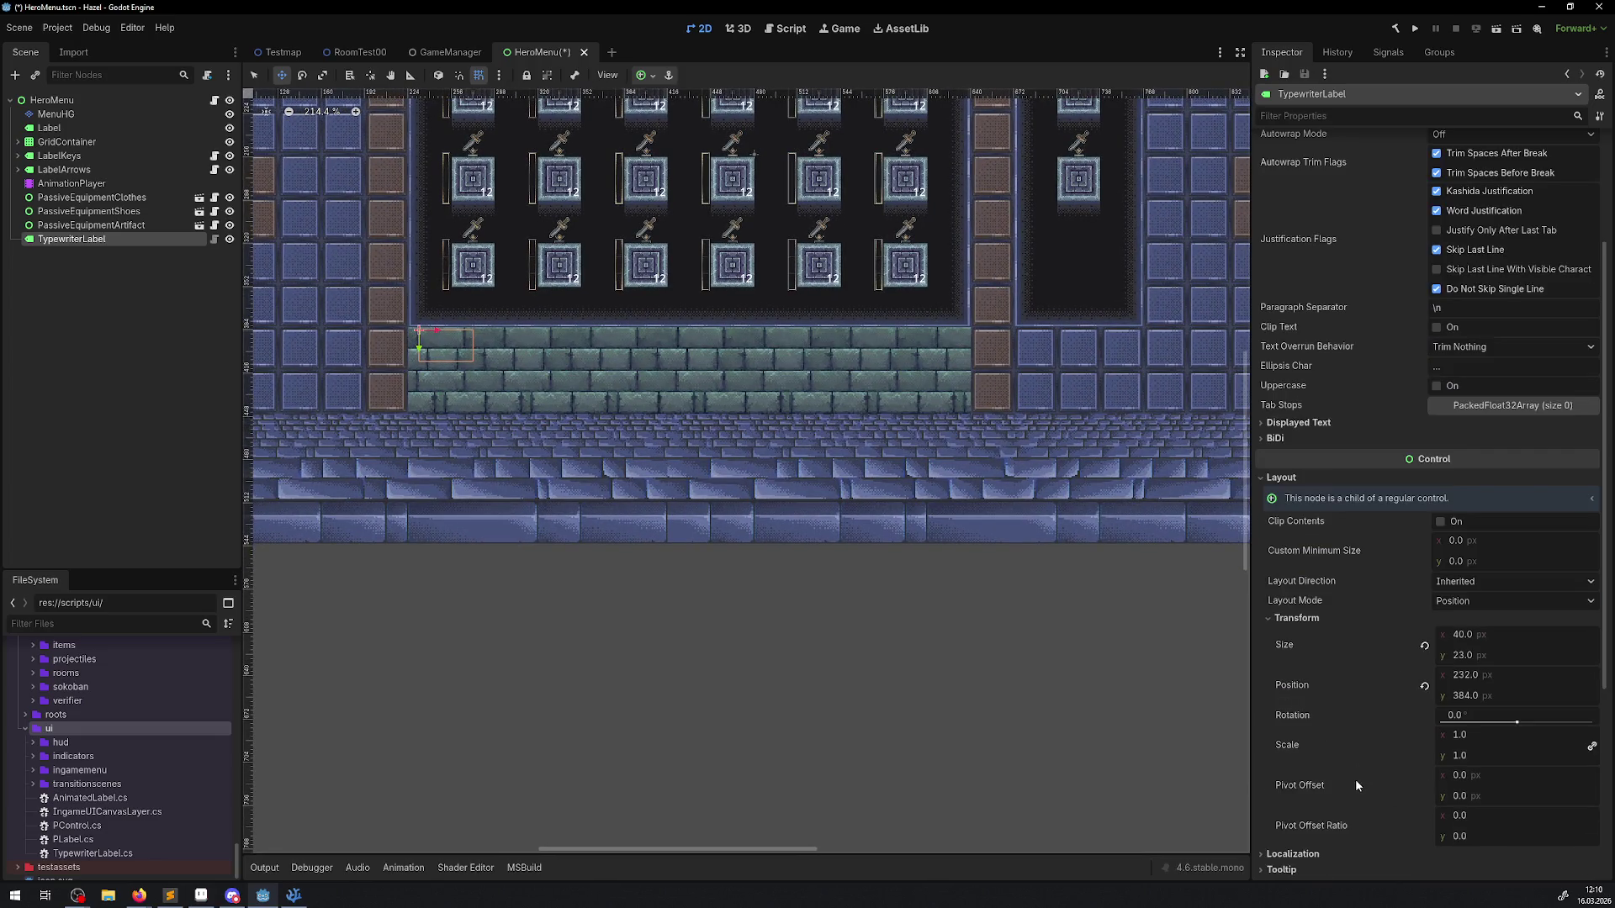
Step: Try label widths of 256, 320 and 352 in Transform > Size
left_click(1458, 635)
type("256")
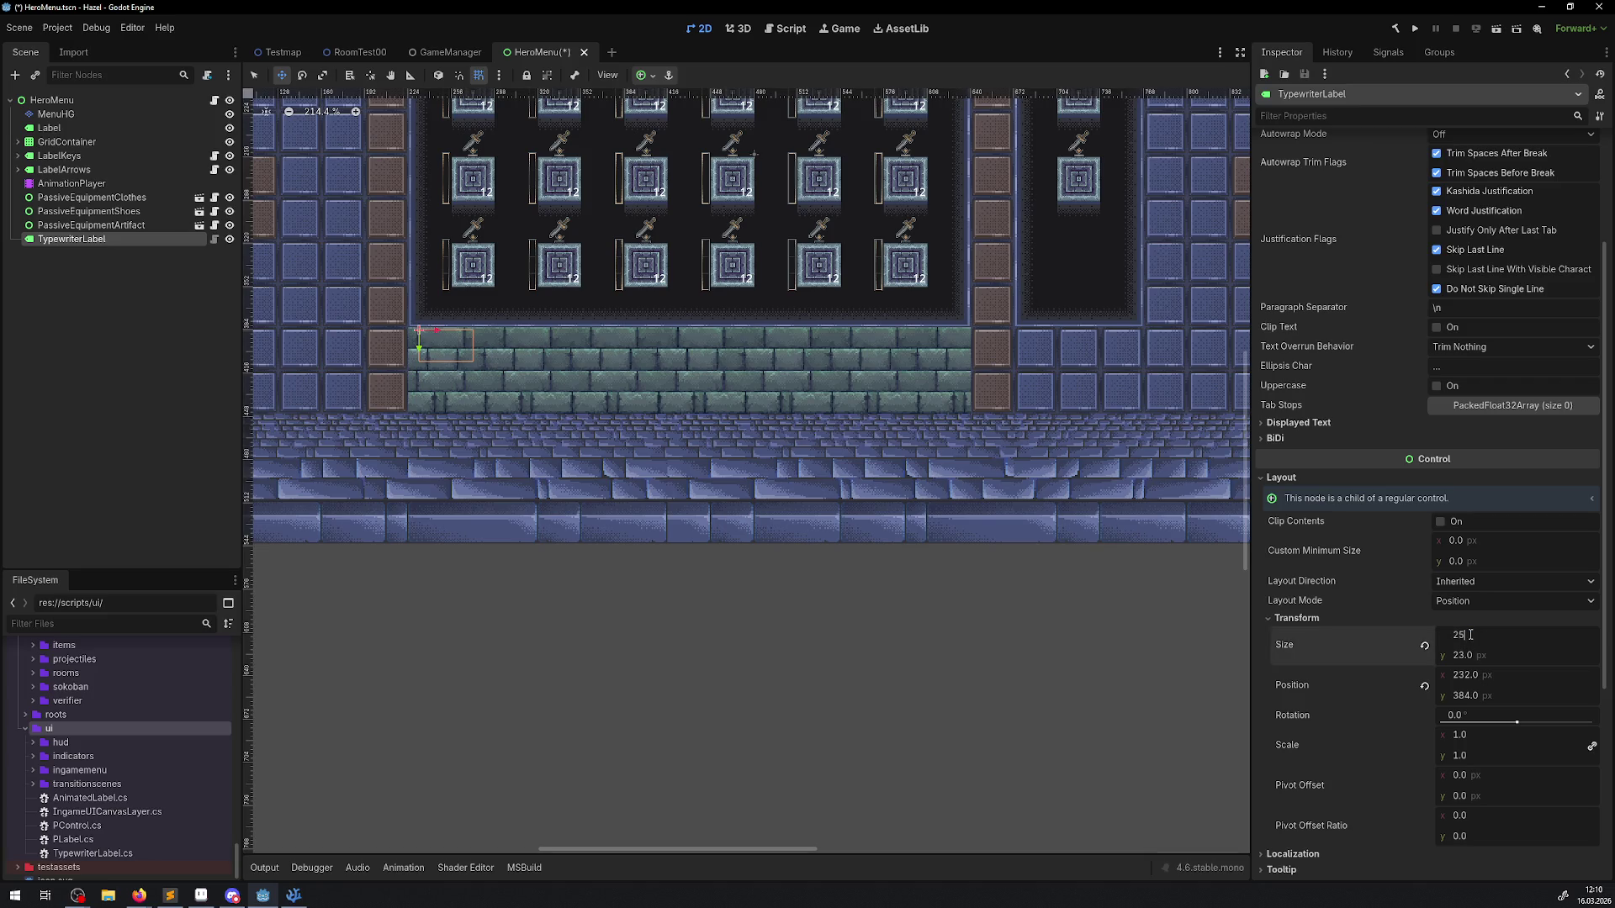
key("Return")
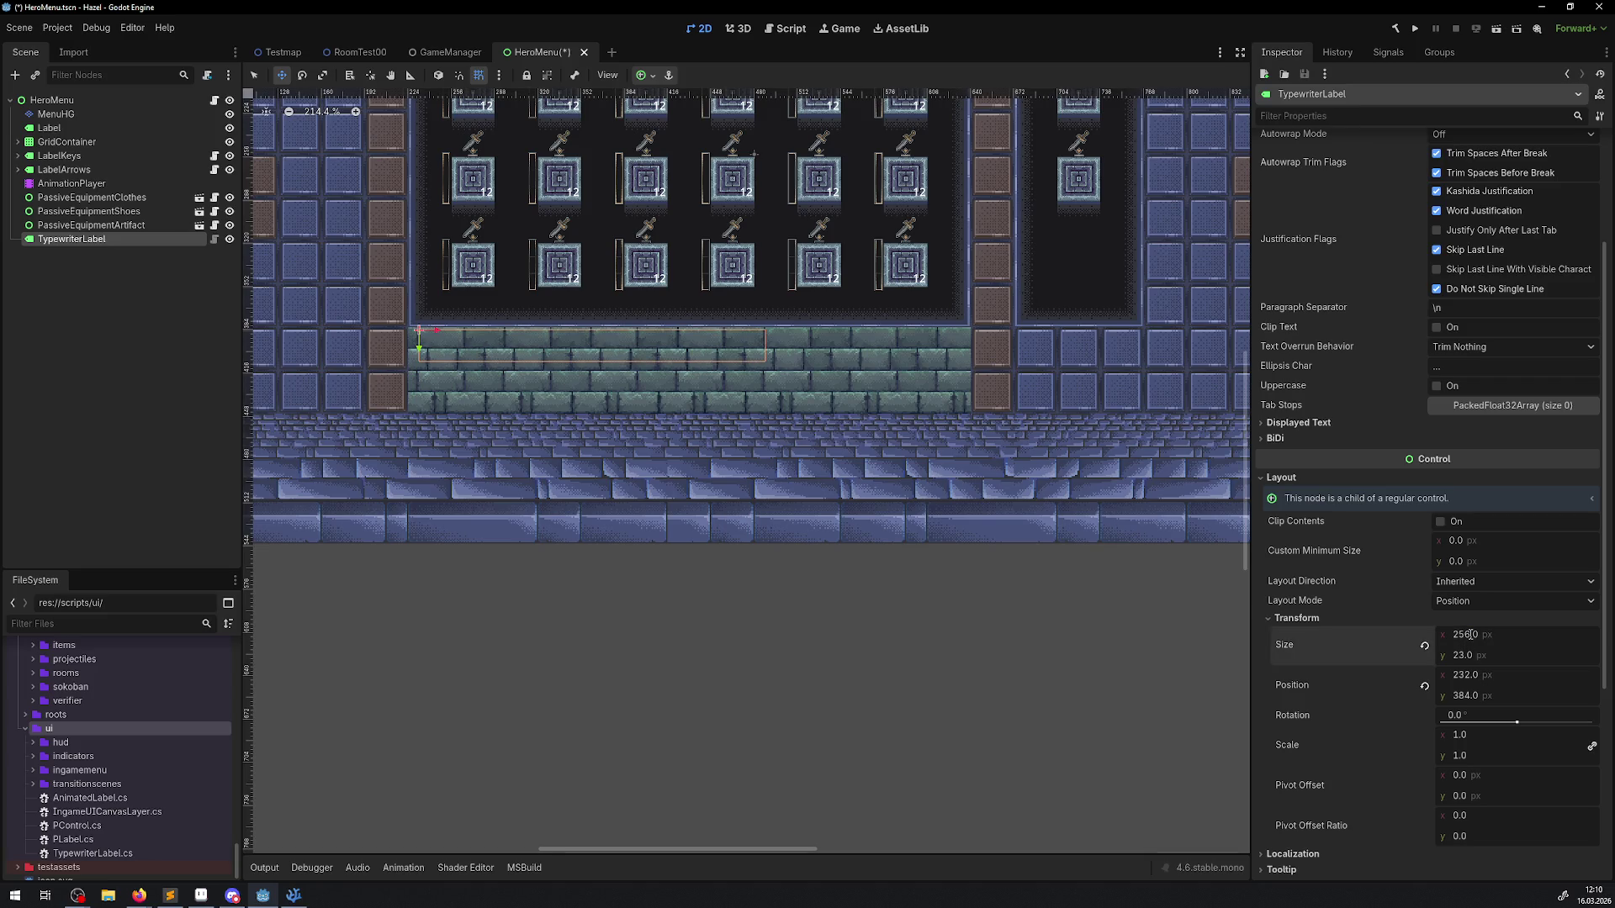
left_click(1471, 635)
type("320")
key("Return")
left_click(1521, 635)
left_click(1532, 633)
type("+32")
key("Return")
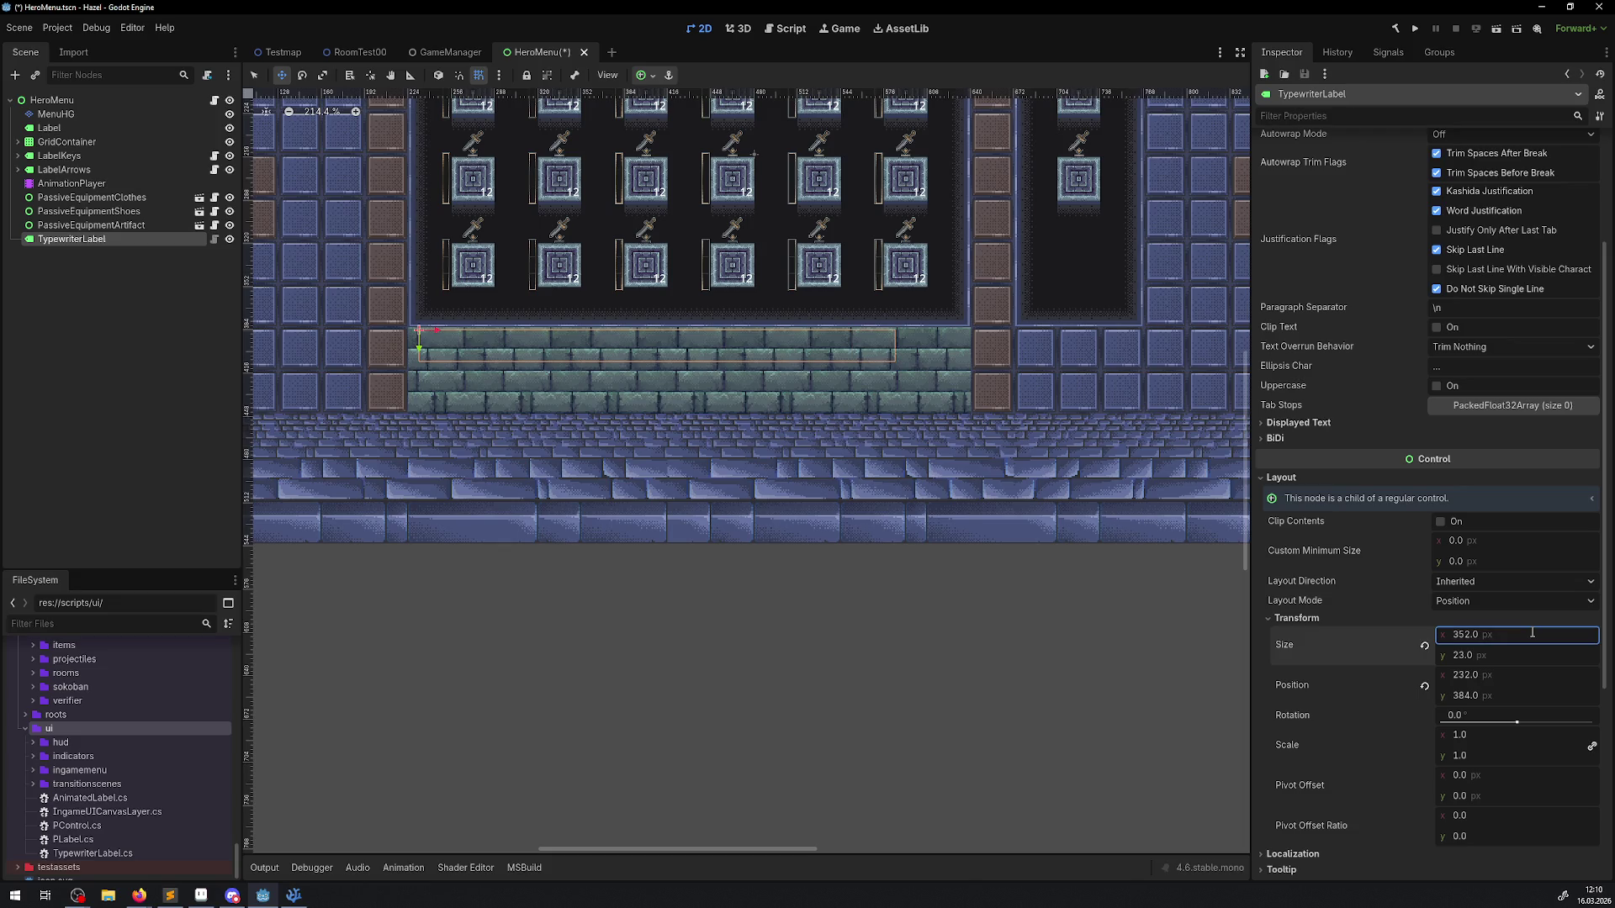
Step: Widen the label to 384 and 416, then settle on a width of 400
left_click(1532, 632)
left_click(1539, 632)
type("+32")
key("Return")
left_click(1551, 631)
type("+32")
key("Return")
left_click(1552, 632)
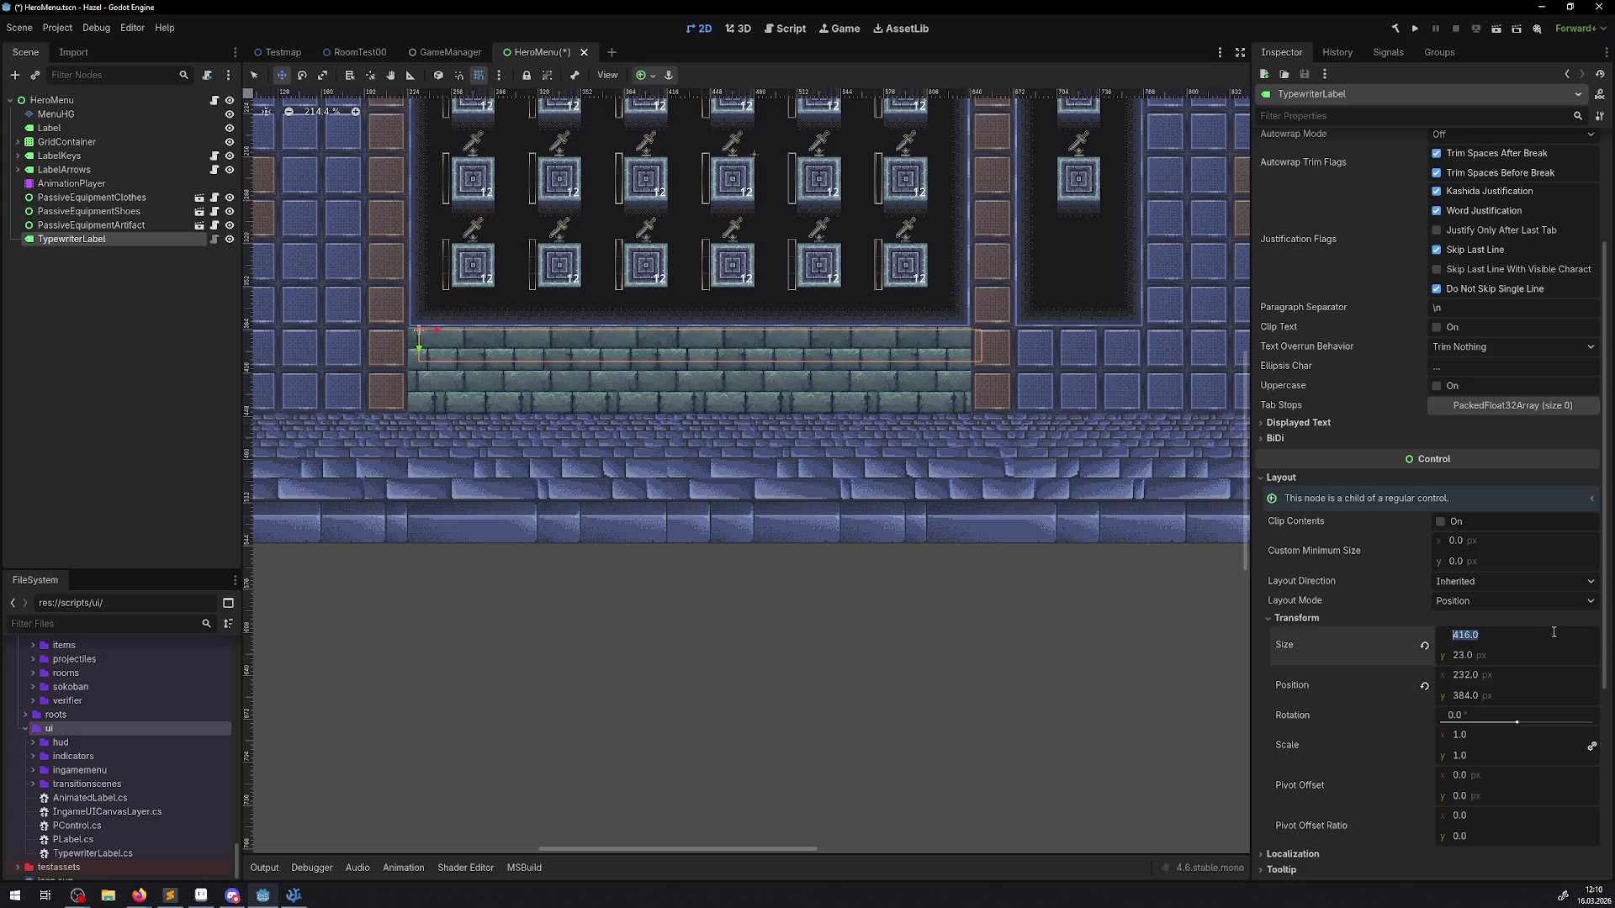
type("-16")
key("Return")
Step: Move the label down to y 388, set its height to 48, and save the scene
left_click(1518, 694)
type("+")
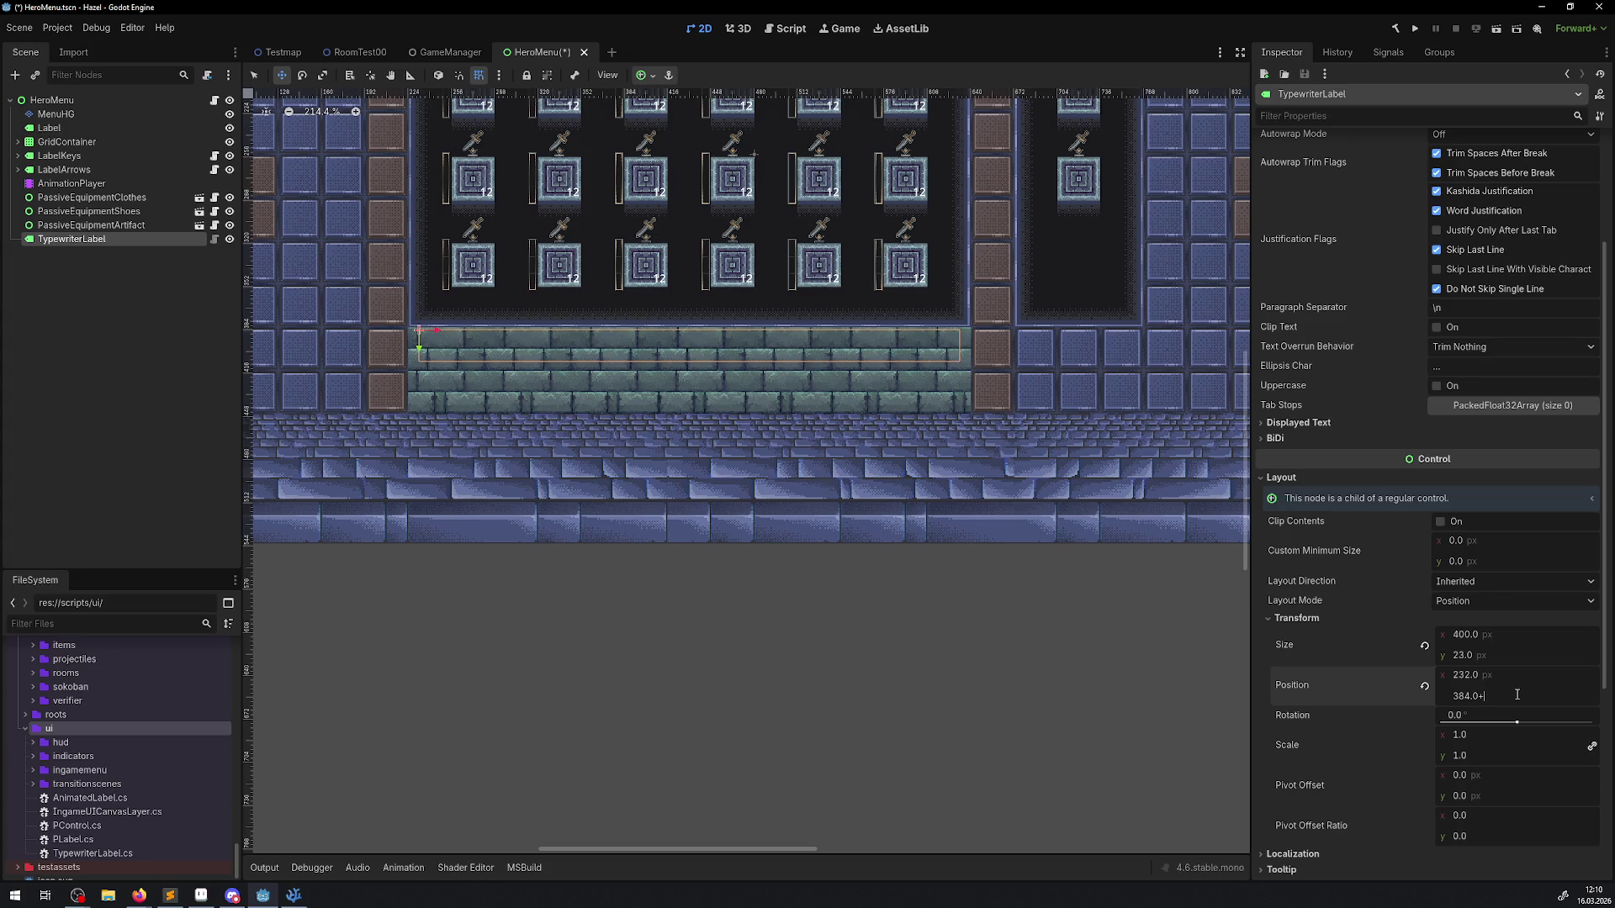
type("4")
key("Return")
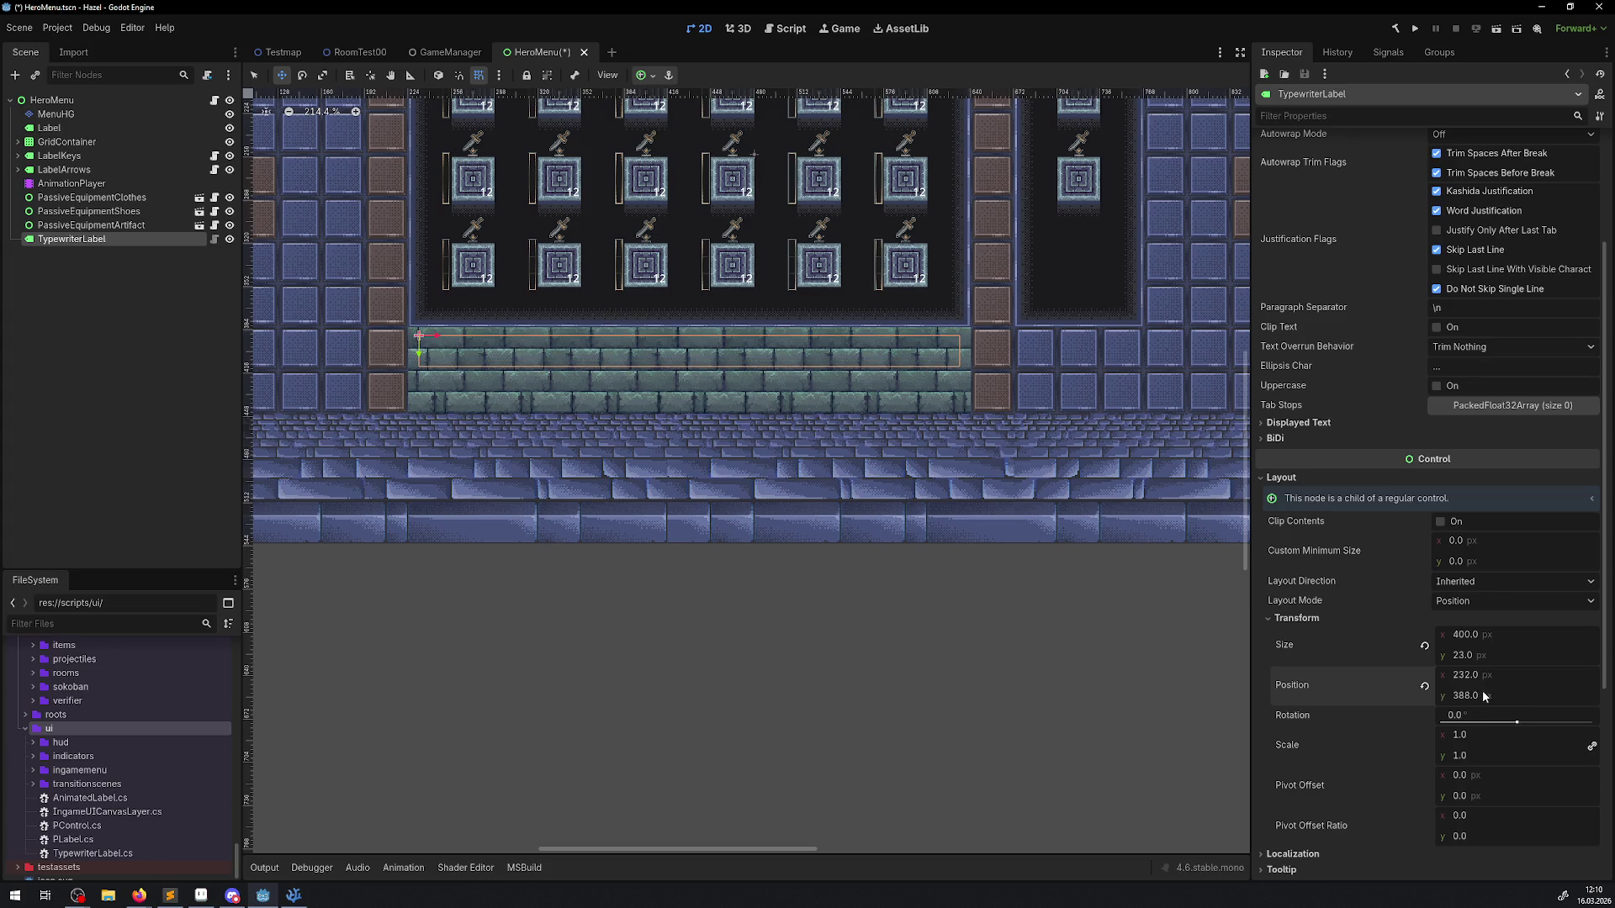
left_click(1469, 655)
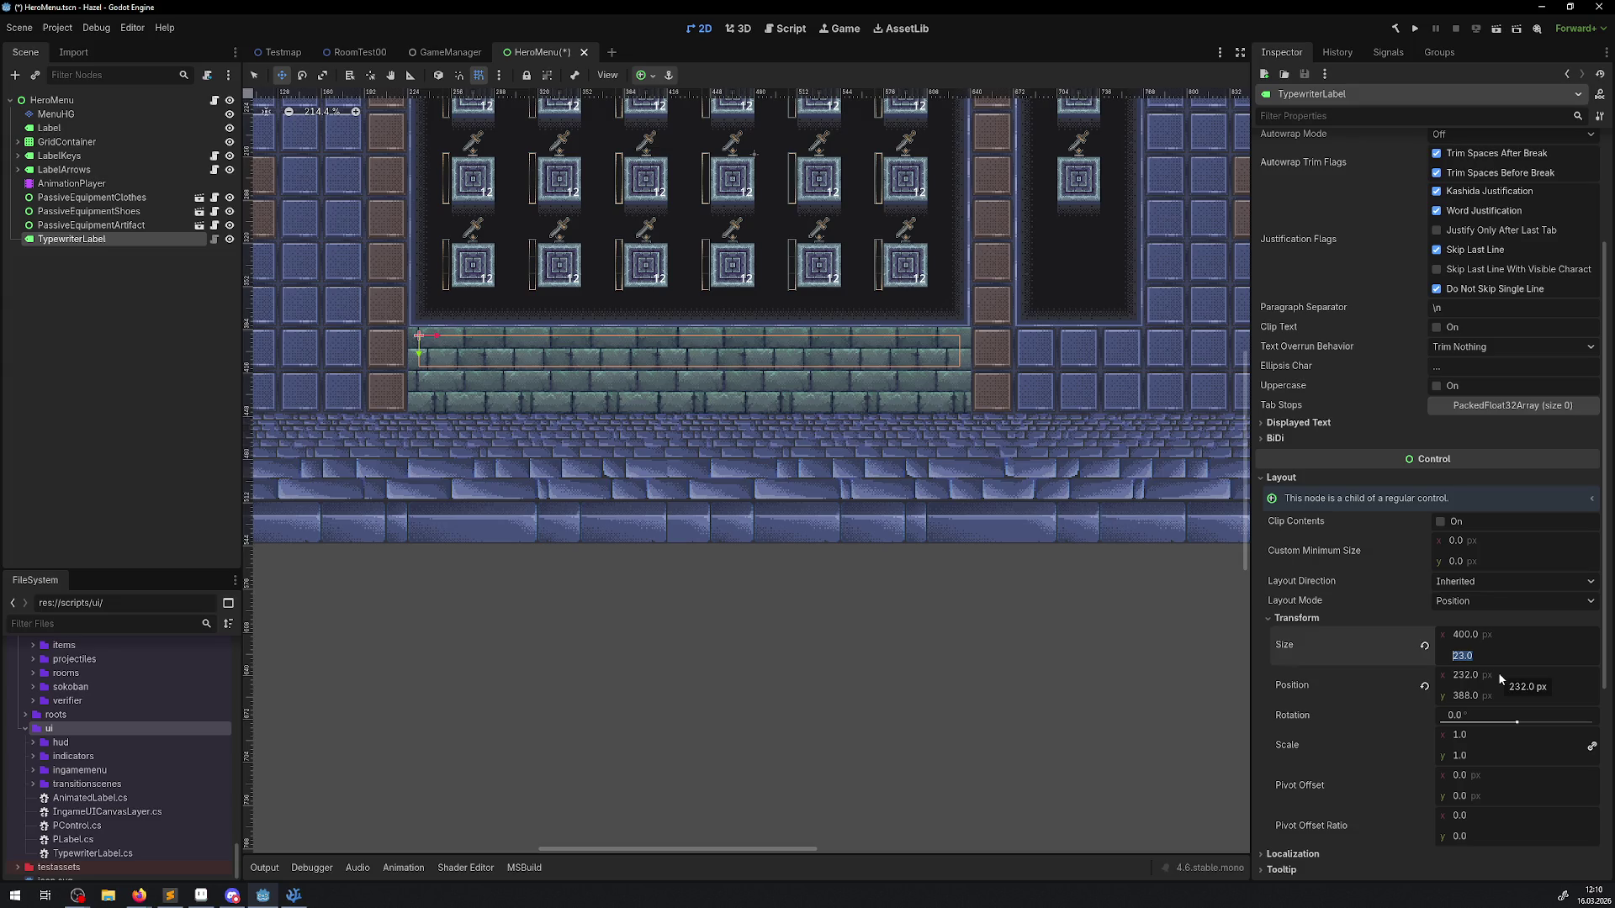
type("40")
key("Return")
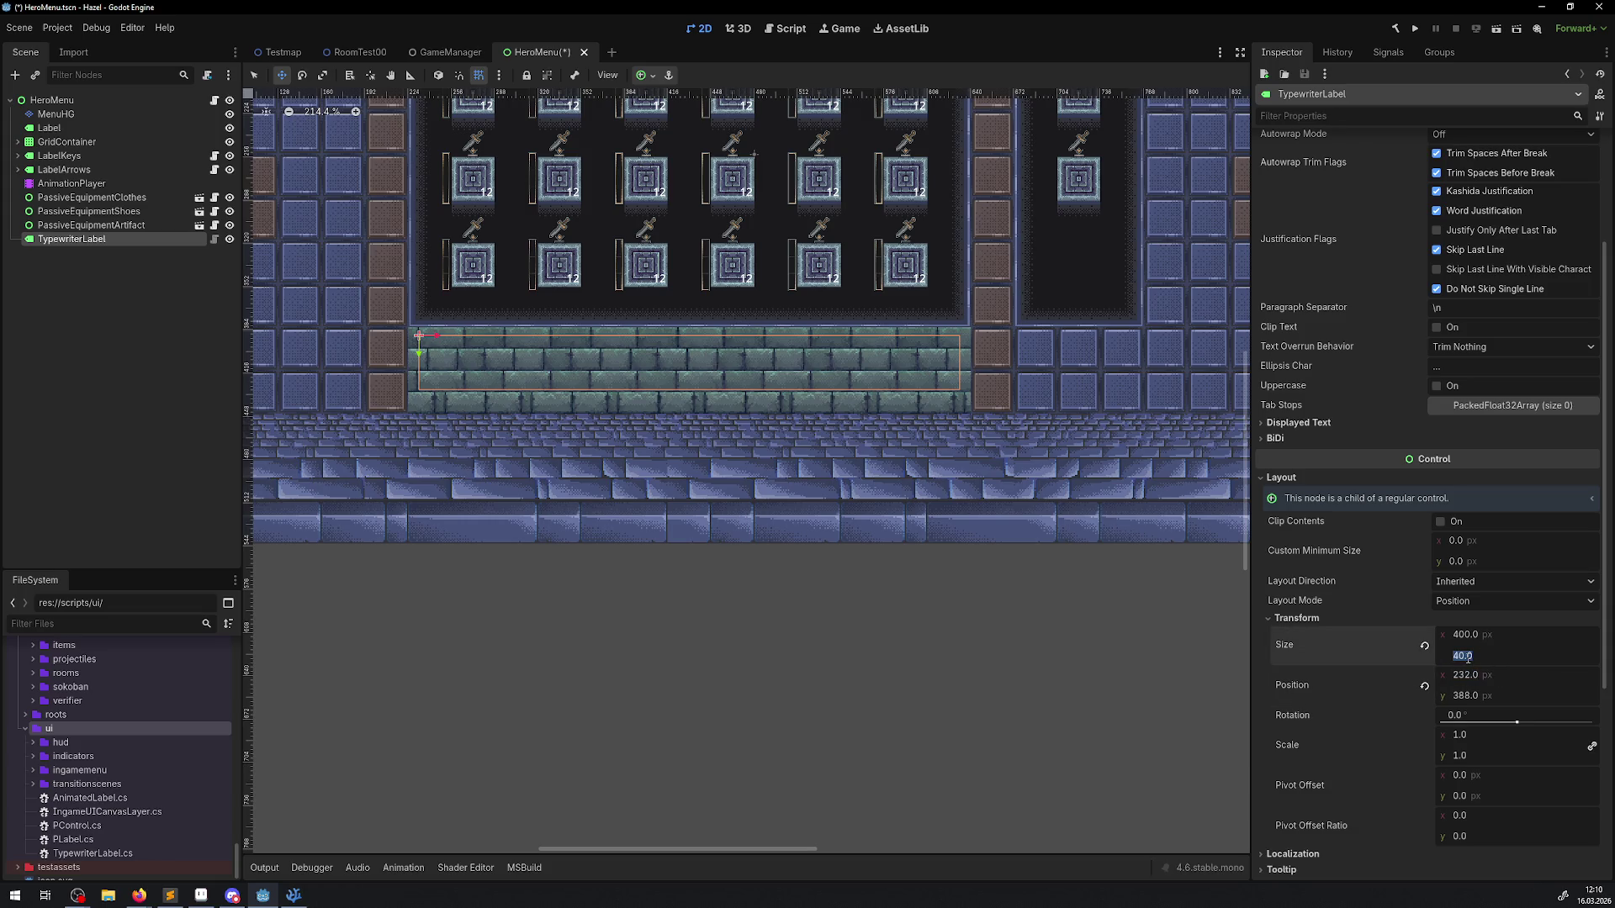
type("48")
key("Return")
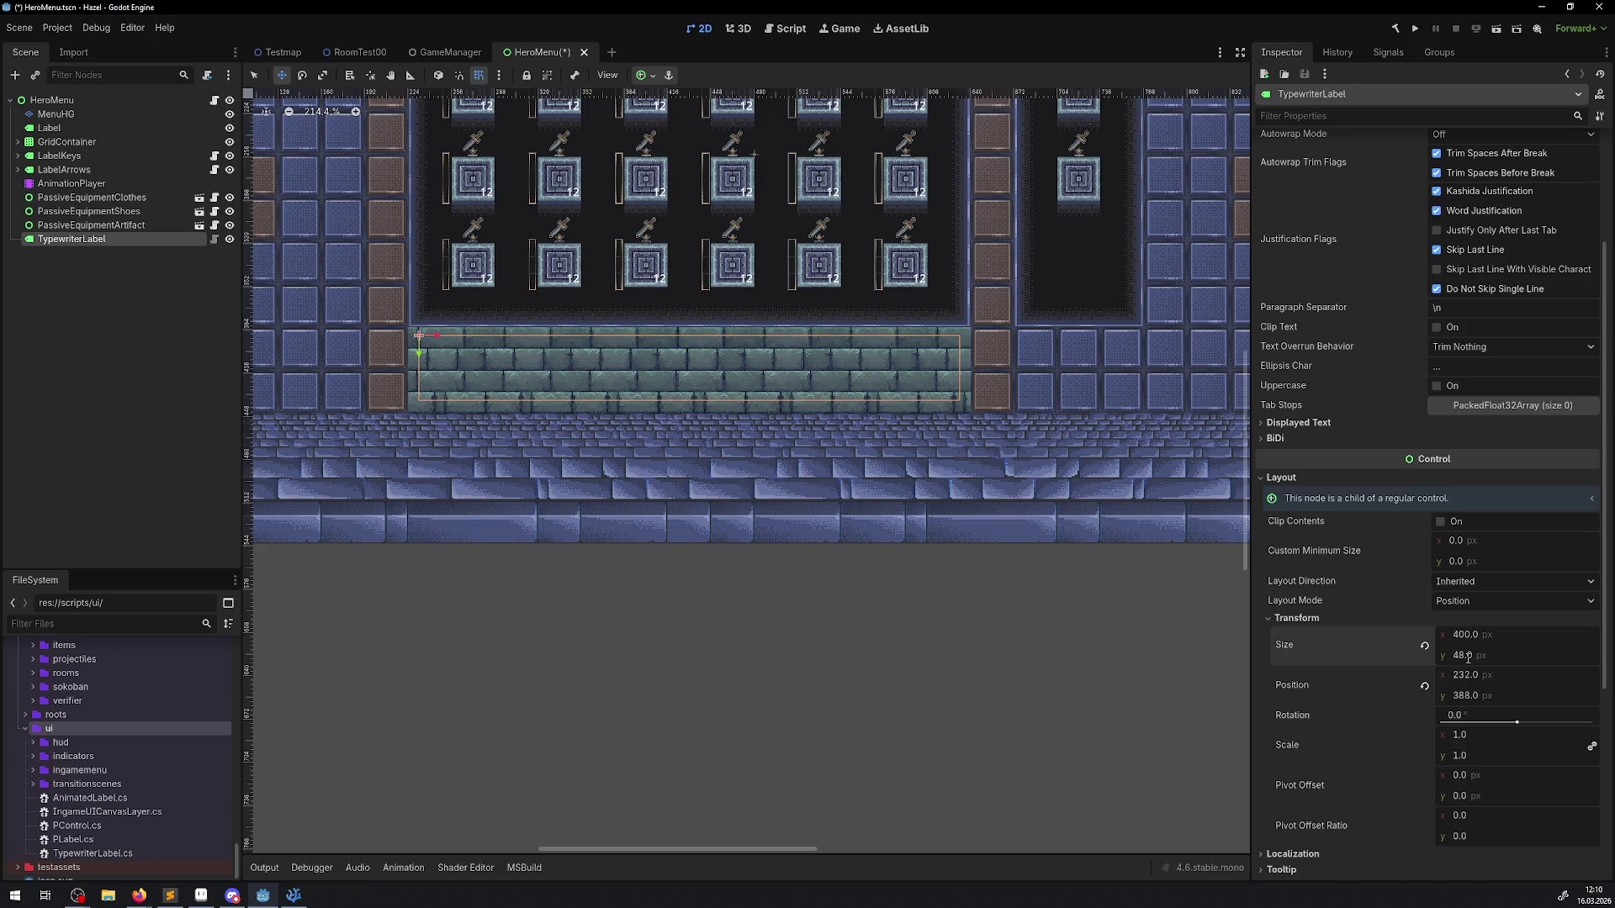
scroll(504, 323, "up", 3)
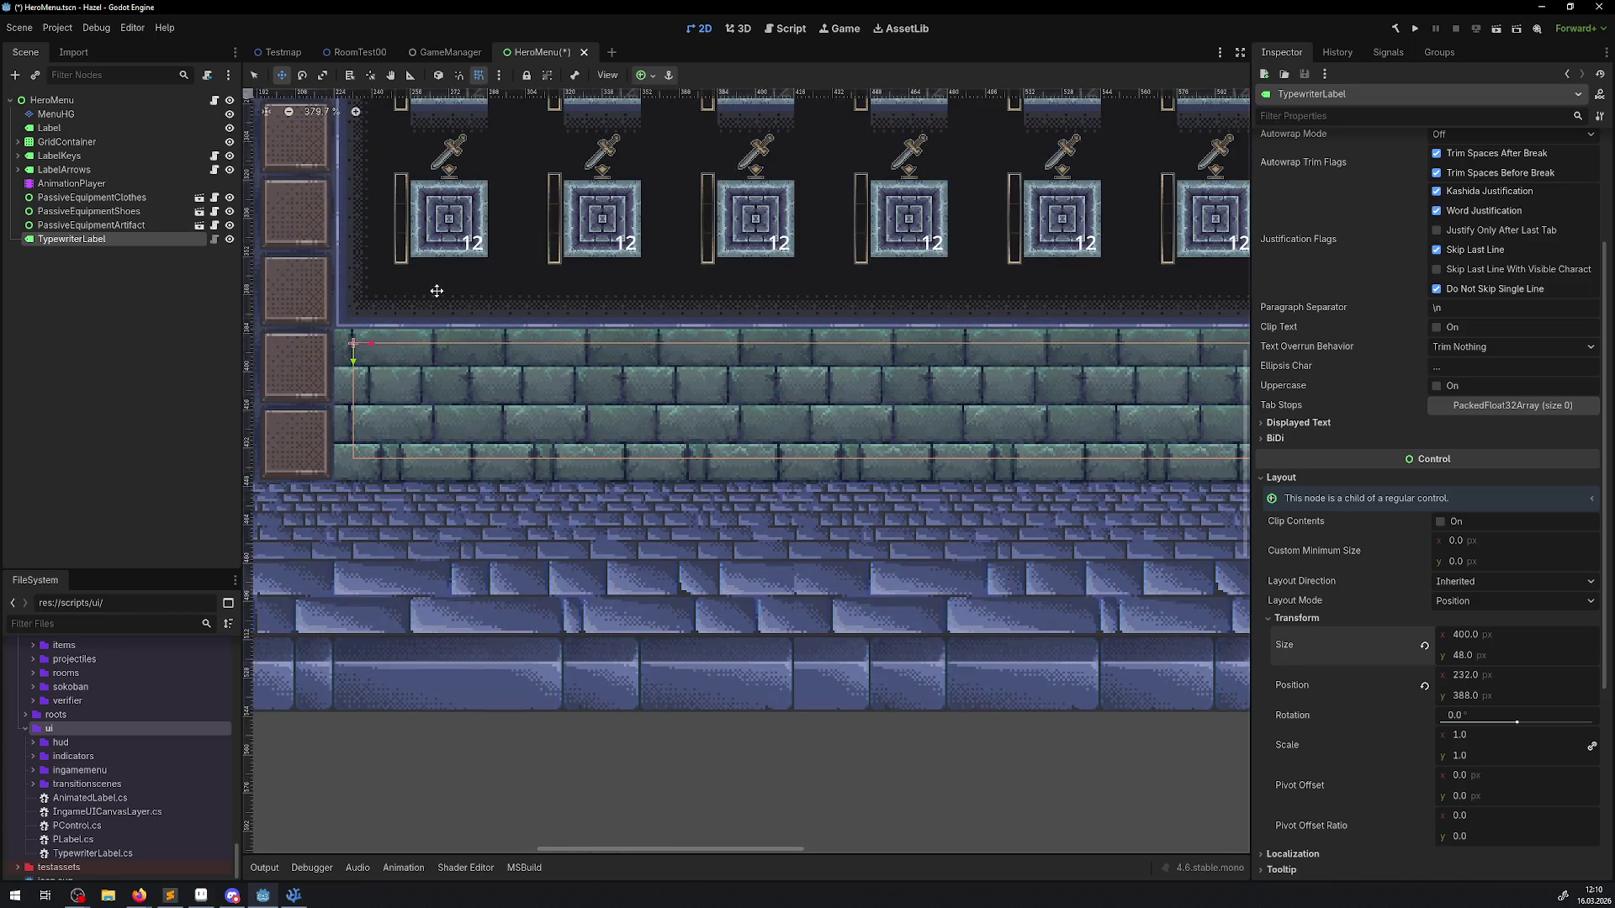
scroll(437, 291, "up", 1)
key("ctrl+s")
scroll(1371, 296, "up", 5)
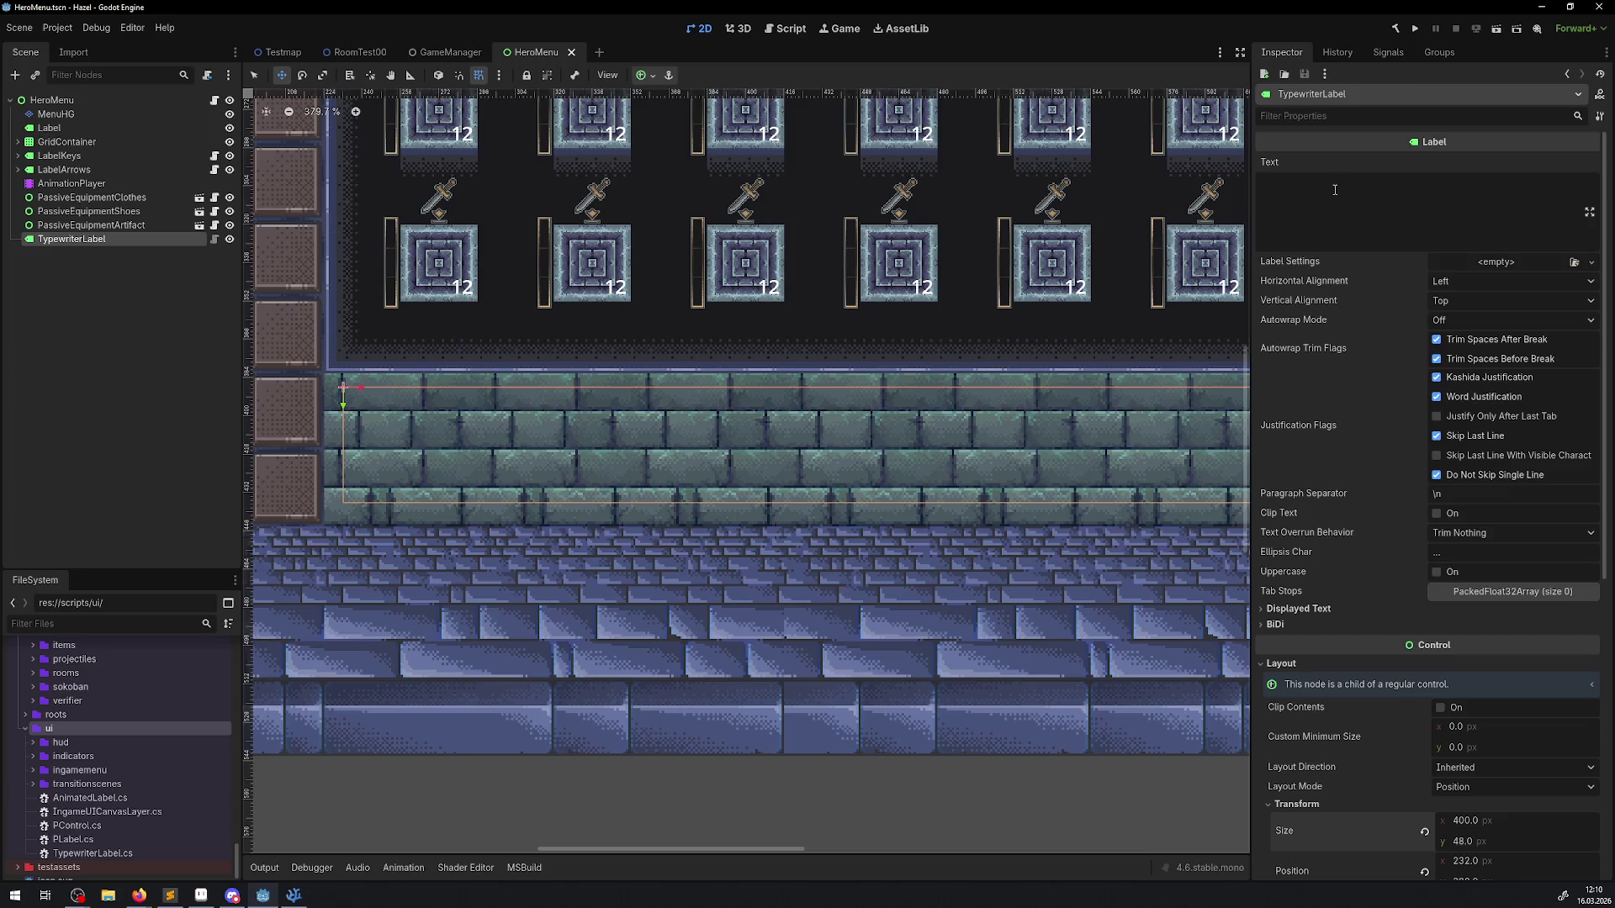
Step: Enter 'hier könnte auch ihr item stehen!' as the label's text and save HeroMenu
left_click(1335, 190)
type("hier kön")
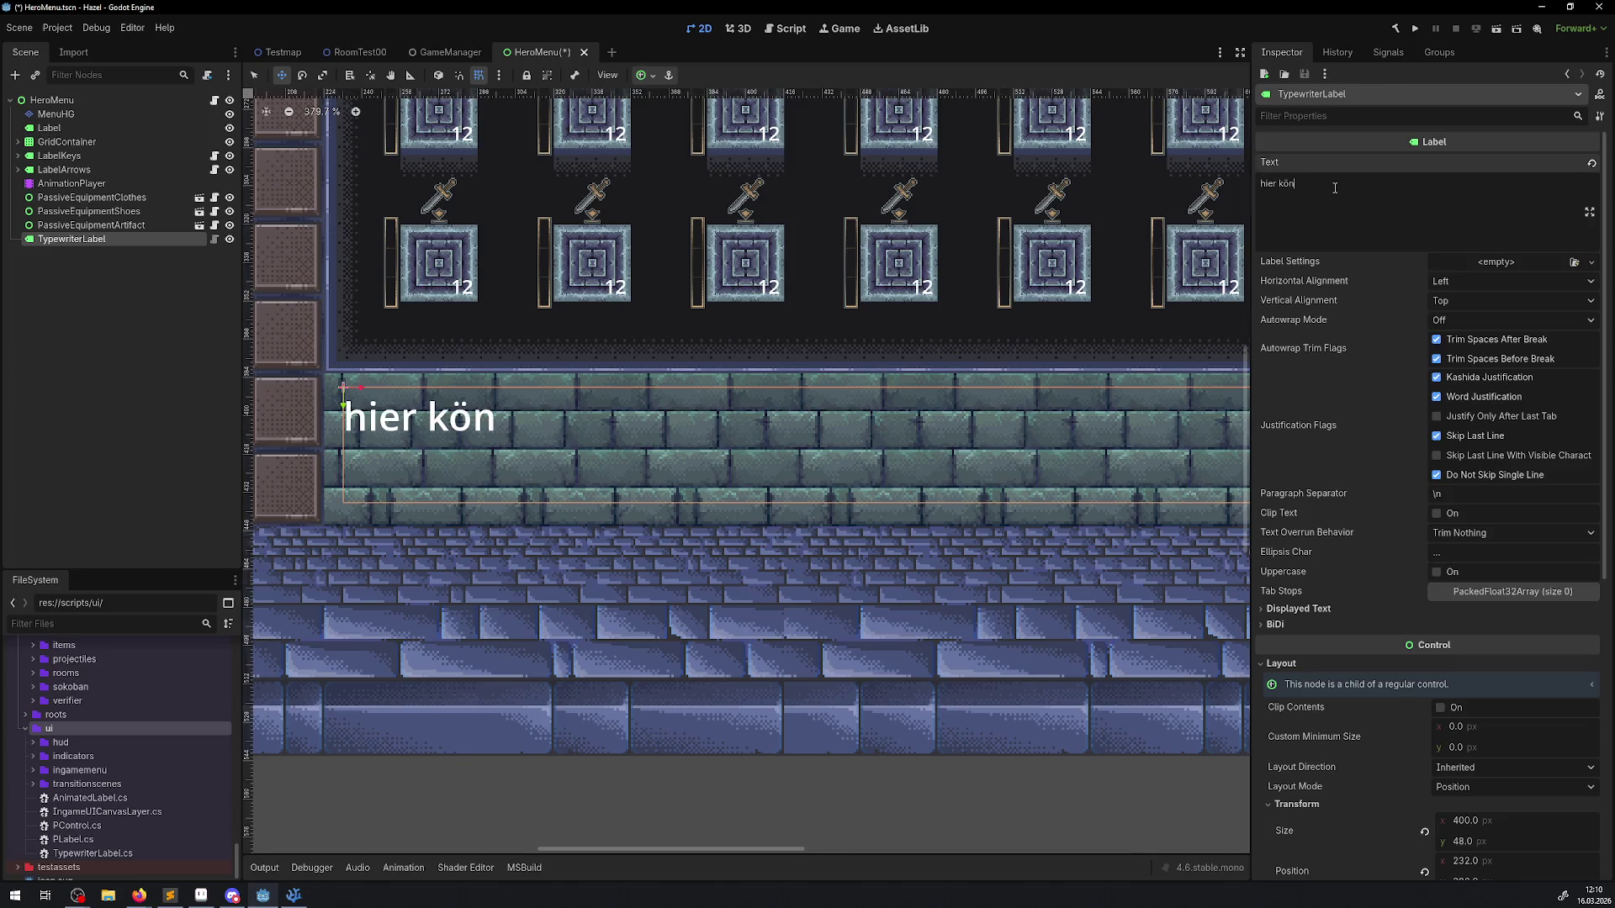
type("nte auch ihr i")
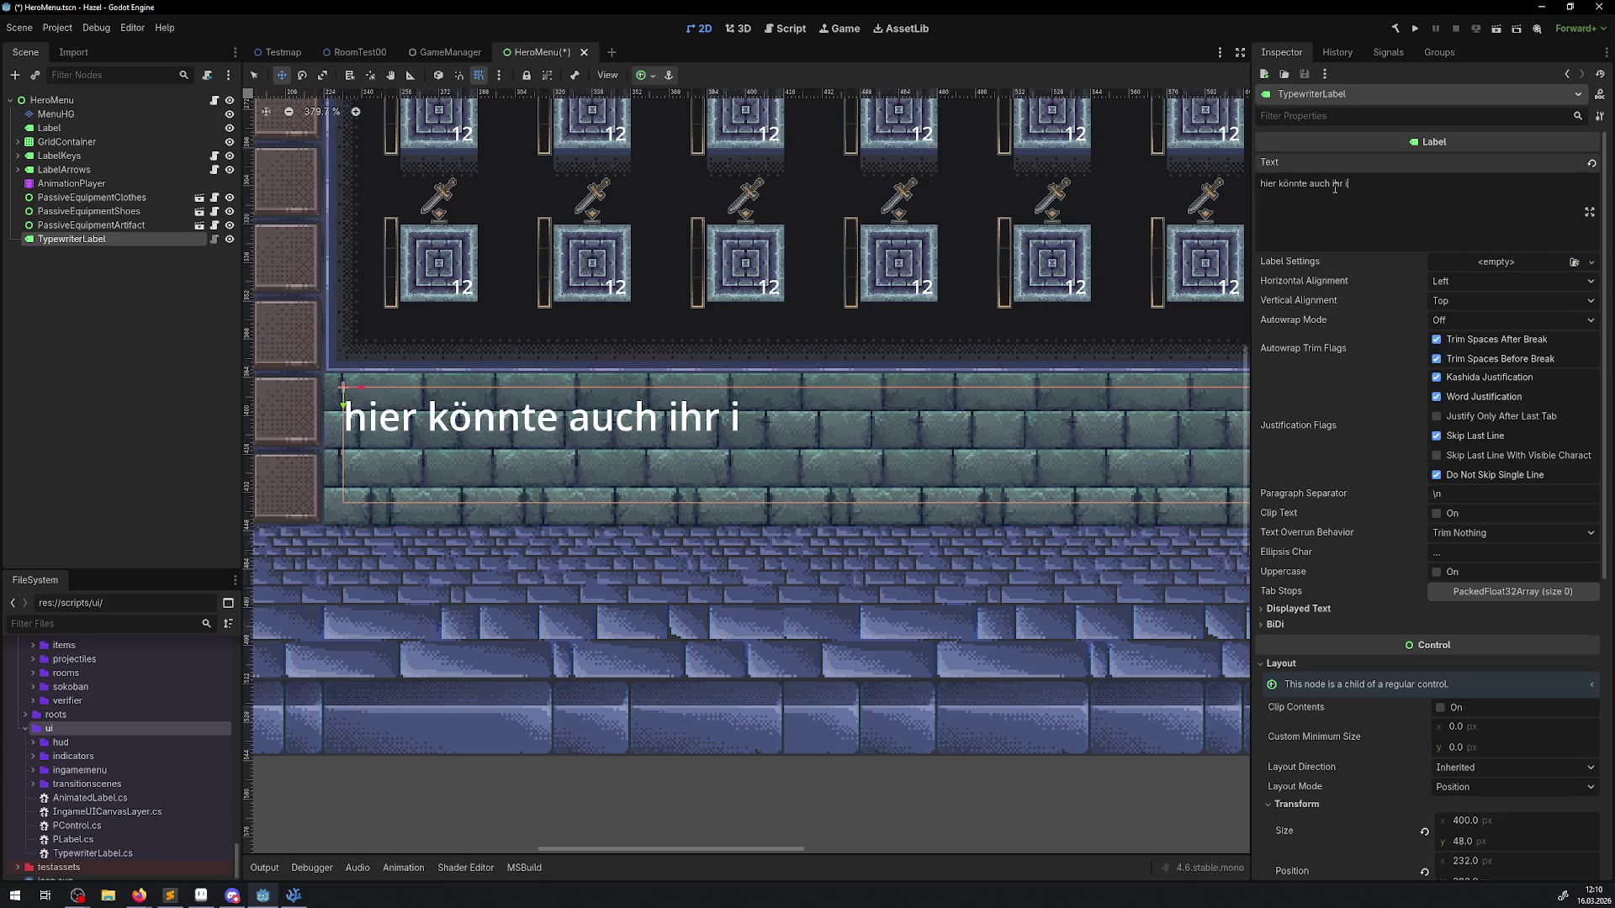
type("tem stehen!")
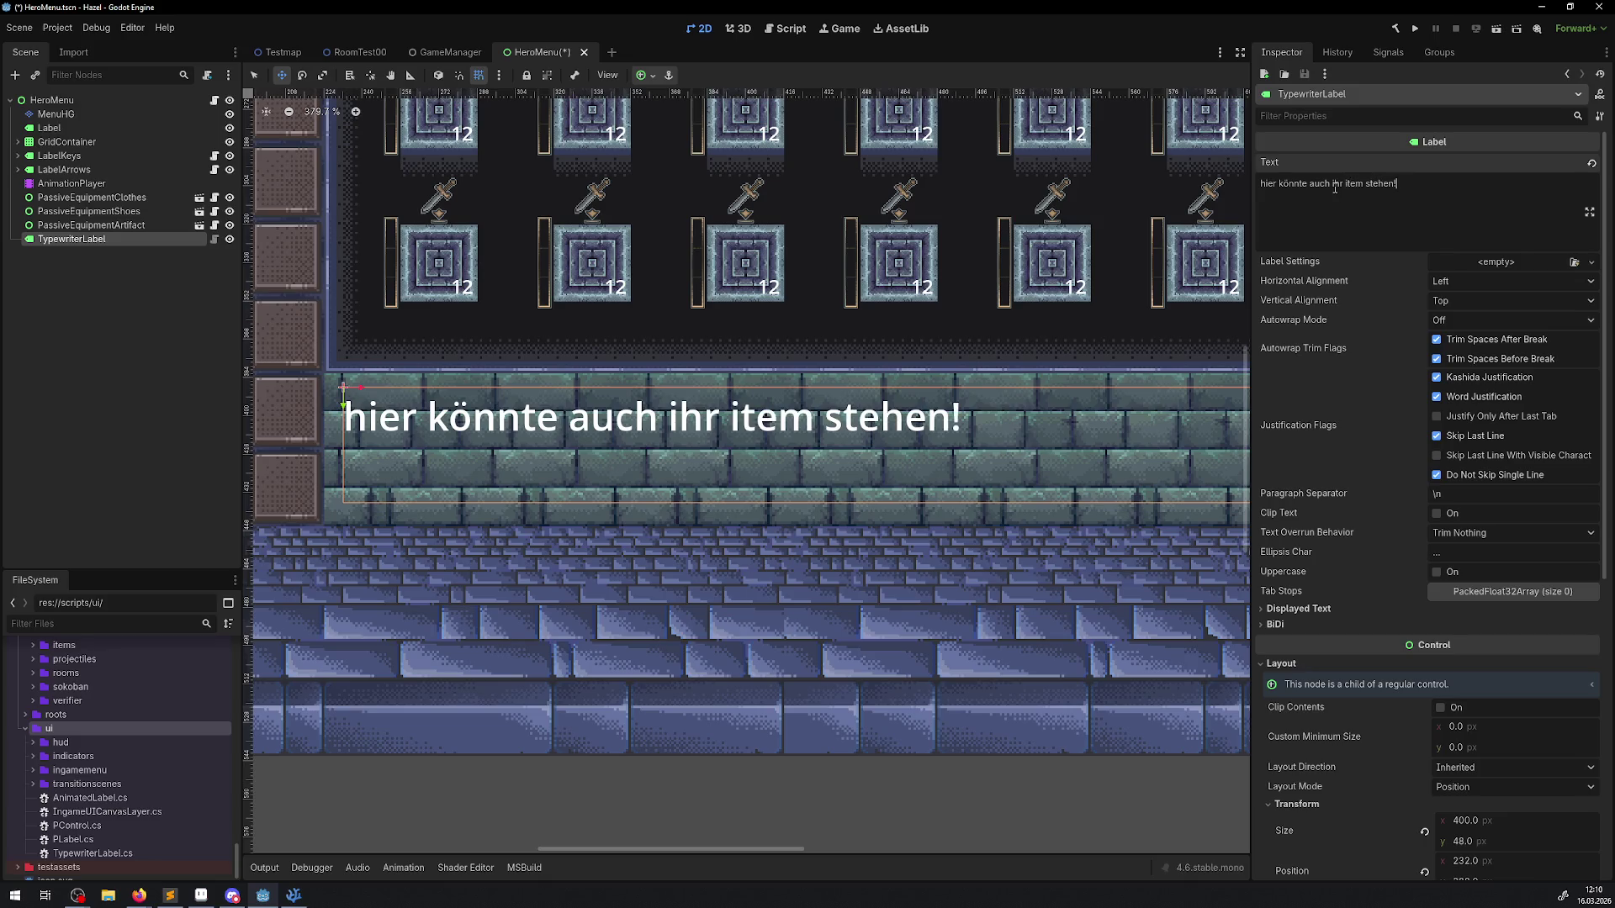
key("ctrl+s")
scroll(825, 344, "down", 4)
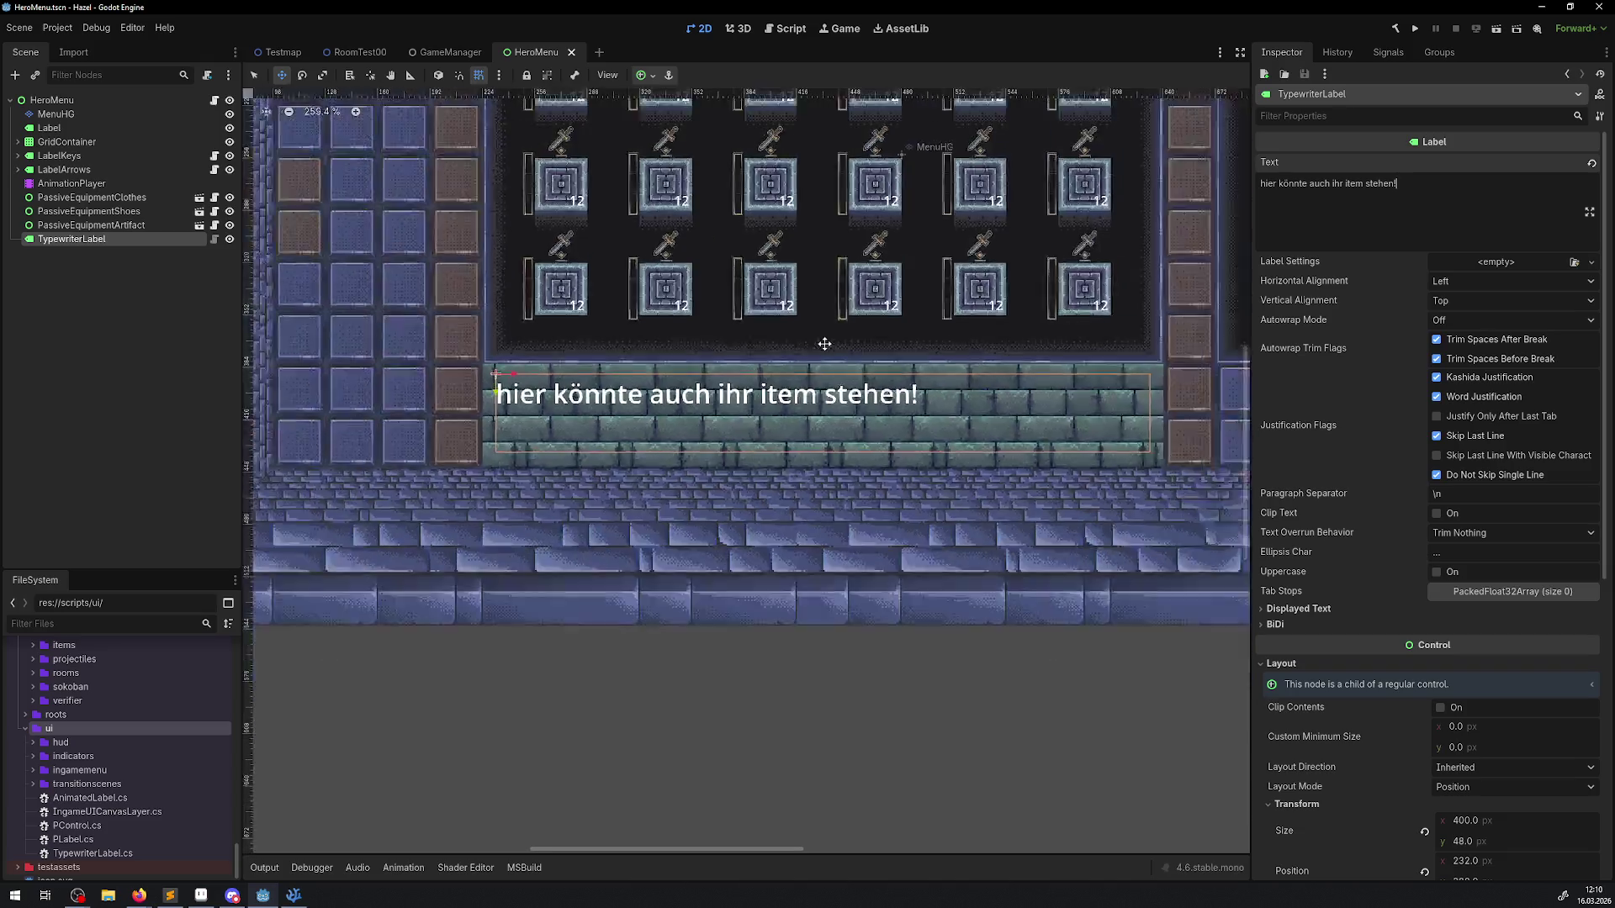
scroll(824, 344, "down", 4)
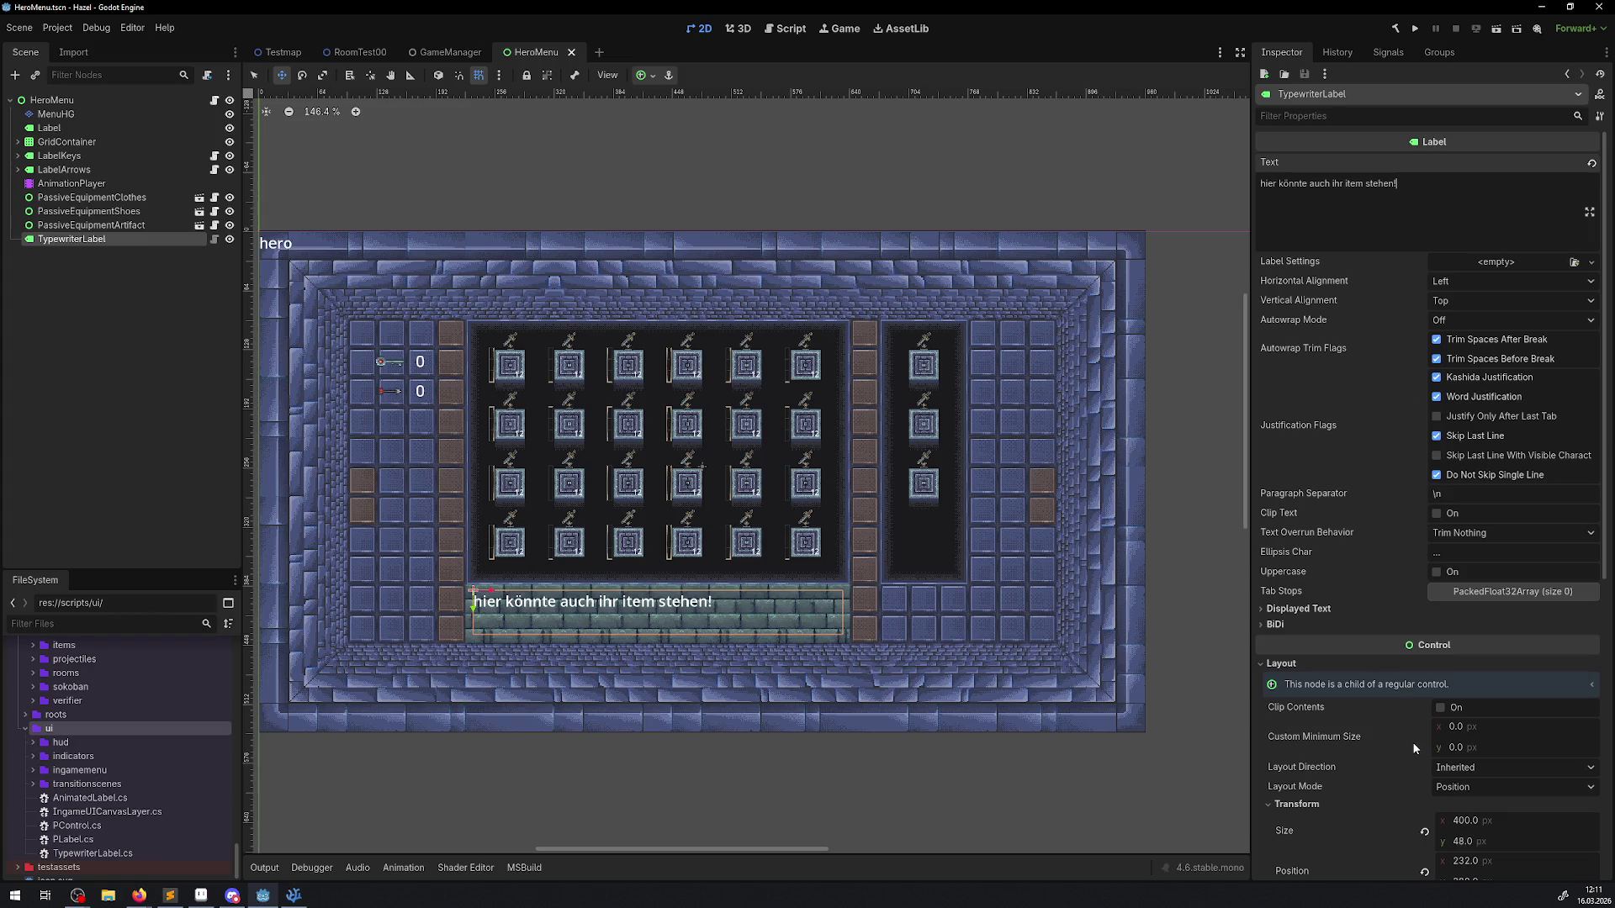
scroll(1420, 742, "down", 3)
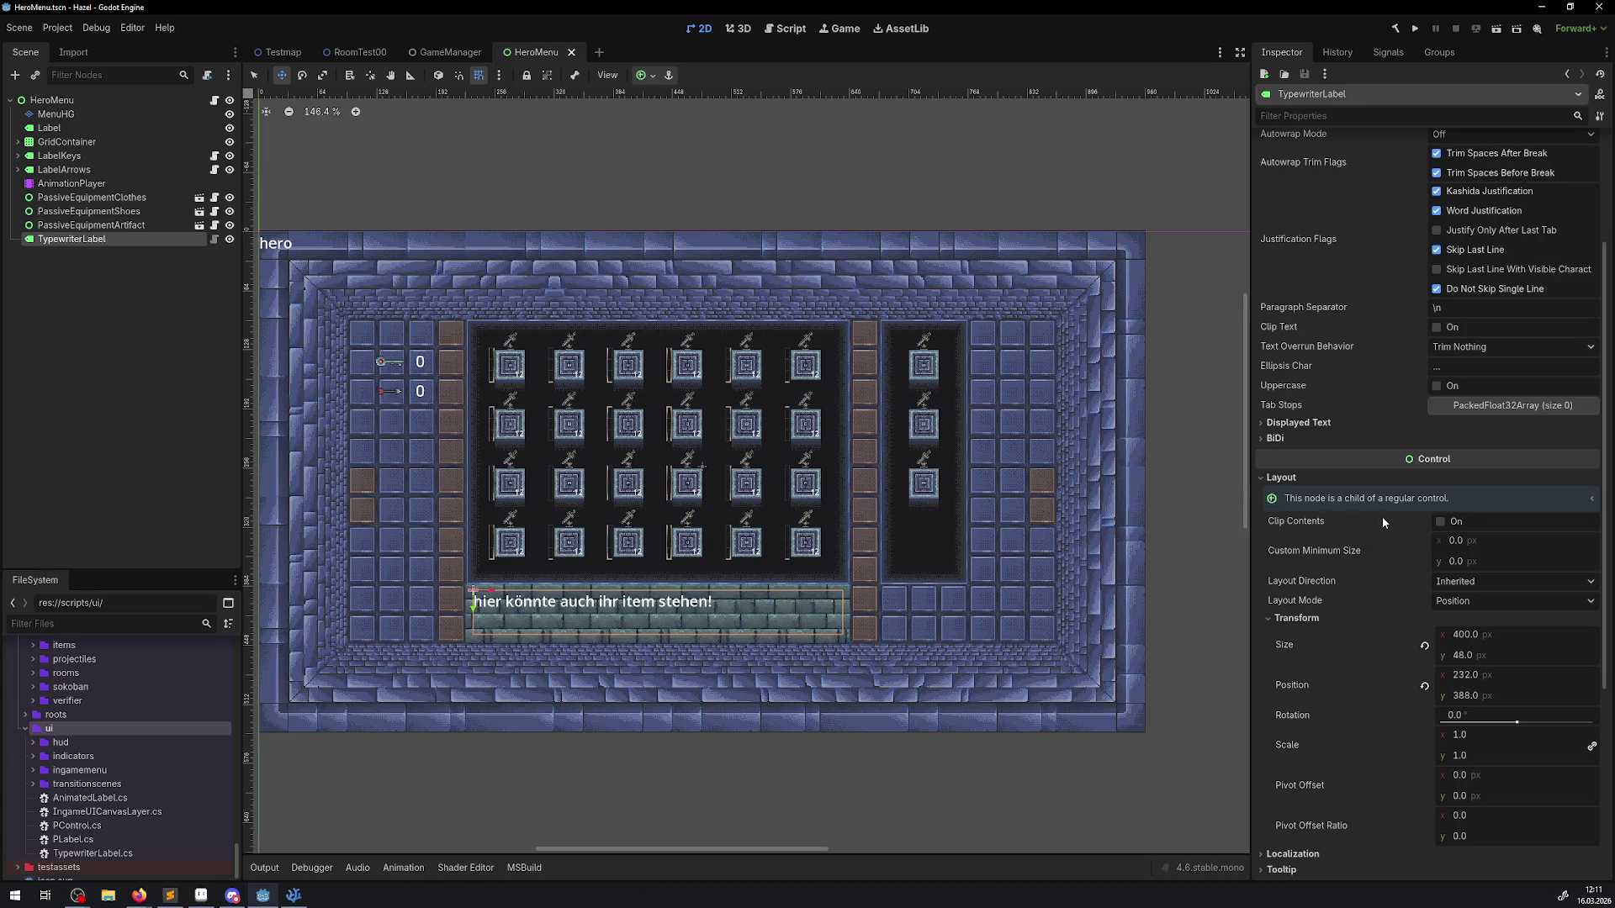
Step: Fold away Layout and briefly inspect the Theme, Accessibility, Input, Mouse, Focus and Tooltip sections
left_click(1261, 477)
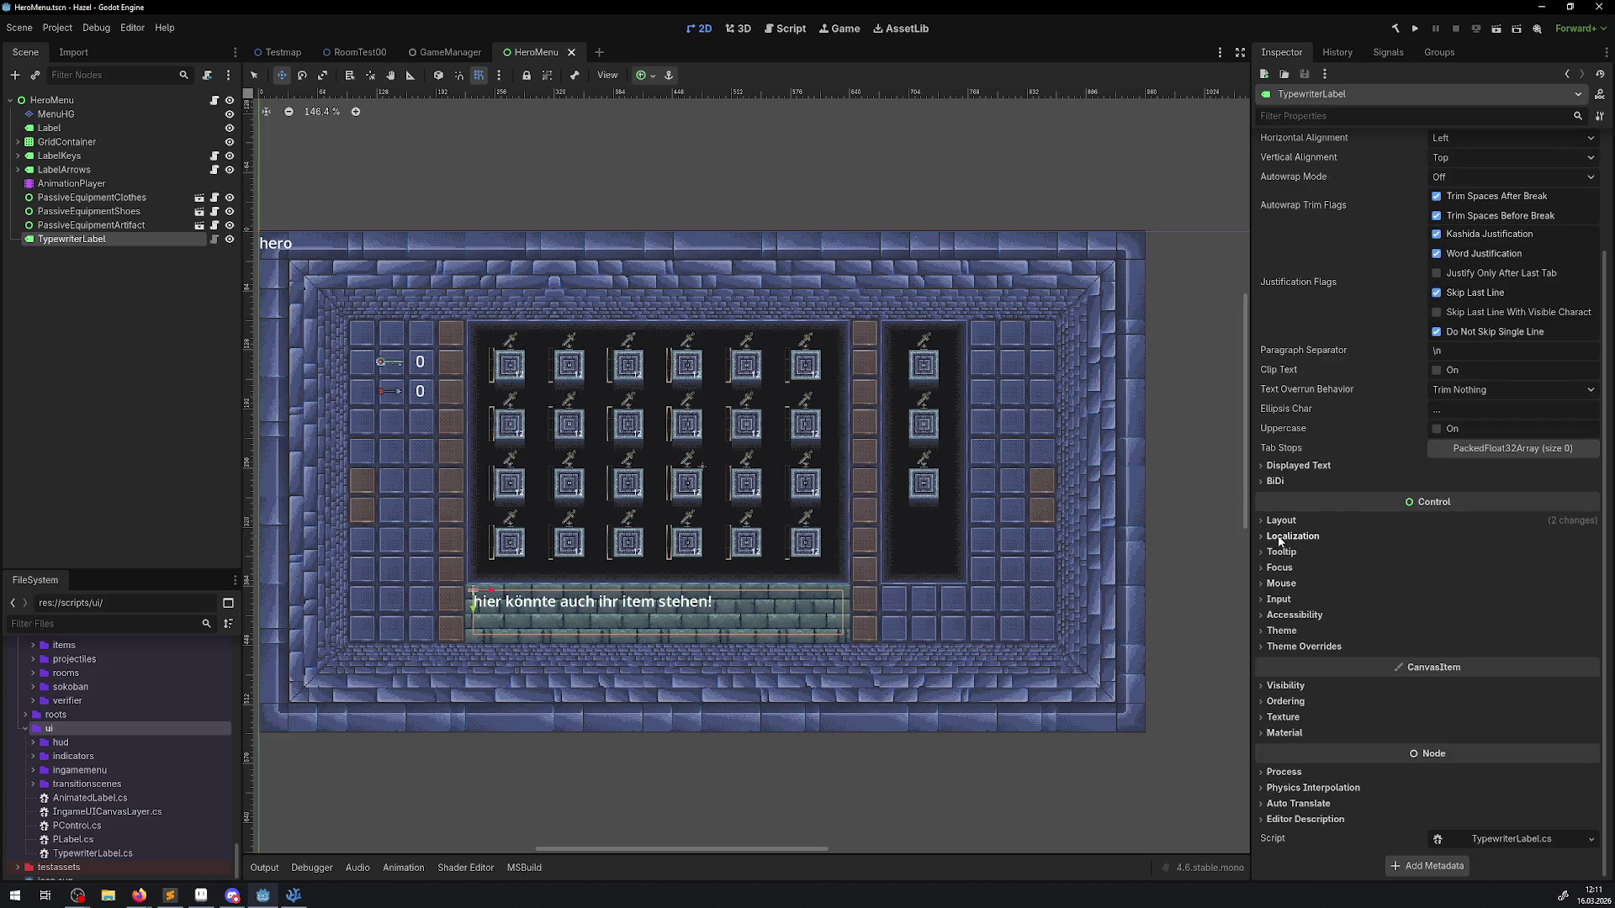
scroll(1278, 537, "up", 3)
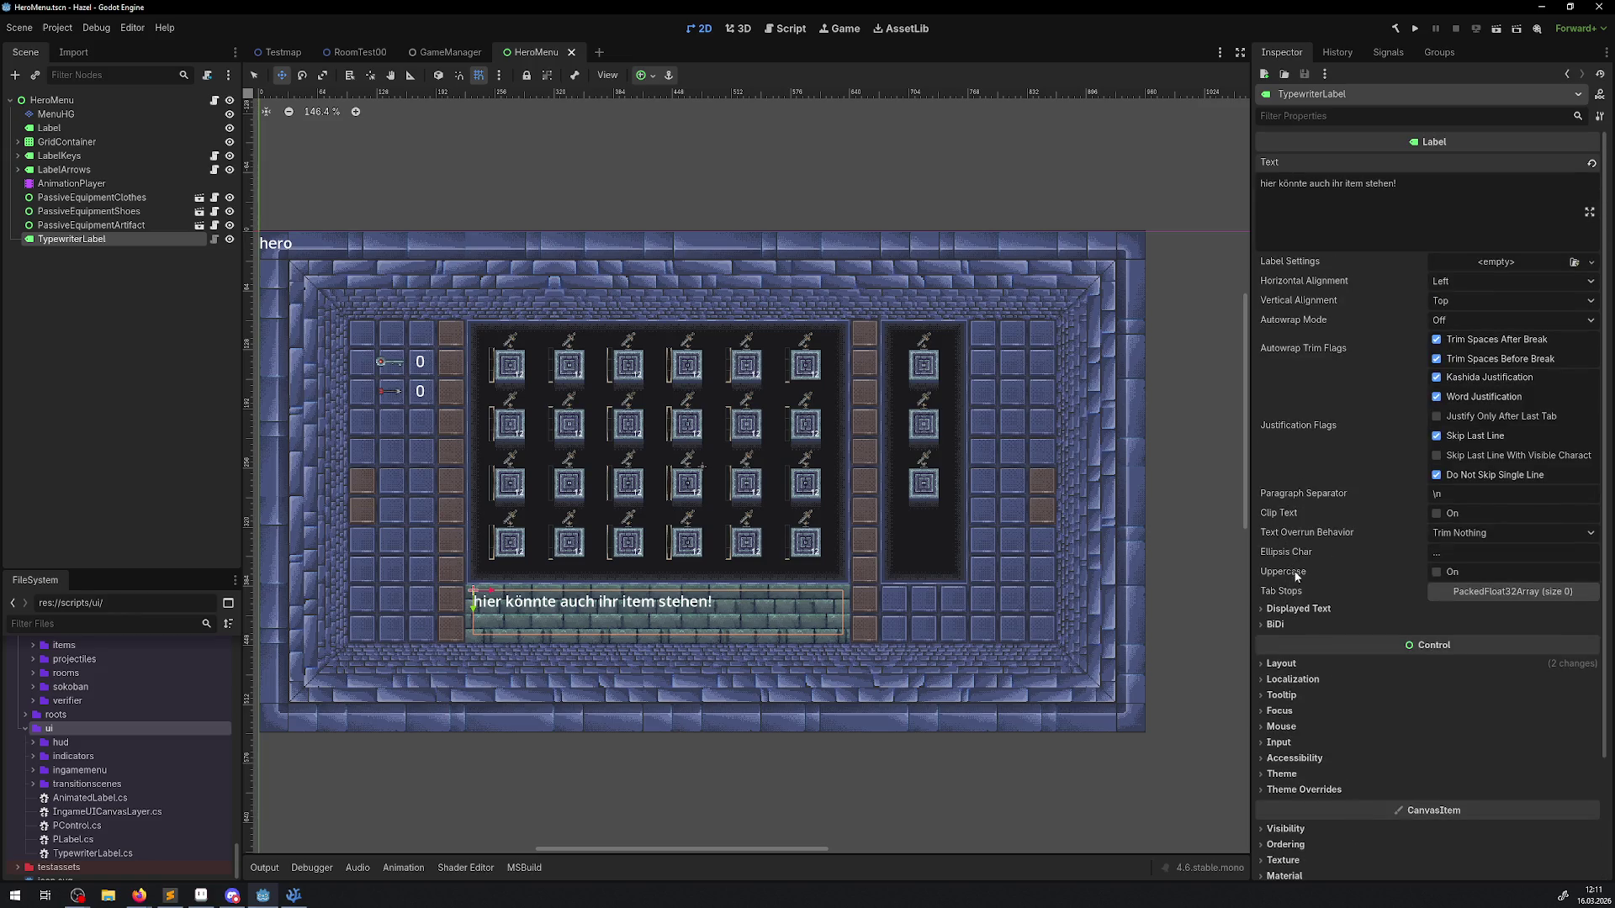
scroll(1296, 576, "down", 3)
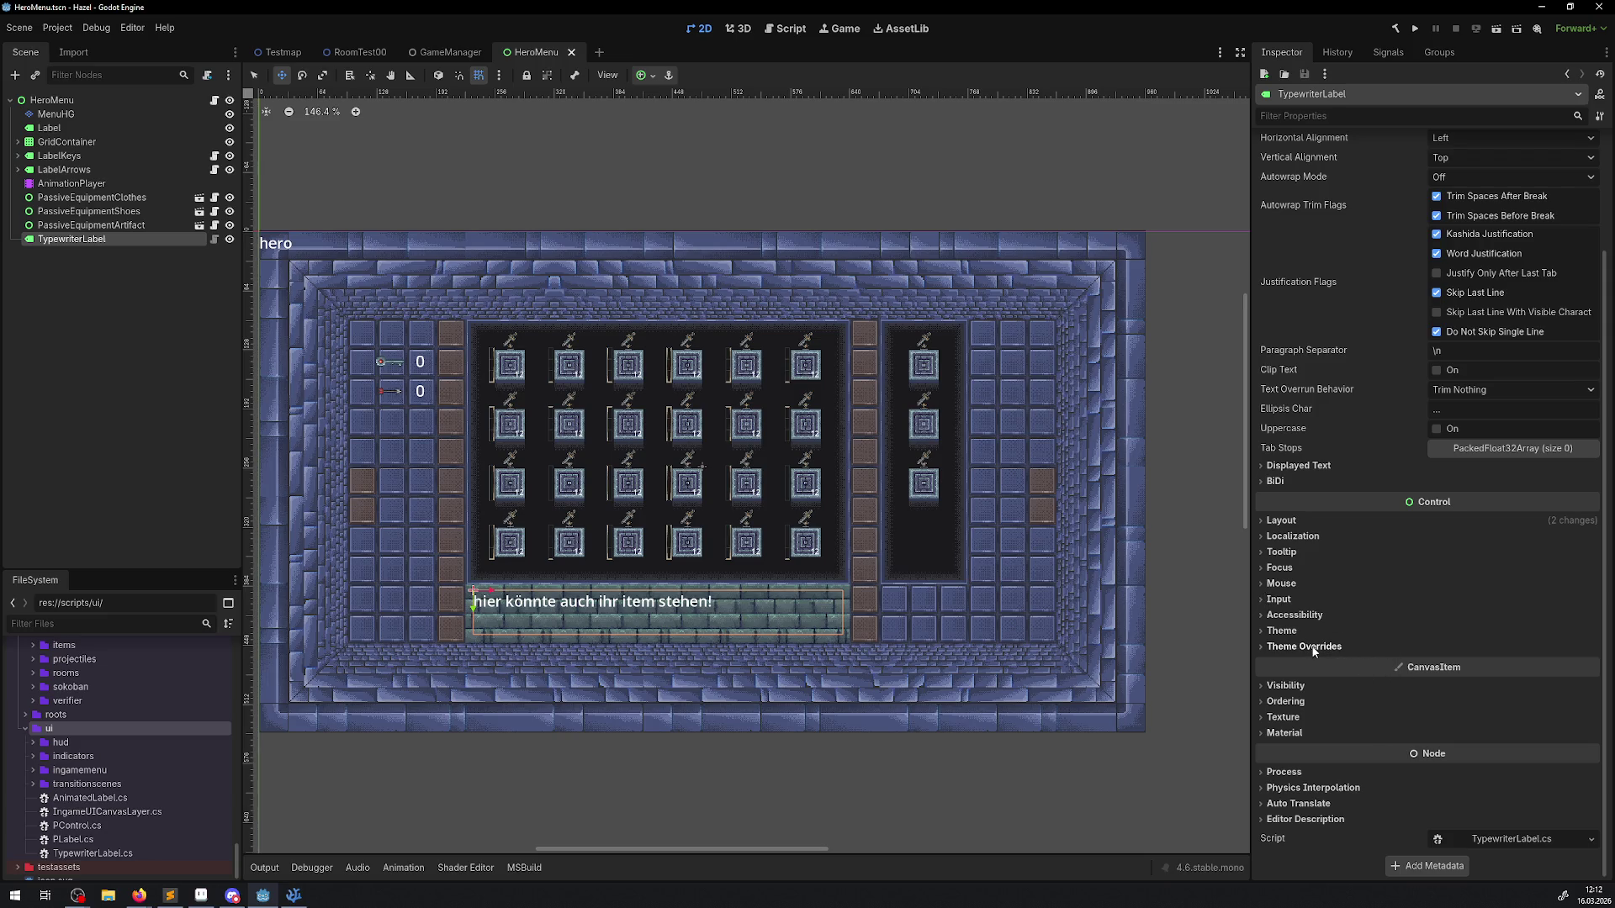
left_click(1263, 646)
left_click(1264, 646)
left_click(1262, 633)
left_click(1261, 632)
left_click(1263, 620)
left_click(1263, 620)
left_click(1264, 602)
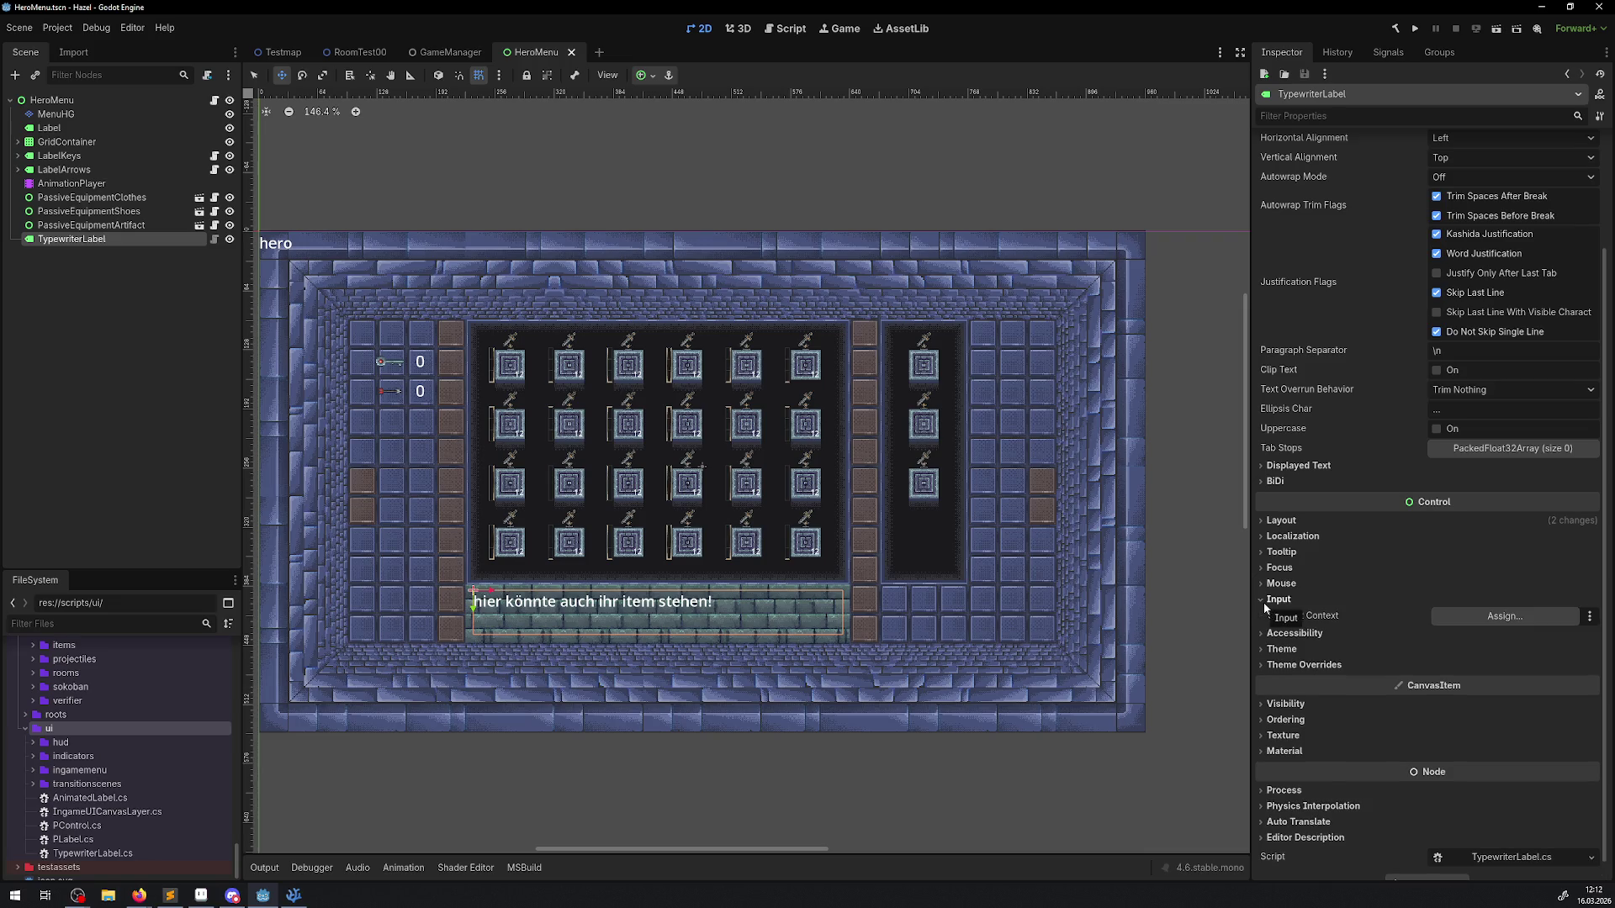
left_click(1263, 599)
left_click(1259, 585)
left_click(1259, 585)
left_click(1255, 570)
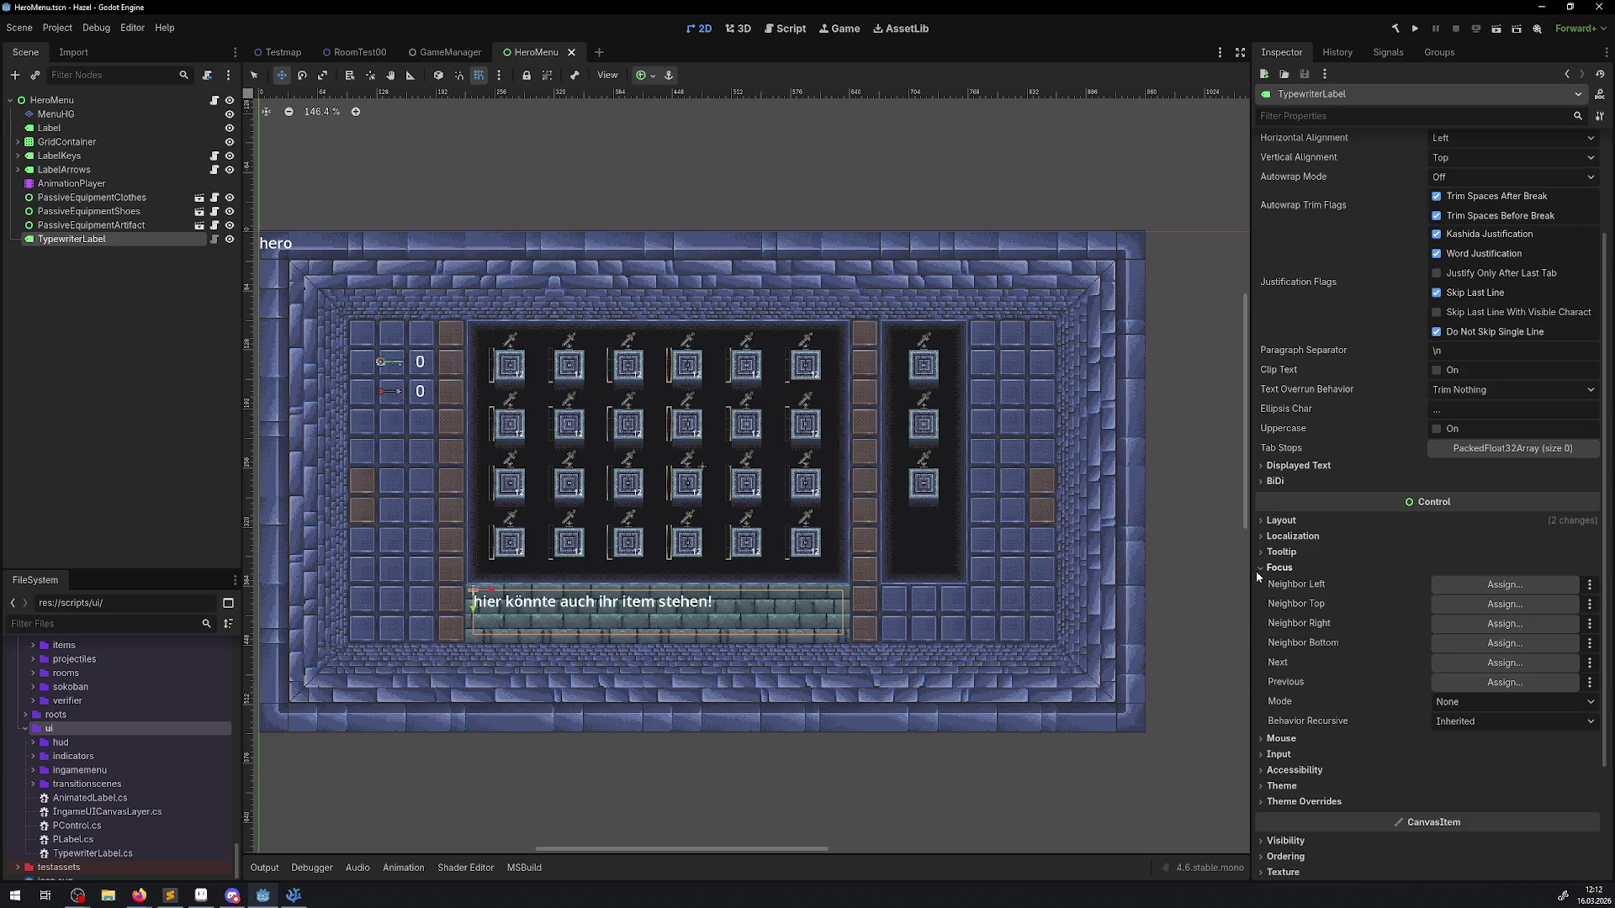
left_click(1255, 571)
left_click(1258, 552)
left_click(1258, 551)
left_click(1262, 537)
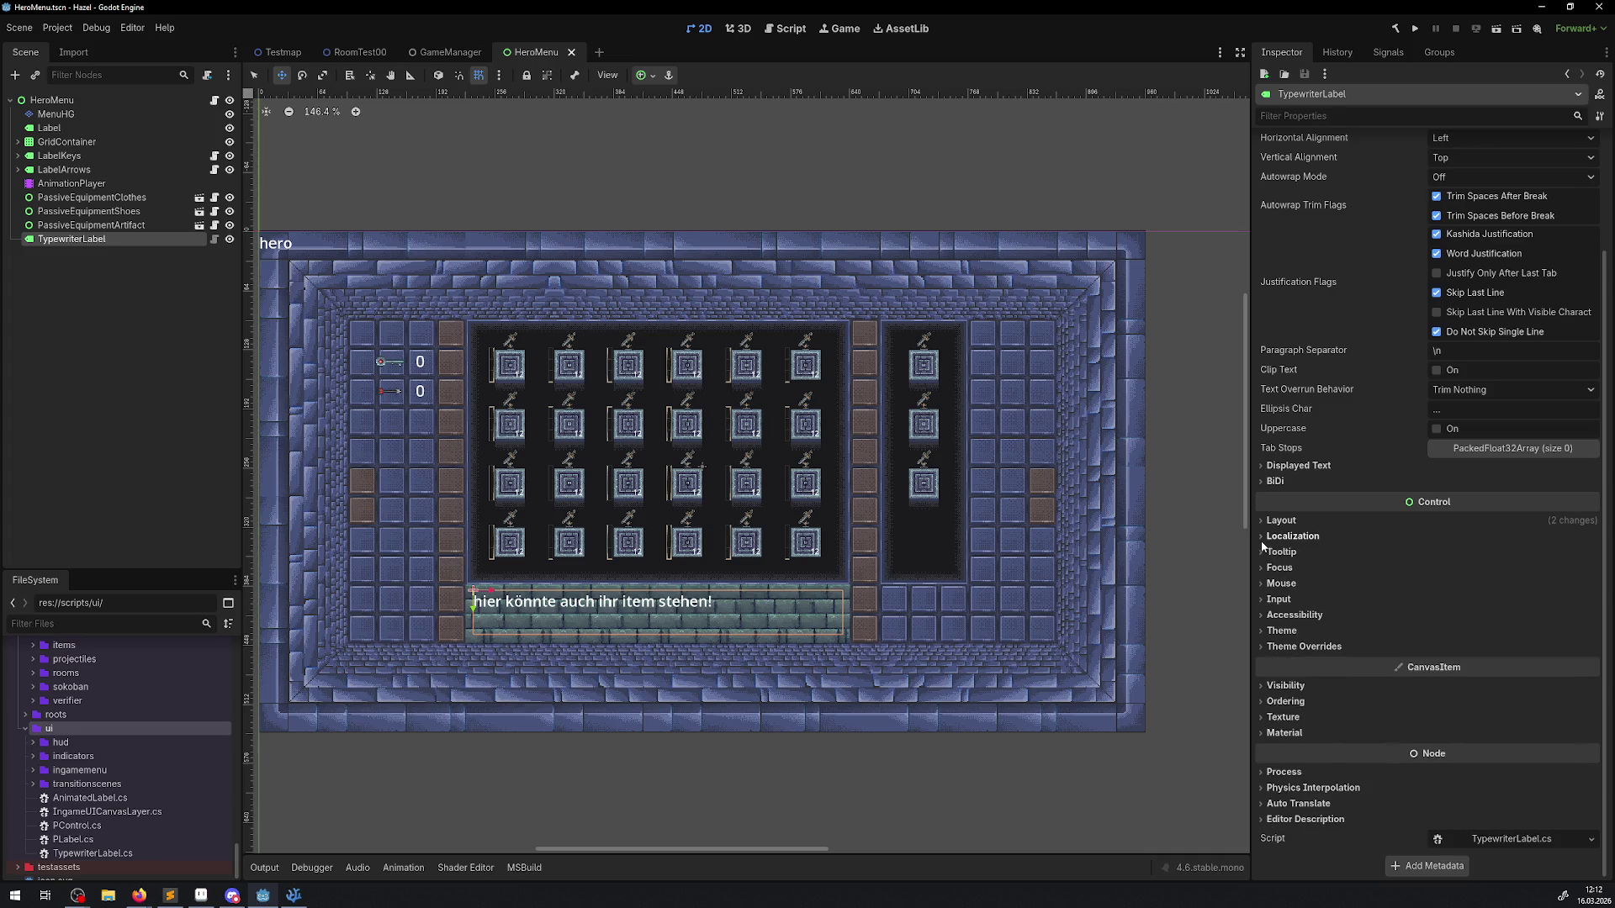
Step: Check Layout and BiDi, then leave the Theme and Theme Overrides groups expanded
left_click(1262, 522)
scroll(1341, 721, "down", 5)
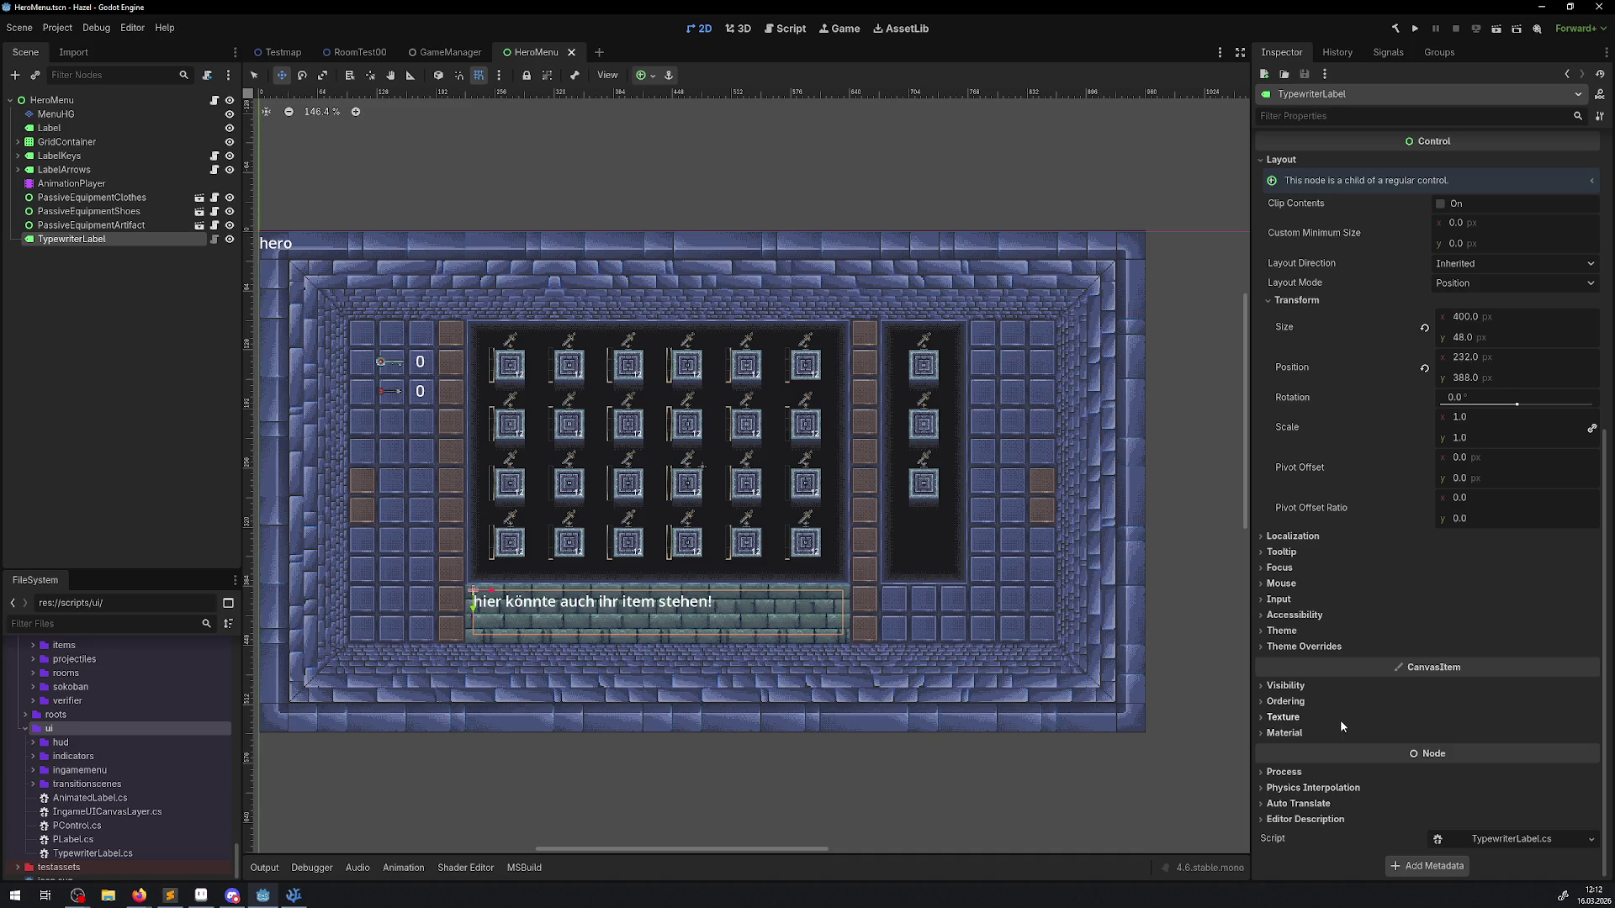
scroll(1340, 725, "up", 5)
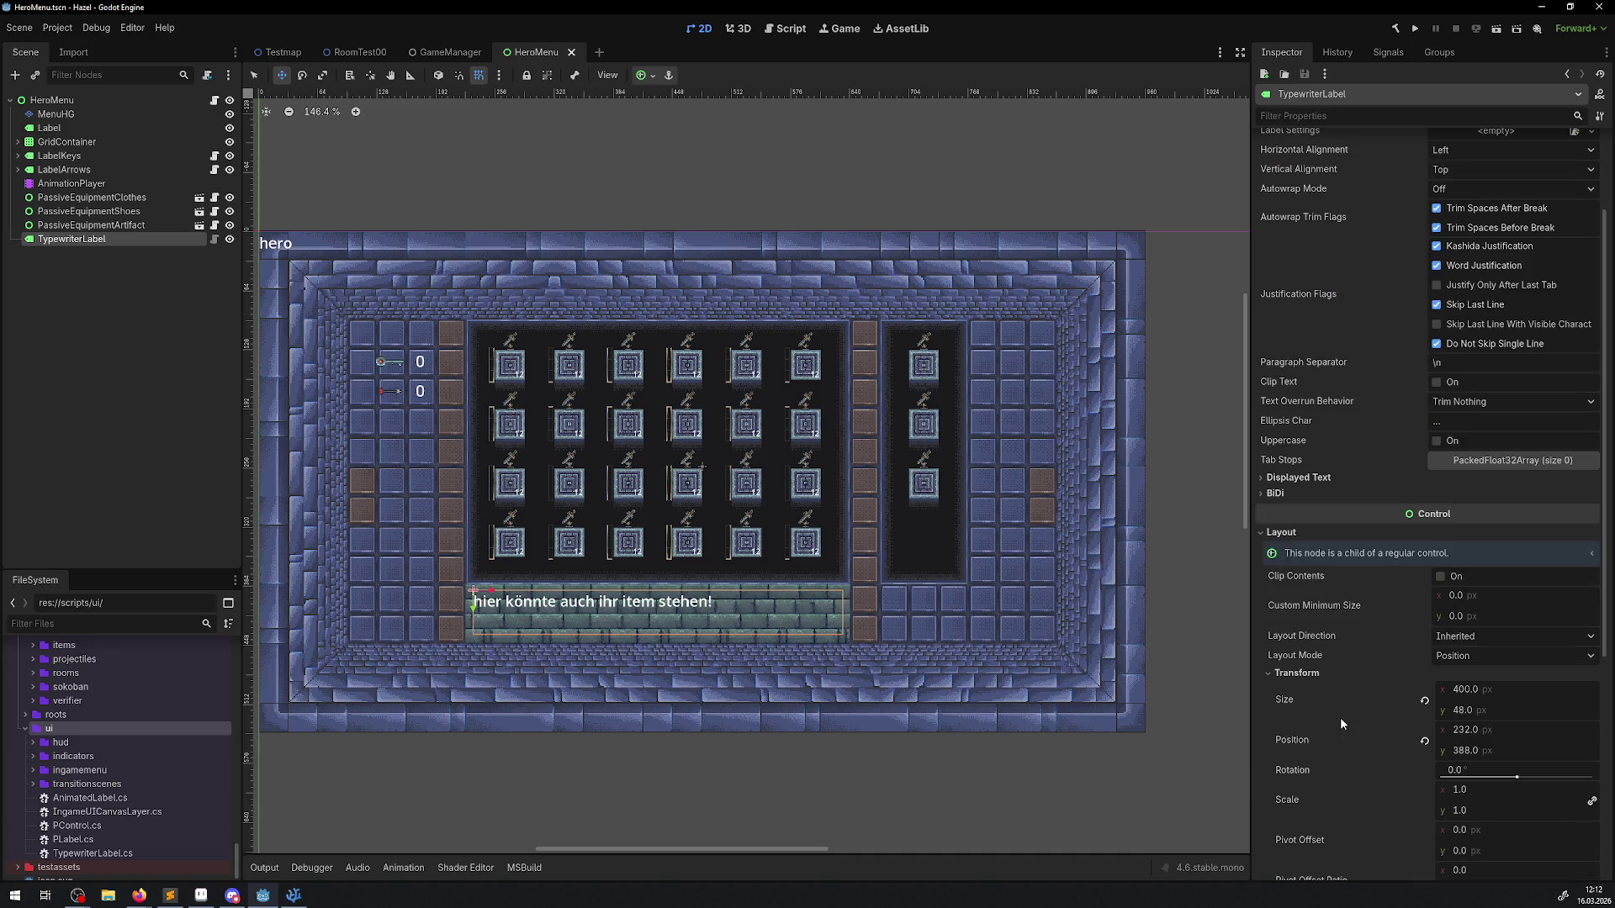
left_click(1273, 532)
scroll(1274, 589, "up", 2)
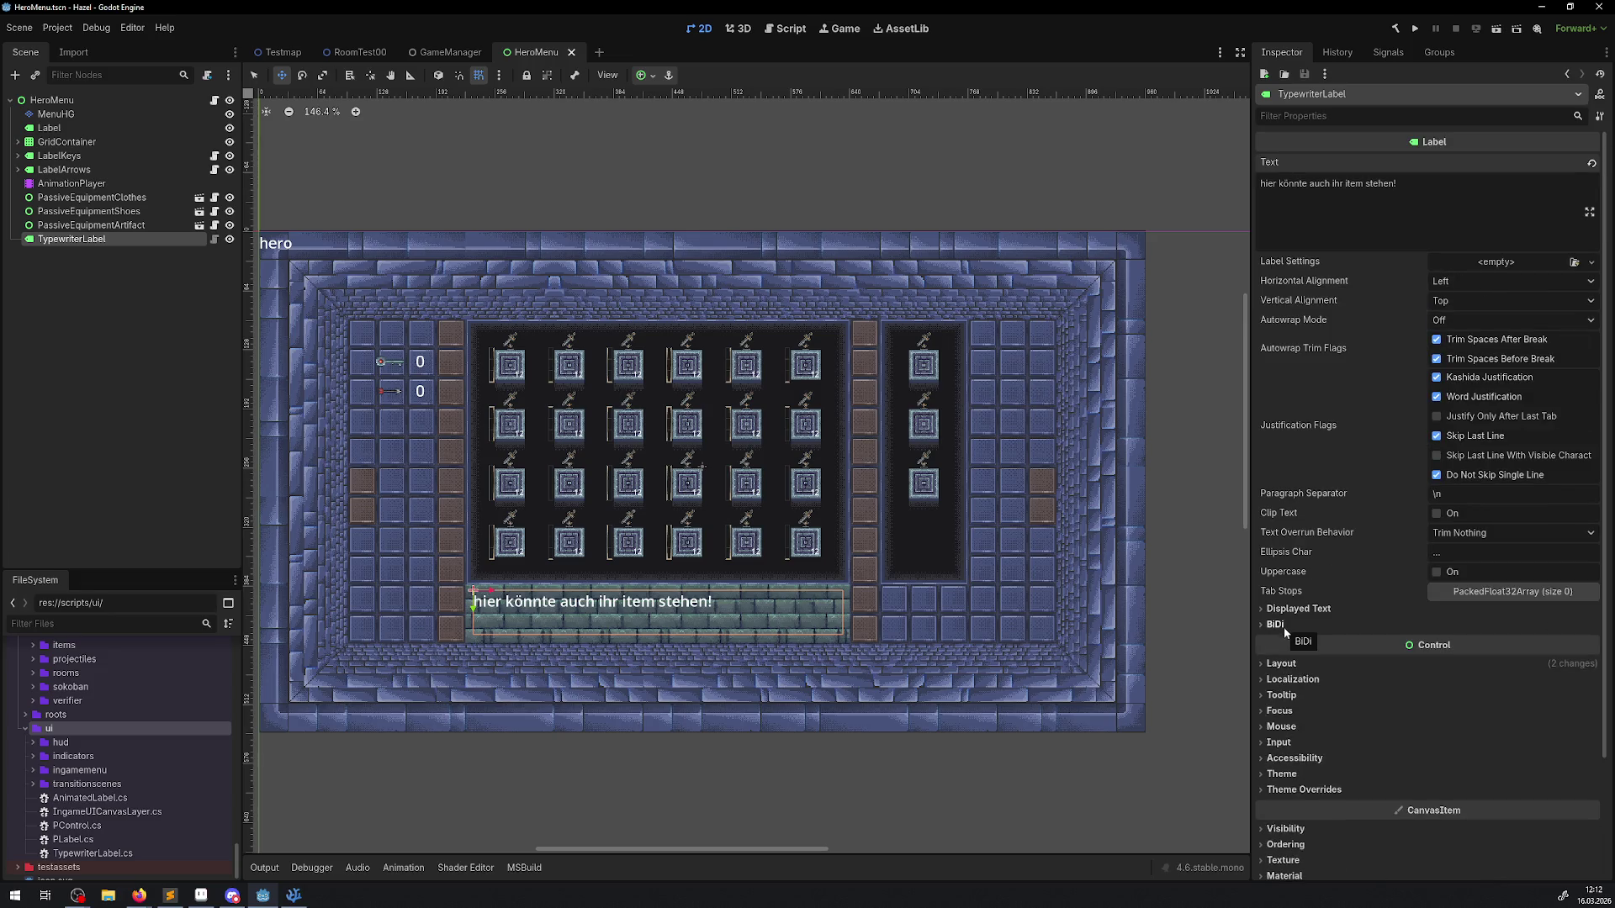
left_click(1266, 622)
left_click(1265, 619)
left_click(1266, 623)
left_click(1266, 623)
scroll(1295, 589, "down", 2)
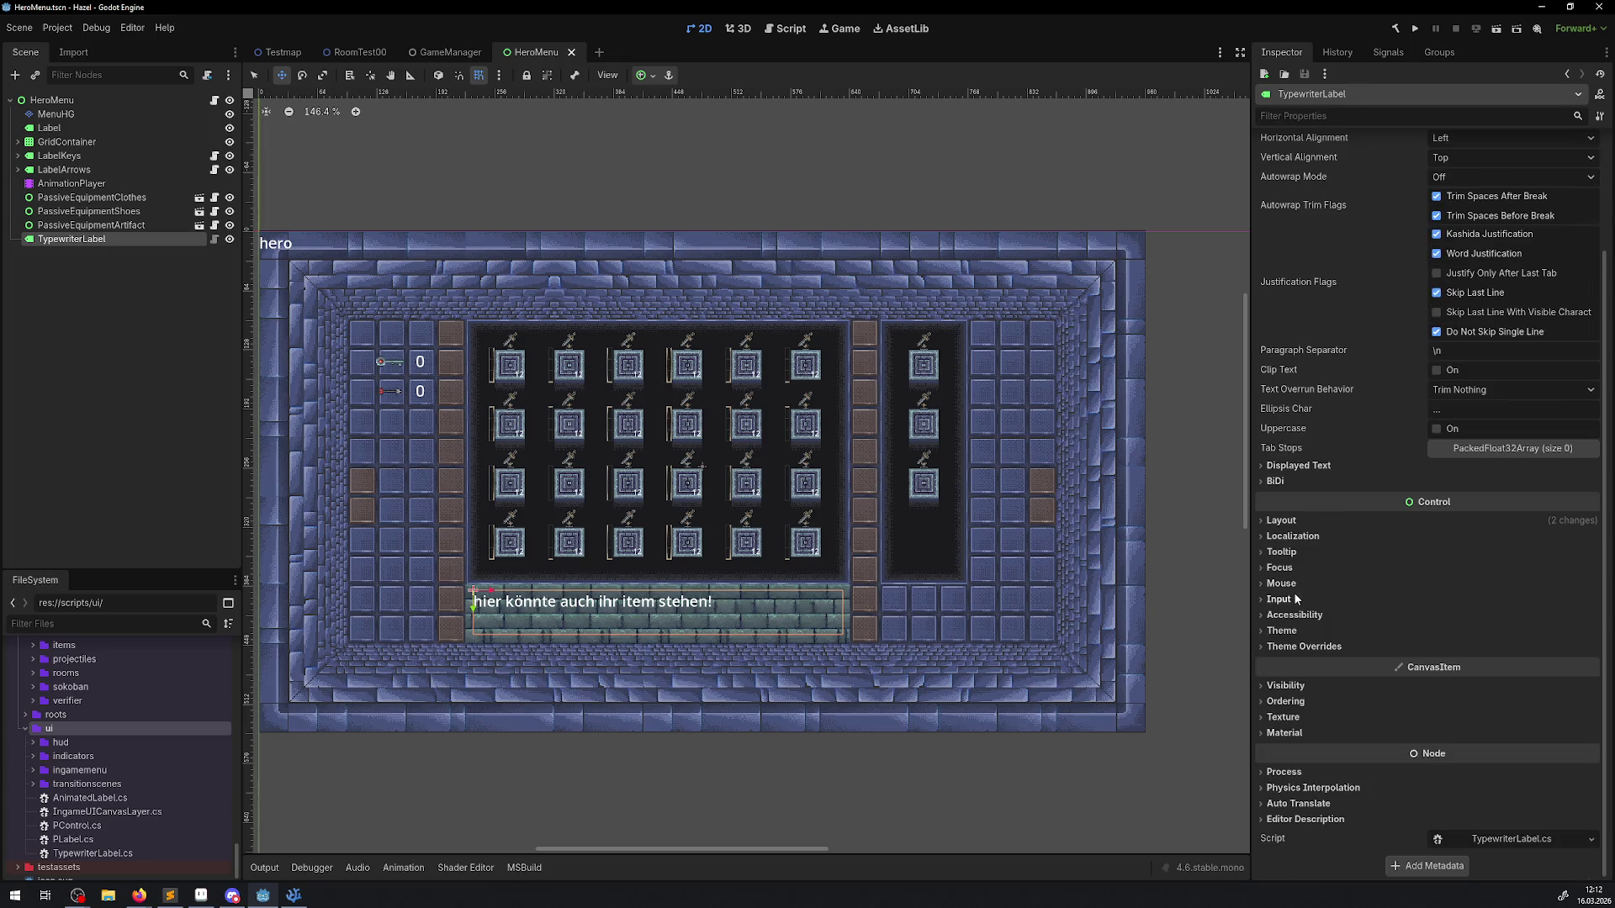
left_click(1277, 648)
left_click(1279, 646)
left_click(1276, 636)
left_click(1270, 684)
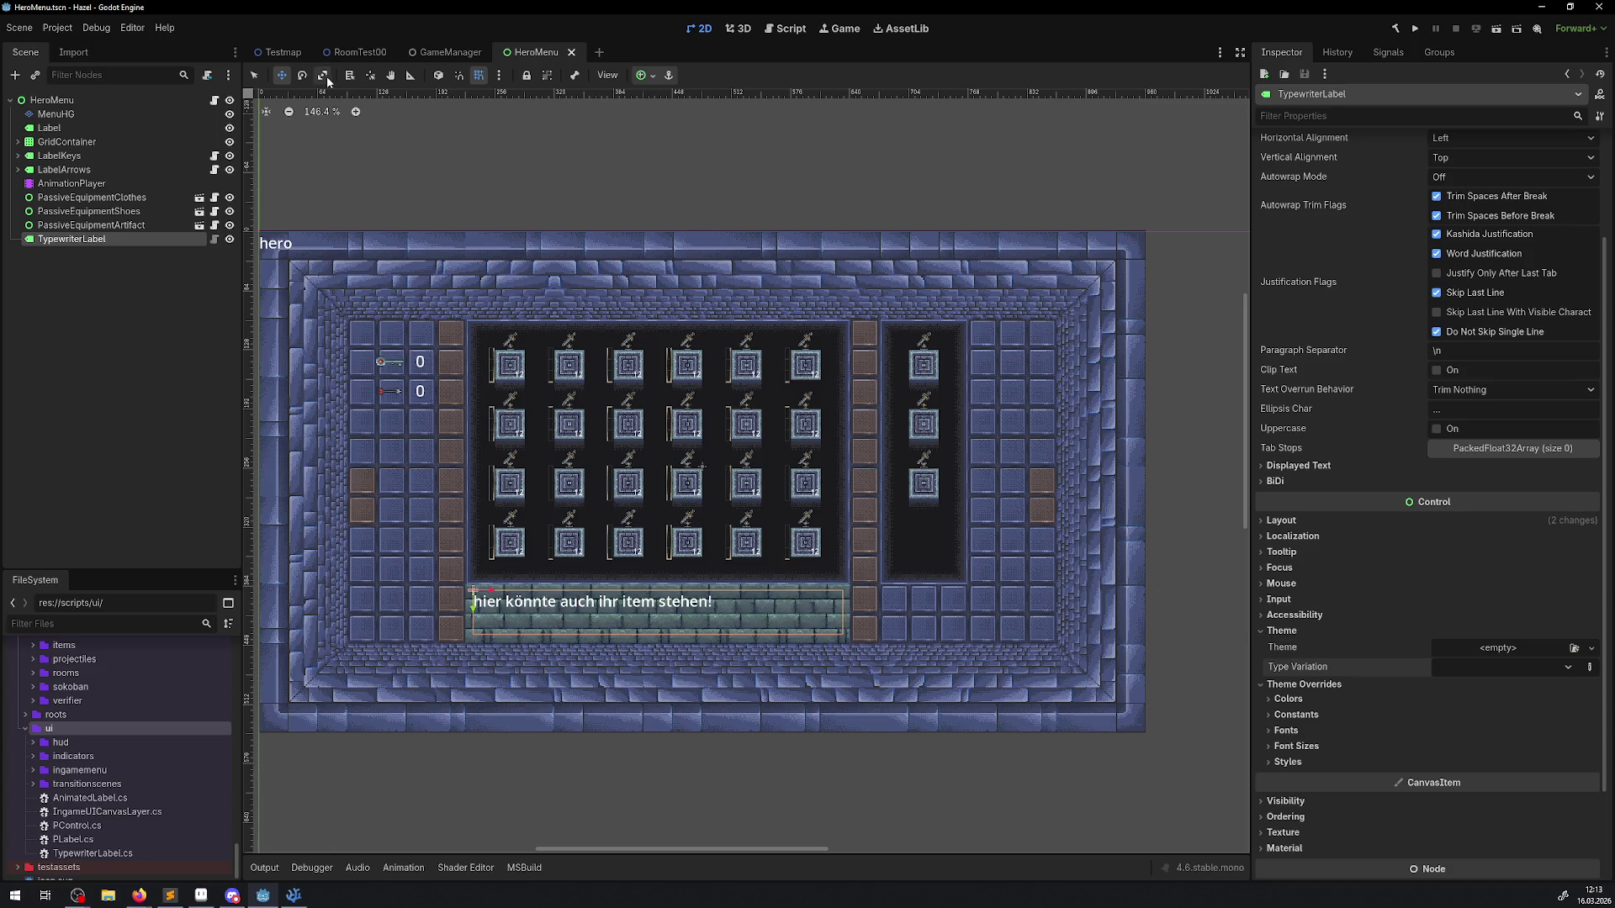
Step: Select the HeroMenu root node and open its HeroMenu.cs script in VS Code
left_click(169, 895)
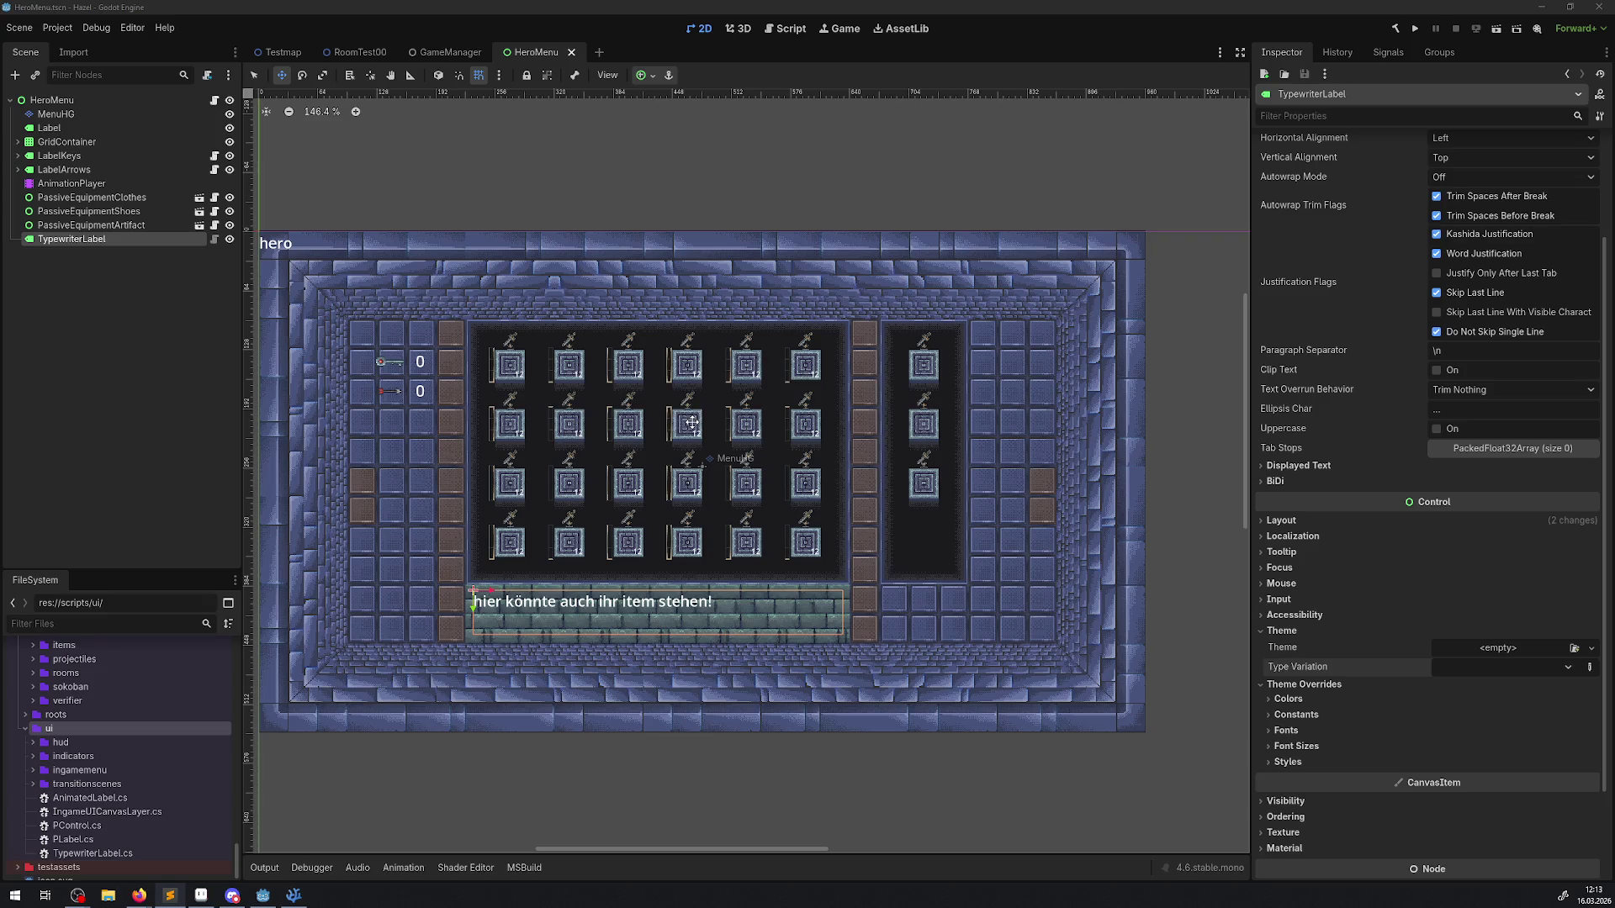
double_click(111, 239)
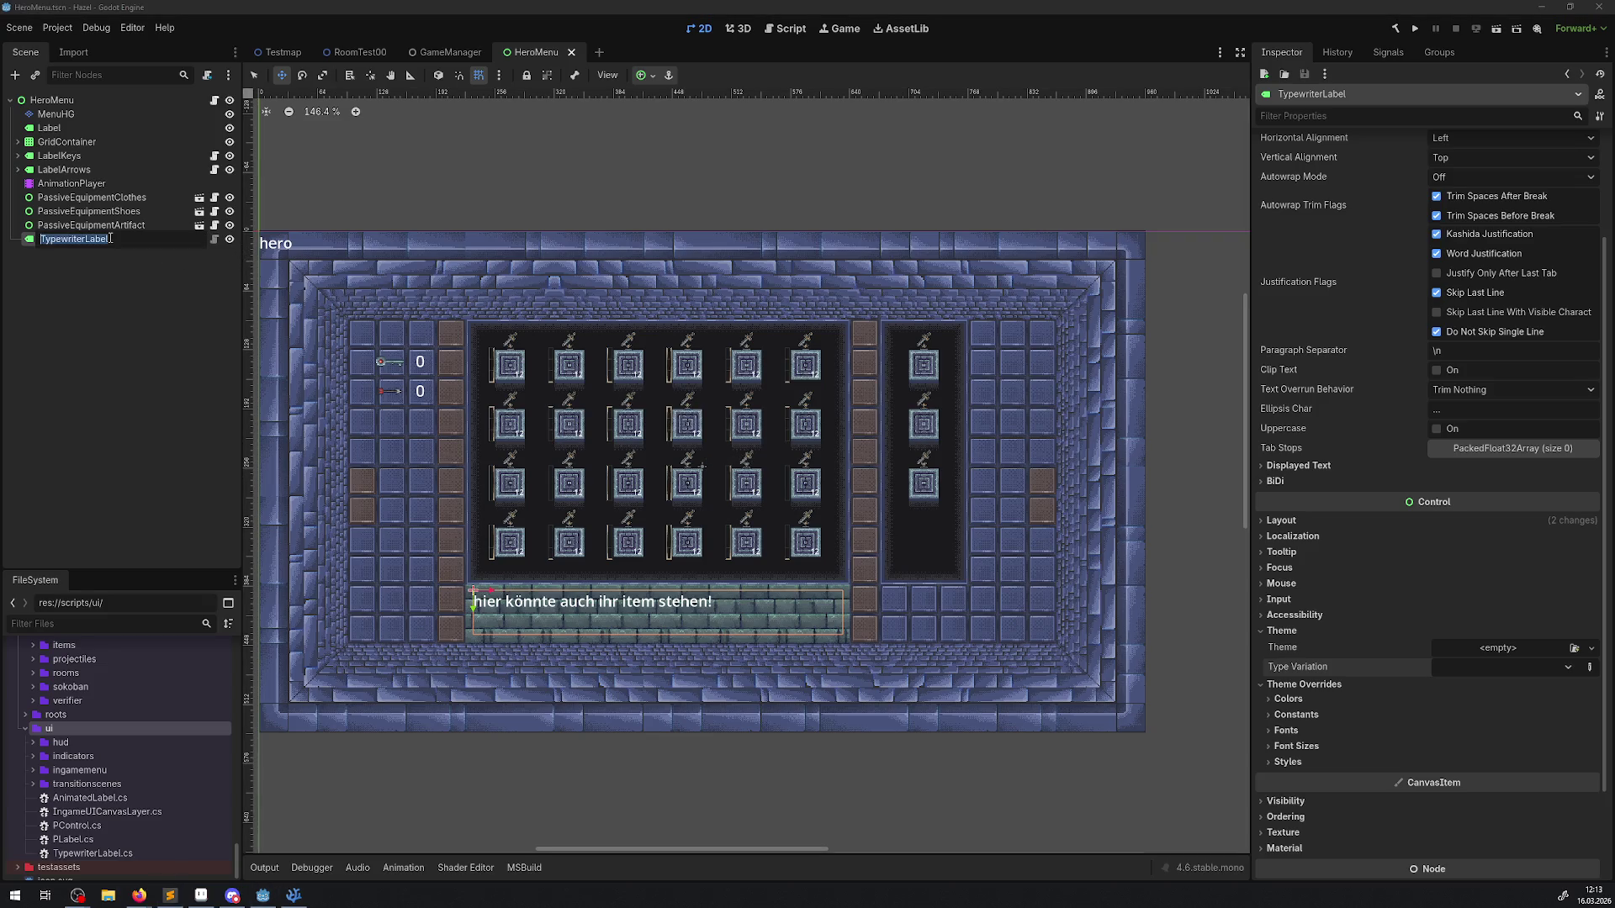
key("Escape")
left_click(85, 100)
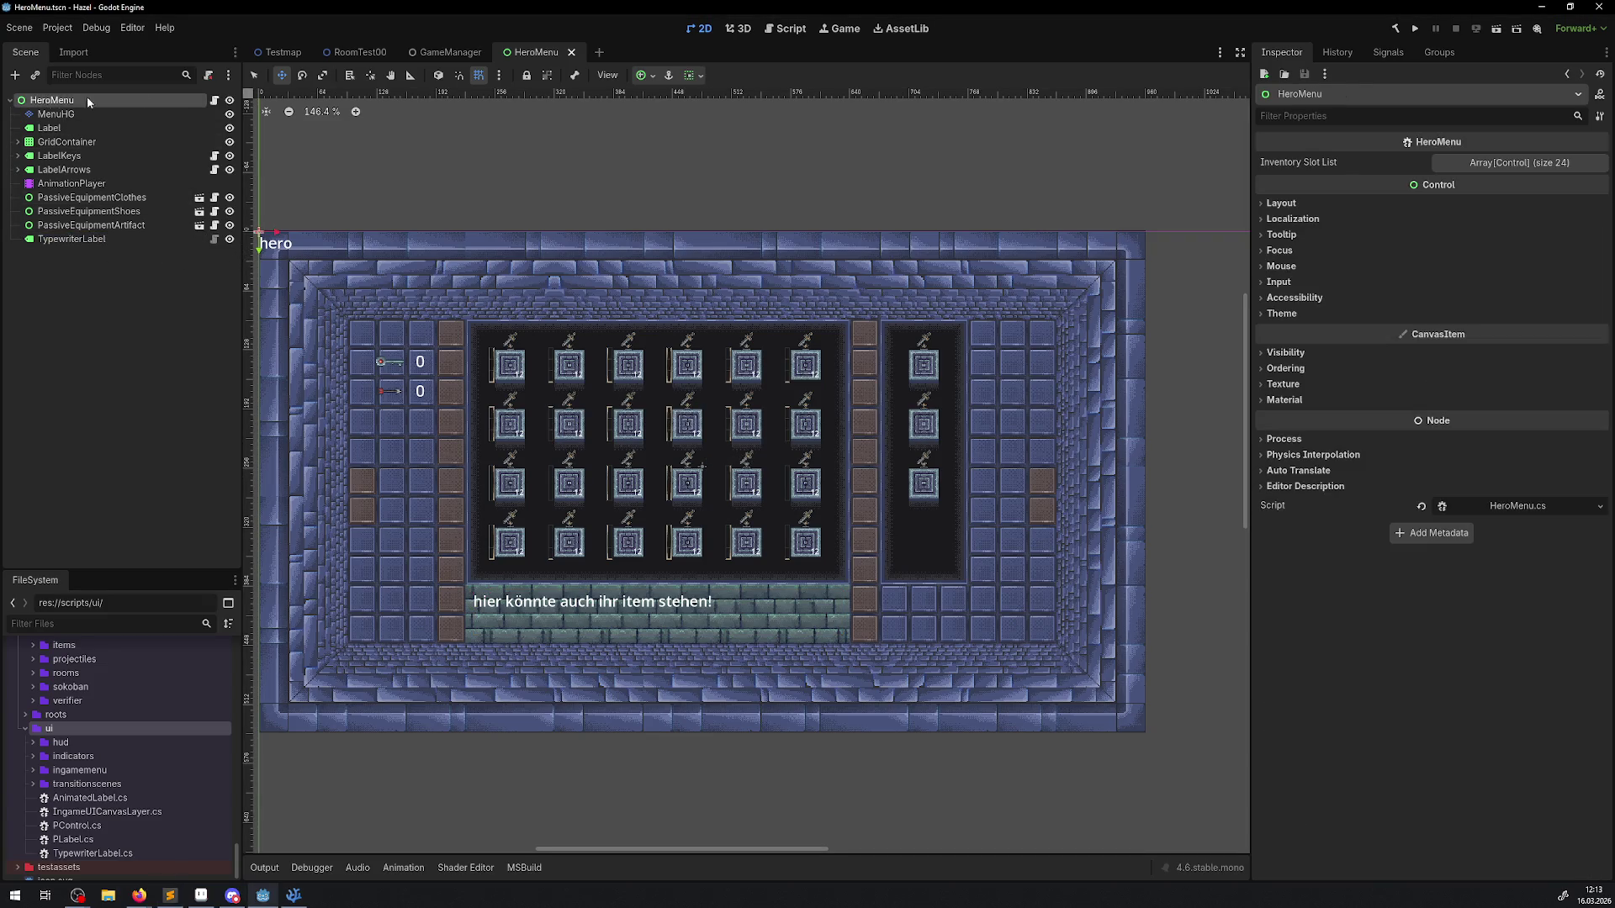
left_click(212, 100)
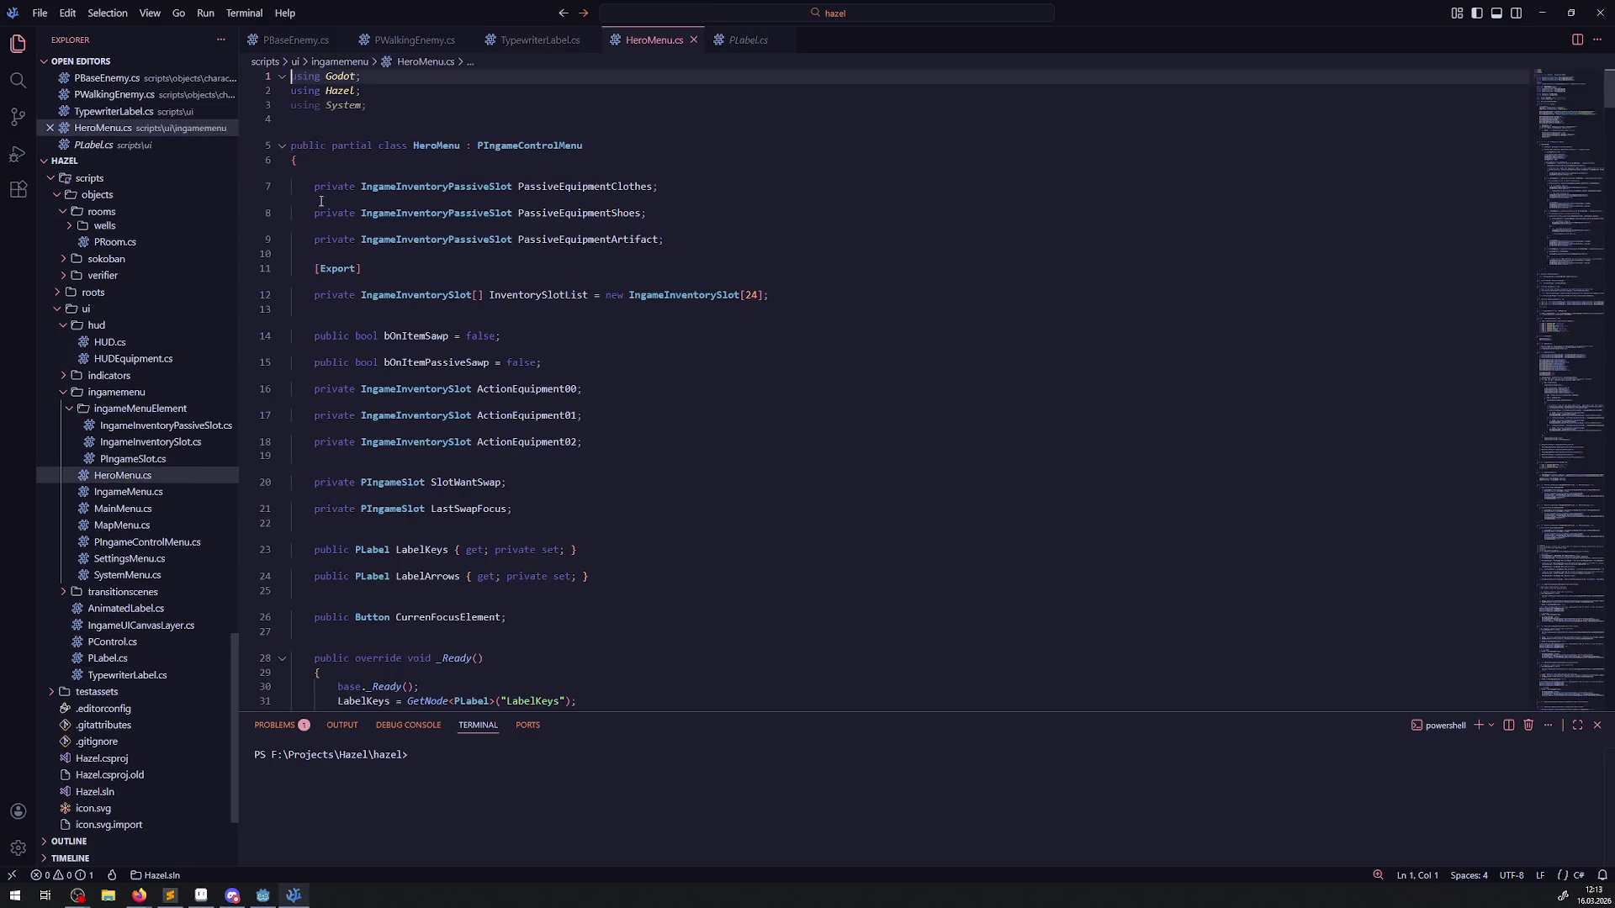
Step: Add a new line reading TypewriterLabel below the LabelArrows property in HeroMenu.cs
scroll(555, 396, "down", 3)
left_click(552, 486)
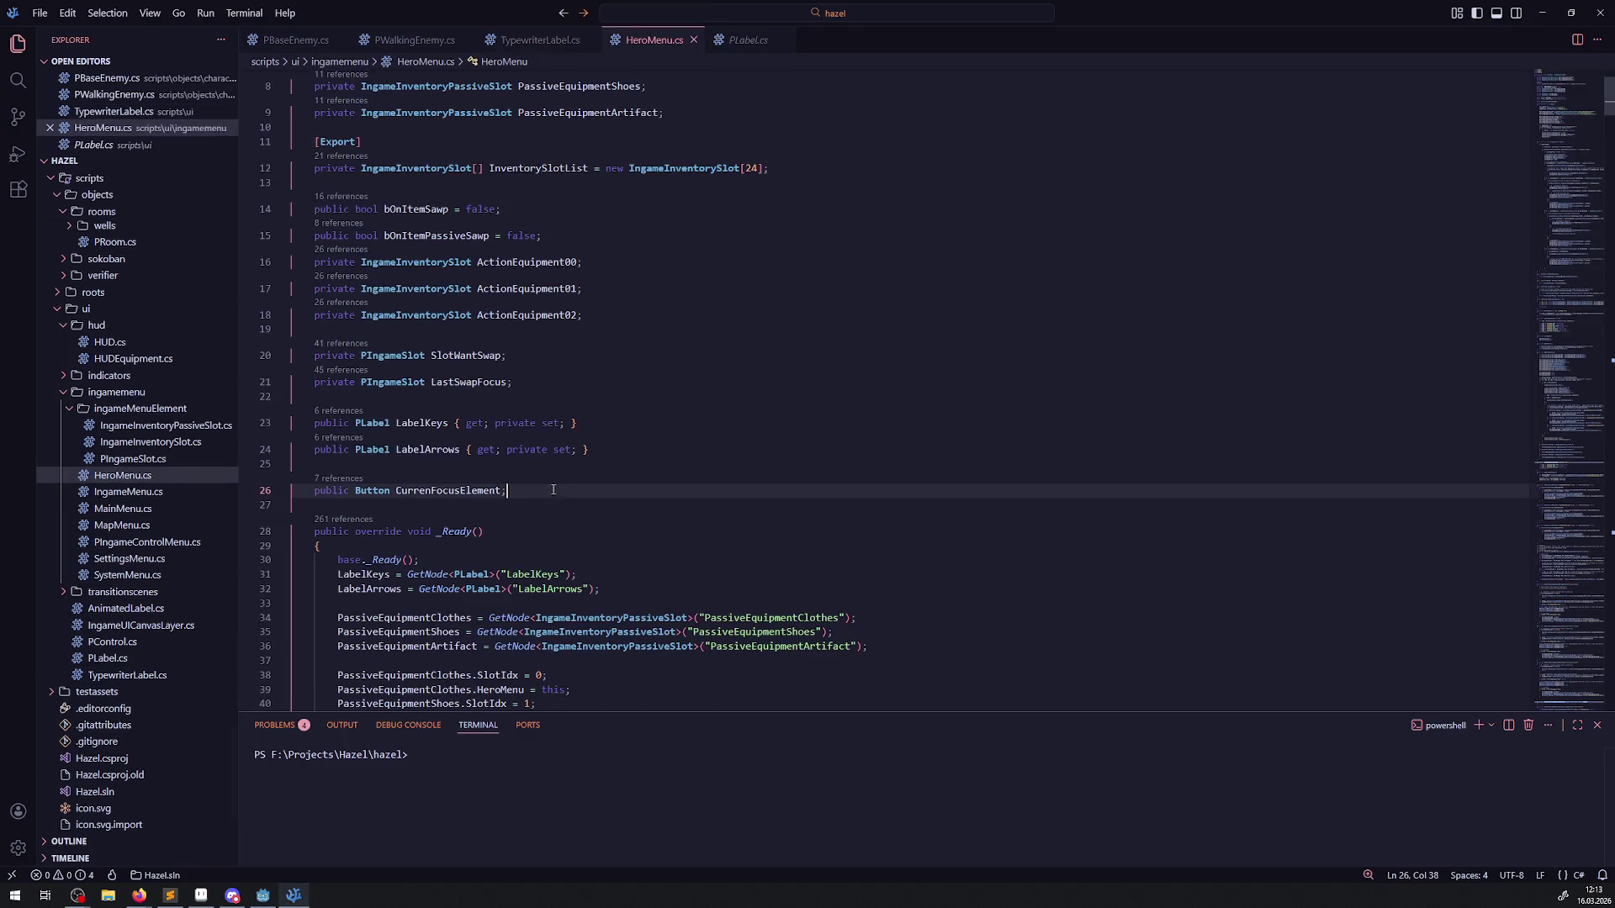
left_click(632, 449)
key("Return")
key("Return")
type("TypewriterLabel")
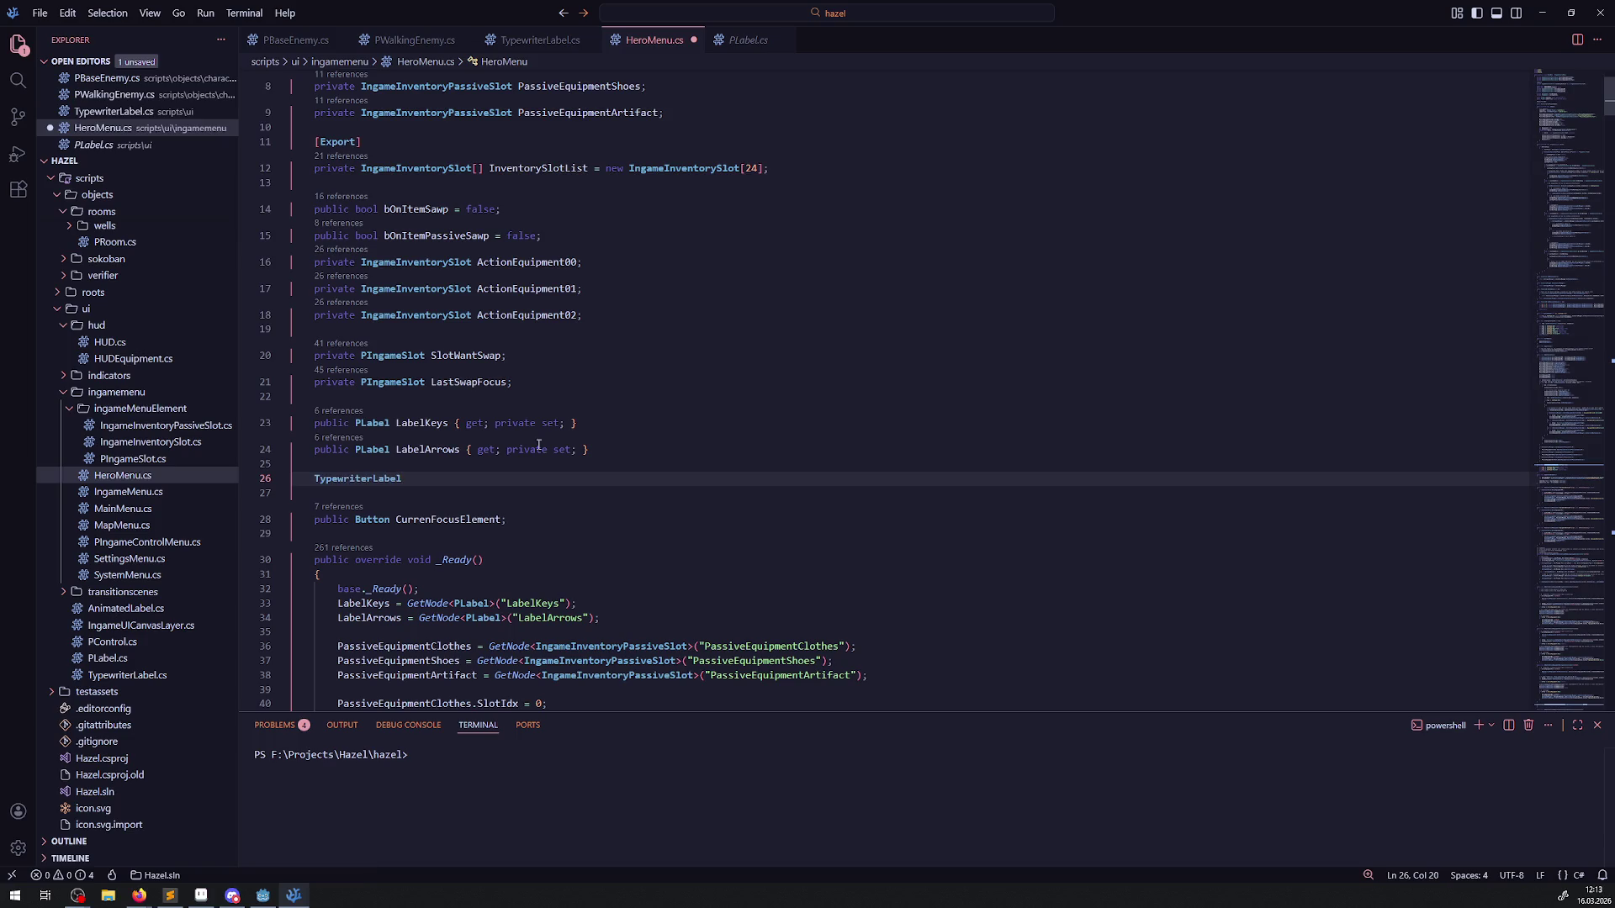
key("shift+Home")
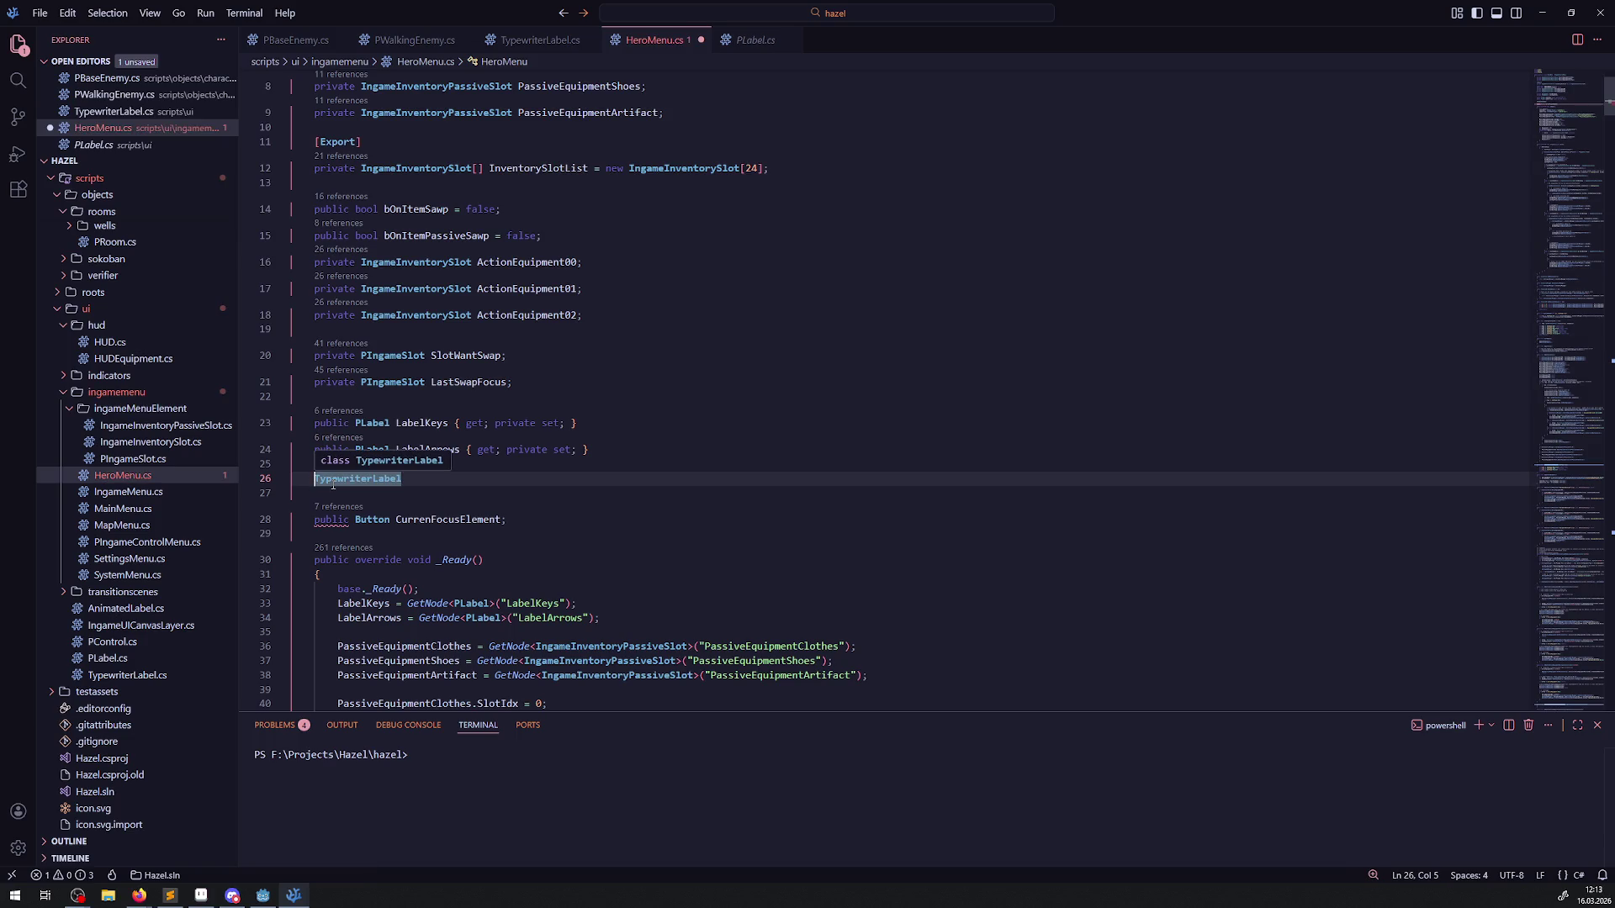
left_click(262, 900)
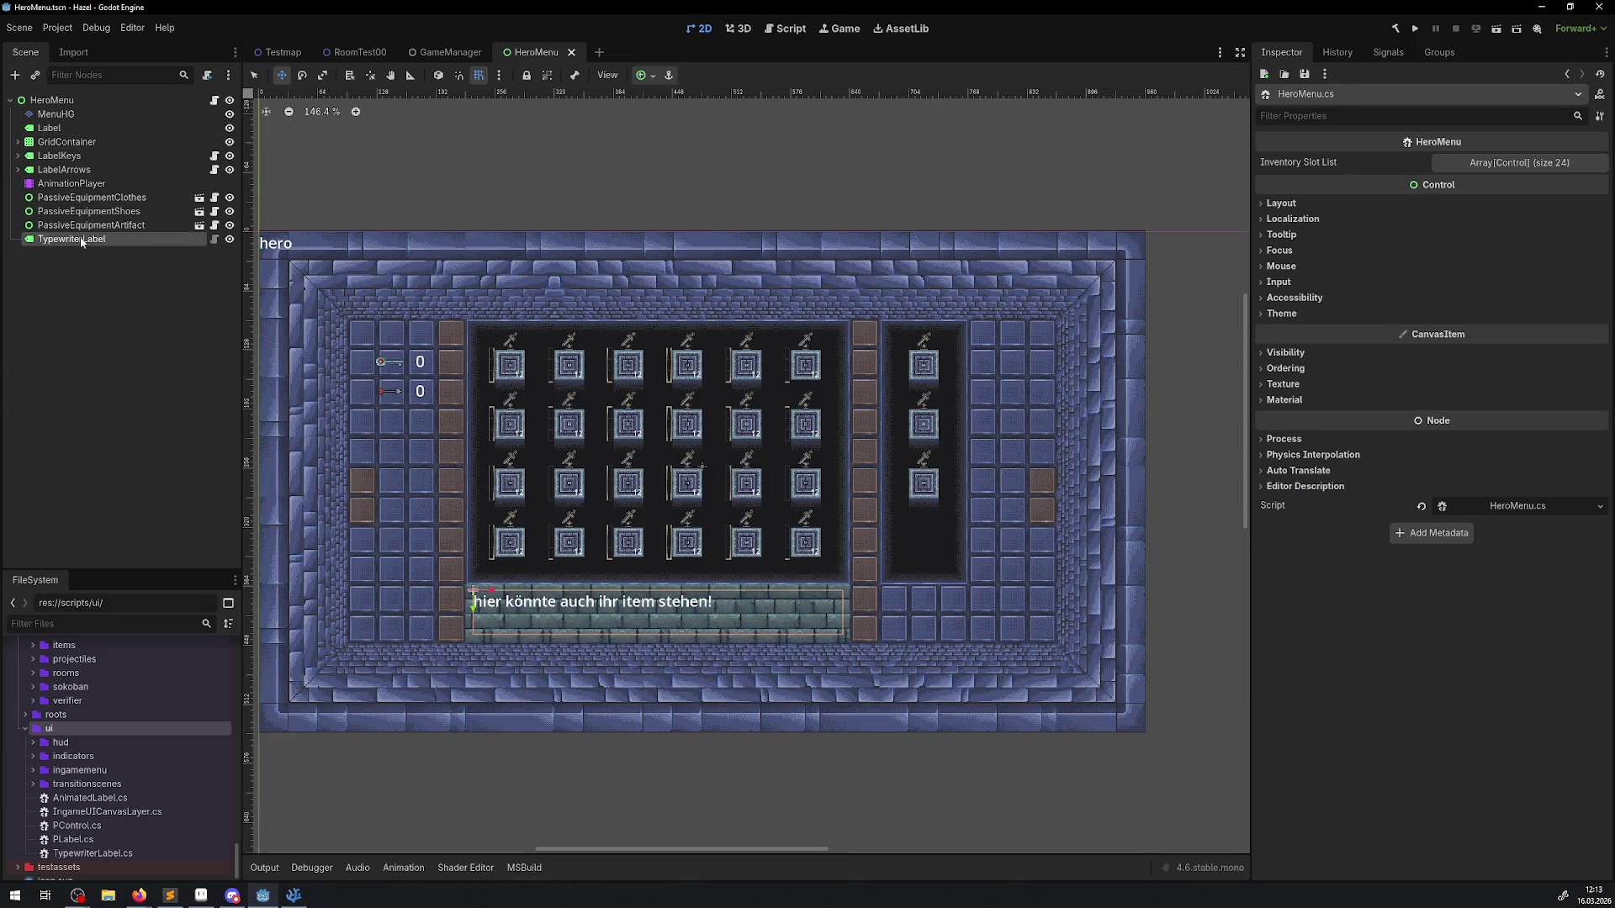
Step: Rename the label node (Label2) to ItemDescription in the Scene dock
double_click(81, 240)
type("ItemDescr")
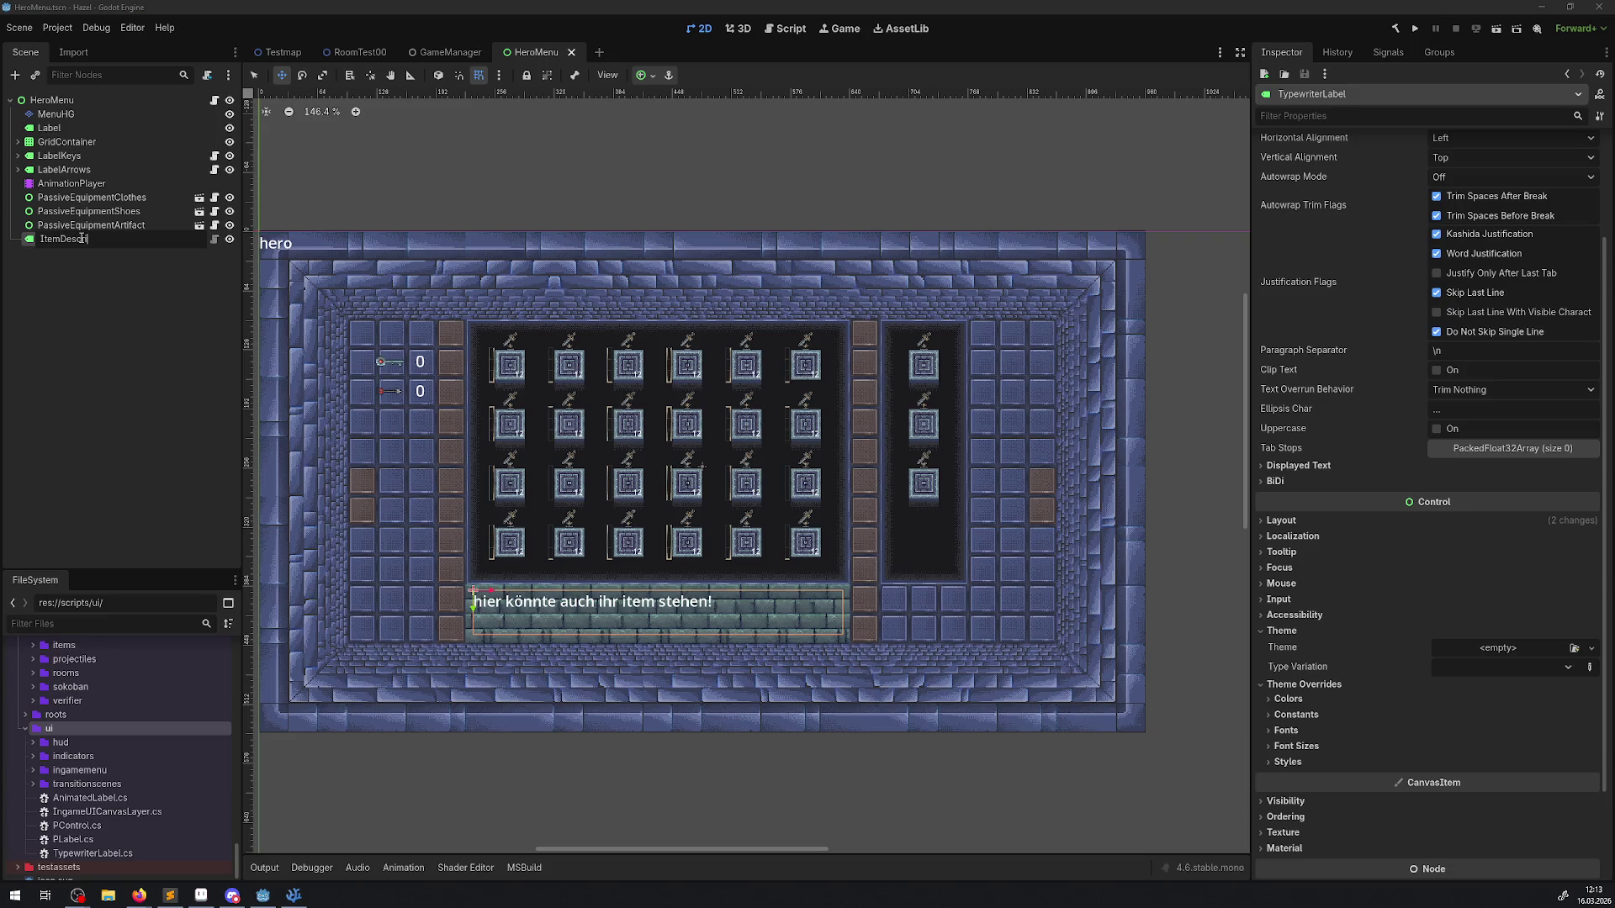
key("ctrl+BackSpace")
key("Return")
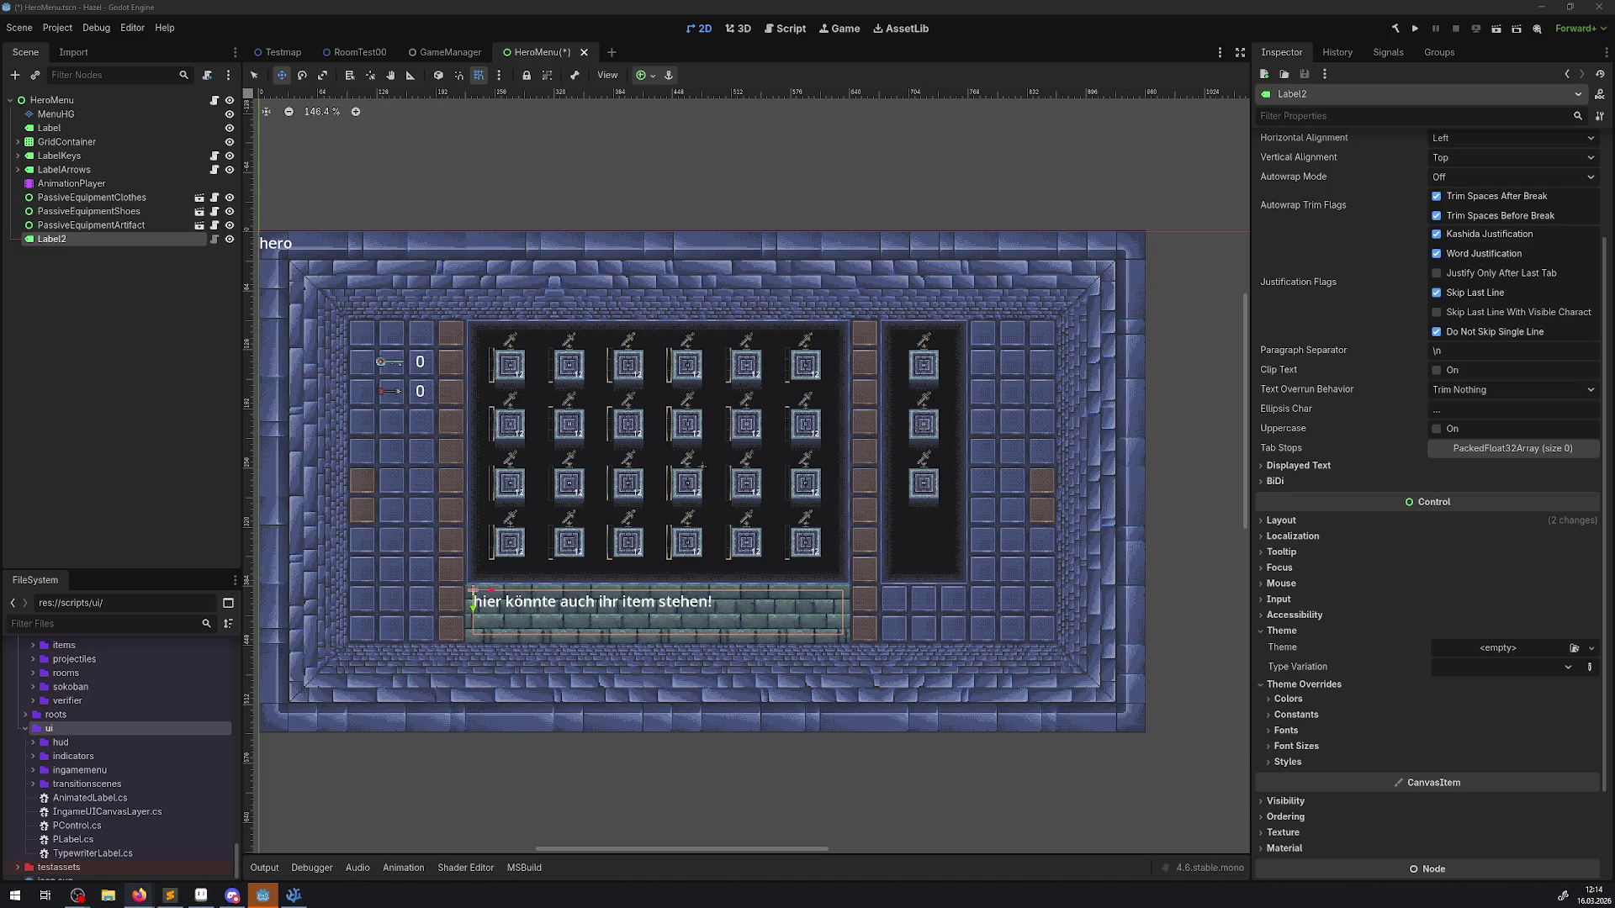
left_click(80, 240)
key("ctrl+a")
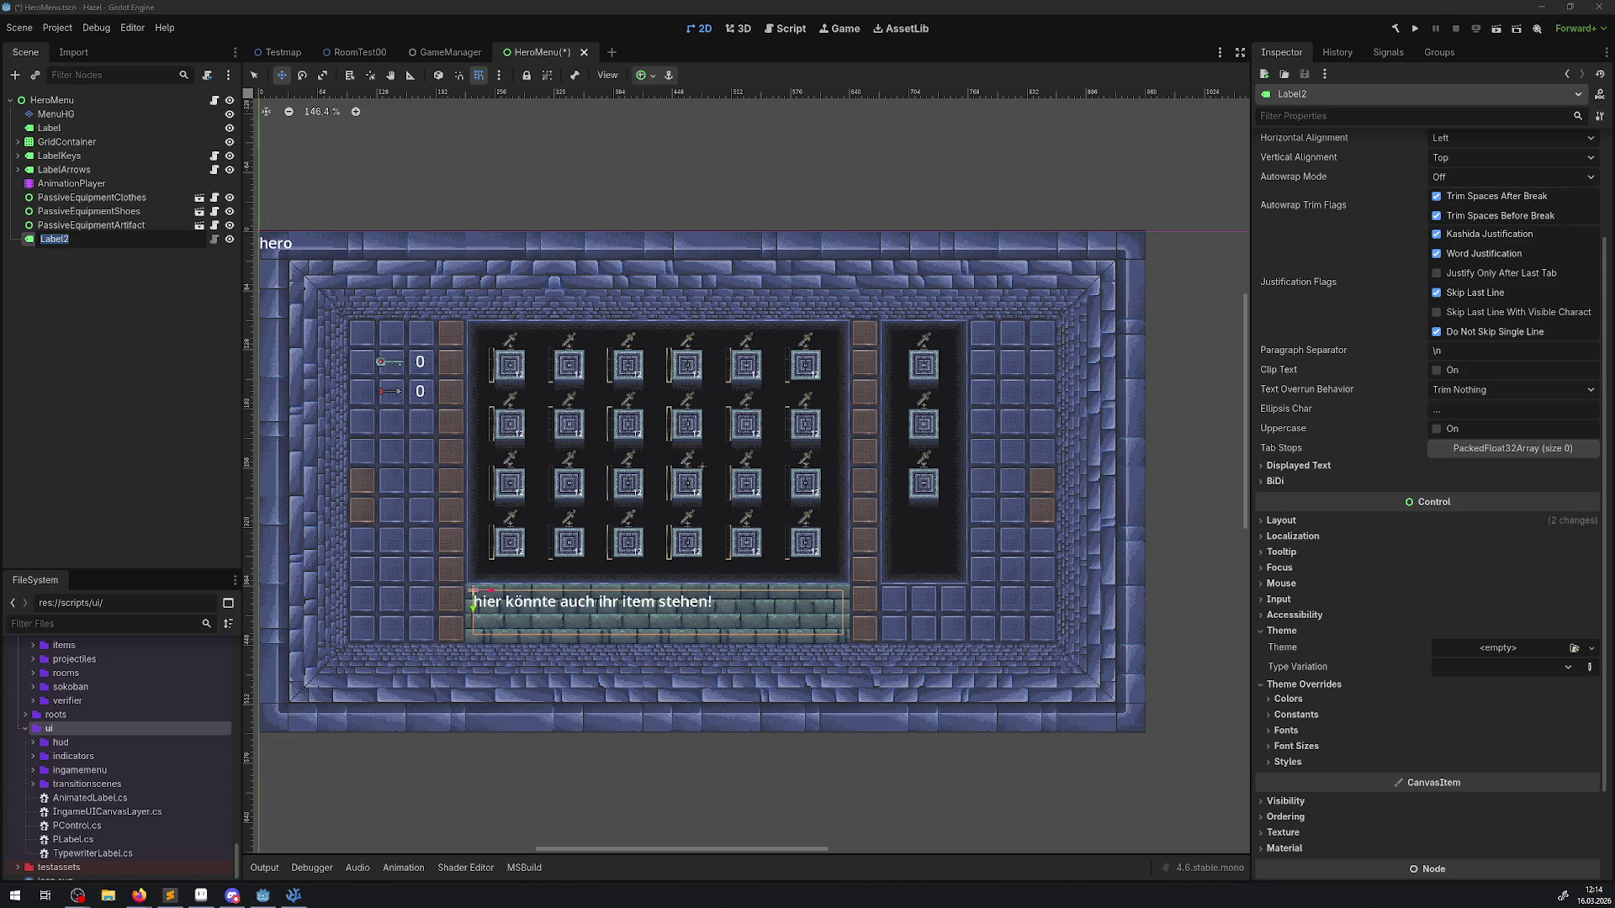
type("Item")
type("Descri")
type("ption")
key("Return")
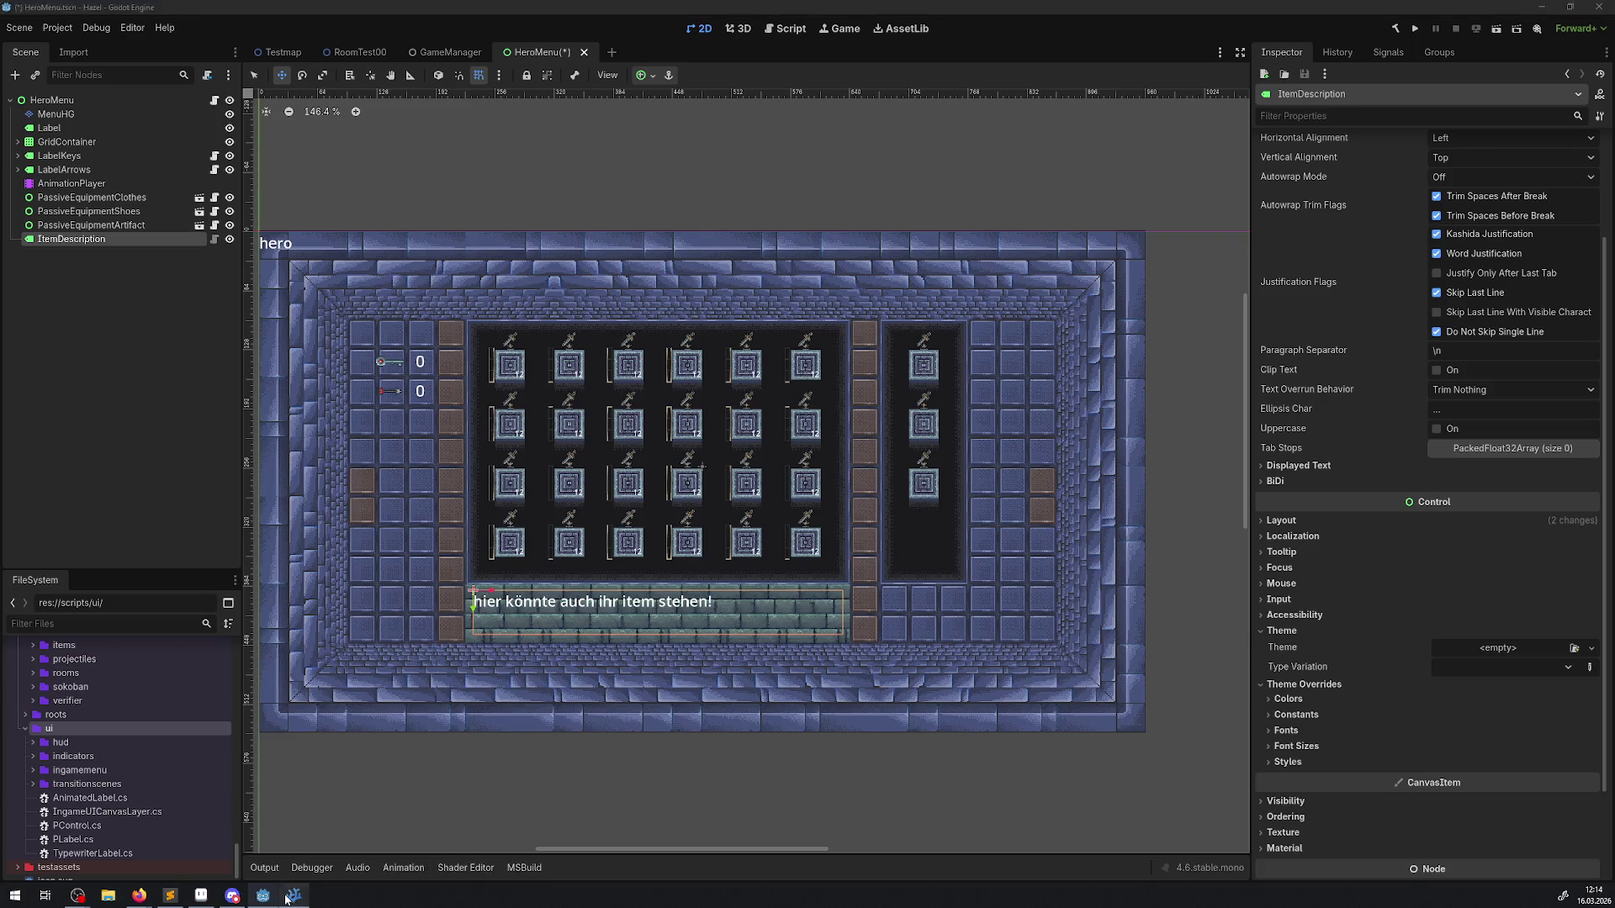
Step: Add the field name ItemDescription after TypewriterLabel on line 26 of HeroMenu.cs
left_click(294, 895)
left_click(427, 477)
key("ctrl+b")
type("ItemDescription")
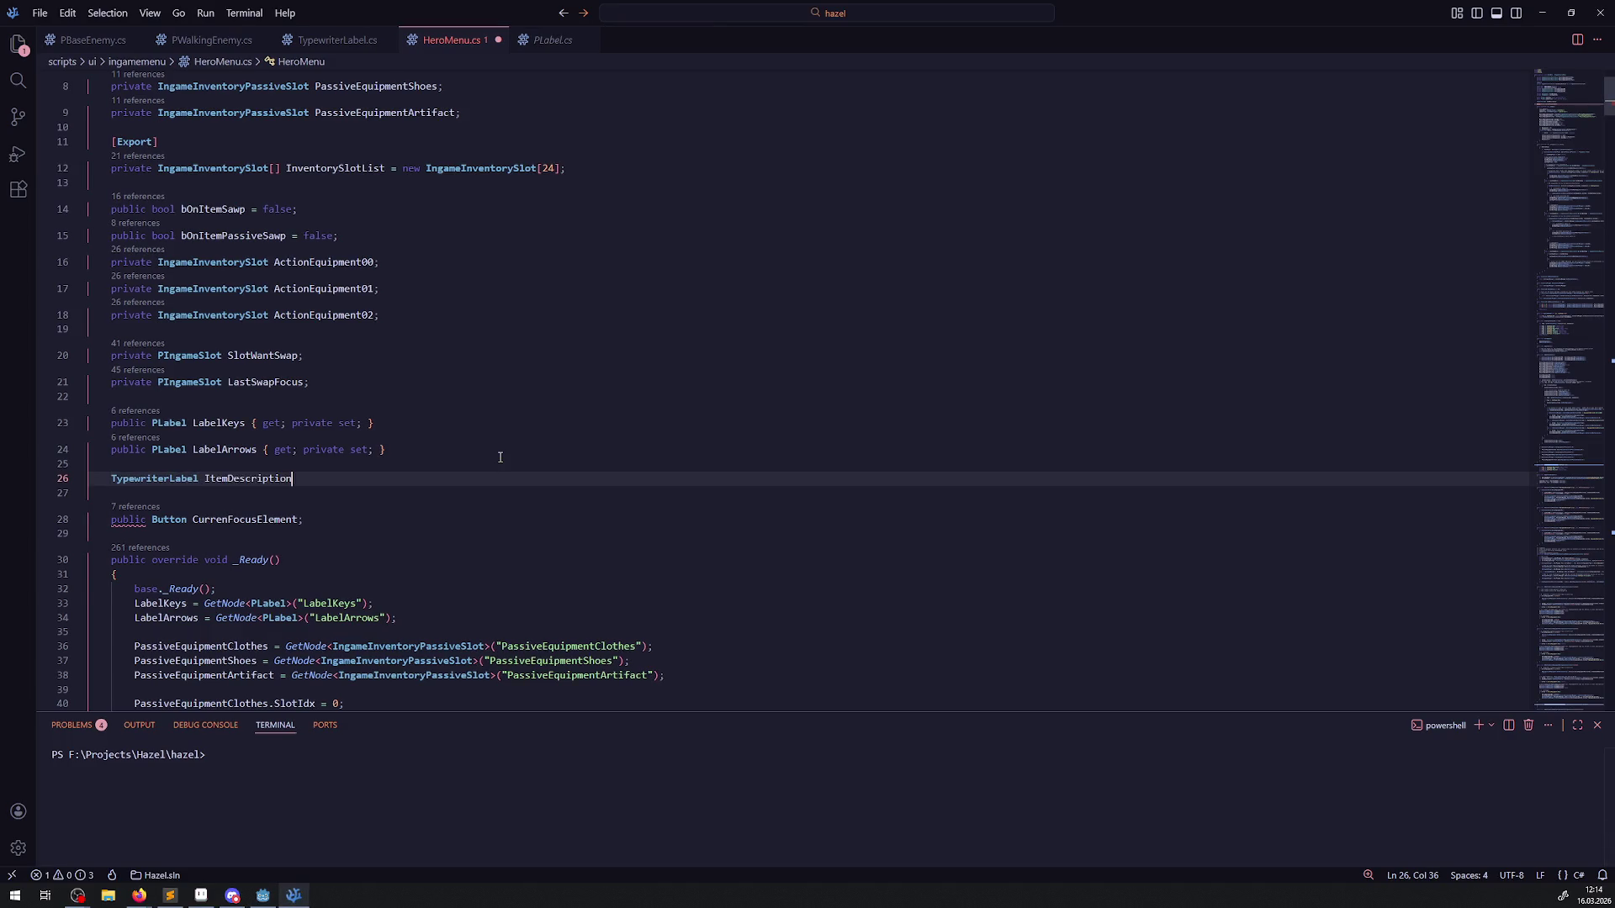
Step: Make line 26 read 'public TypewriterLabel ItemDescription;'
left_click(18, 44)
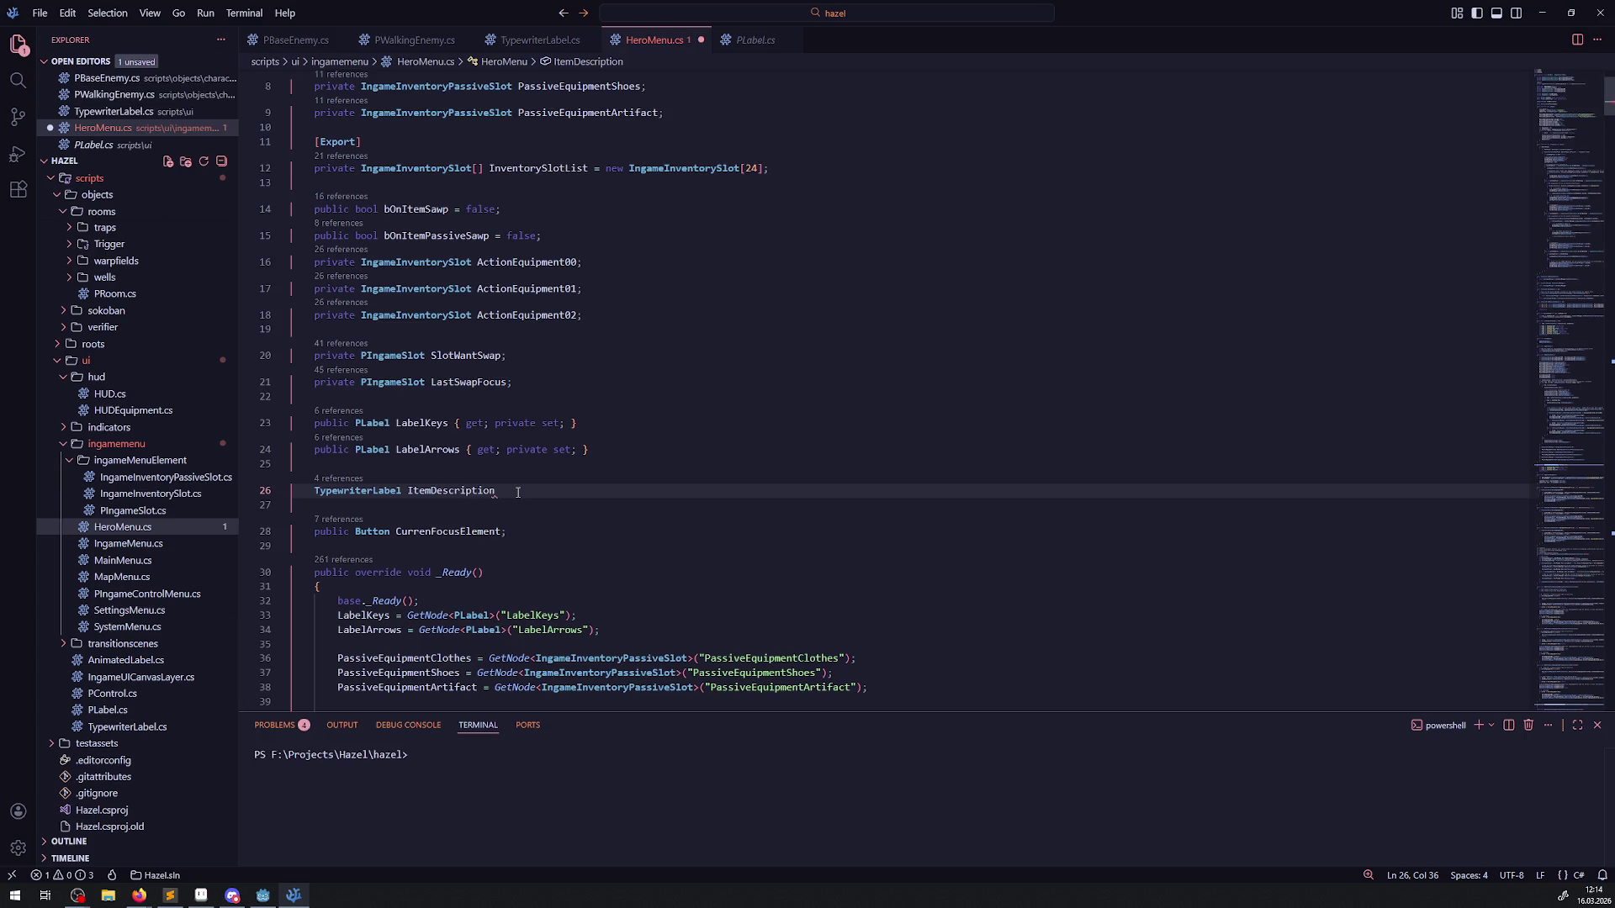
left_click(309, 490)
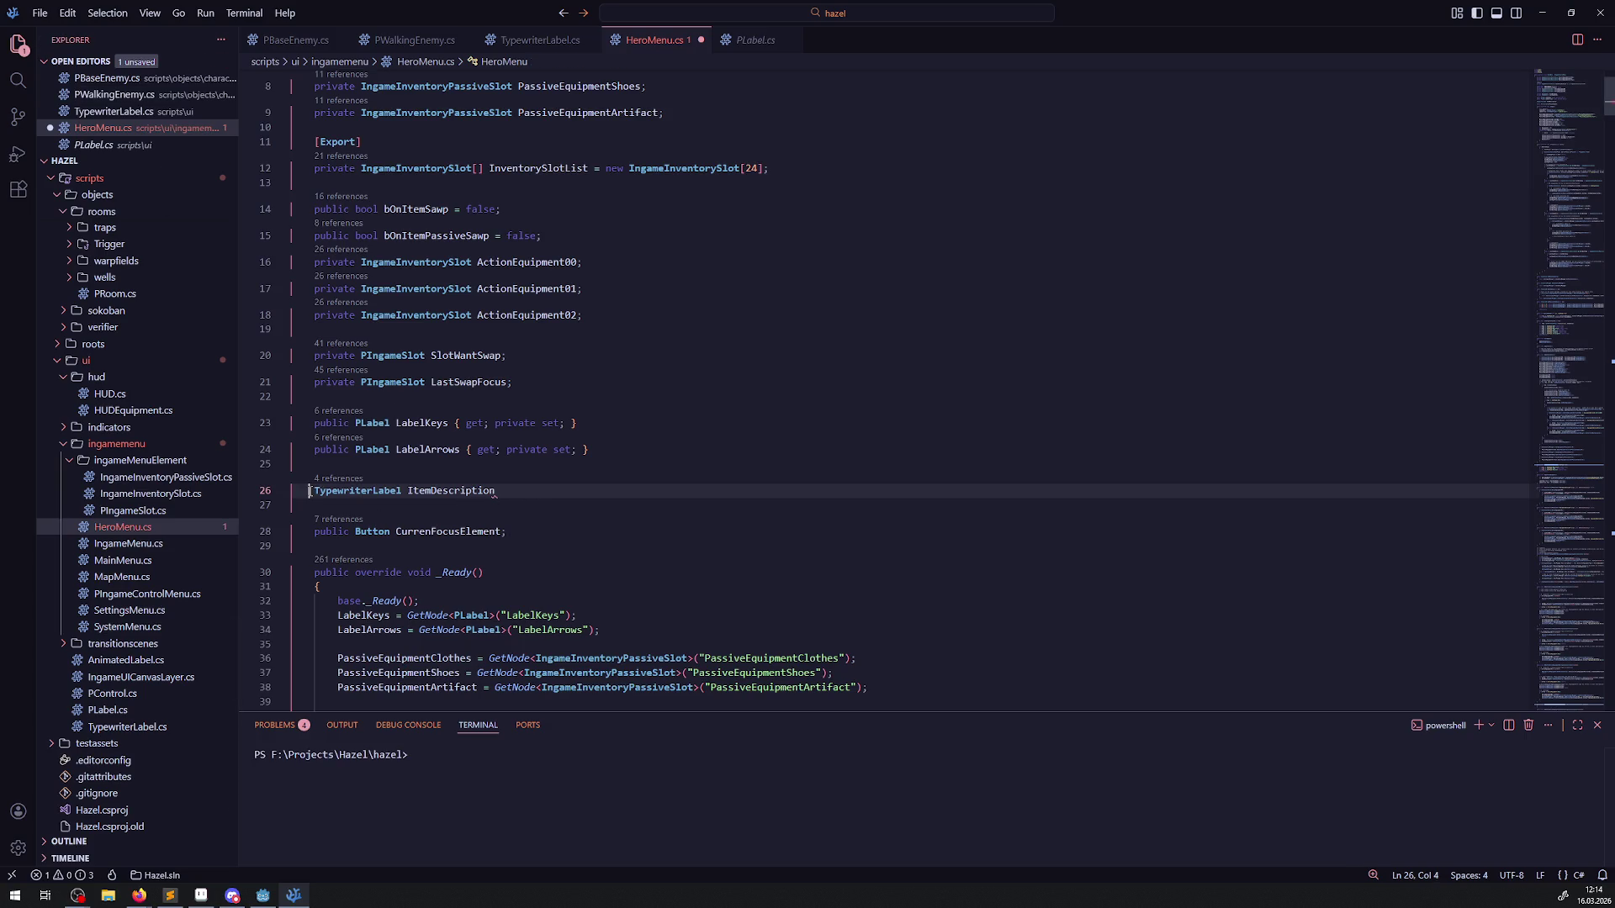
type("public")
key("ctrl+s")
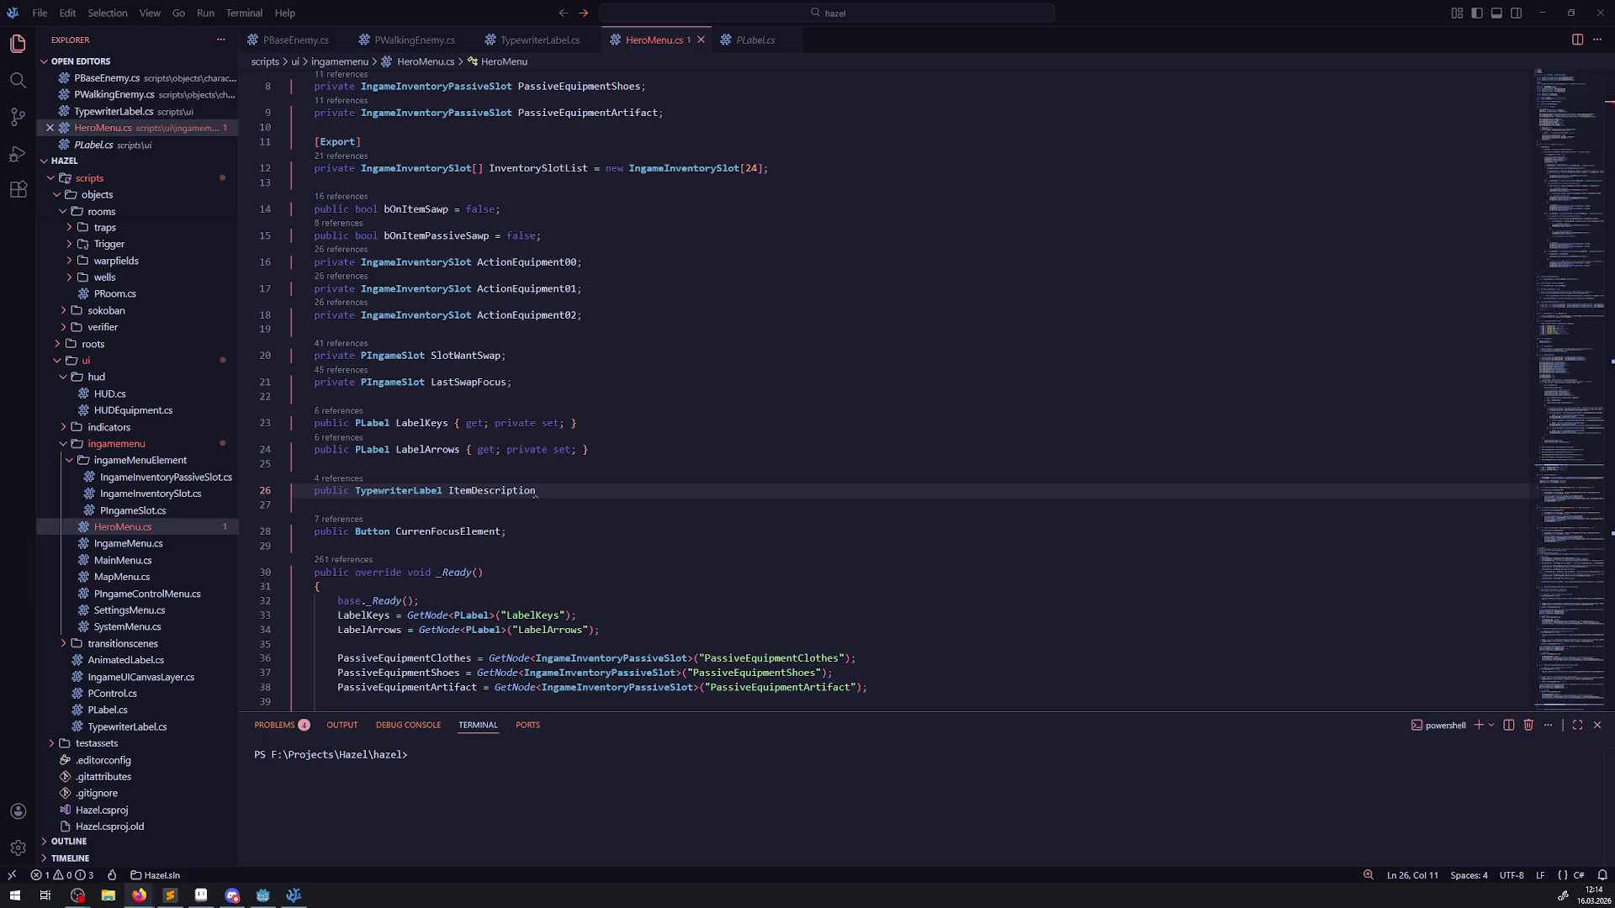
left_click(547, 490)
type(";")
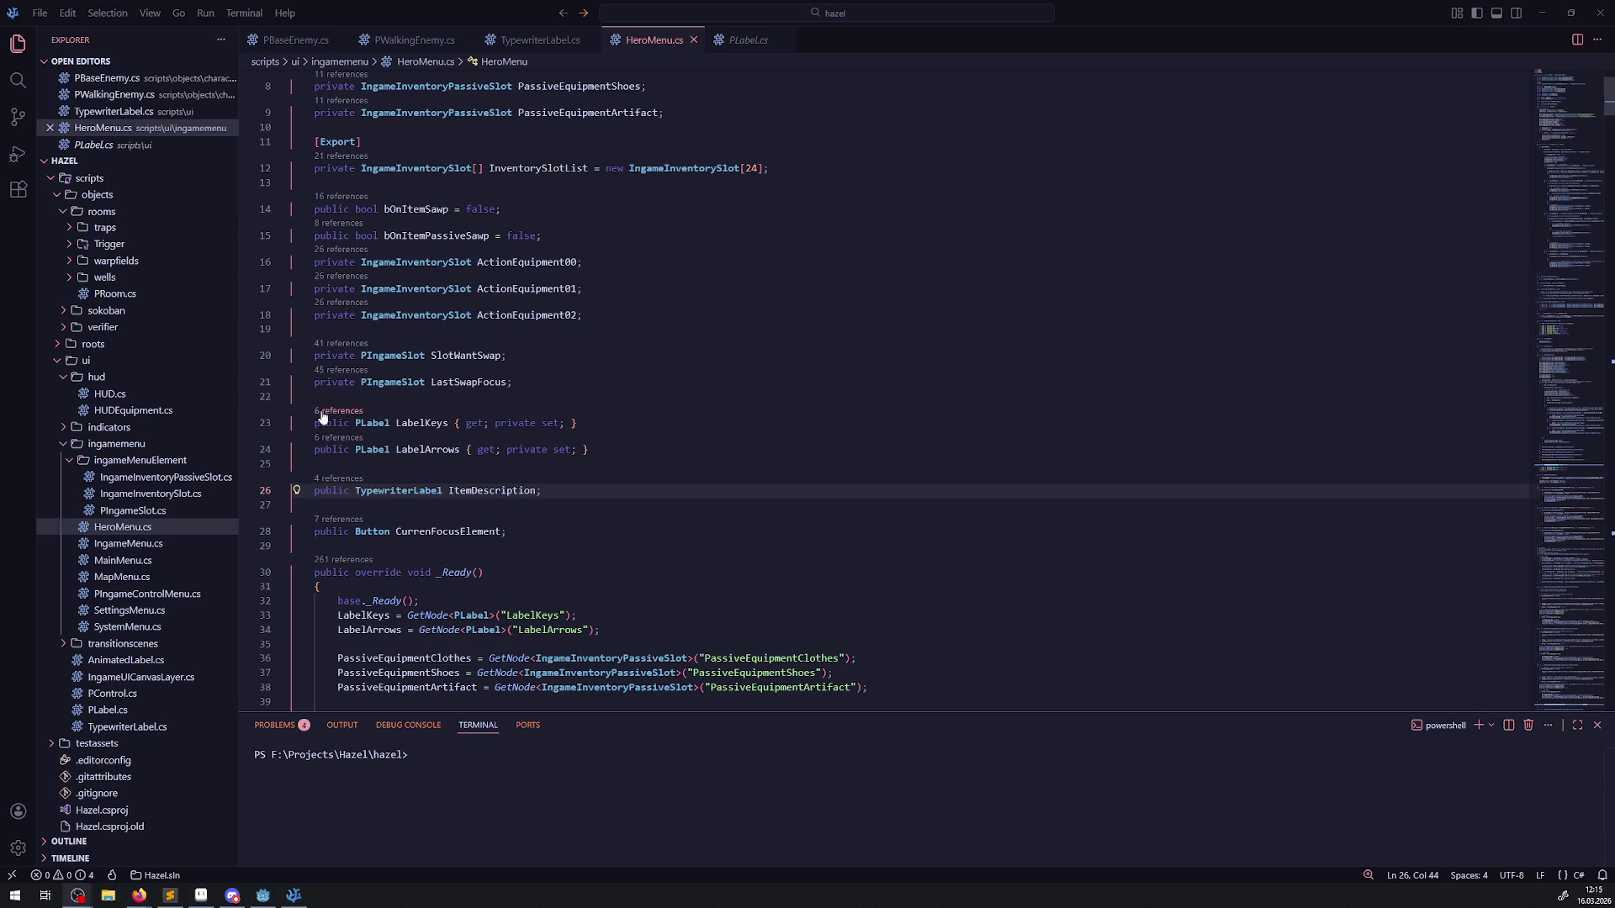
Step: Add ItemDescription = GetNode<TypewriterLabel>("ItemDescription") in _Ready by duplicating the LabelArrows line, and save
left_click(509, 532)
double_click(502, 489)
key("ctrl+c")
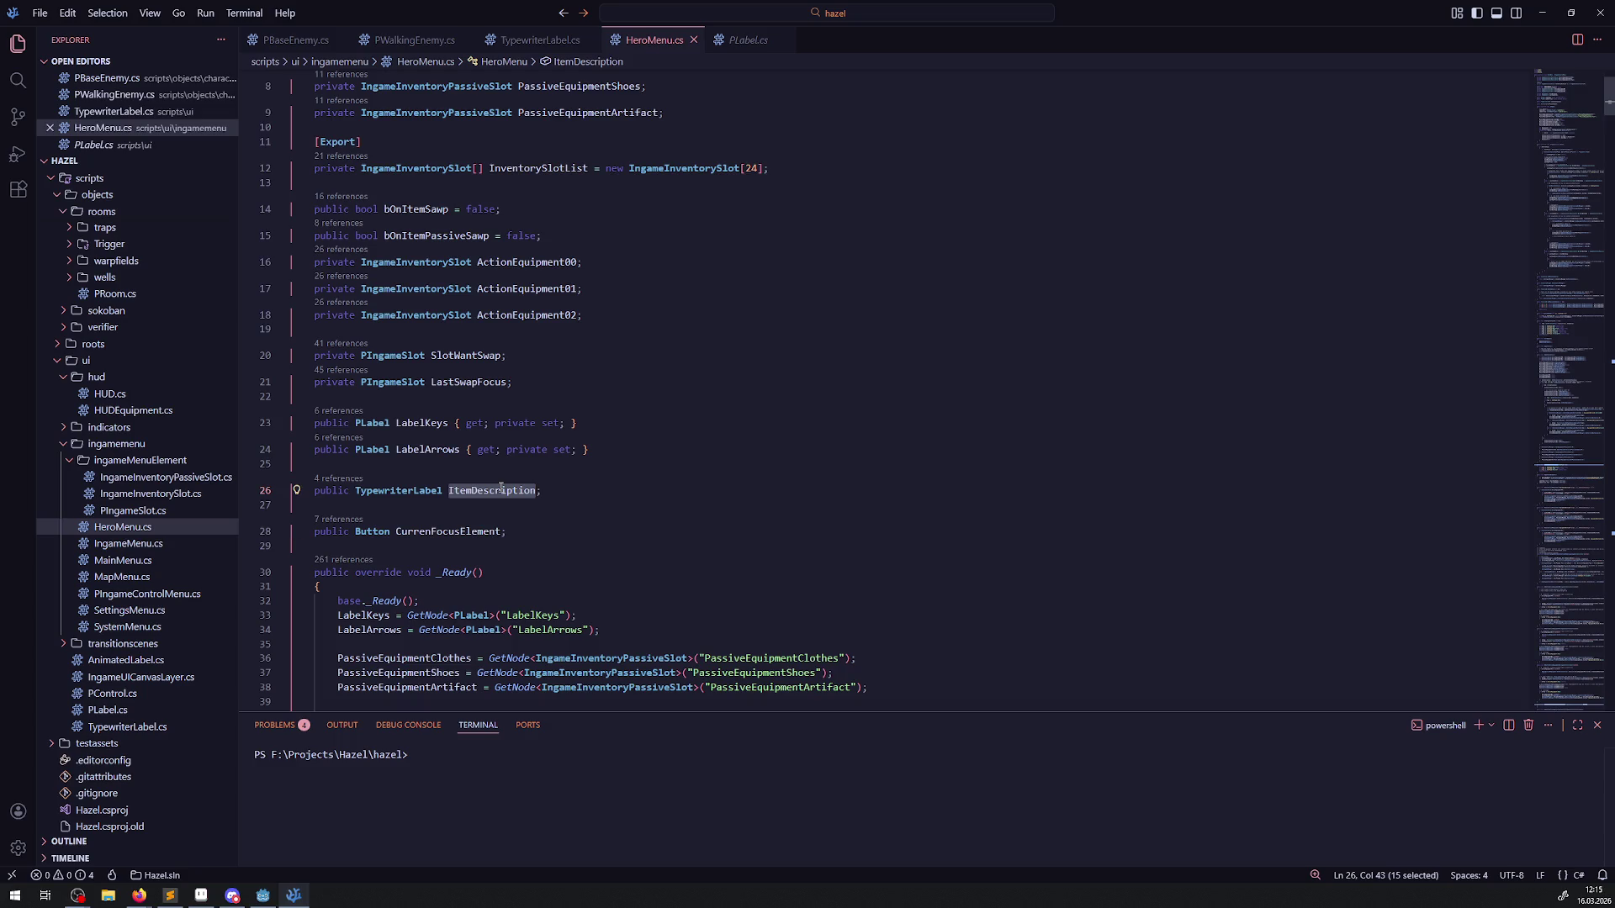
scroll(501, 490, "down", 4)
left_click(478, 471)
key("shift+alt+Down")
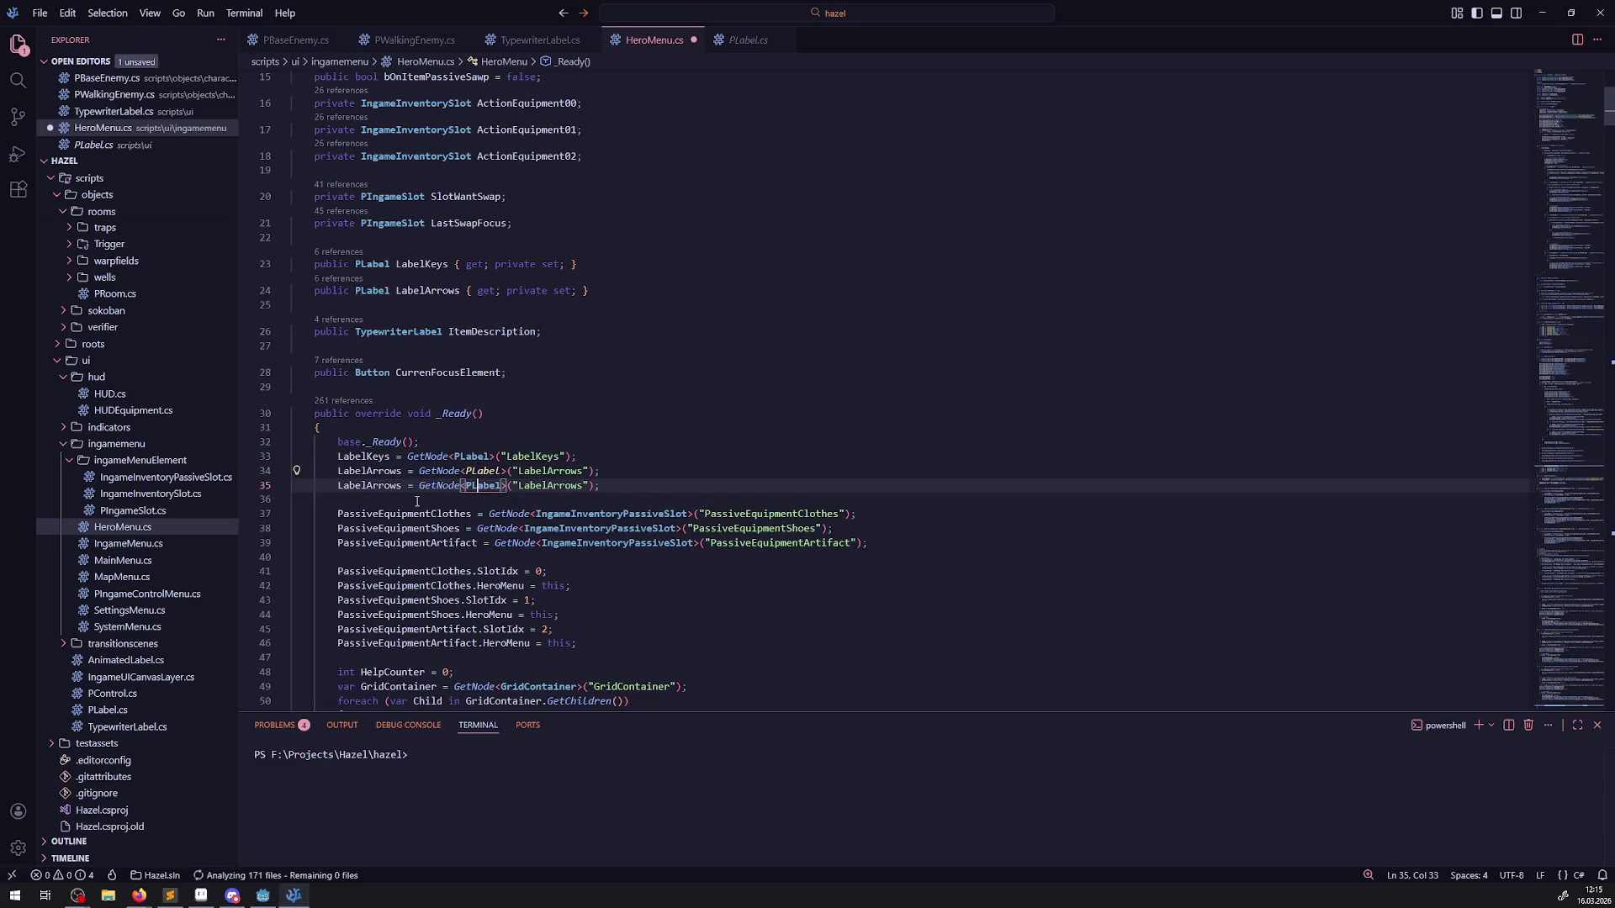
double_click(369, 485)
key("ctrl+v")
double_click(551, 485)
key("ctrl+v")
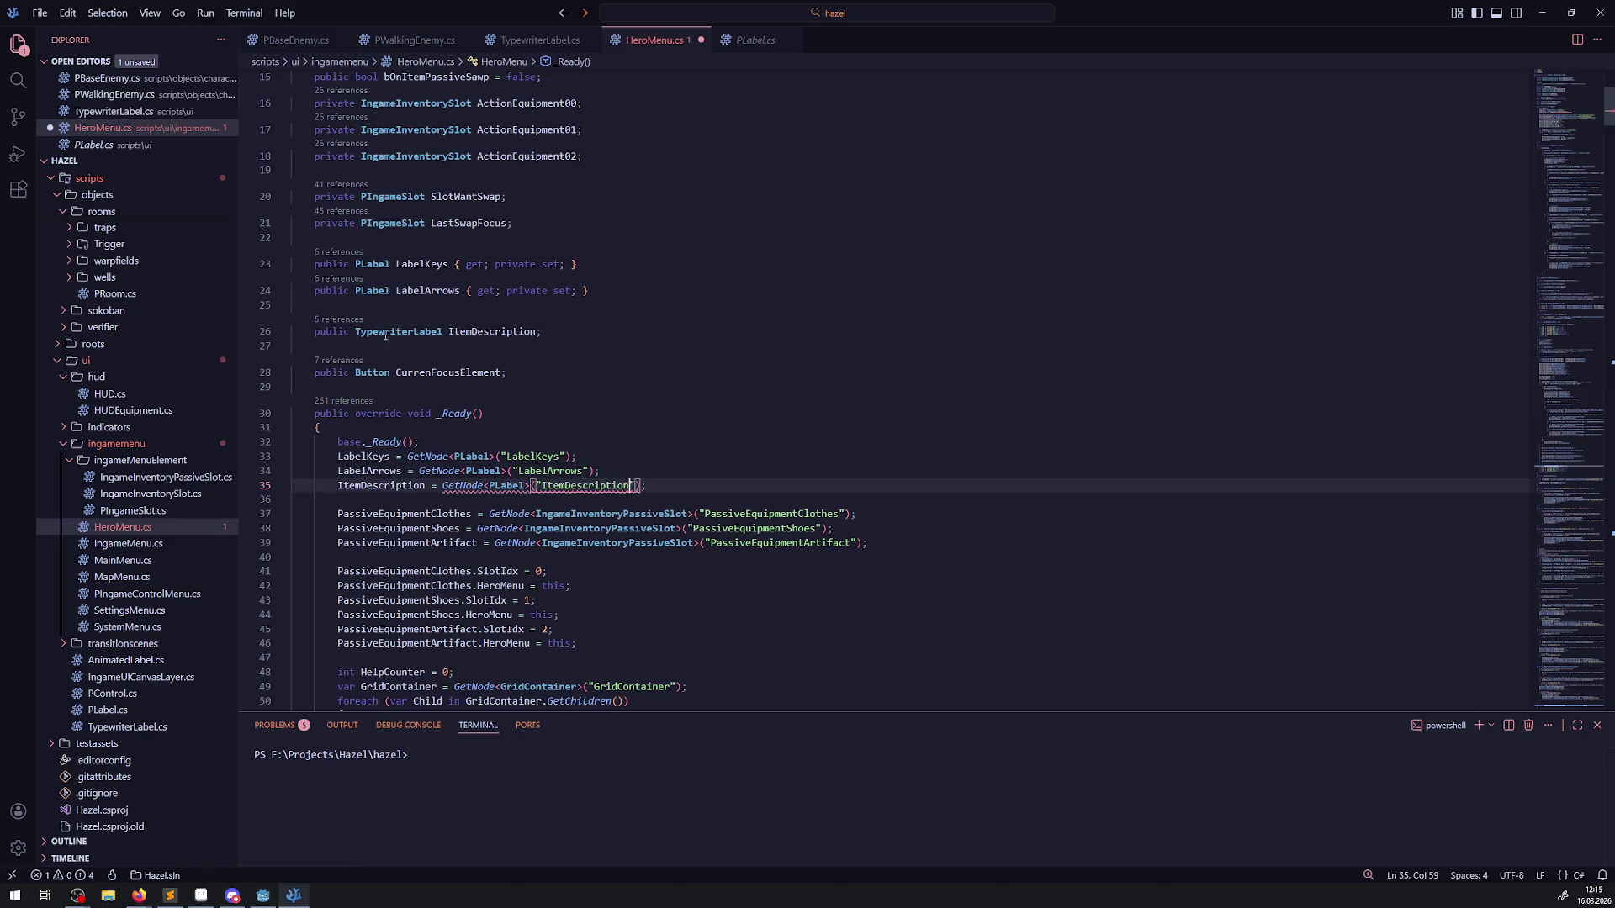
double_click(399, 332)
key("ctrl+c")
double_click(504, 485)
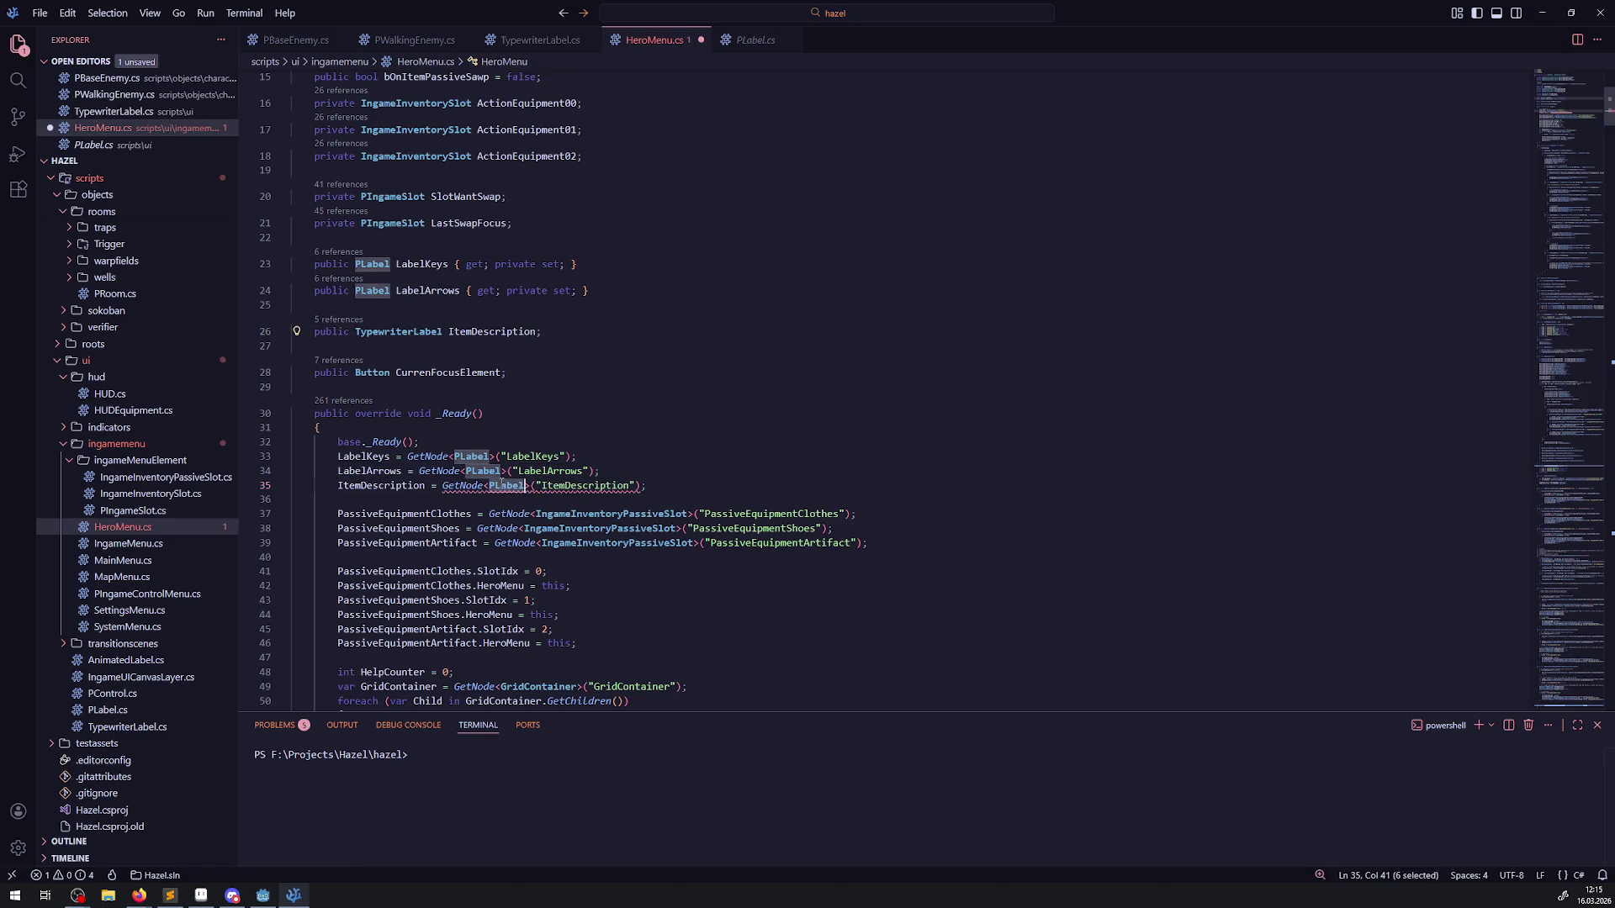
key("ctrl+v")
key("ctrl+s")
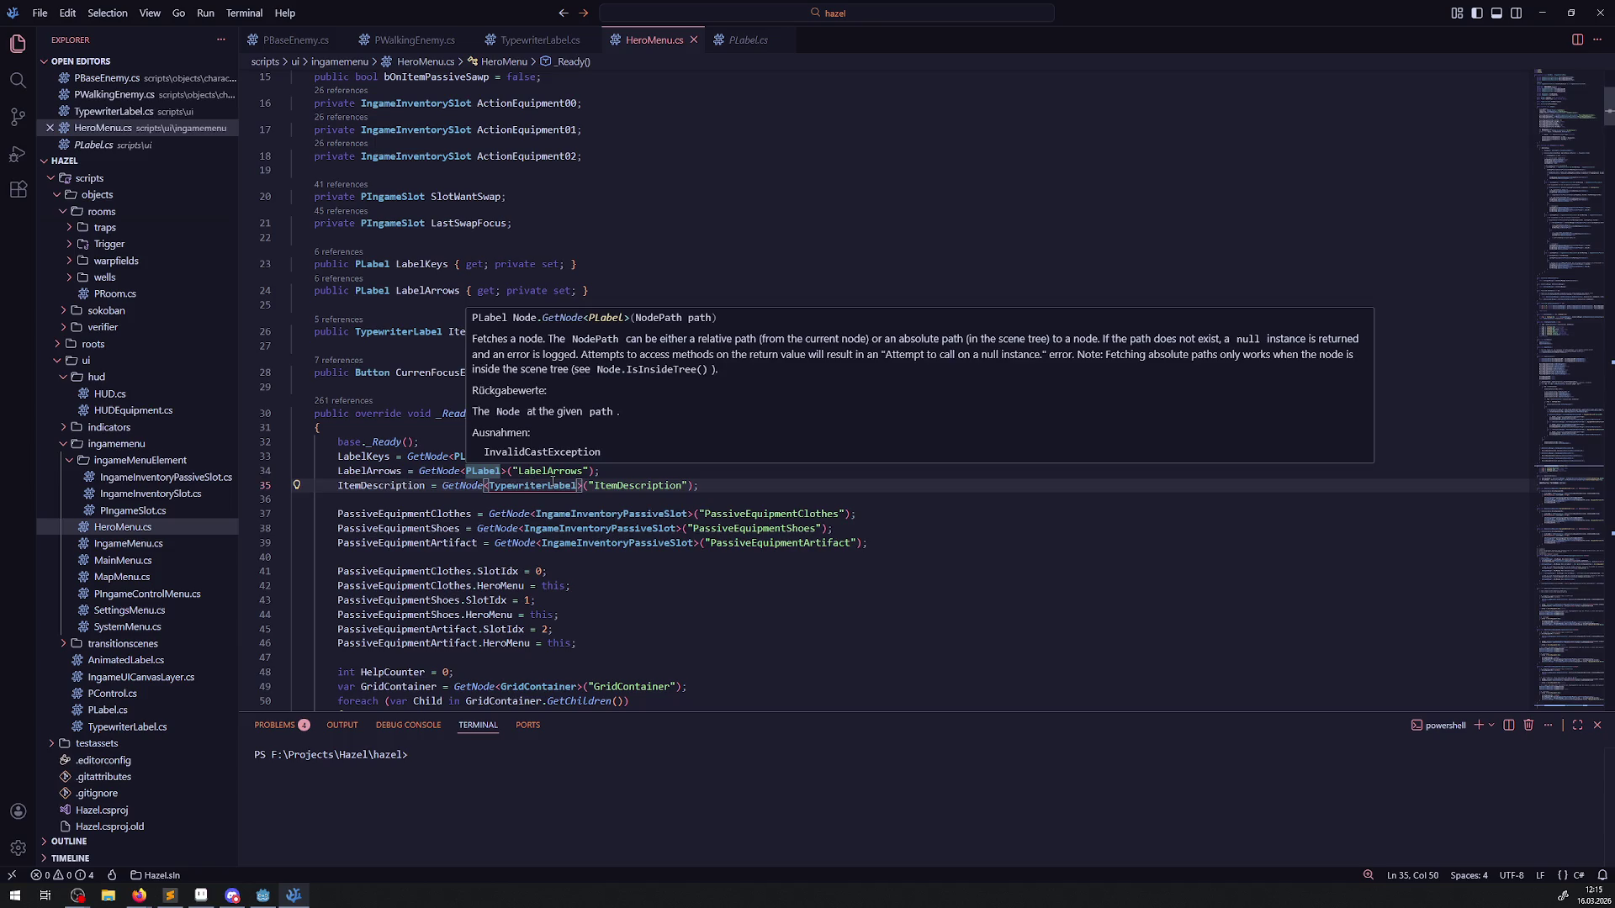
left_click(694, 495)
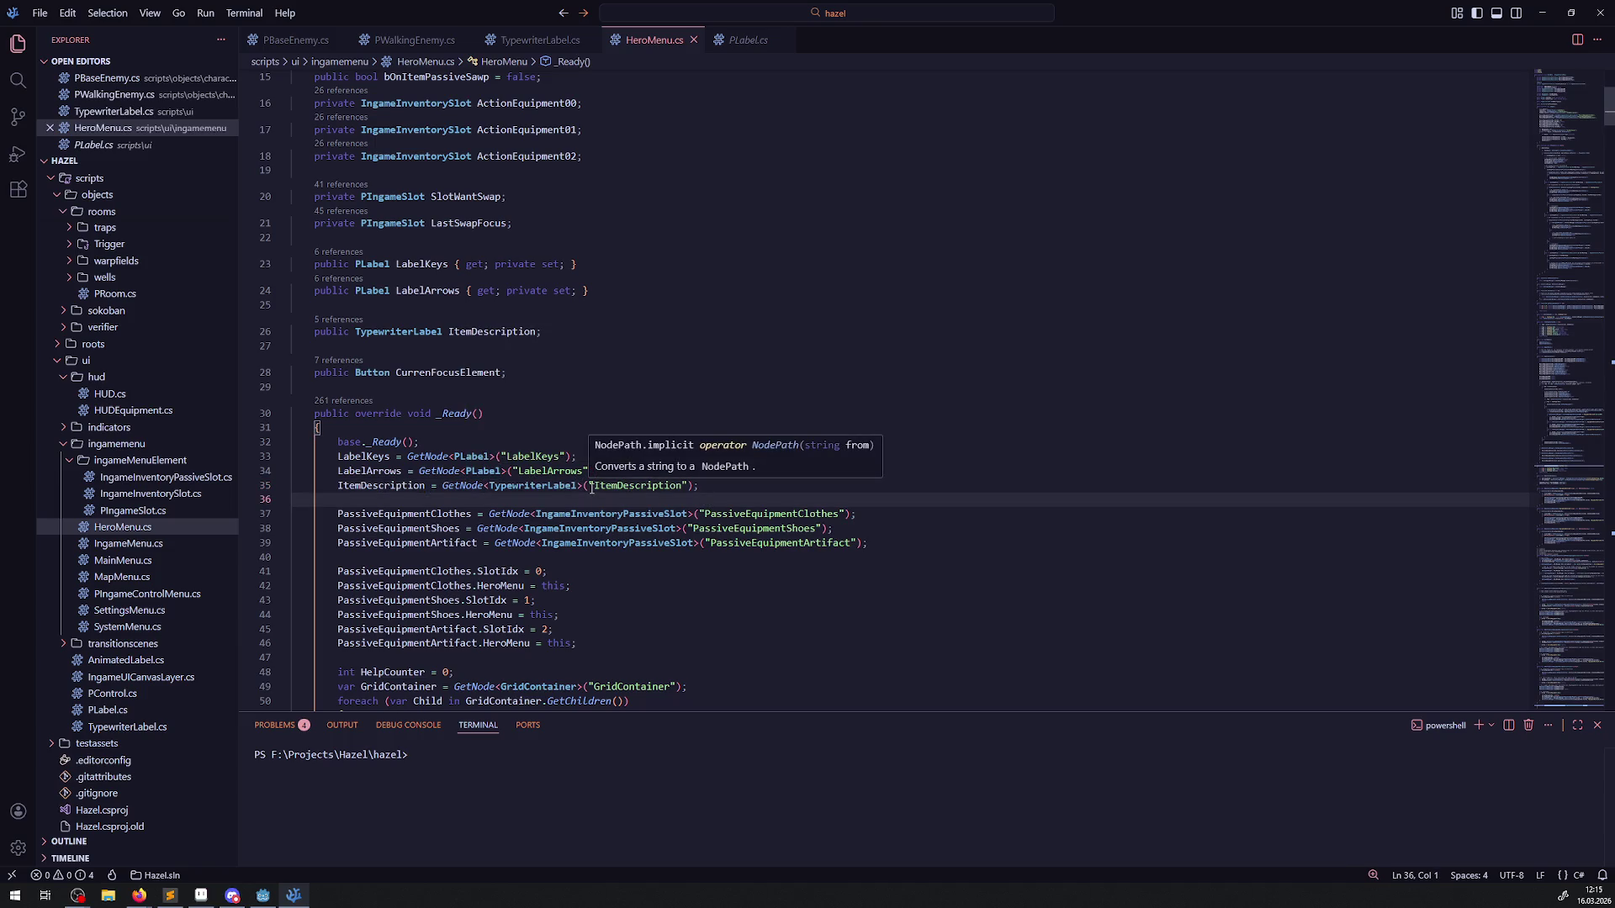
scroll(591, 488, "down", 3)
double_click(386, 328)
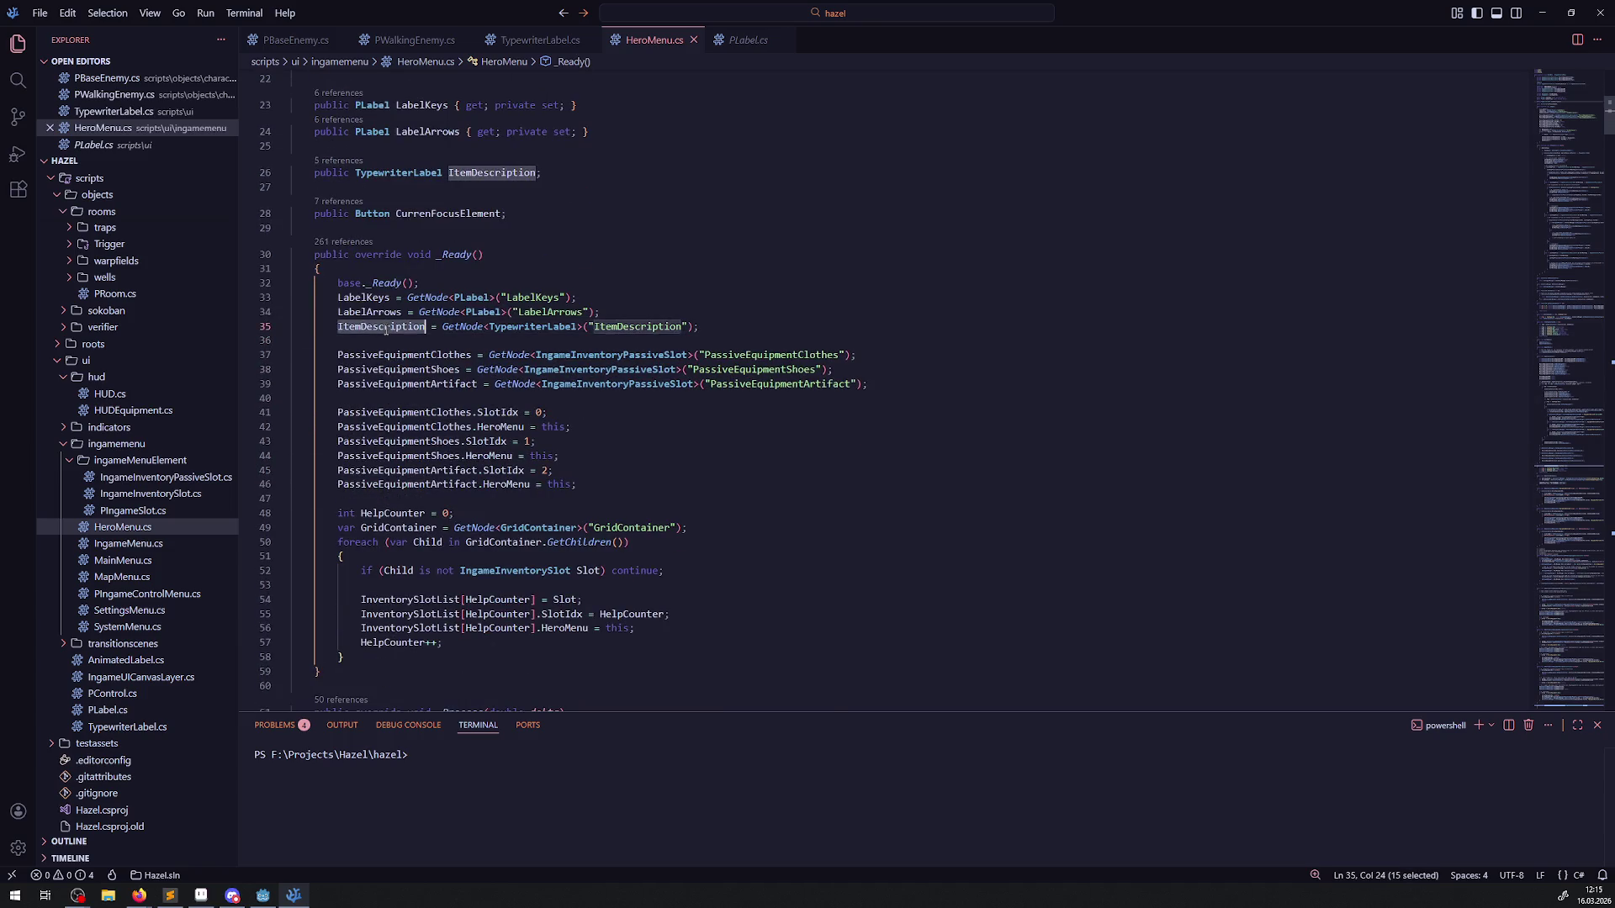
scroll(501, 412, "down", 4)
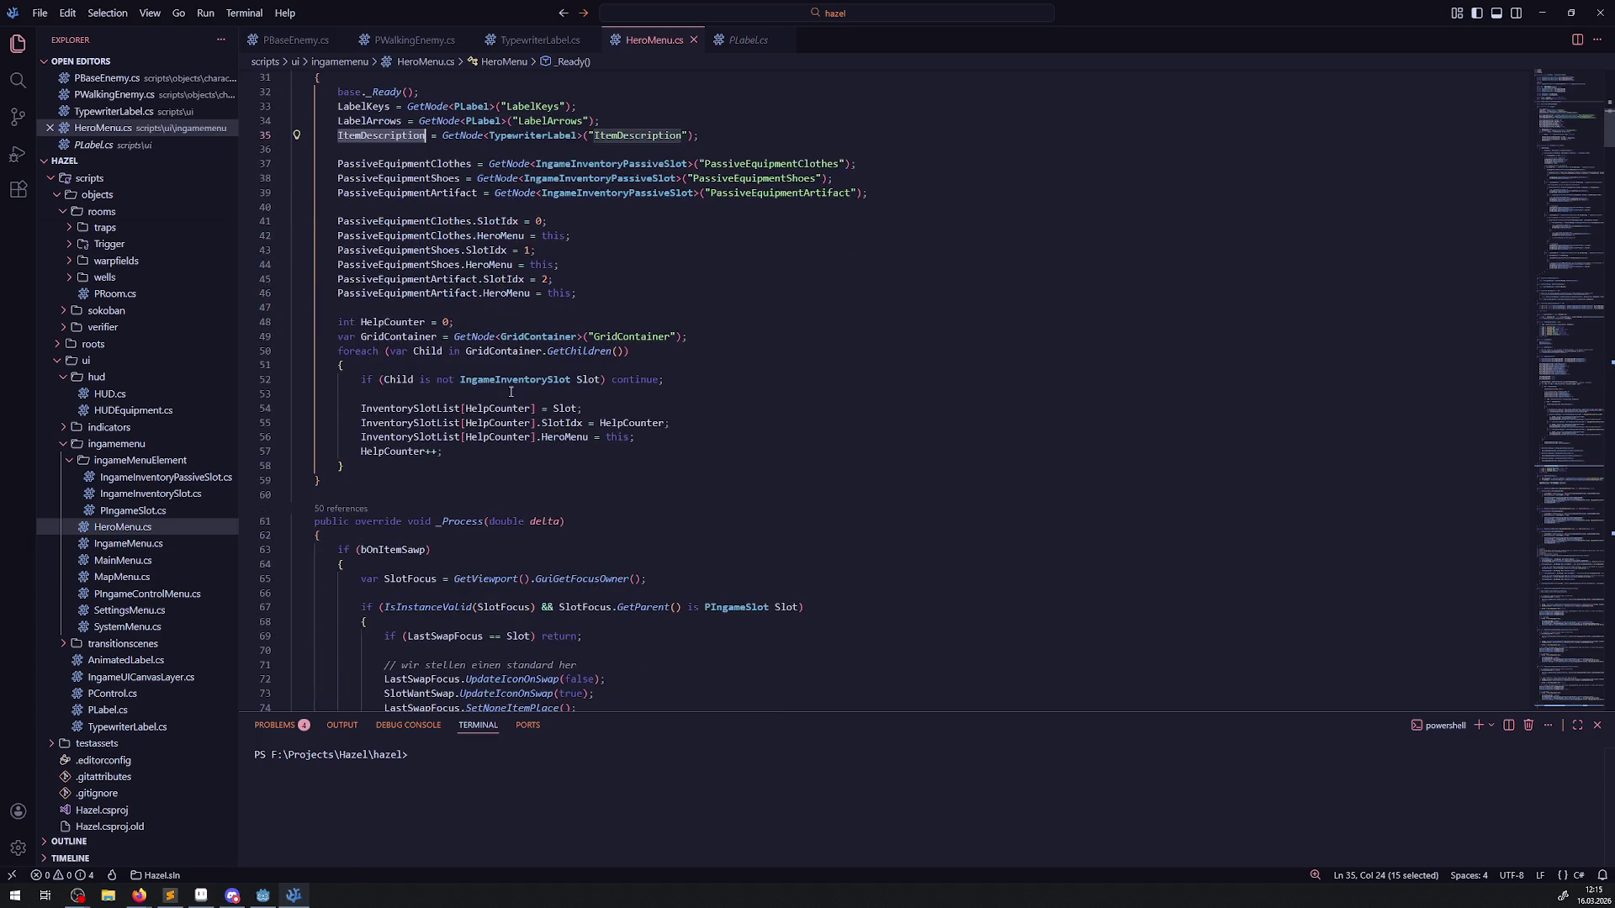
scroll(523, 353, "down", 4)
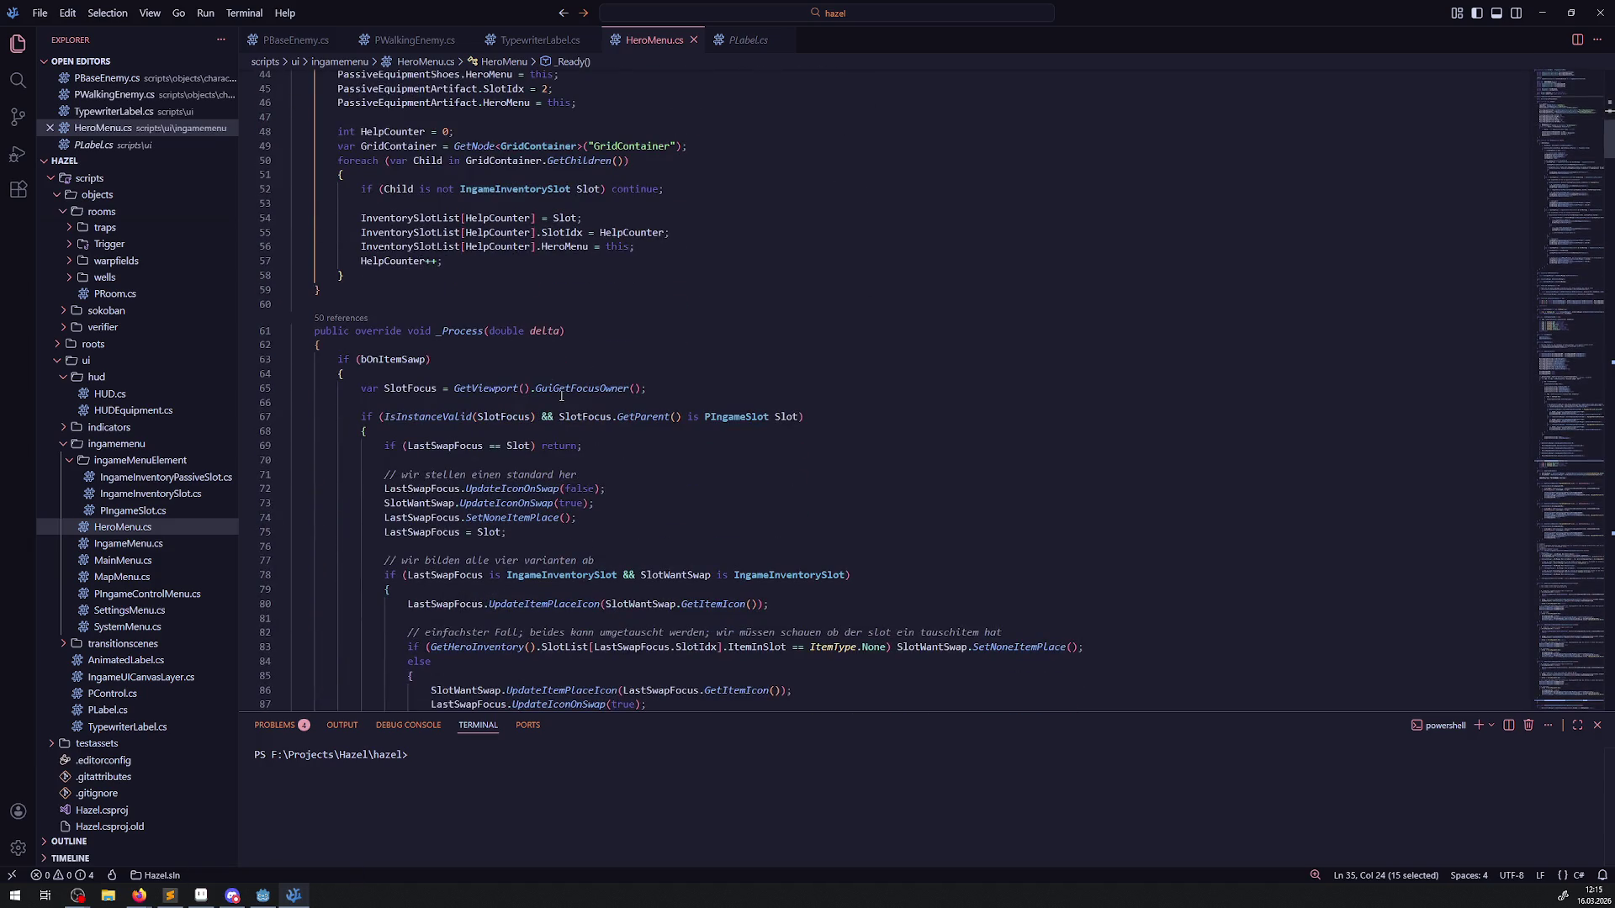
scroll(528, 434, "down", 3)
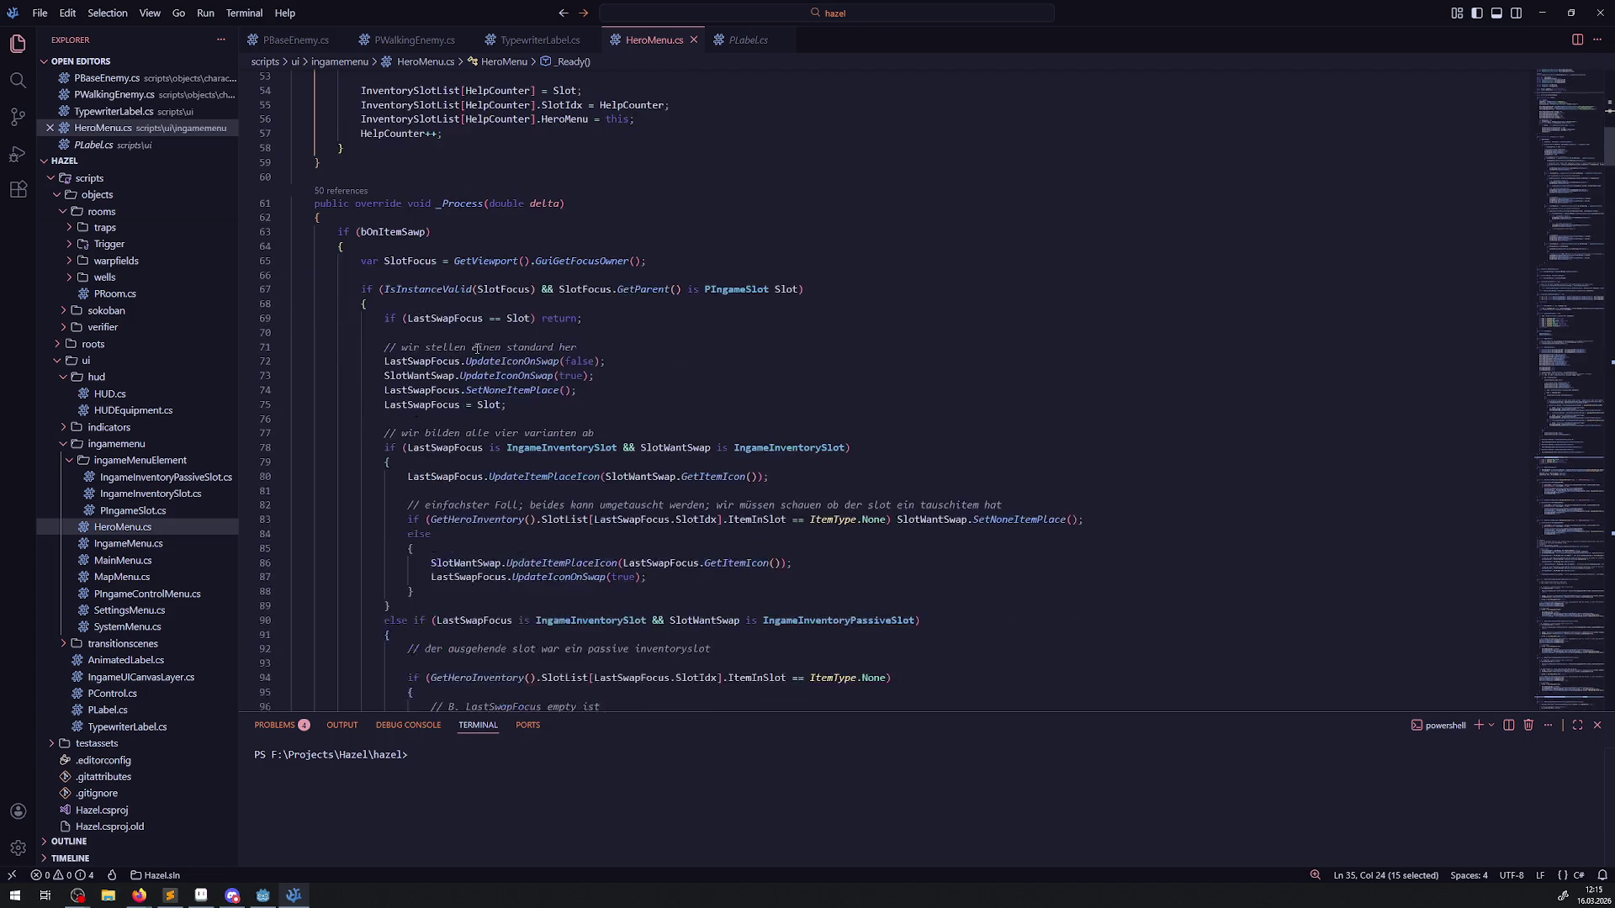
double_click(462, 204)
mouse_move(421, 229)
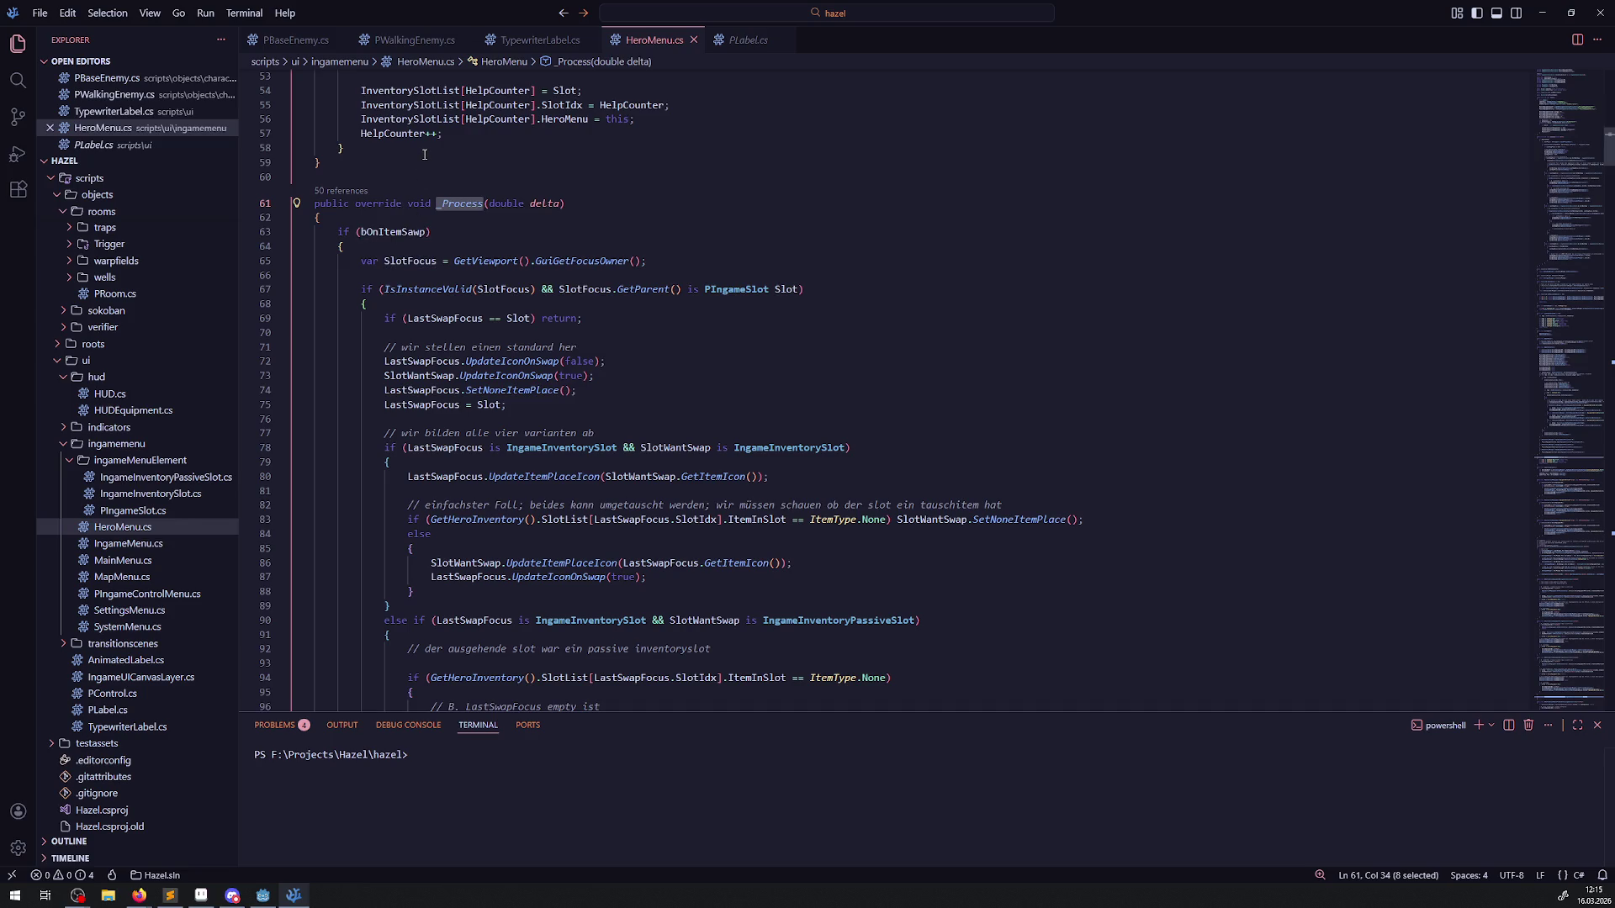
double_click(396, 235)
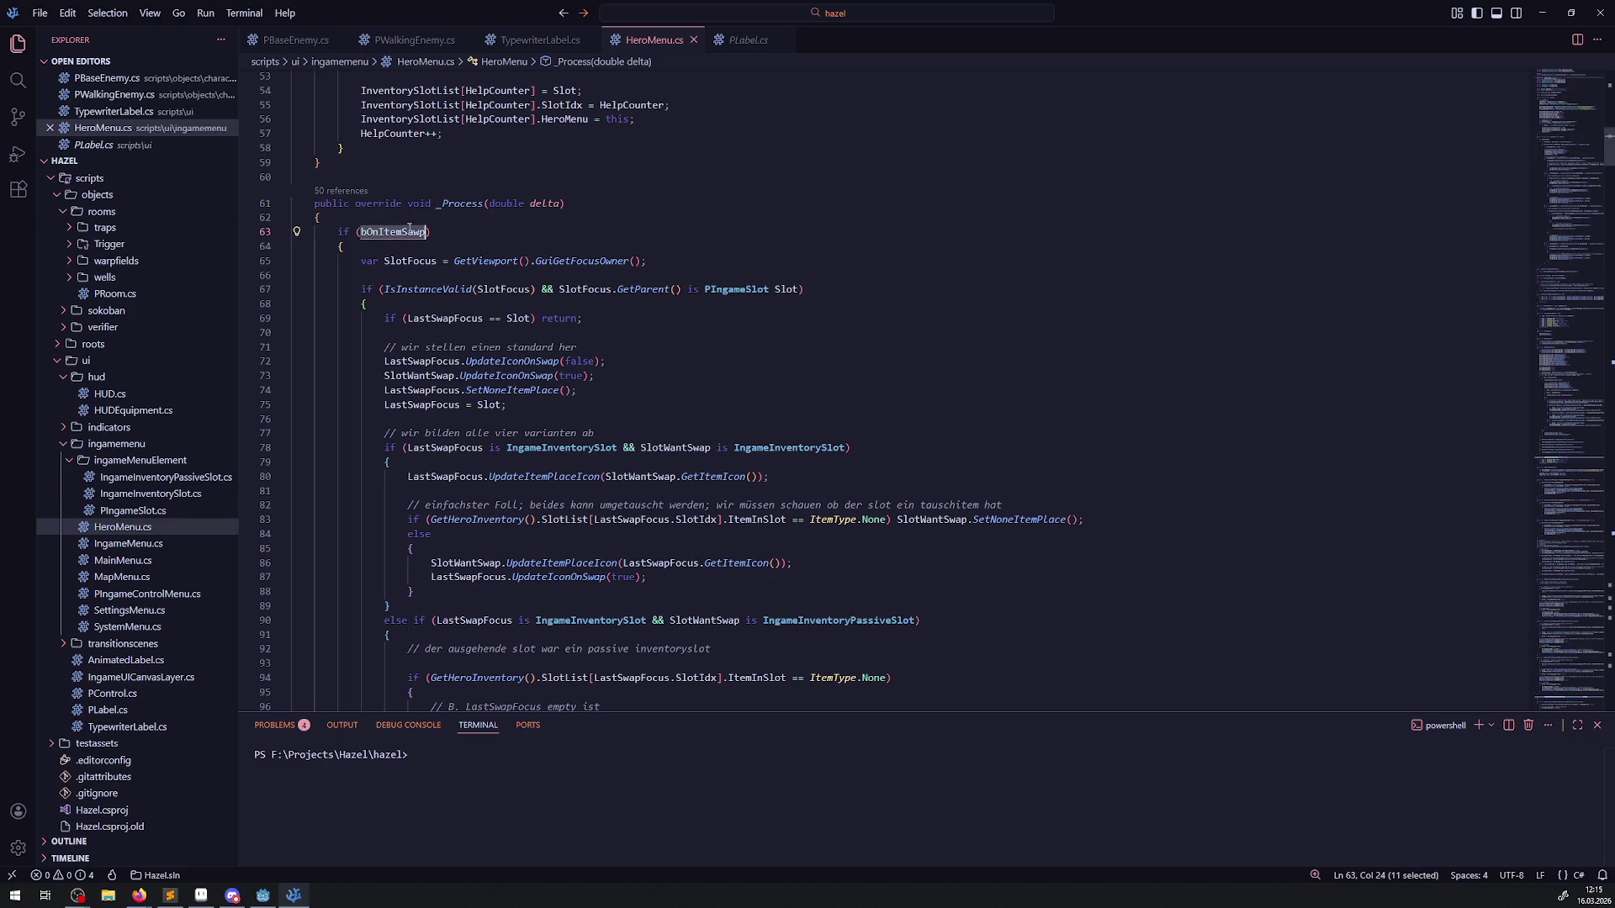
scroll(437, 419, "down", 5)
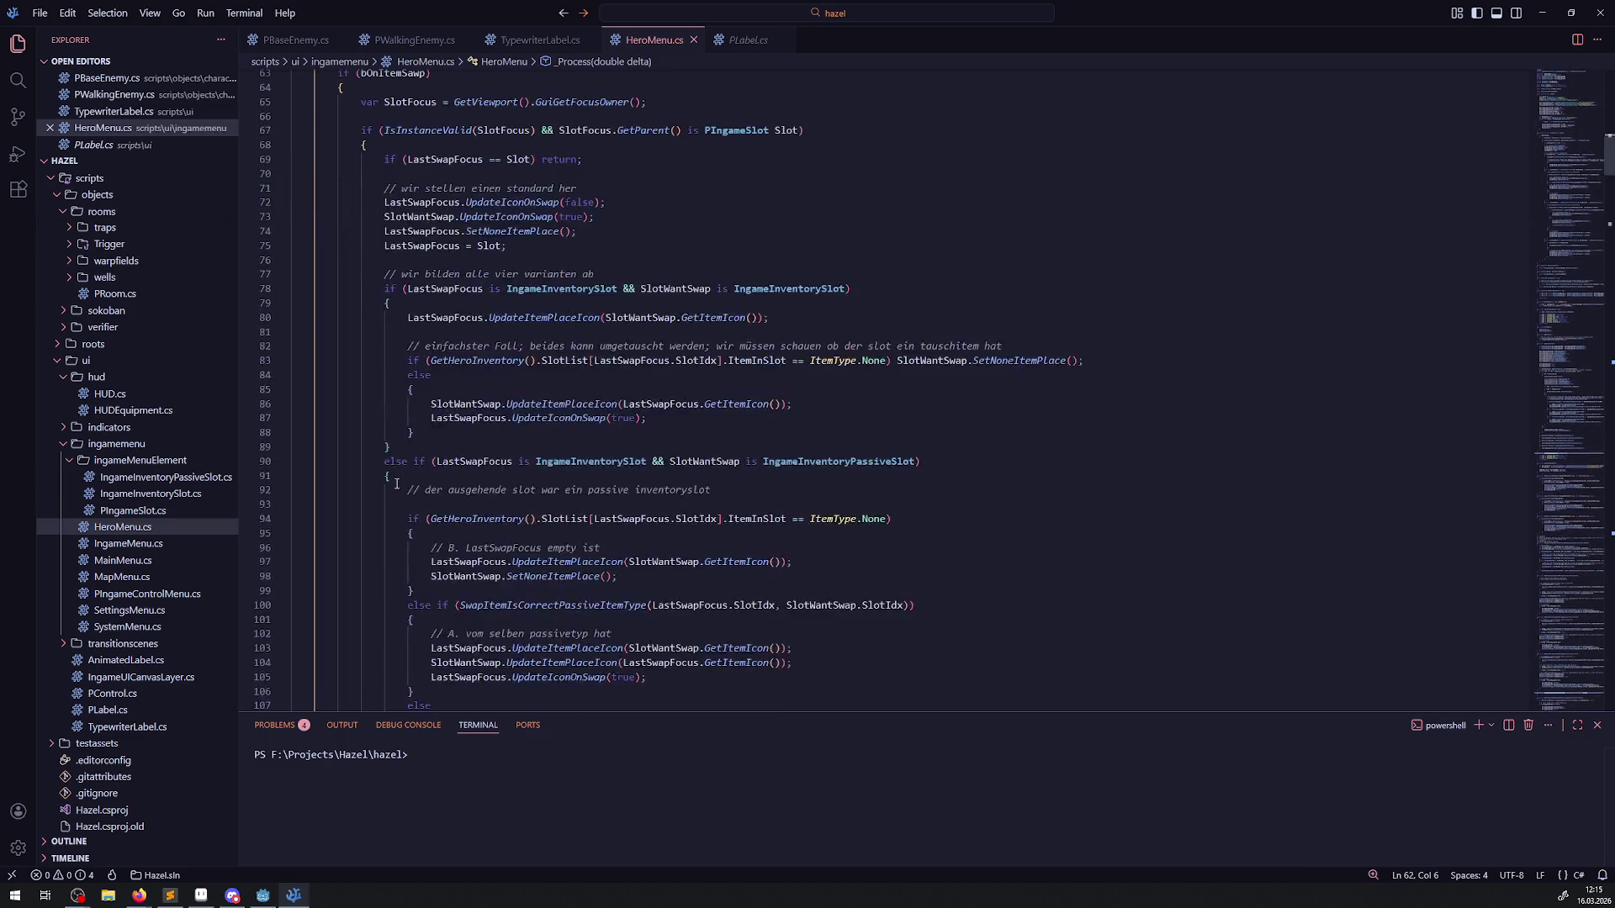
scroll(284, 504, "up", 8)
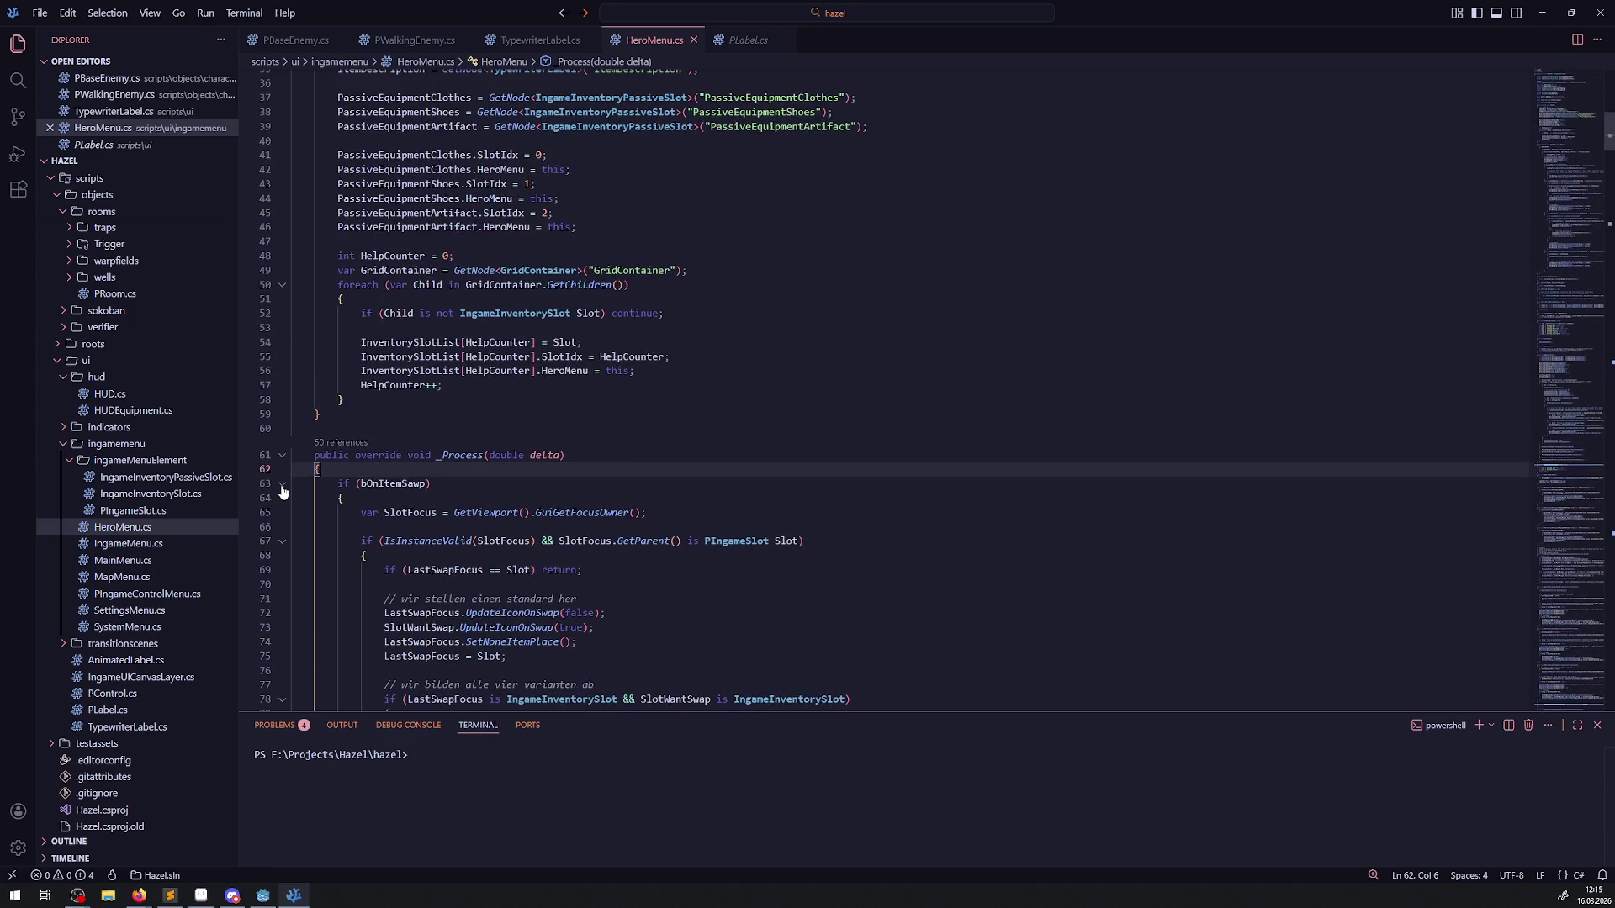
left_click(282, 485)
left_click(283, 485)
scroll(416, 502, "down", 10)
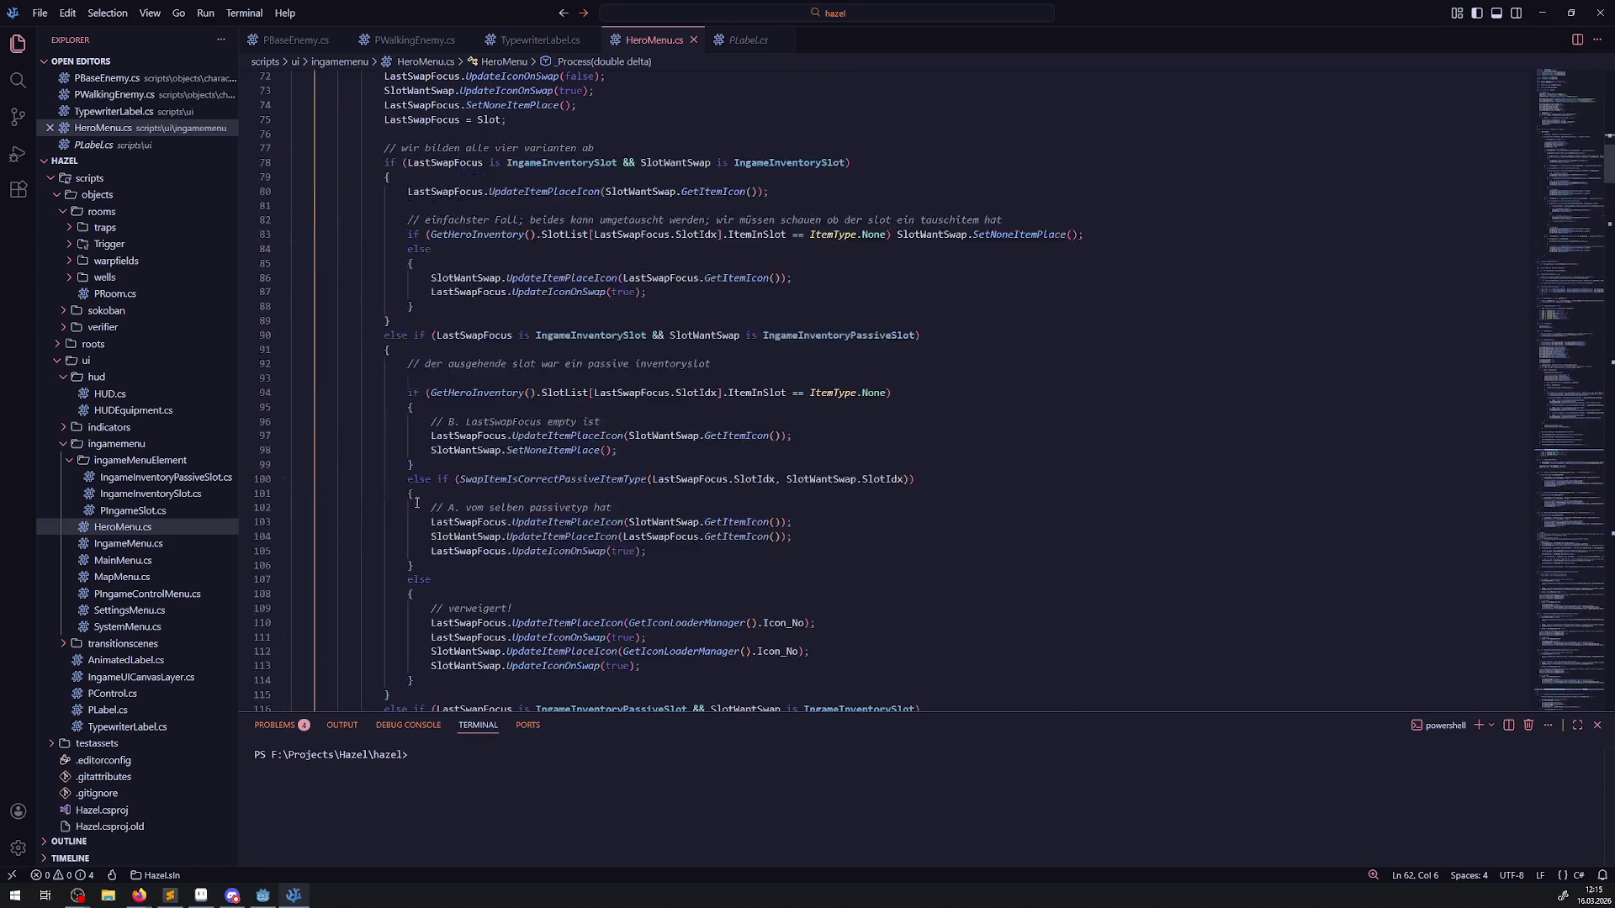
scroll(417, 502, "down", 15)
Step: Add comments '// anzeige der beschreibung' and '// ItemDescription' below _Process and save
left_click(367, 558)
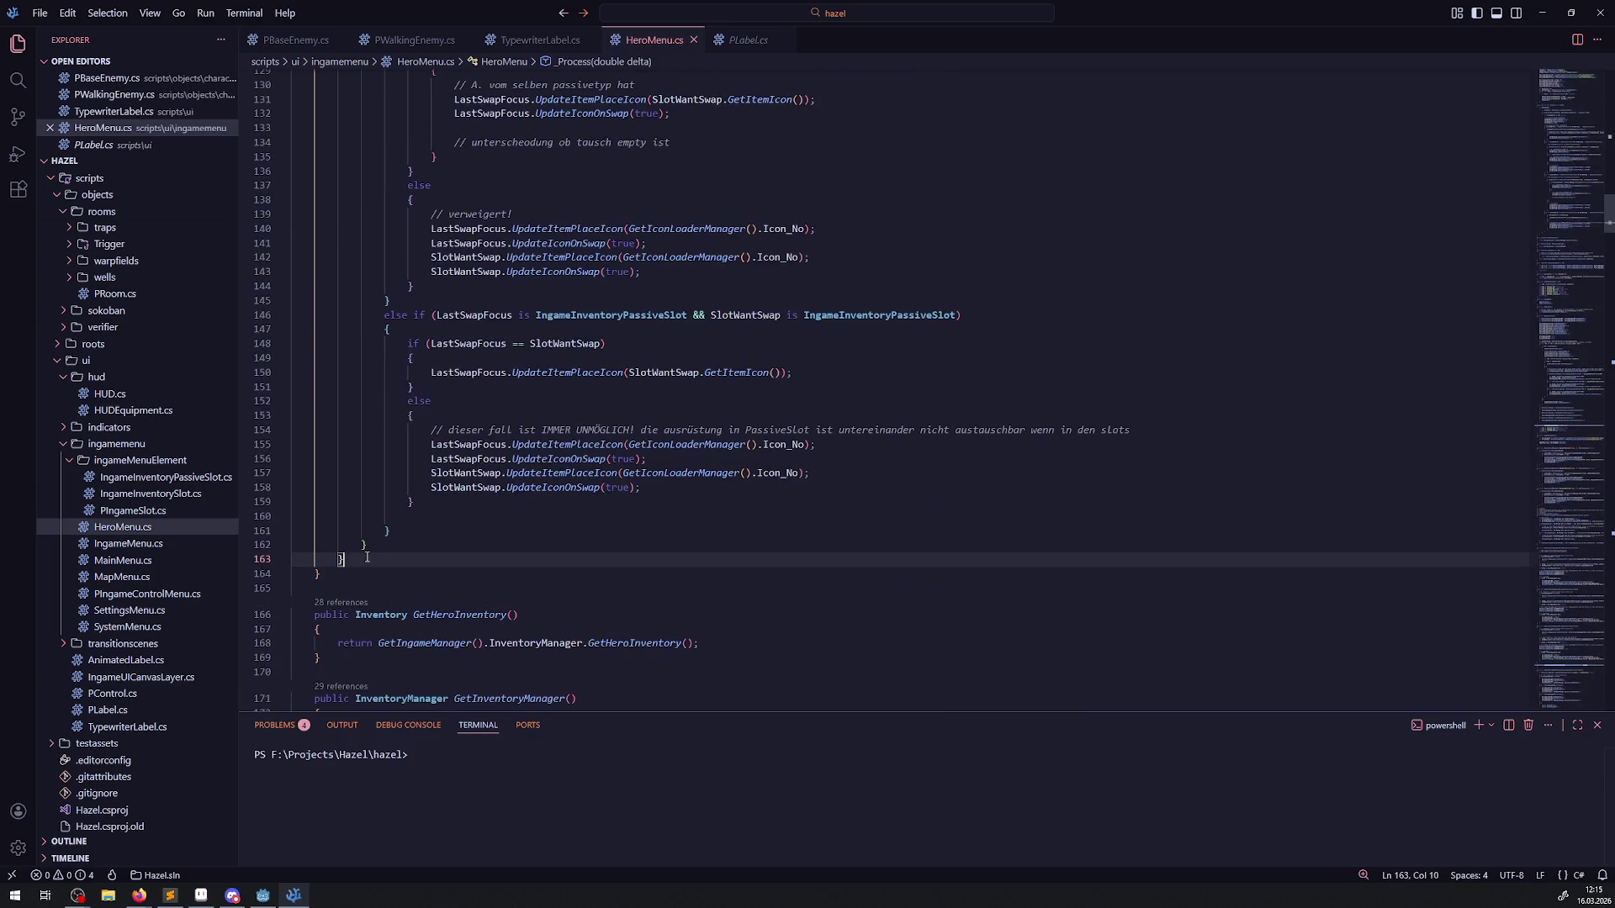
key("Return")
key("Return")
type("// anze")
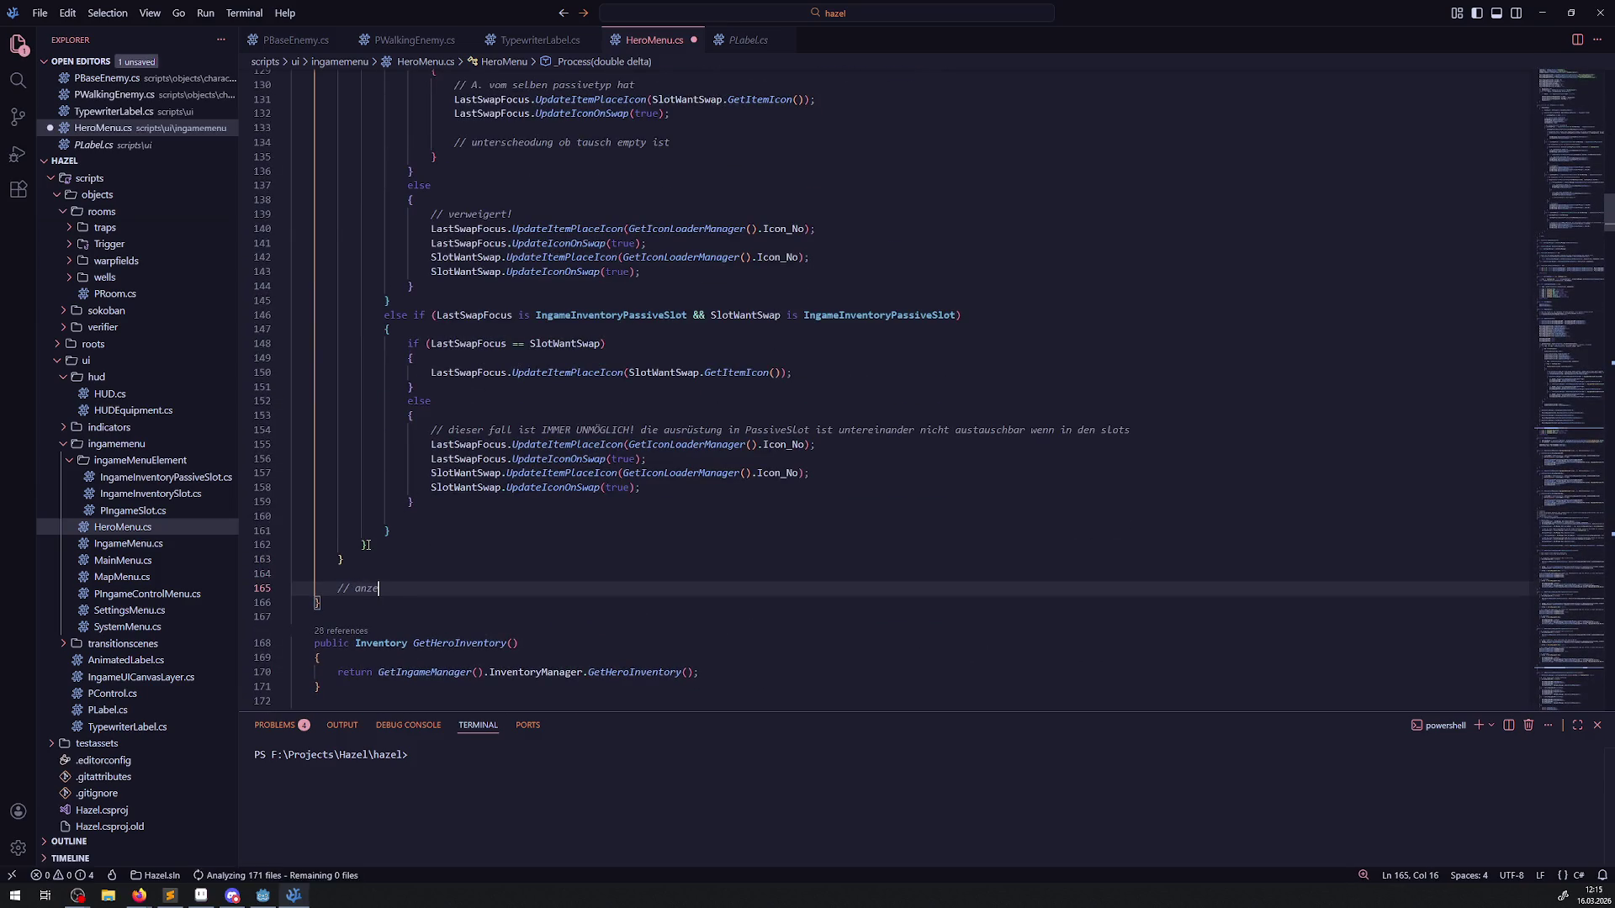
type("ige der beschreibung")
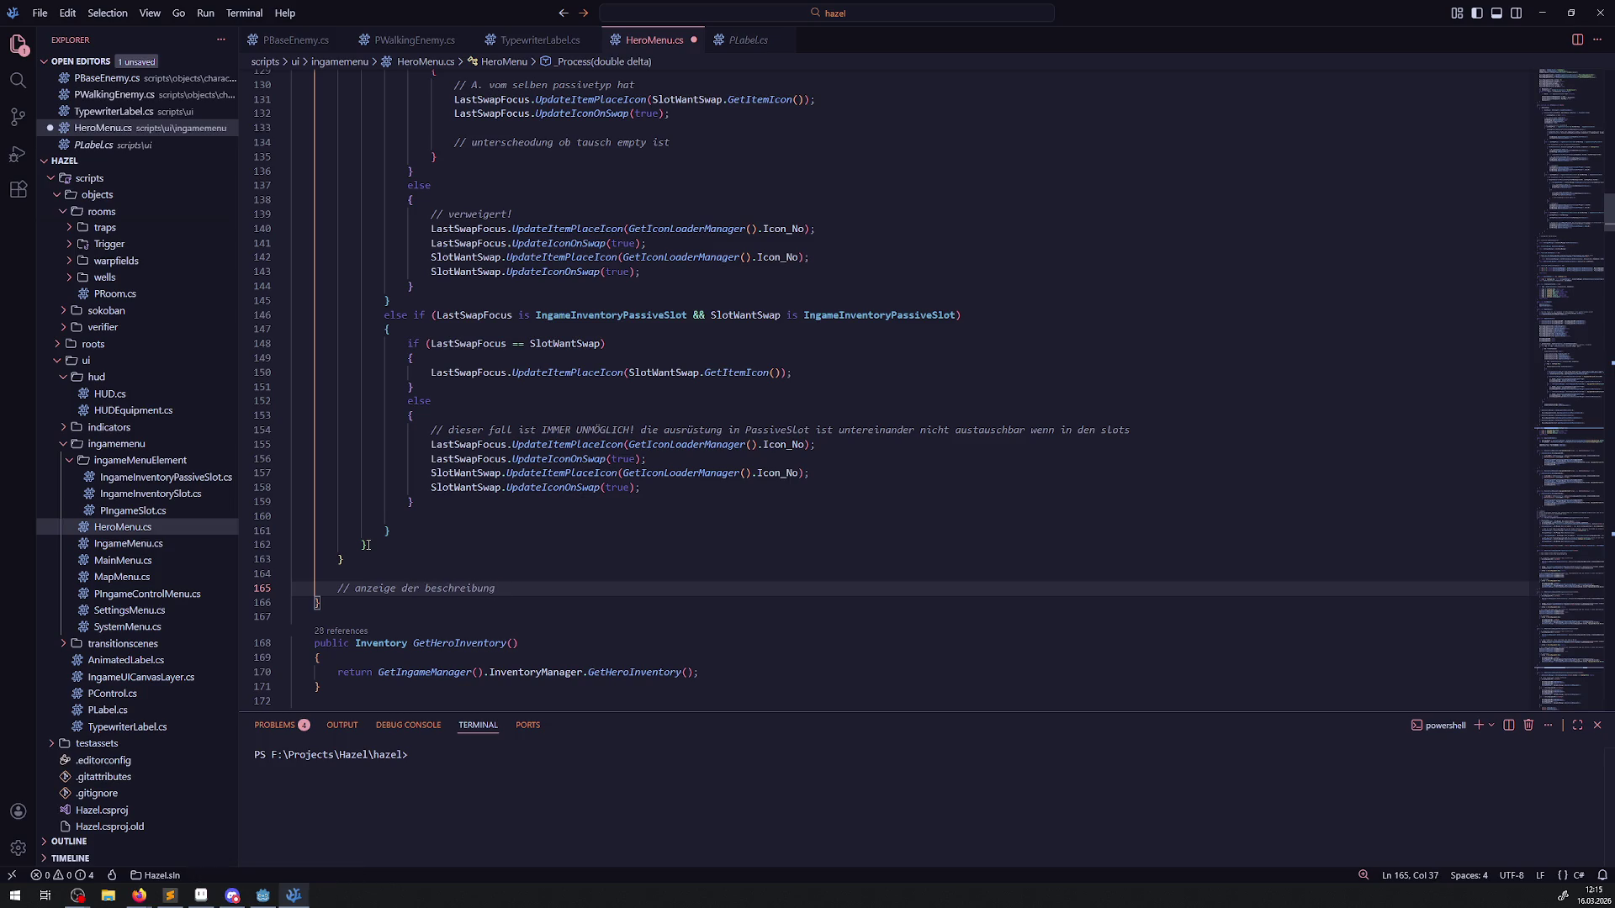
key("Return")
type("// ItemDescription")
key("ctrl+s")
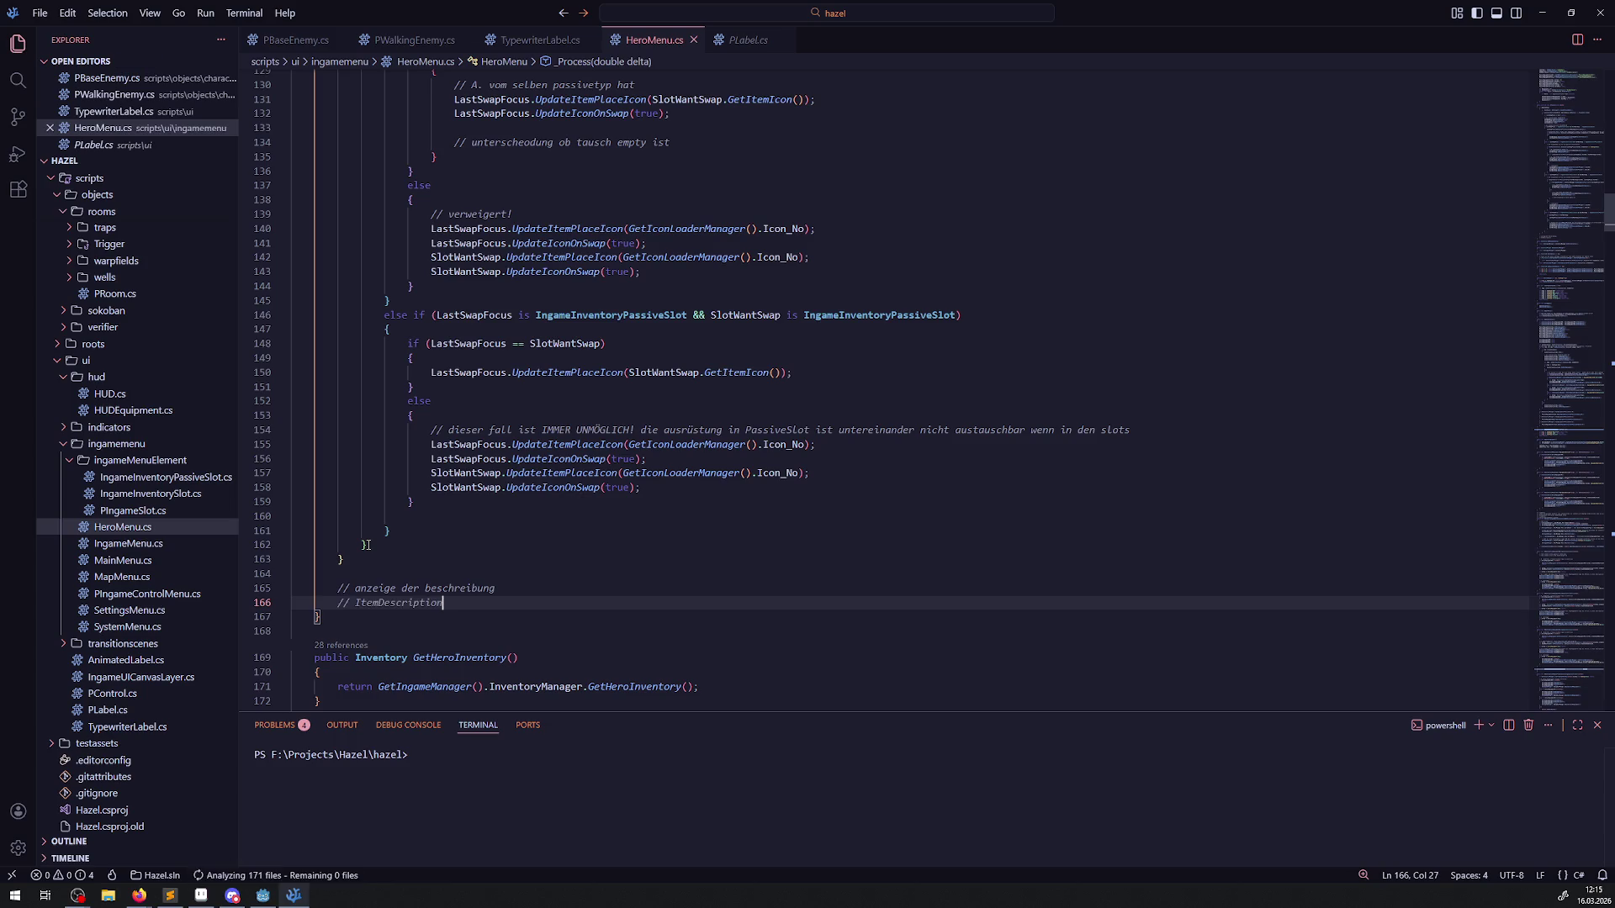
Step: Select the SlotFocus declaration line in the bOnItemSawp block
scroll(532, 292, "up", 1)
scroll(531, 292, "up", 20)
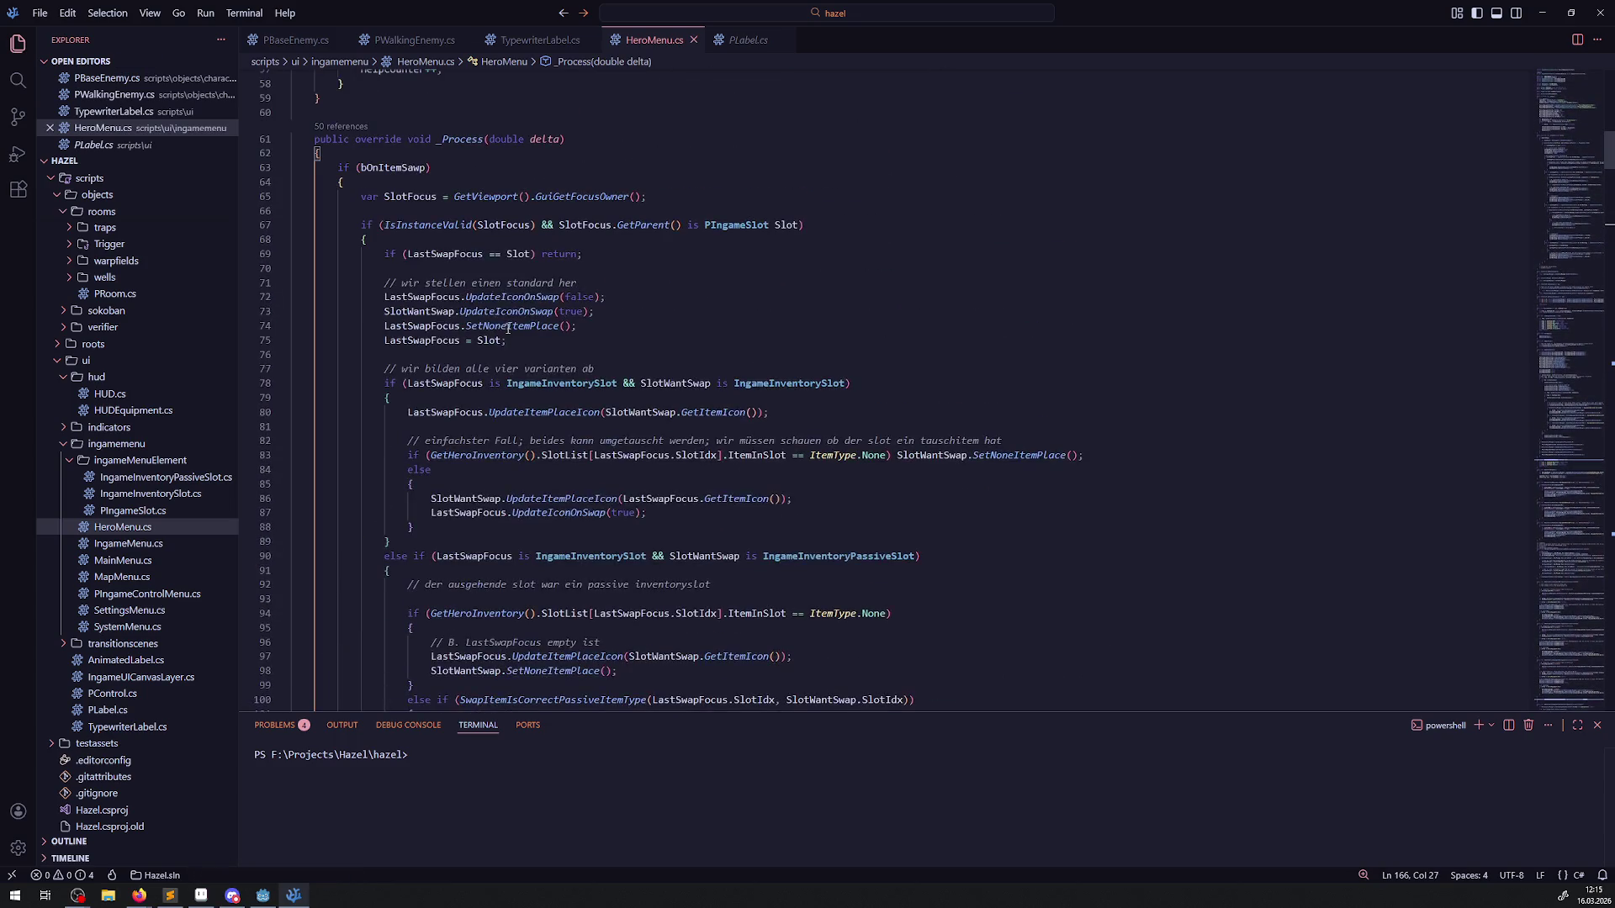
left_click_drag(357, 196, 648, 195)
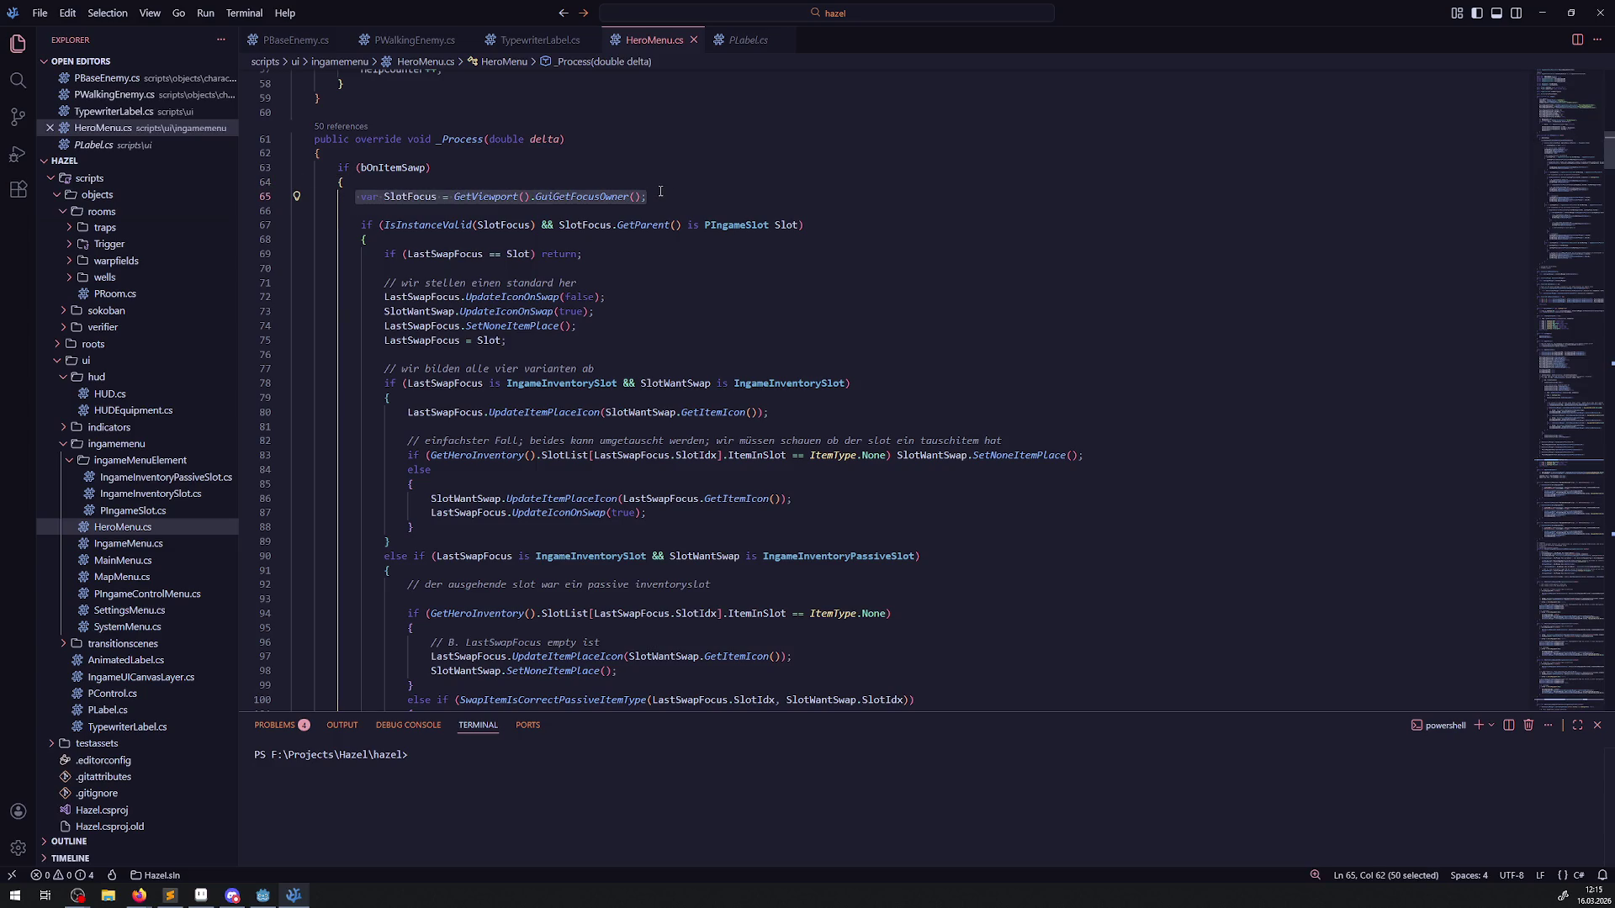
Step: Move the SlotFocus declaration to the top of _Process, above the bOnItemSawp check
key("ctrl+x")
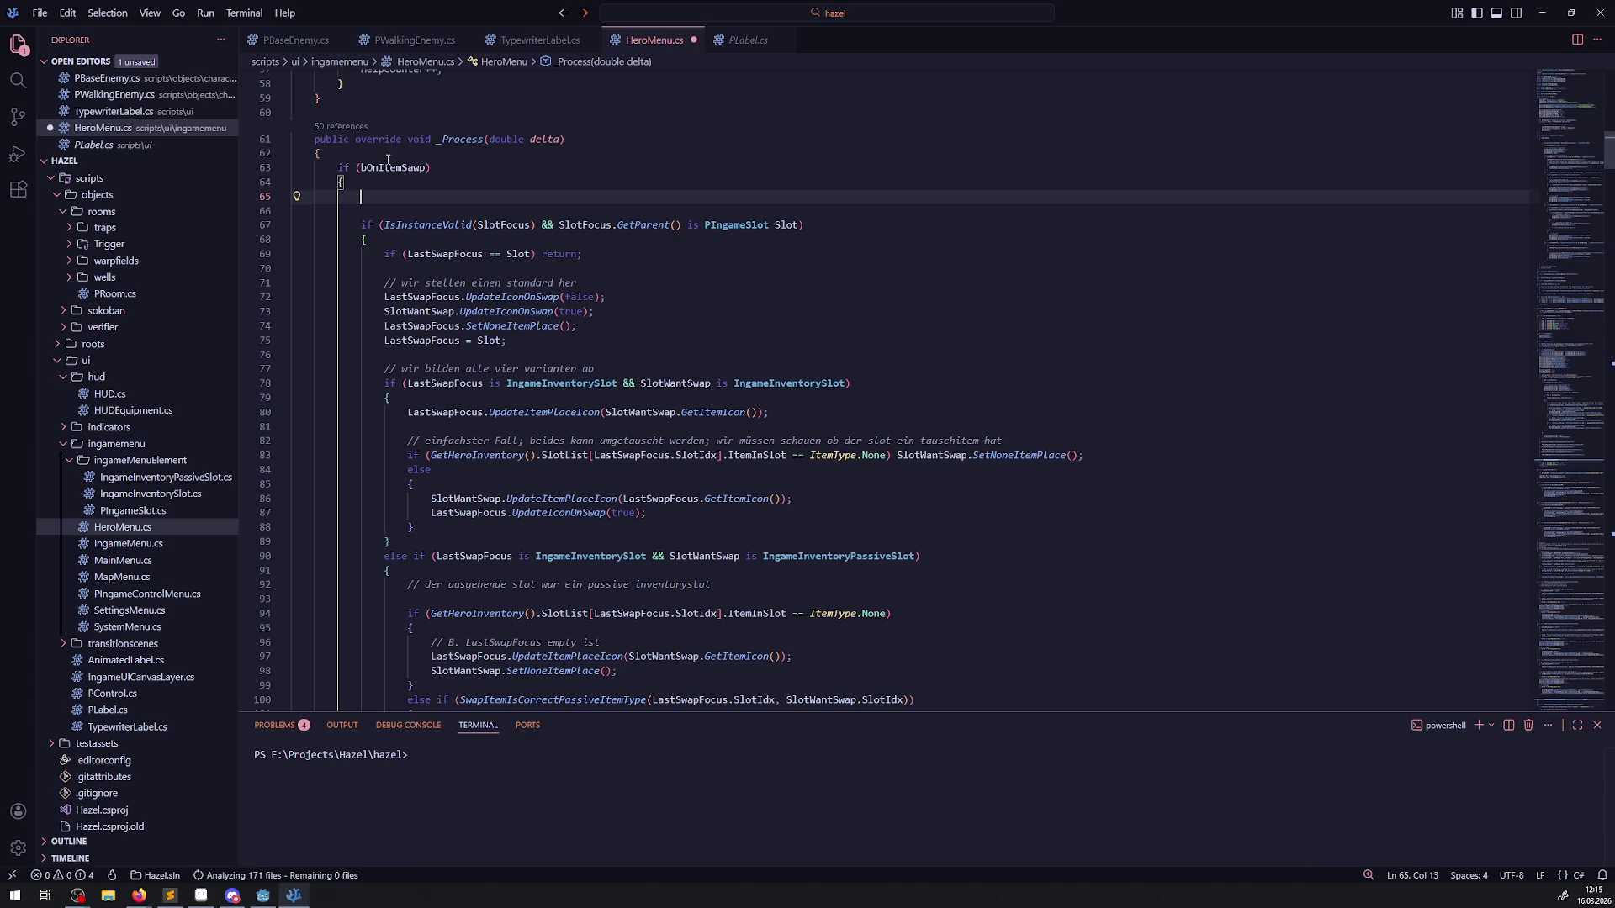
left_click(386, 154)
key("Return")
key("ctrl+v")
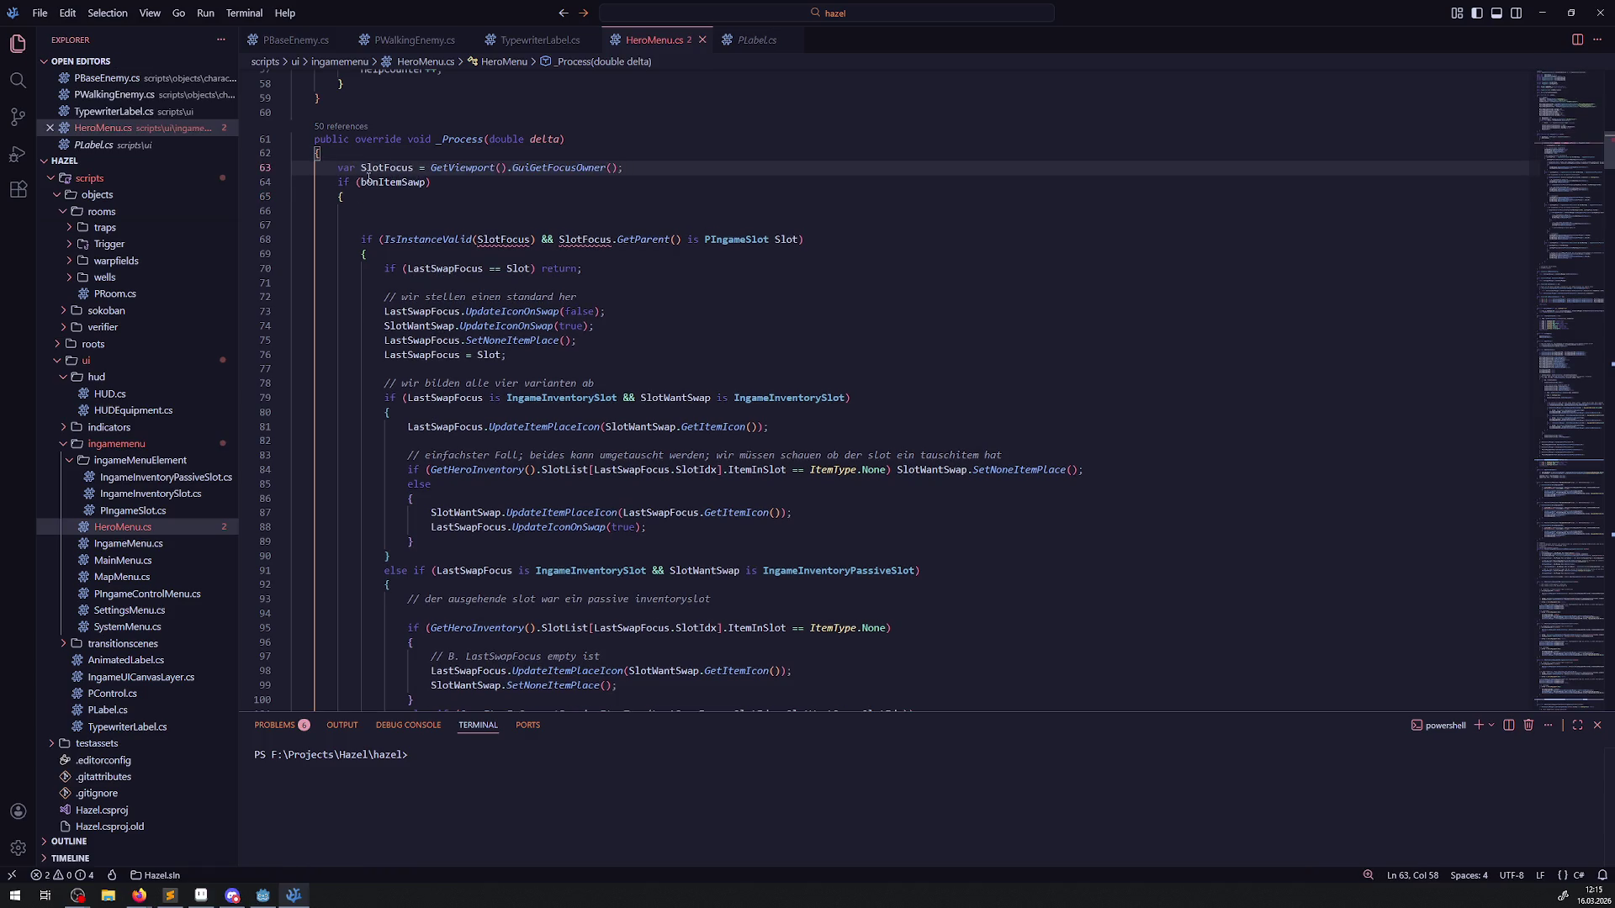
Step: Delete the leftover blank lines and select the IsInstanceValid slot-check line
left_click(365, 224)
key("BackSpace")
key("BackSpace")
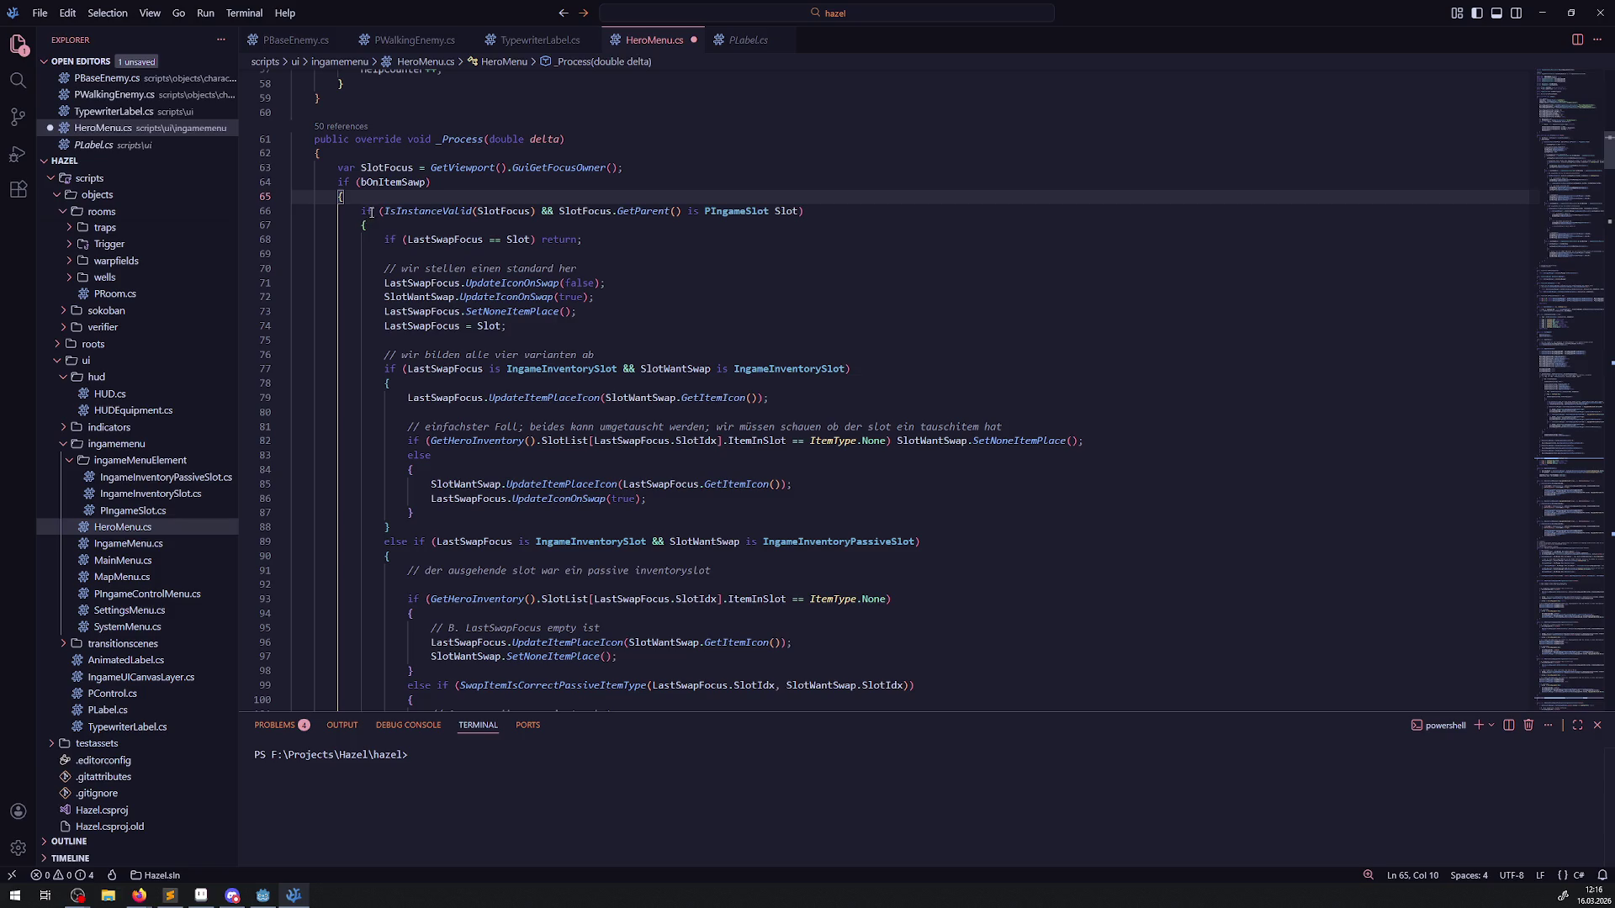
mouse_move(804, 212)
left_mouse_down()
mouse_move(309, 212)
mouse_move(350, 211)
left_mouse_up()
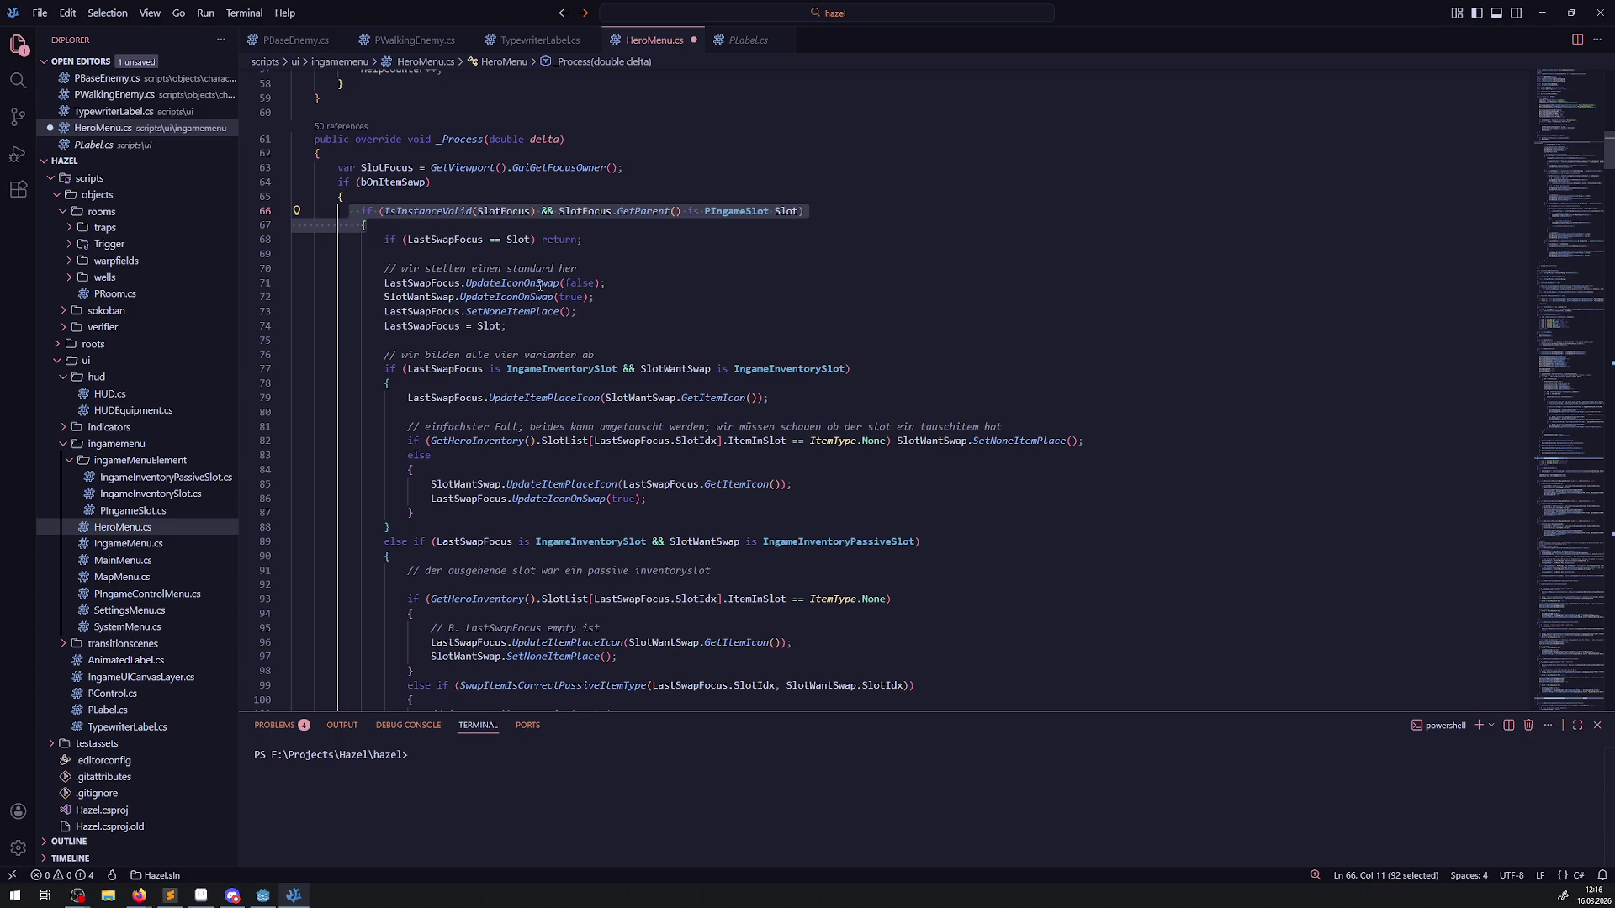
scroll(490, 292, "down", 10)
scroll(415, 417, "up", 15)
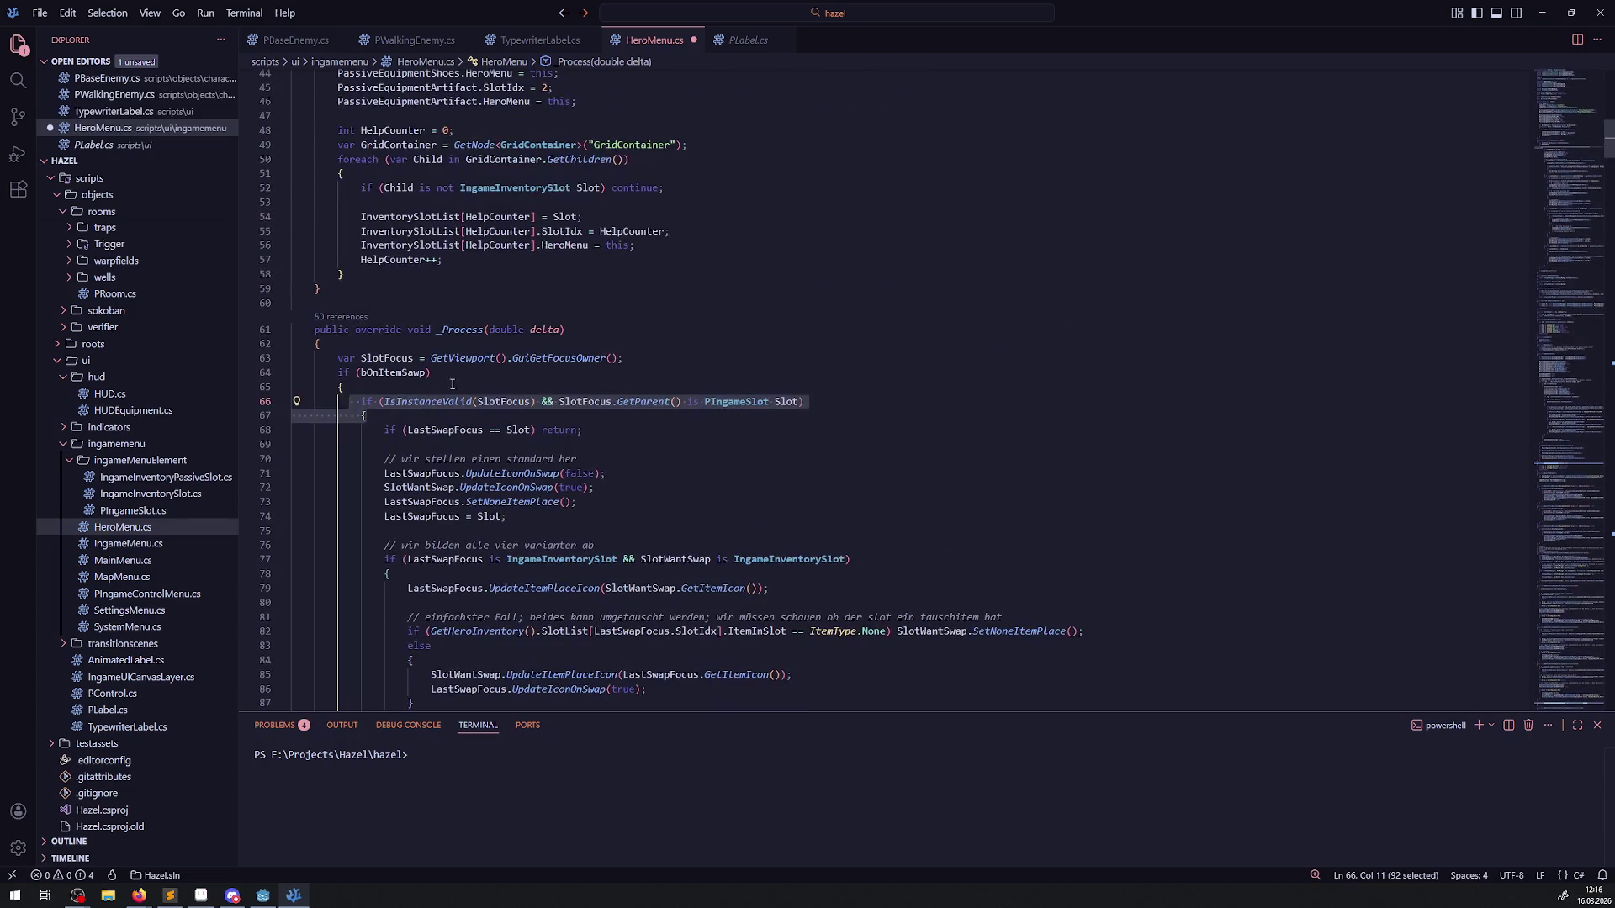
Step: Move the IsInstanceValid slot check below the SlotFocus line, above bOnItemSawp, and save
key("ctrl+x")
left_click(637, 360)
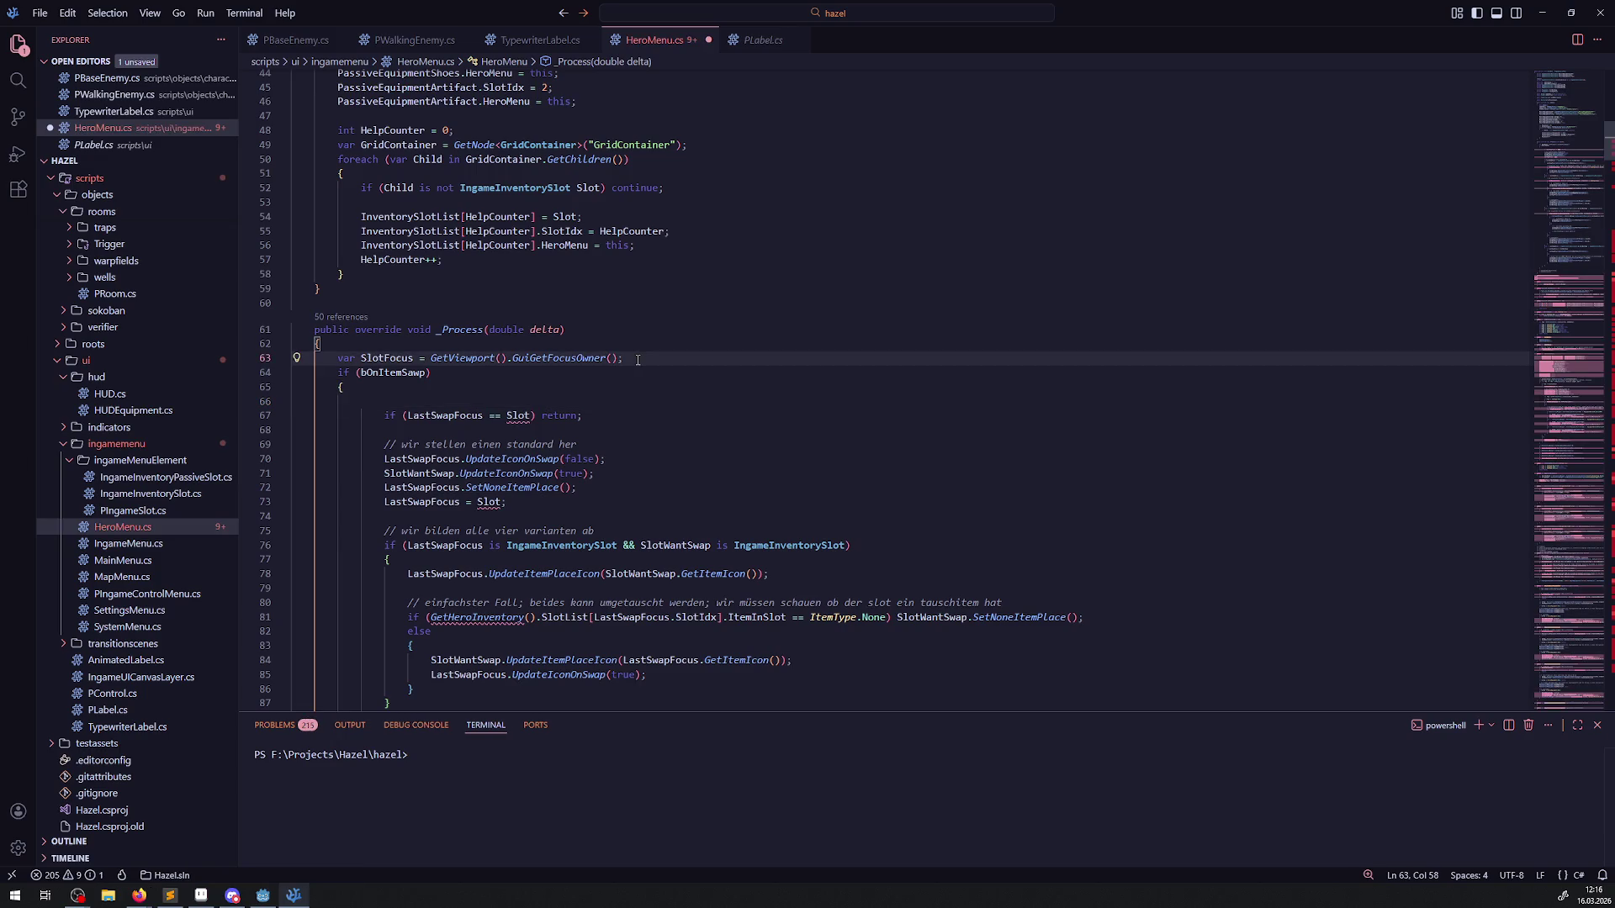
key("Return")
key("ctrl+v")
key("ctrl+s")
Step: Move the two item-description comments inside the slot check after the bOnItemSawp block and save
scroll(505, 404, "down", 14)
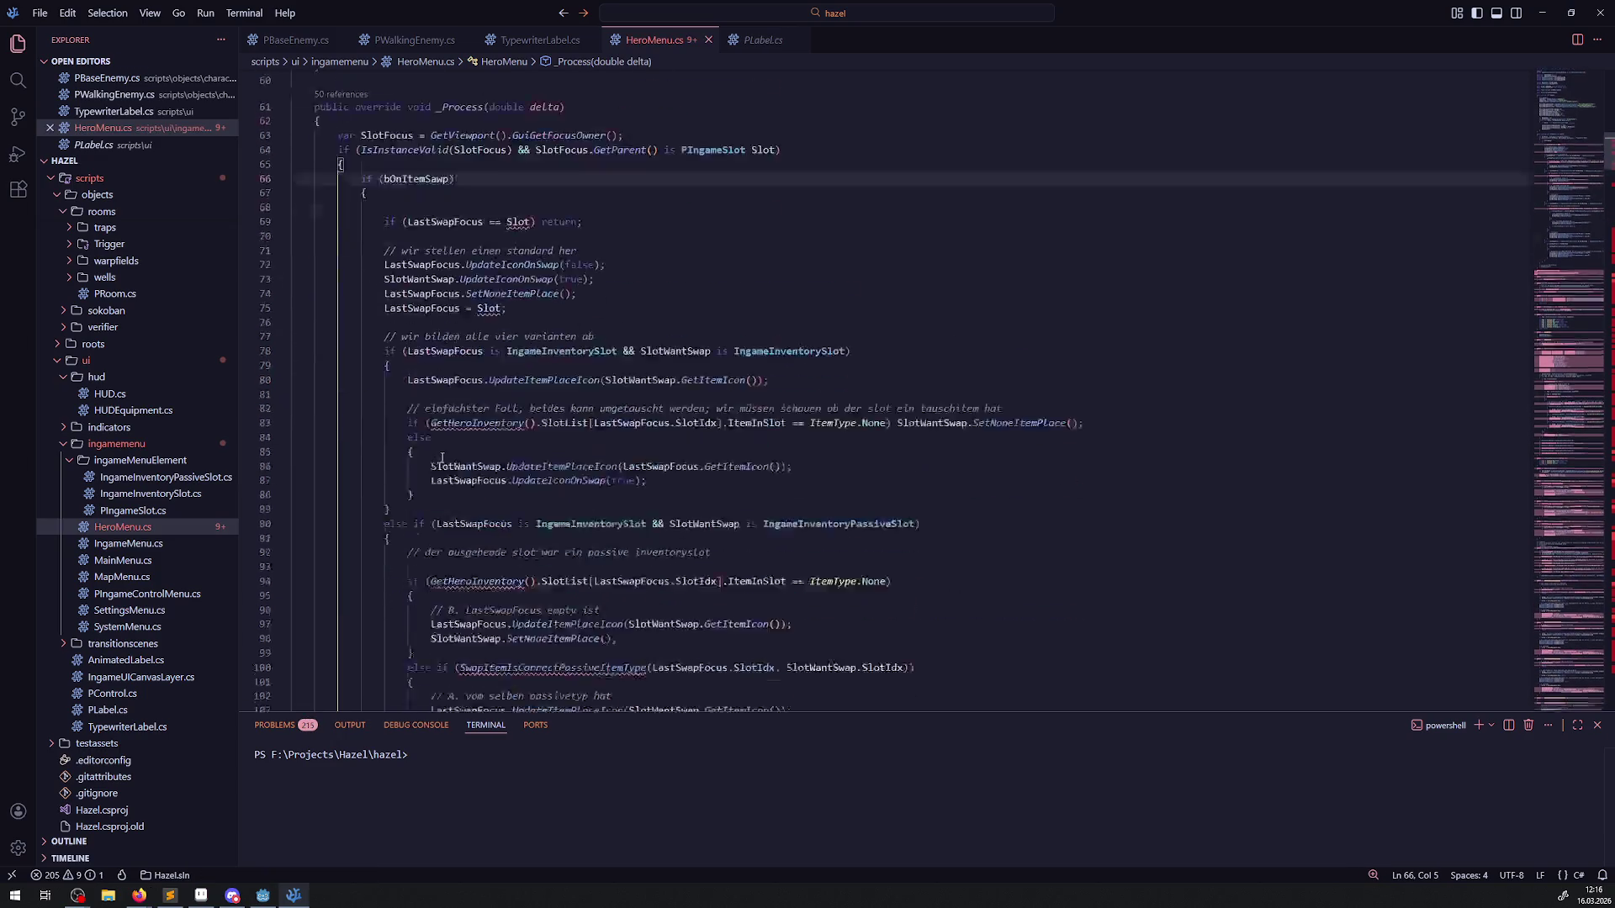
scroll(442, 456, "down", 13)
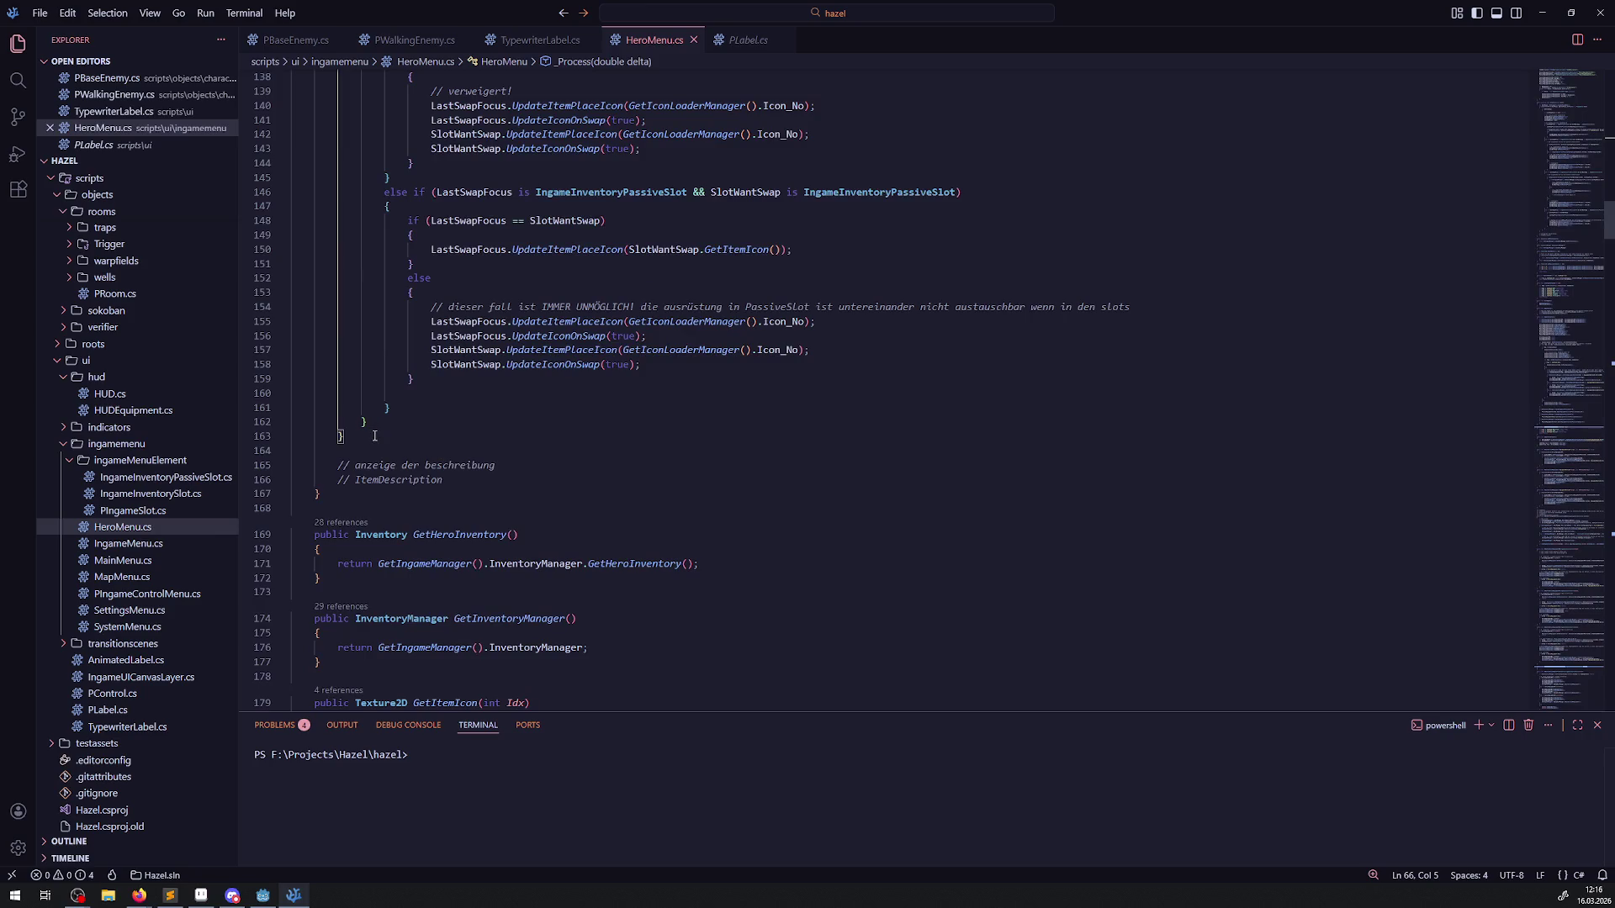
scroll(377, 438, "up", 20)
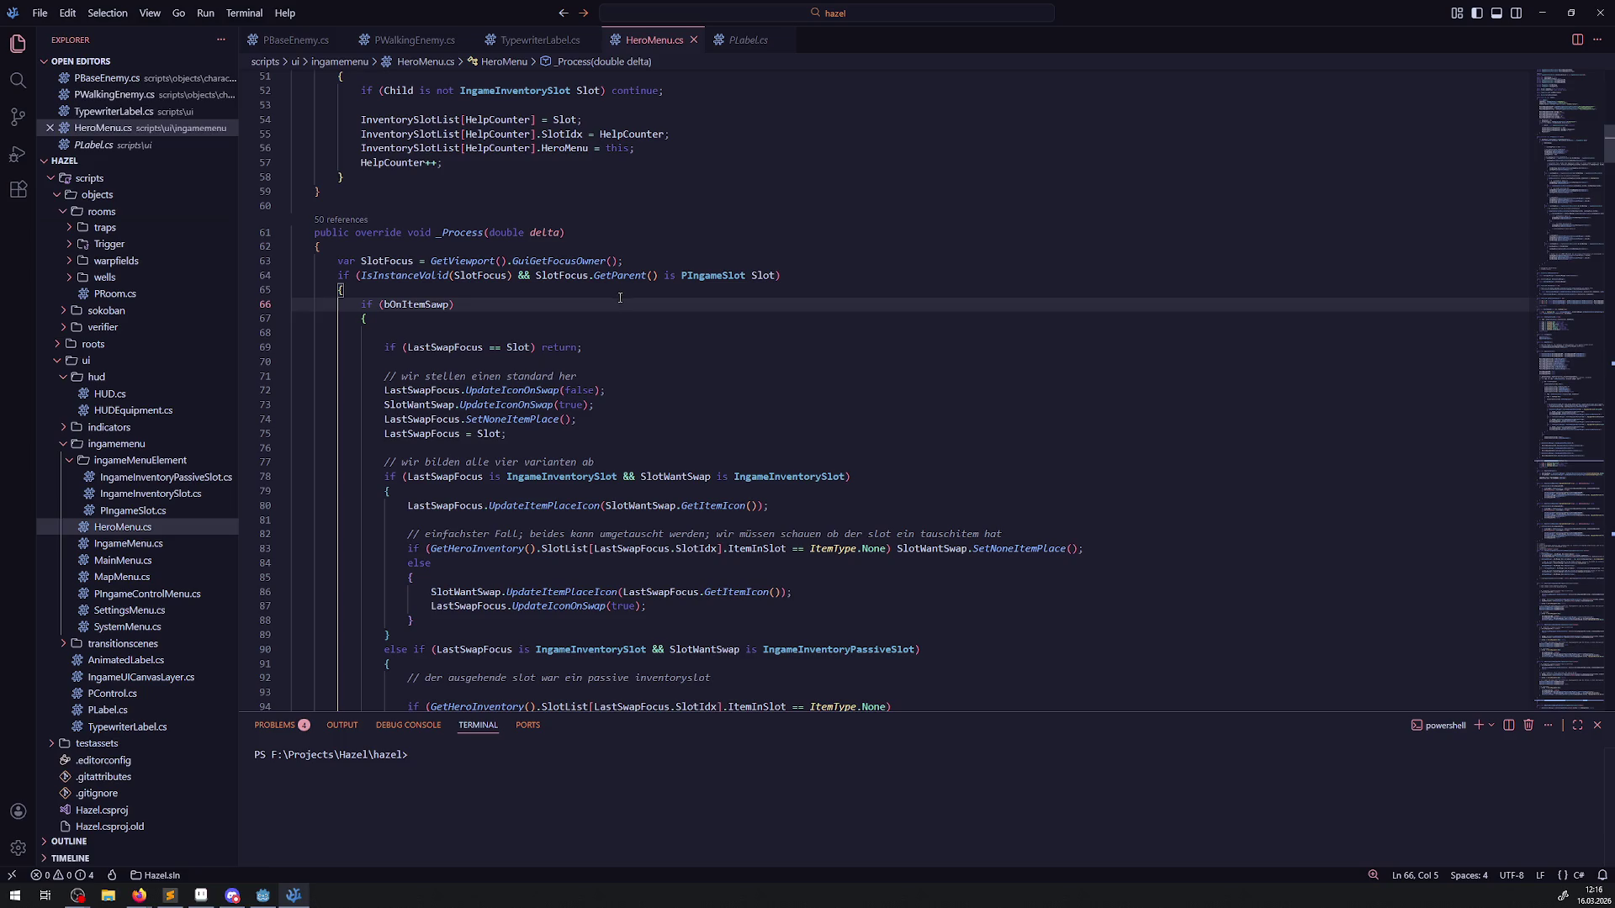
scroll(434, 412, "down", 1)
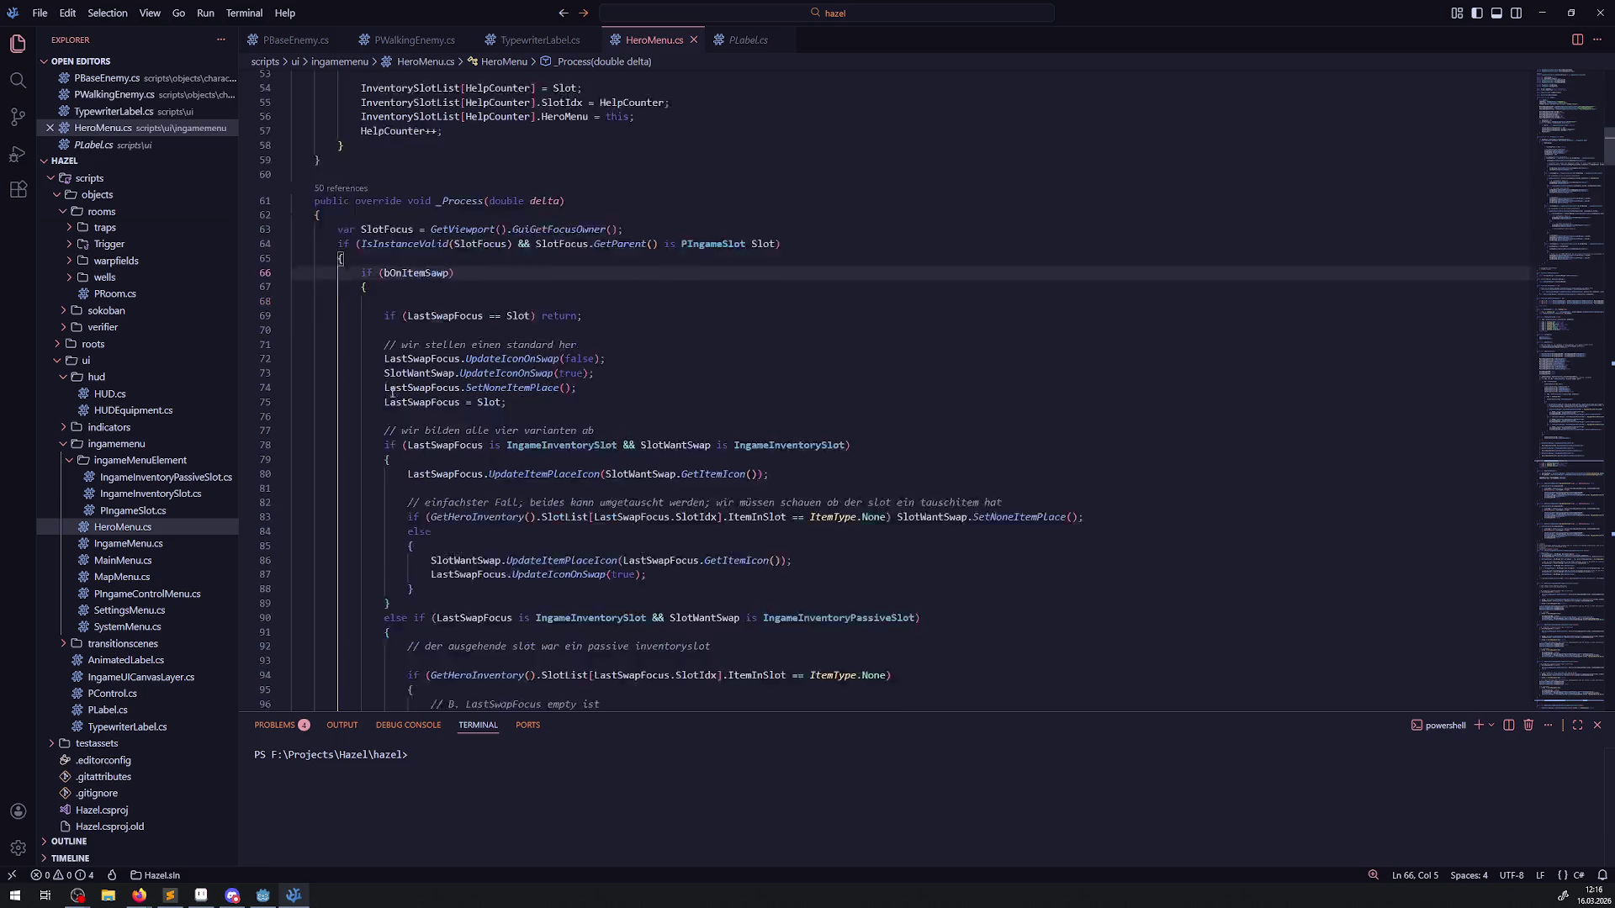
left_click(283, 240)
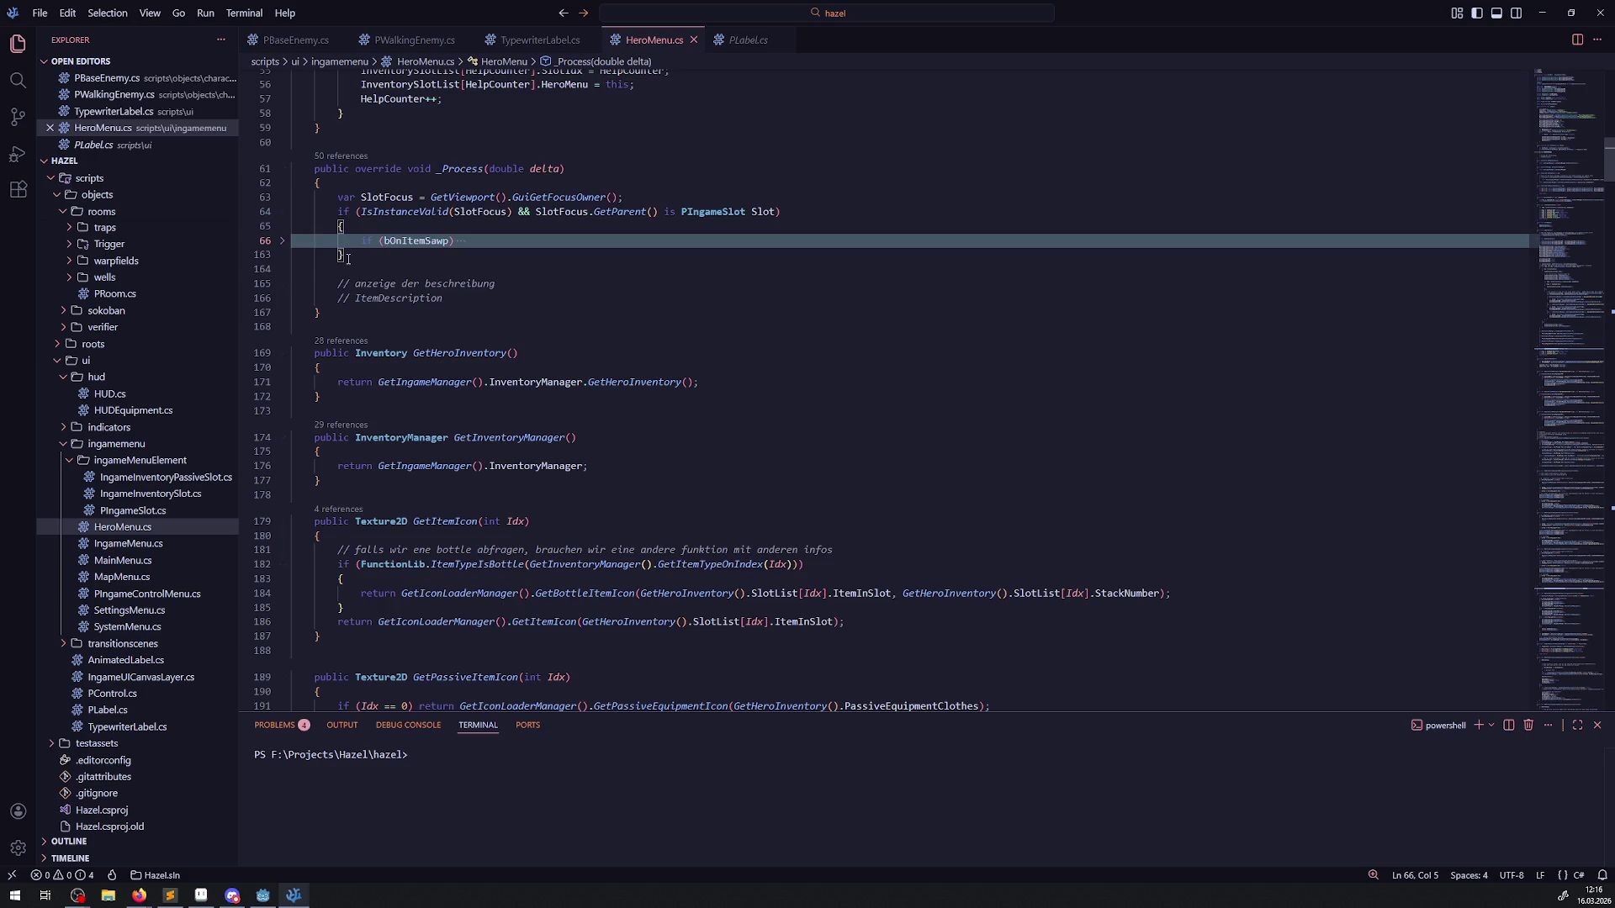
key("End")
key("Return")
key("Return")
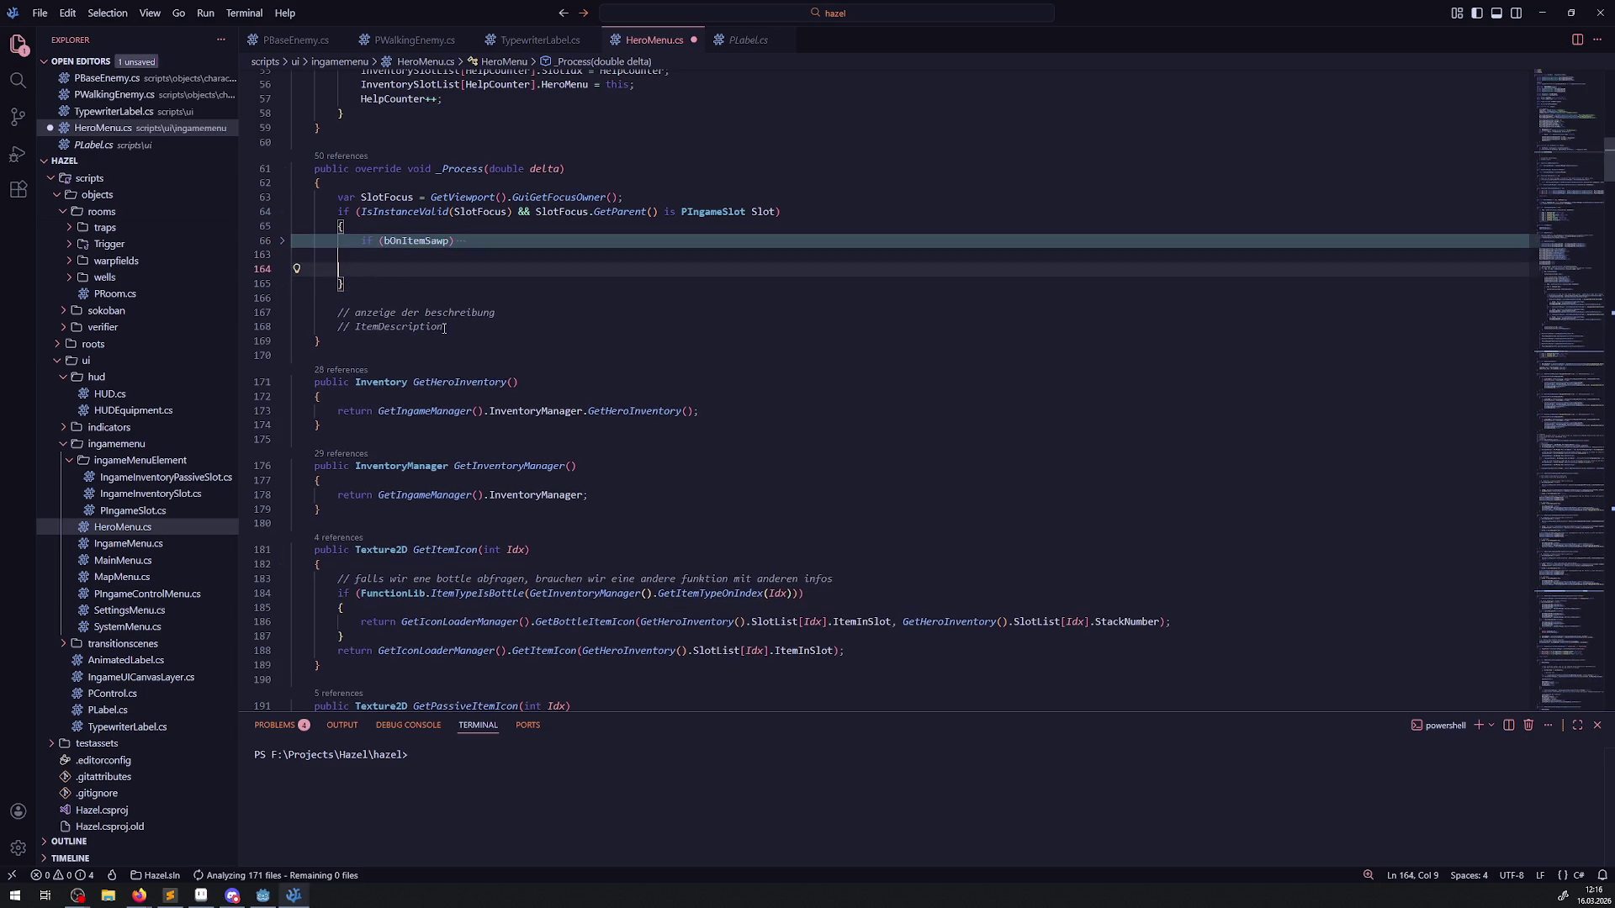
left_click_drag(464, 329, 286, 313)
key("ctrl+x")
key("Up")
key("Up")
key("Up")
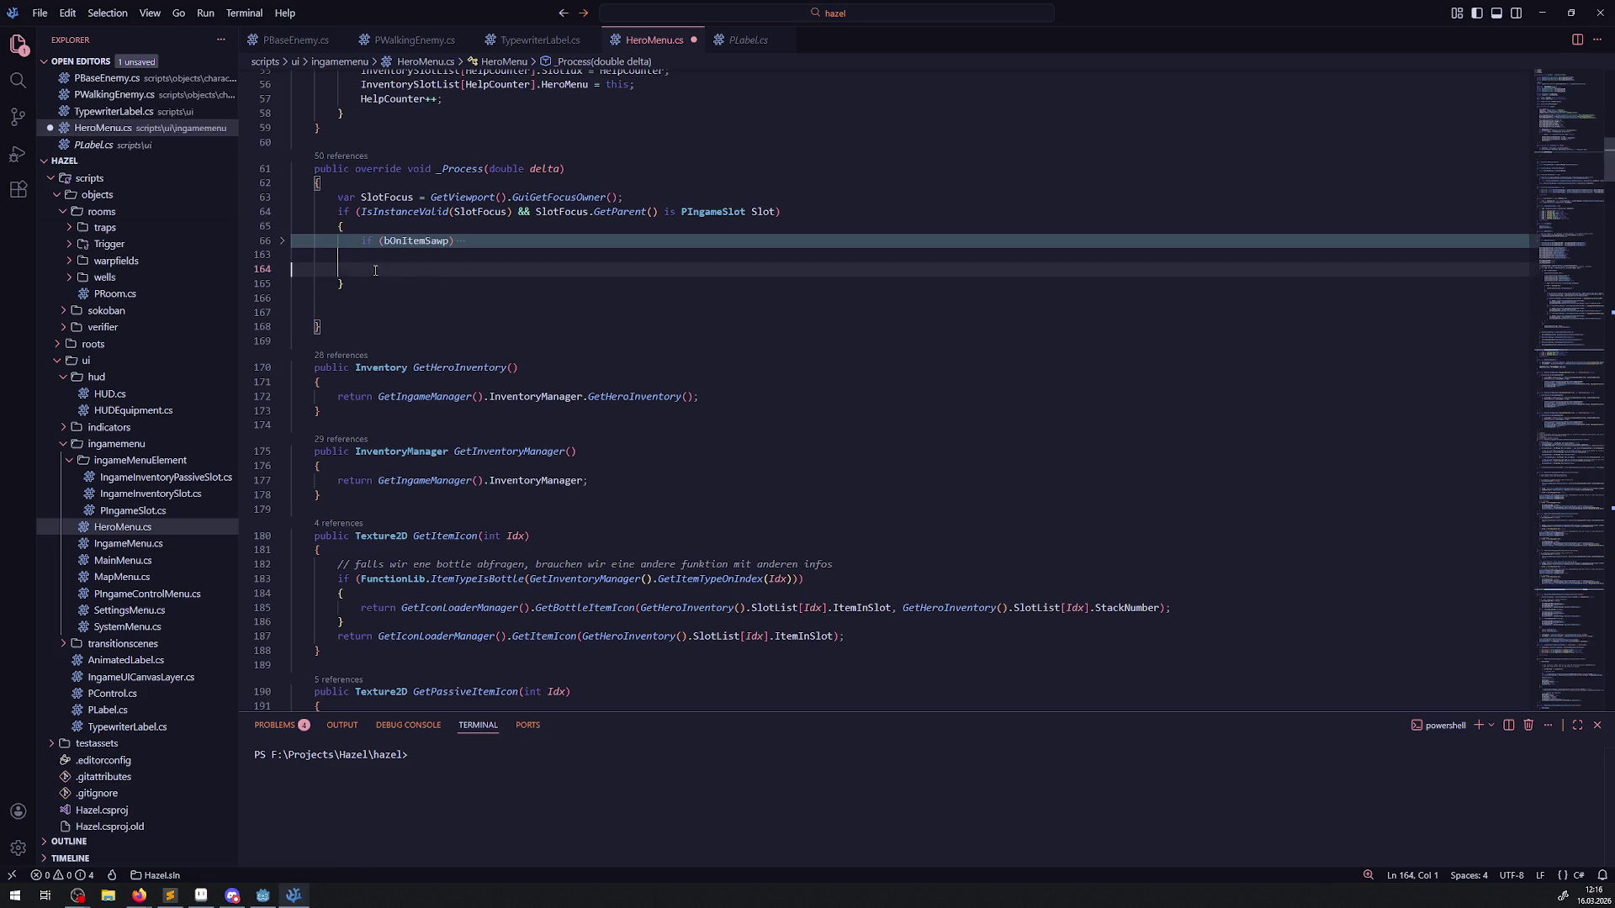
key("ctrl+v")
key("ctrl+s")
Step: Remove blank lines between closing braces and add an indented empty line after the bOnItemSawp block
left_click(343, 329)
key("BackSpace")
key("BackSpace")
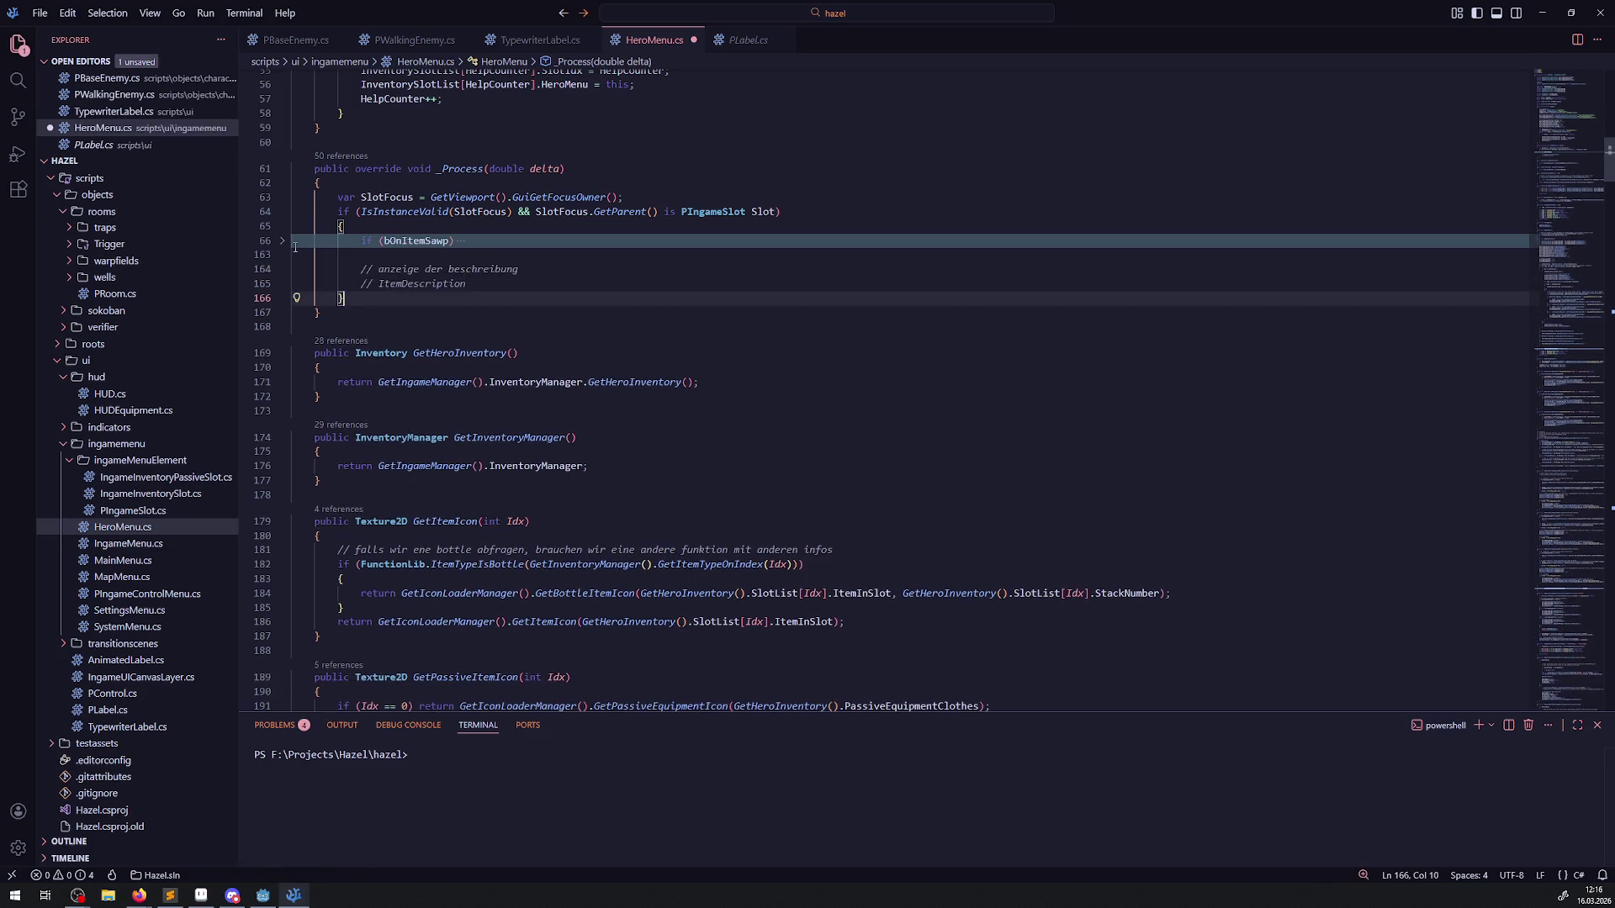
left_click(283, 241)
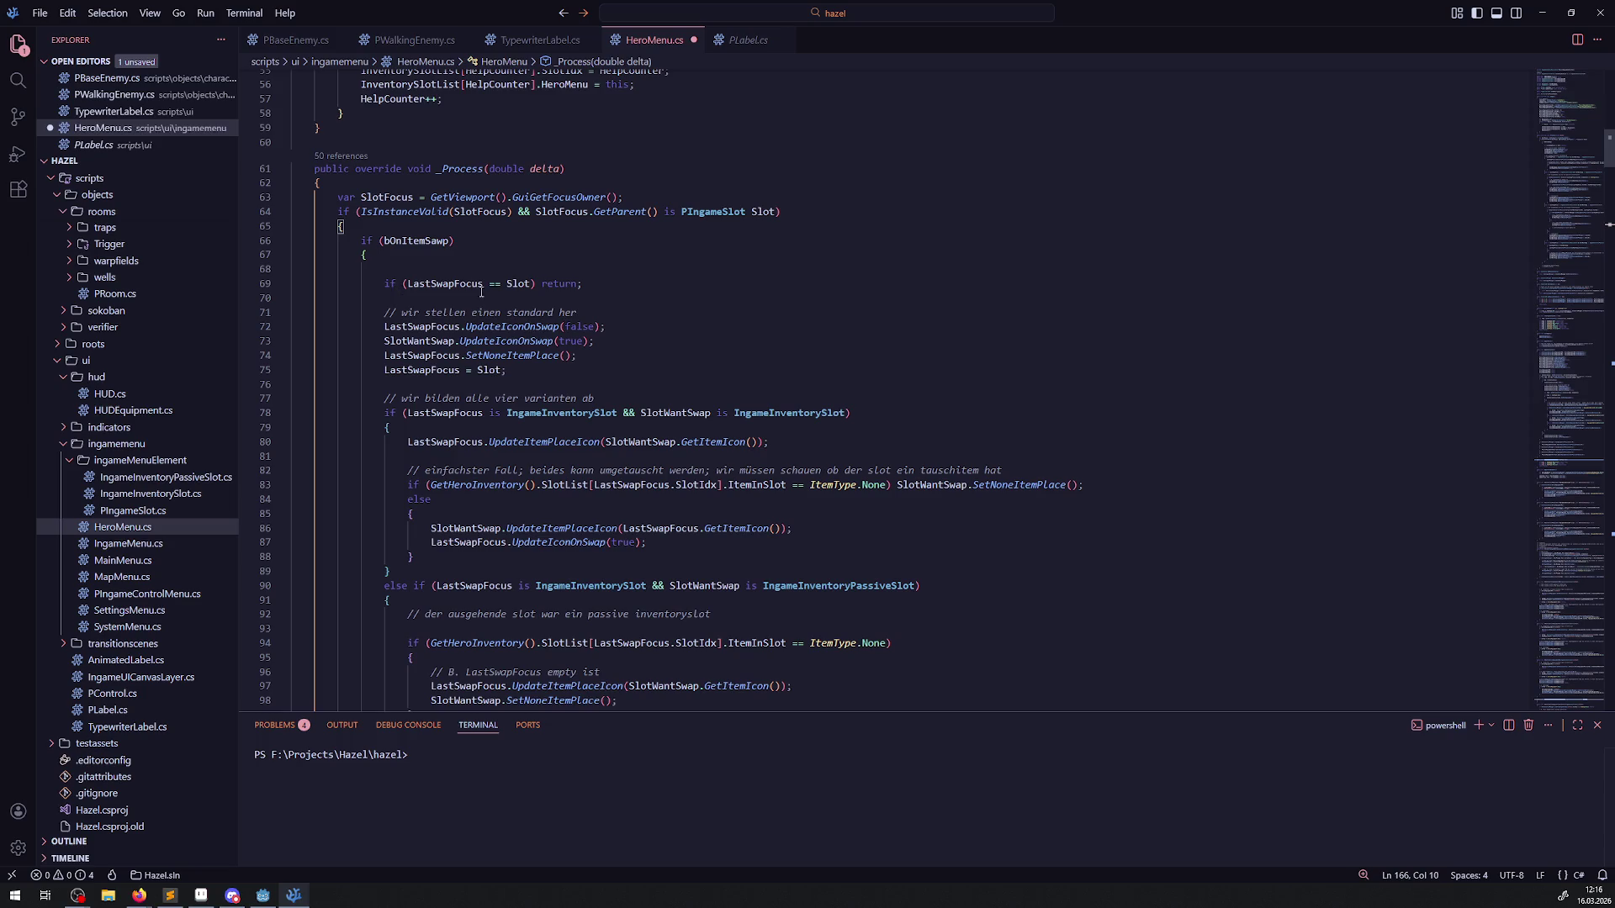
left_click(402, 270)
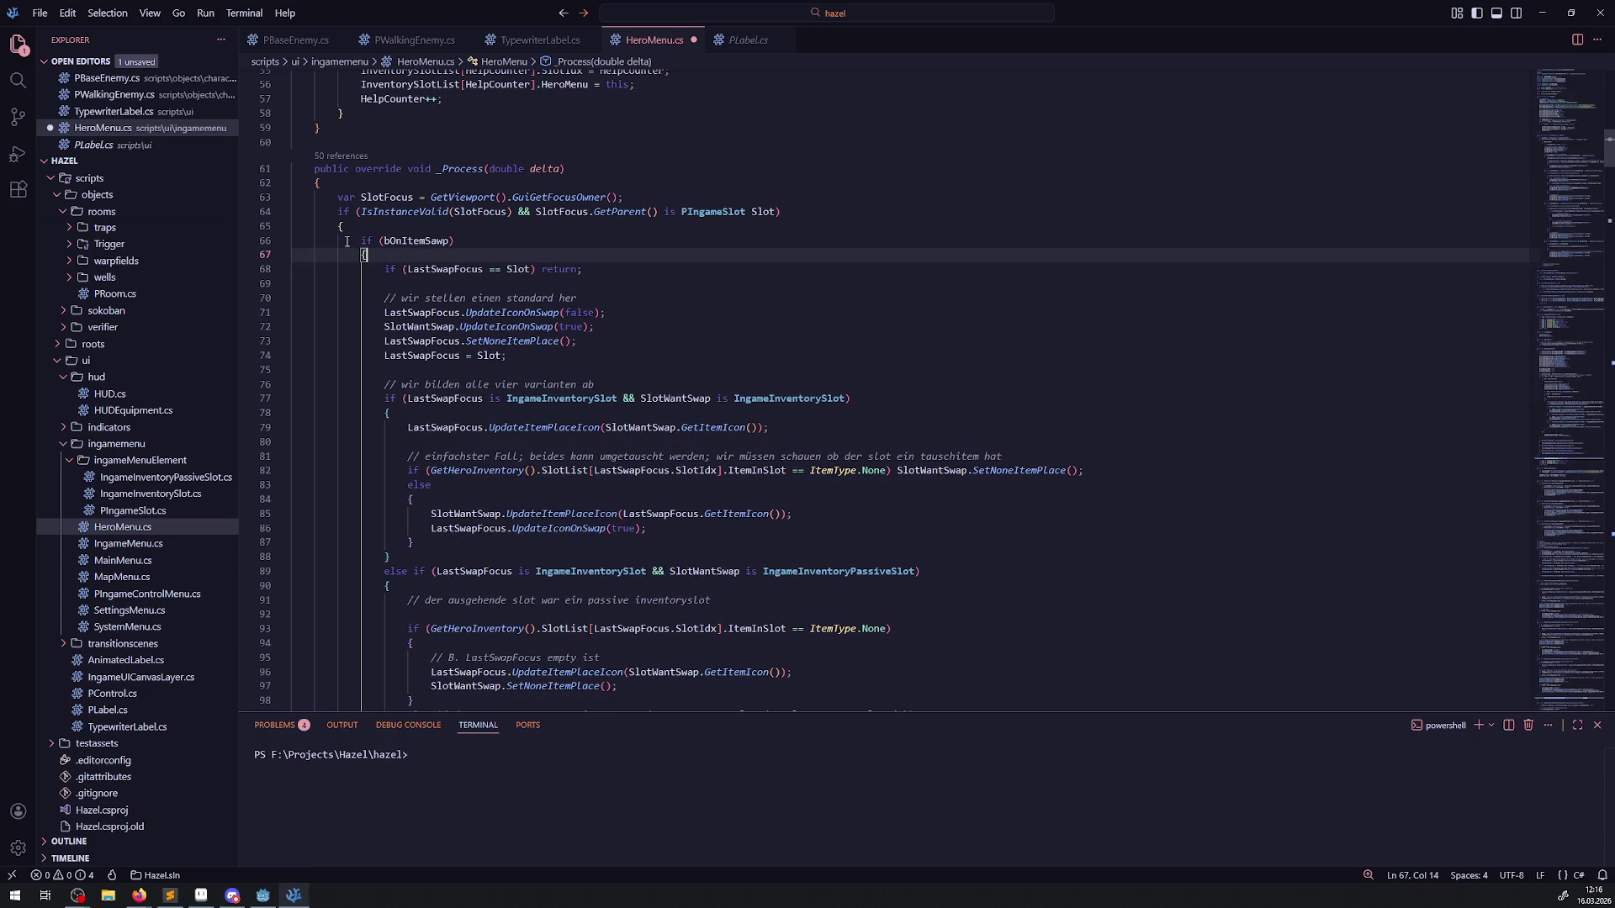
left_click(282, 242)
left_click(454, 256)
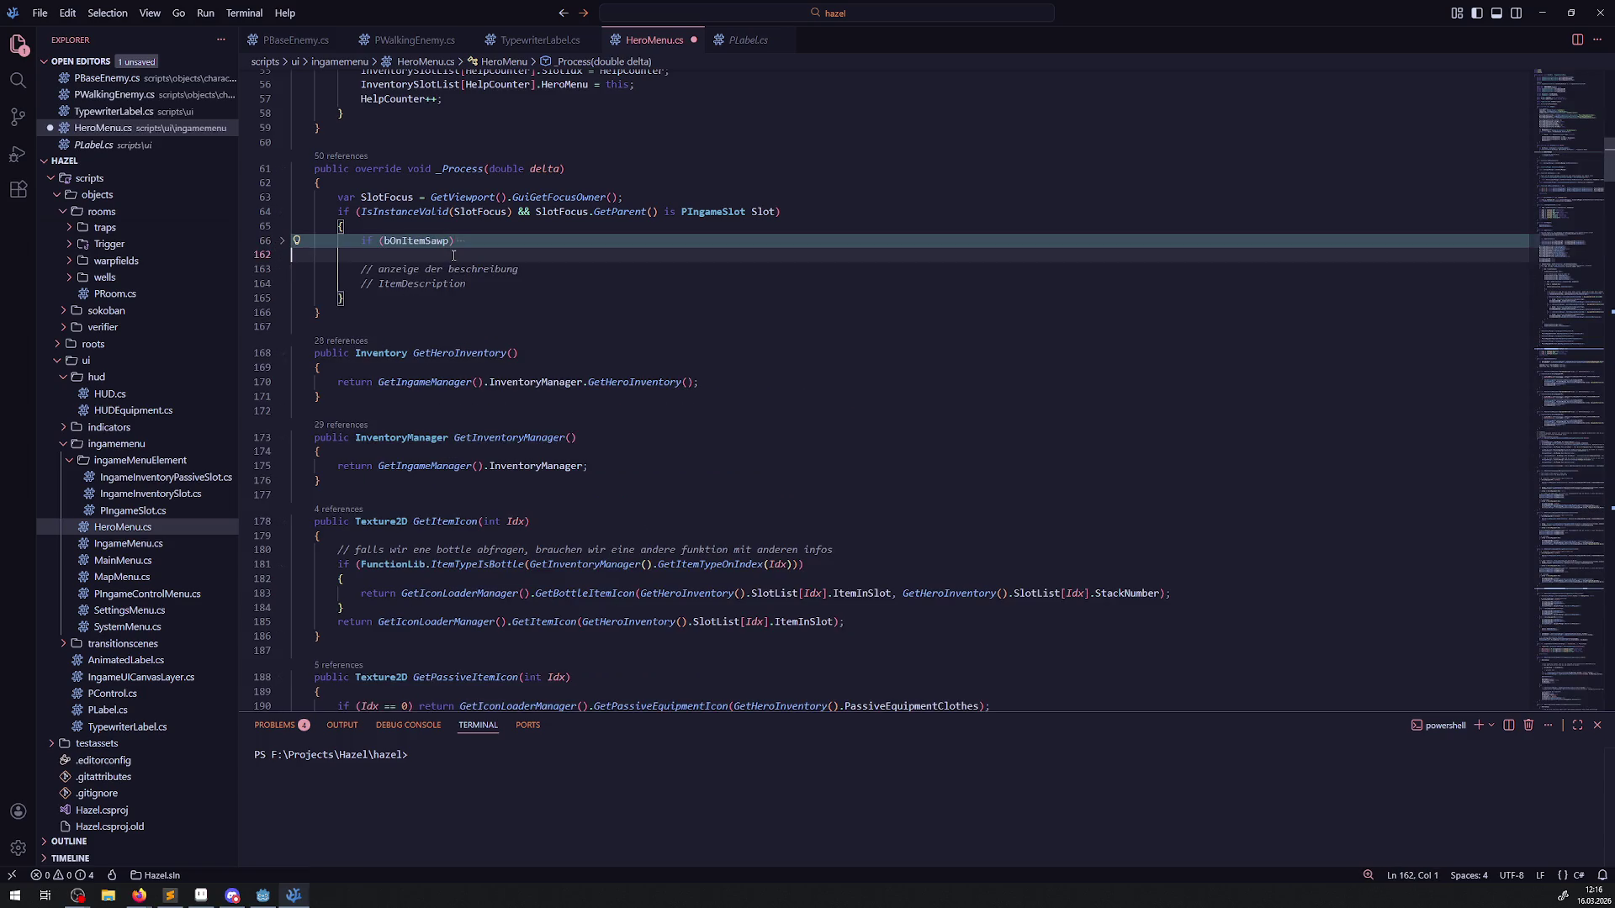
key("Return")
key("Tab")
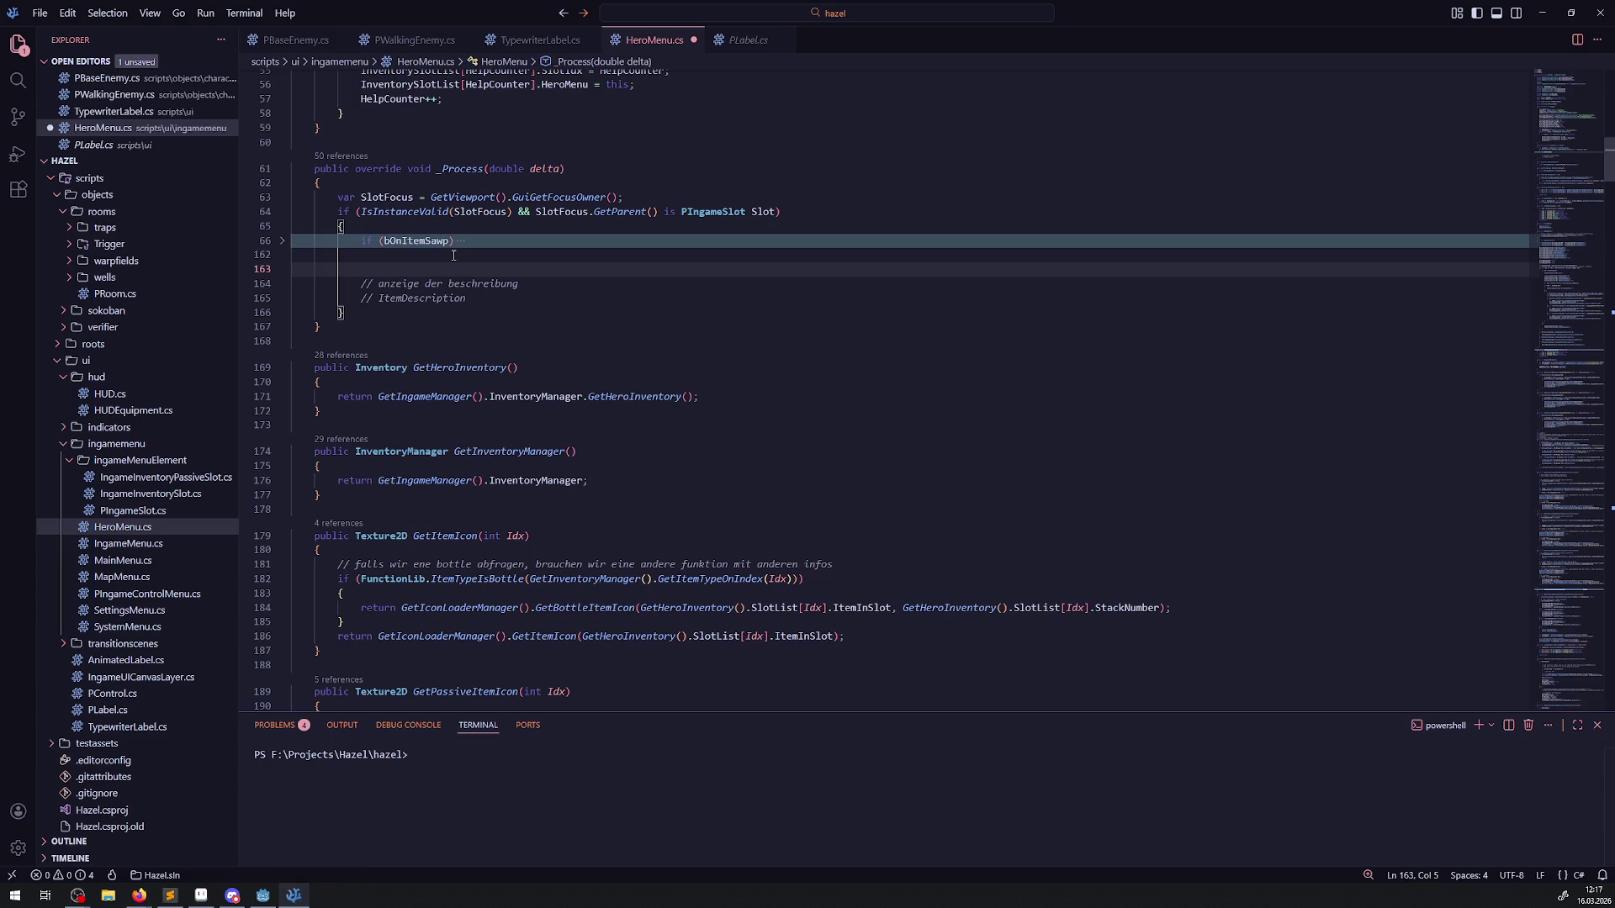
Step: Select the ItemType.None empty-slot condition on line 82
left_click(283, 243)
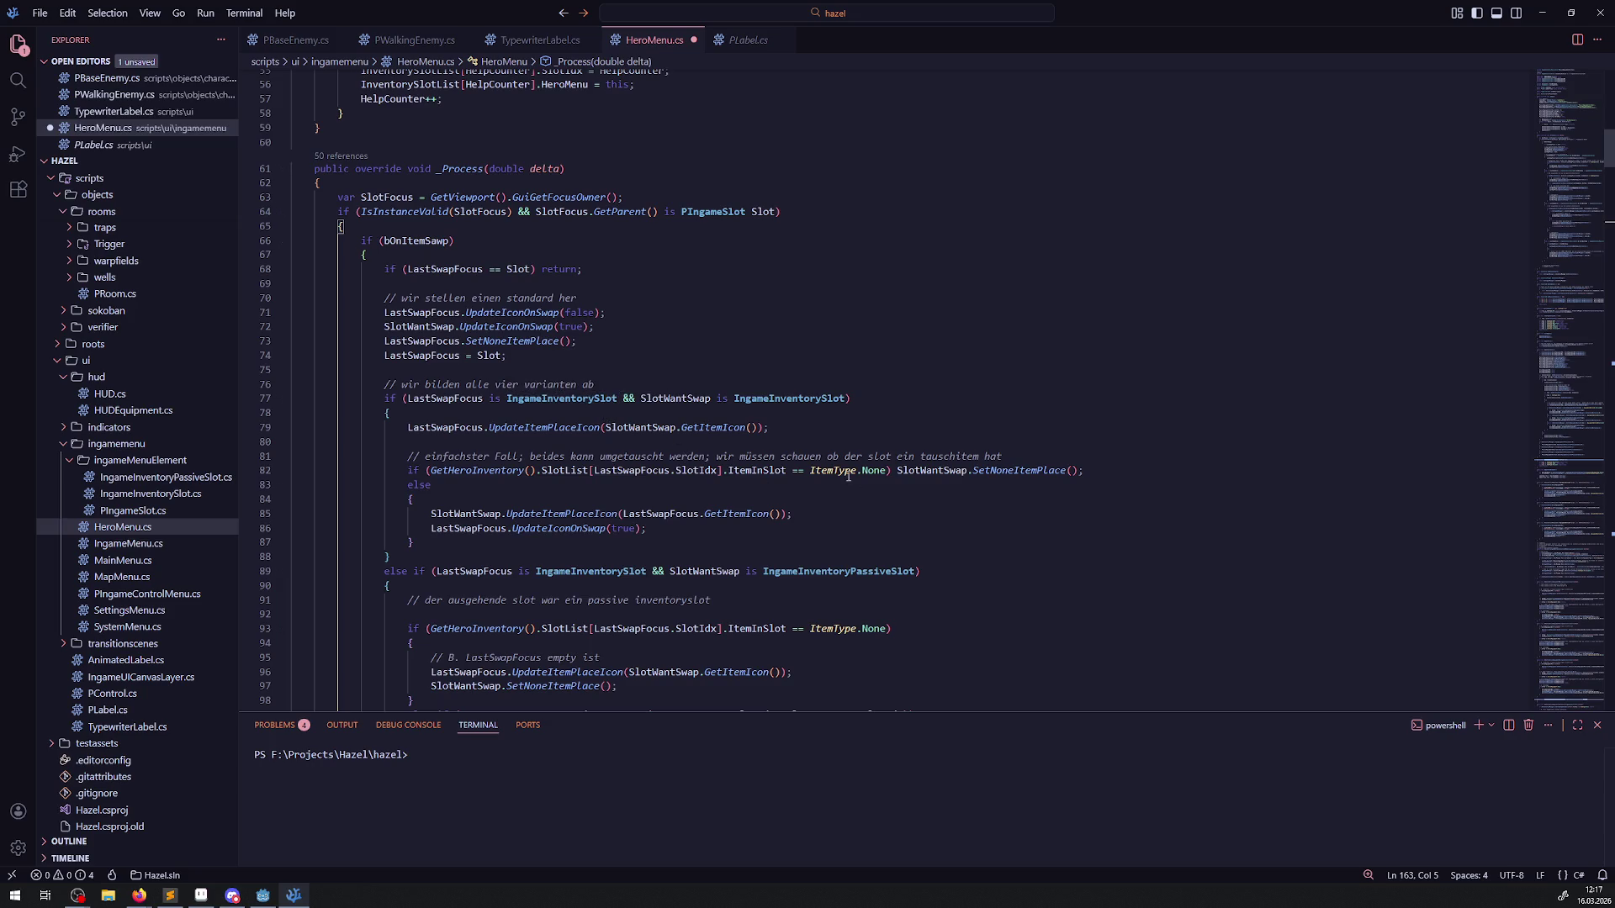
left_click_drag(403, 472, 891, 477)
key("ctrl+c")
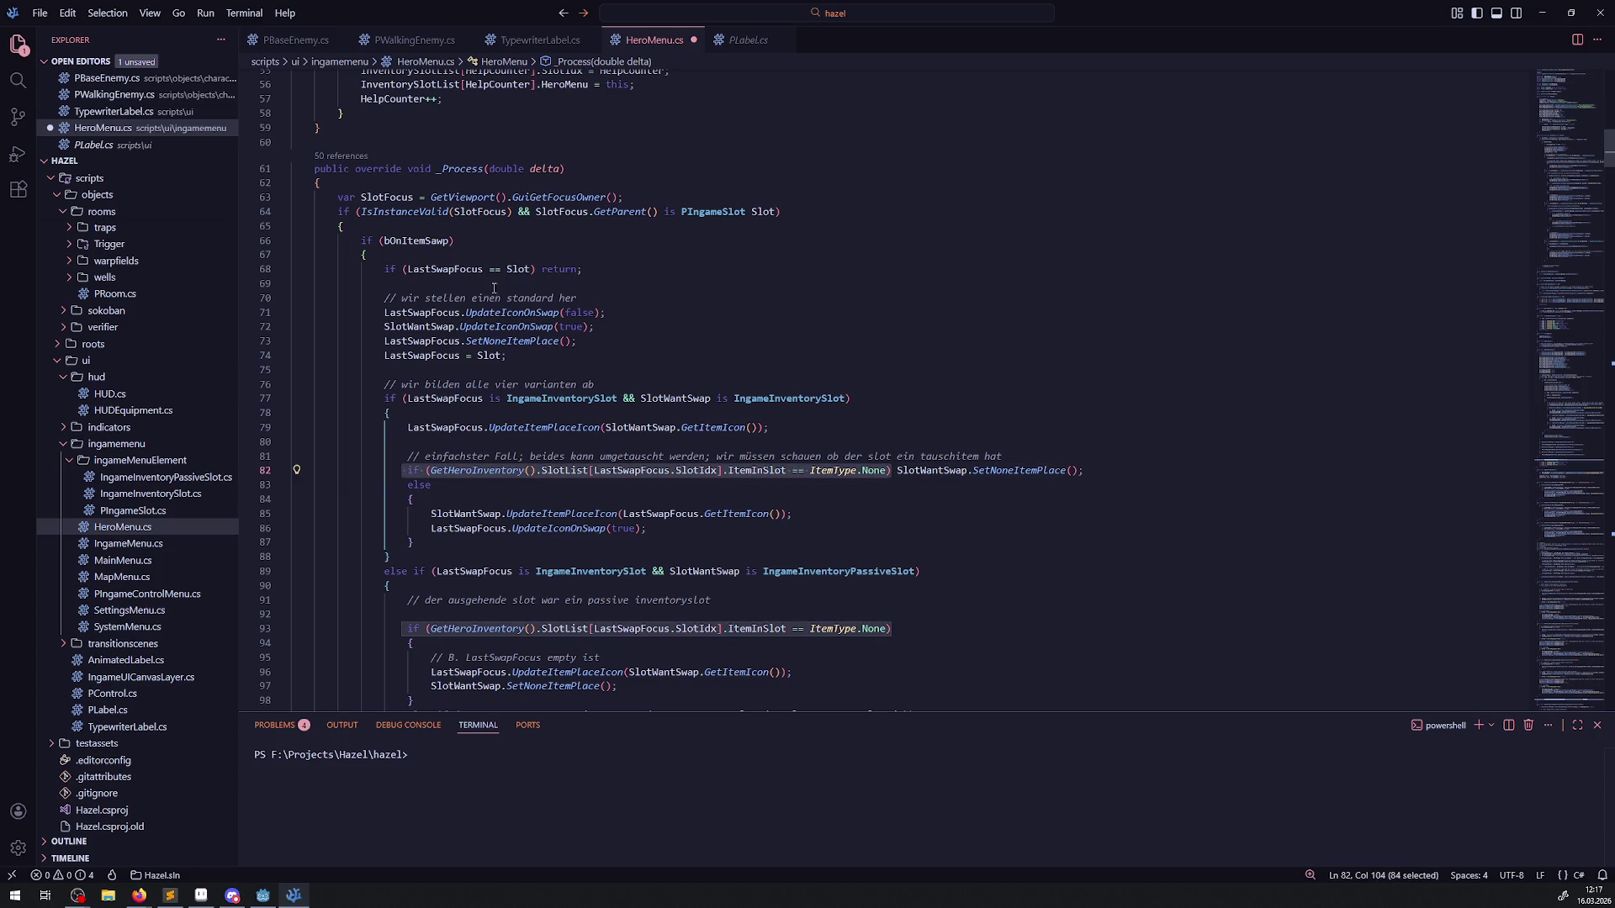
left_click(284, 214)
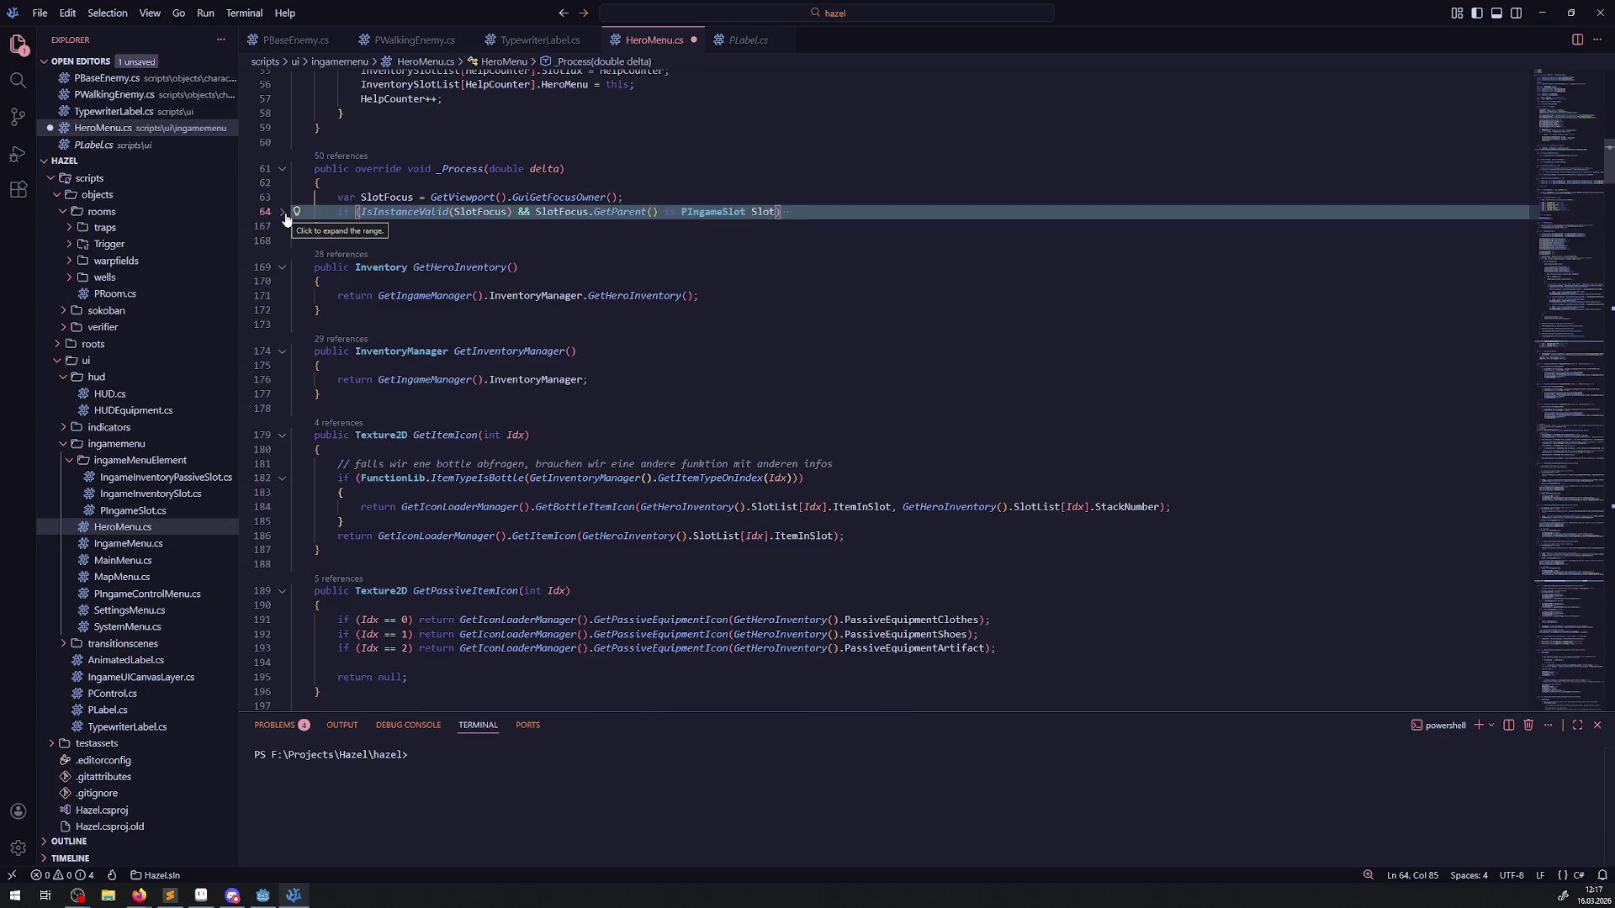
left_click(284, 214)
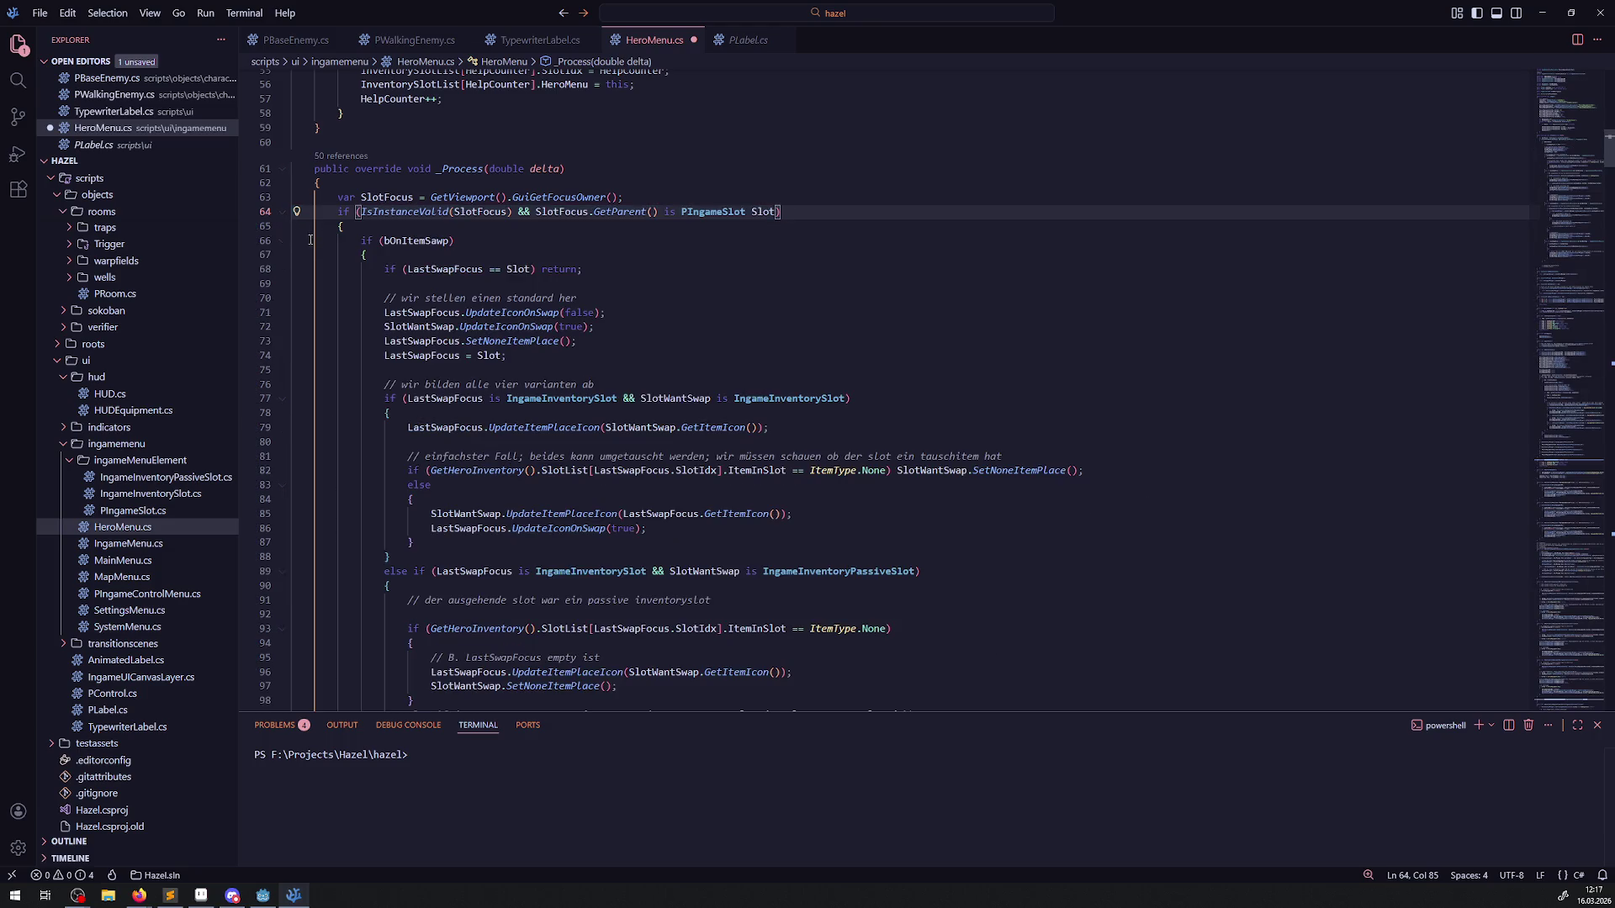
scroll(420, 324, "down", 20)
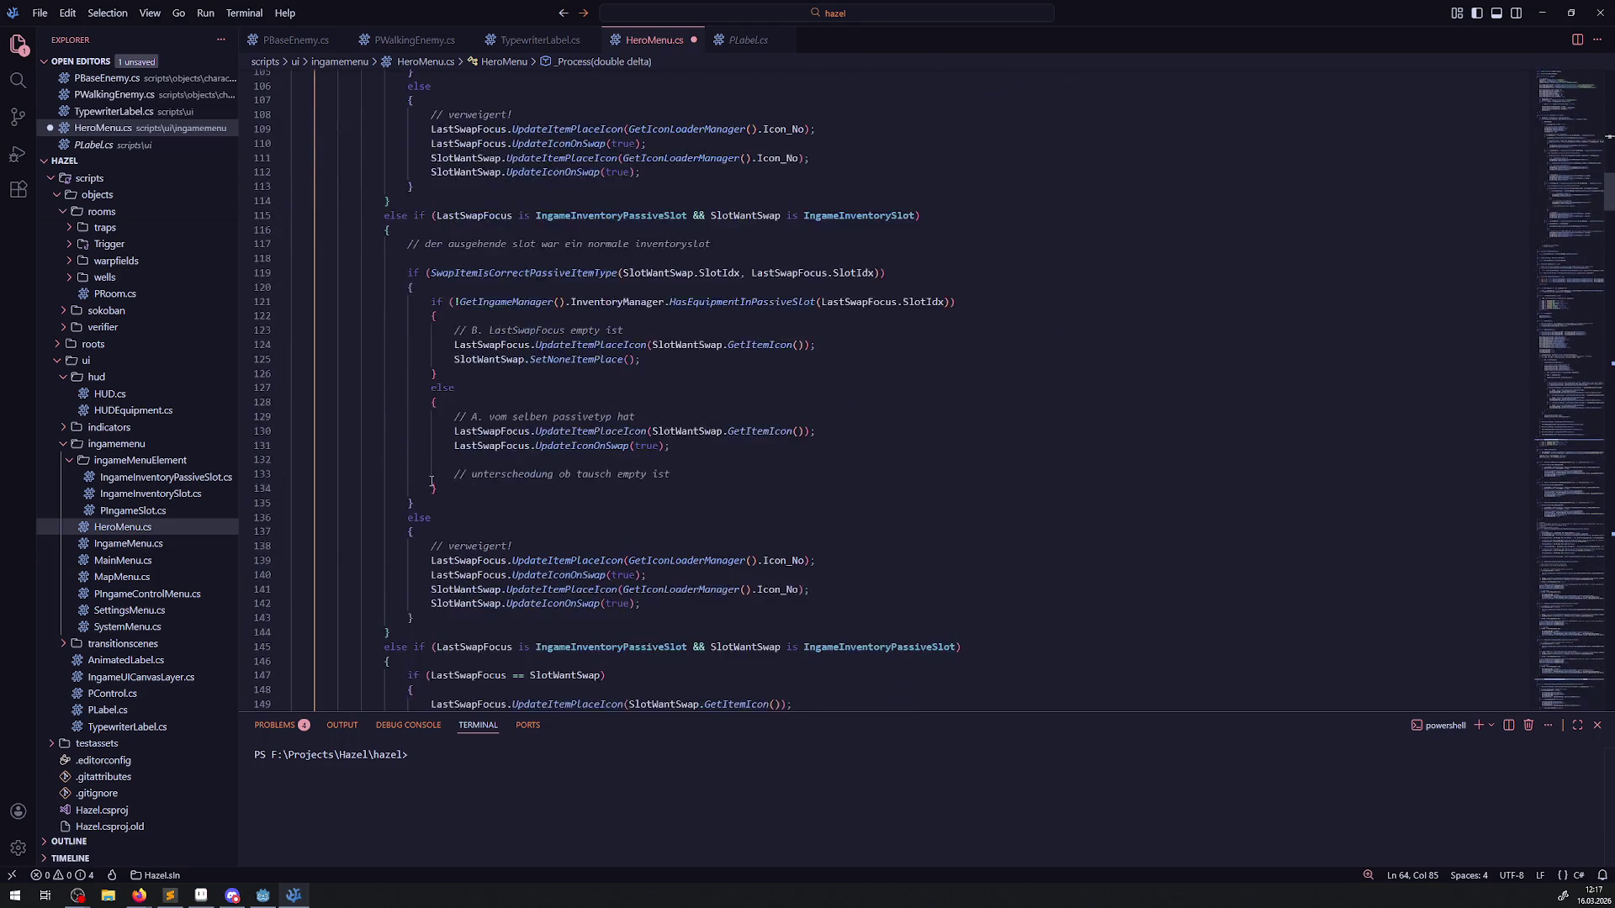
Step: Add an if block testing SlotFocus for ItemType.None above the description comments
left_click(389, 418)
key("Return")
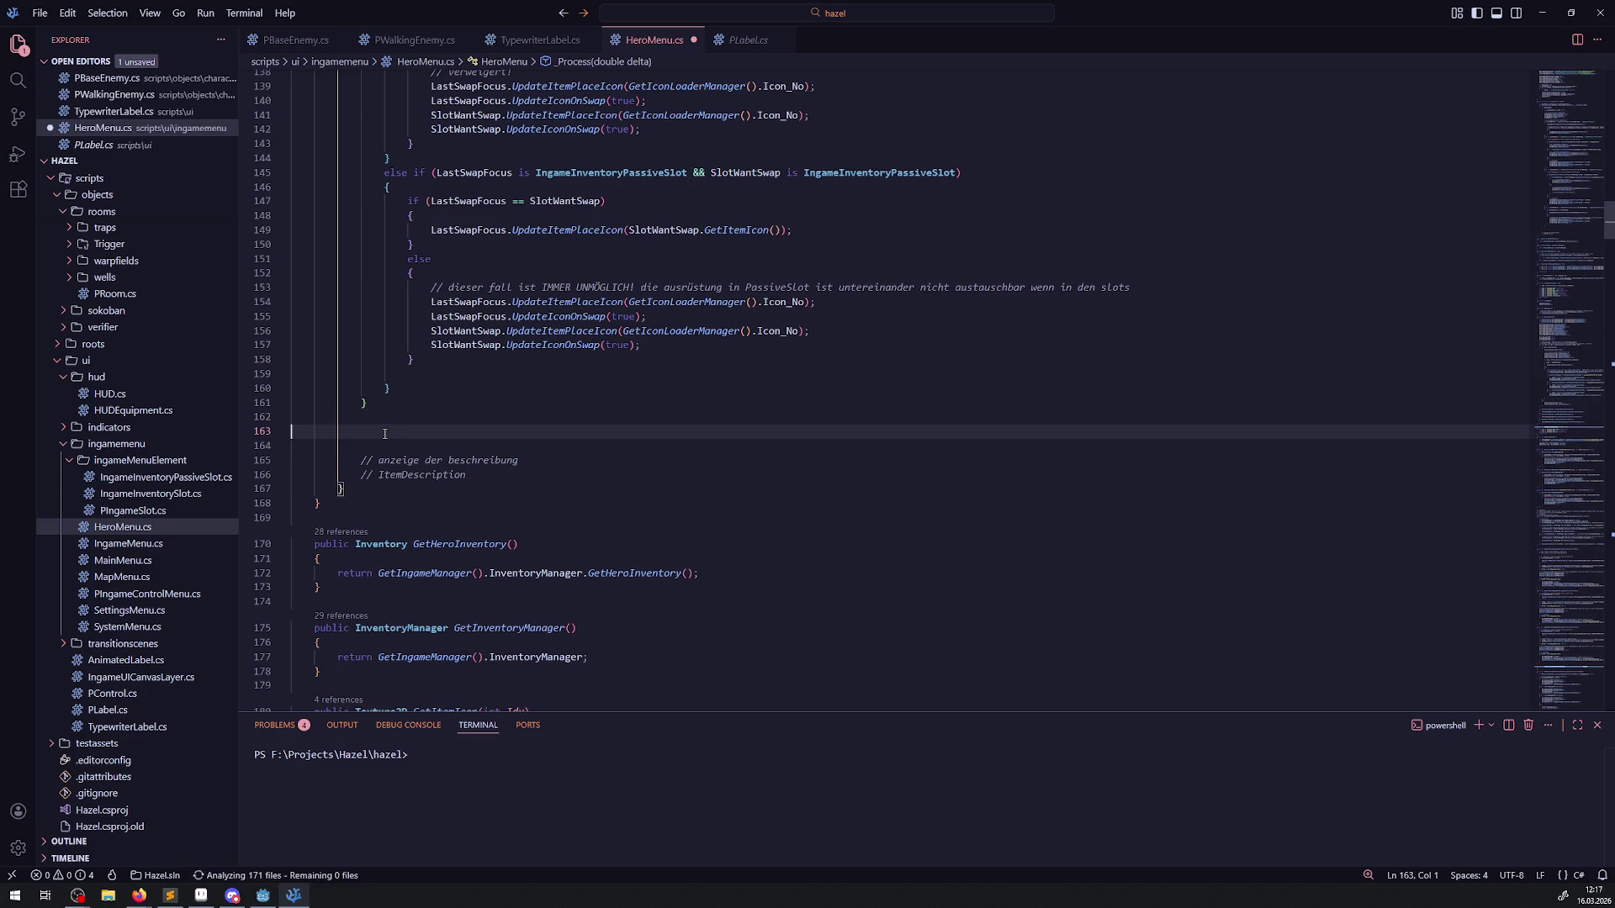
key("ctrl+v")
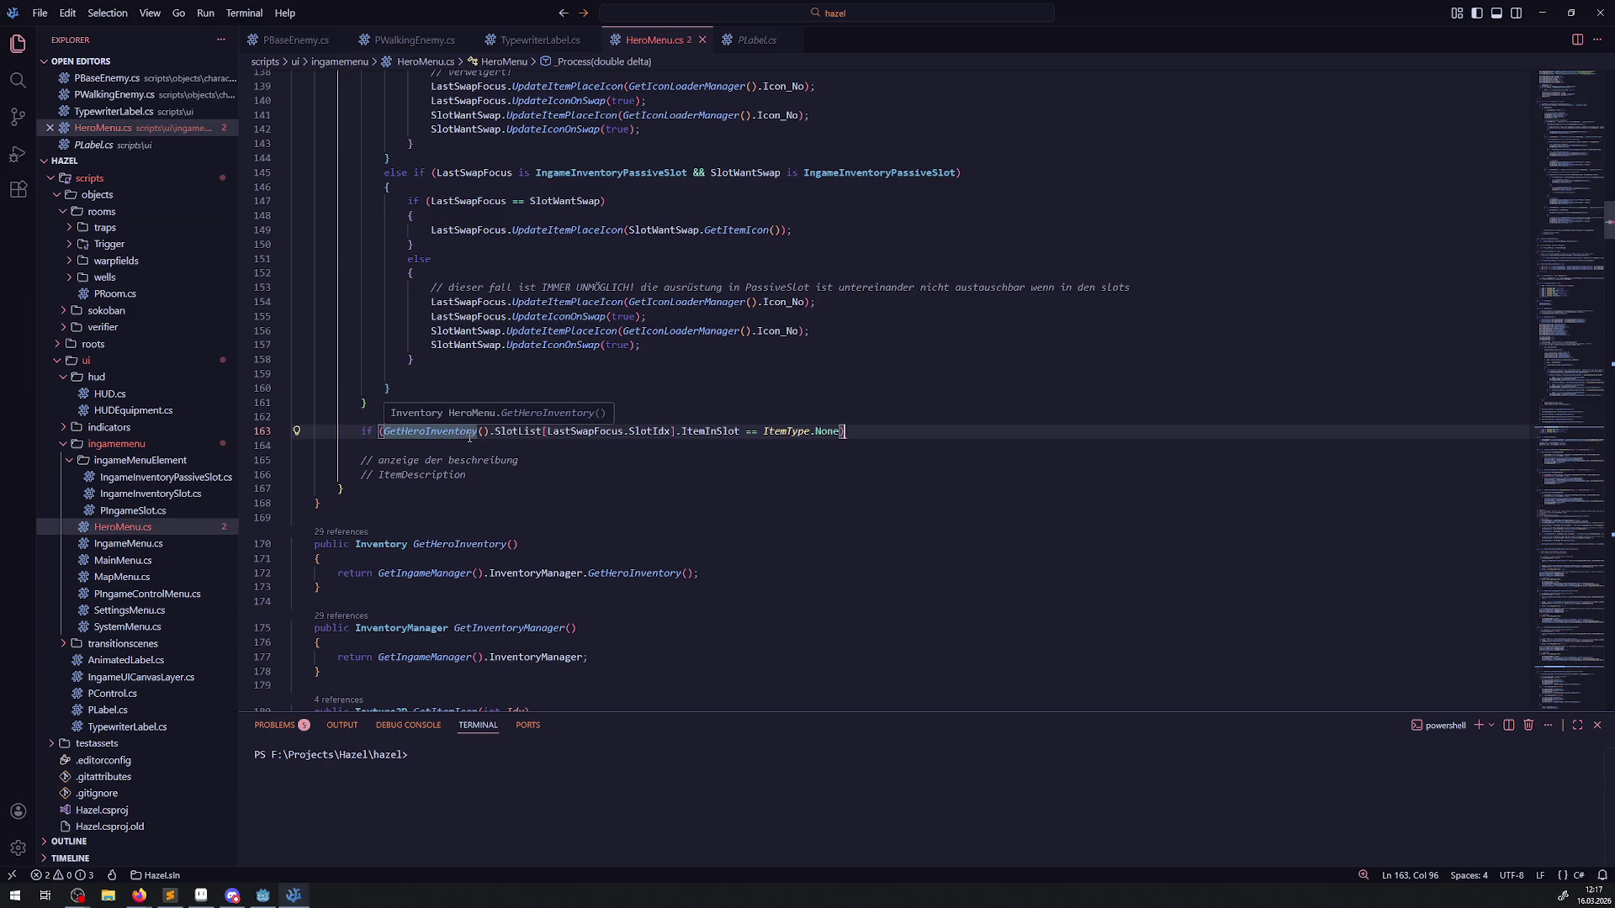
double_click(589, 431)
type("Slot")
key("Escape")
key("Up")
key("Up")
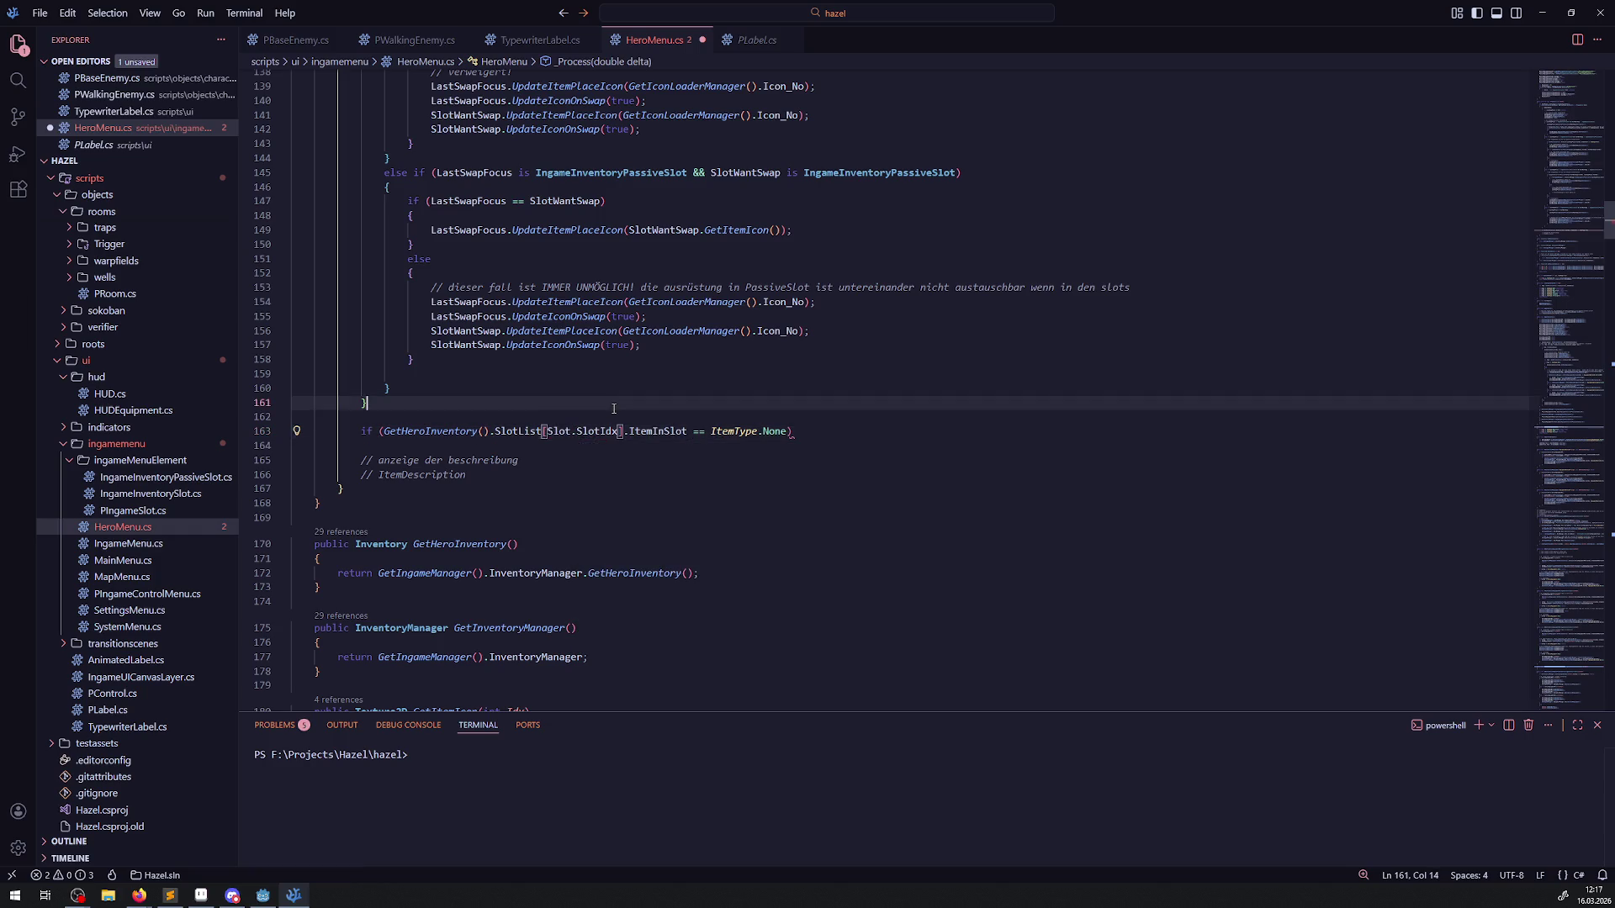
left_click(851, 428)
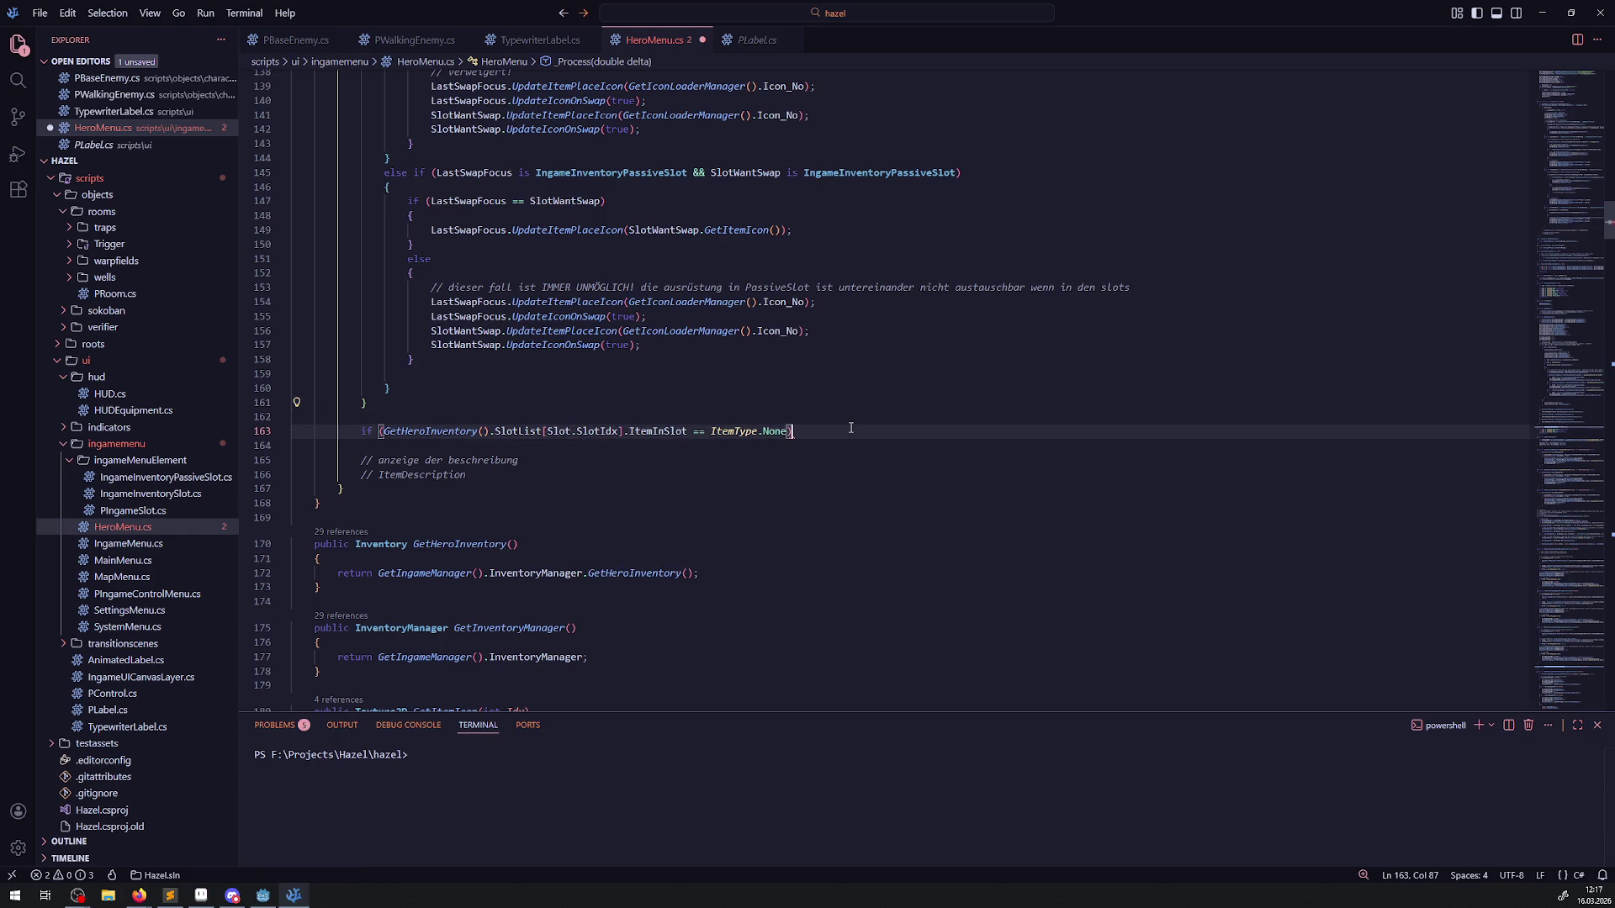
key("Return")
type("{")
key("Return")
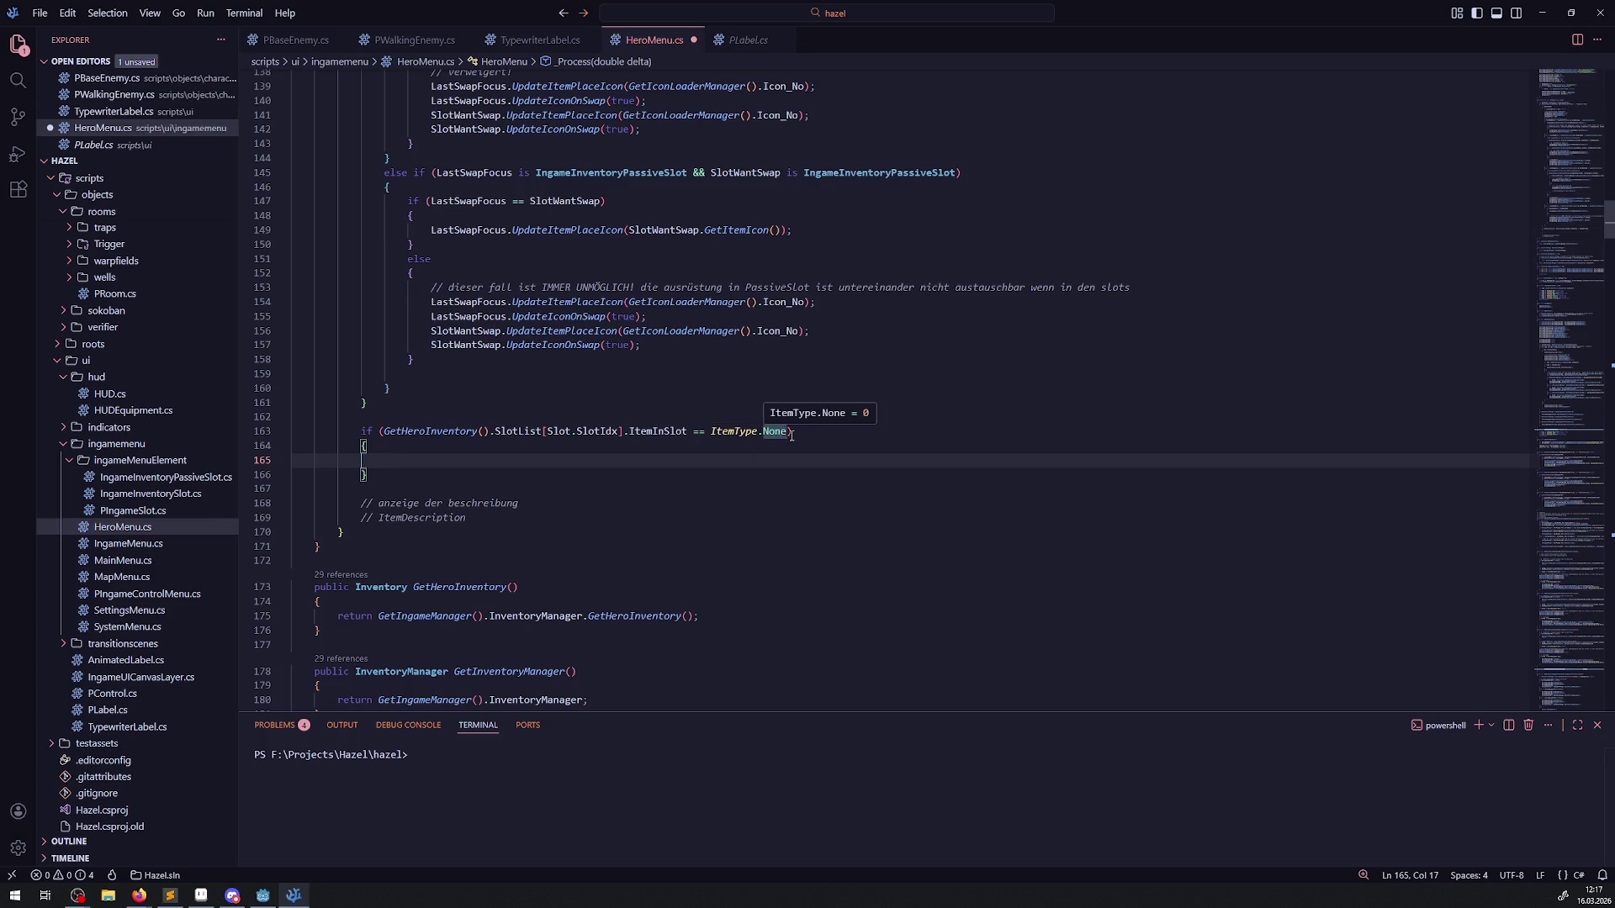
Step: Add an empty else block after the if block and save the script
left_click(425, 474)
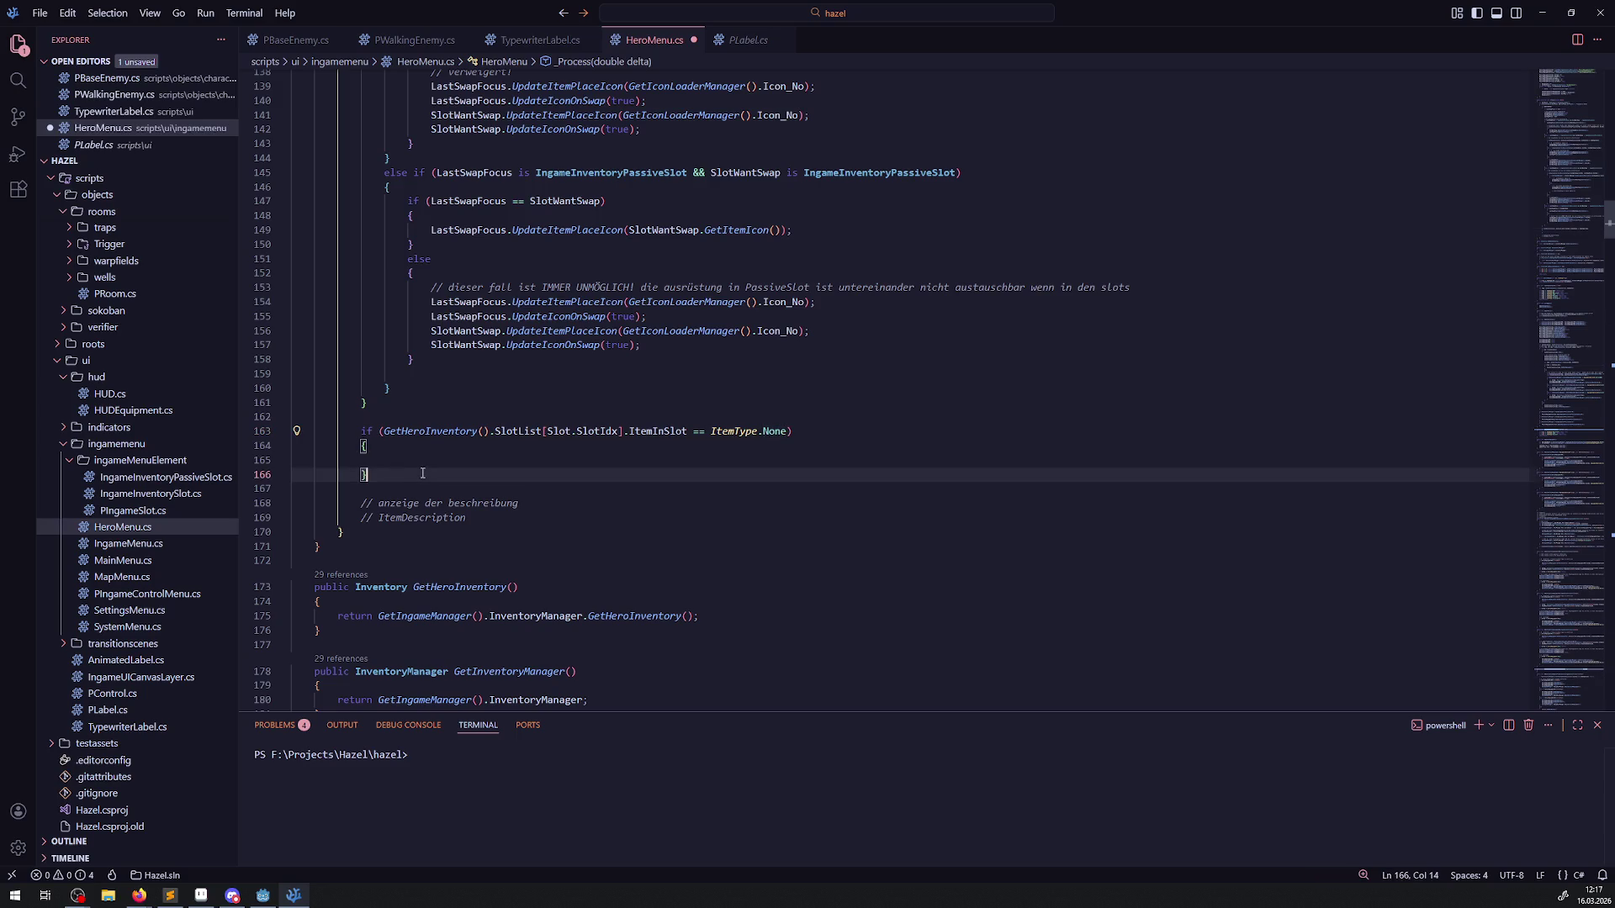
key("Return")
type("else")
key("Return")
type("{")
key("Return")
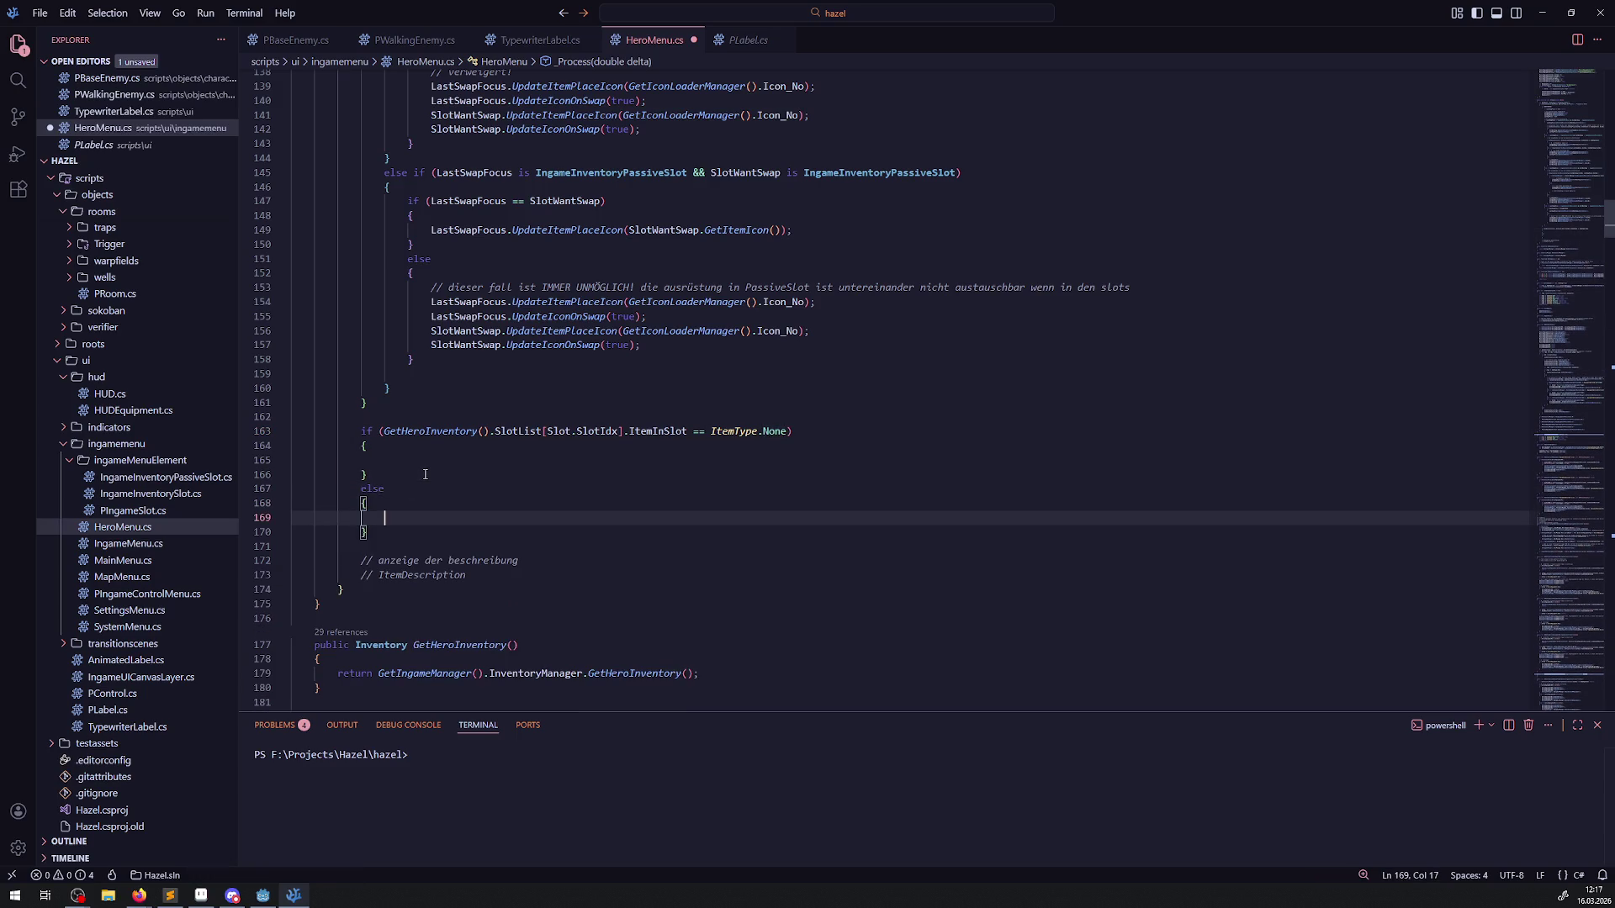
key("ctrl+s")
Step: Write ItemDescription.Visible = false; in the if branch and save
double_click(414, 575)
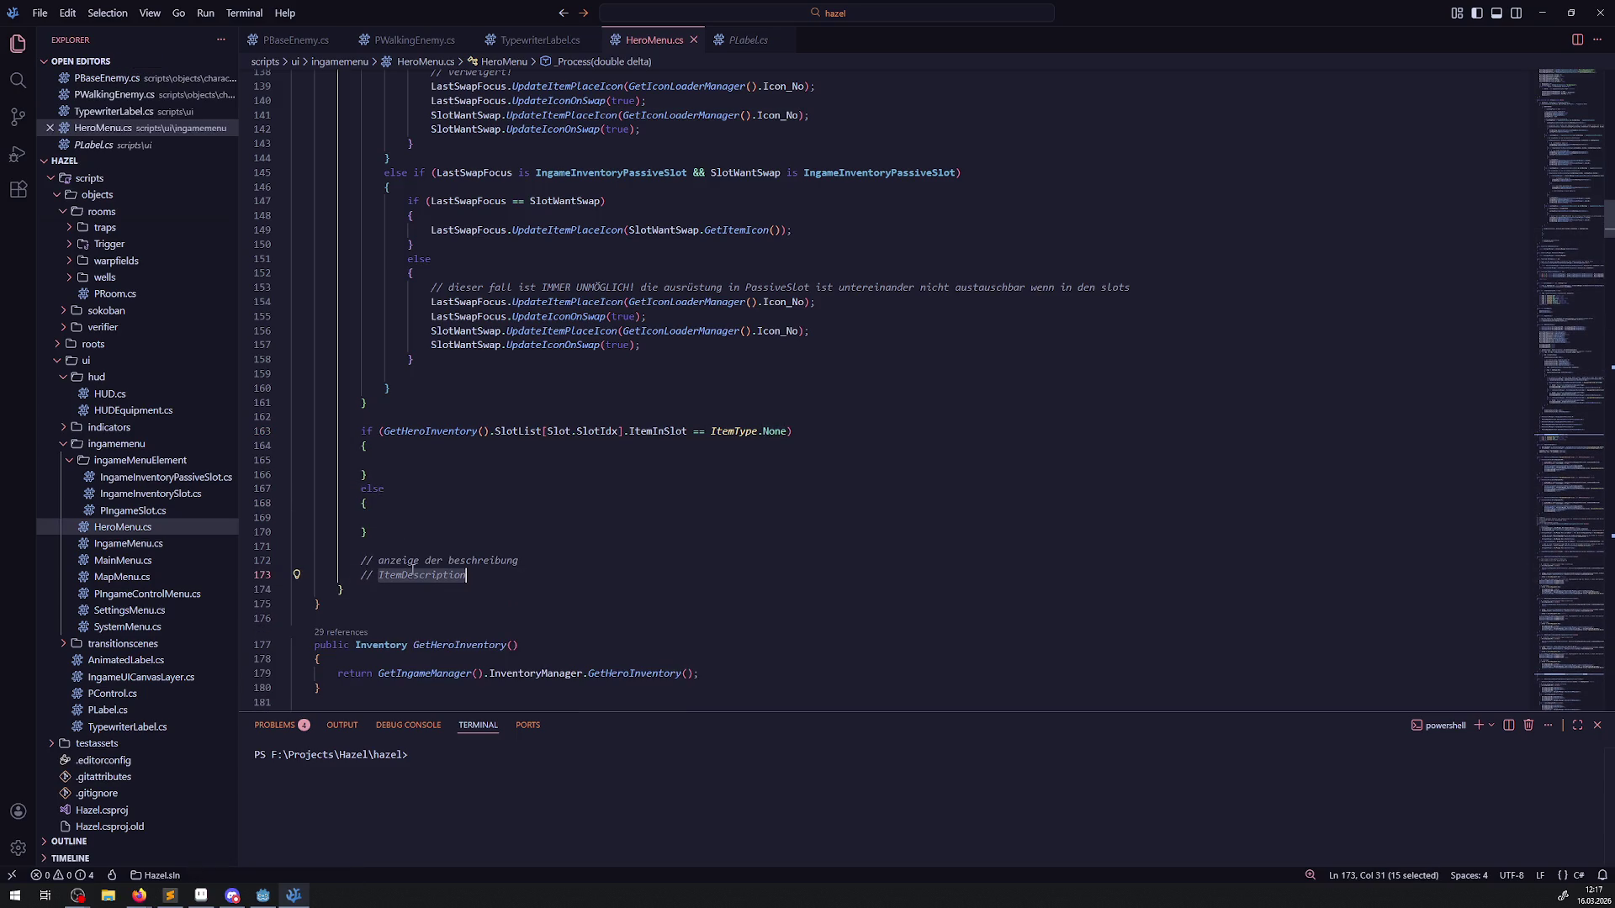
key("ctrl+c")
left_click(386, 460)
key("ctrl+v")
type(".S")
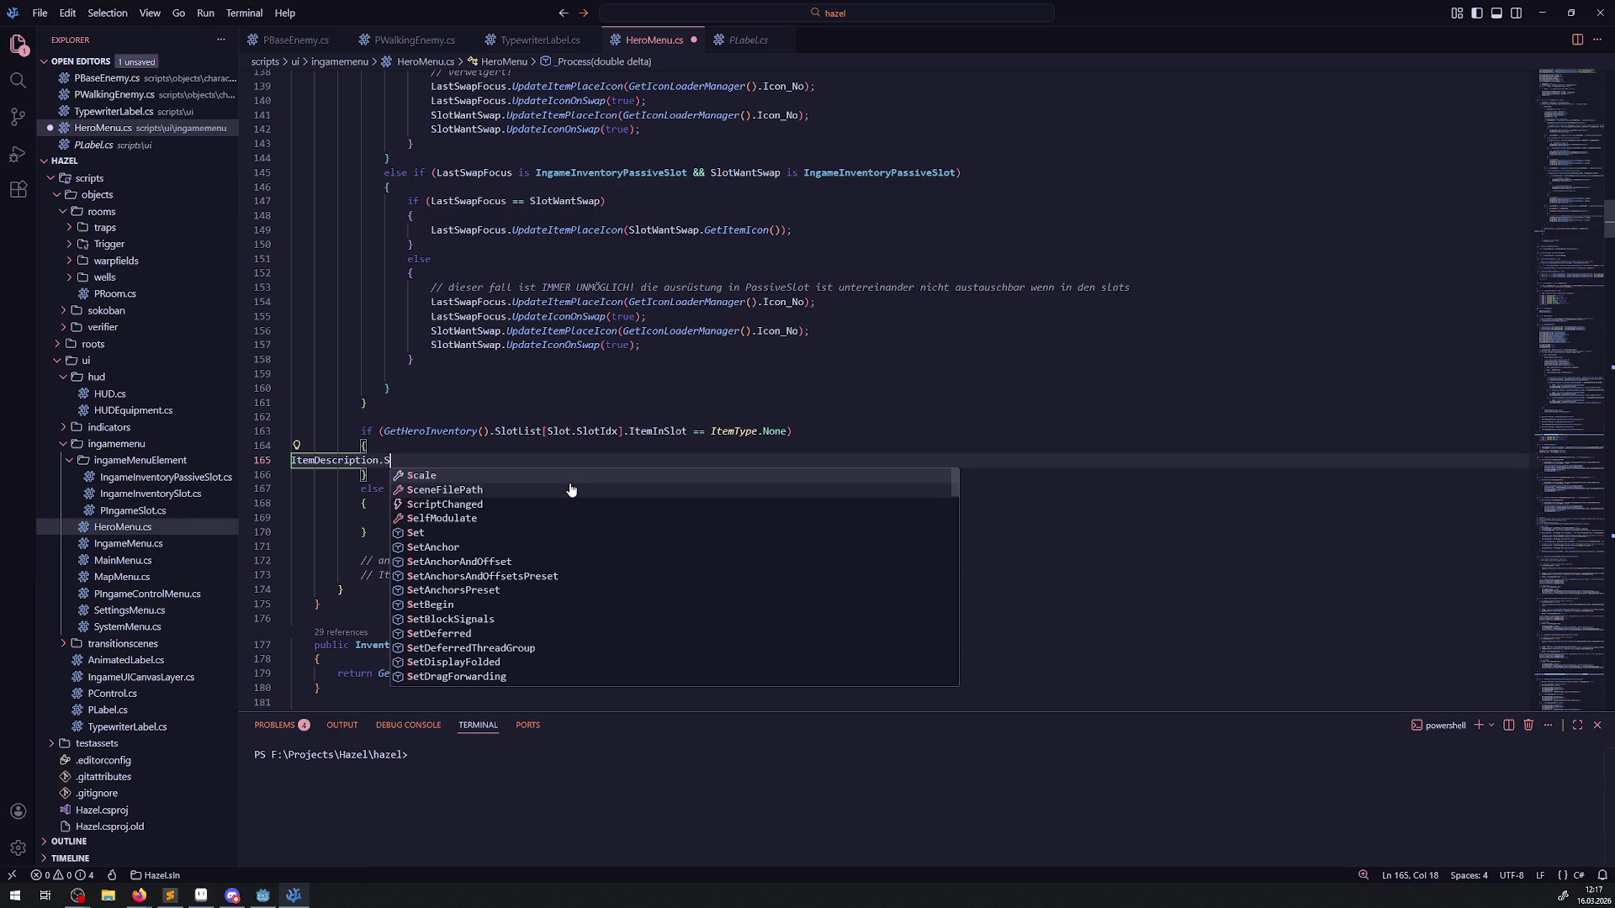
key("BackSpace")
type("Visible ")
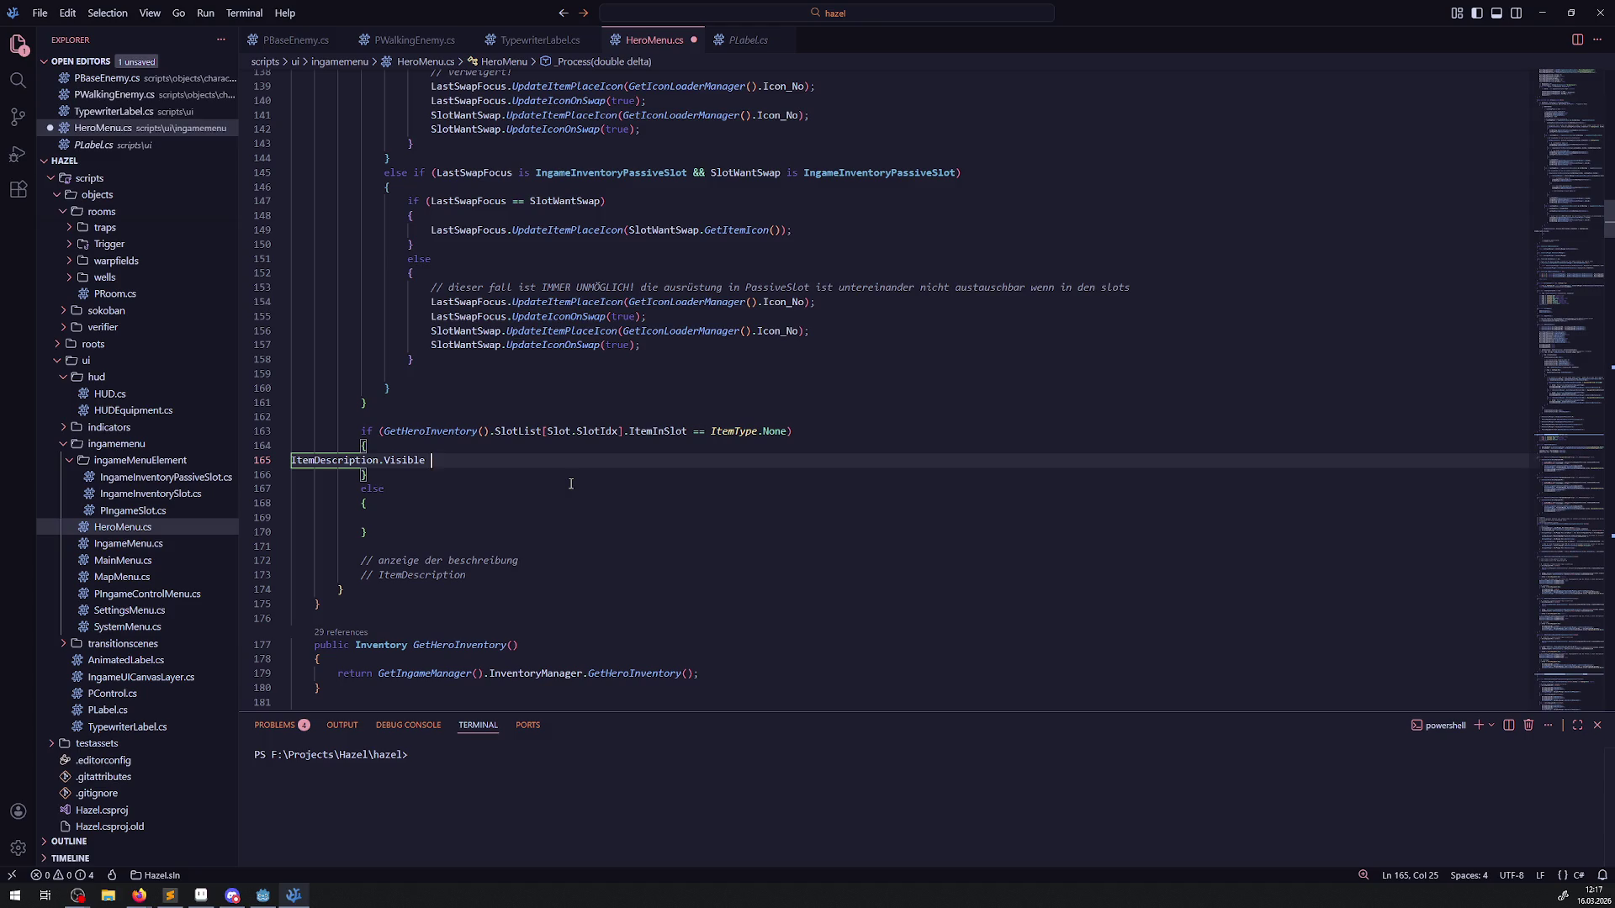
type("= false")
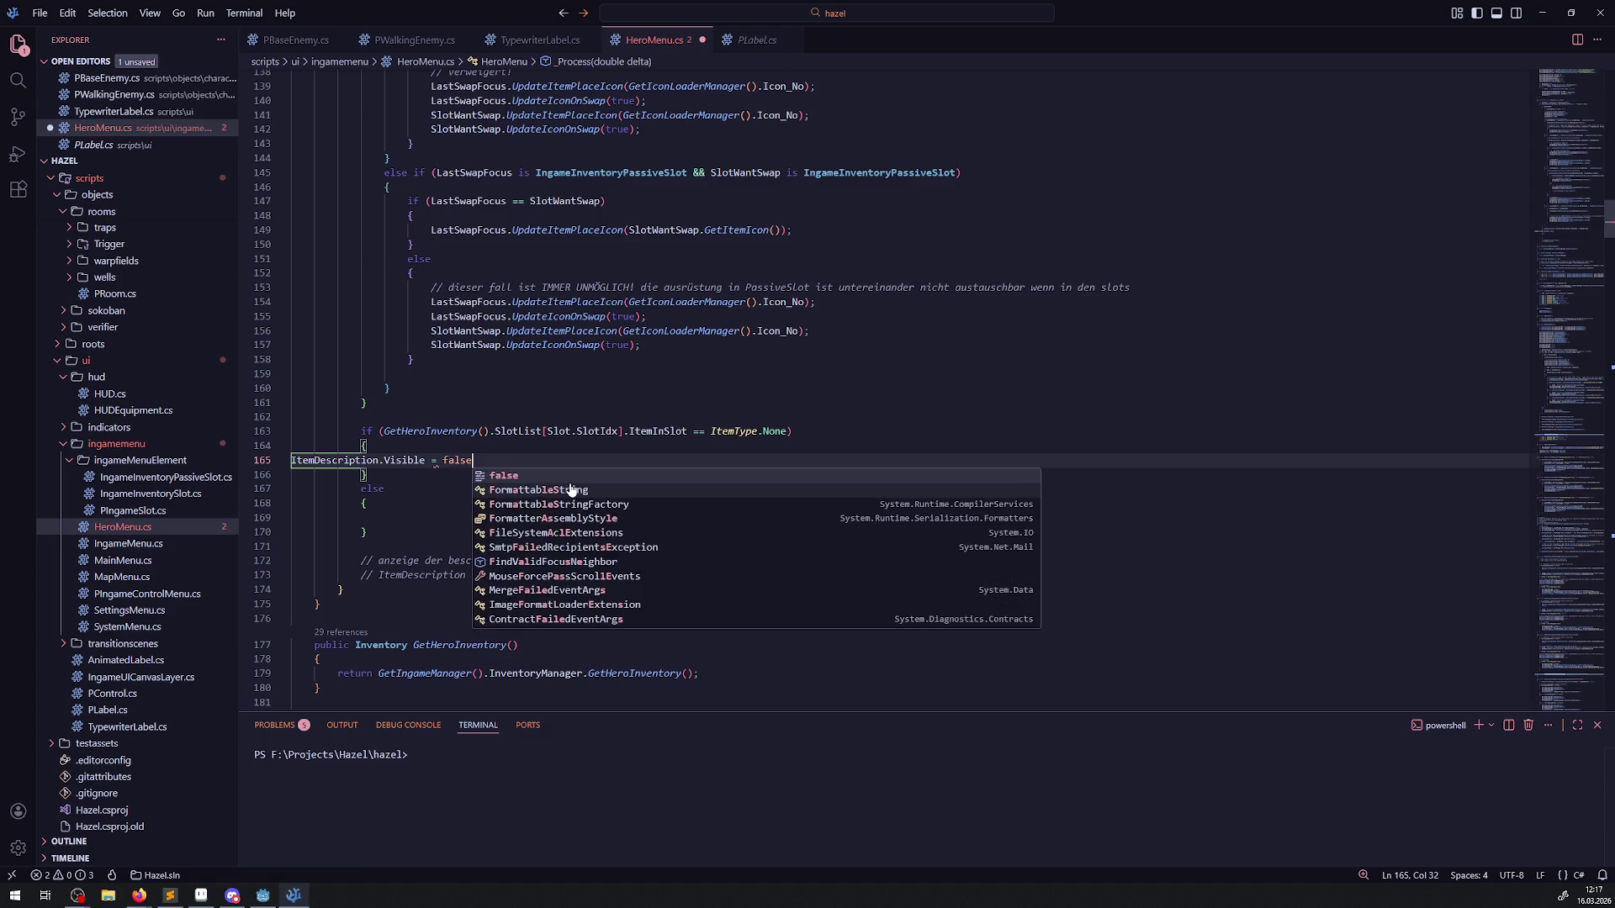
type(";")
key("ctrl+s")
Step: Put ItemDescription.Visible = true; in the else branch and return to Godot
left_click_drag(571, 460, 293, 462)
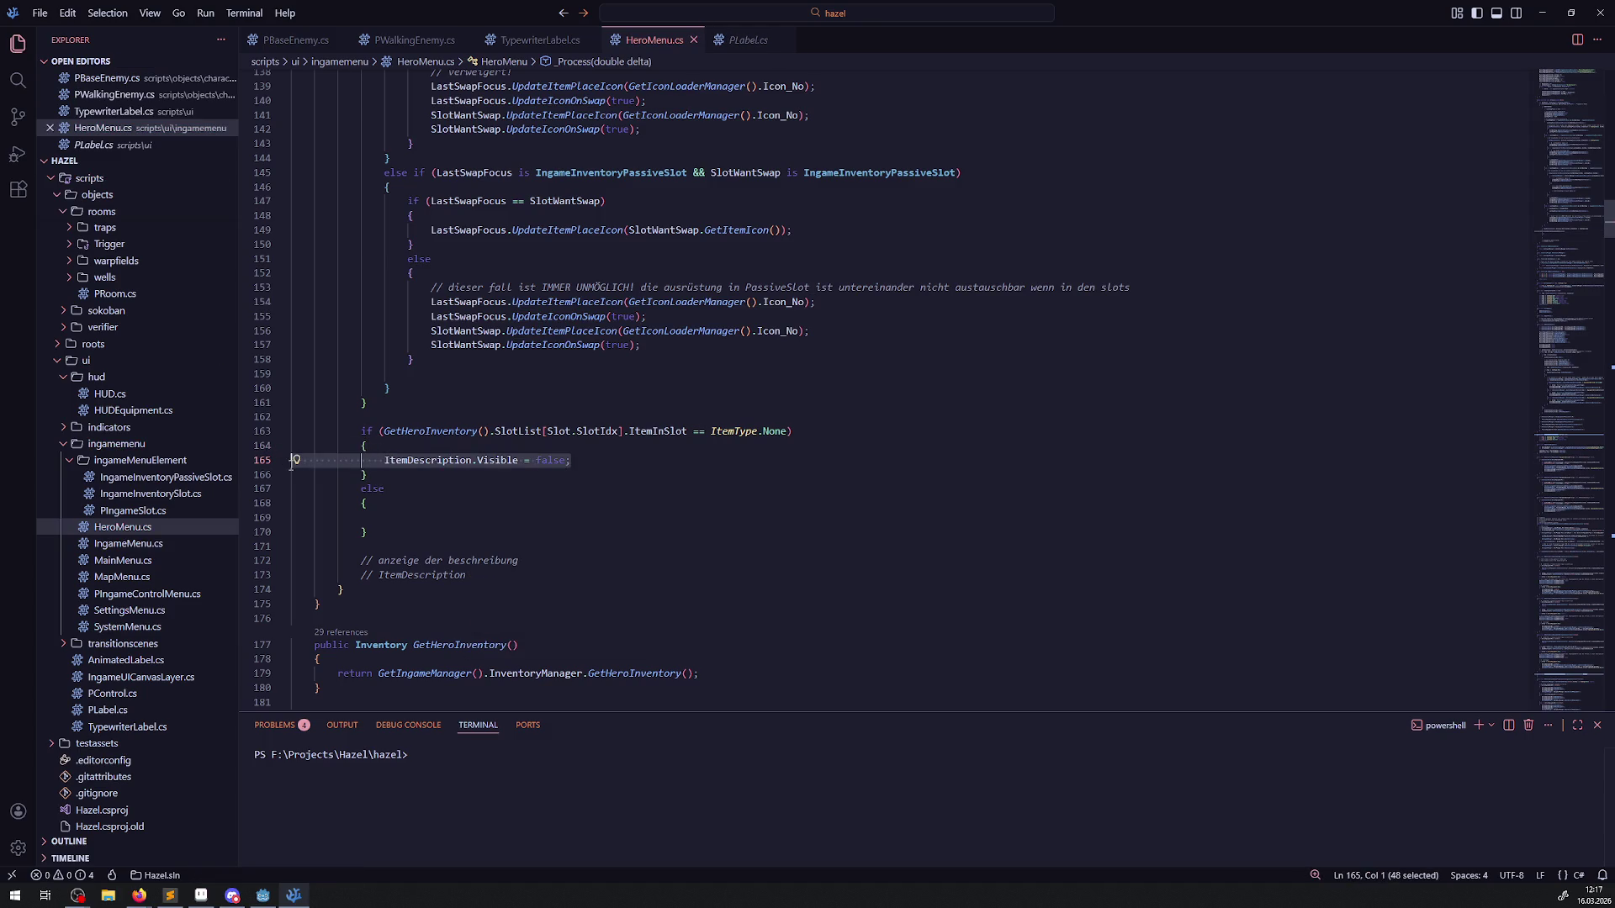
key("ctrl+c")
left_click(348, 518)
key("ctrl+v")
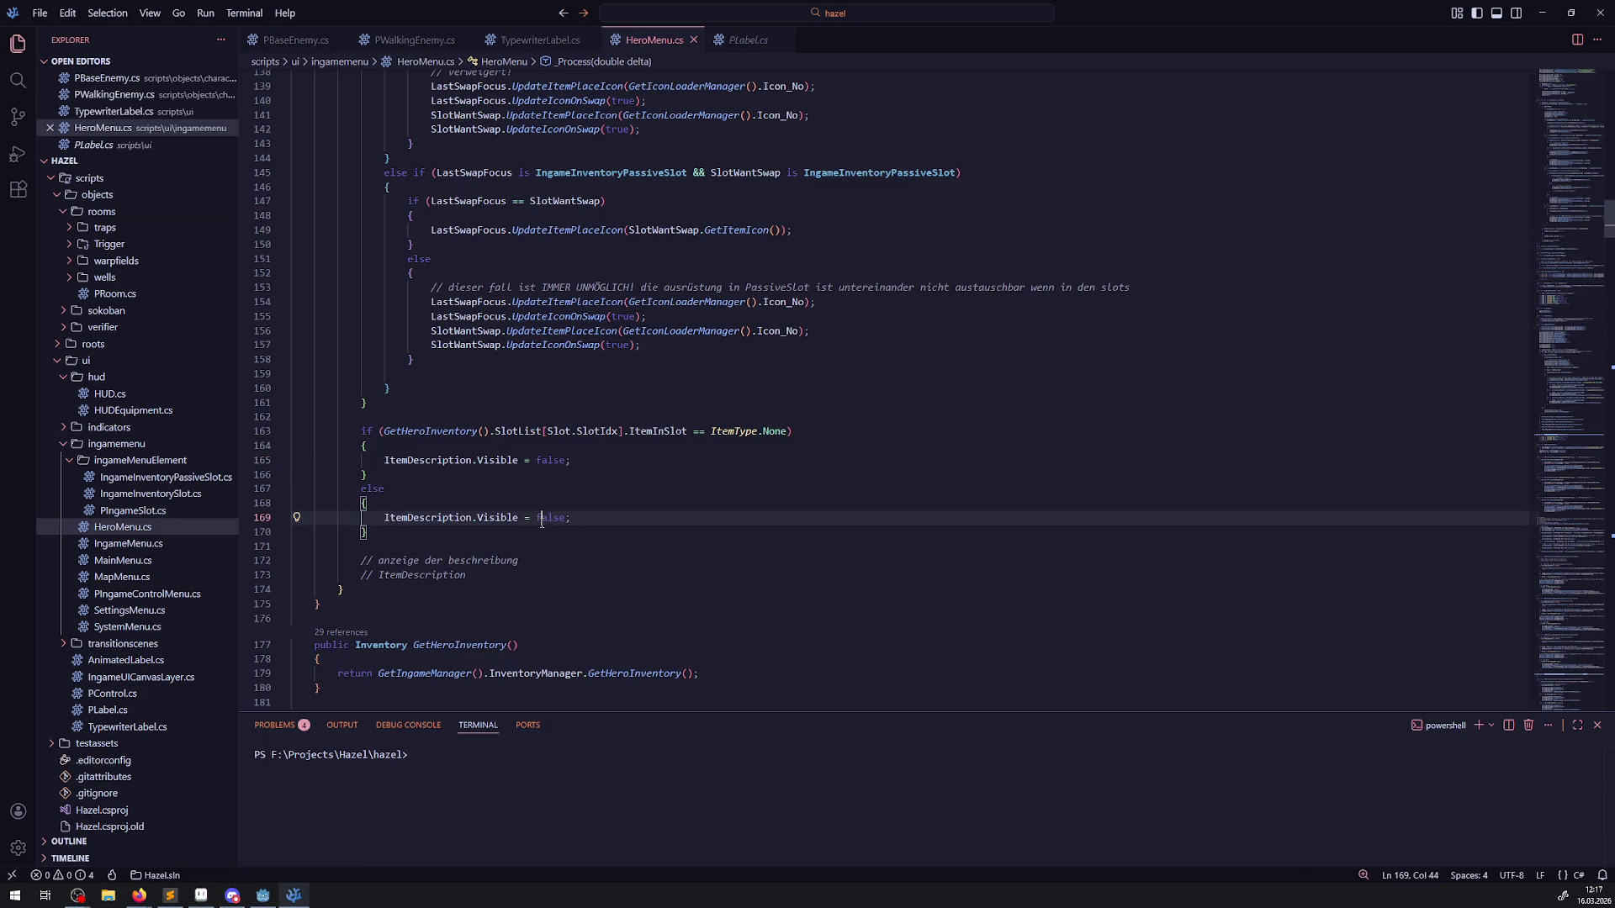
double_click(548, 518)
key("BackSpace")
type("true")
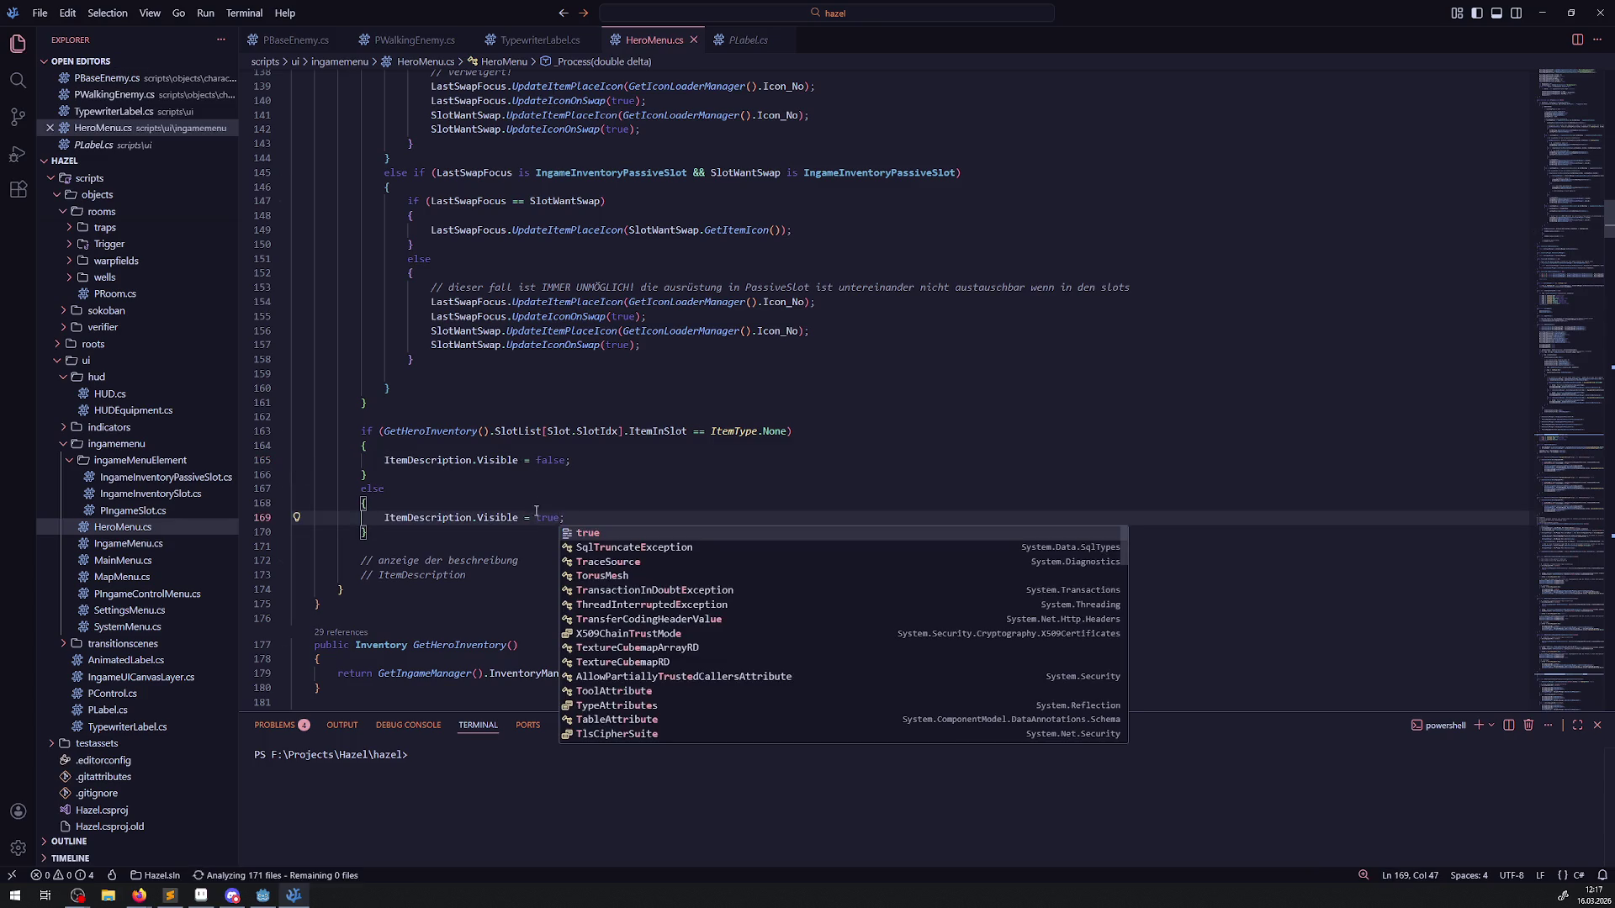
type(";")
left_click(627, 468)
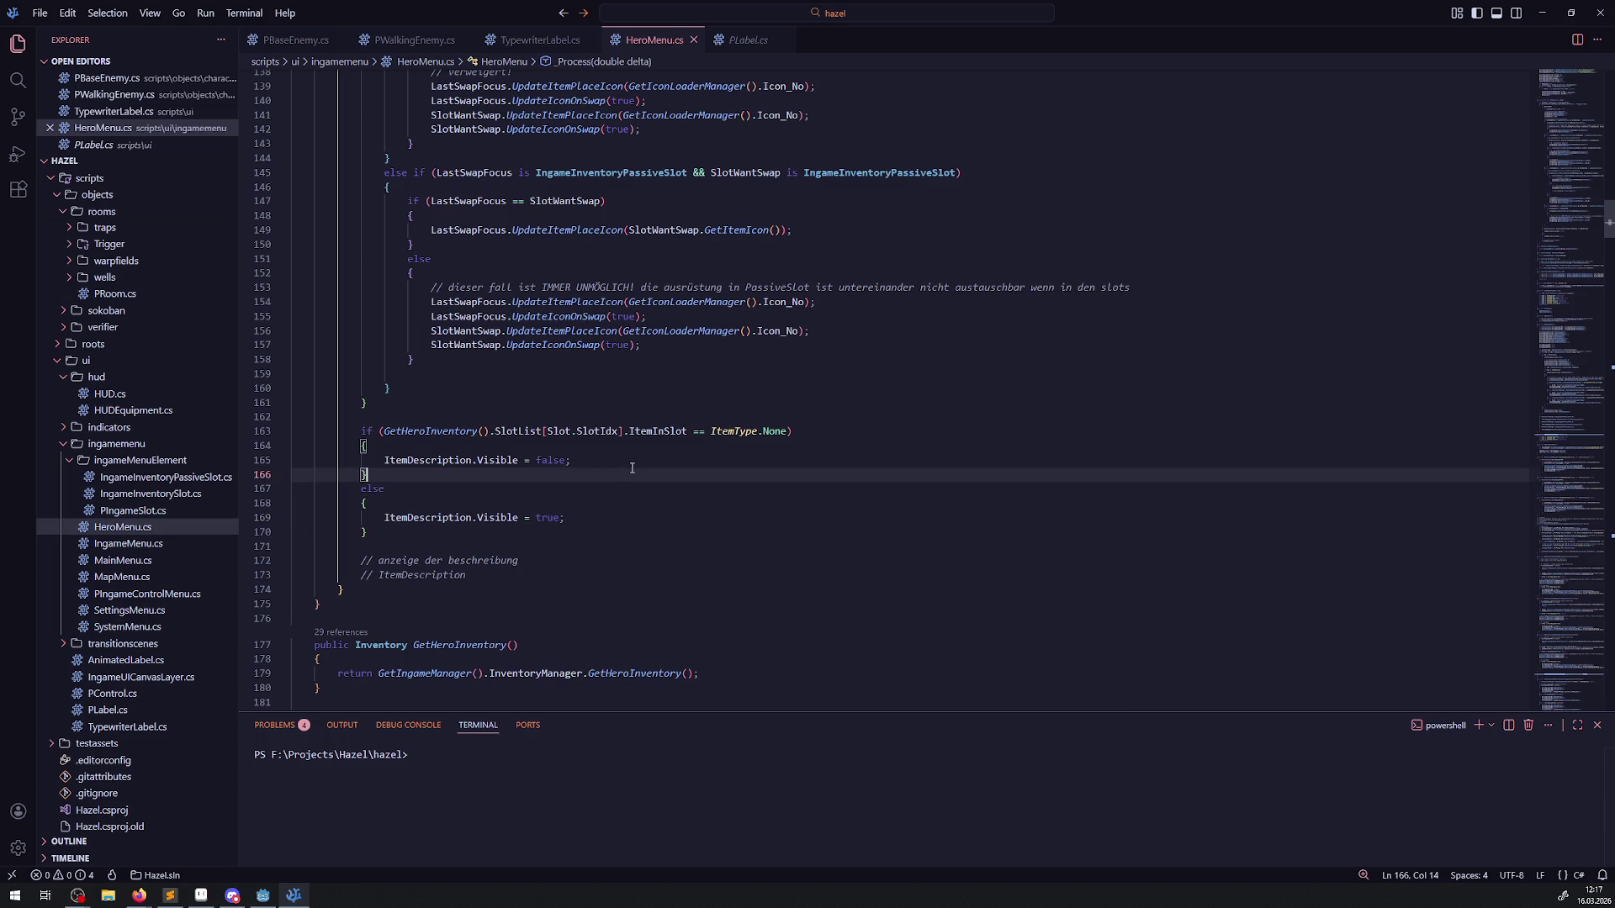
key("alt+Tab")
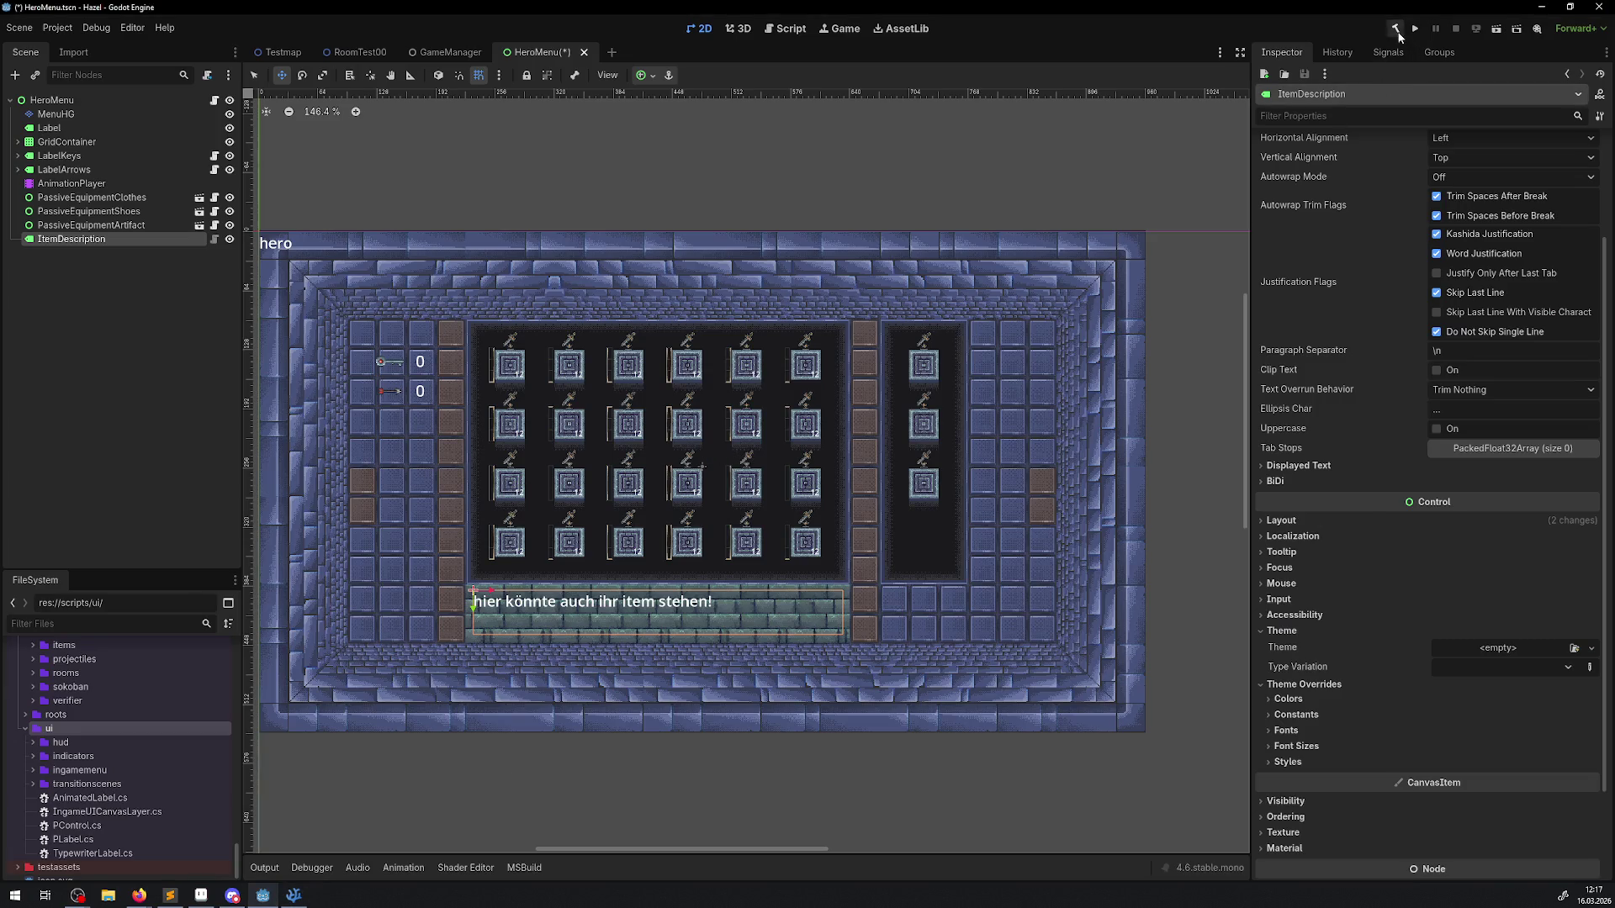
Step: Rebuild the C# project, then save the HeroMenu scene and run the game
left_click(1398, 32)
left_click(1414, 34)
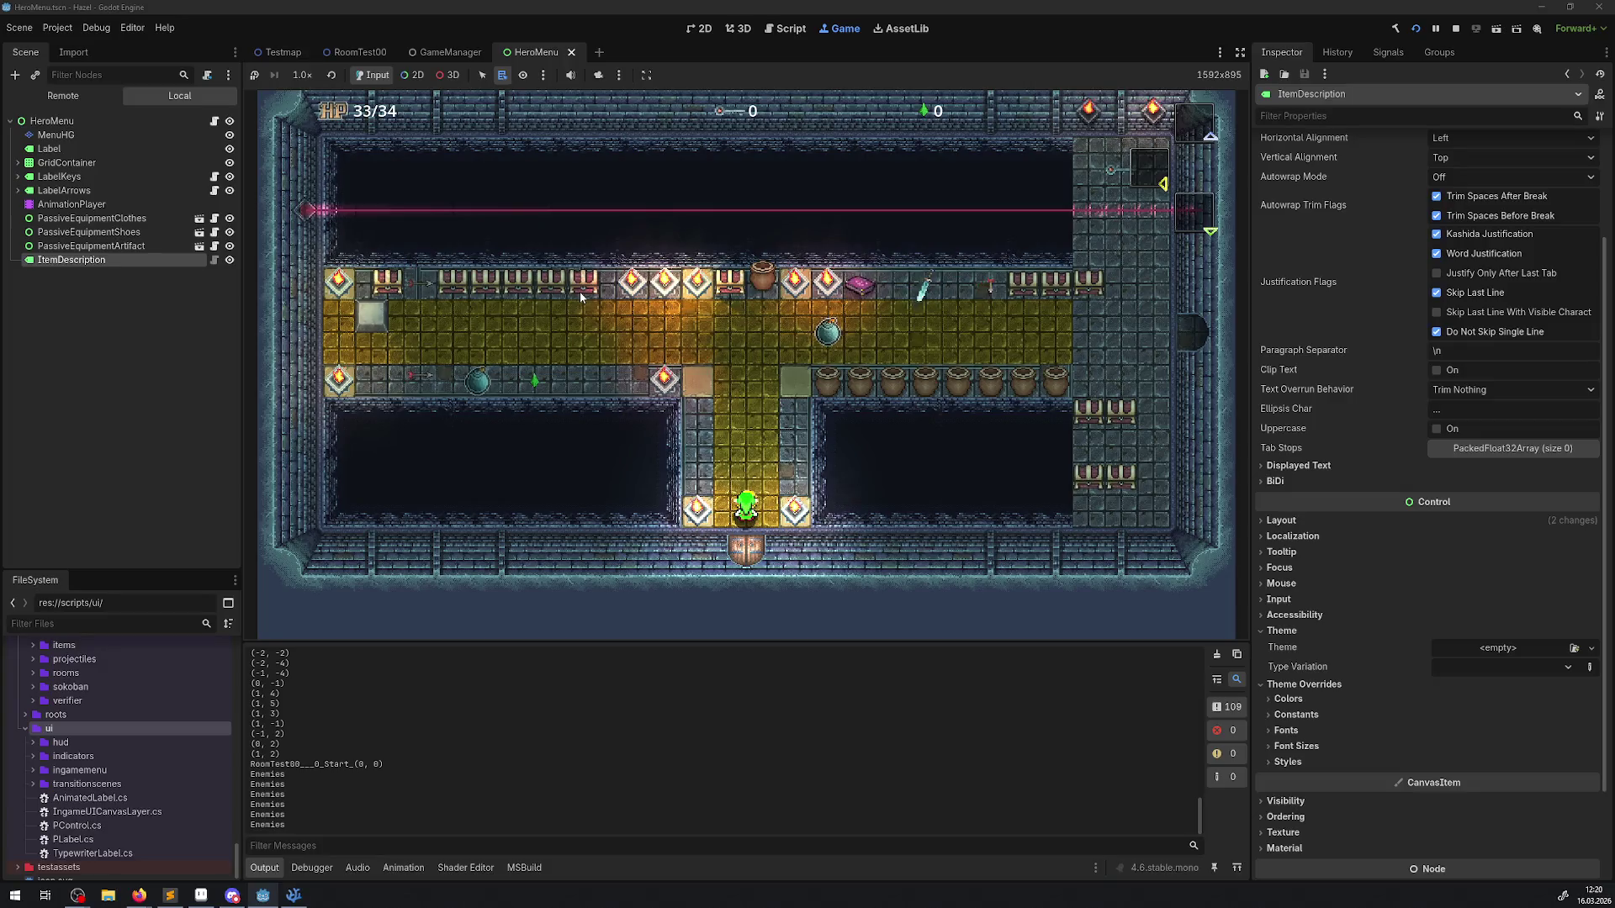
Step: Walk the hero around, briefly opening the hero menu, and collect items on the yellow floor
key("Up")
key("Tab")
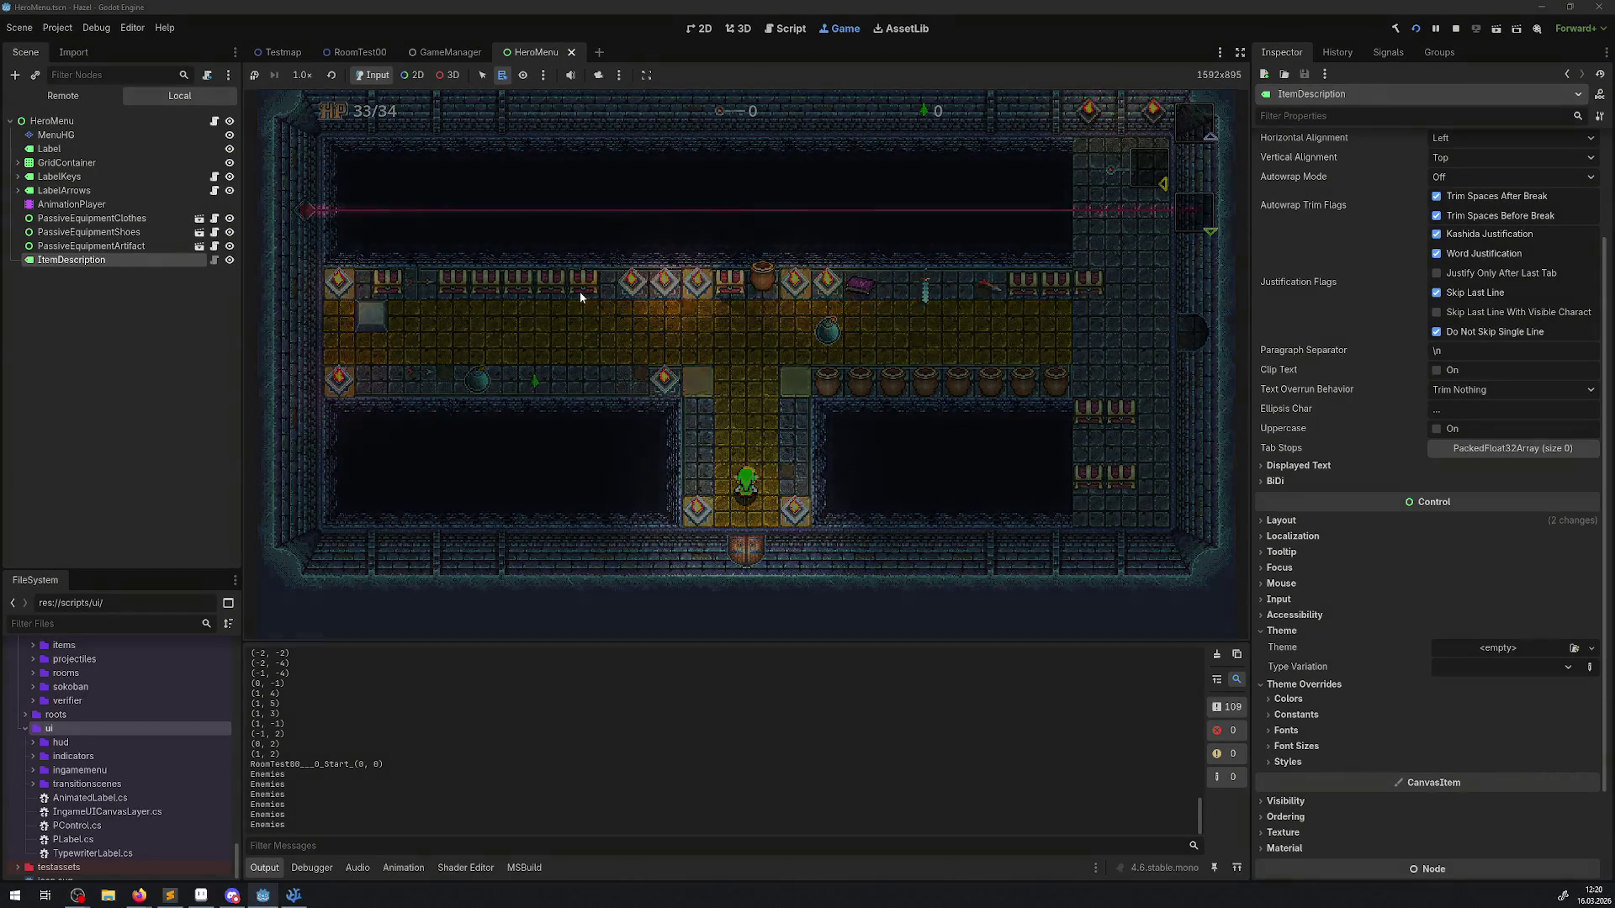
key("Down")
key("Right")
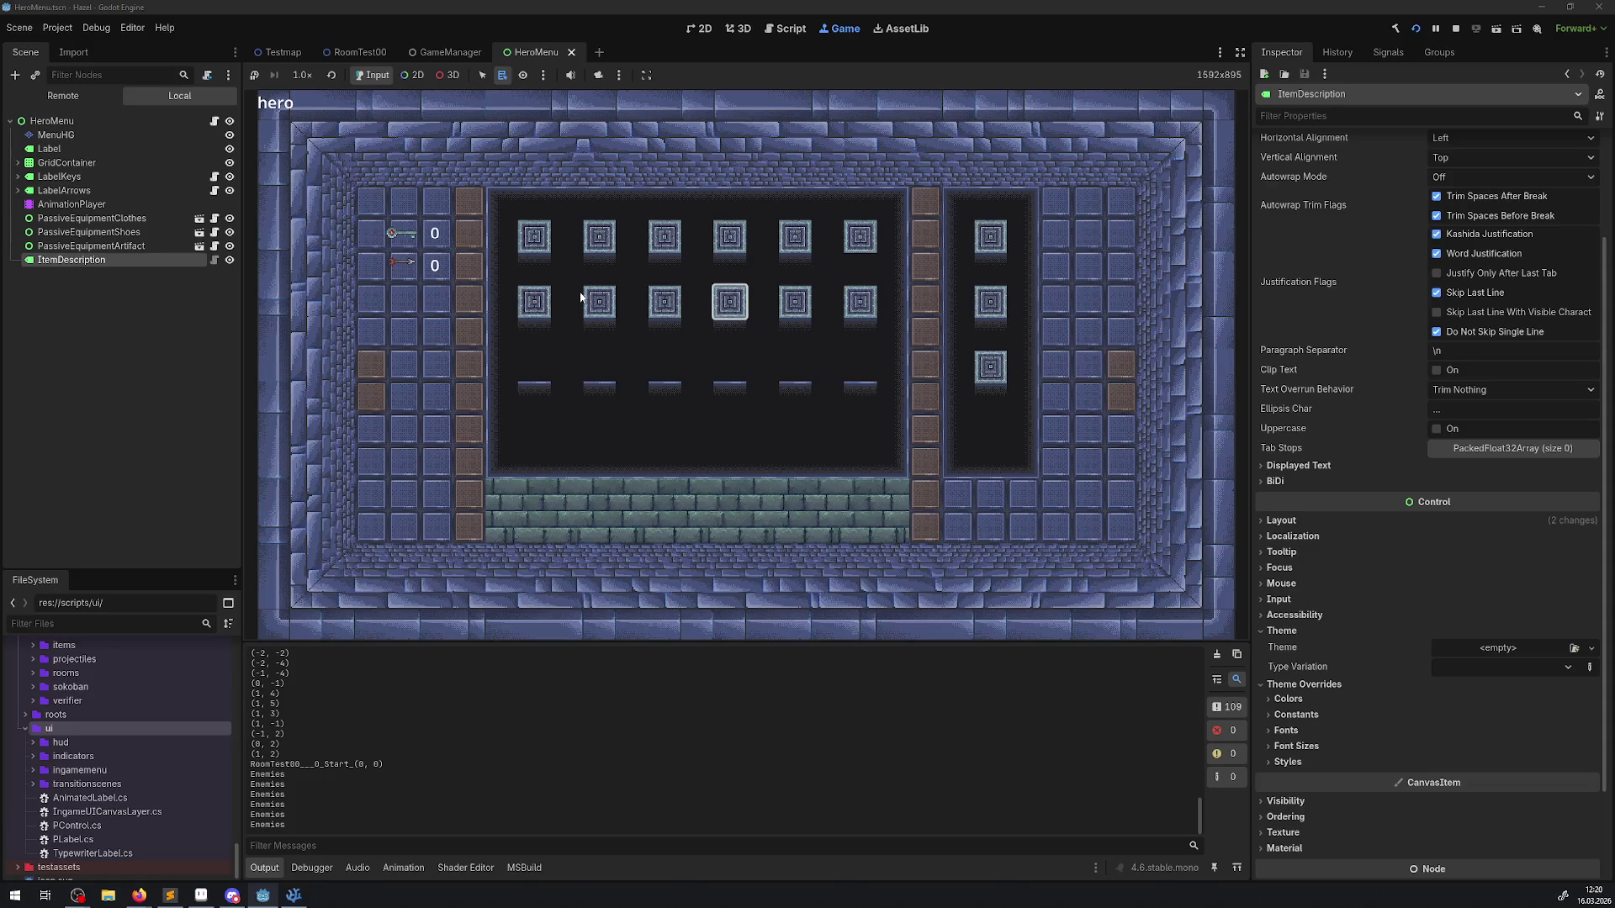
key("Tab")
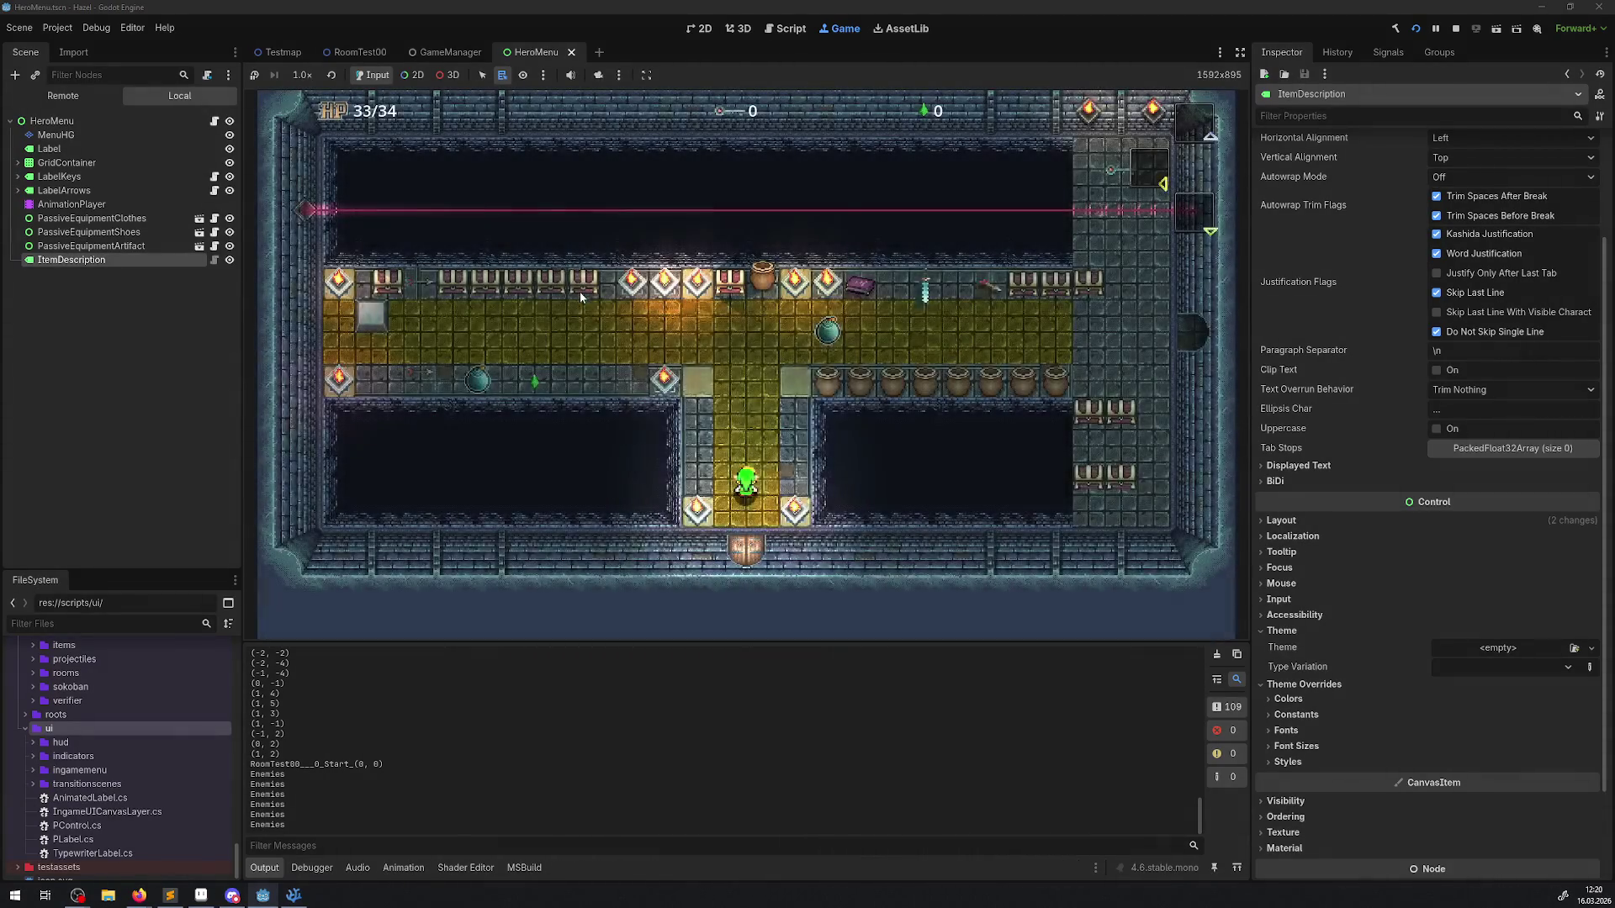
key("Up")
key("Left")
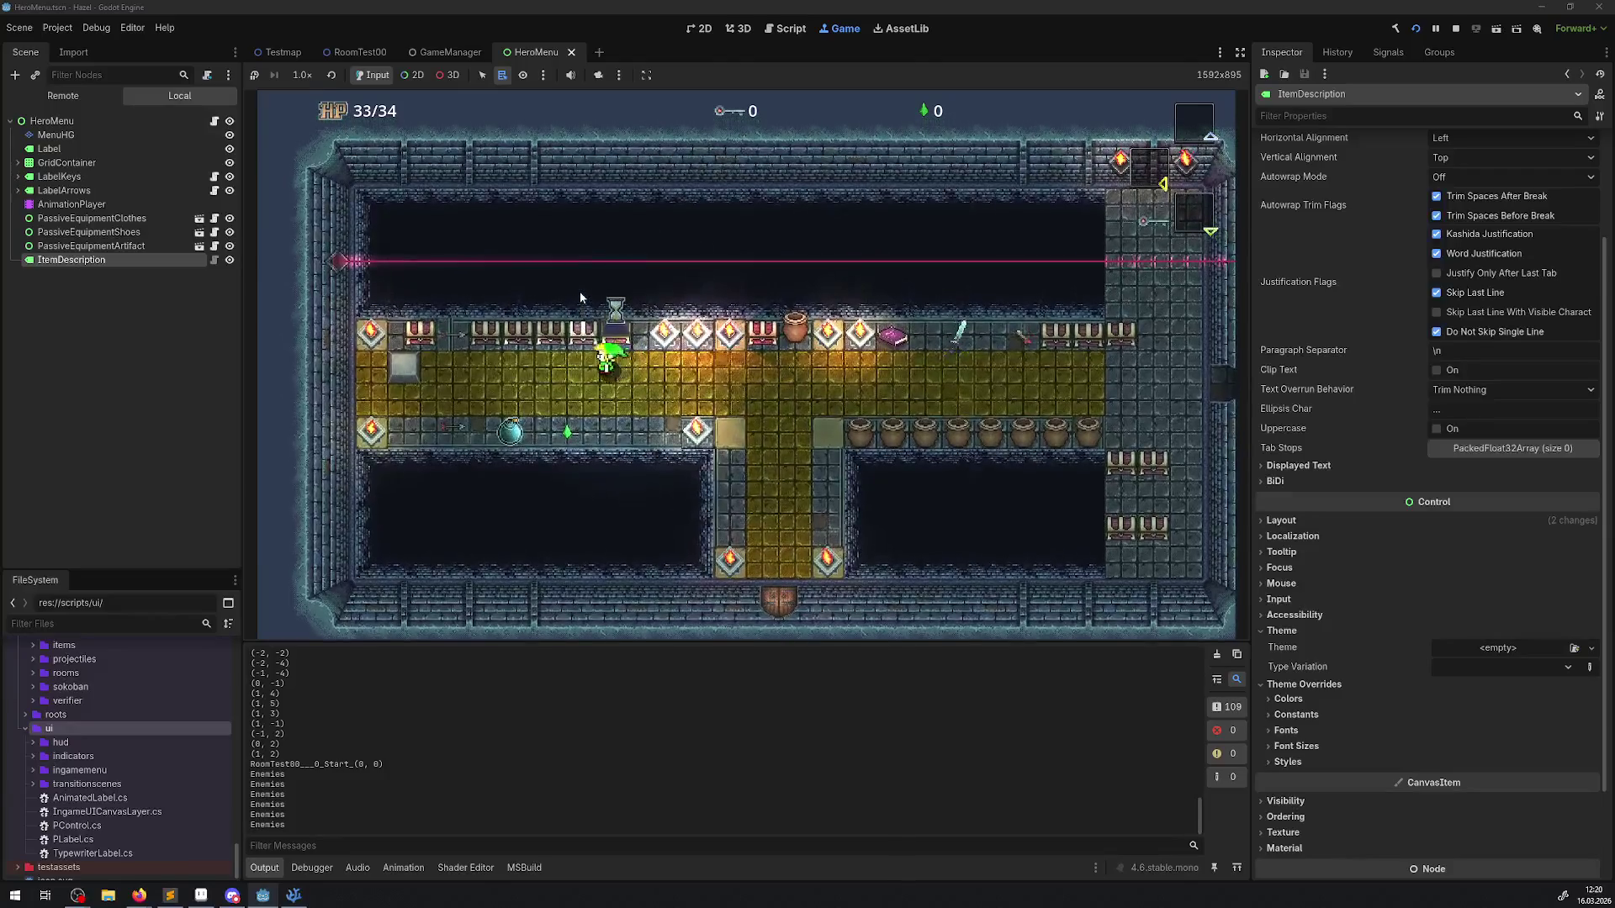
key("Left")
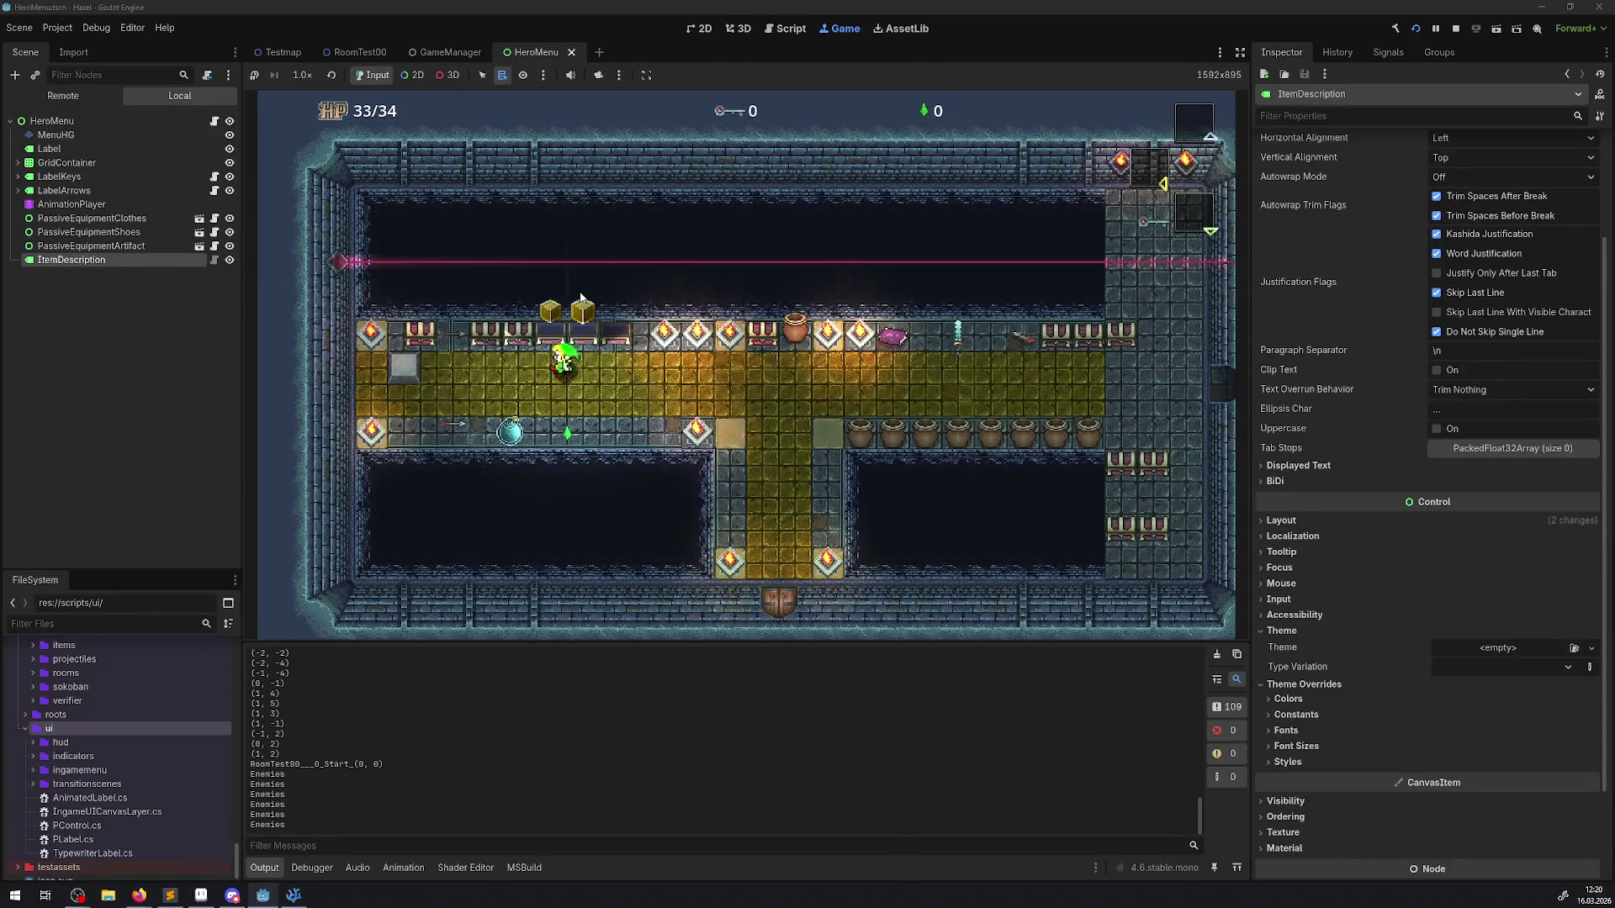
key("Right")
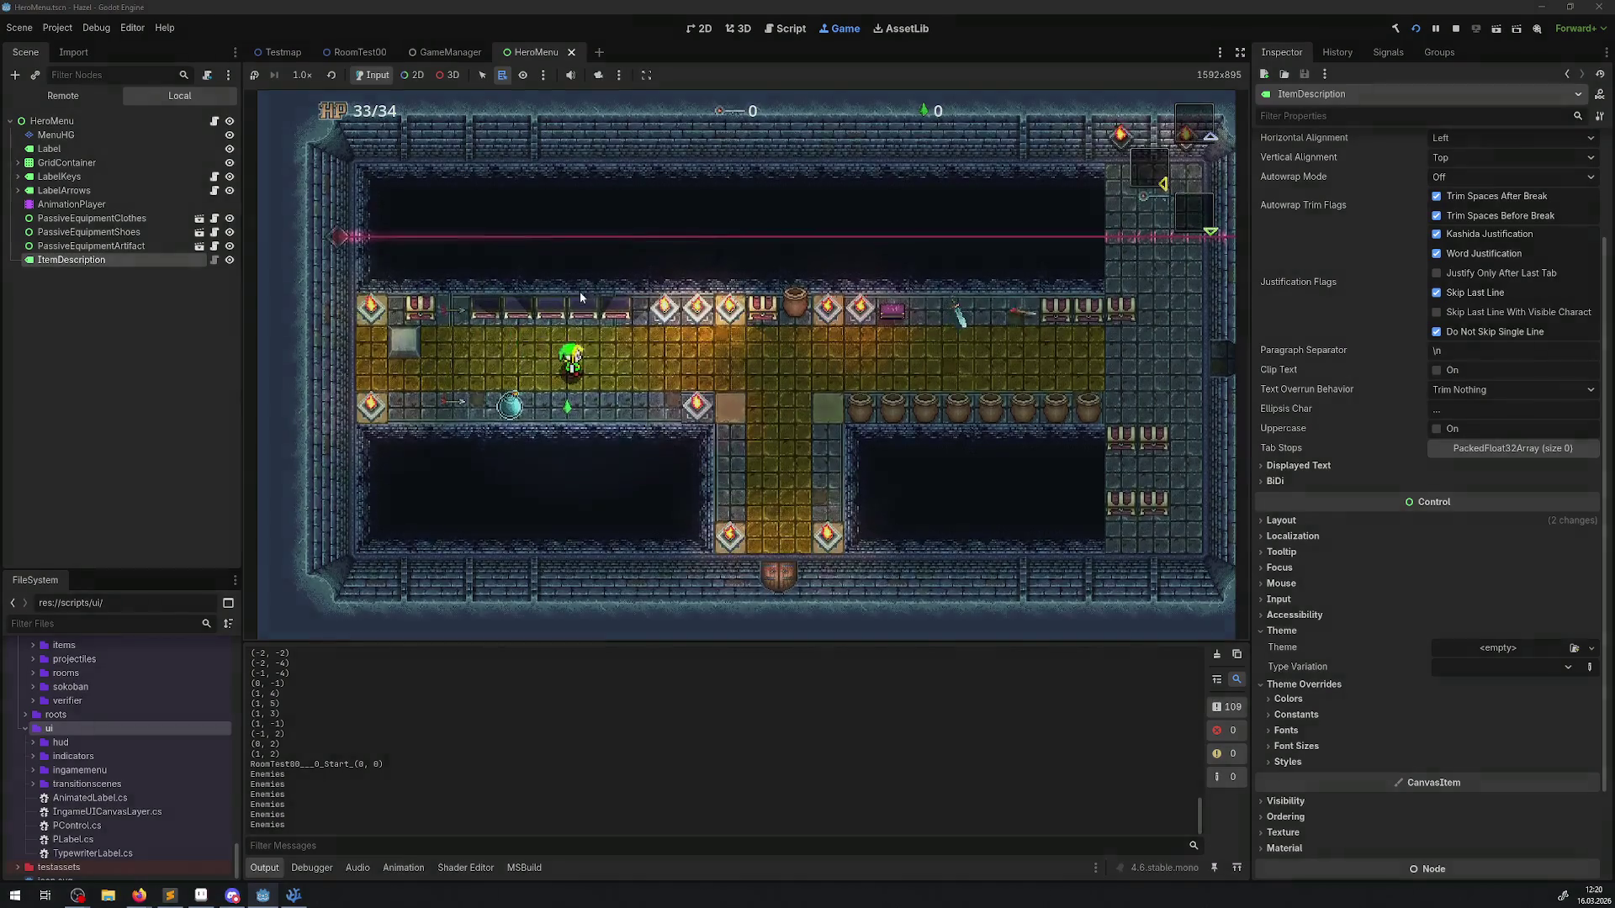
Step: Open the inventory, move between empty and filled slots, and swap the hourglass with other items
key("Escape")
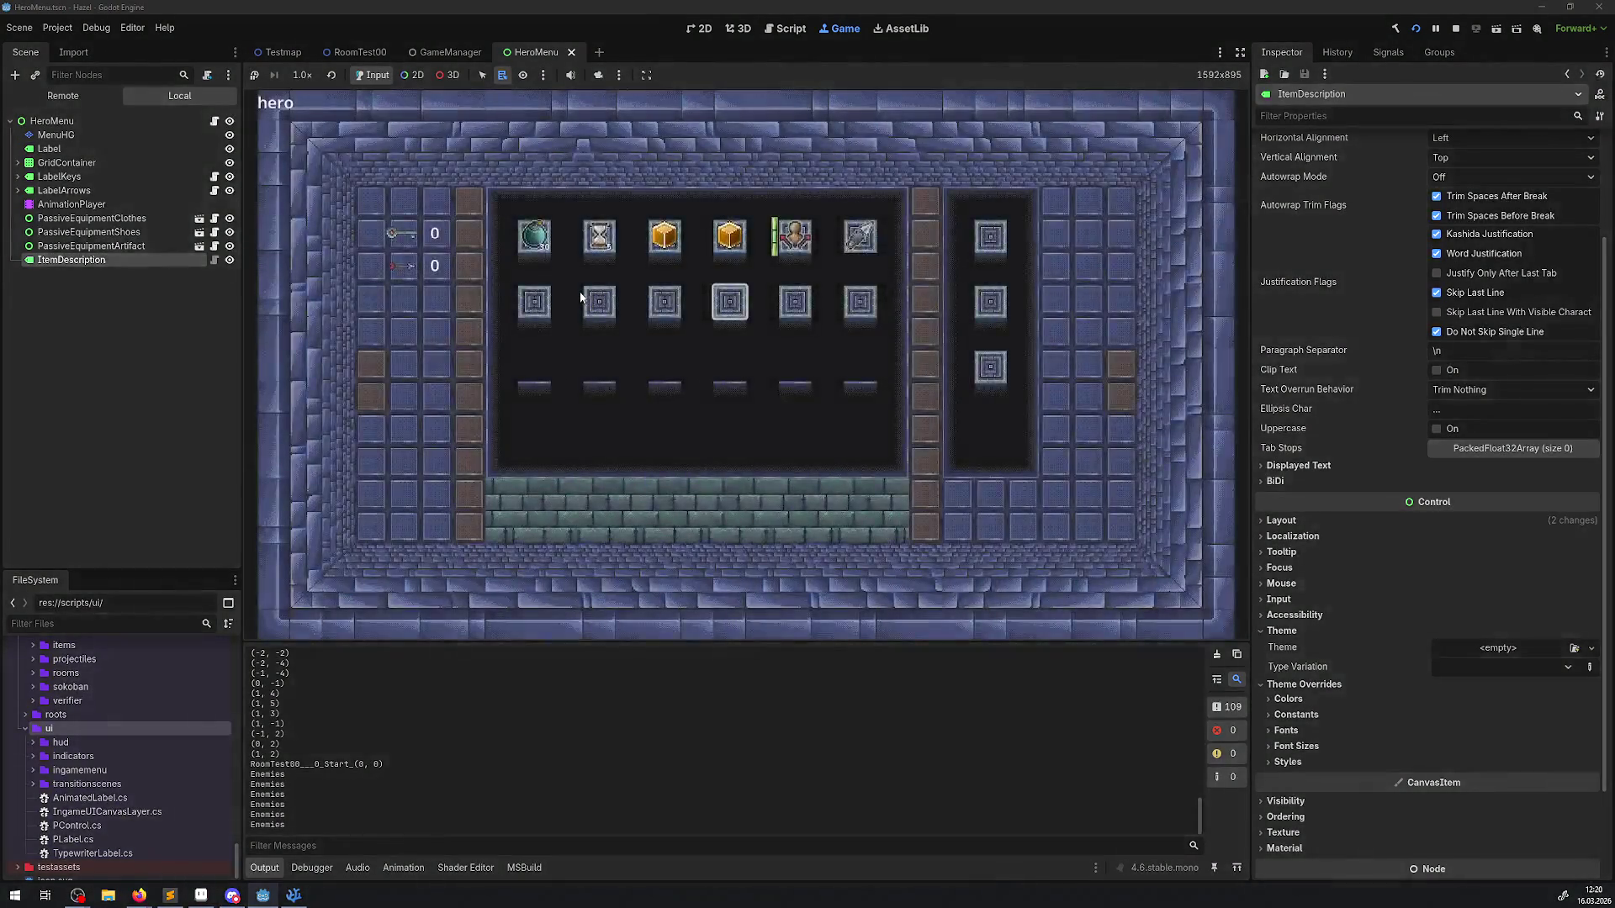
key("Left")
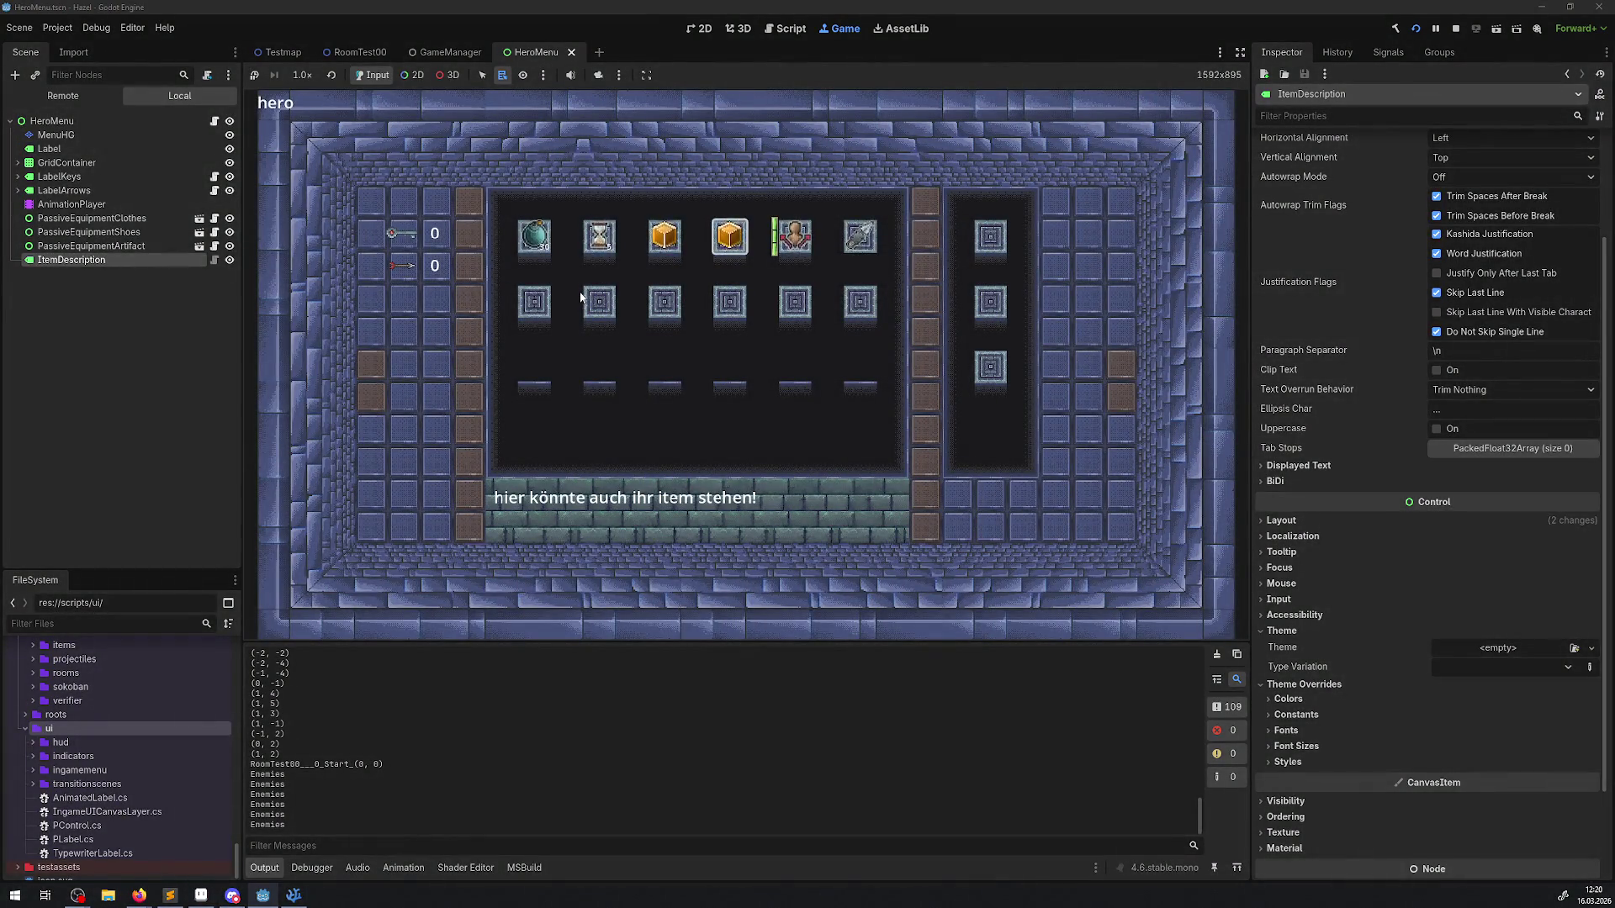
key("Up")
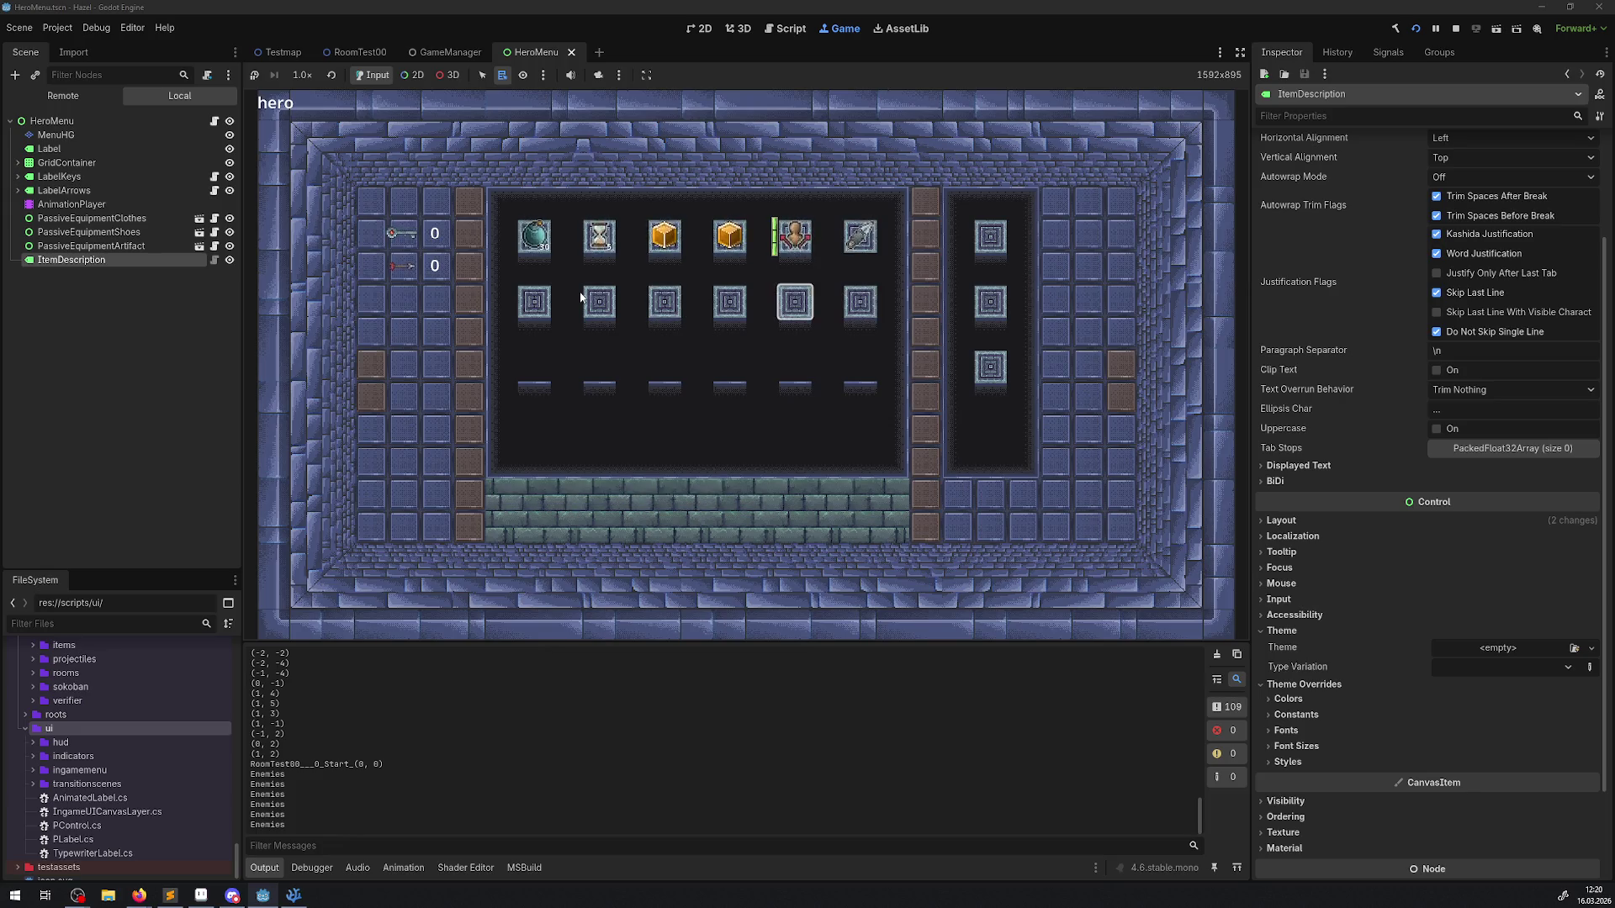
key("Left")
key("Left")
key("Down")
key("Right")
key("Up")
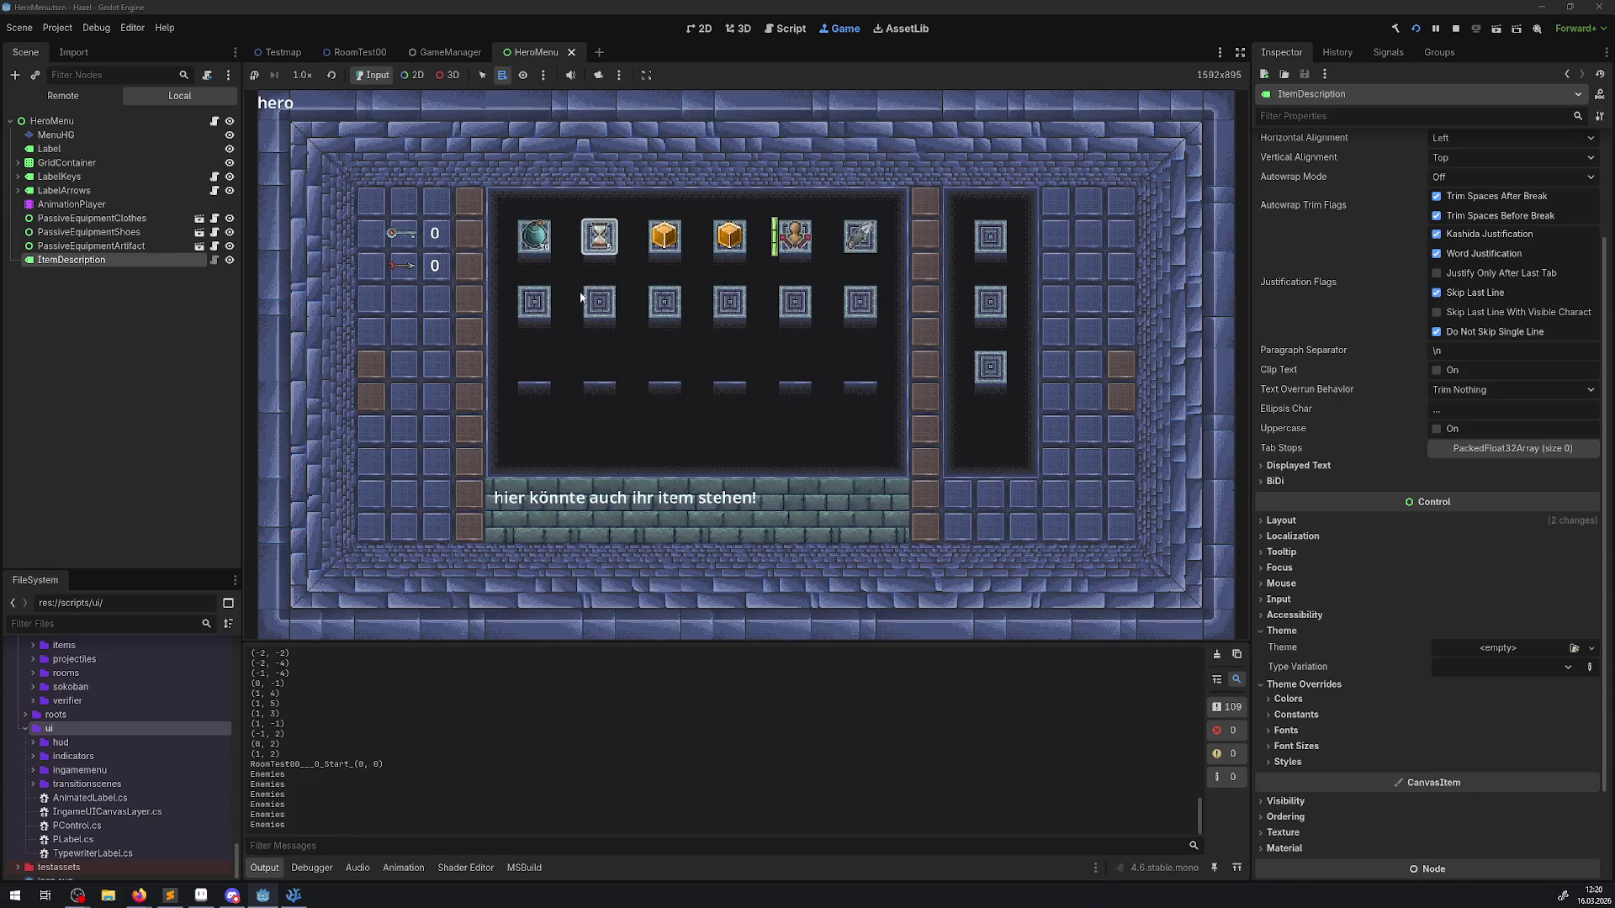
key("Right")
key("Right")
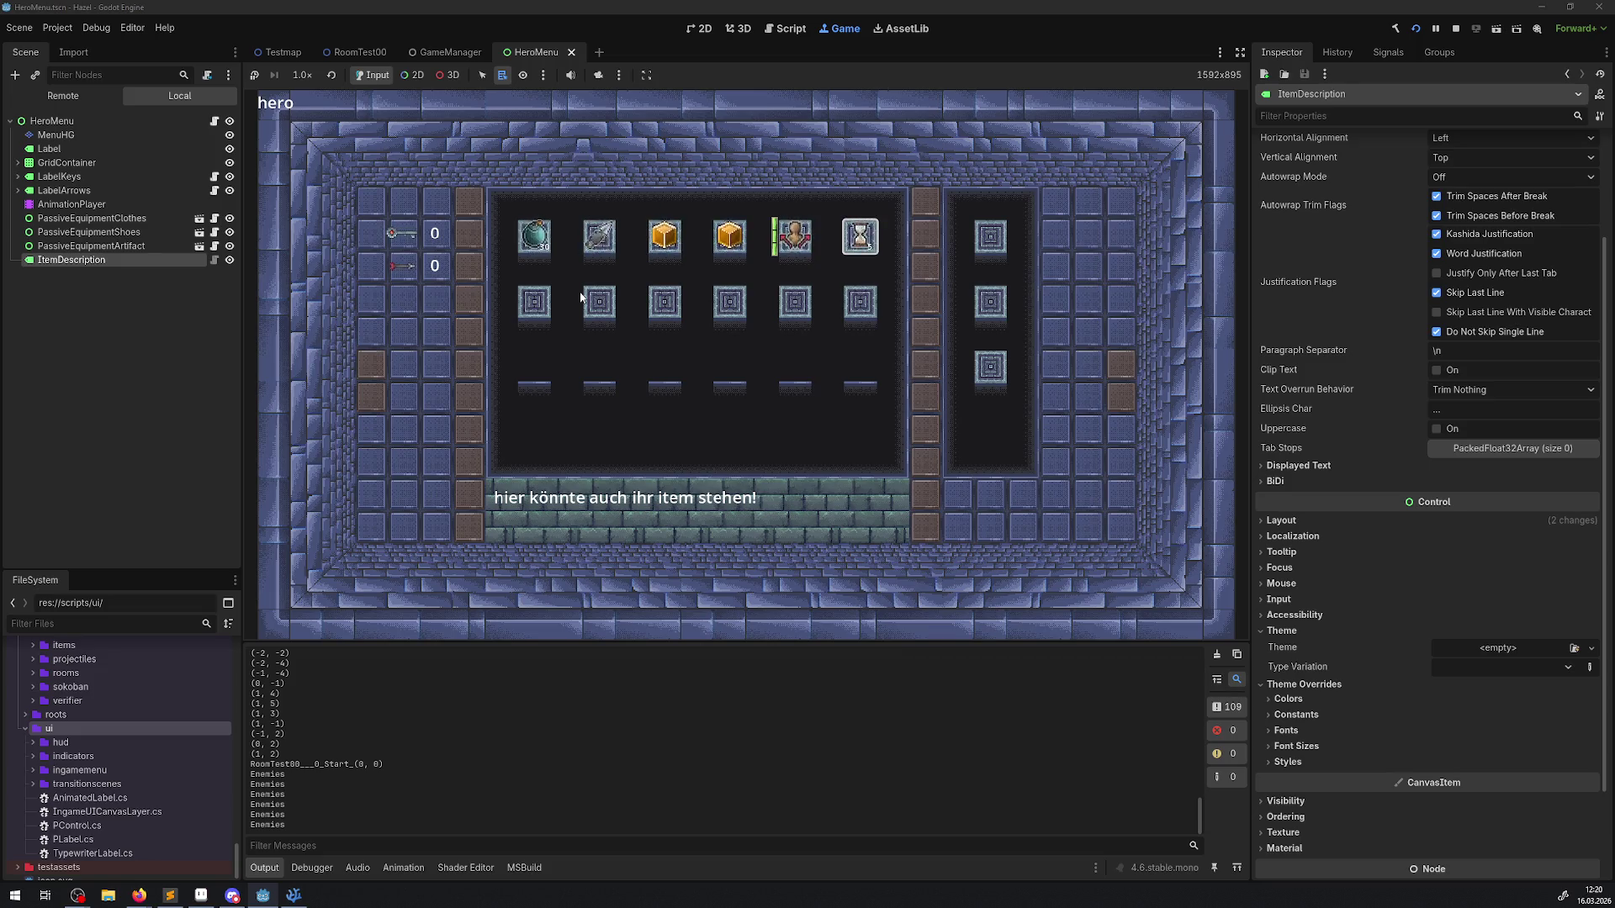
key("Left")
key("Left")
key("Left")
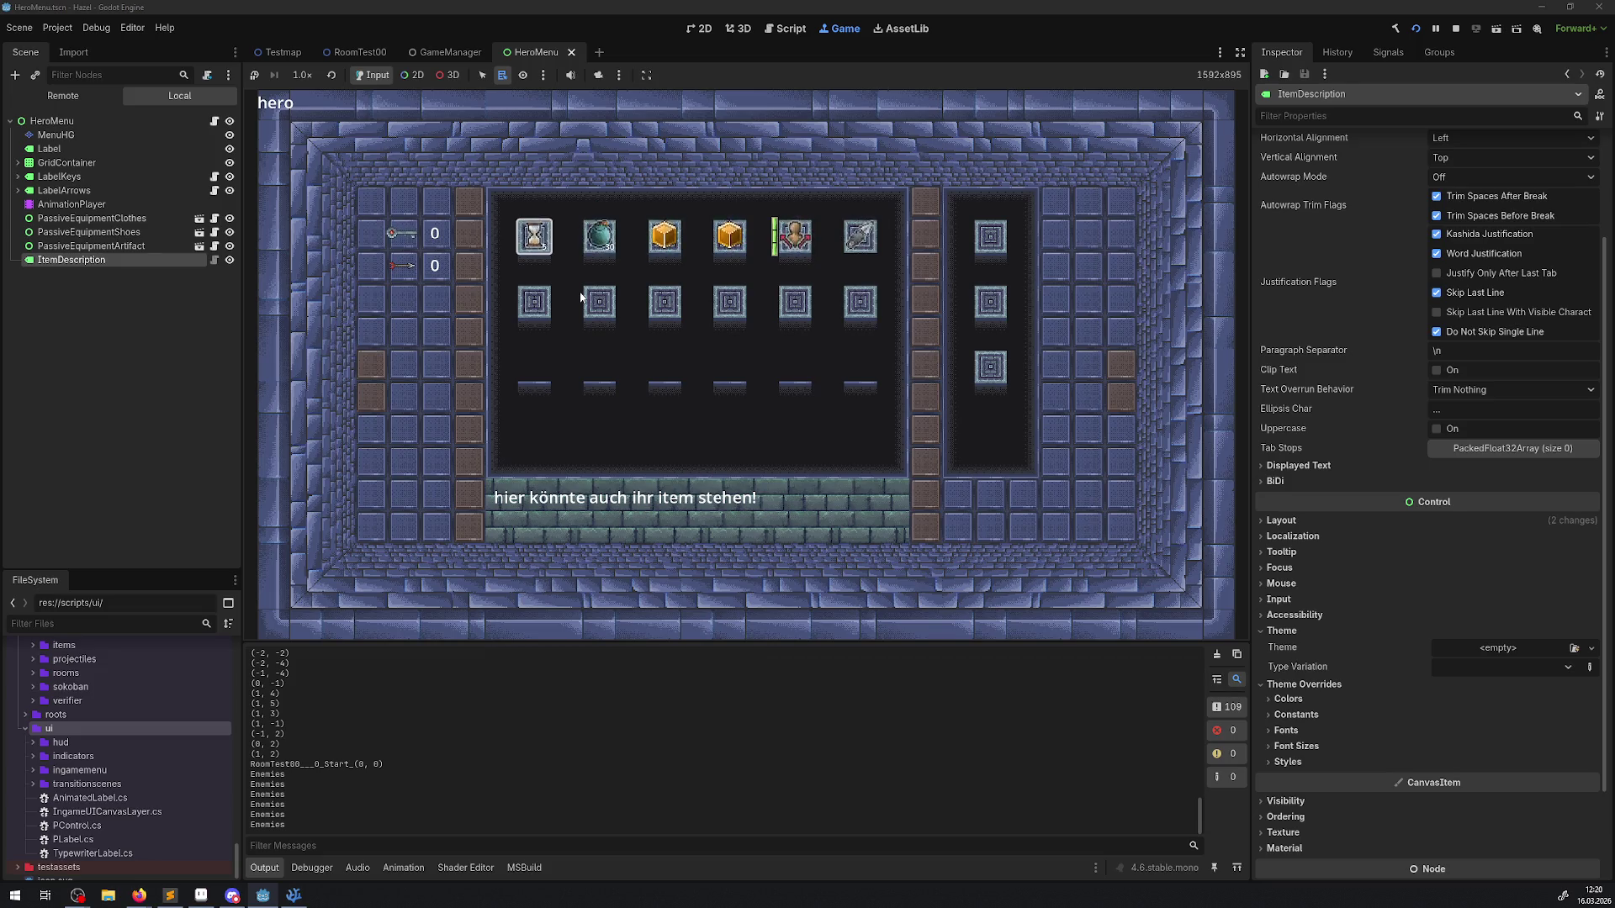
key("Right")
key("Right")
key("Right")
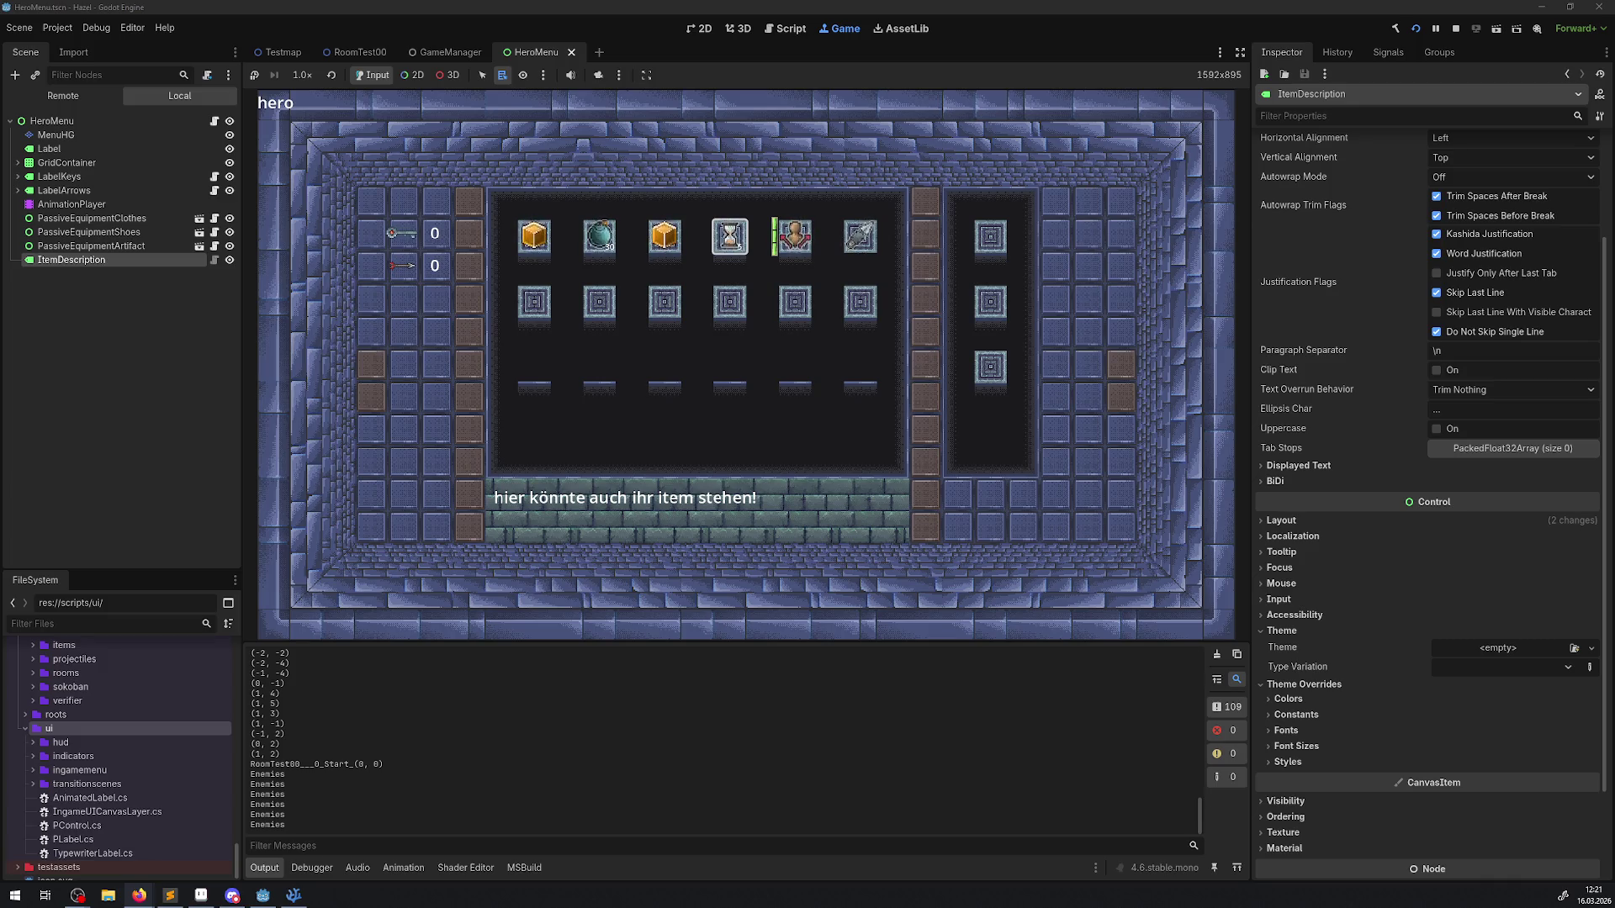
Step: Bring up the browser with the 'terranigma menu' search and maximize its window
left_click(139, 895)
left_click_drag(168, 164, 757, 4)
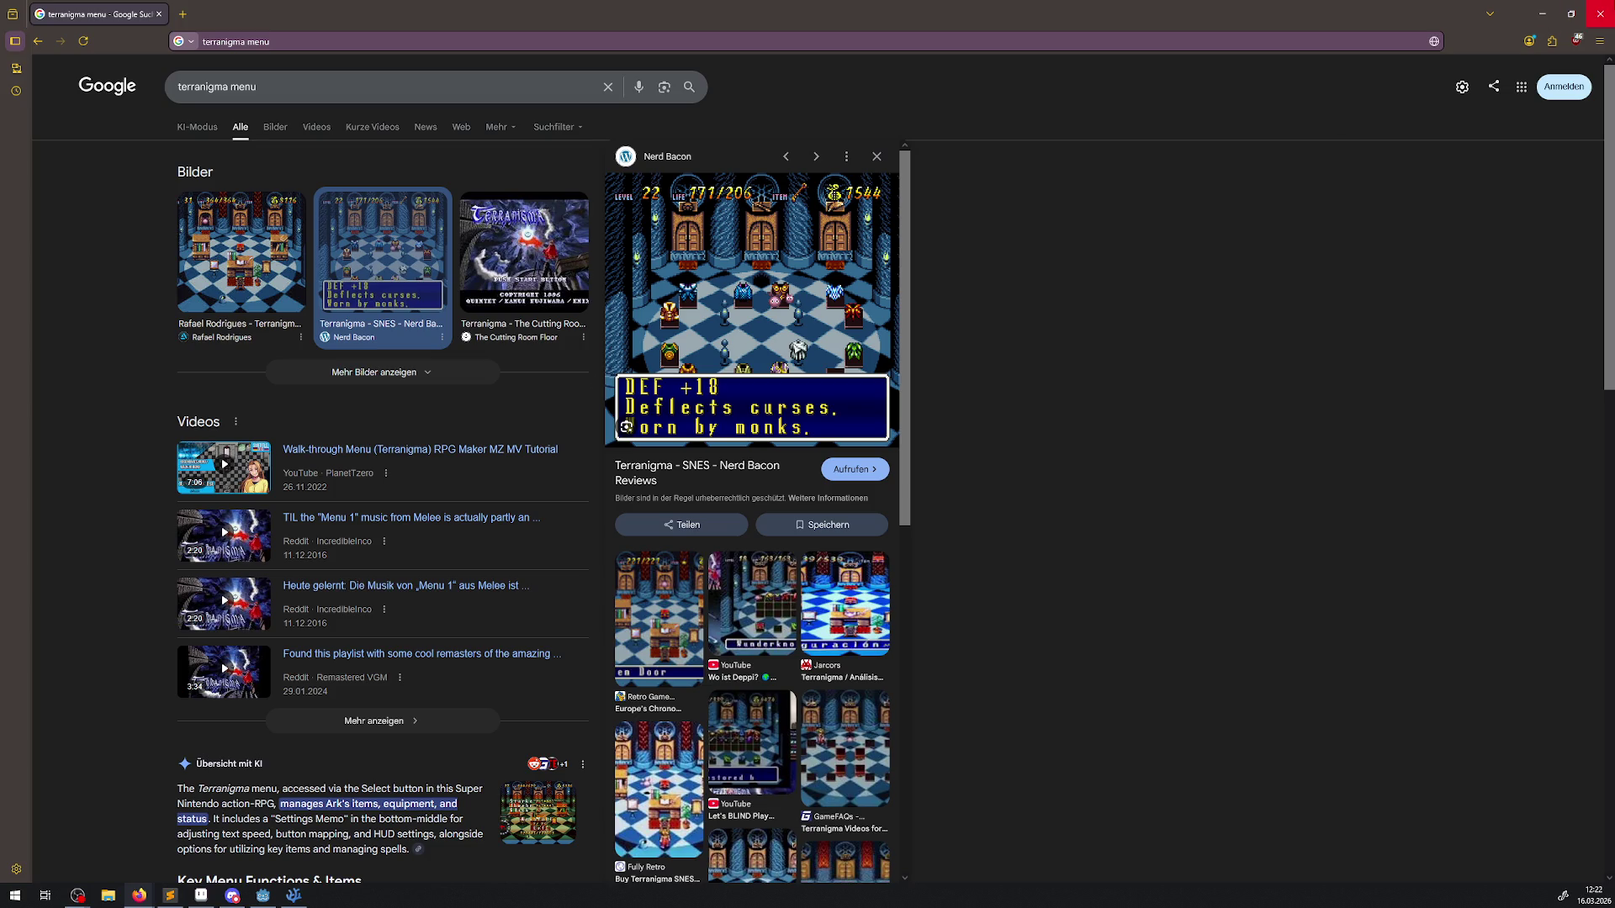
Step: Back in the game, move the bomb from the first row into a second-row slot
left_click(1602, 13)
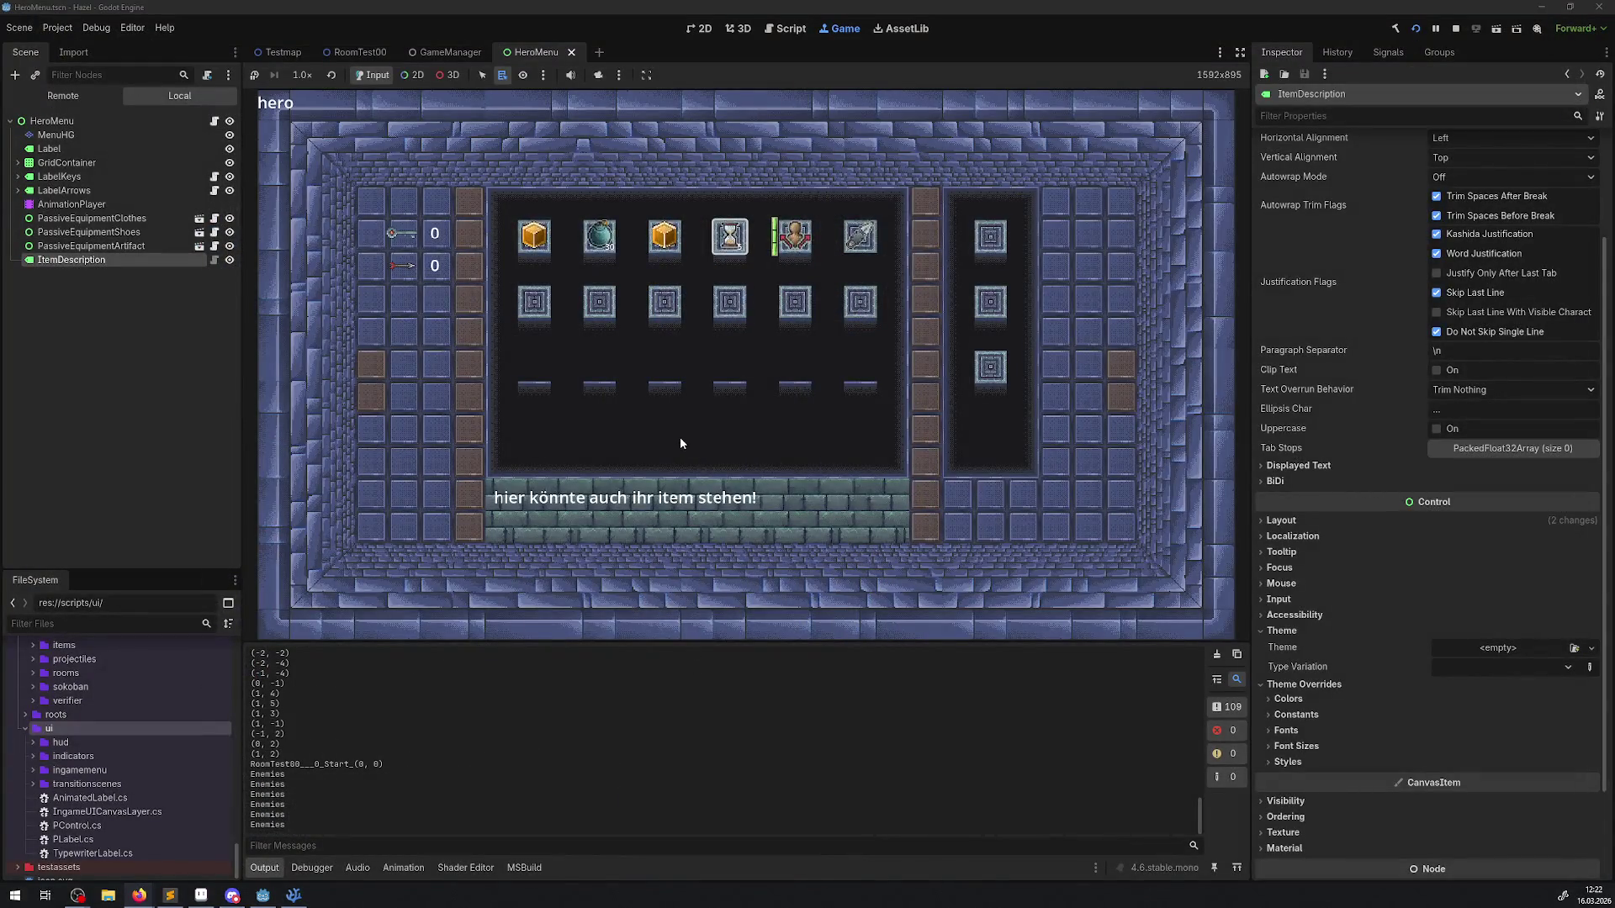
key("Right")
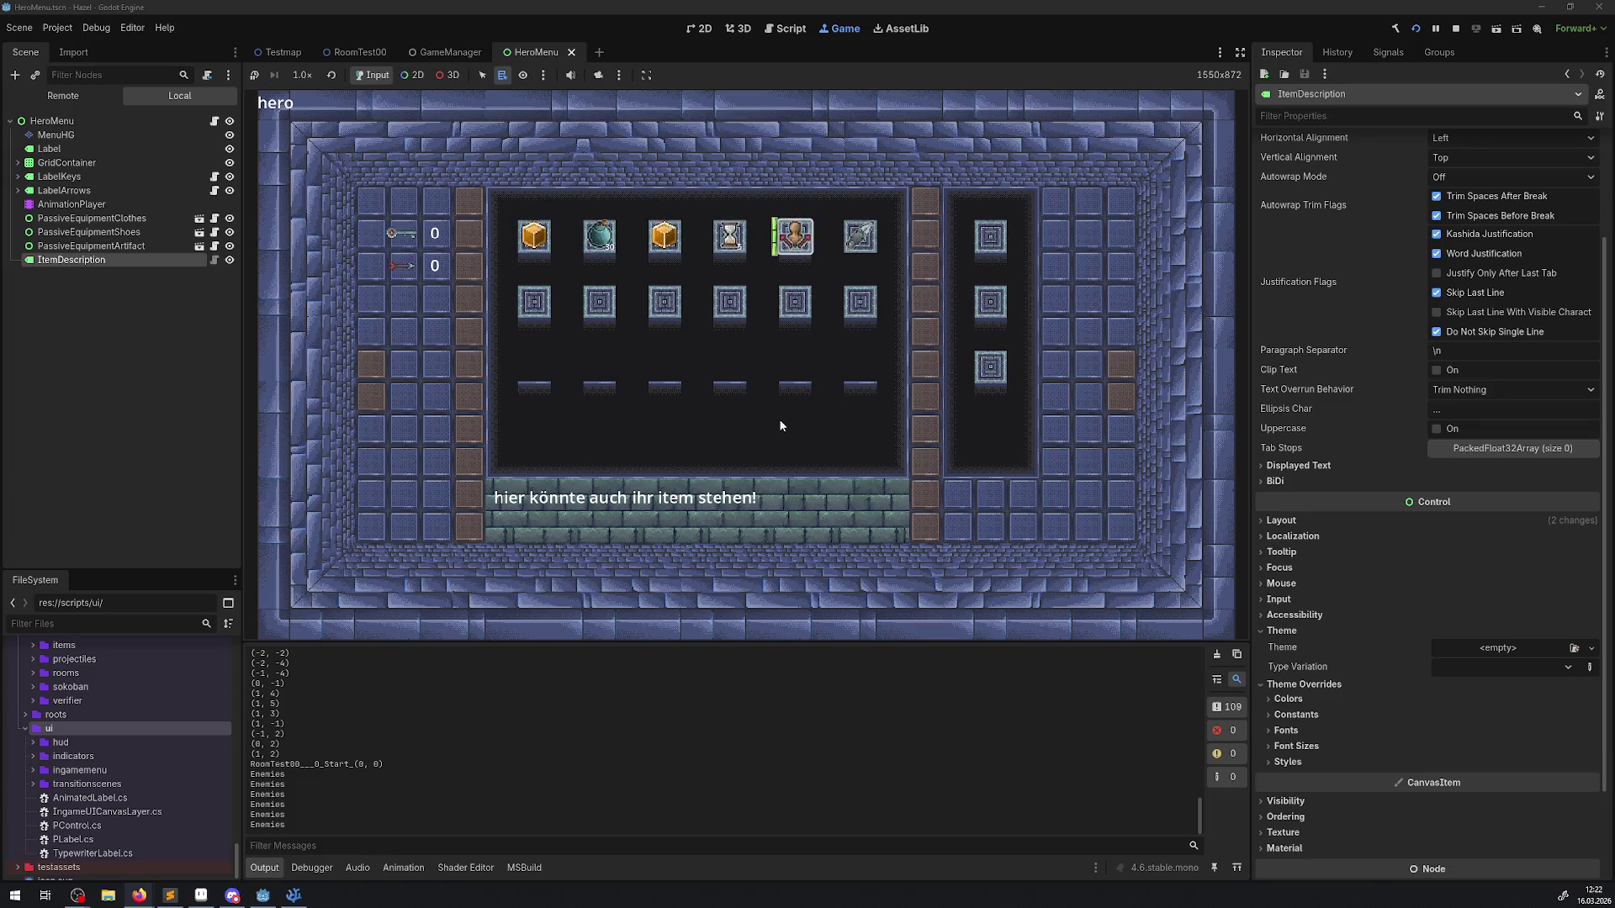
key("Left")
key("Left")
key("Left")
key("Return")
key("Down")
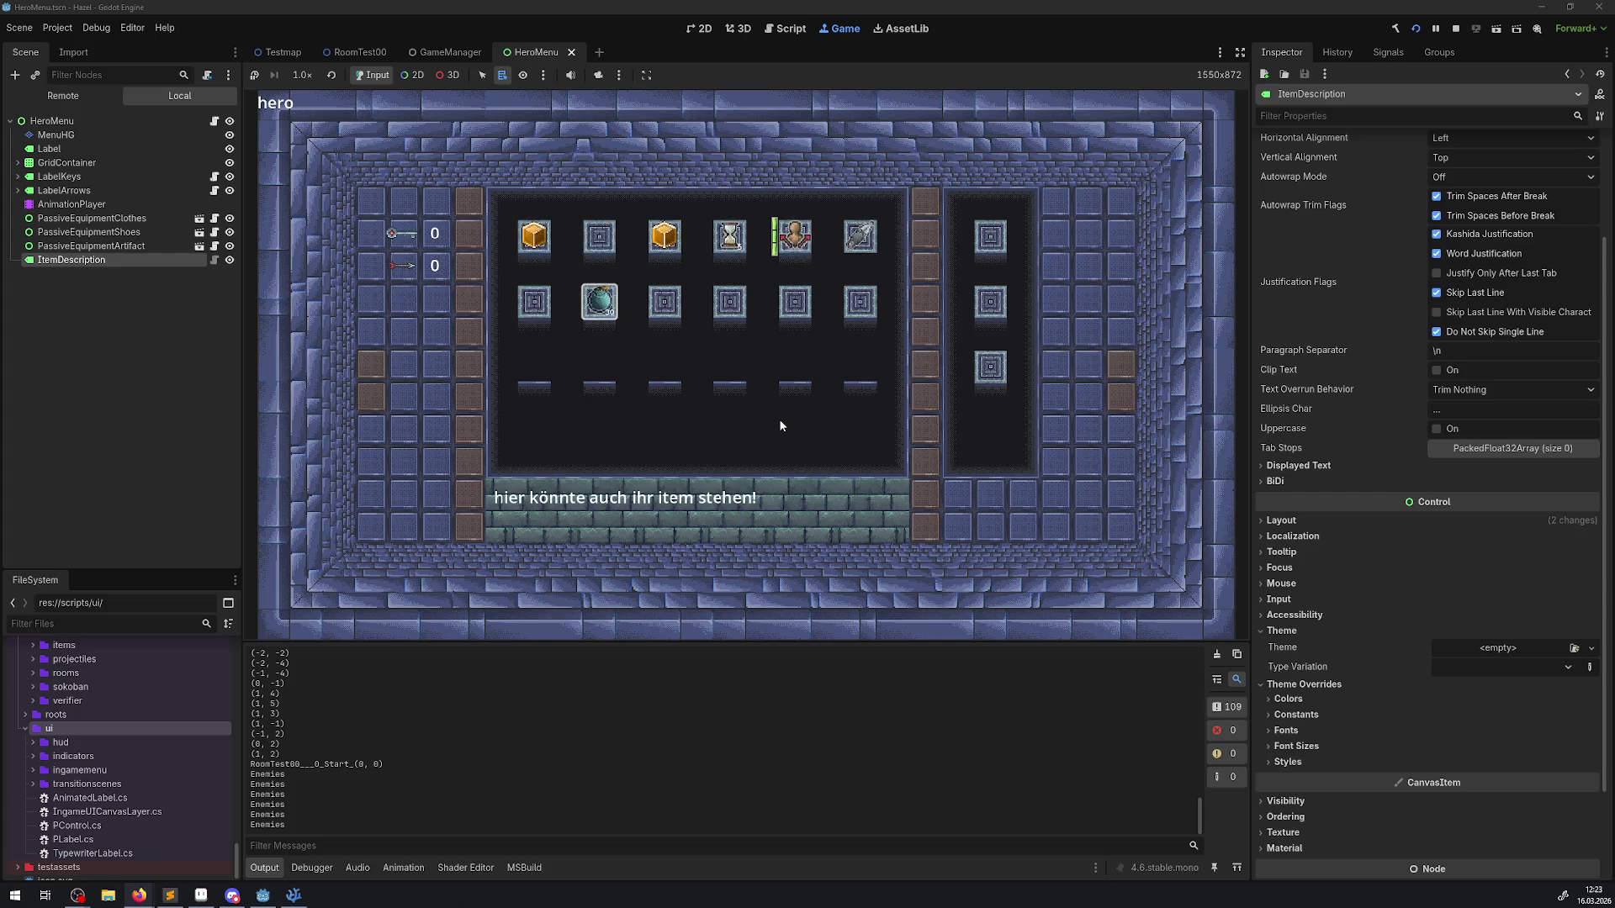
key("Up")
key("Return")
key("Down")
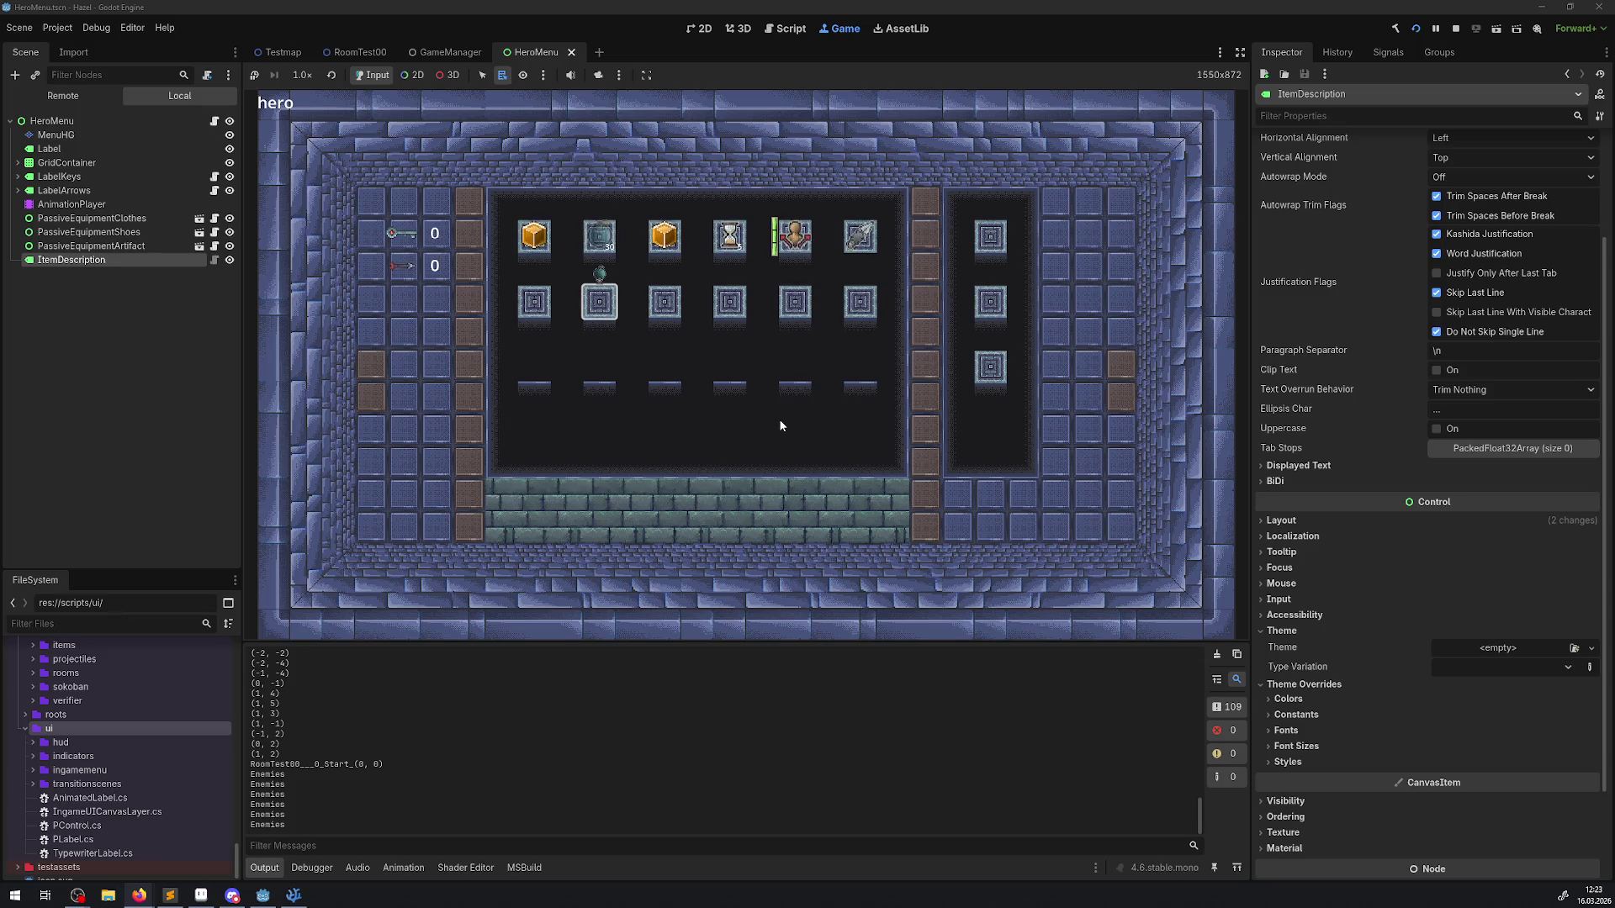
key("Right")
key("Right")
key("Right")
key("Return")
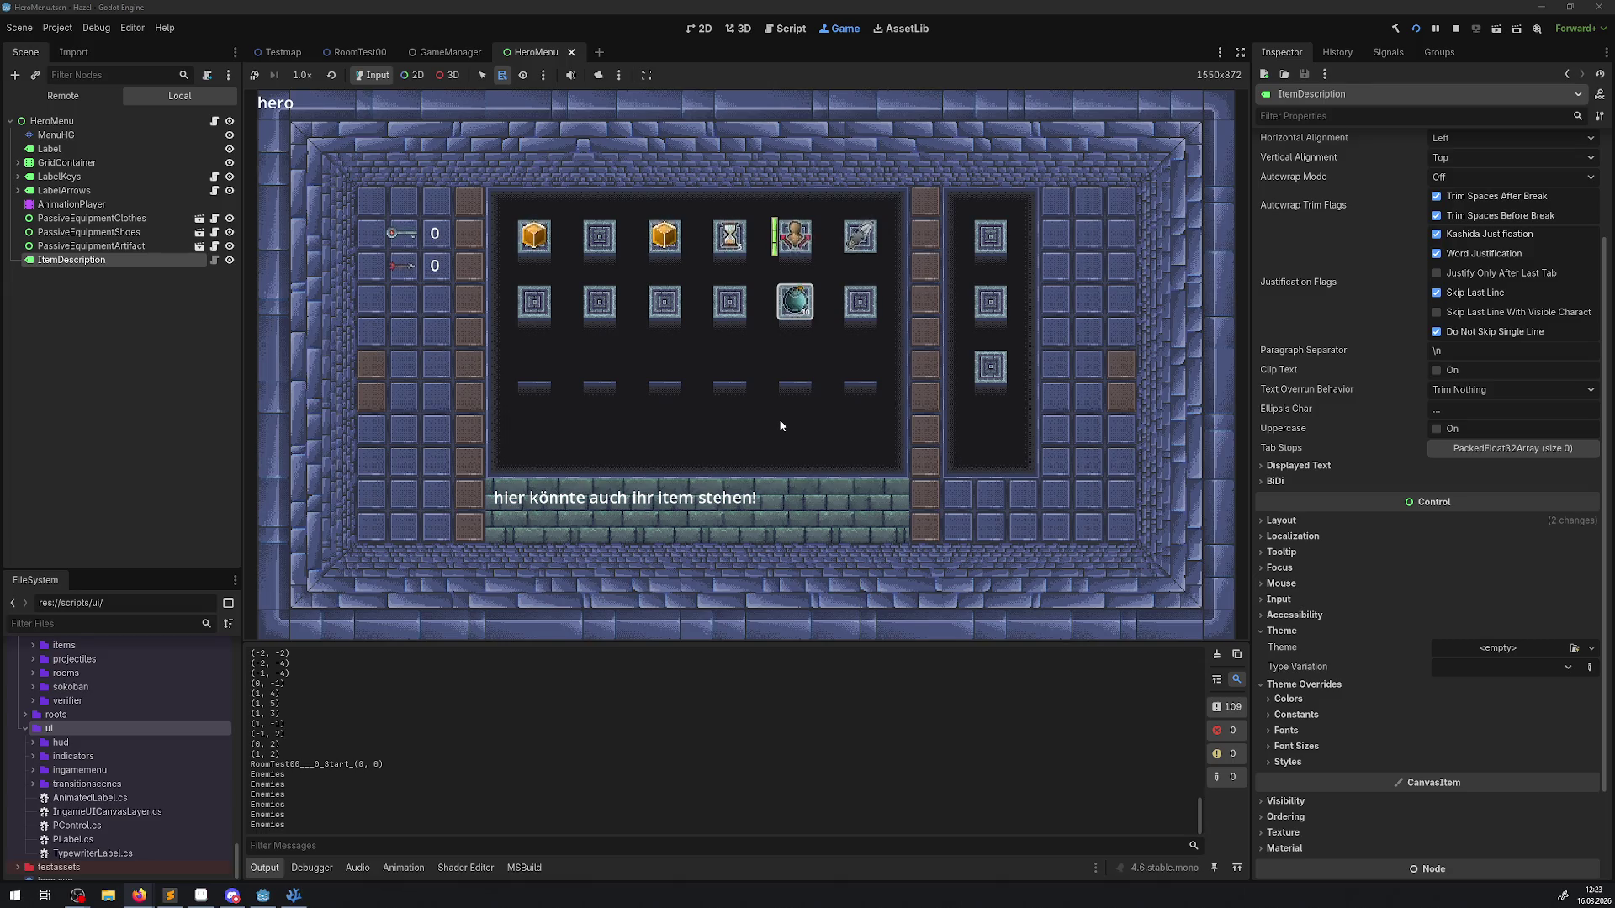
Step: Check the description hides on empty slots and shows on the arrow, move the boxes down, then stop
key("Left")
key("Right")
key("Right")
key("Up")
key("Down")
key("Left")
key("Left")
key("Down")
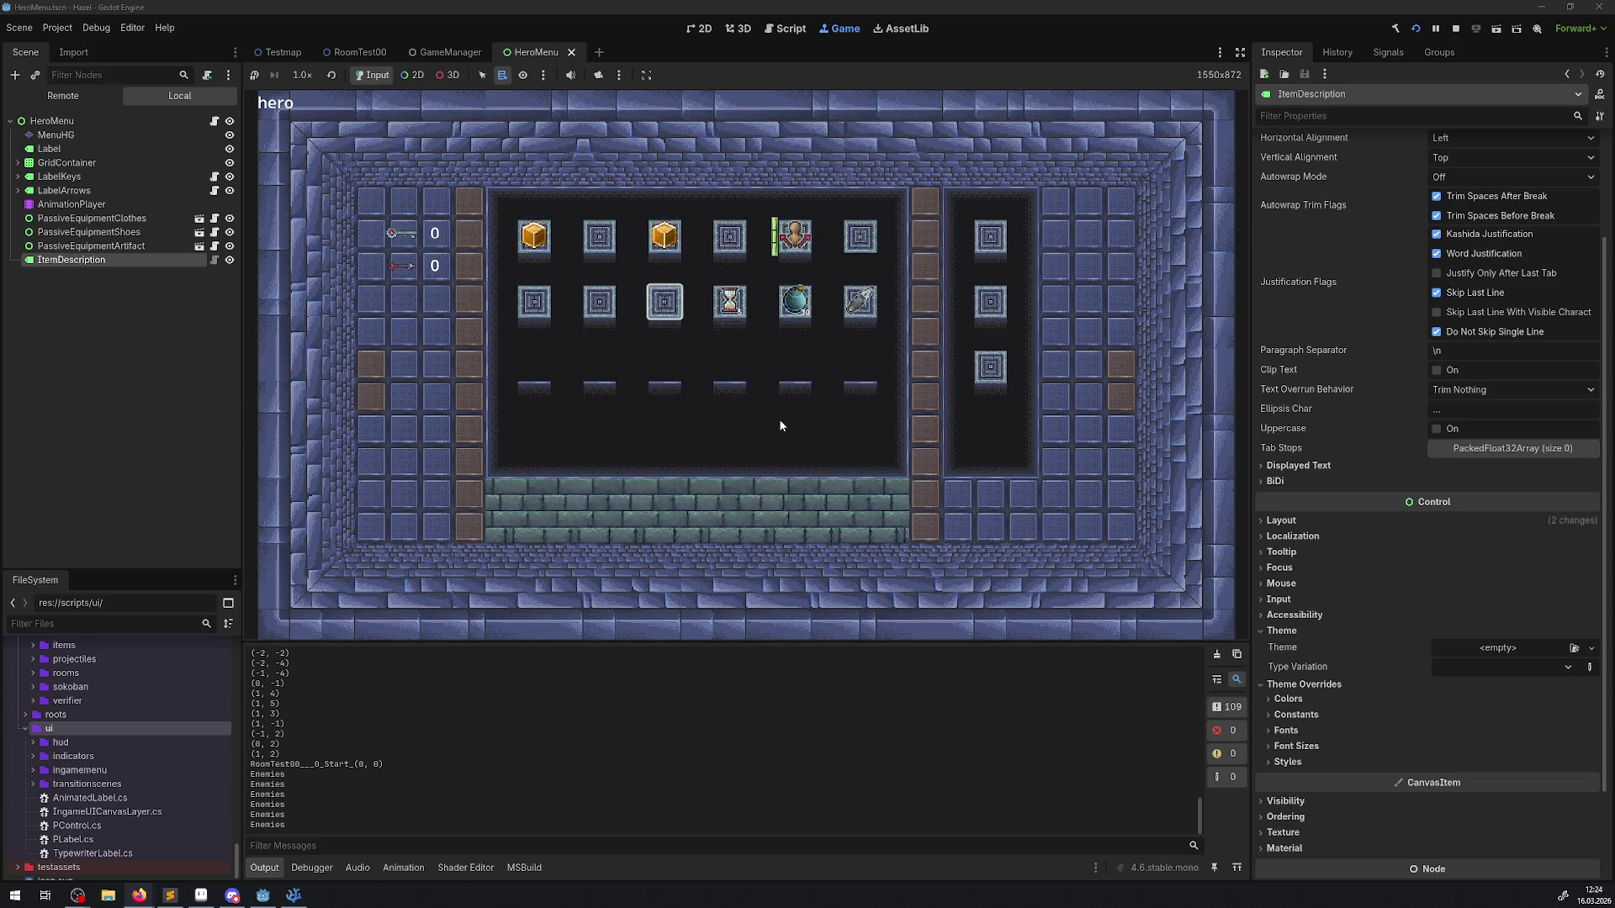
key("Left")
key("Return")
key("Left")
key("Left")
key("Up")
key("Return")
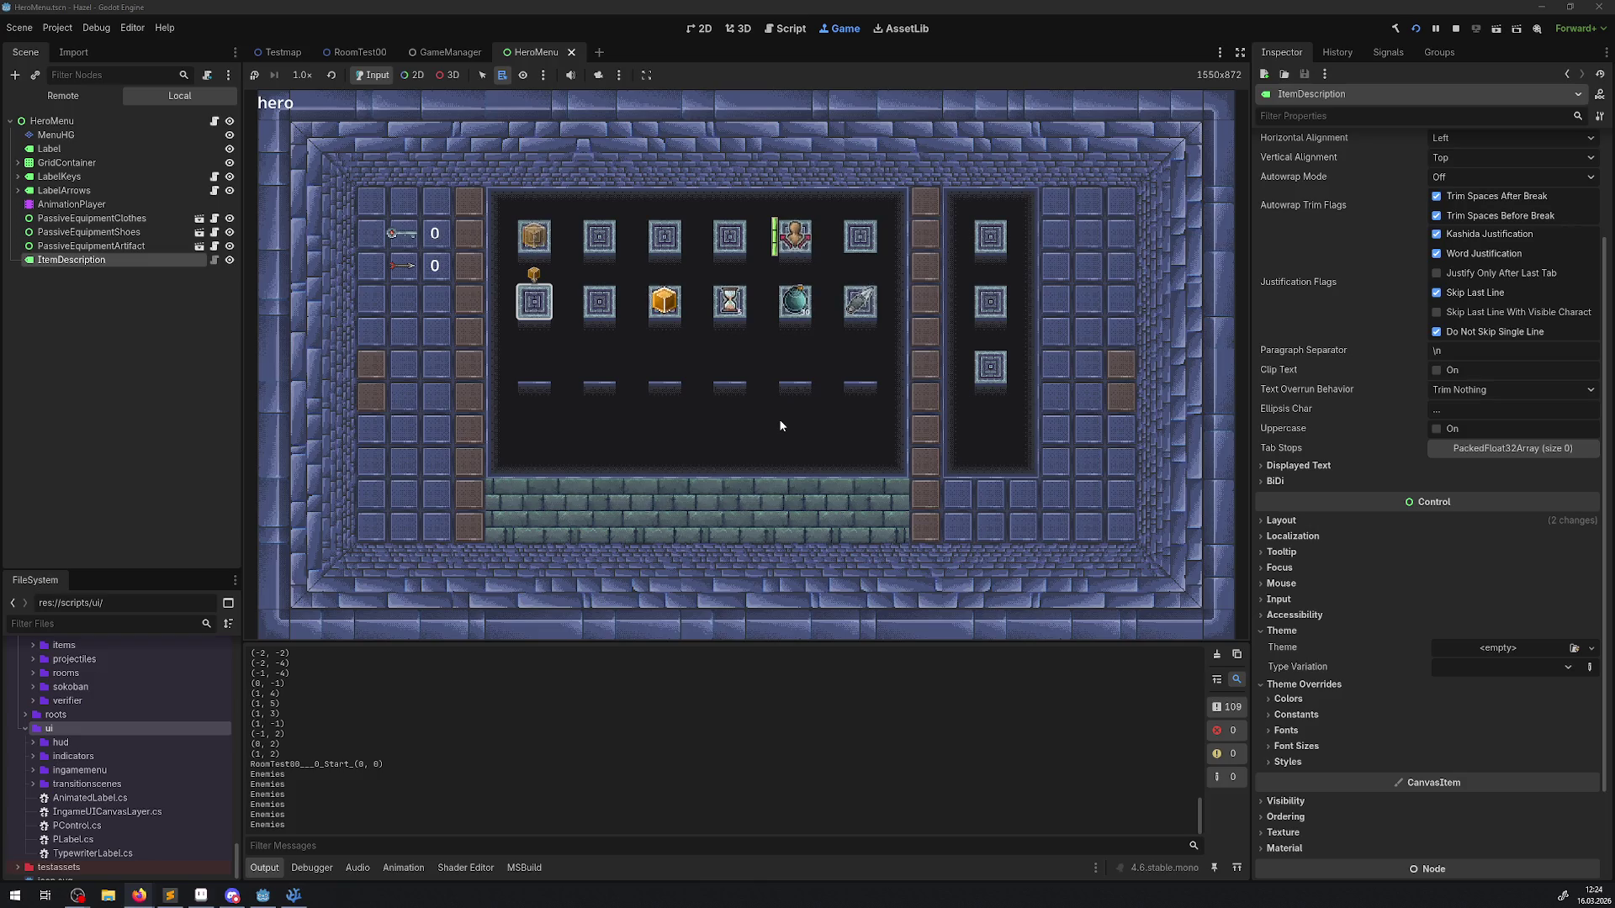
key("Down")
key("Return")
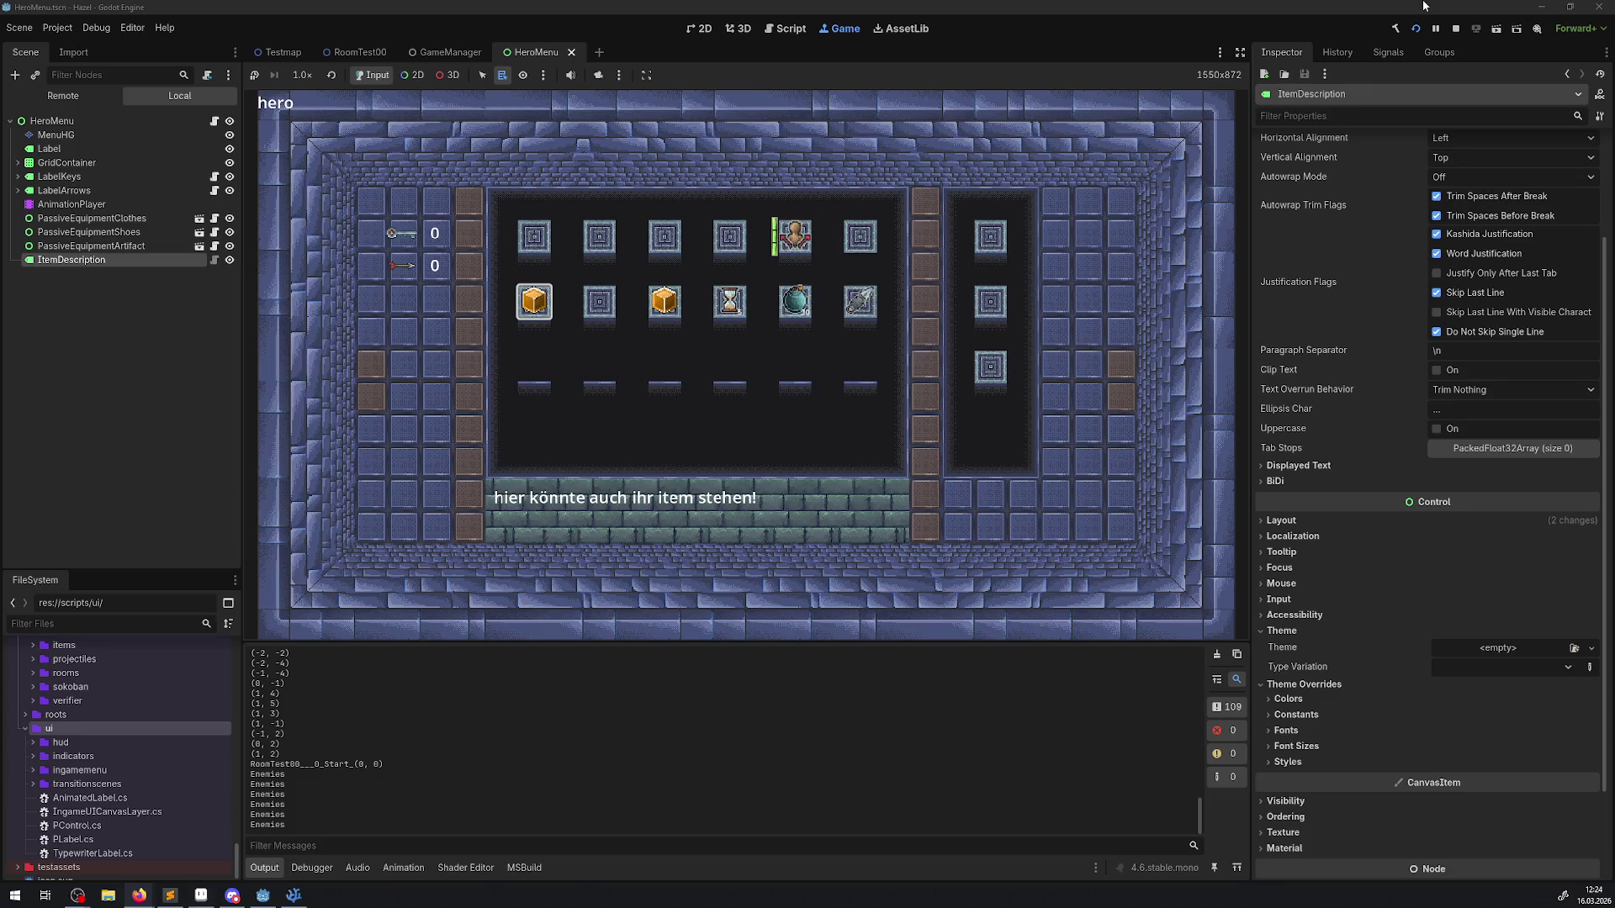
left_click(1456, 31)
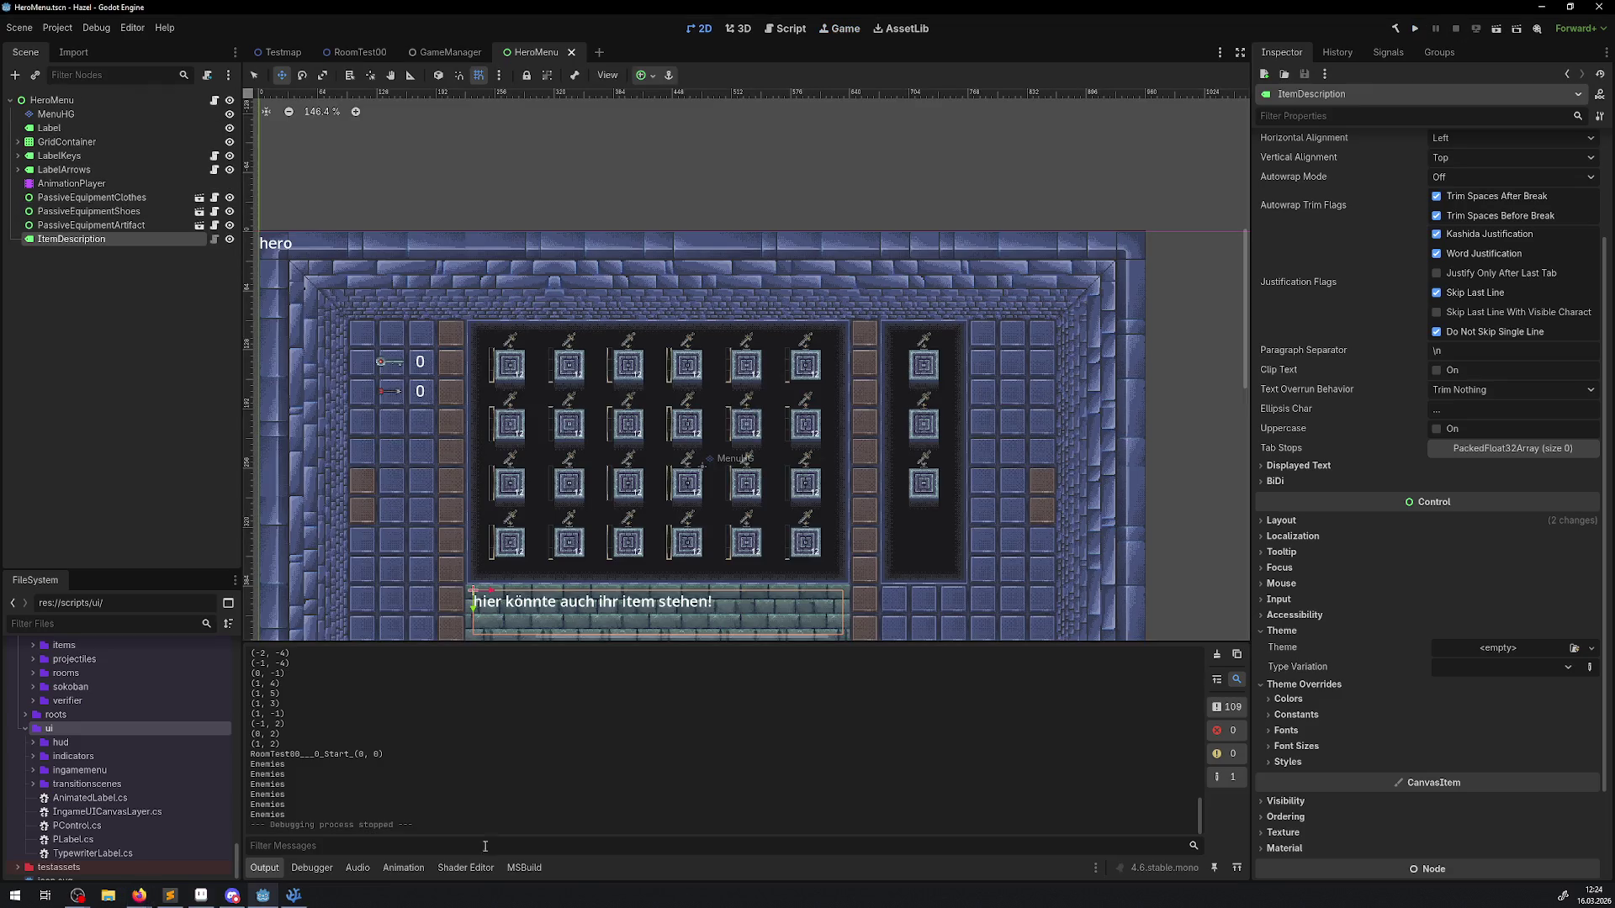
Step: Wrap the hide statement on line 165 in if (ItemDescription.Visible) and save
left_click(287, 897)
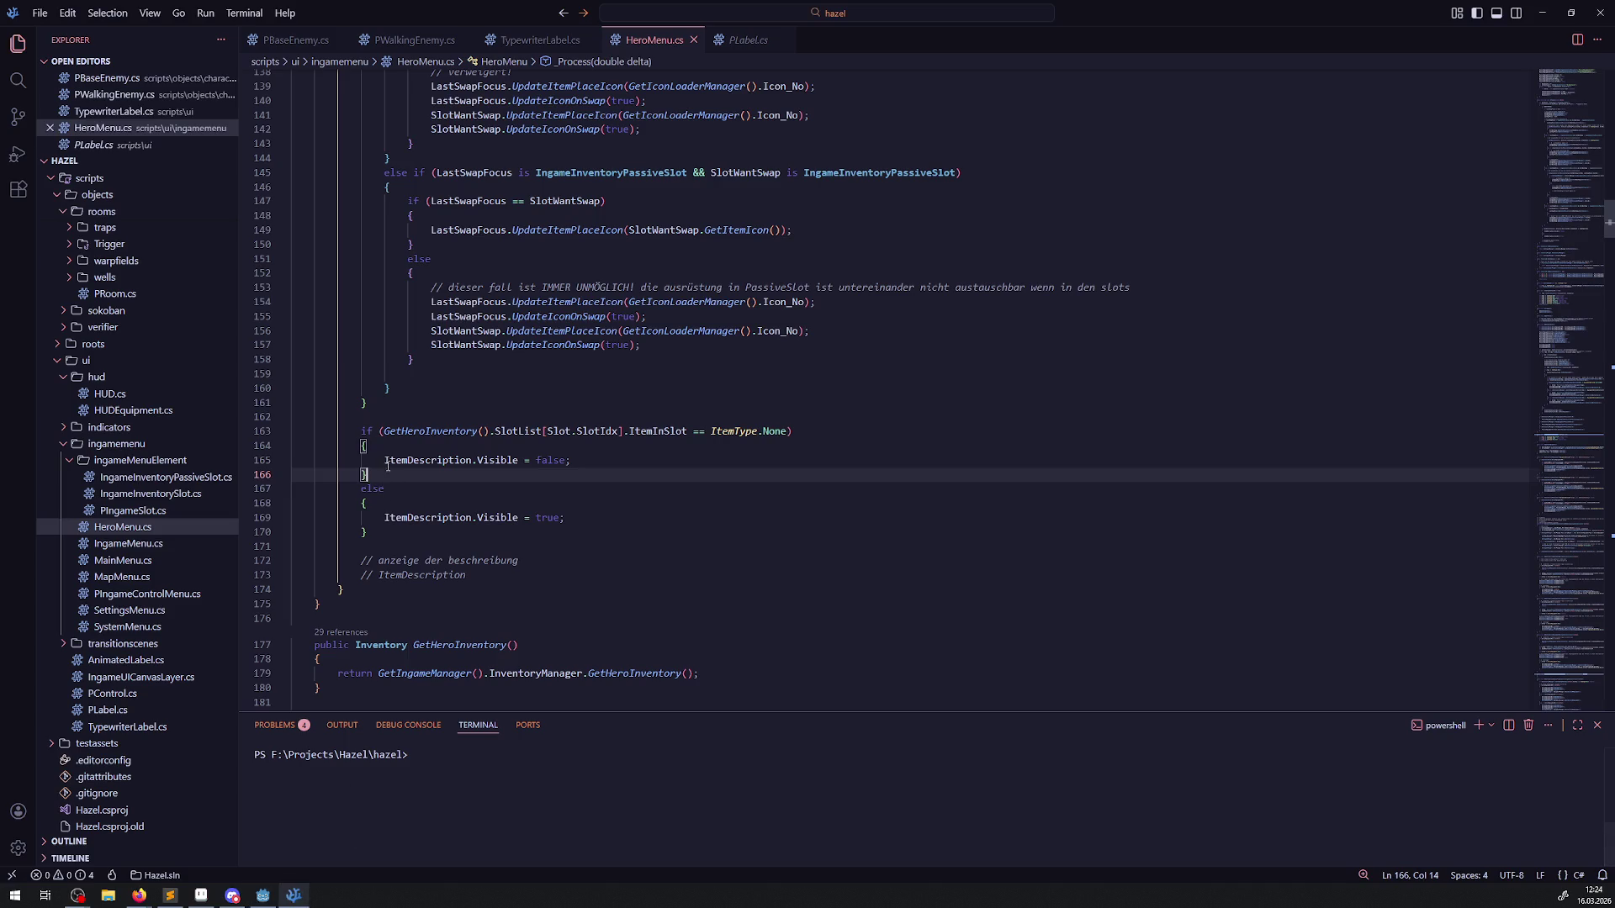
left_click_drag(384, 460, 520, 460)
key("ctrl+c")
left_click(383, 460)
type("if()")
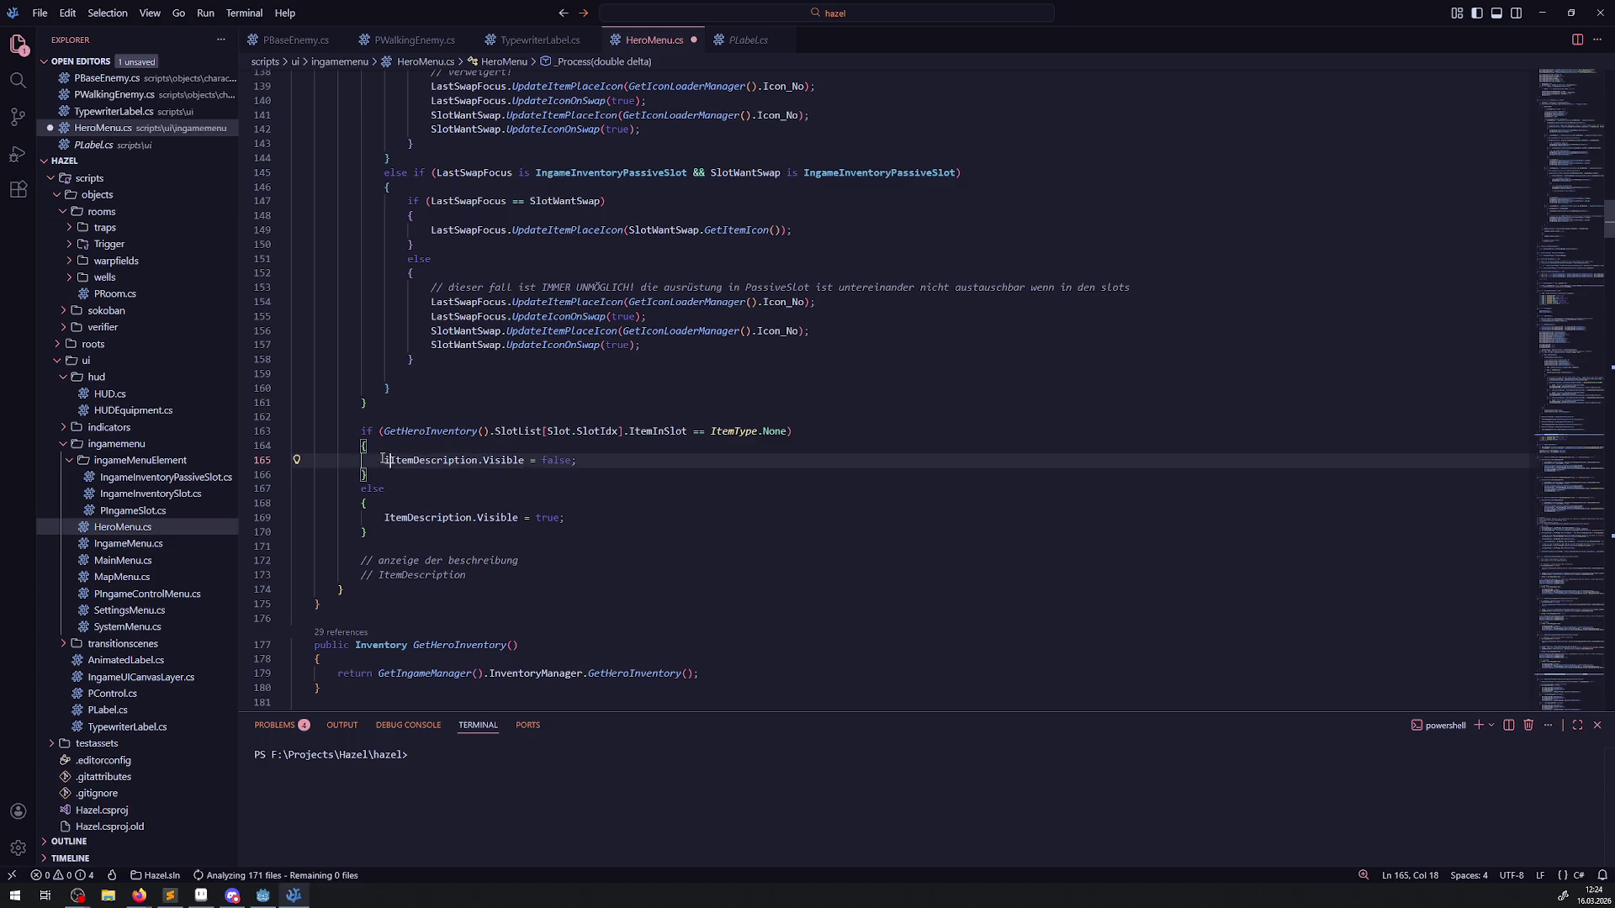
key("Left")
key("ctrl+v")
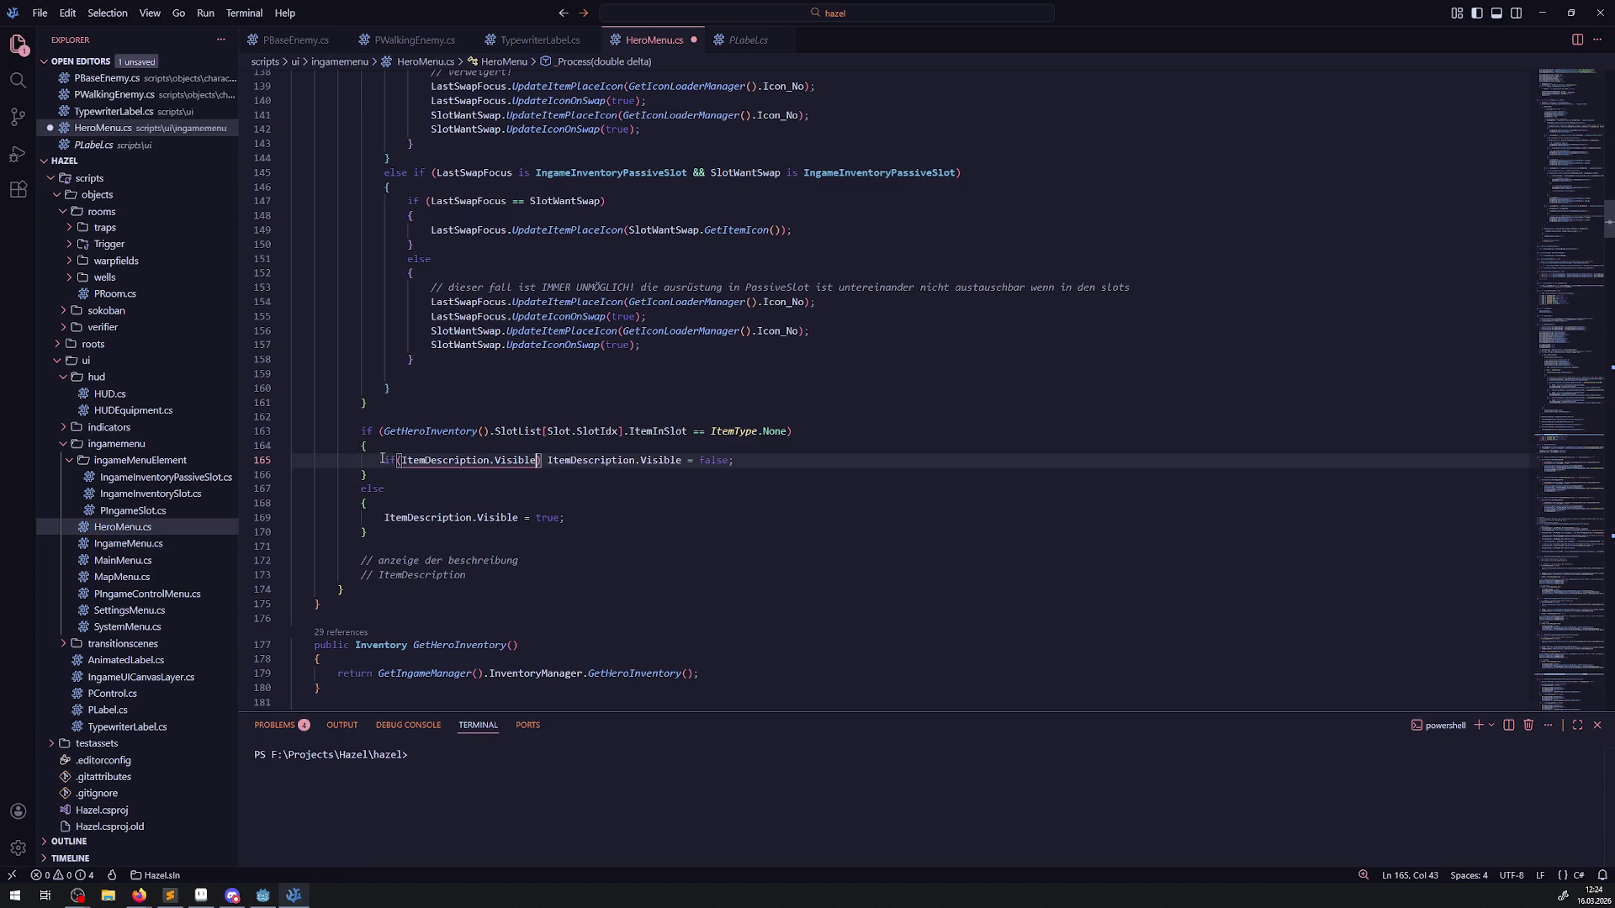
key("ctrl+Left")
key("ctrl+Left")
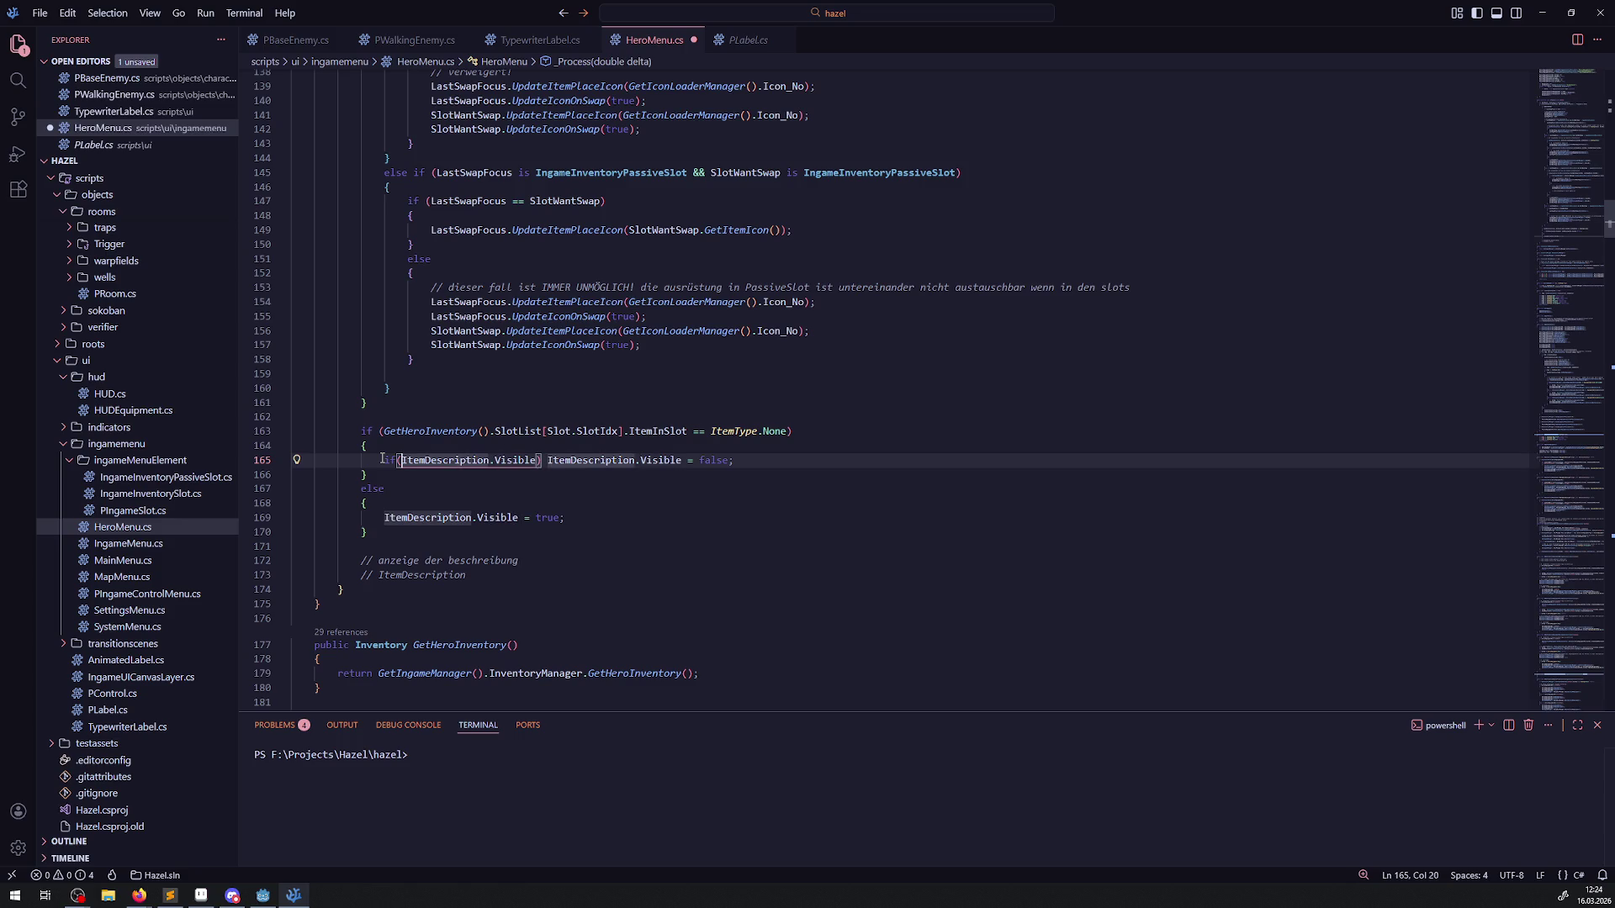
type("!")
key("ctrl+s")
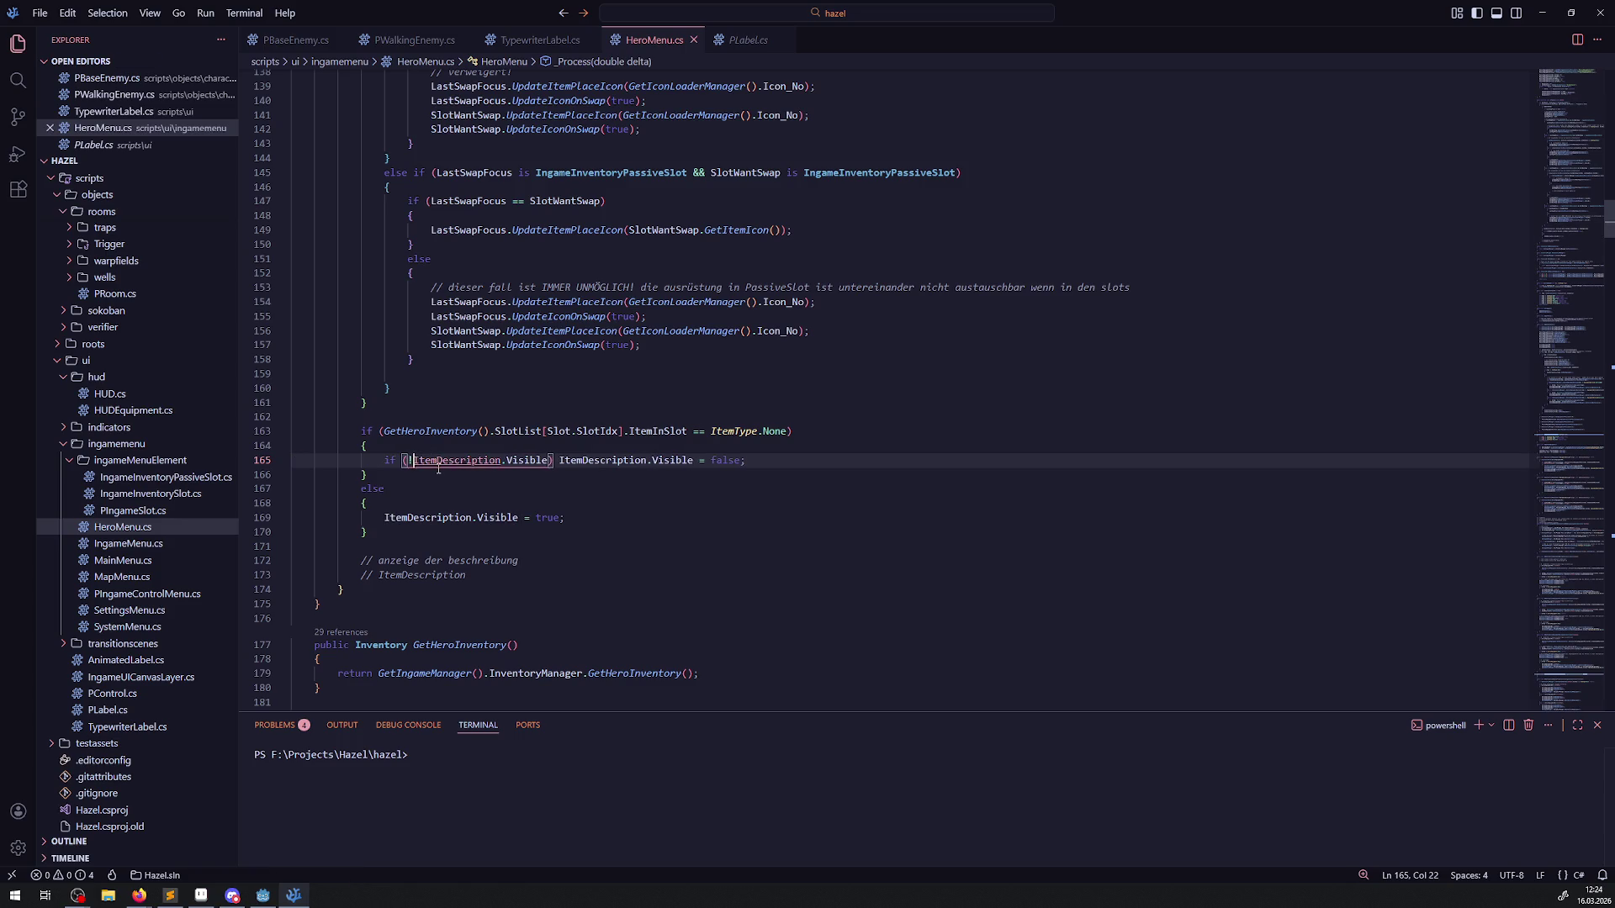
key("BackSpace")
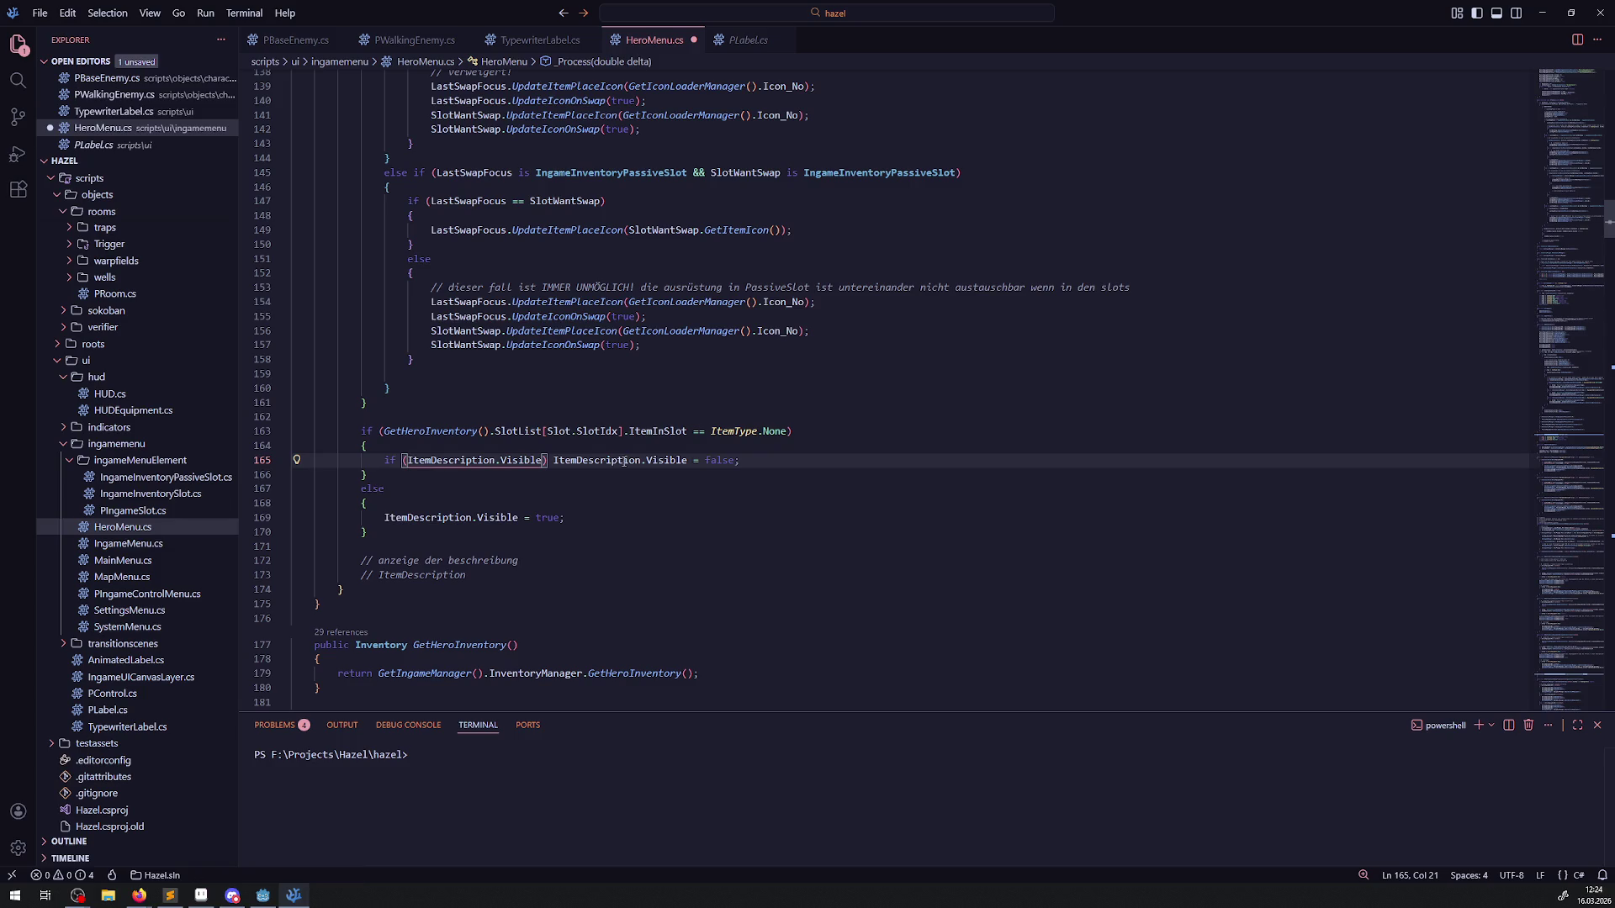
Step: Guard the show statement on line 169 with if (!ItemDescription.Visible), save, and rebuild in Godot
left_click_drag(385, 460, 552, 460)
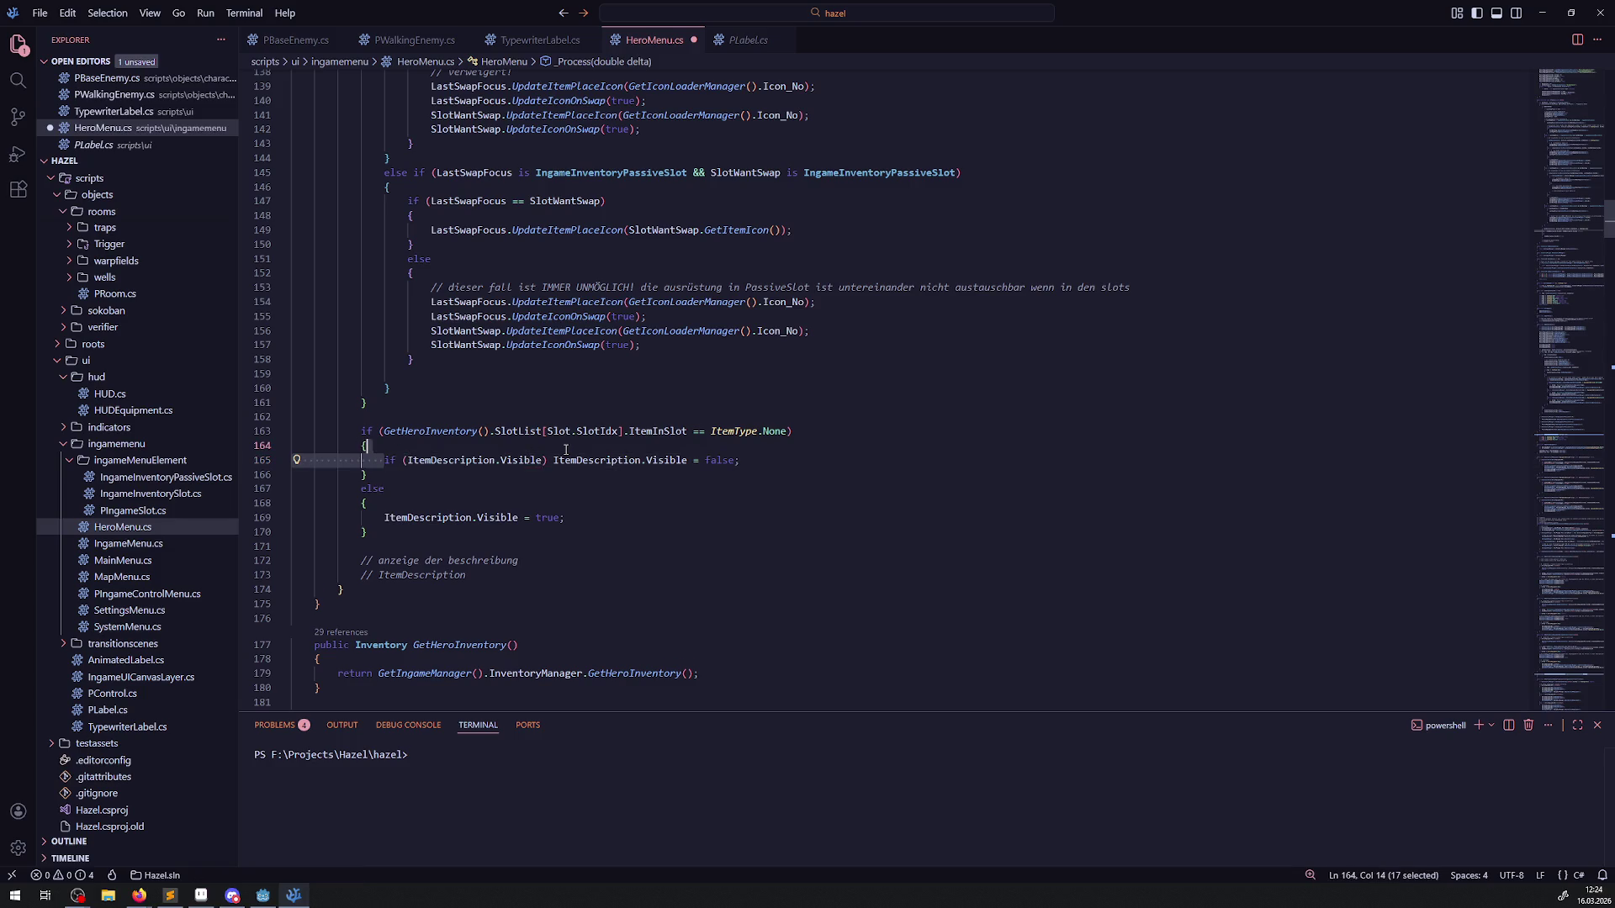
key("ctrl+c")
left_click(379, 518)
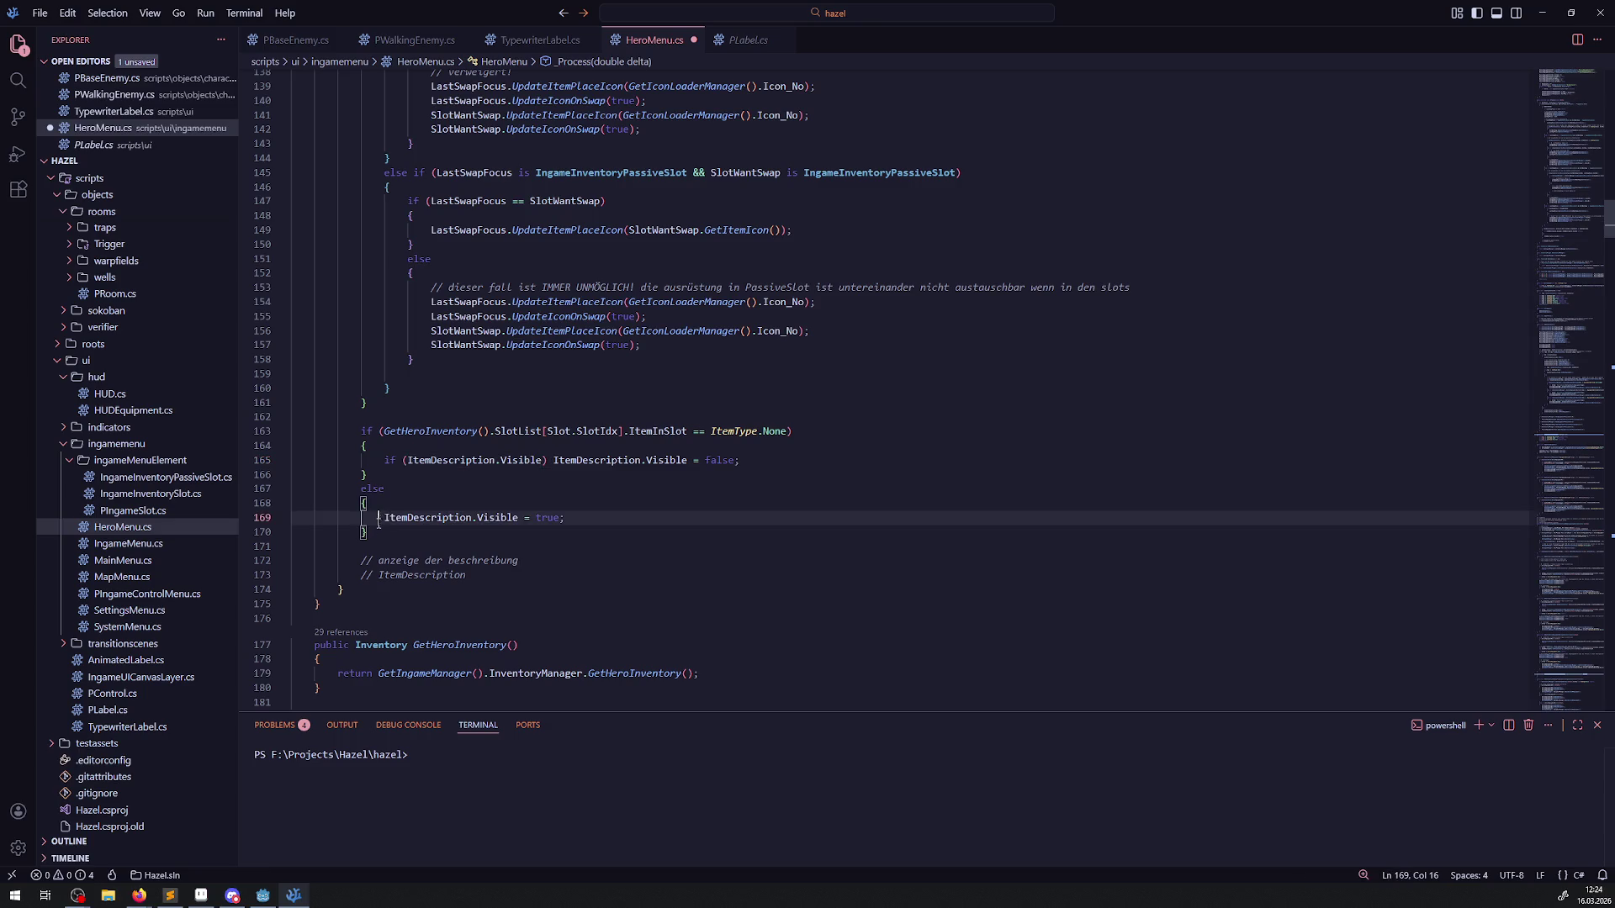
key("ctrl+v")
left_click(404, 518)
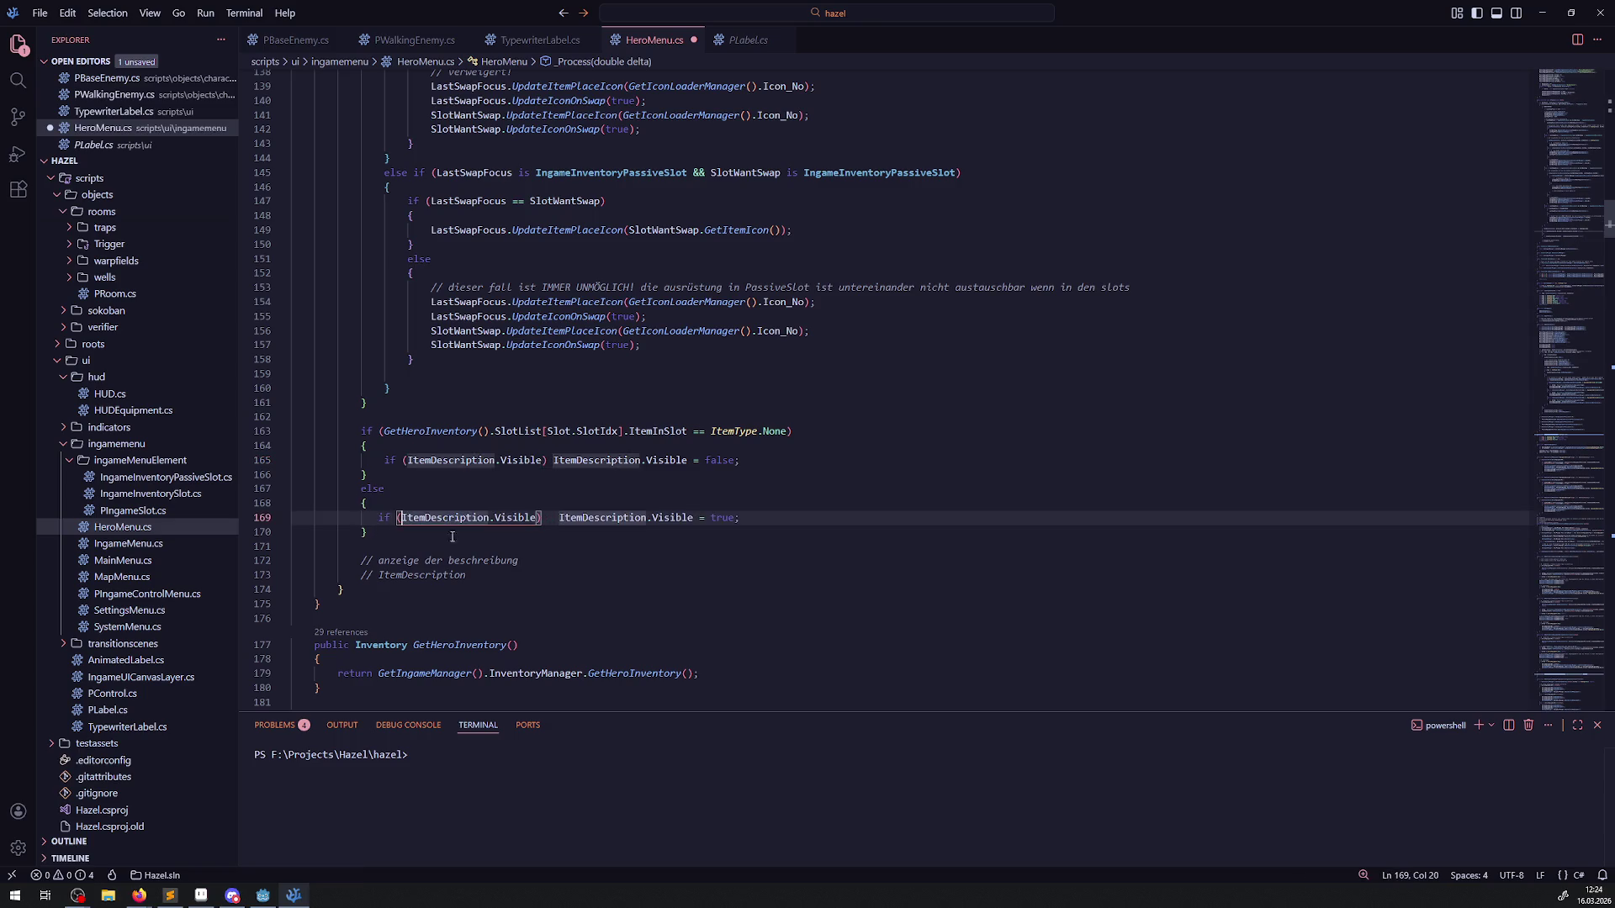
type("!")
key("ctrl+s")
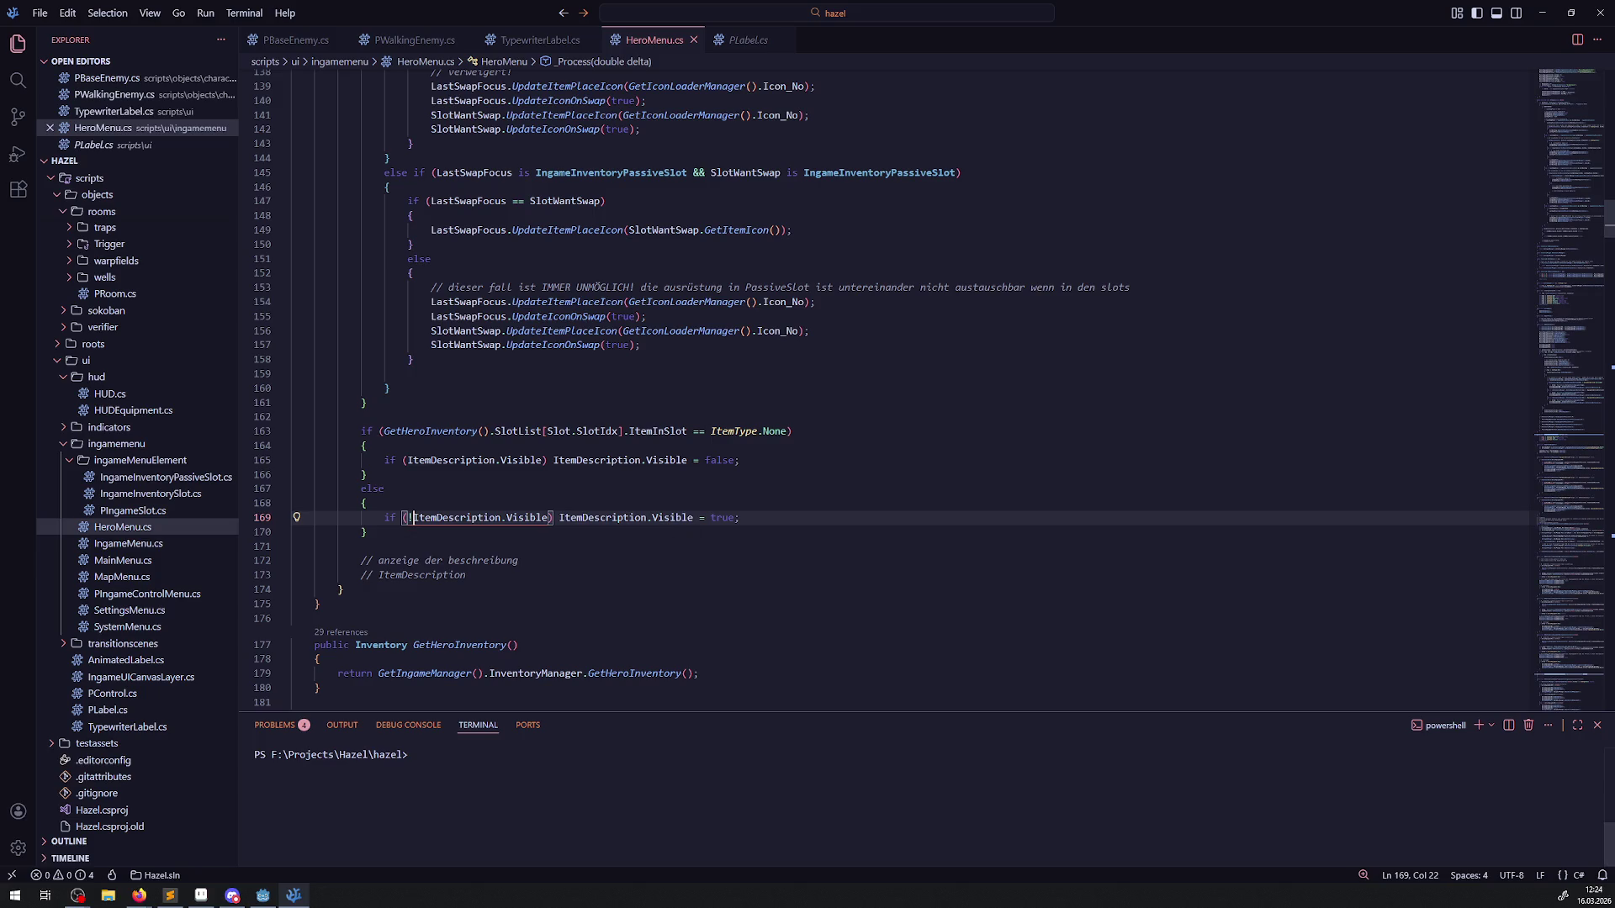
left_click(263, 896)
left_click(1395, 28)
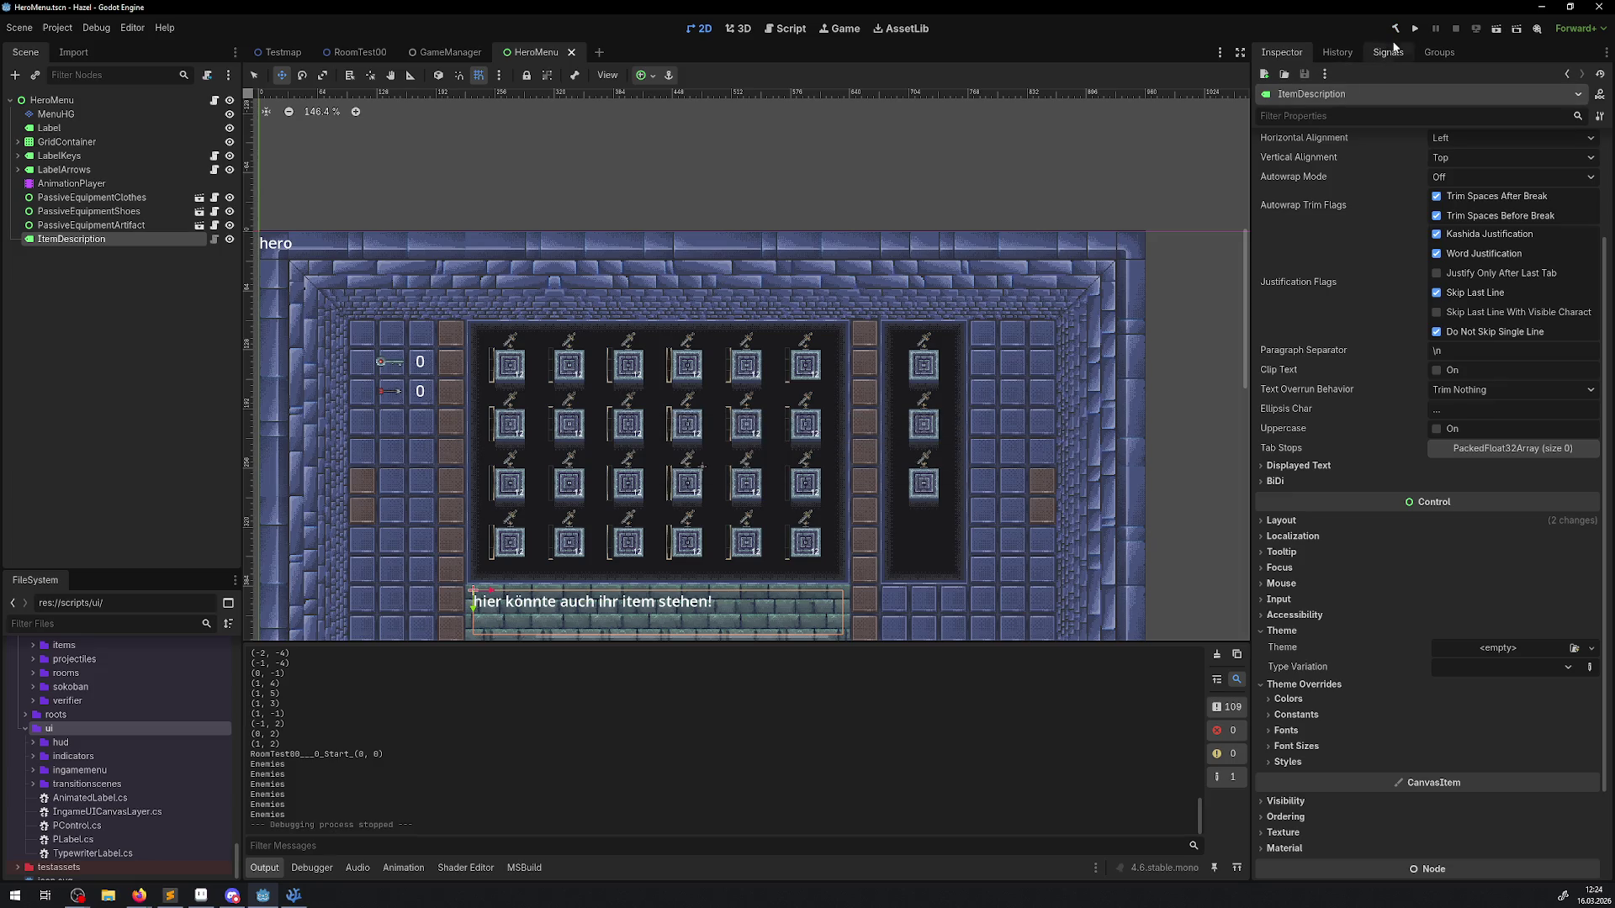
left_click(1417, 30)
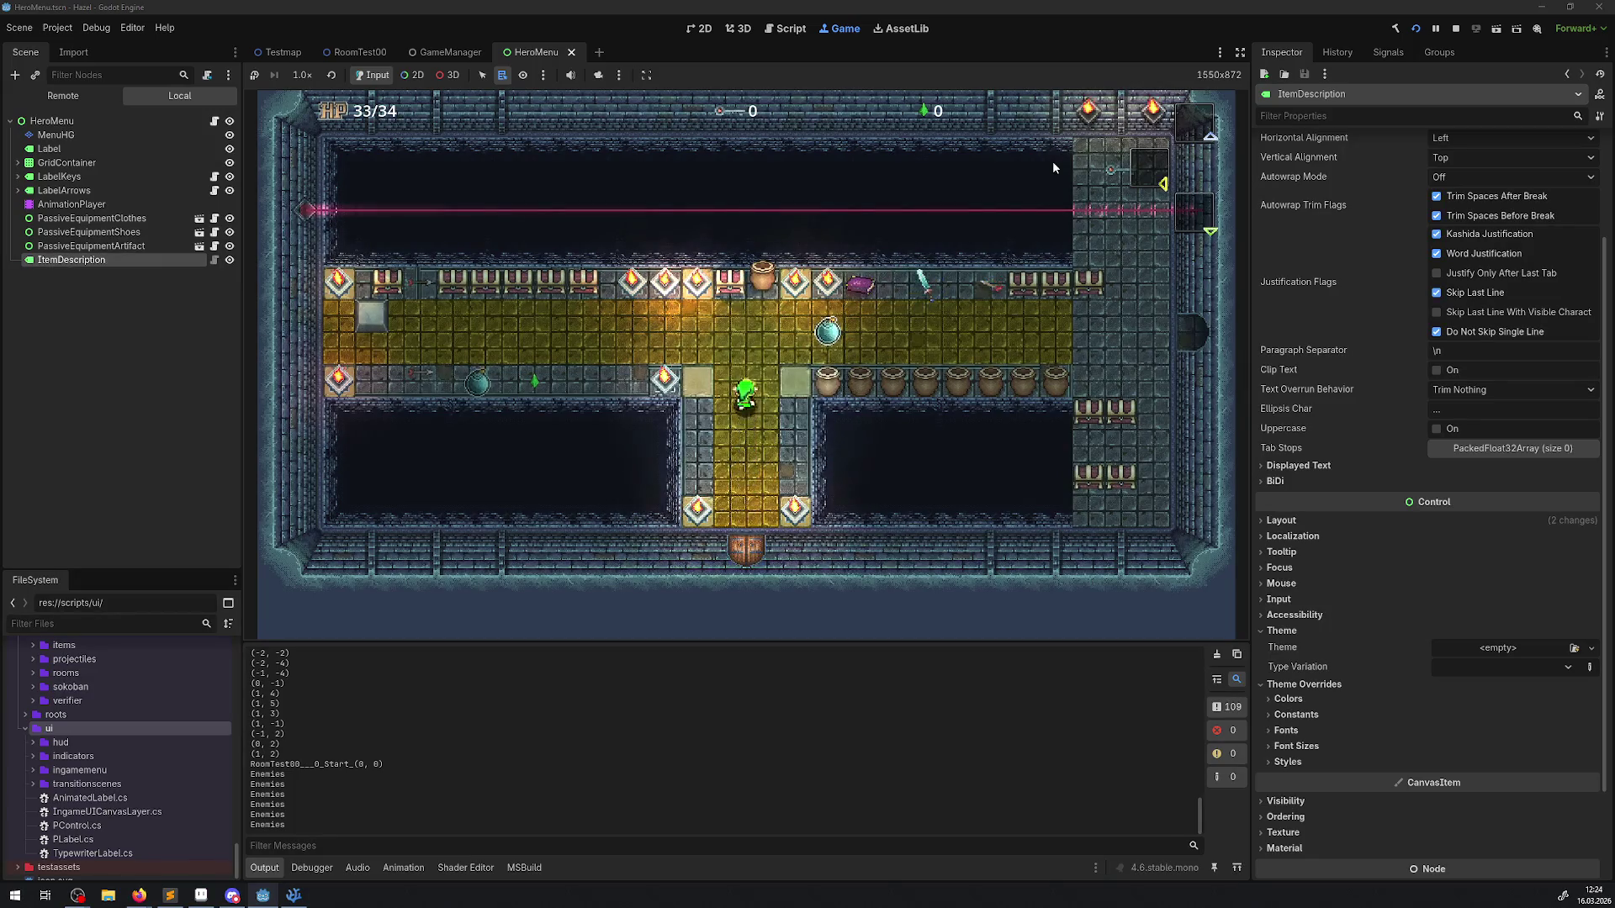
key("Up")
key("Left")
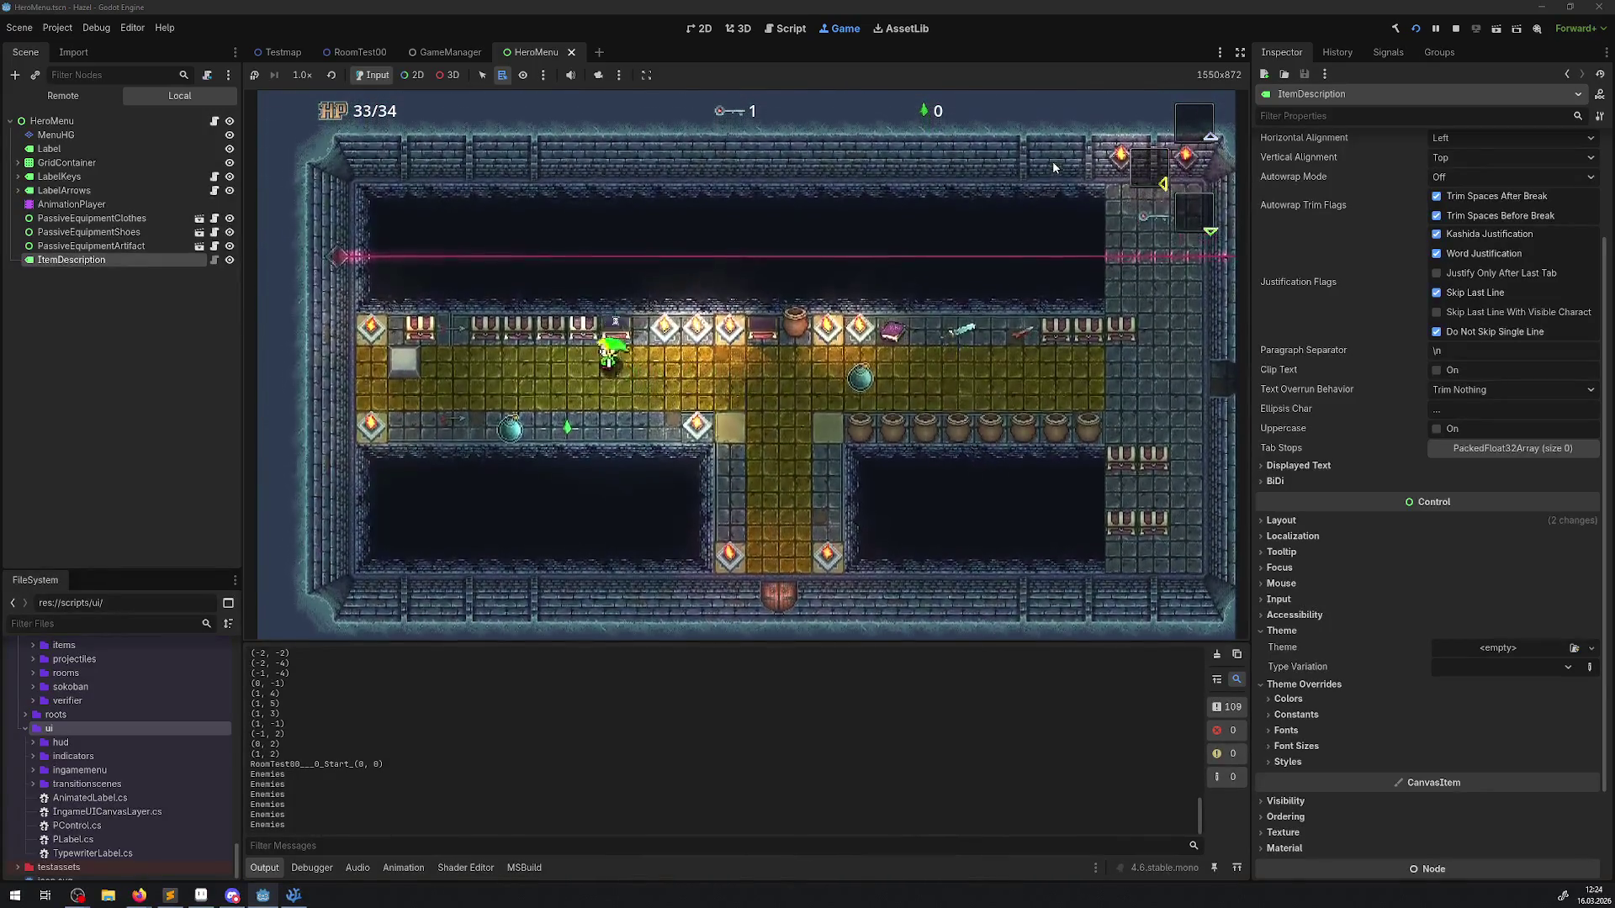
key("Left")
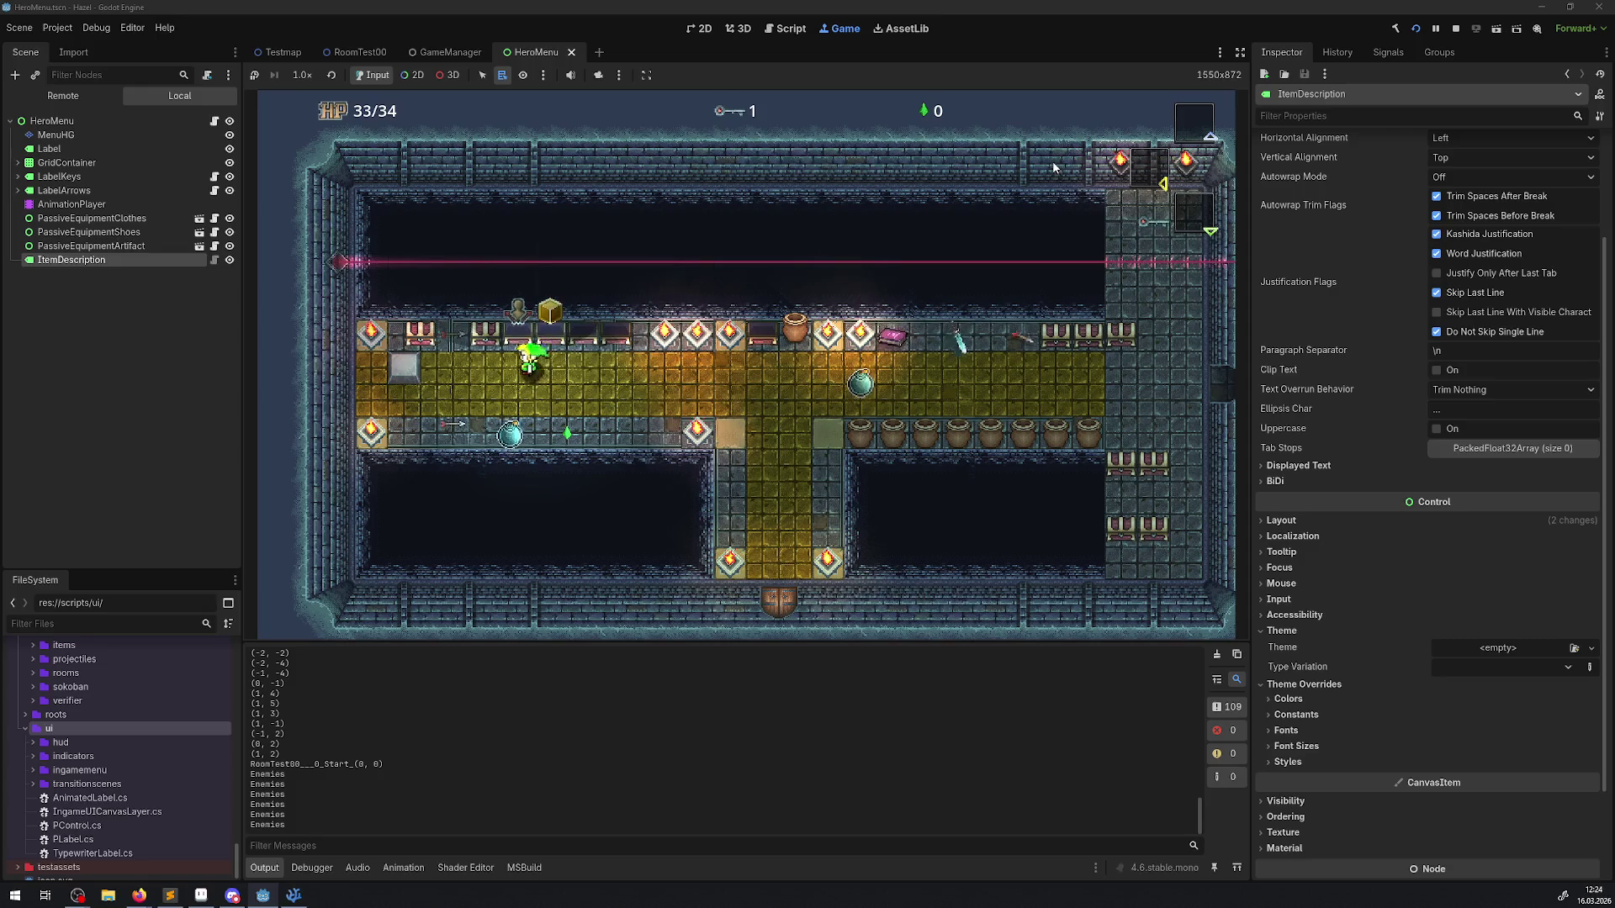
key("Left")
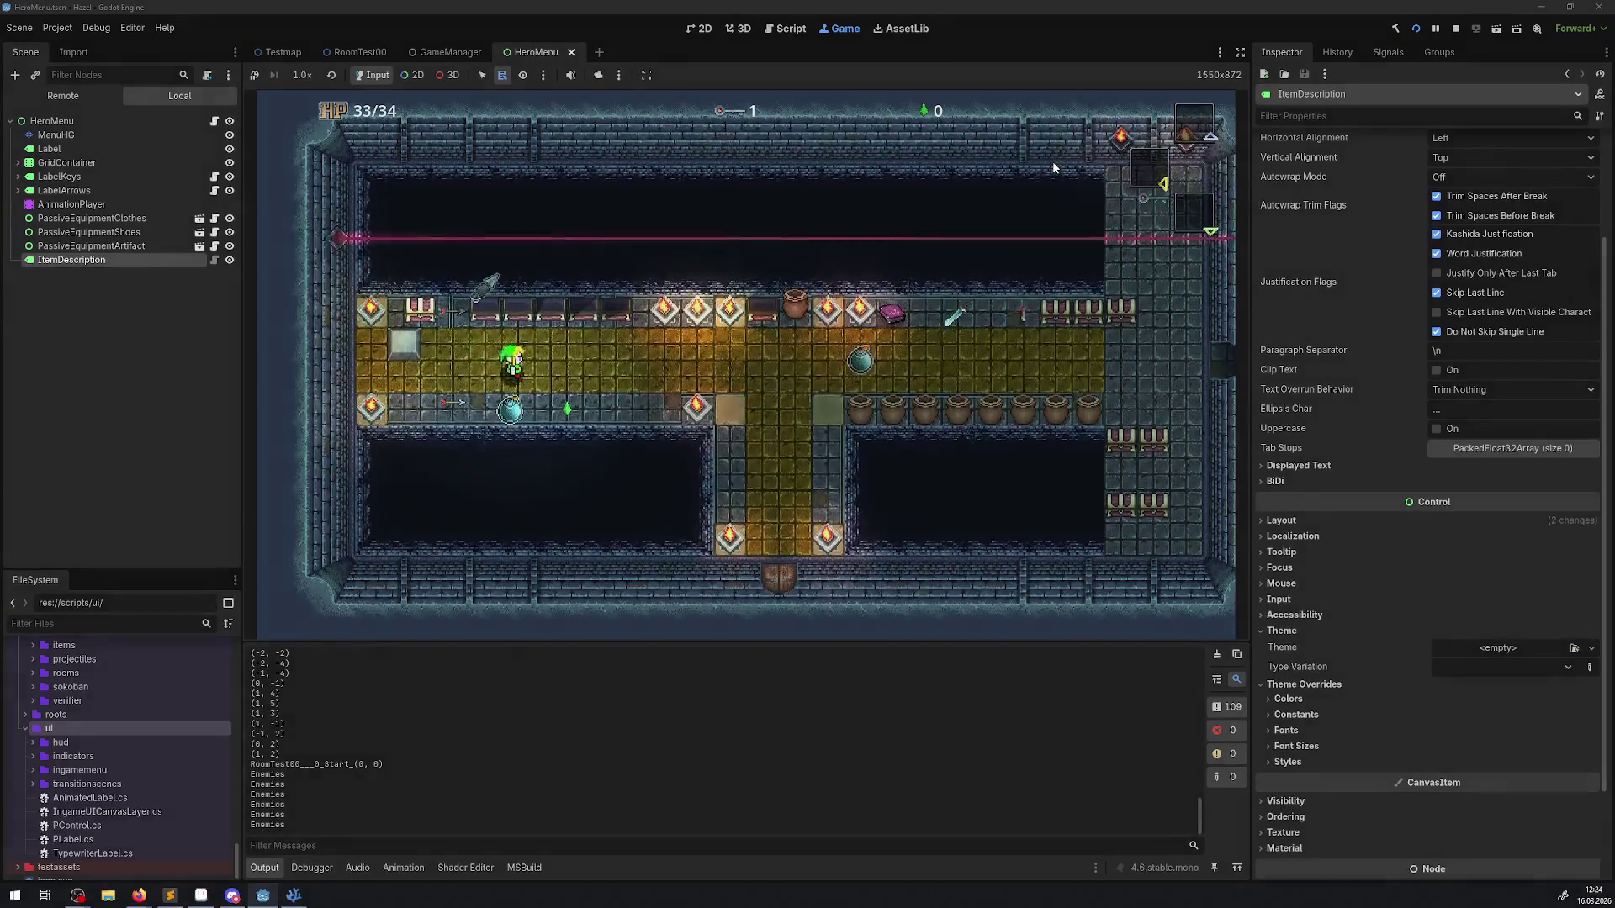
key("Tab")
key("Right")
key("Right")
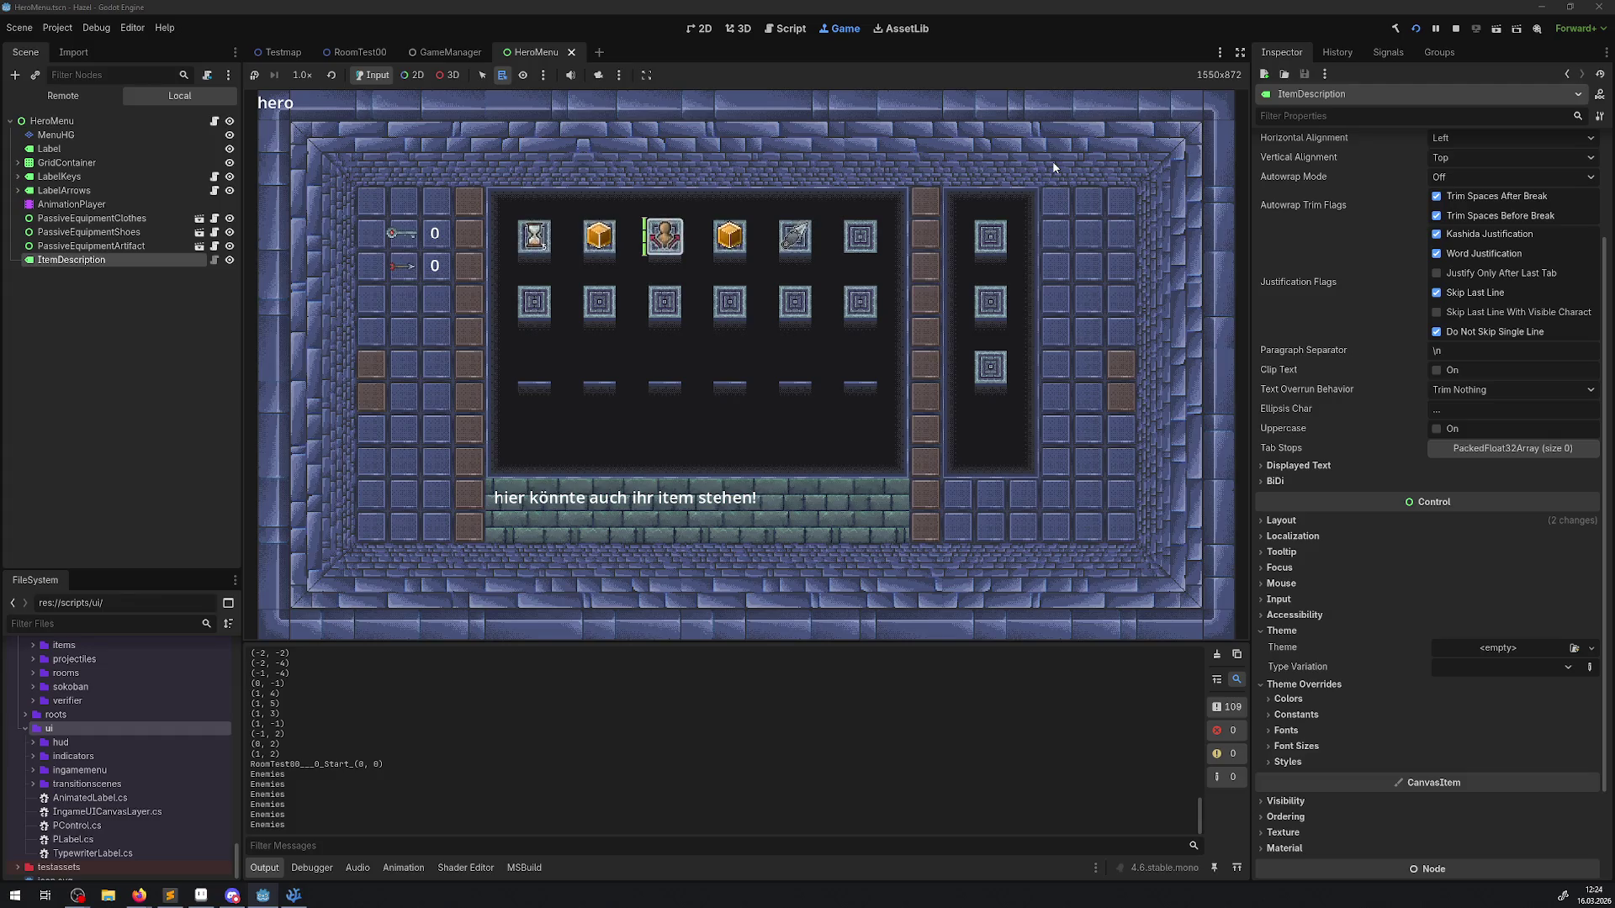
key("Right")
key("Right")
key("Down")
key("Left")
key("Up")
key("Left")
key("Left")
key("Left")
key("Down")
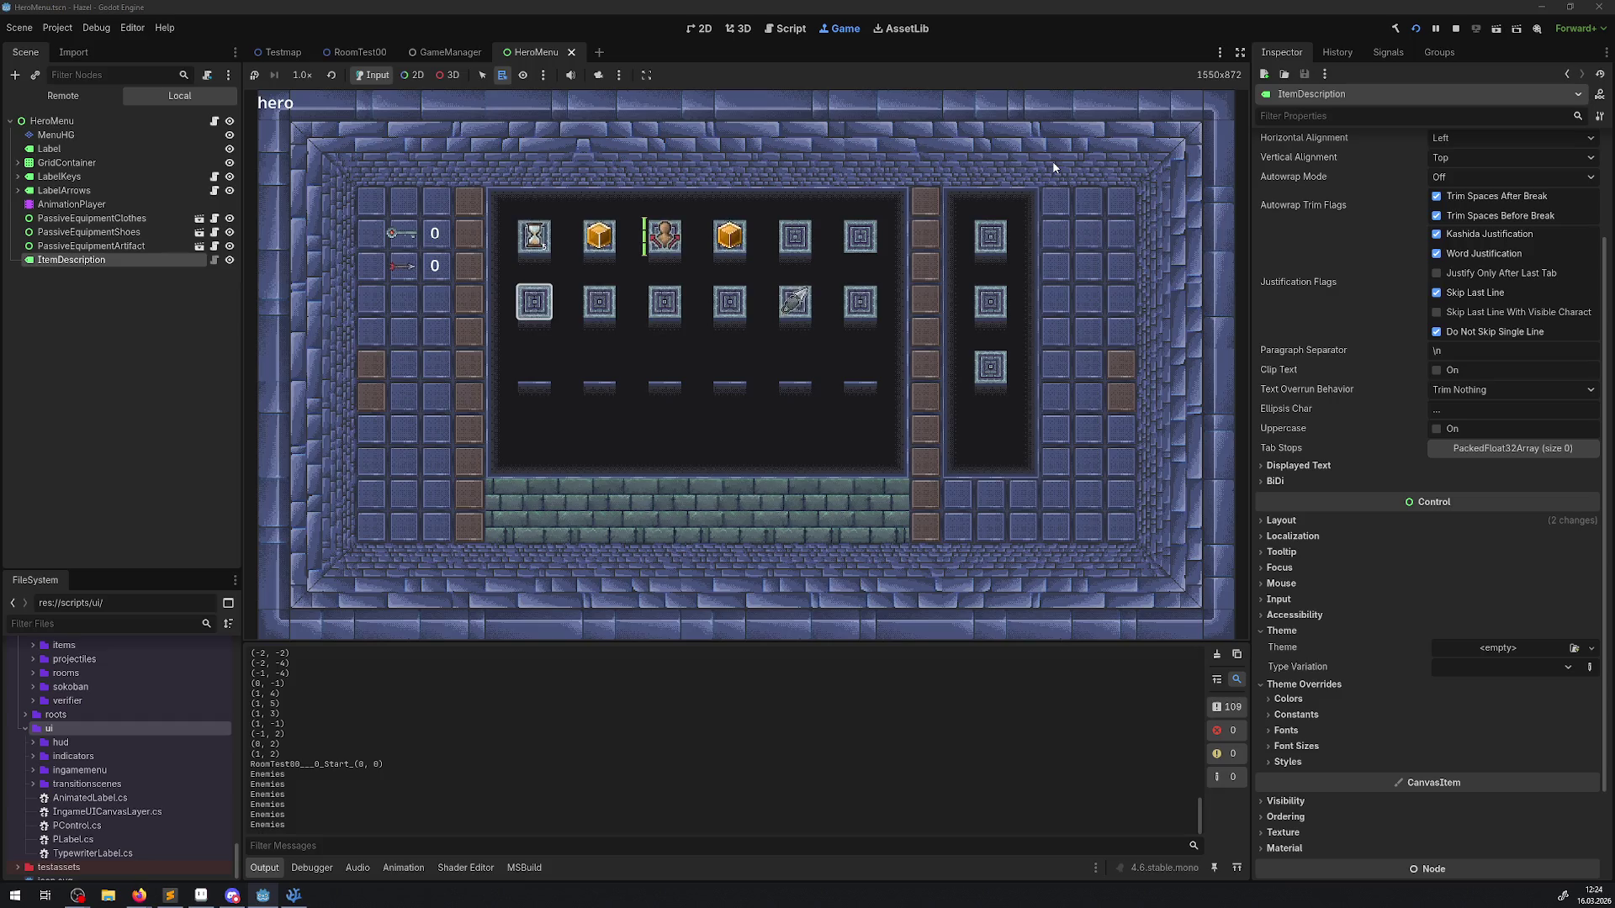
key("Right")
key("Right")
key("Right")
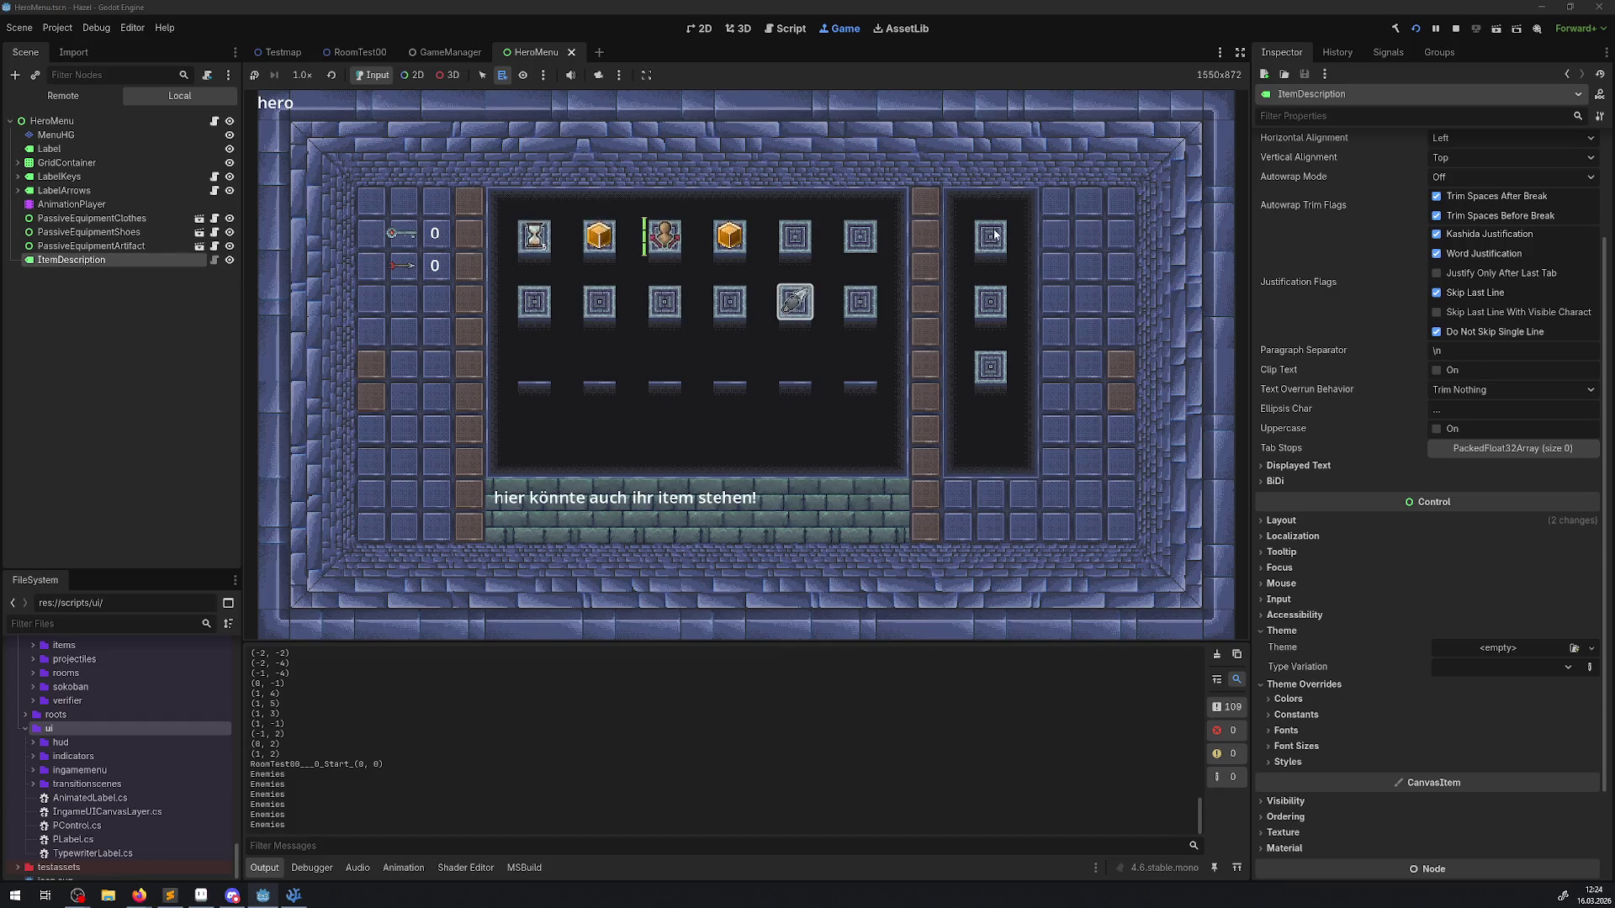
left_click(1455, 28)
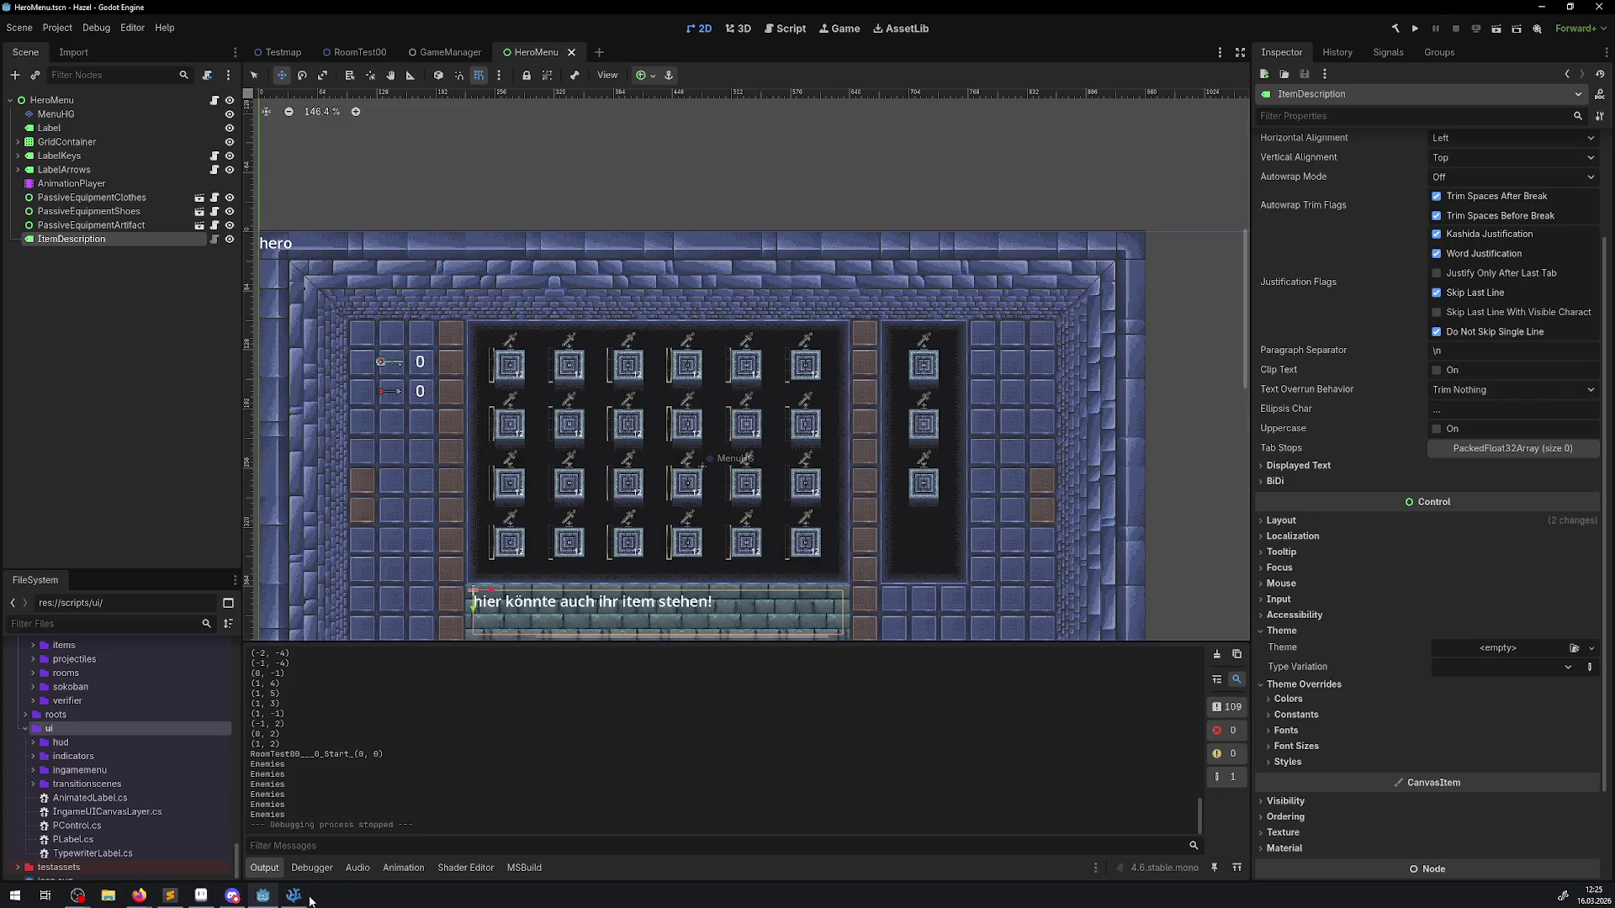
Step: Collapse the scripts, rooms and characters folders in the FileSystem dock
mouse_move(302, 895)
scroll(124, 760, "up", 10)
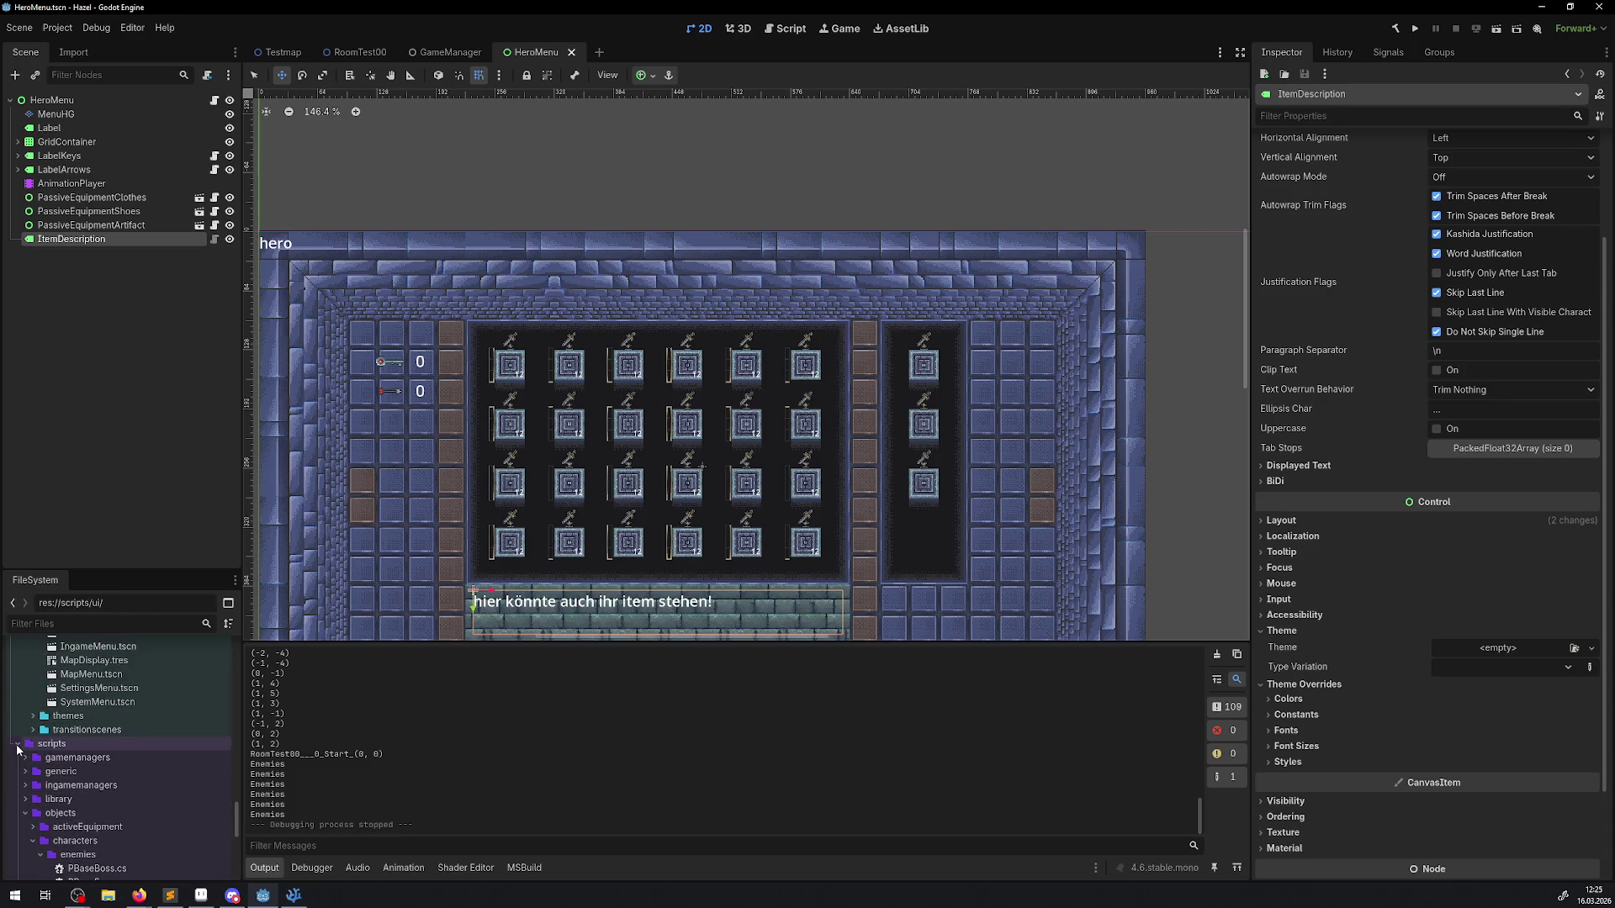
left_click(15, 745)
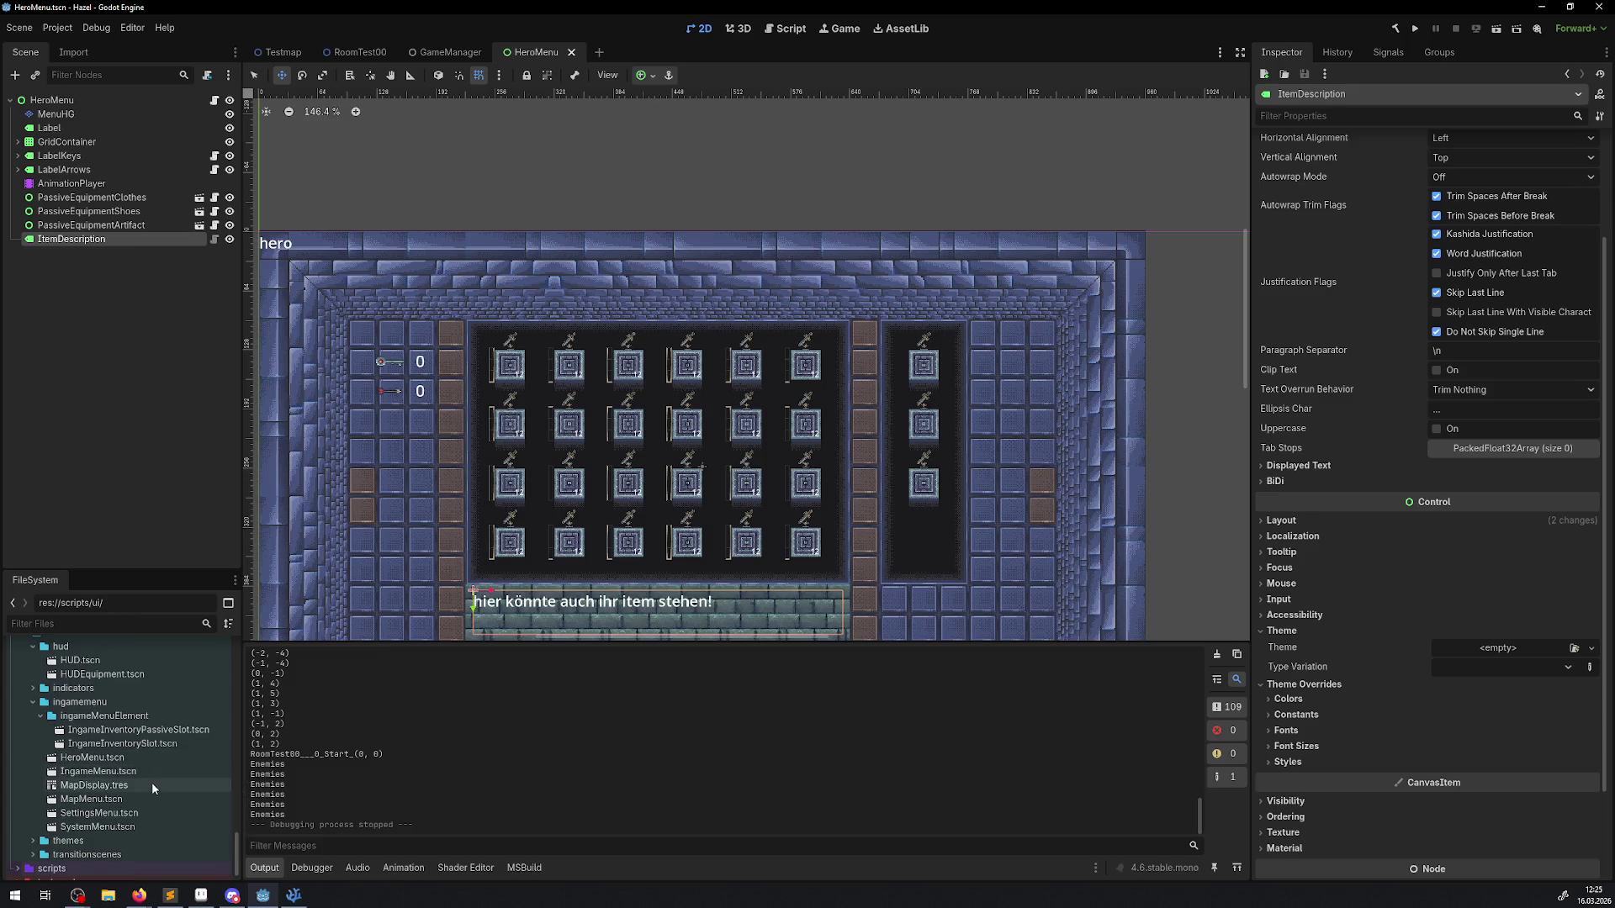
scroll(106, 786, "up", 4)
scroll(106, 787, "up", 10)
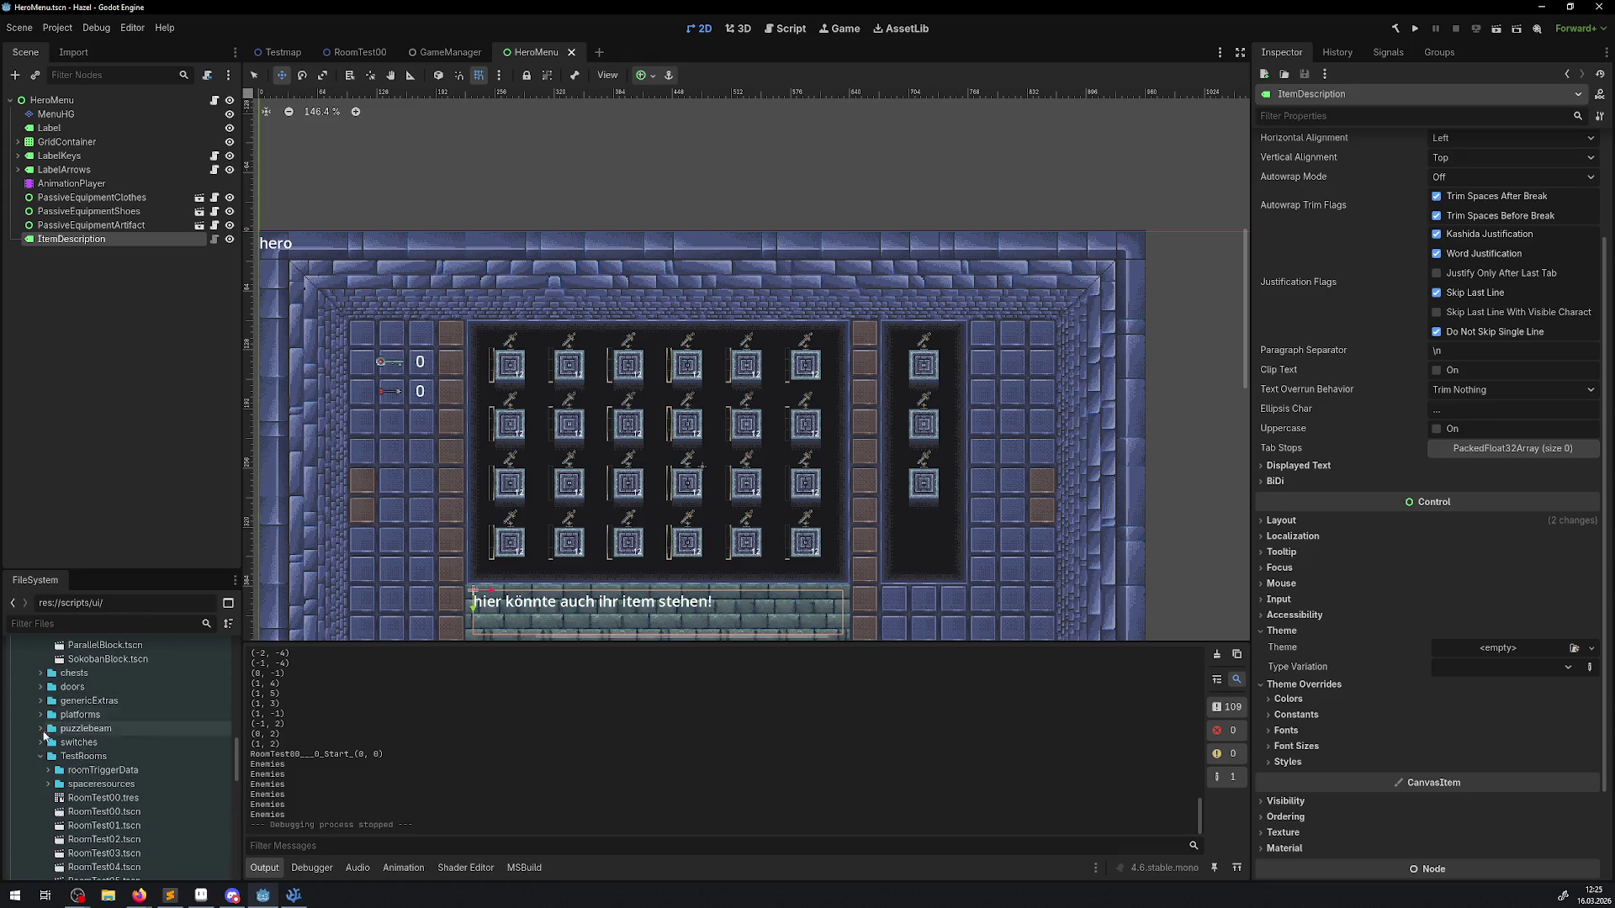
left_click(33, 824)
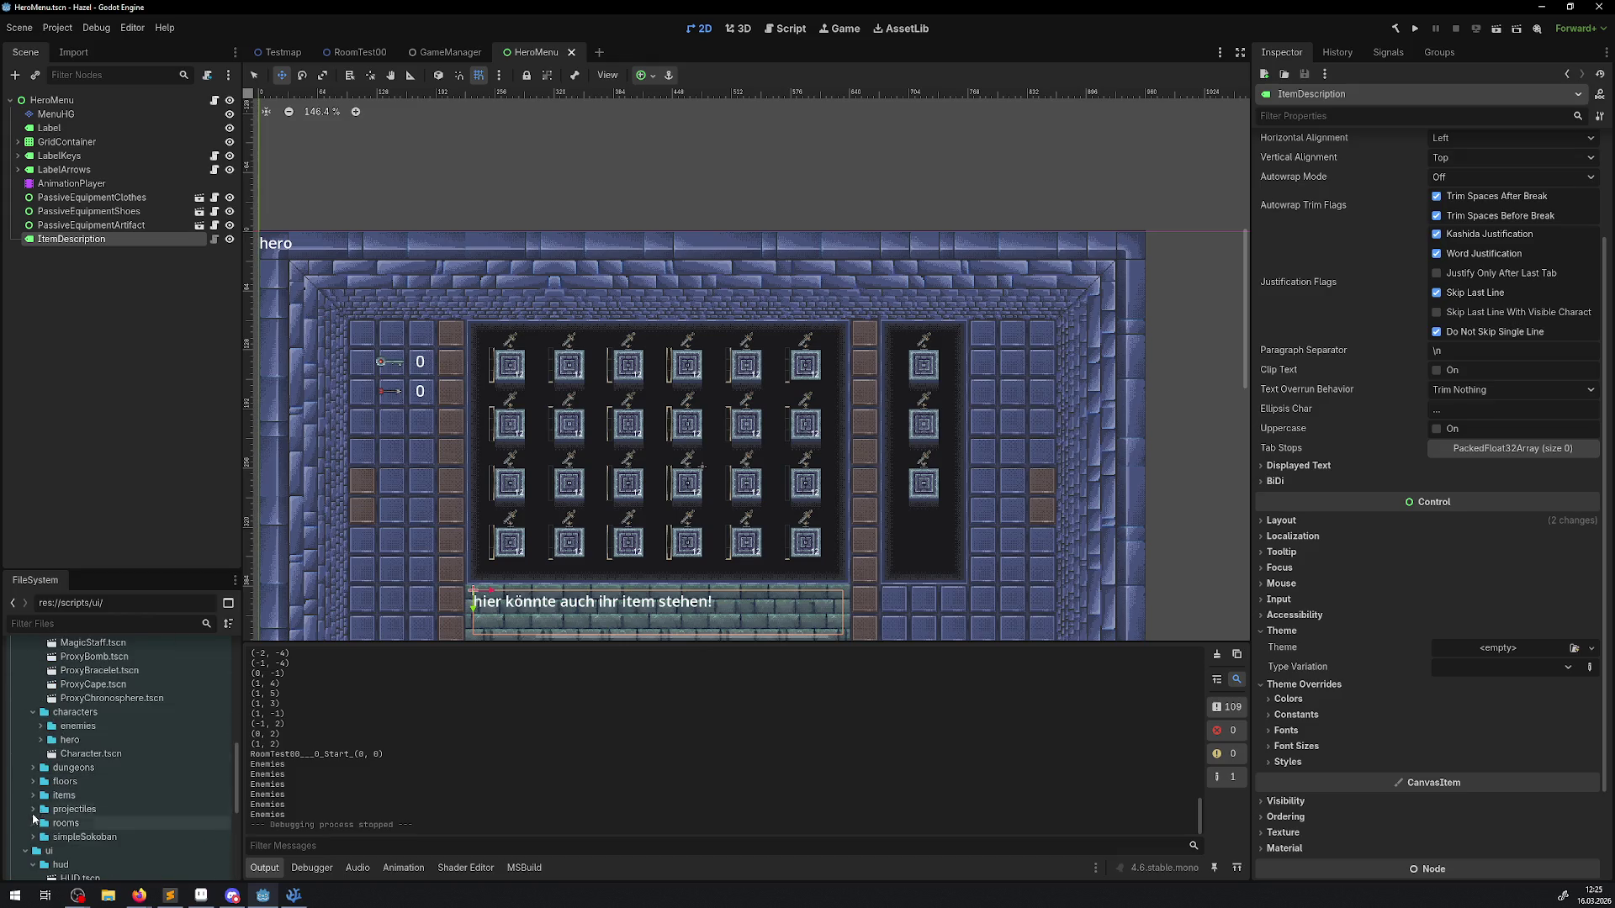
left_click(33, 712)
Step: Expand res://loc and open Loc_Items.csv in the script editor
scroll(44, 741, "up", 5)
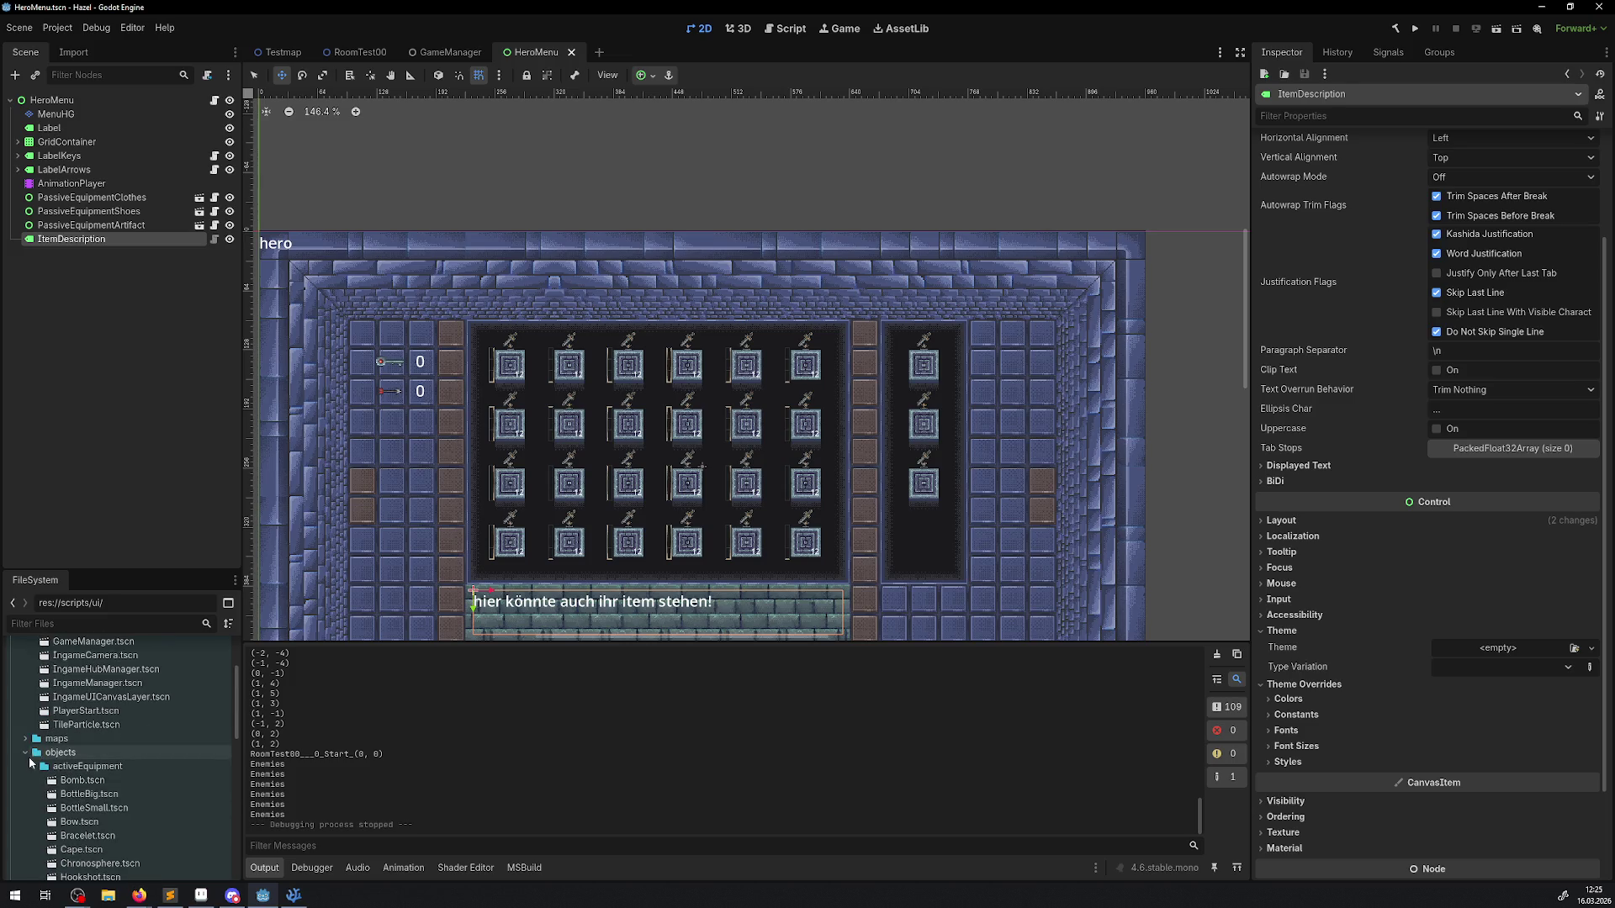
scroll(50, 761, "up", 3)
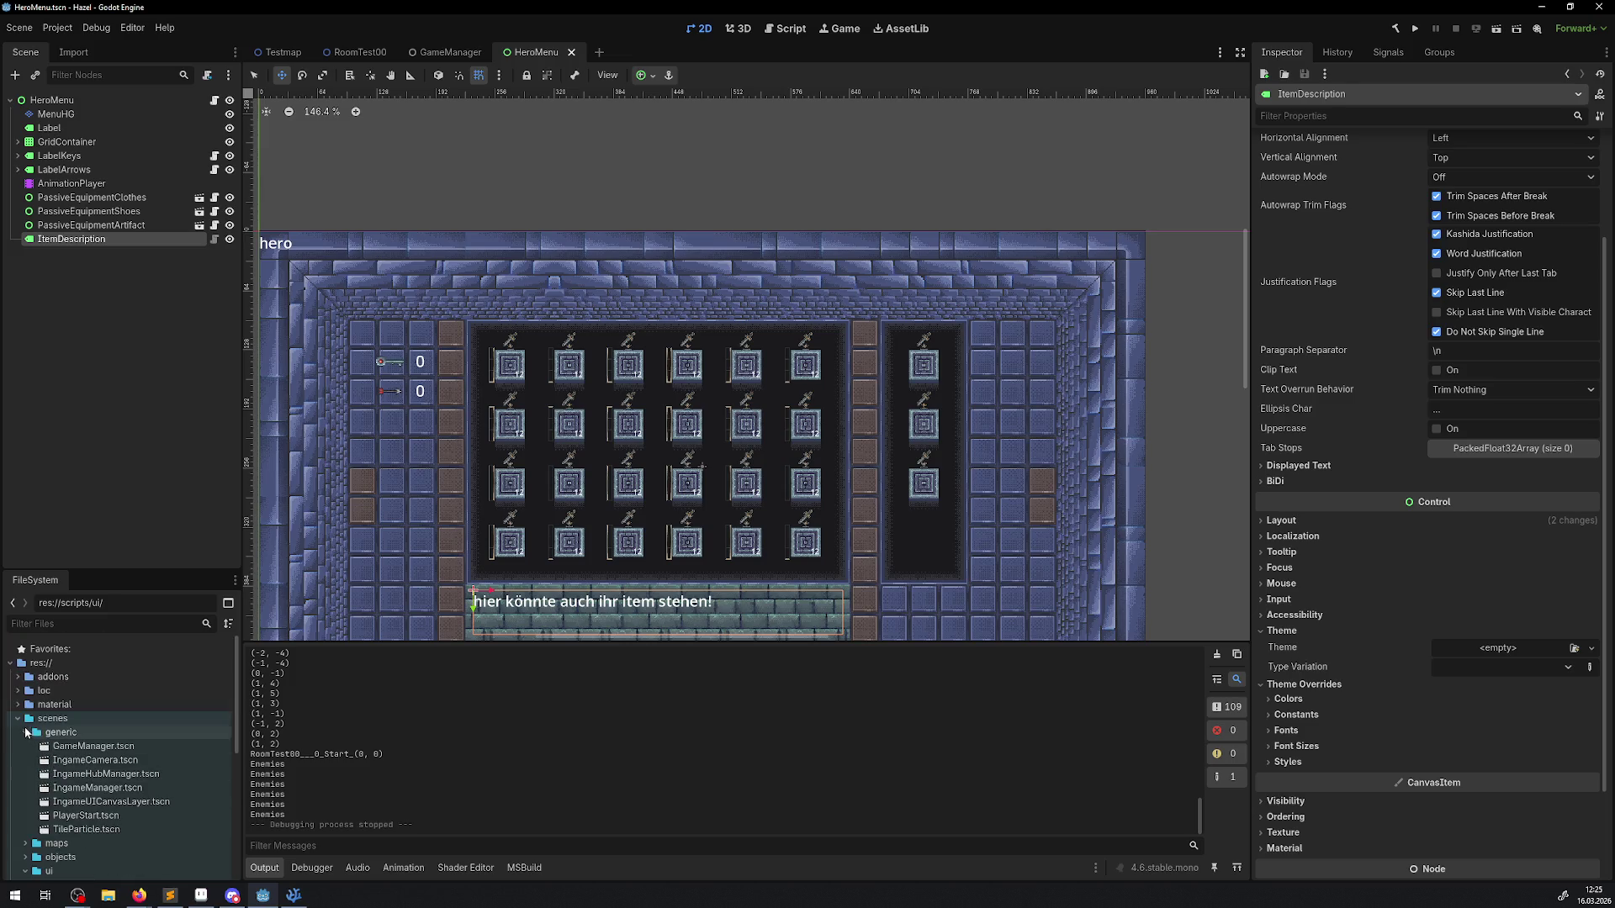
left_click(18, 691)
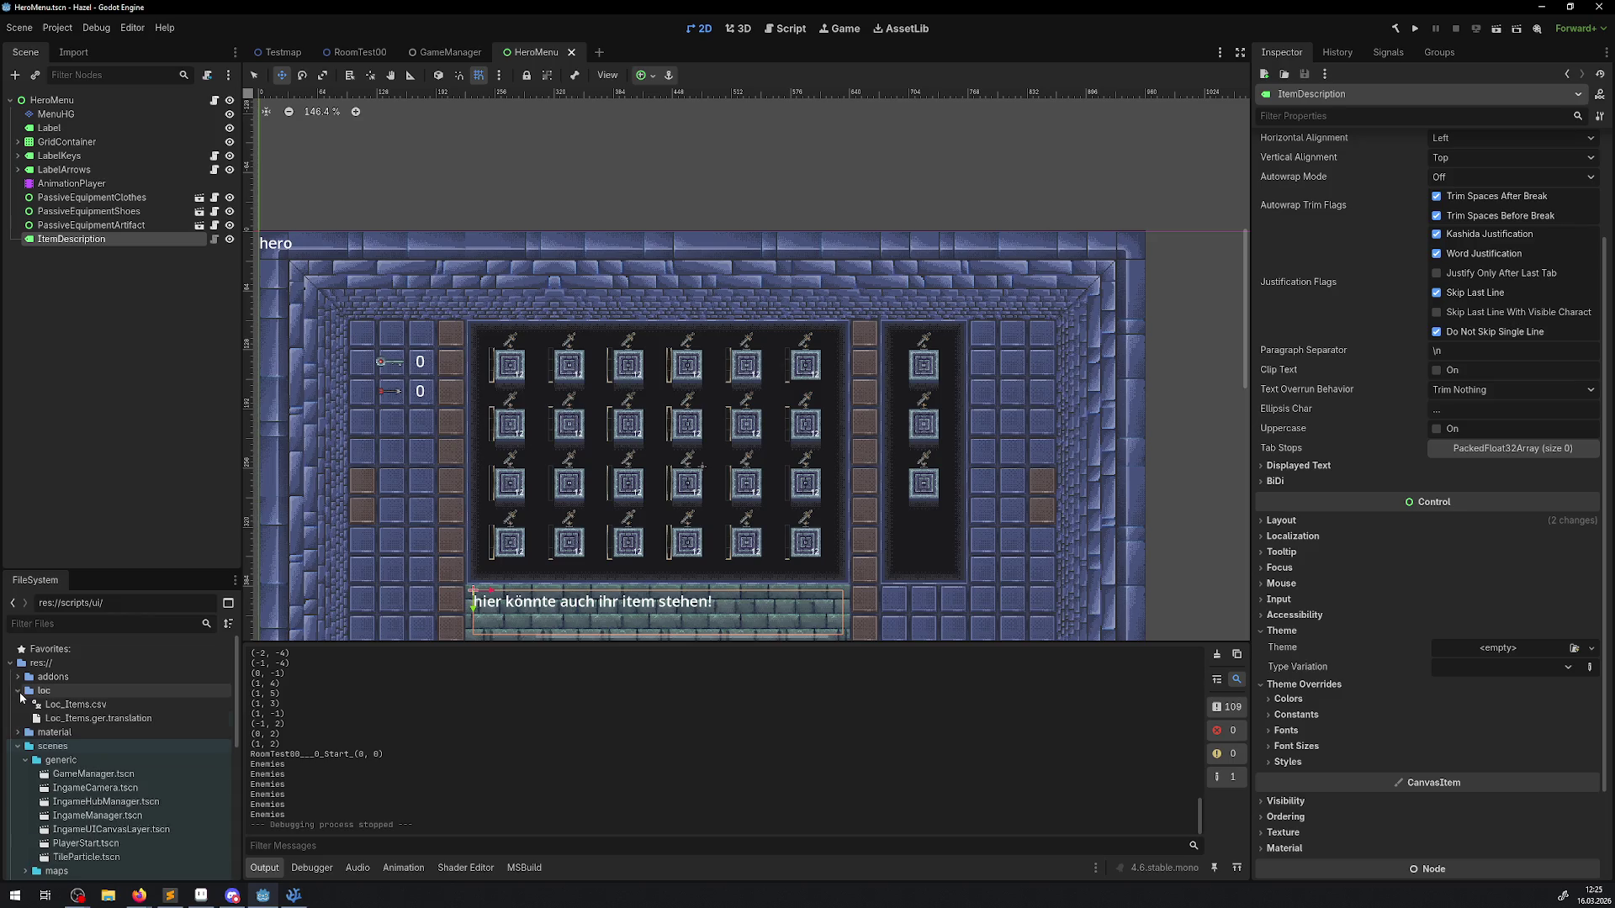
double_click(89, 709)
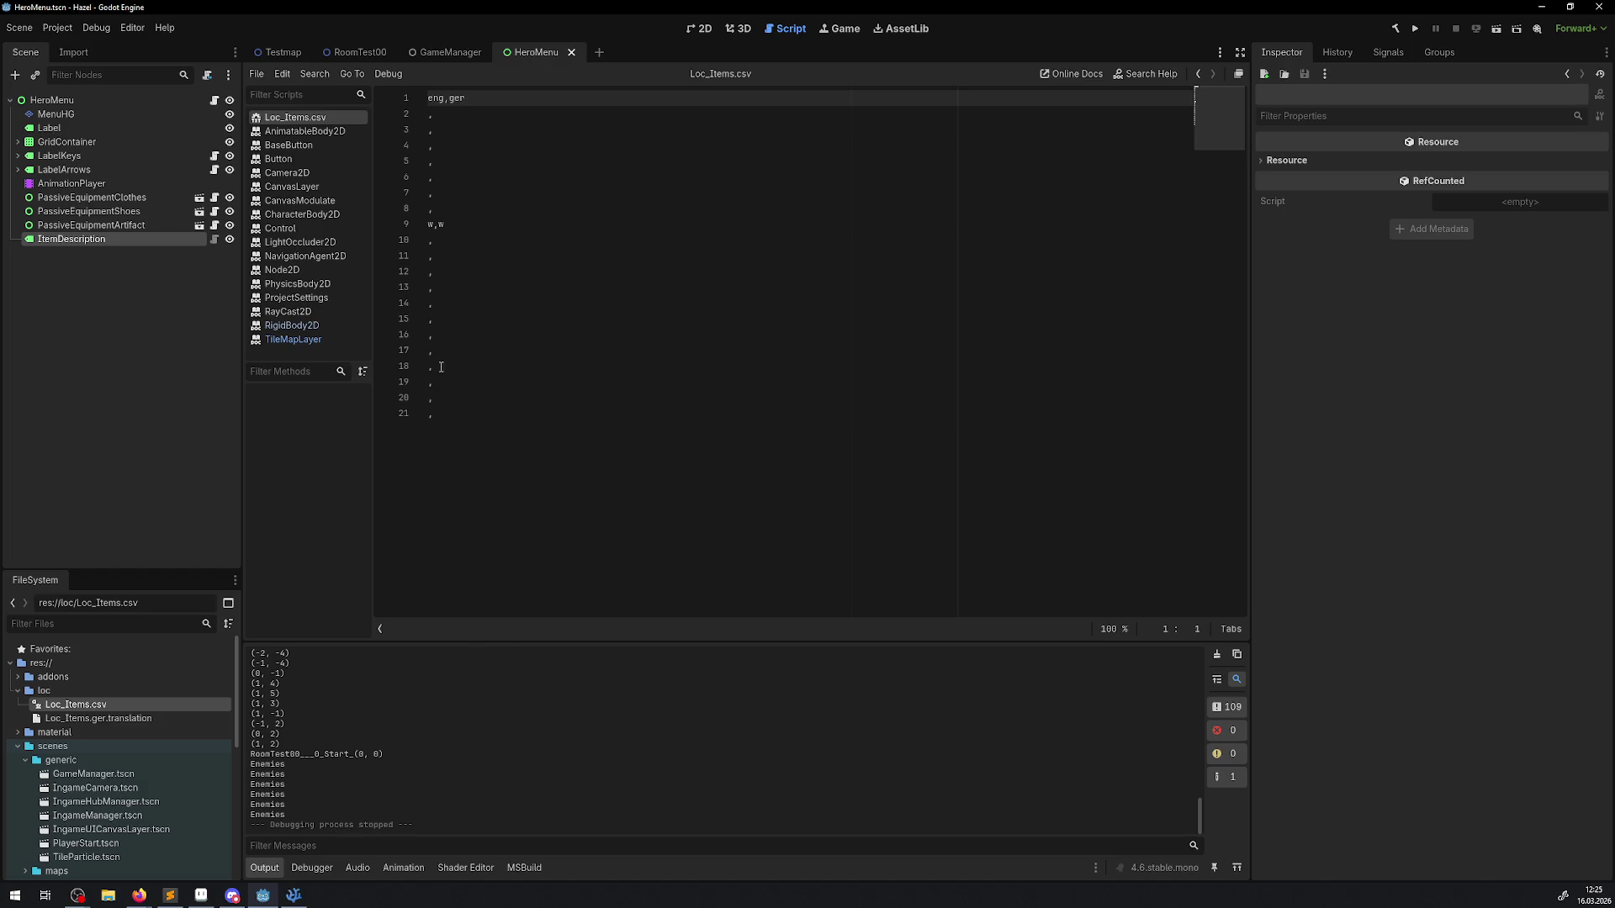
Step: Prepend 'ID,' to the CSV header so it reads ID,eng,ger
double_click(441, 225)
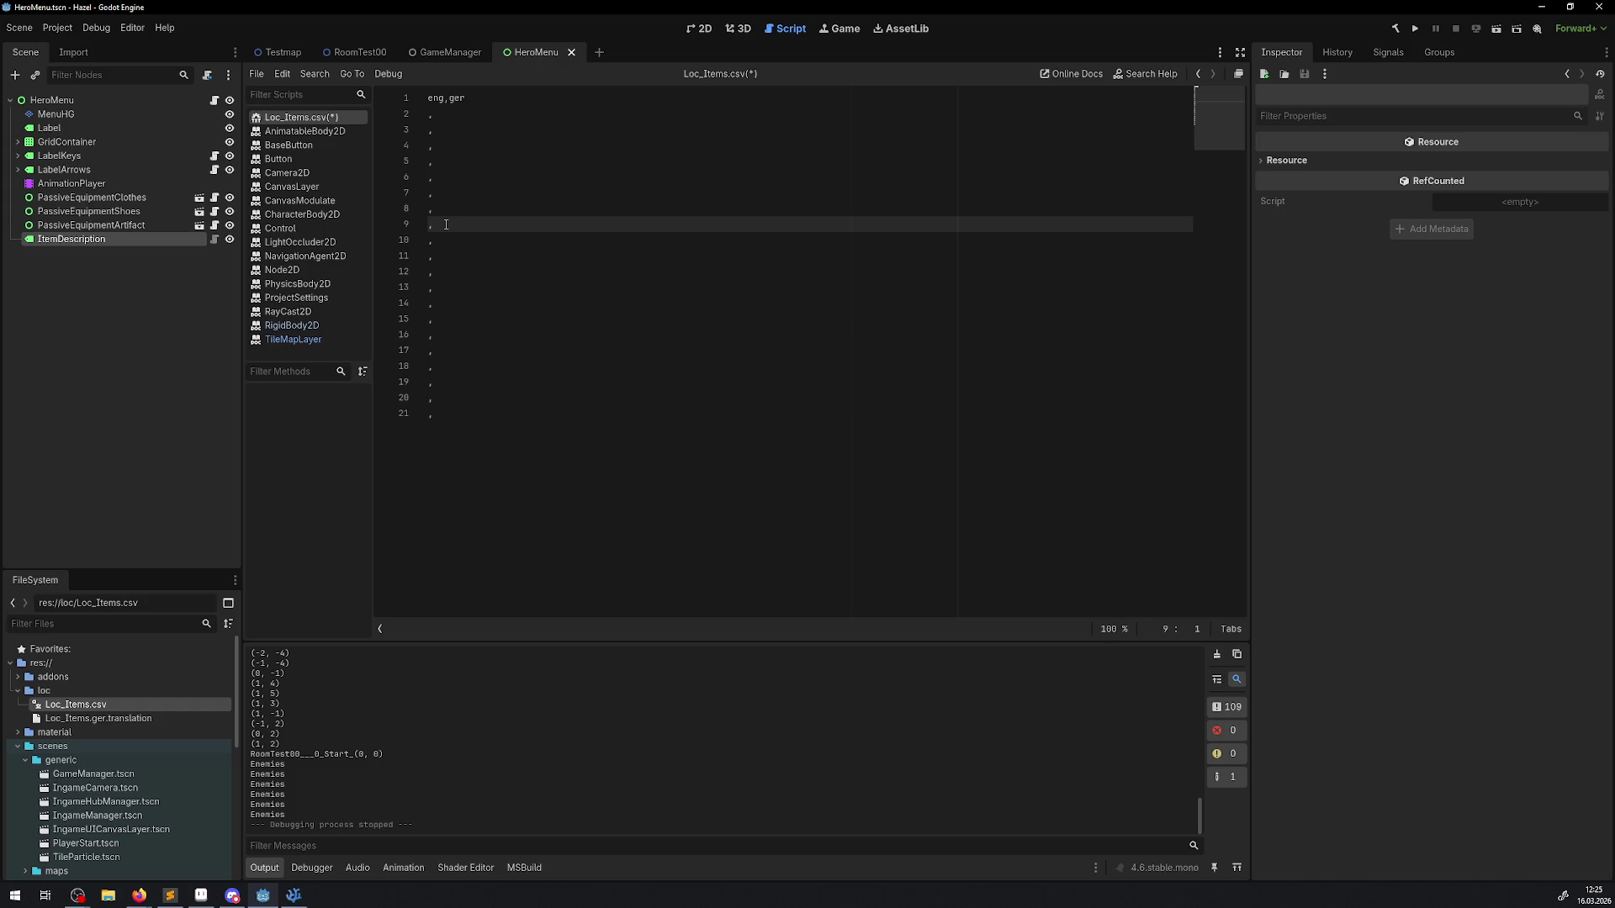
left_click(430, 119)
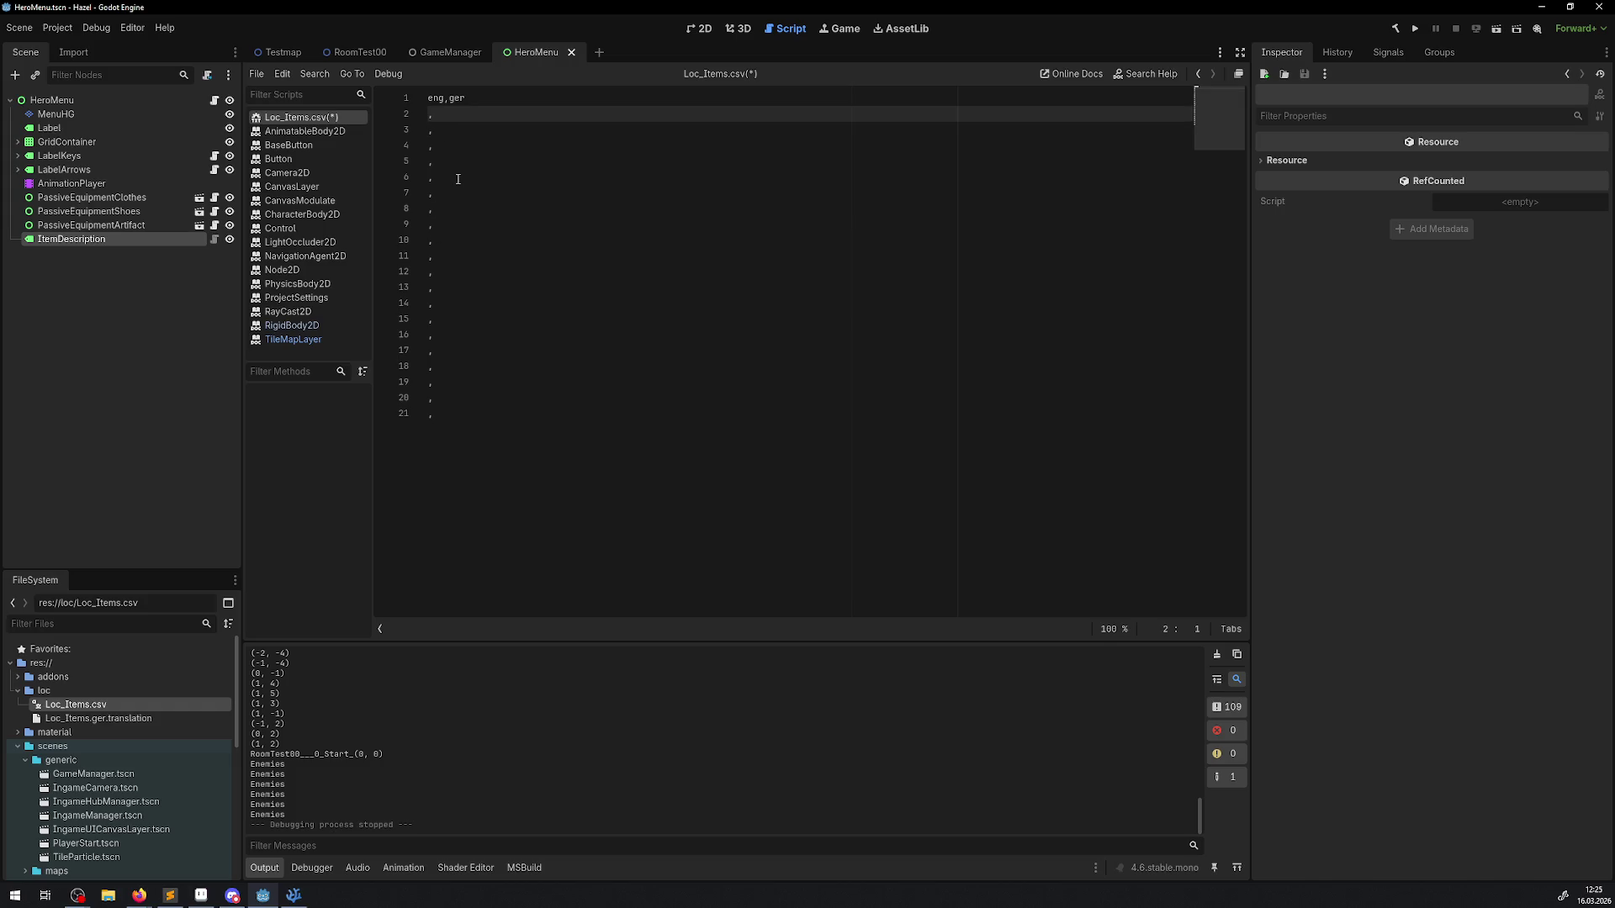
left_click(429, 99)
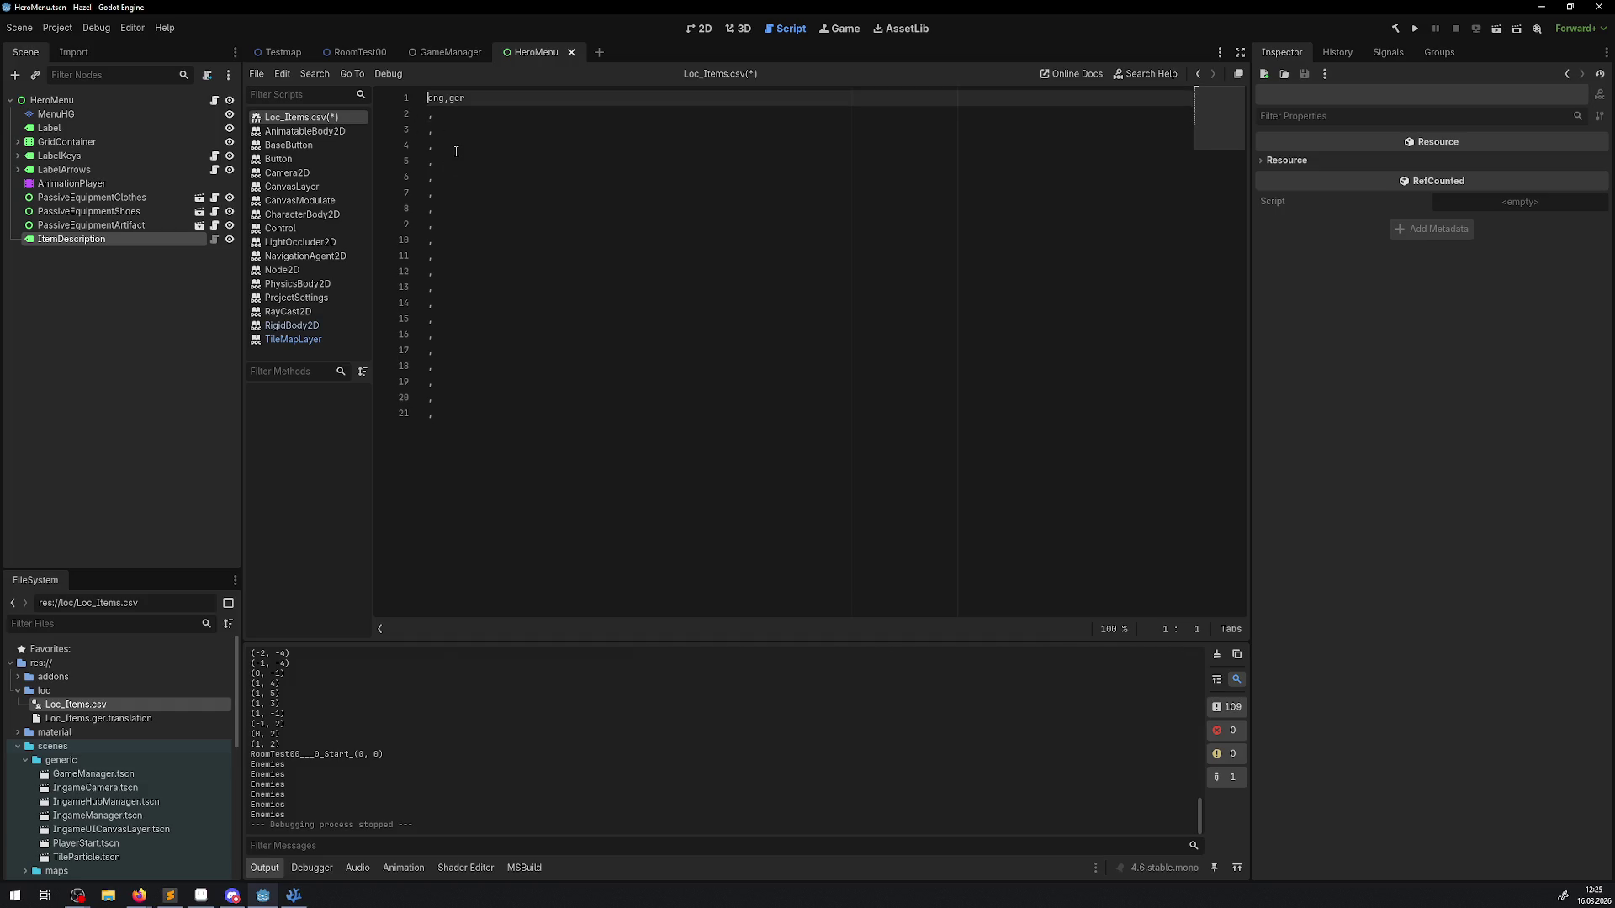
type("ID,")
key("ctrl+s")
Step: Delete the leftover empty comma rows from Loc_Items.csv
left_click_drag(432, 426, 429, 144)
key("BackSpace")
key("BackSpace")
key("BackSpace")
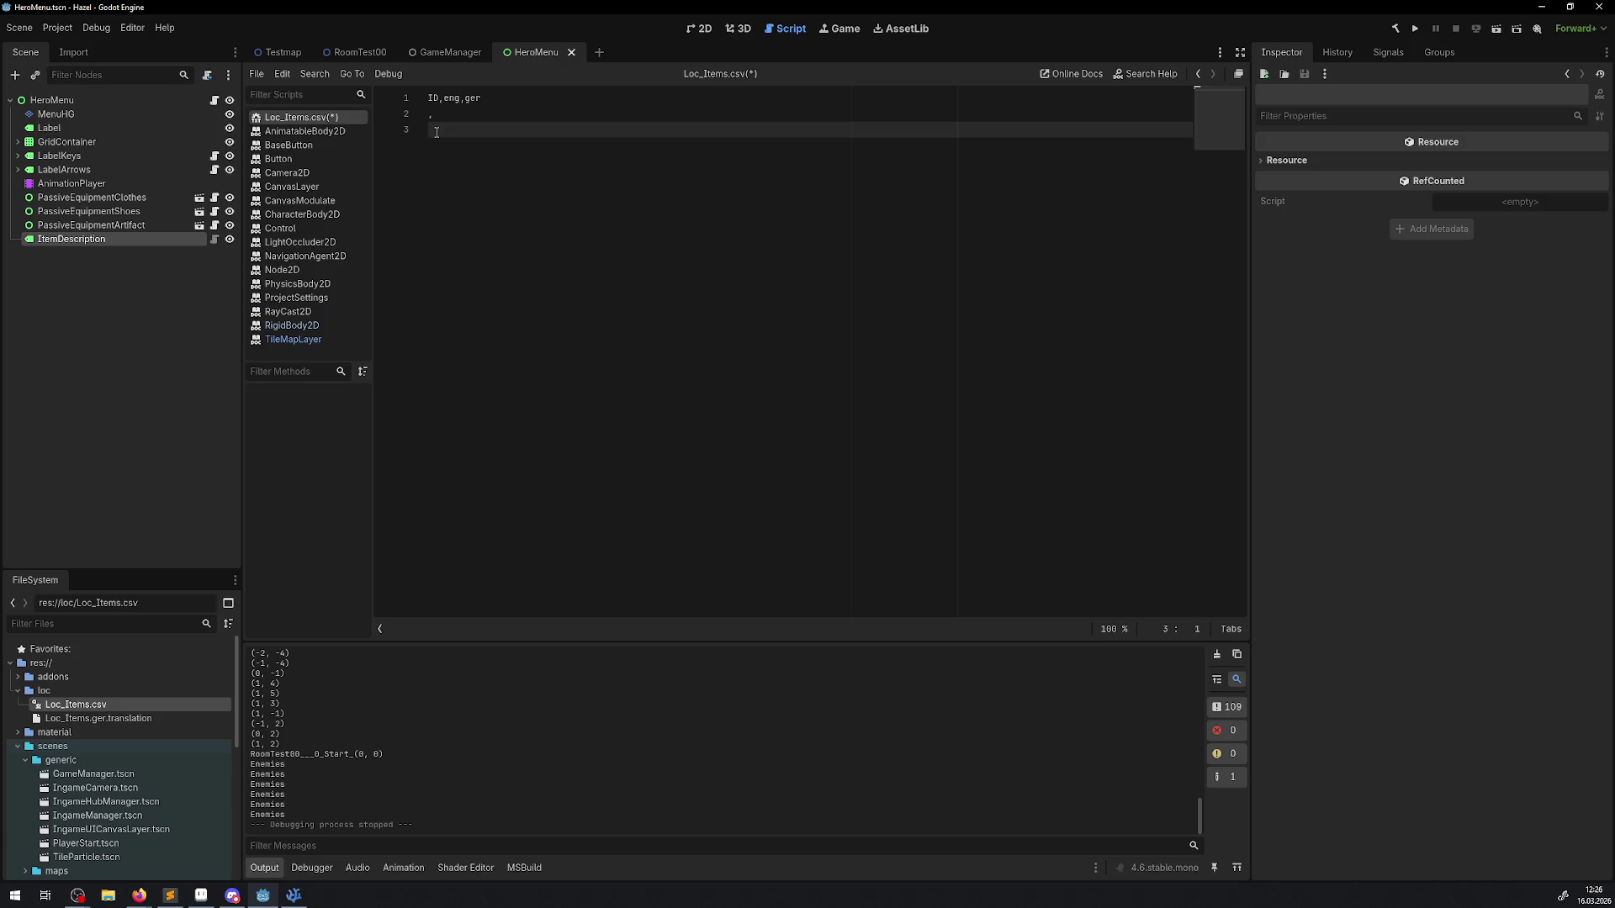
Step: Glance at HeroMenu.cs in VS Code, then return to Godot
left_click(294, 895)
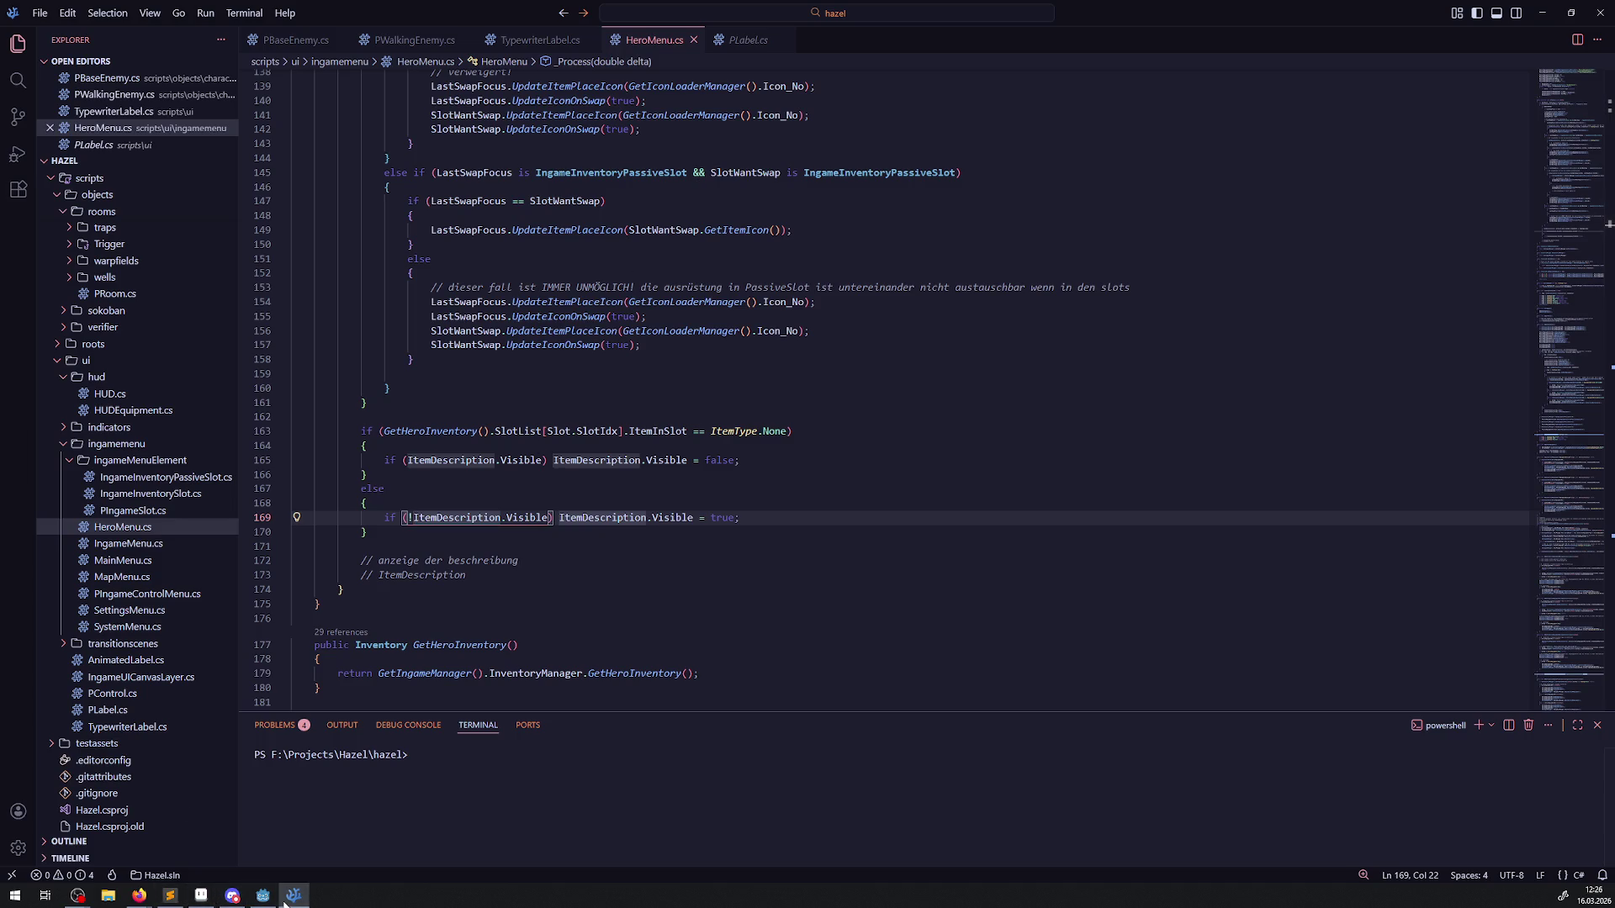
mouse_move(285, 903)
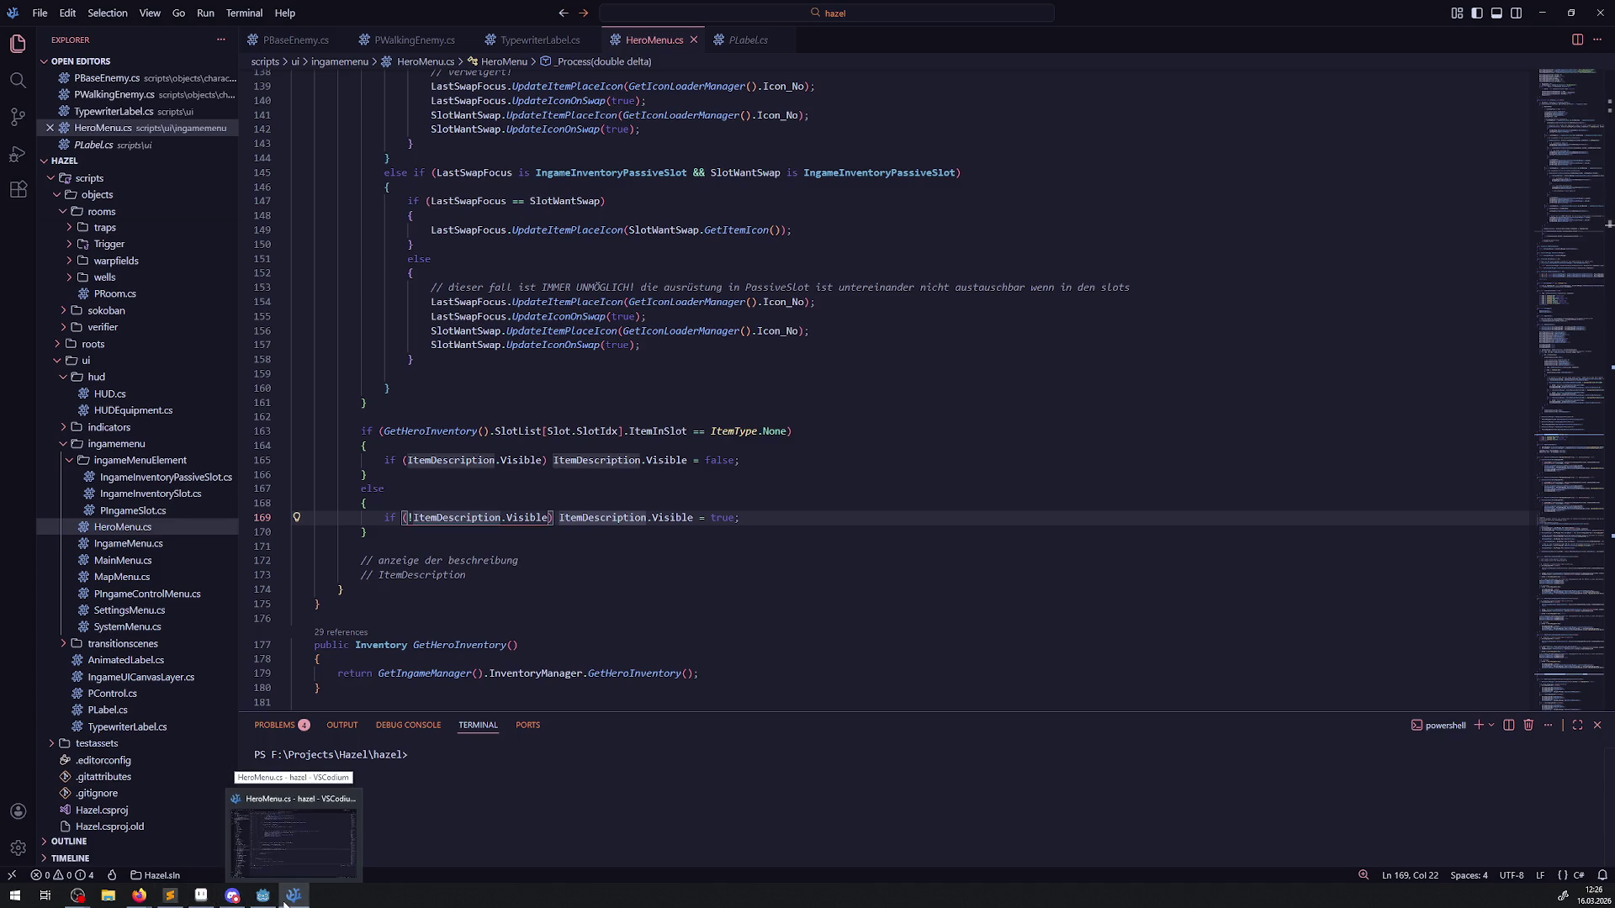
left_click(263, 896)
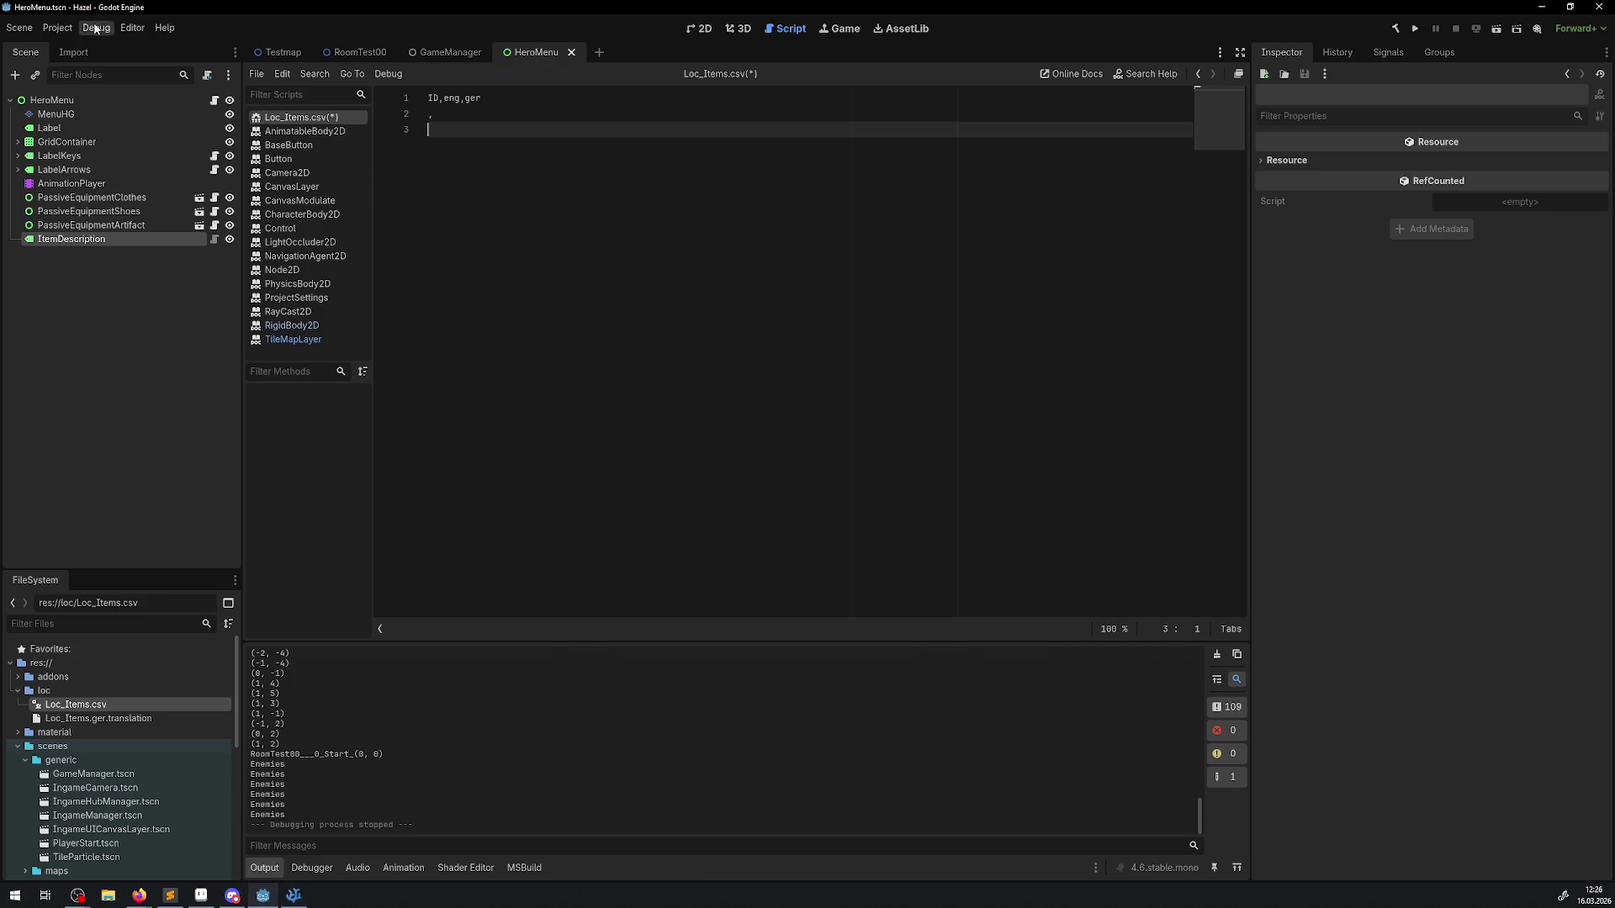
Step: Browse the Project, Scene, Debug and Editor menus
left_click(44, 30)
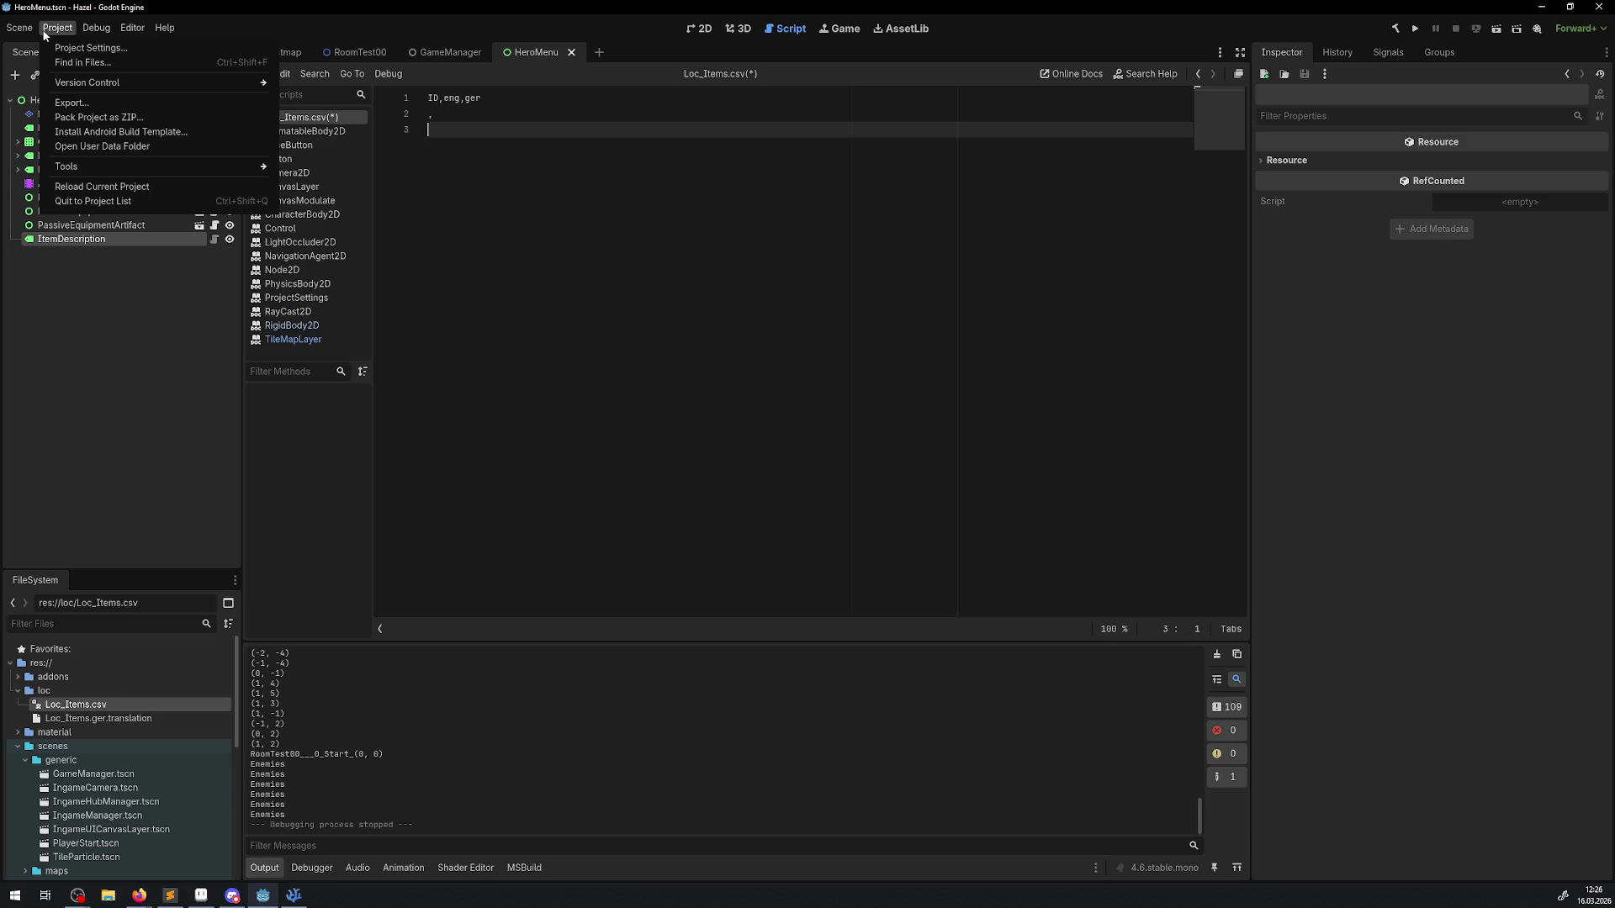
mouse_move(14, 32)
mouse_move(121, 167)
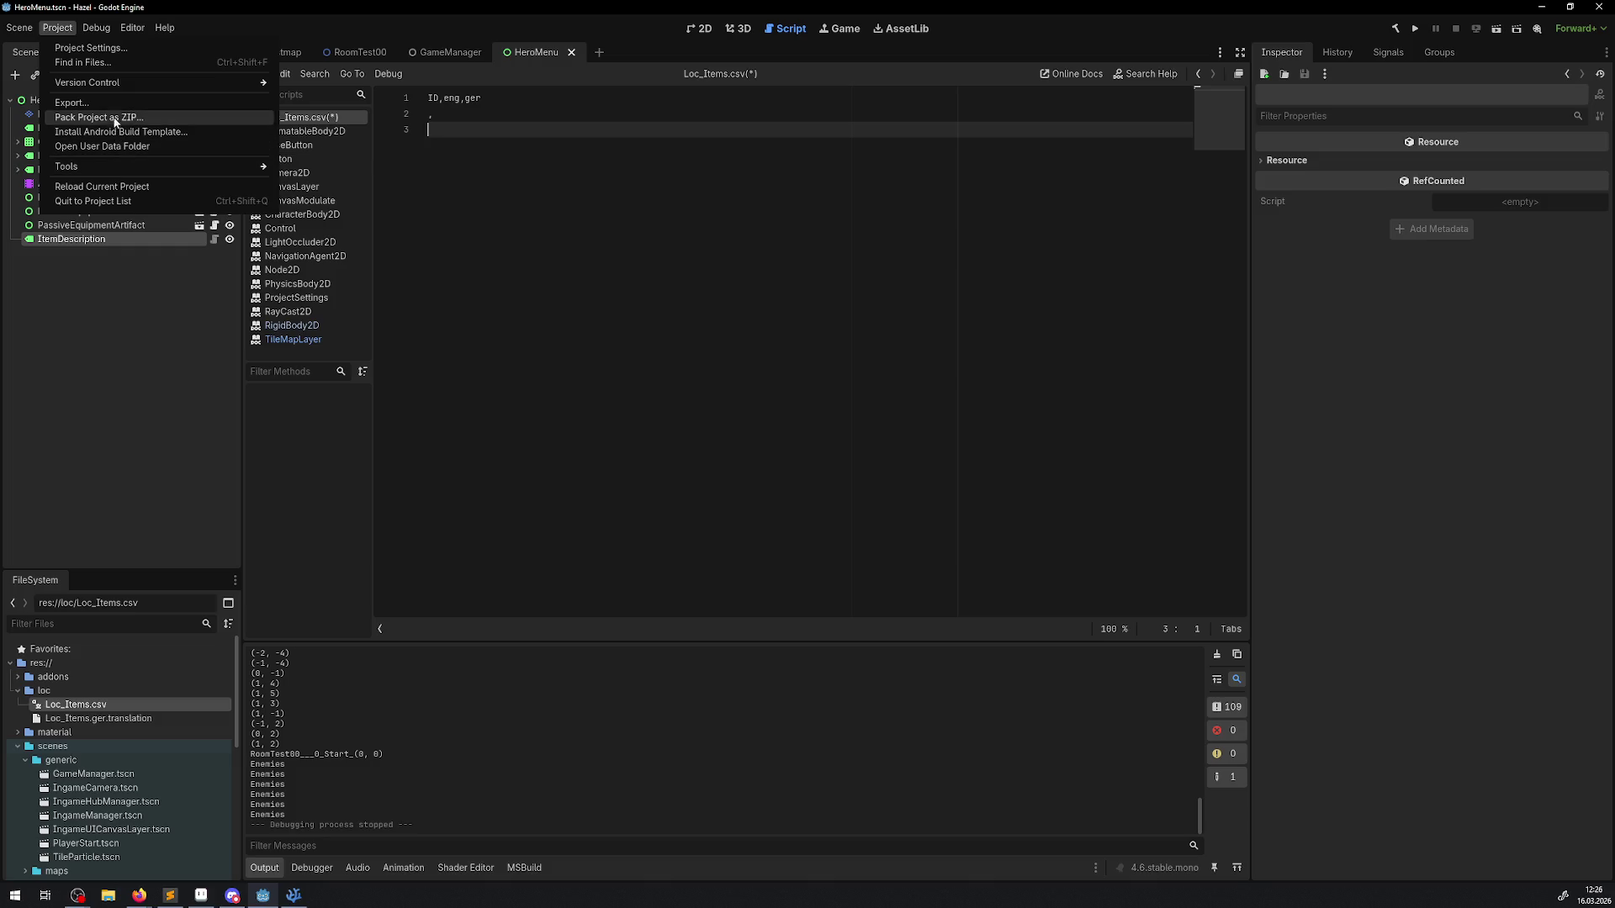
mouse_move(111, 87)
mouse_move(99, 25)
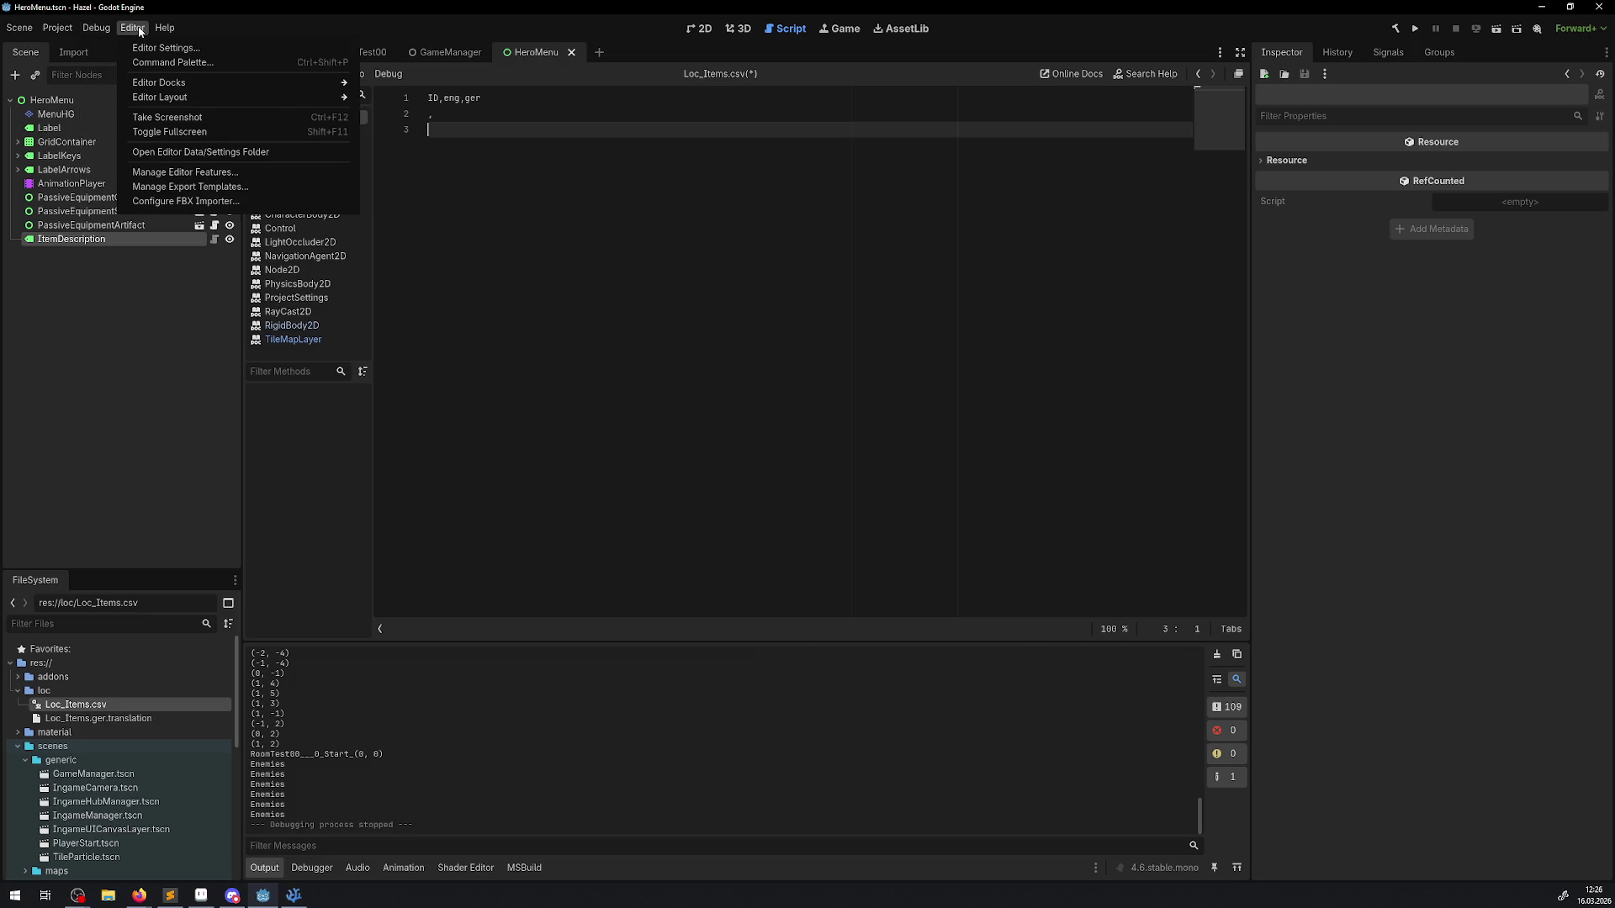
left_click(124, 718)
Step: Inspect Loc_Items.ger.translation in the Inspector, then open Project Settings
left_click(130, 721)
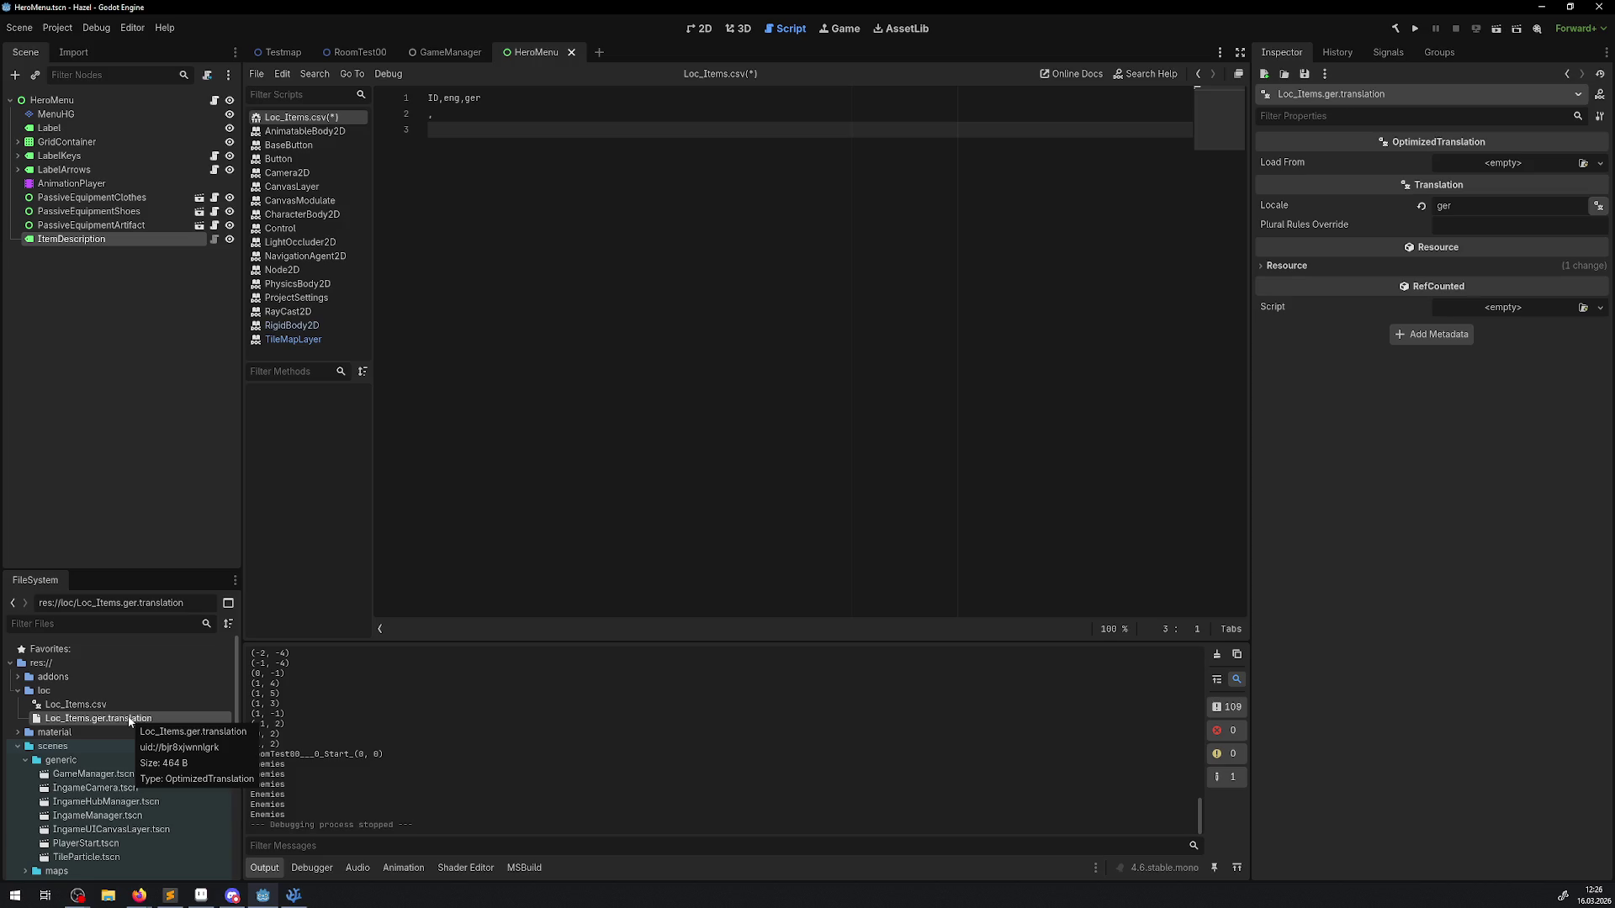
left_click(57, 28)
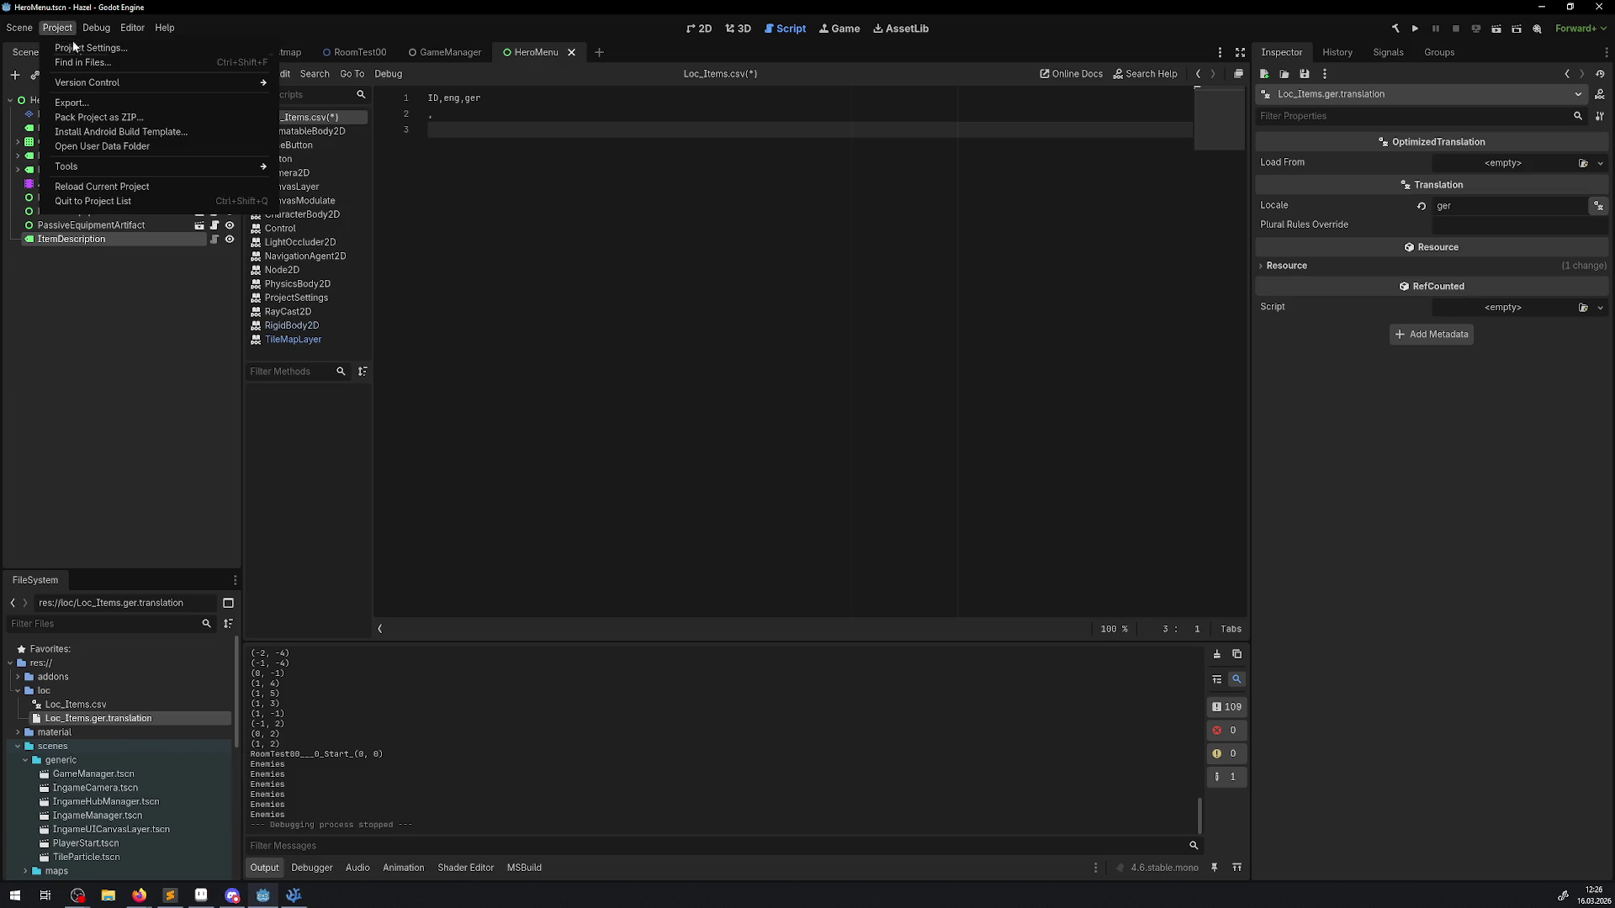
left_click(84, 48)
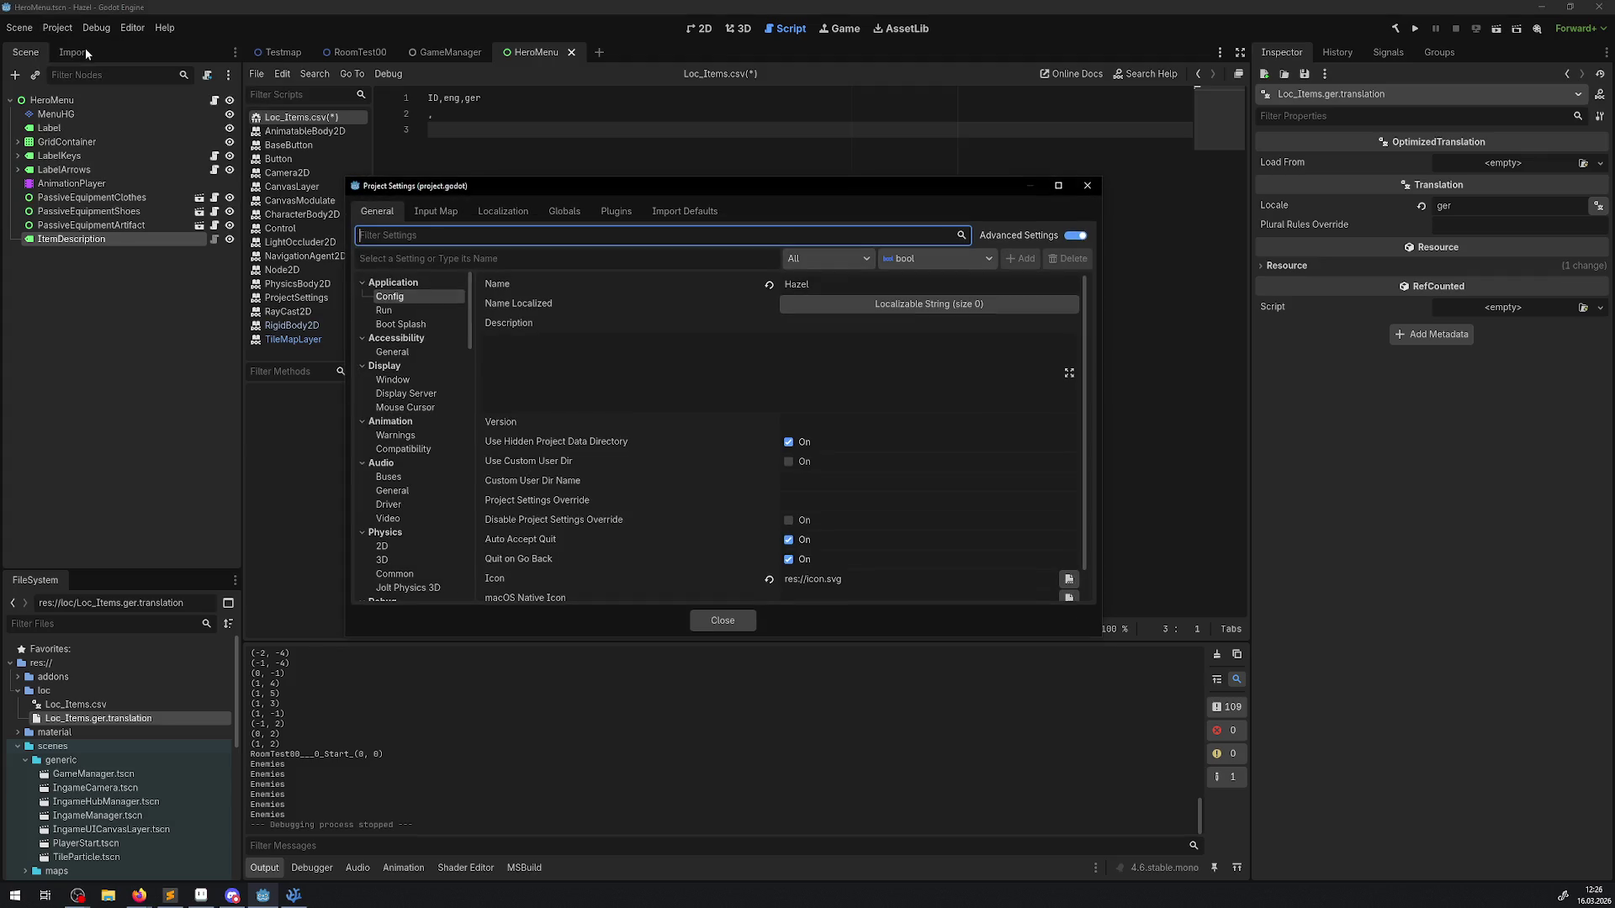
Step: Add loc/Loc_Items.ger.translation under Localization > Translations
left_click(502, 212)
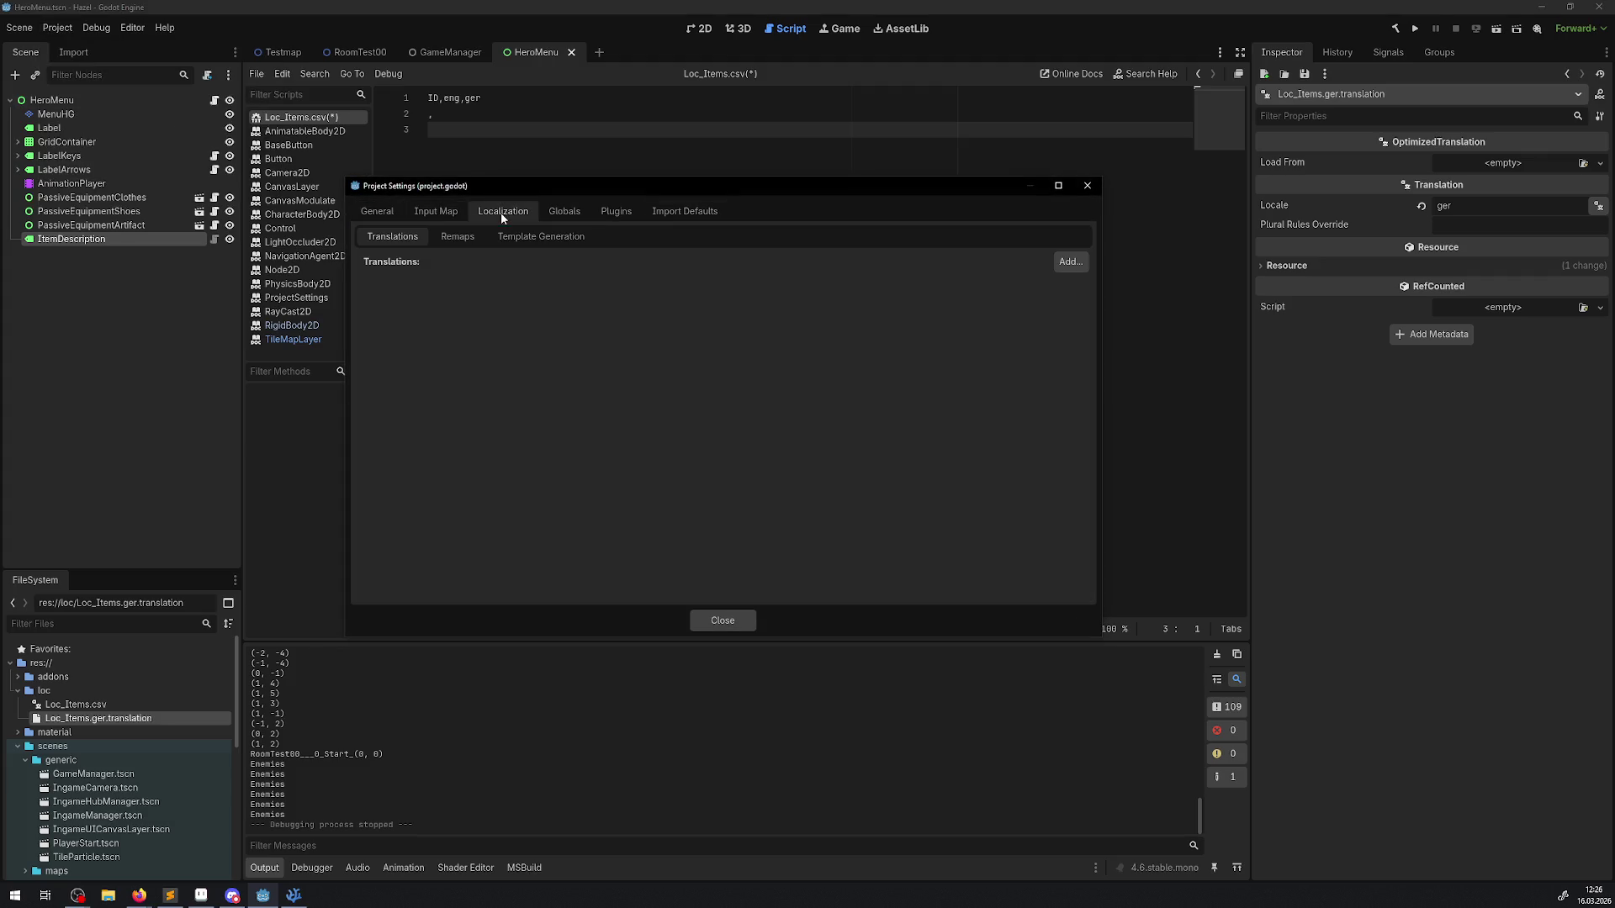
left_click(1078, 261)
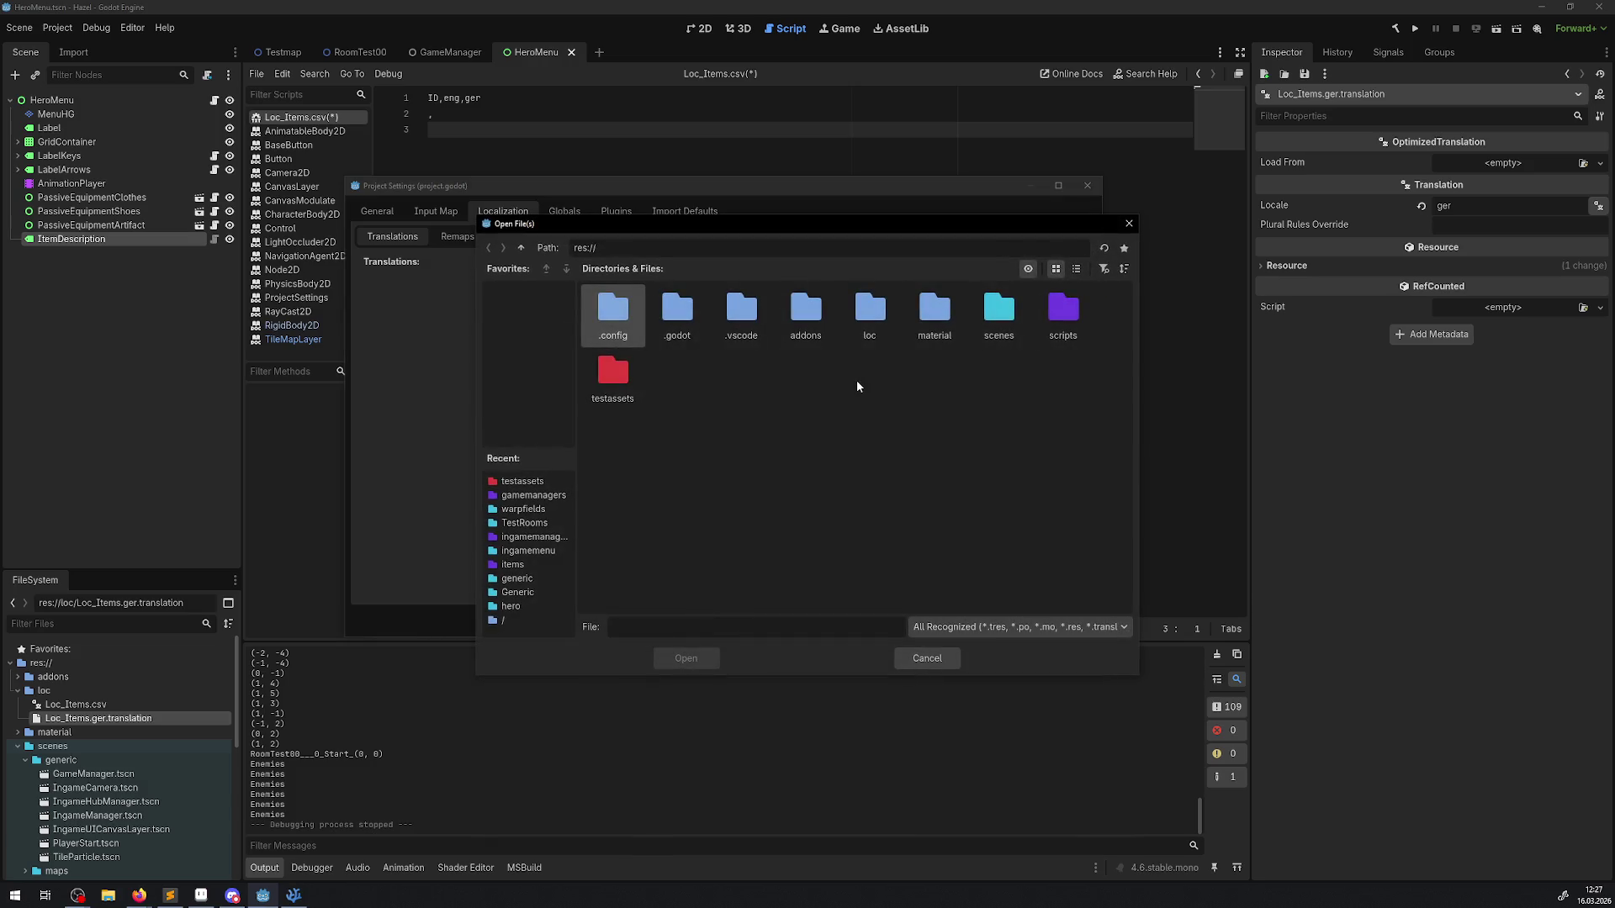
double_click(870, 313)
double_click(613, 316)
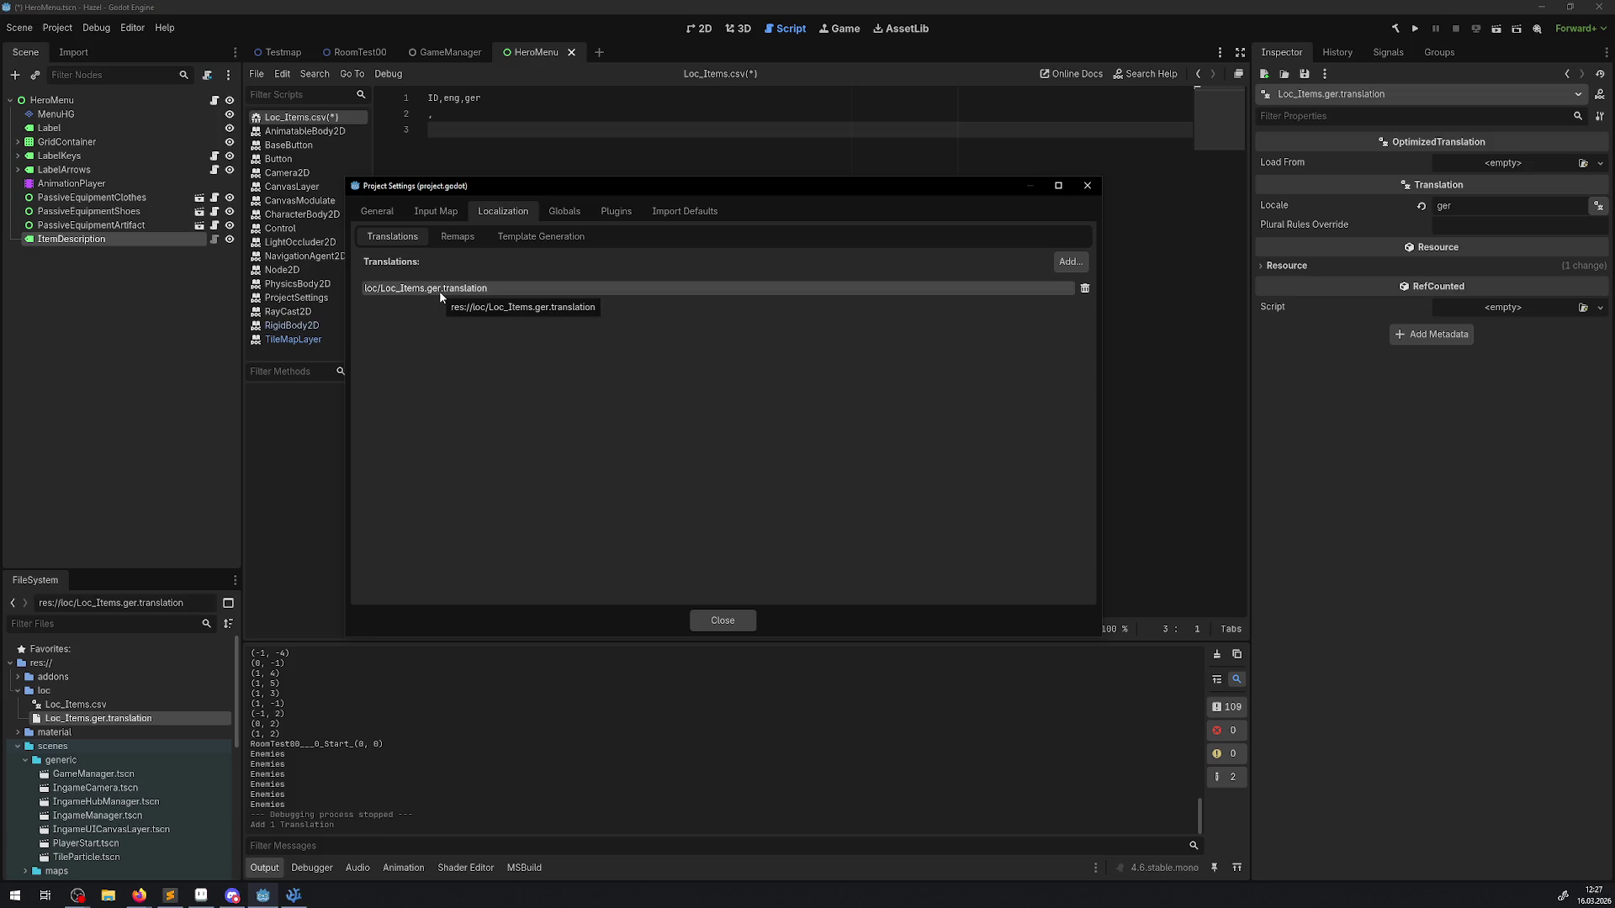
Step: Review the Translations, Remaps and Template Generation tabs, then switch to Firefox
left_click(450, 238)
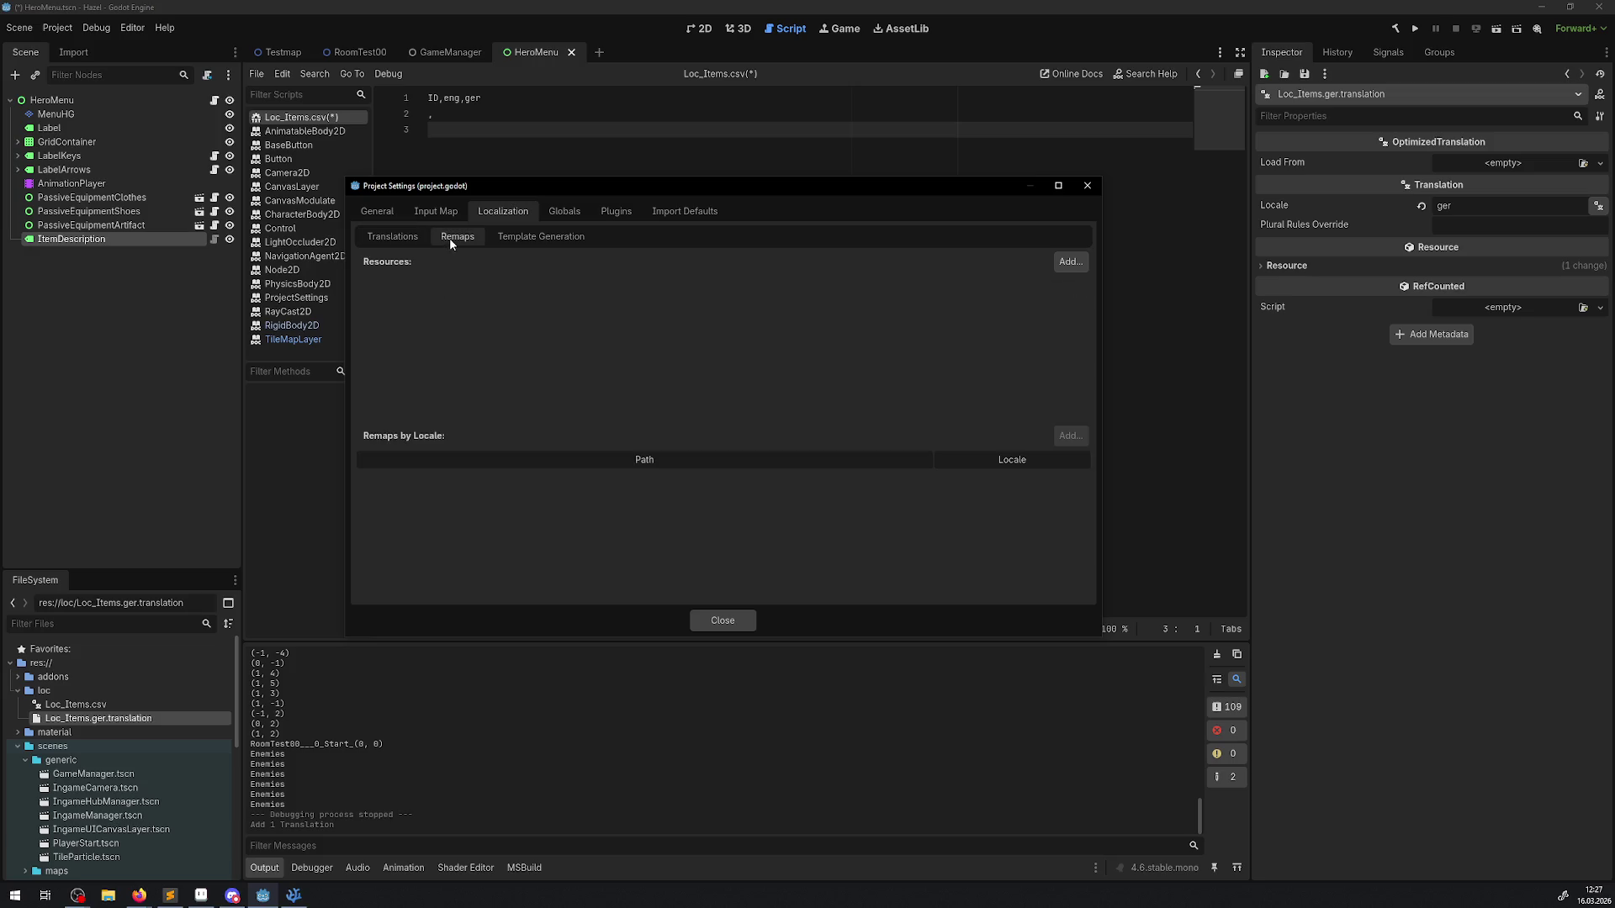
left_click(538, 238)
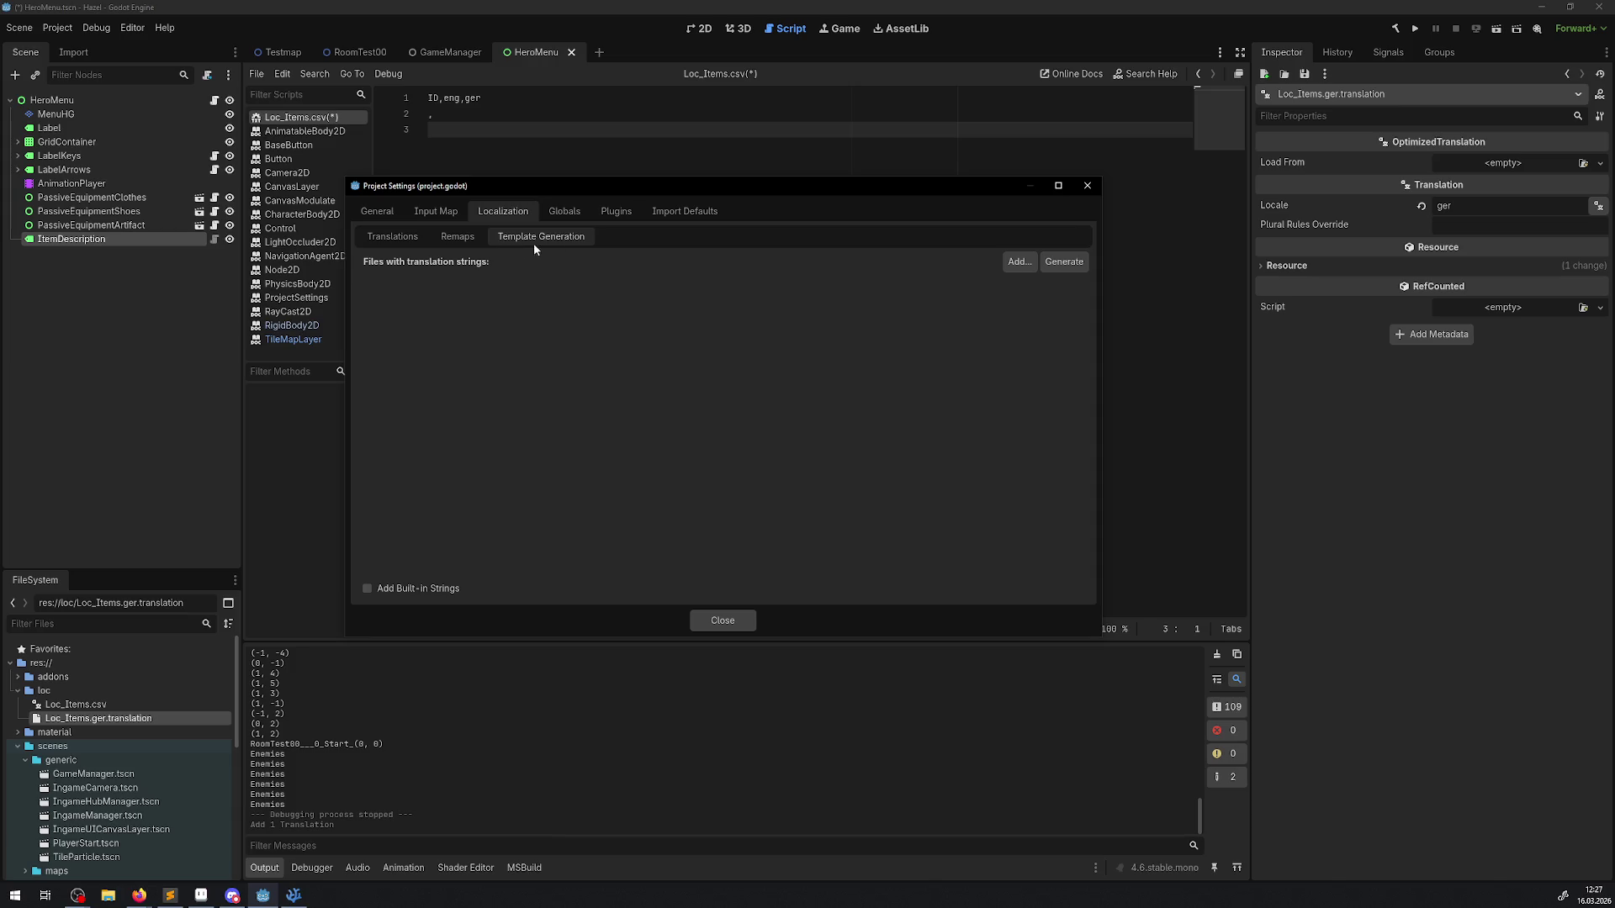
left_click(391, 238)
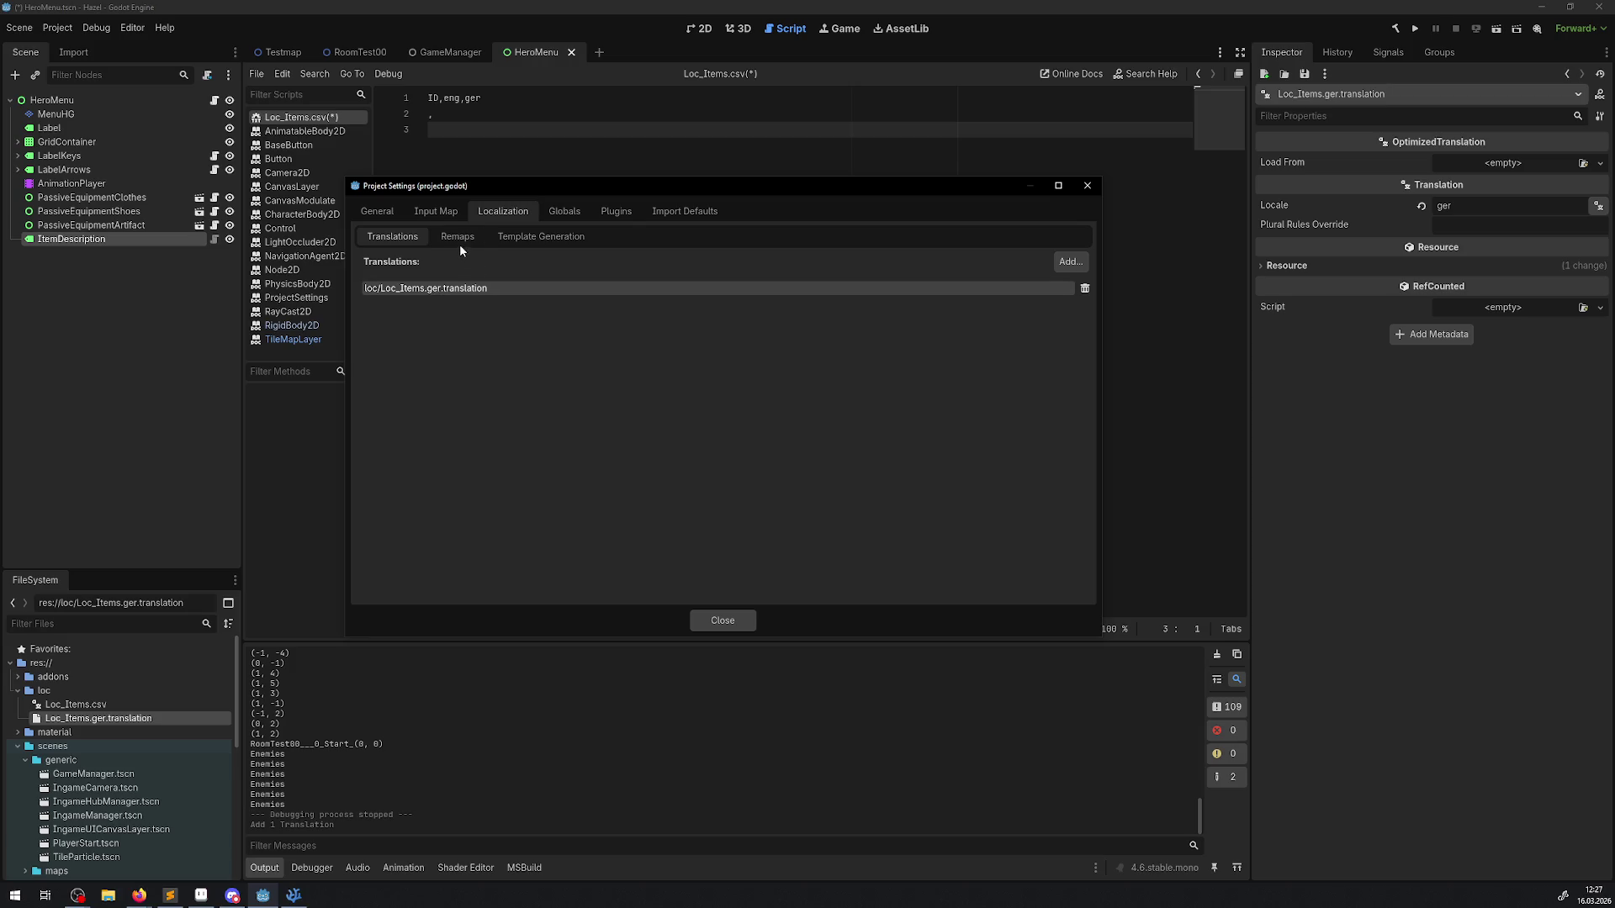
left_click(460, 239)
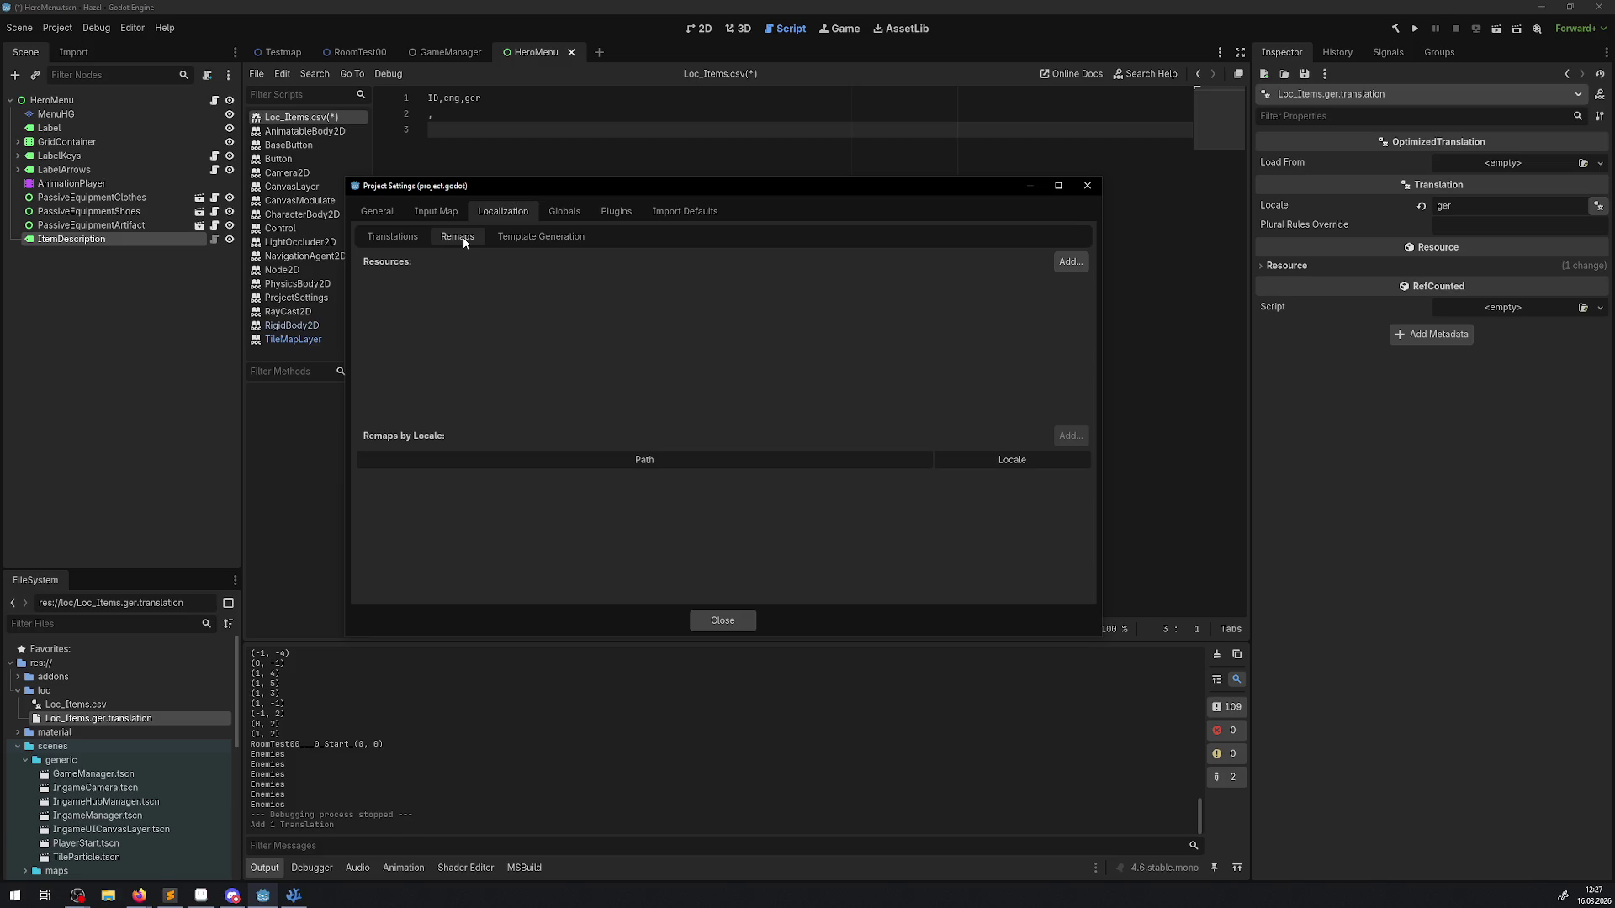
left_click(534, 240)
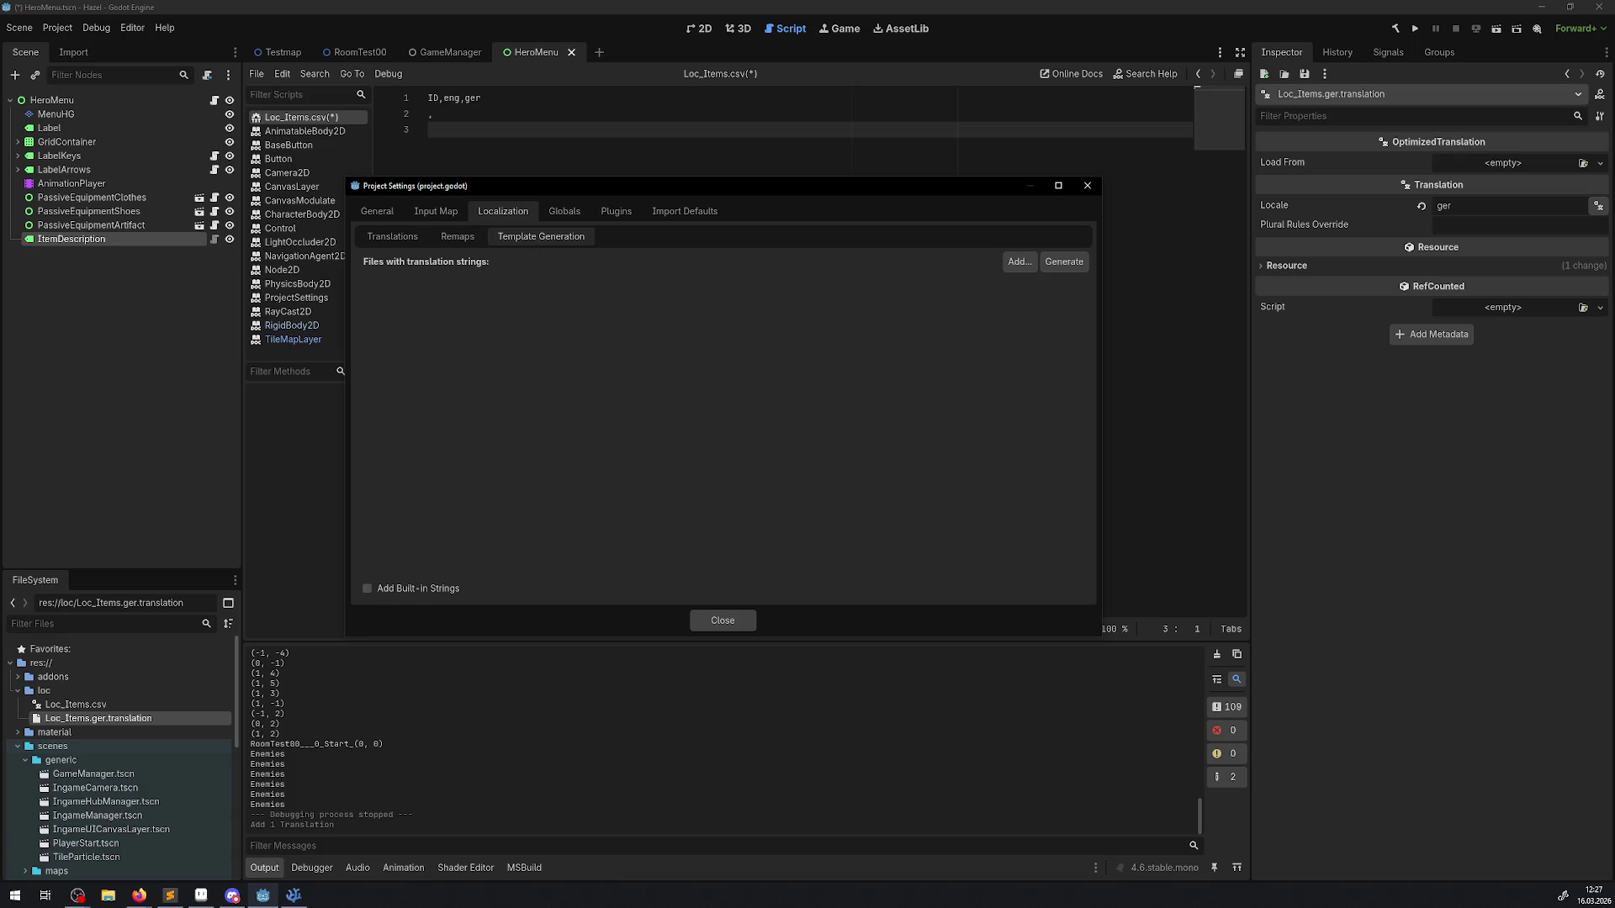
key("alt+Tab")
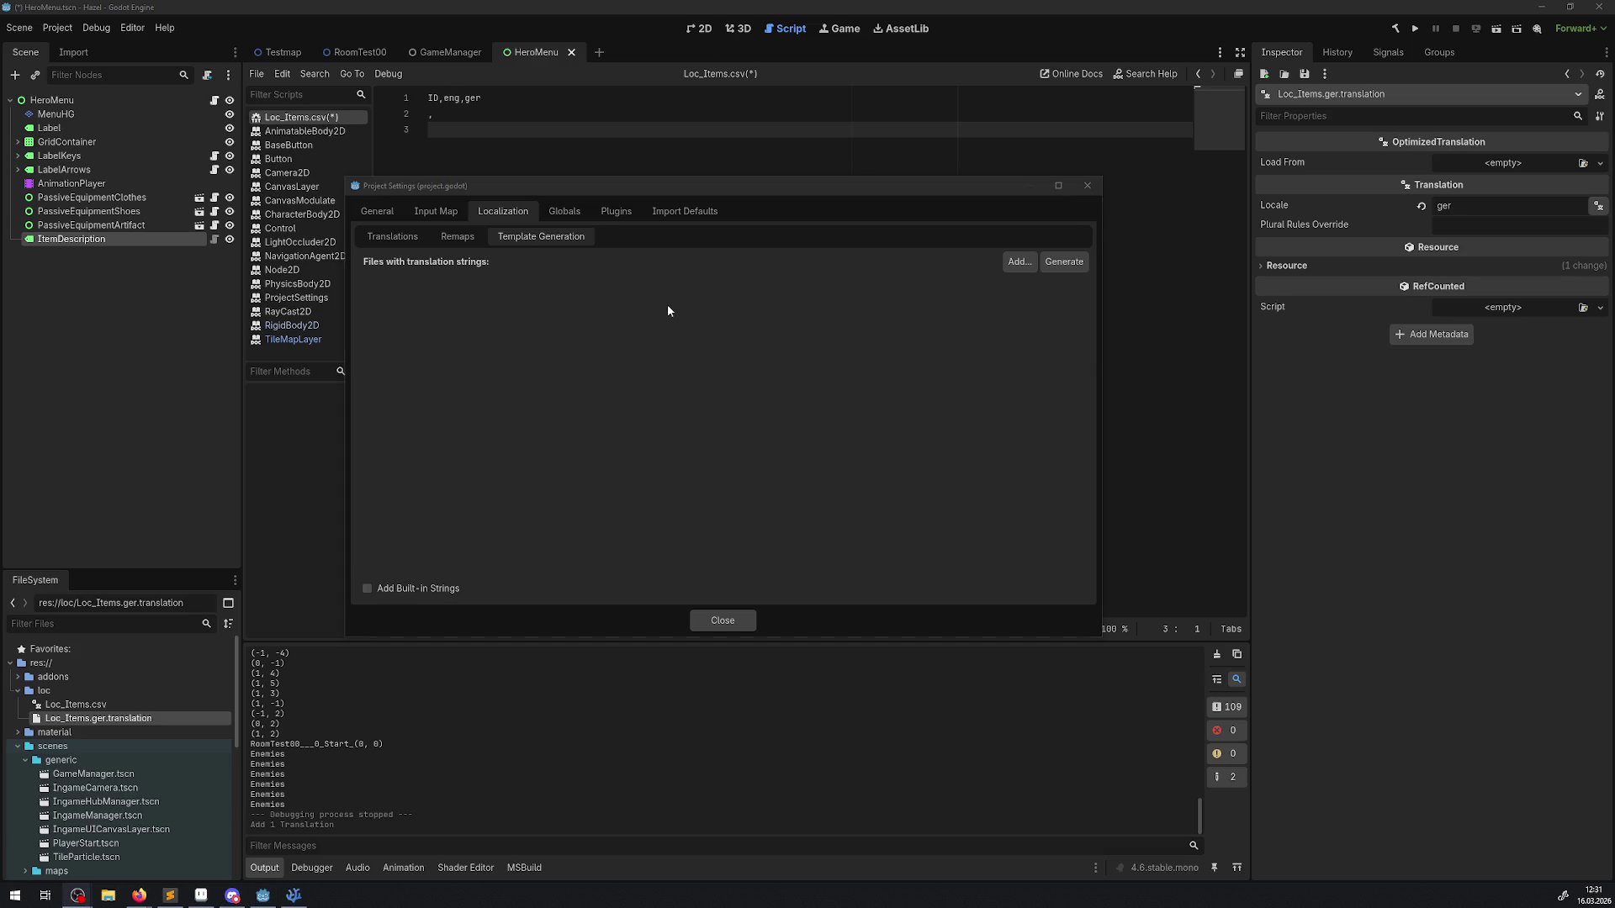
Step: Check the registered translations, close Project Settings, and go to row 2 of Loc_Items.csv
left_click(392, 237)
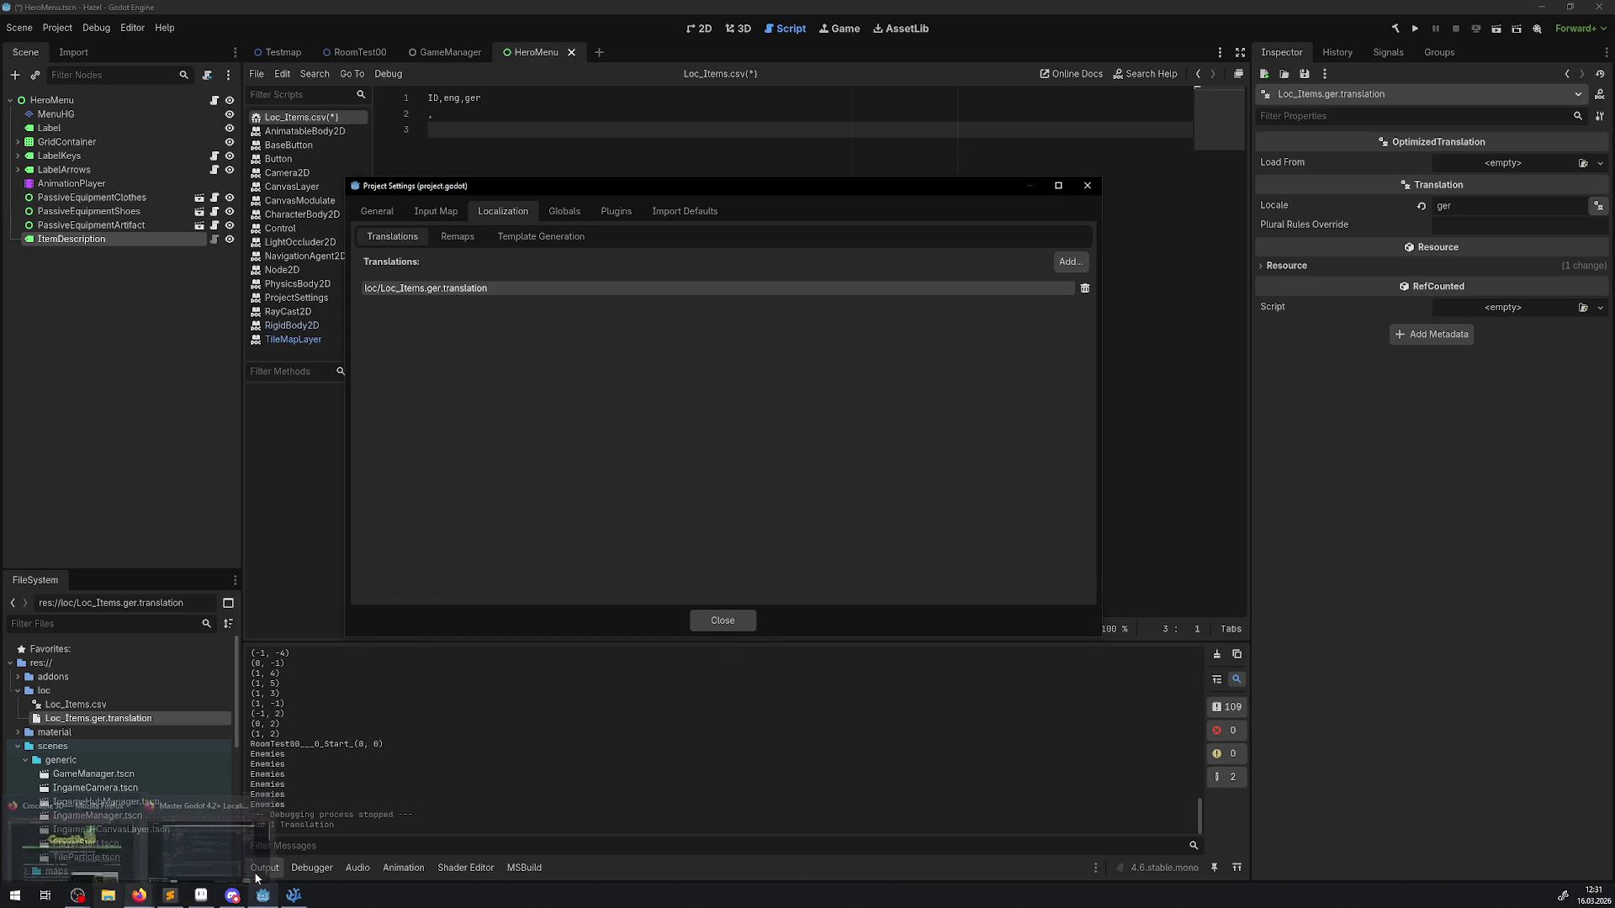
left_click(1088, 187)
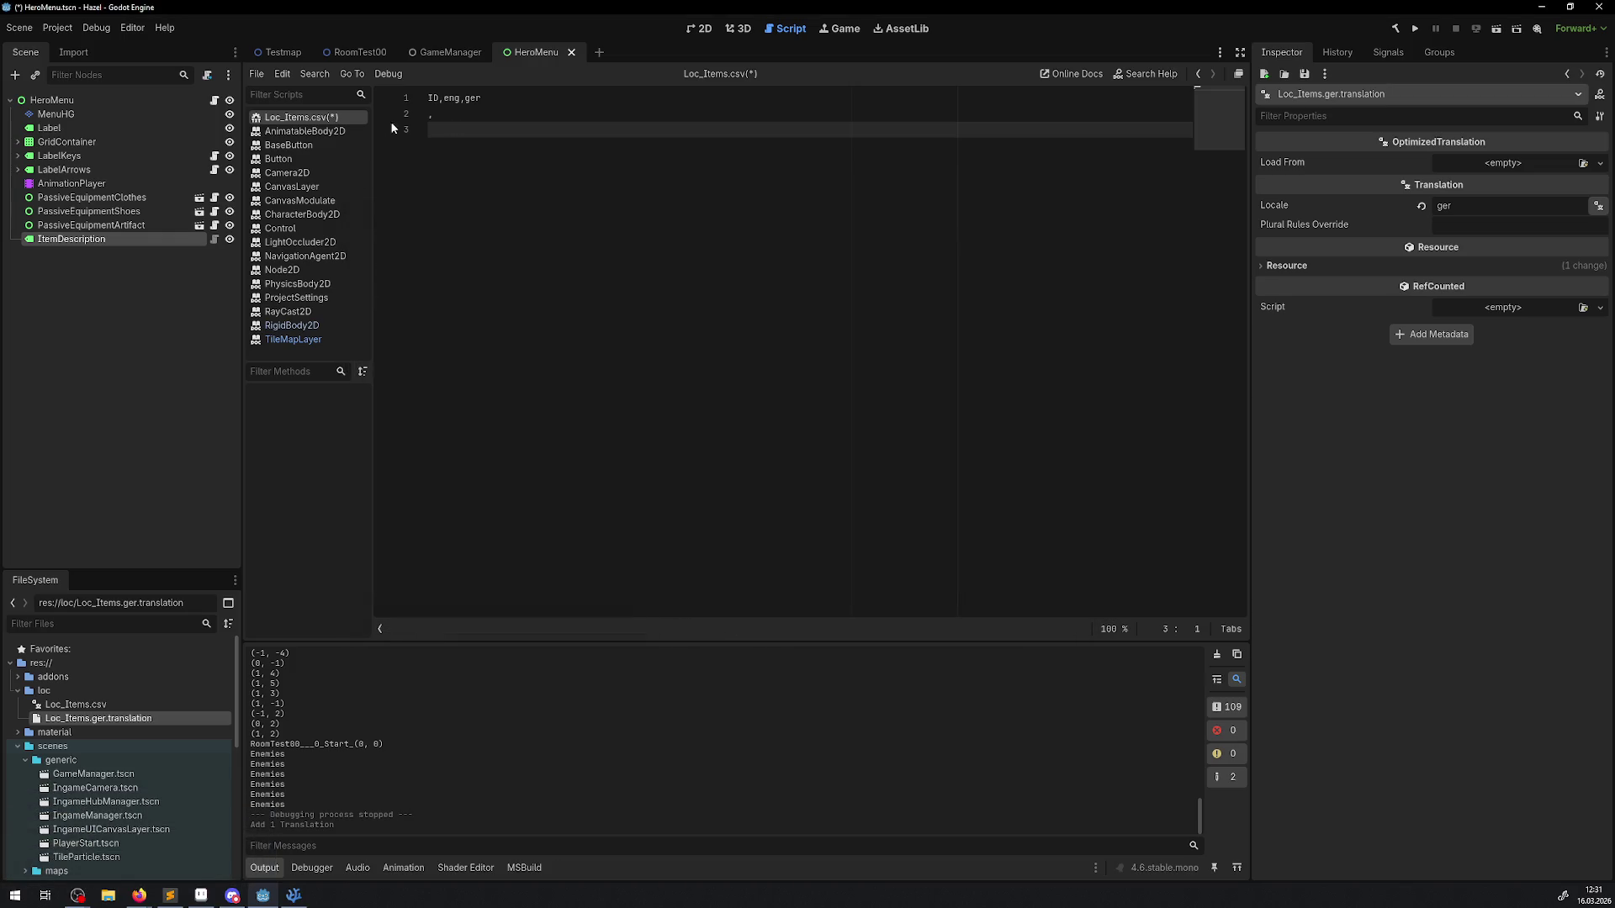
triple_click(447, 101)
left_click(438, 121)
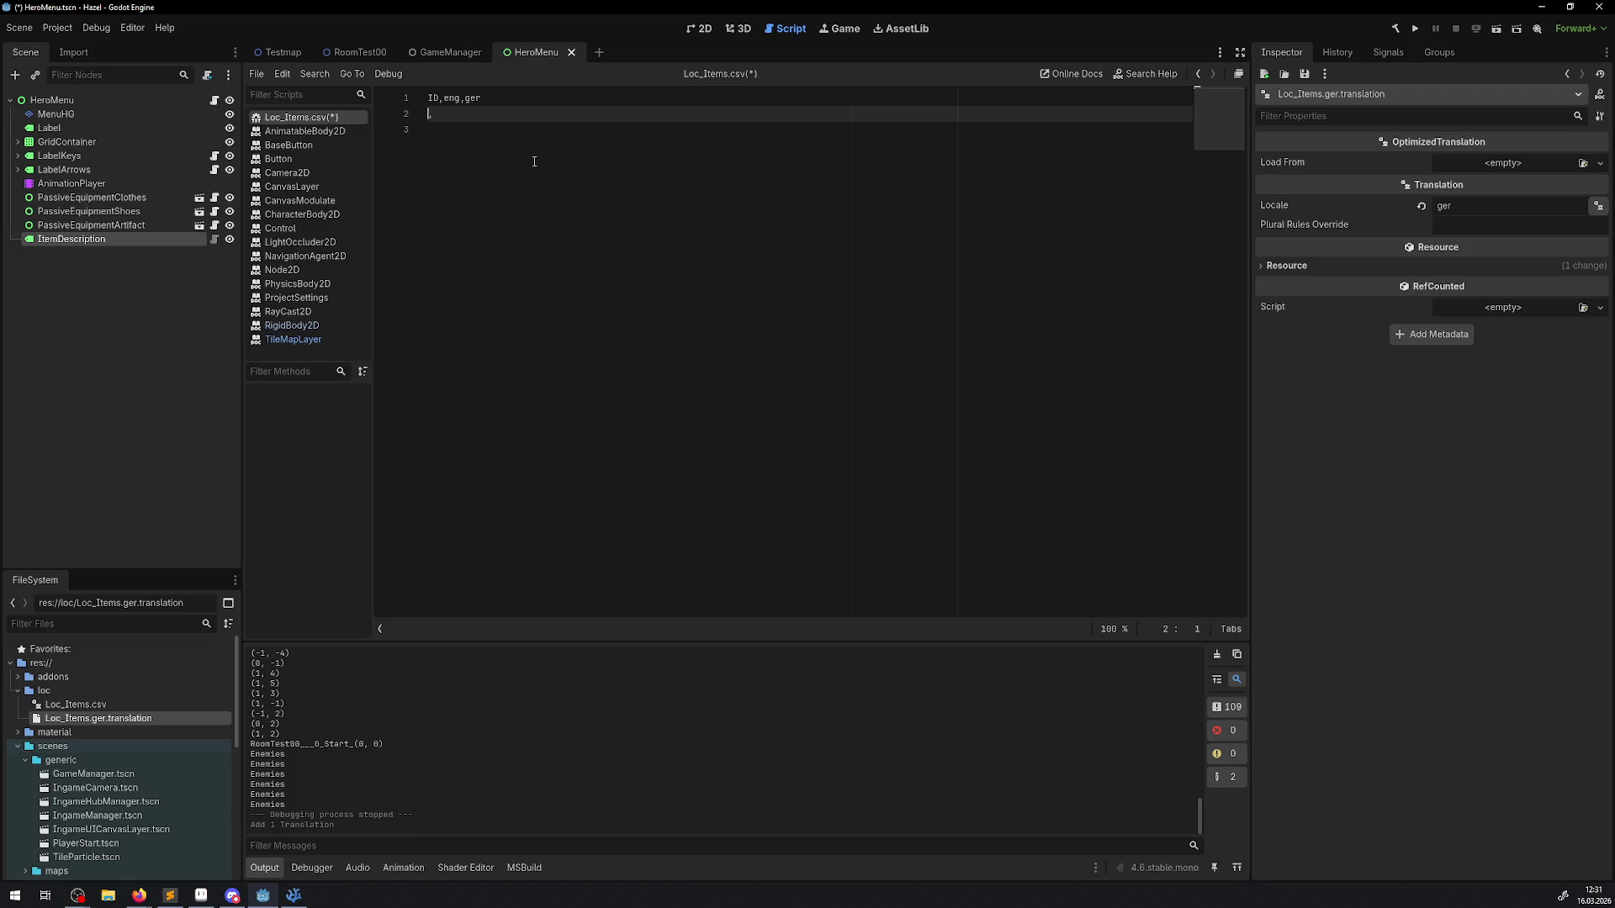
Step: Enter row 2 as ITEMDES_BOMB, BombeEng, BombeGer and save Loc_Items.csv
type("Des")
key("BackSpace")
key("BackSpace")
key("BackSpace")
type("ITEM")
type("DES_")
type("B")
type("OMB")
left_click(514, 117)
type("Bomb")
key("ctrl+z")
type("Bombe")
type("Eng, B")
type("Omb")
key("BackSpace")
key("BackSpace")
key("BackSpace")
type("ombe")
type("Ger")
key("ctrl+s")
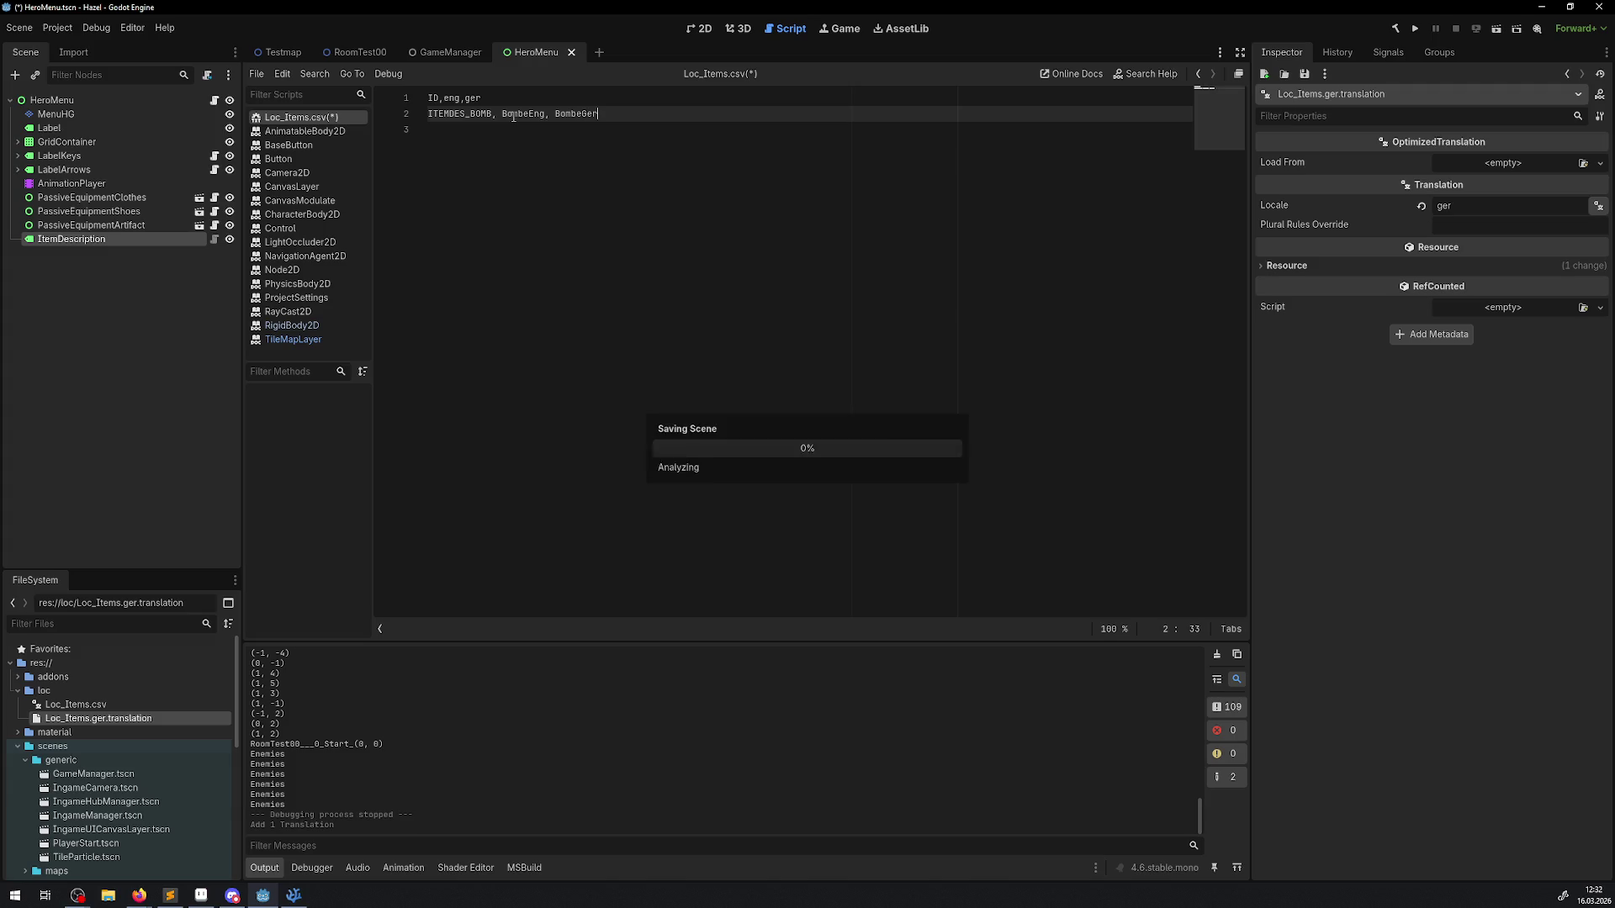
Step: Move to the empty third line and switch over to Visual Studio Code
left_click(667, 244)
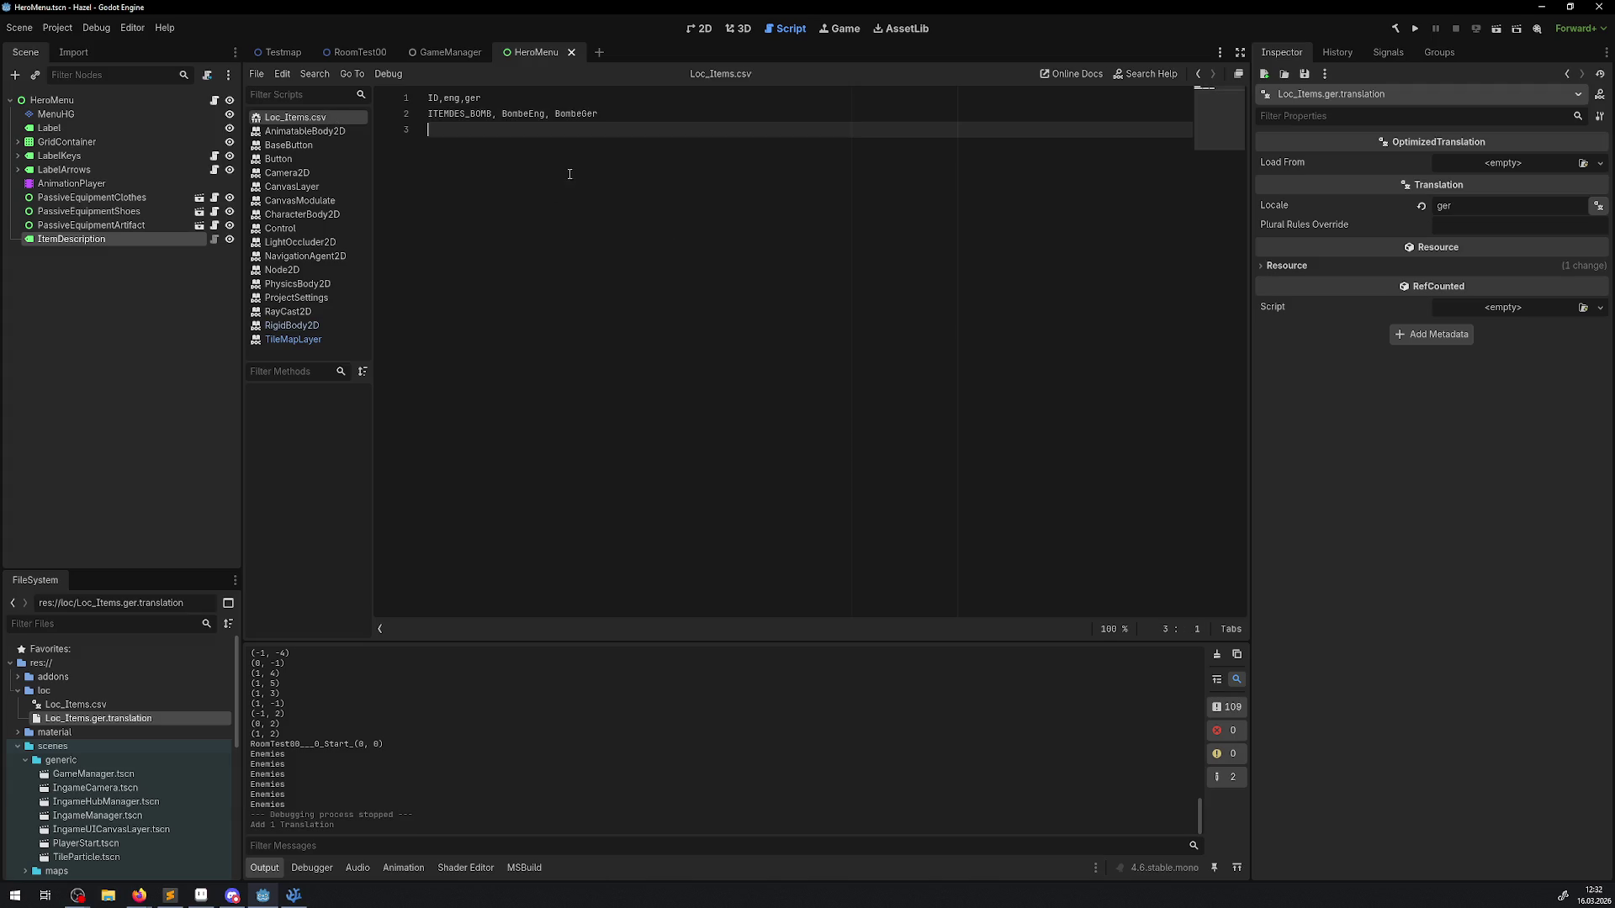
key("alt+Tab")
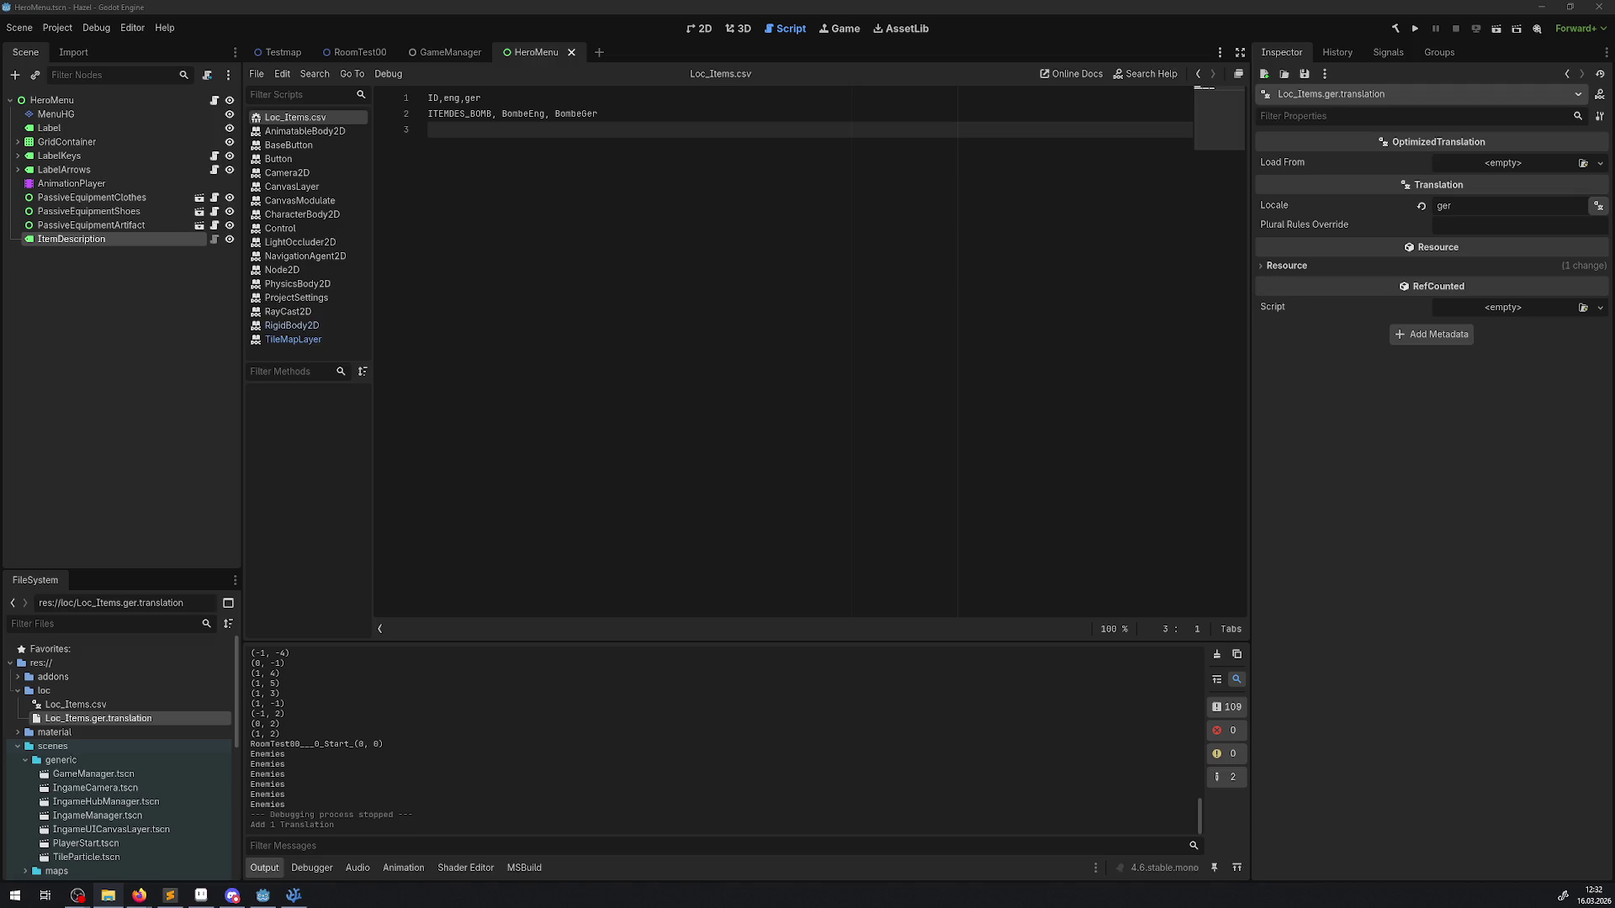
key("alt+Tab")
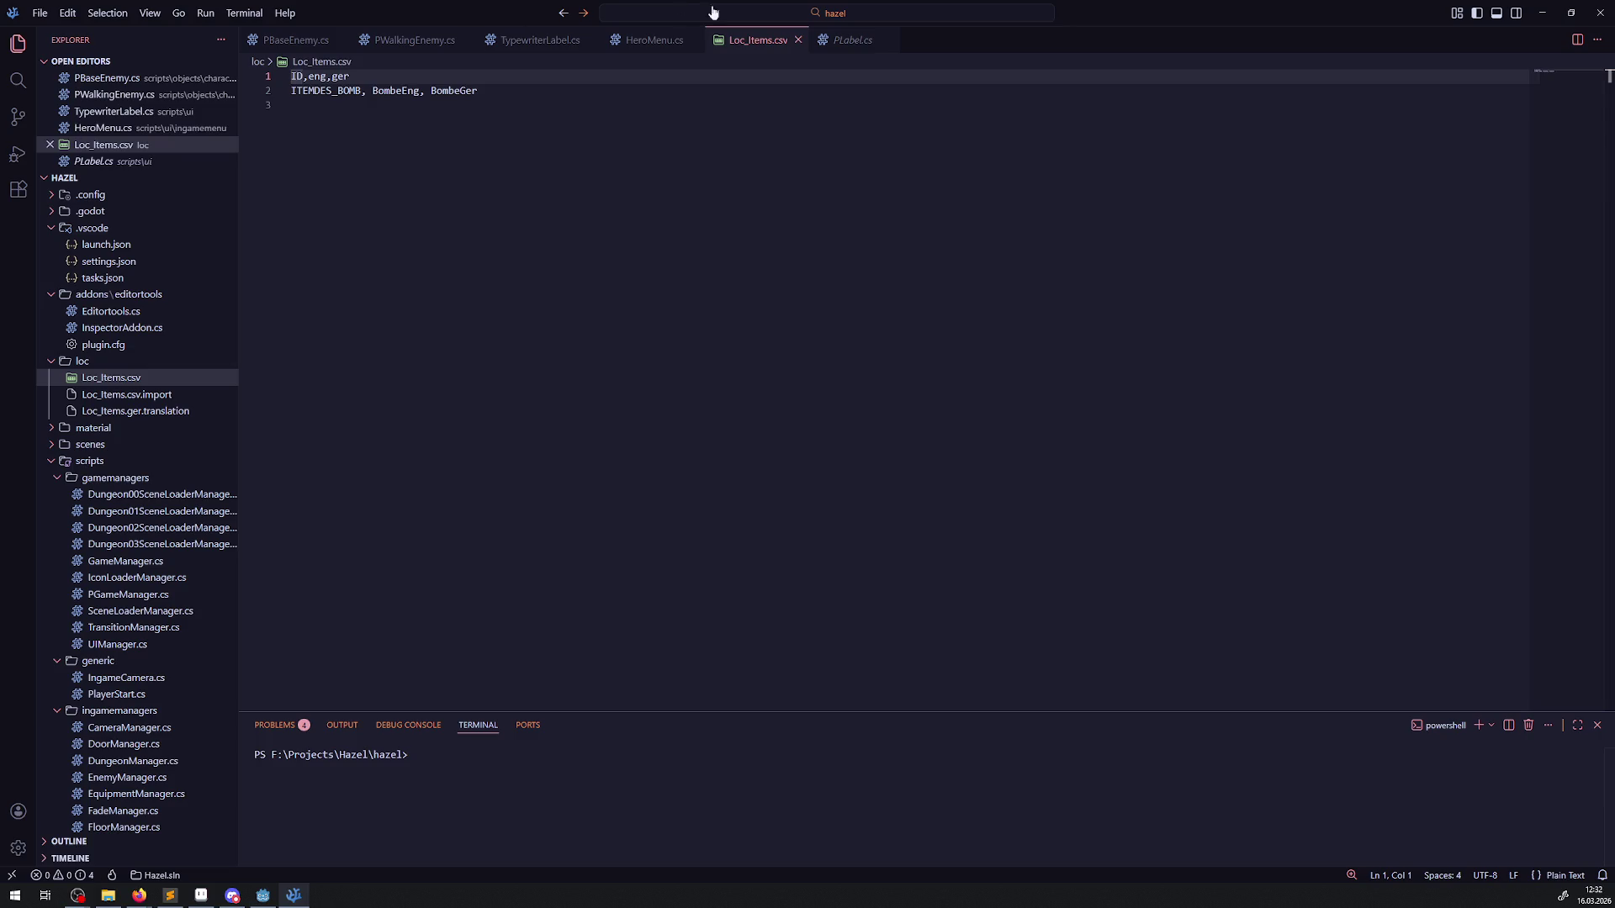
Step: Close the Loc_Items.csv tab, view HeroMenu.cs line 160, and return to Godot
left_click(797, 41)
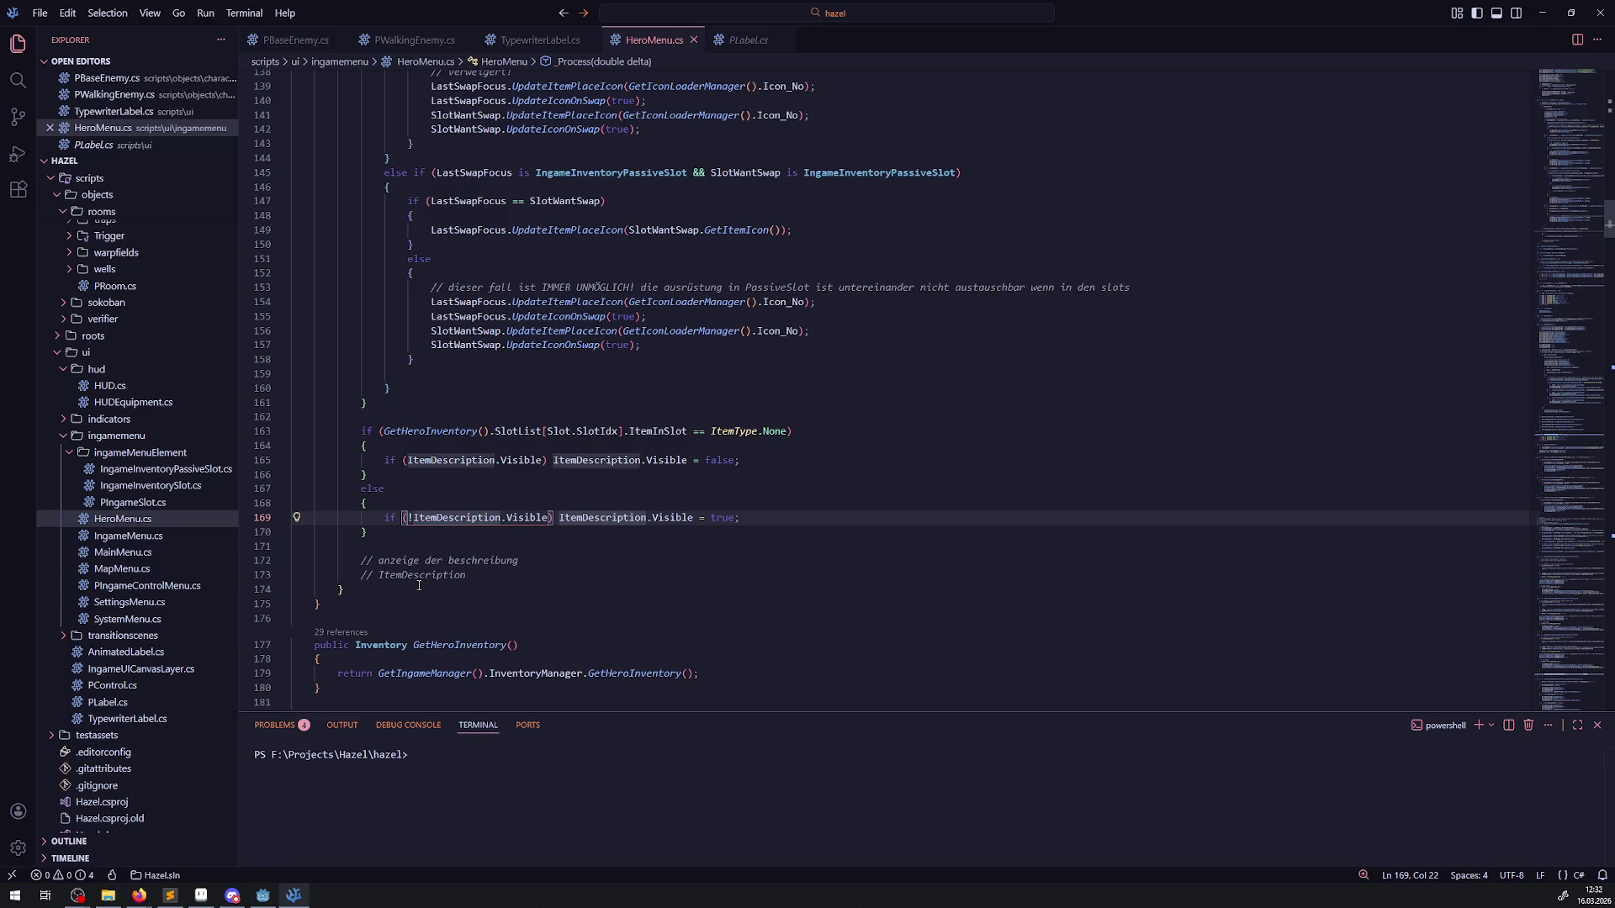
left_click(794, 388)
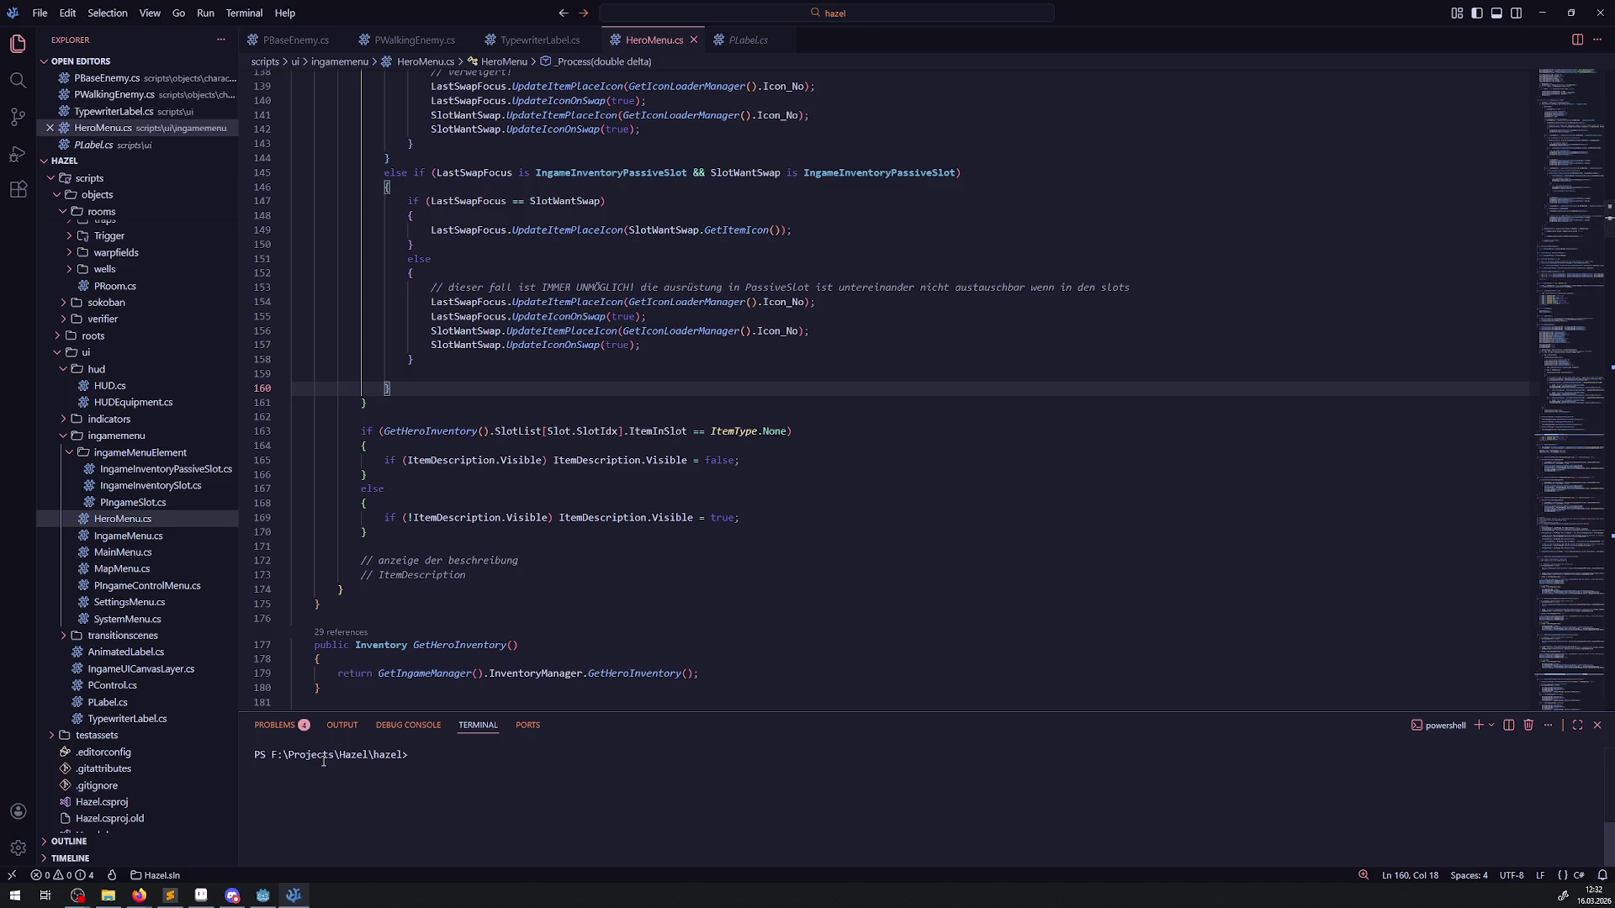
left_click(263, 895)
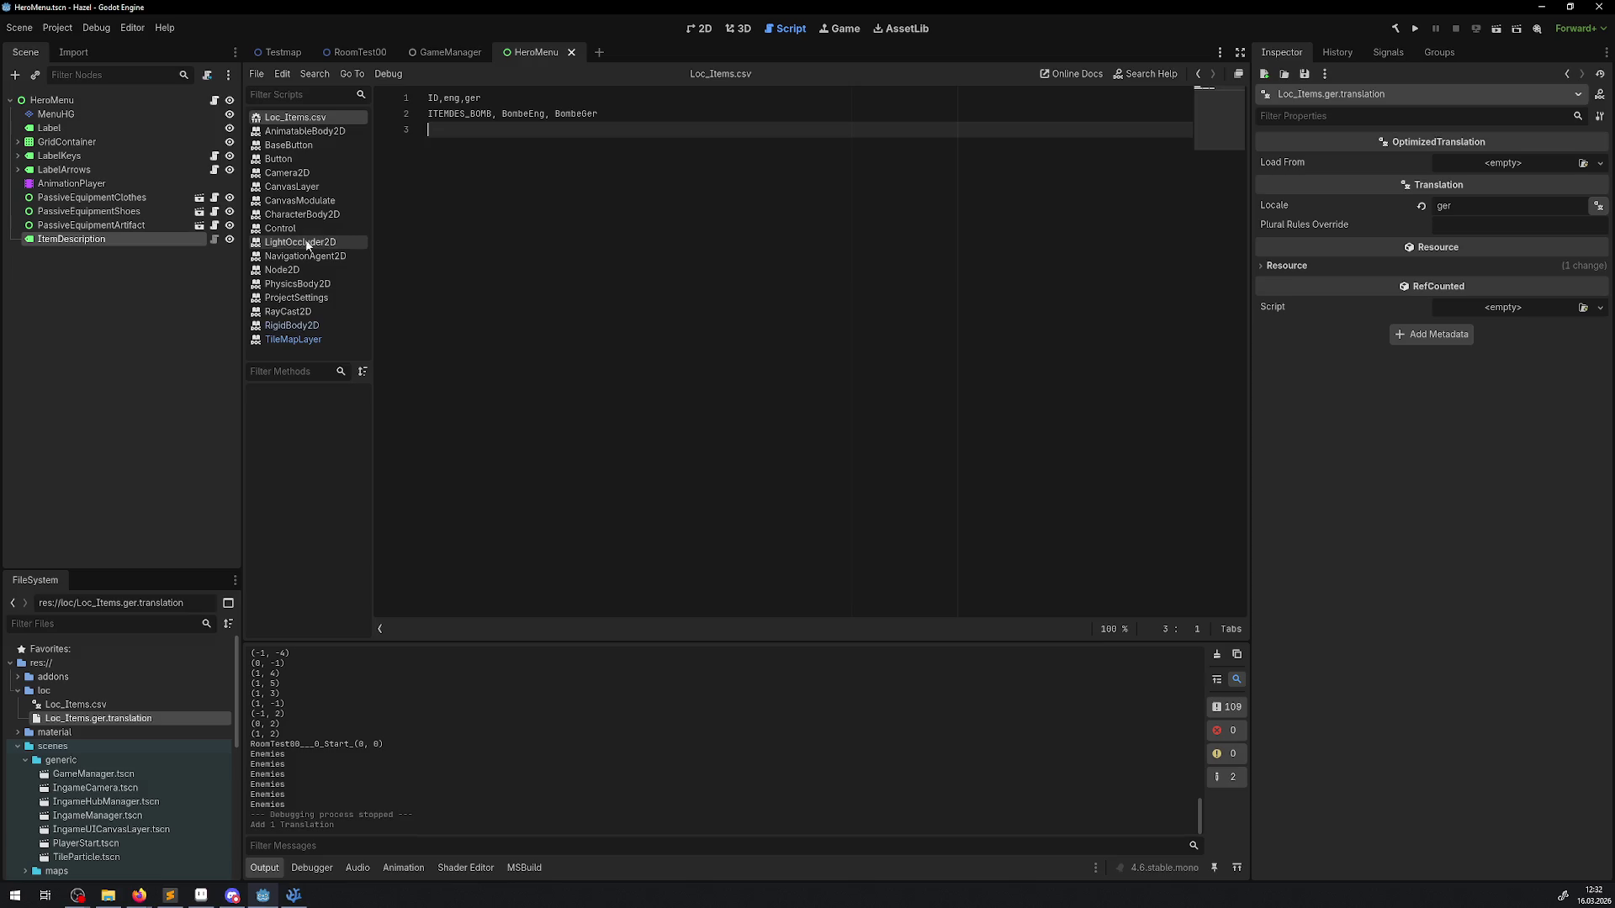
Step: Start a third CSV row after the bomb row with the text ITEM
left_click(618, 113)
key("Return")
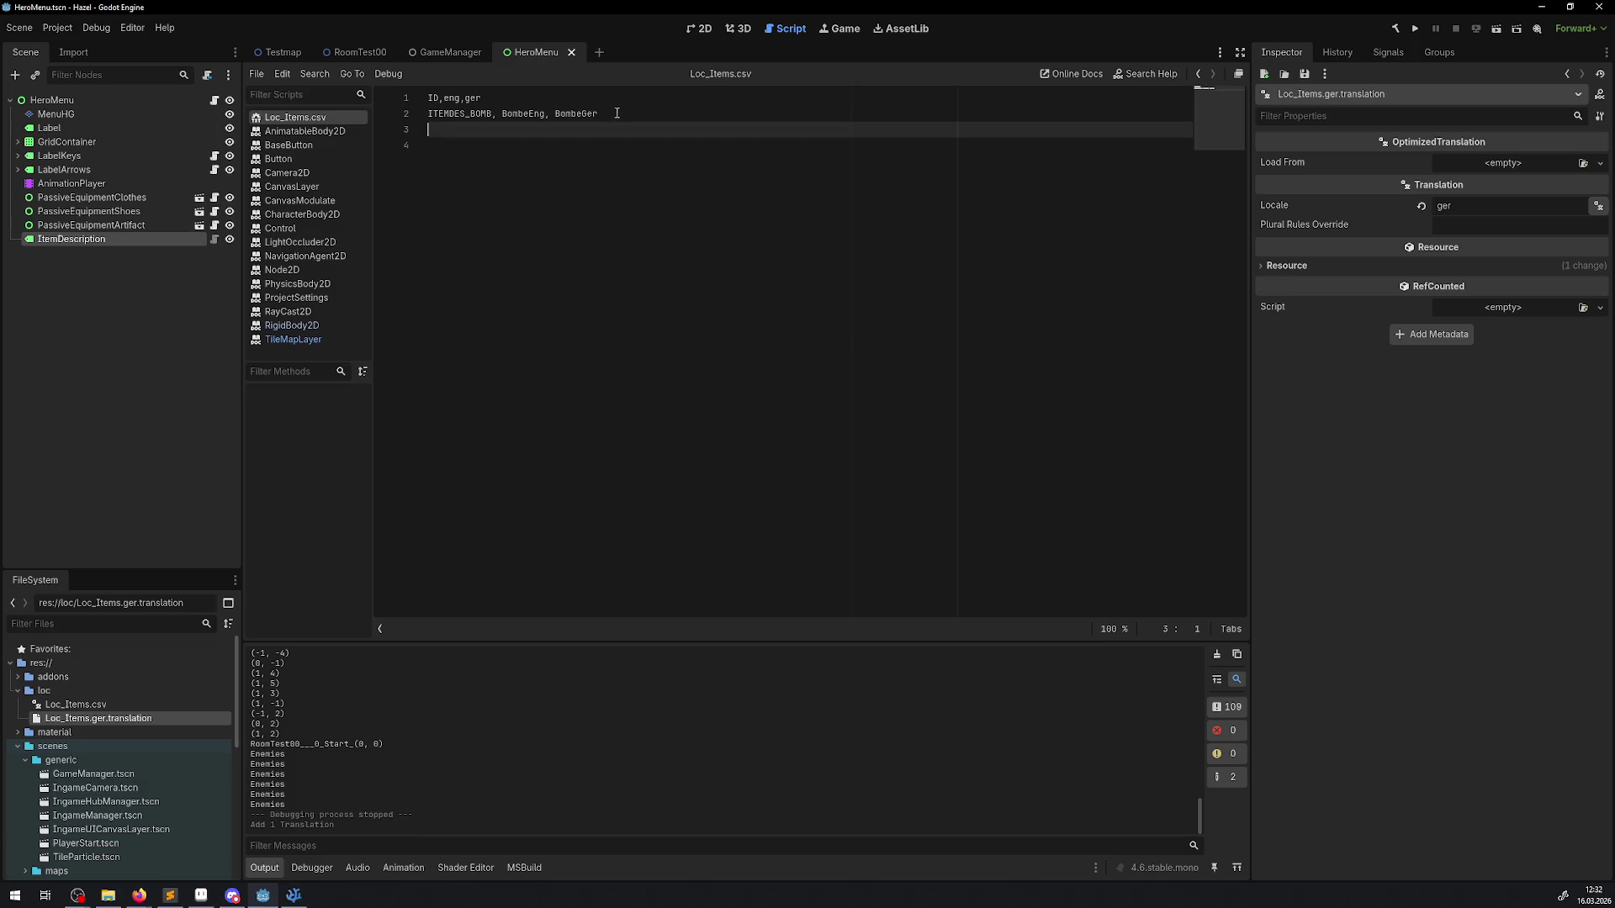
type("I")
type("TEM")
Step: Inspect SmallChest5, SmallChest4 (Keystone) and SmallChest14 in RoomTest00's 2D view, then return to Loc_Items.csv
left_click(355, 55)
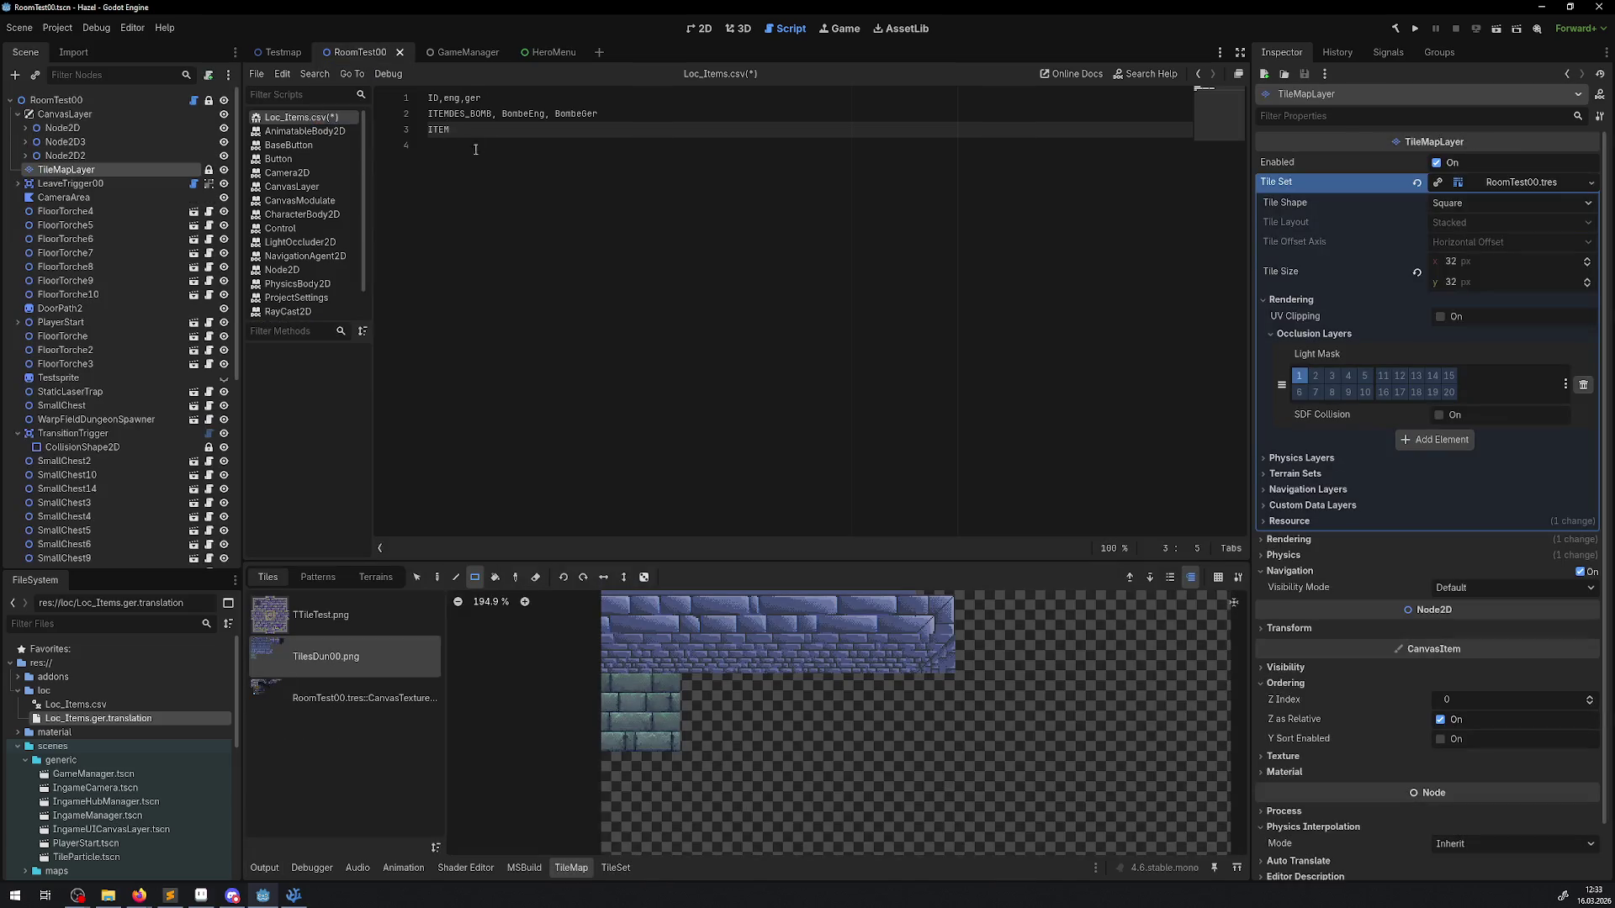
left_click(701, 28)
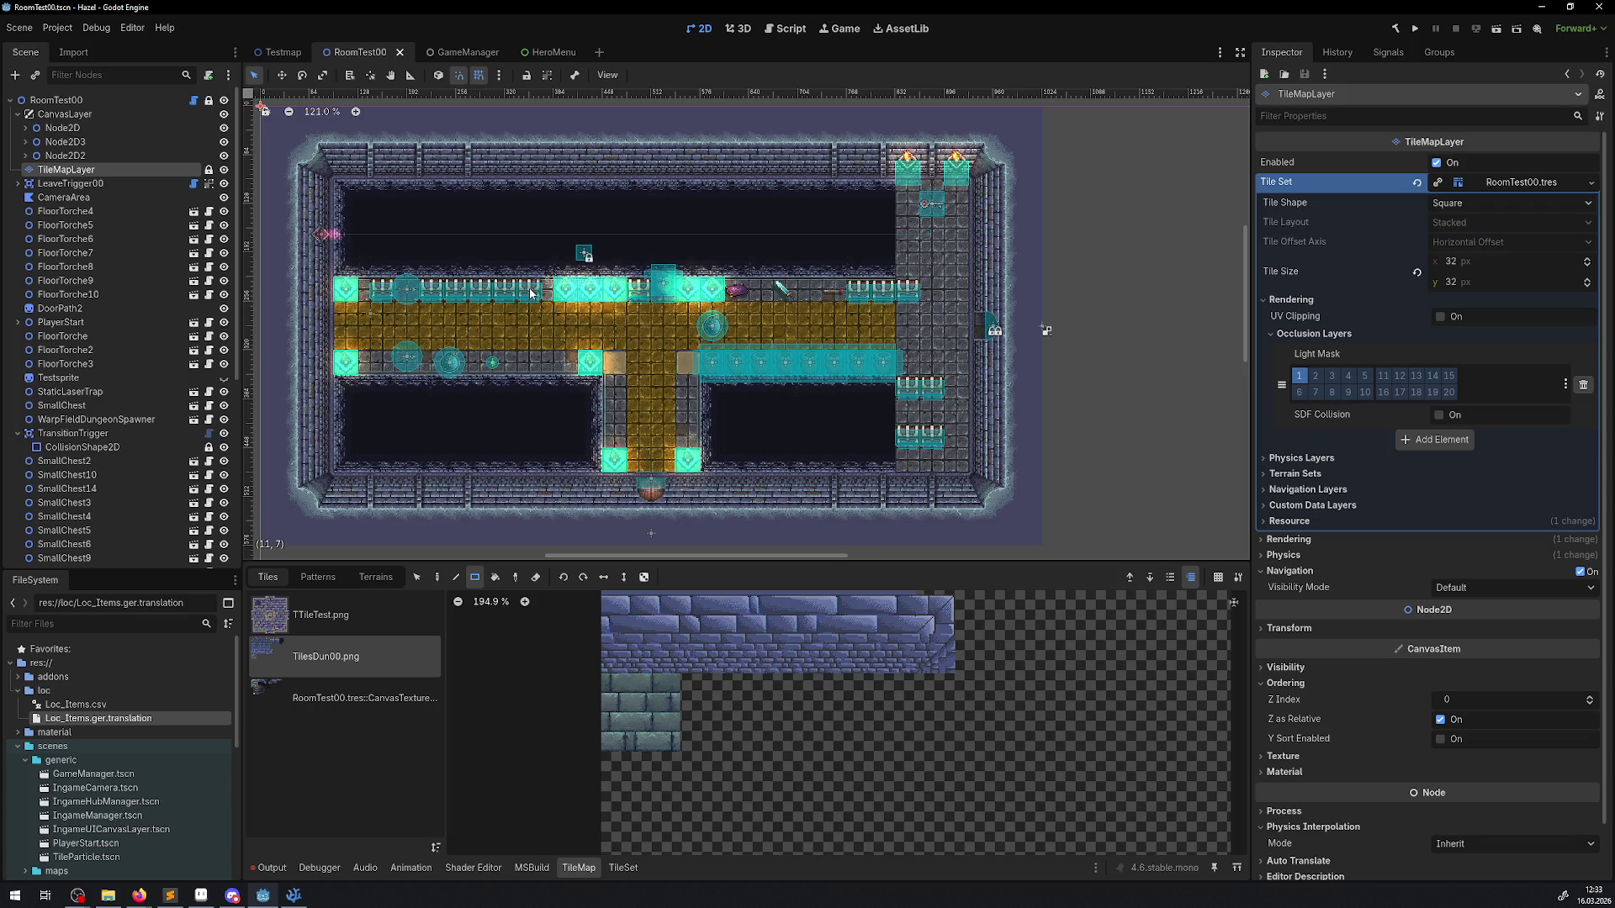
left_click(530, 292)
left_click(531, 292)
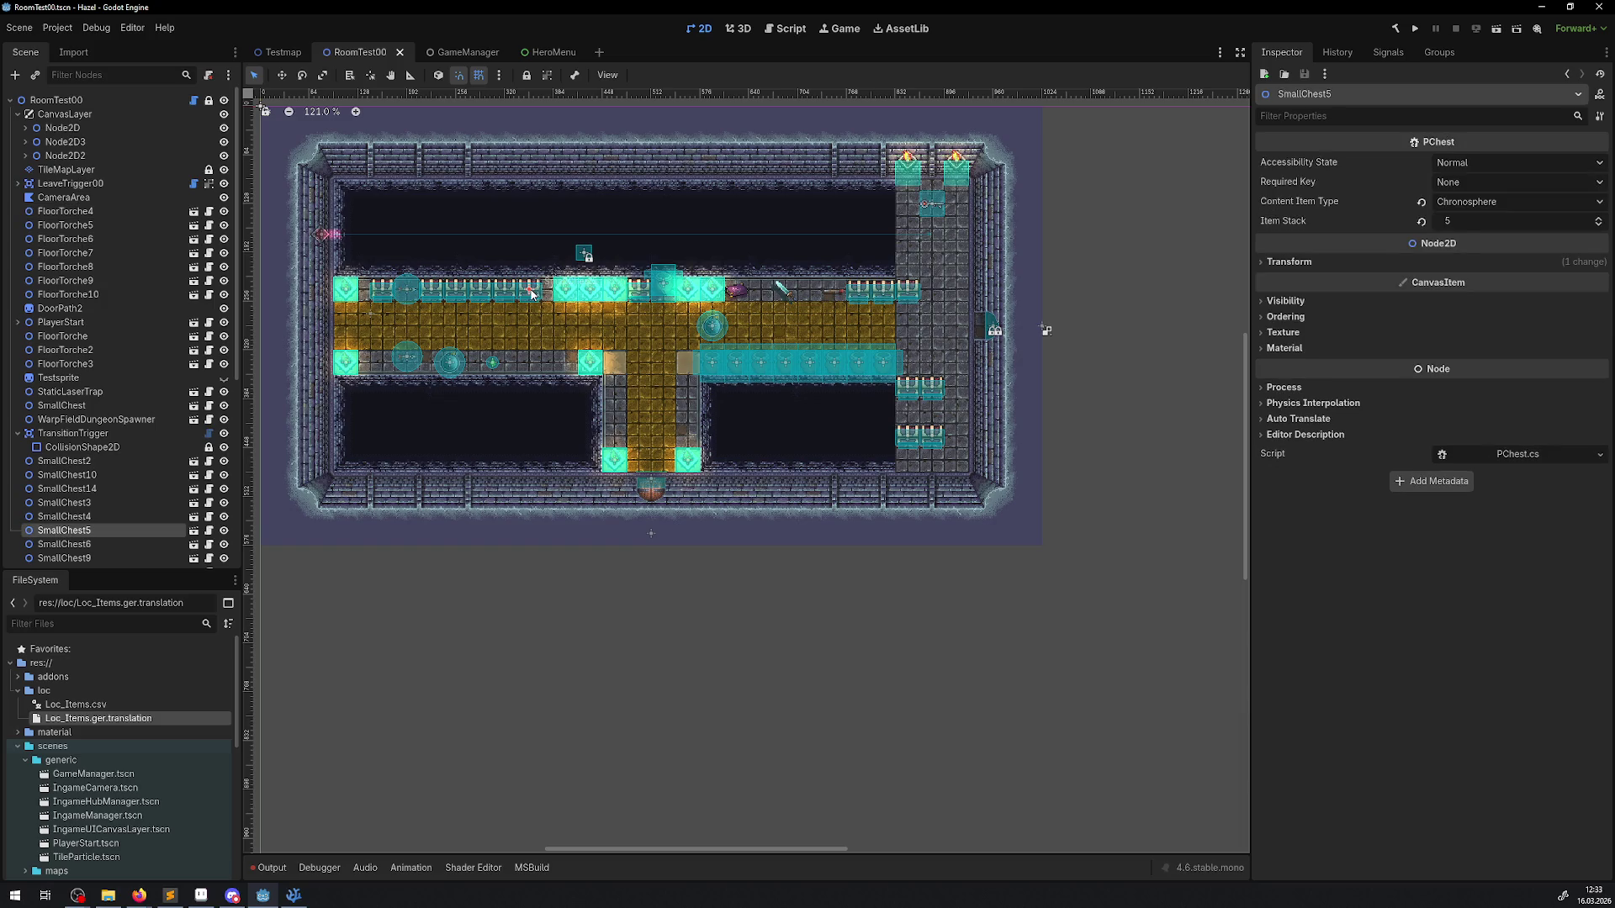
left_click(503, 292)
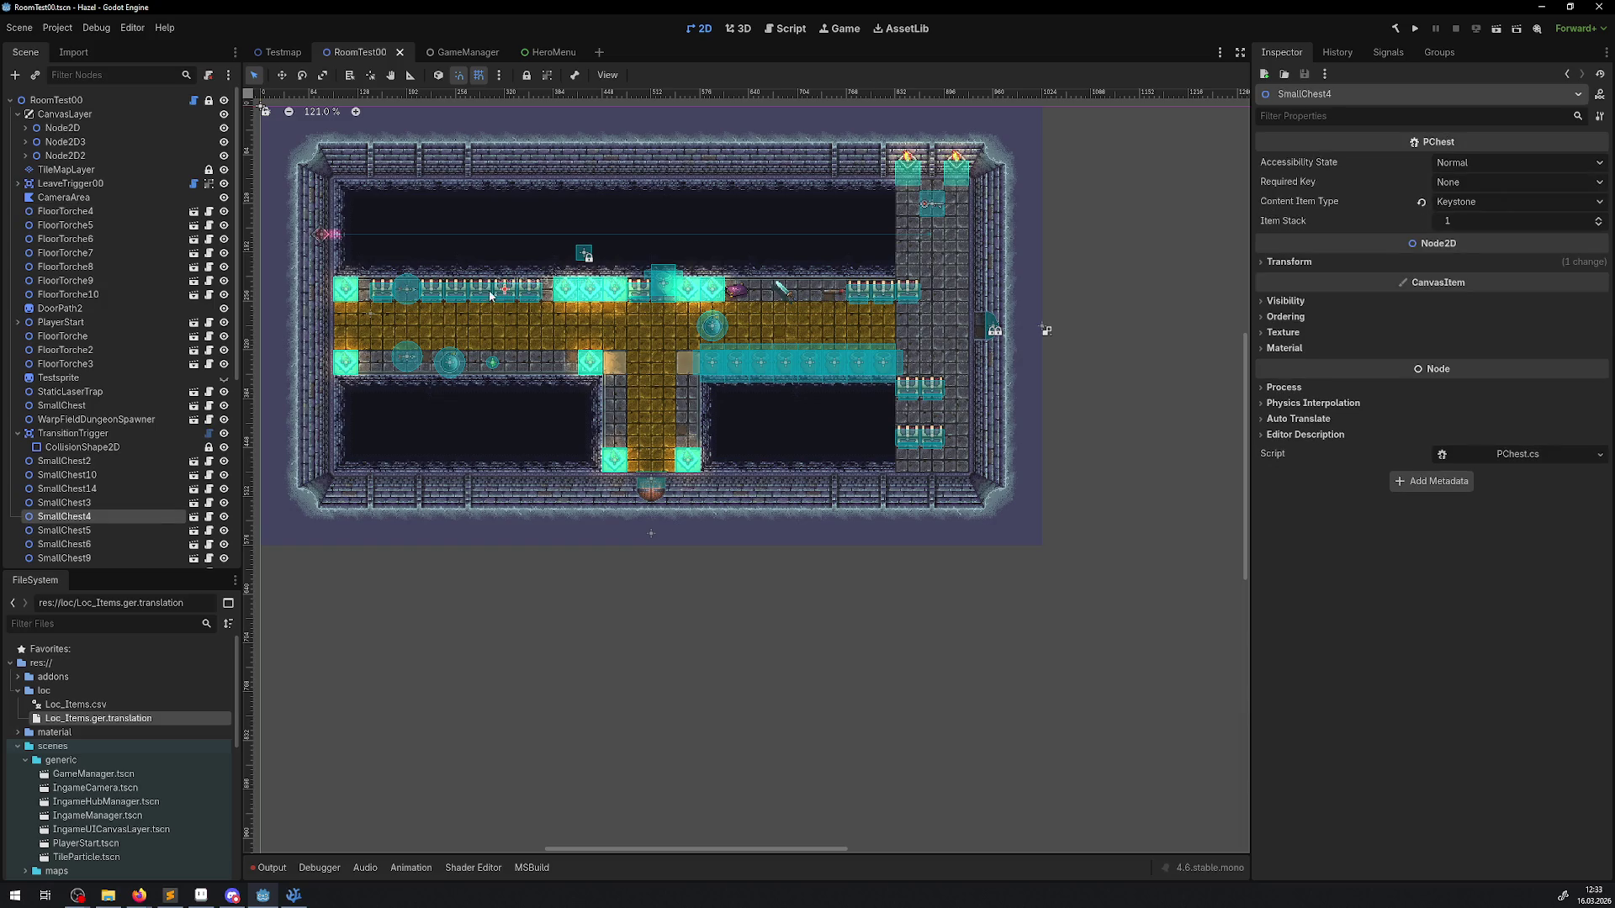
left_click(383, 290)
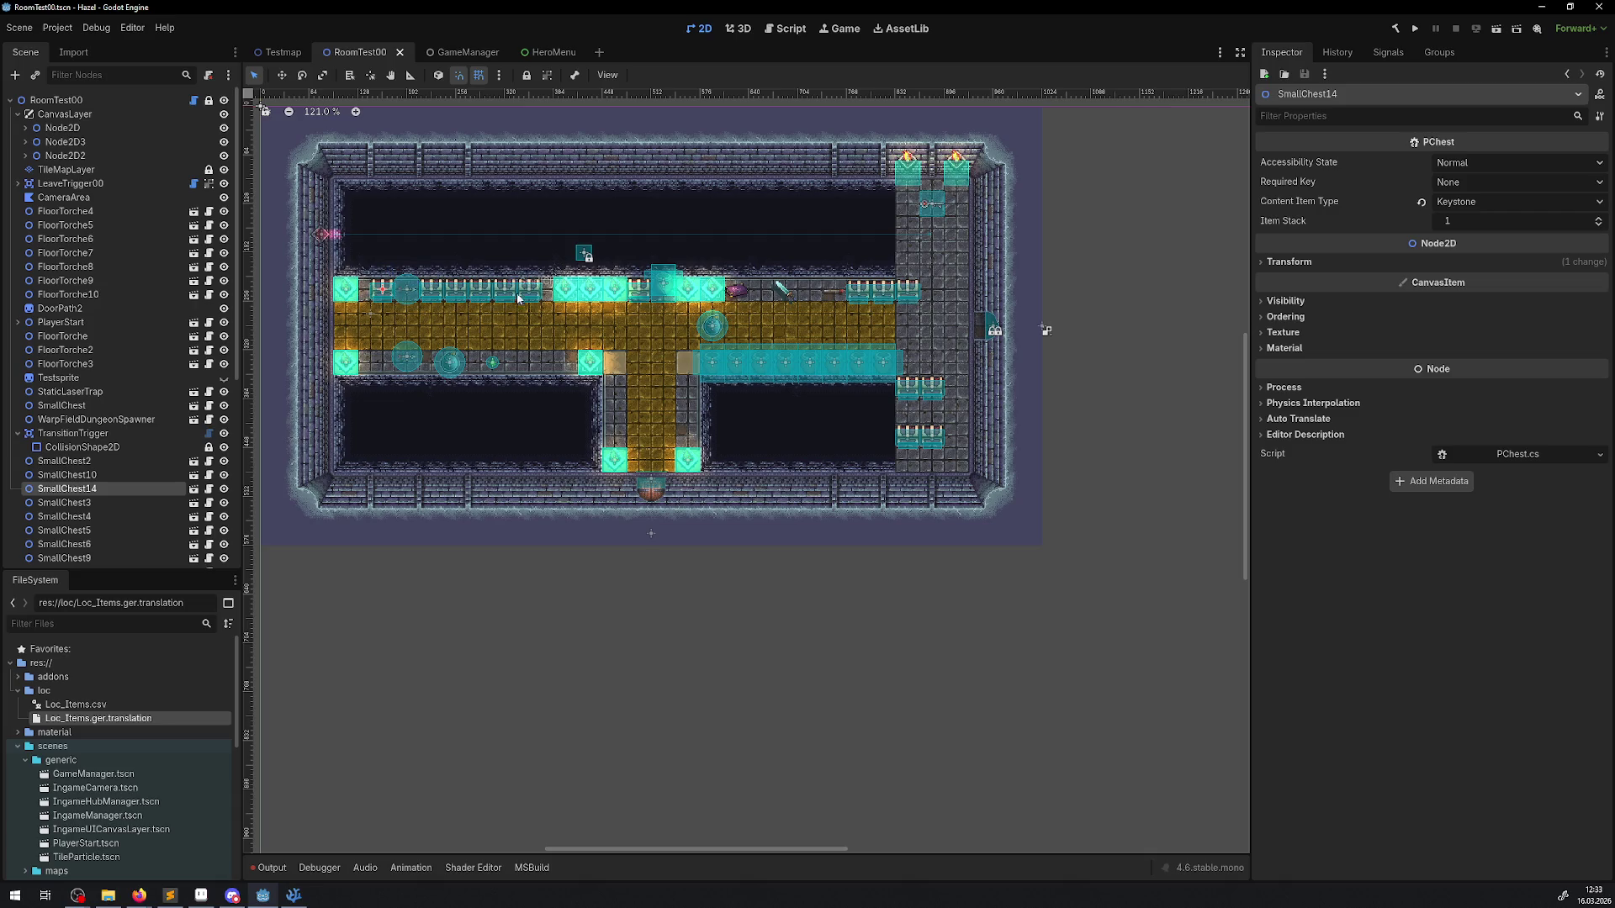
left_click(826, 32)
left_click(787, 30)
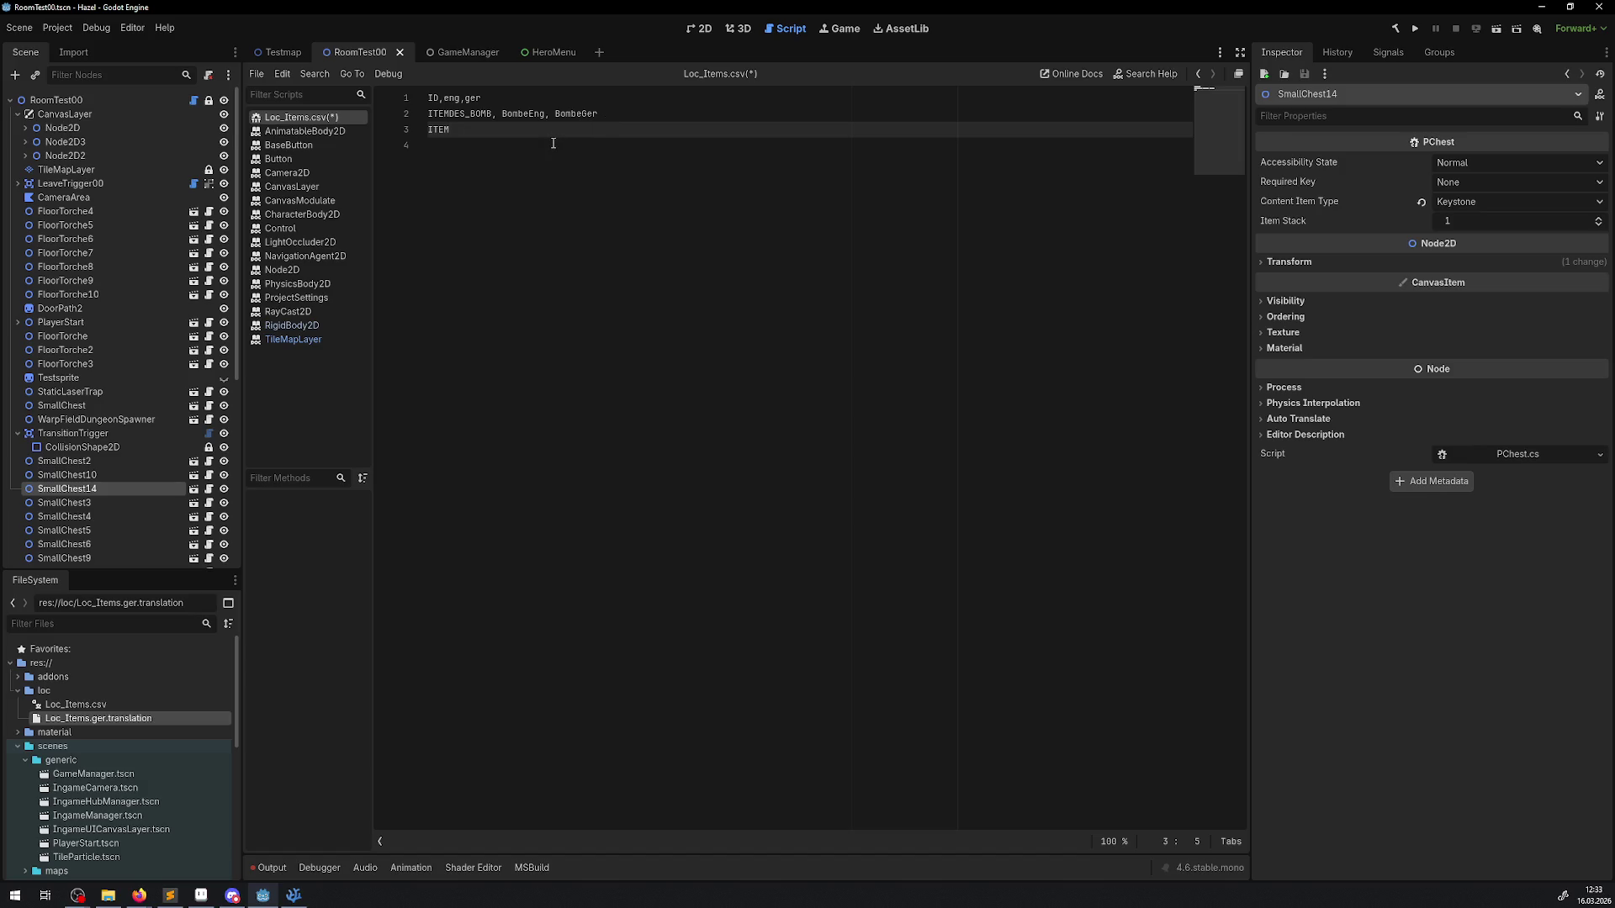
Step: Complete row 3 as ITEMDES_KEYSTONE, KeystoneEng, KeystoneGer and save Loc_Items.csv
type("DES_KE")
type("YSTONE,")
double_click(496, 132)
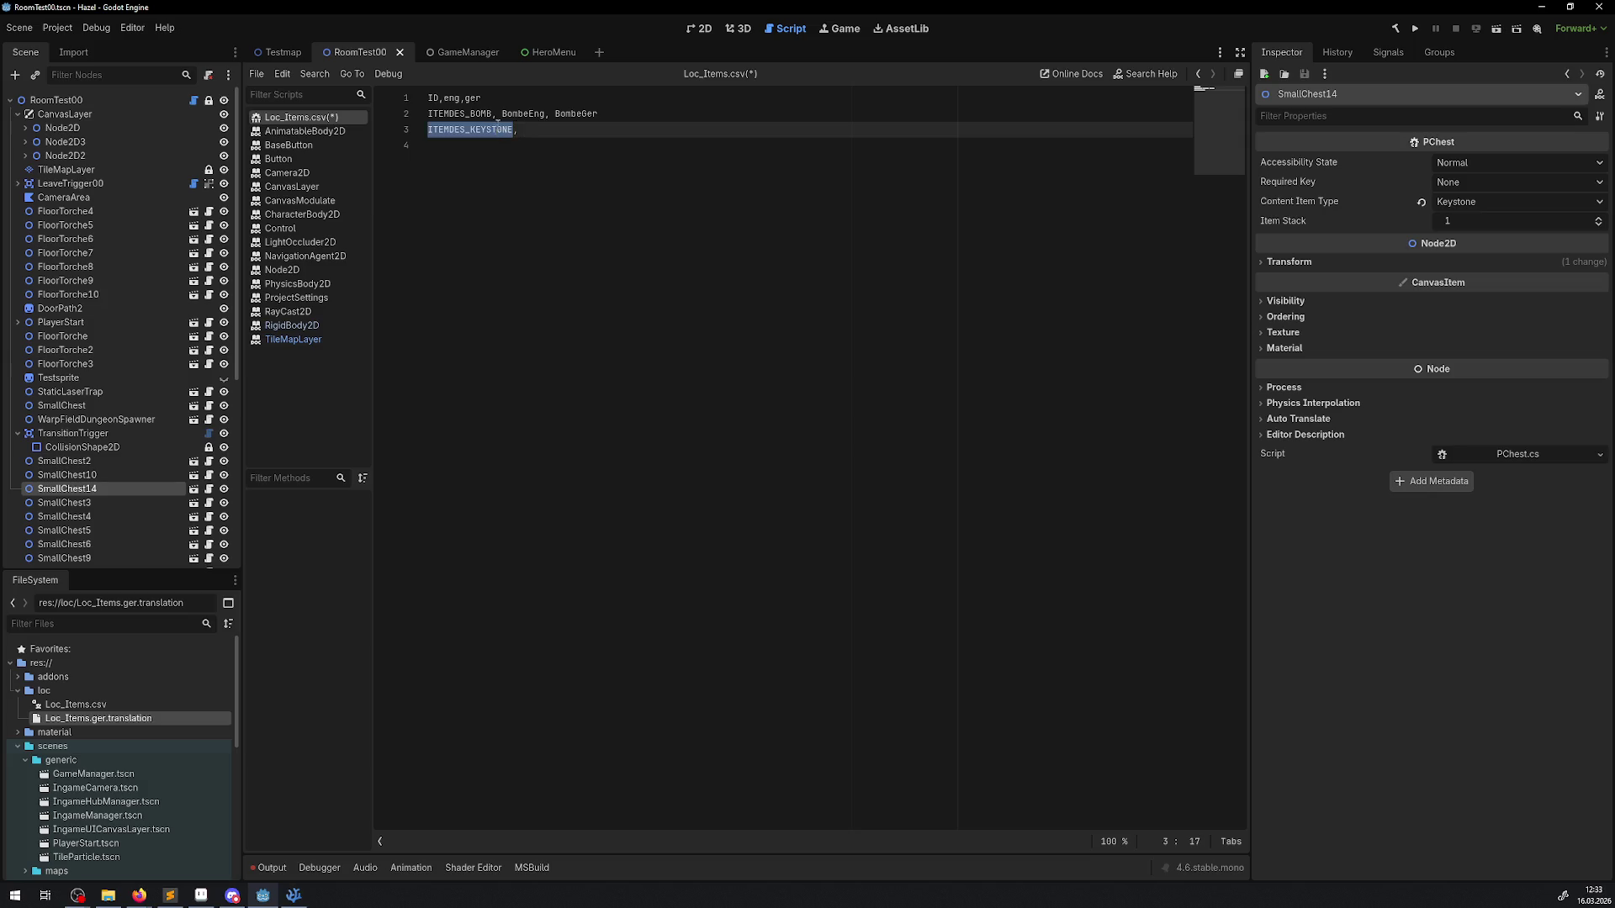
left_click_drag(470, 130, 514, 129)
key("ctrl+c")
left_click(528, 131)
key("ctrl+v")
type("ENG,")
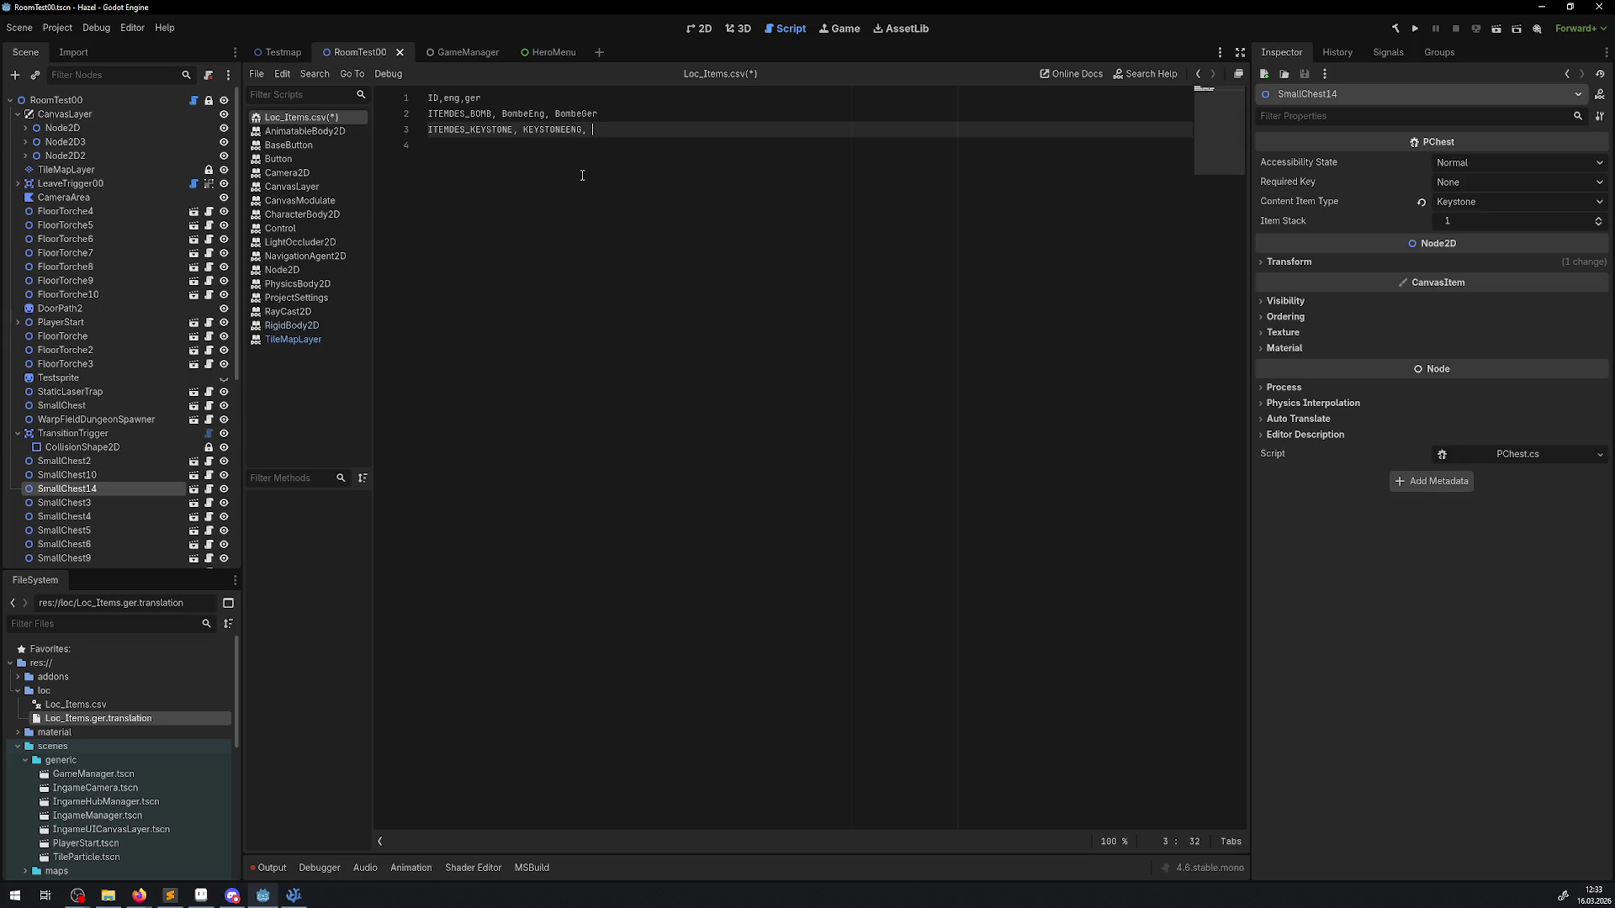
key("ctrl+v")
key("BackSpace")
key("BackSpace")
key("BackSpace")
type("KeystoneE")
type("ng, KeystoneGer")
key("ctrl+s")
Step: Select the ITEMDES_KEYSTONE and ITEMDES_BOMB keys while switching programs, ending in Firefox
key("Down")
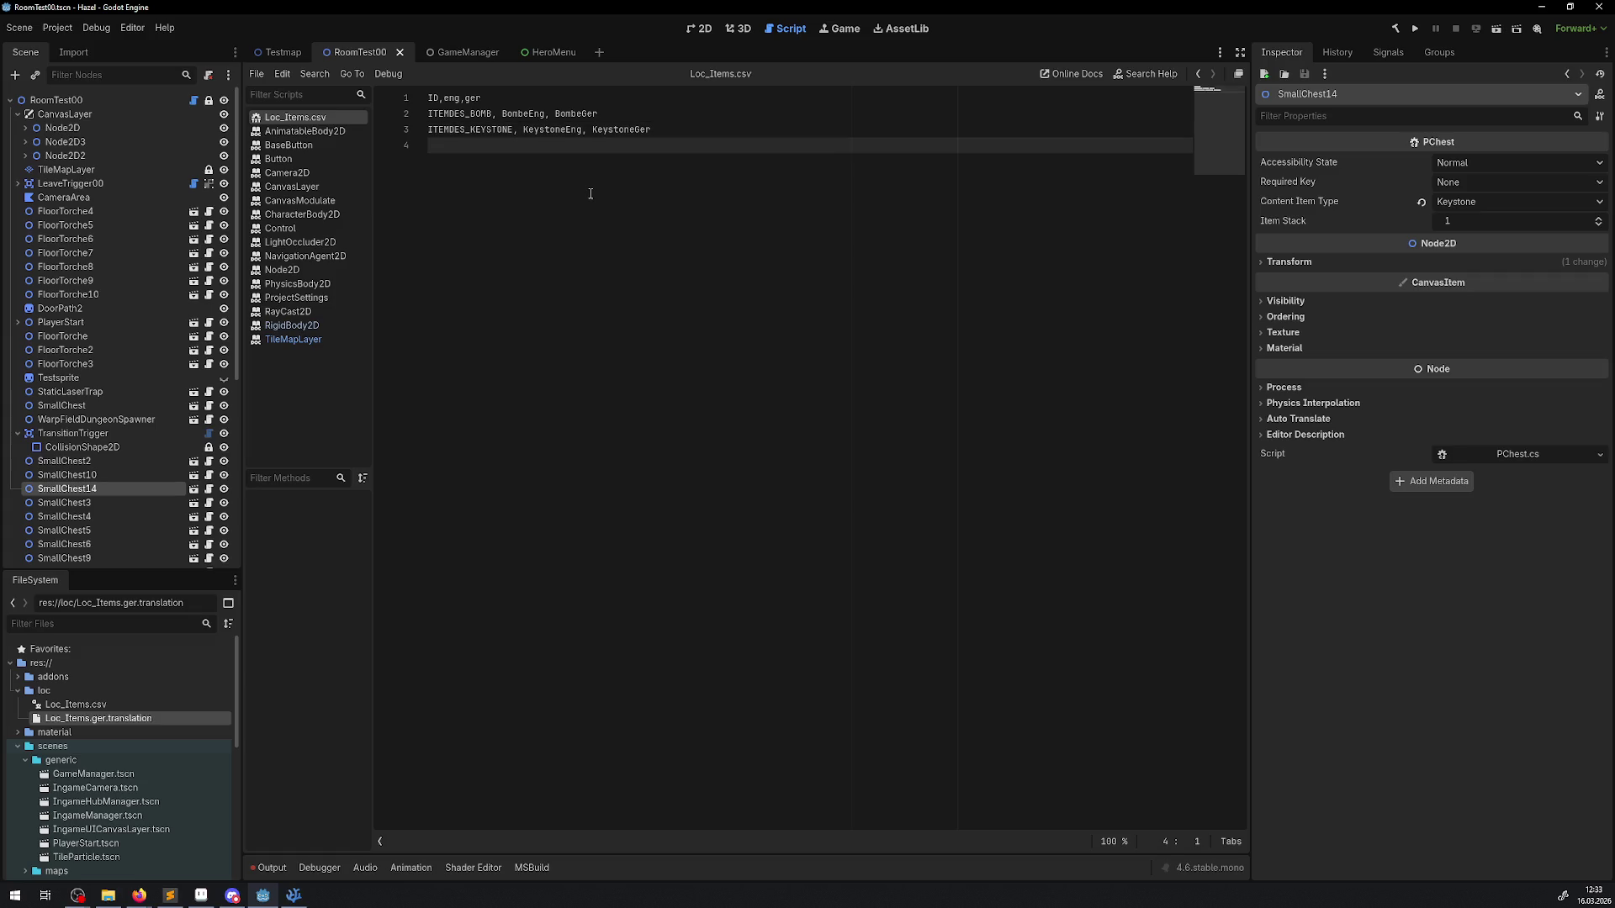
double_click(454, 131)
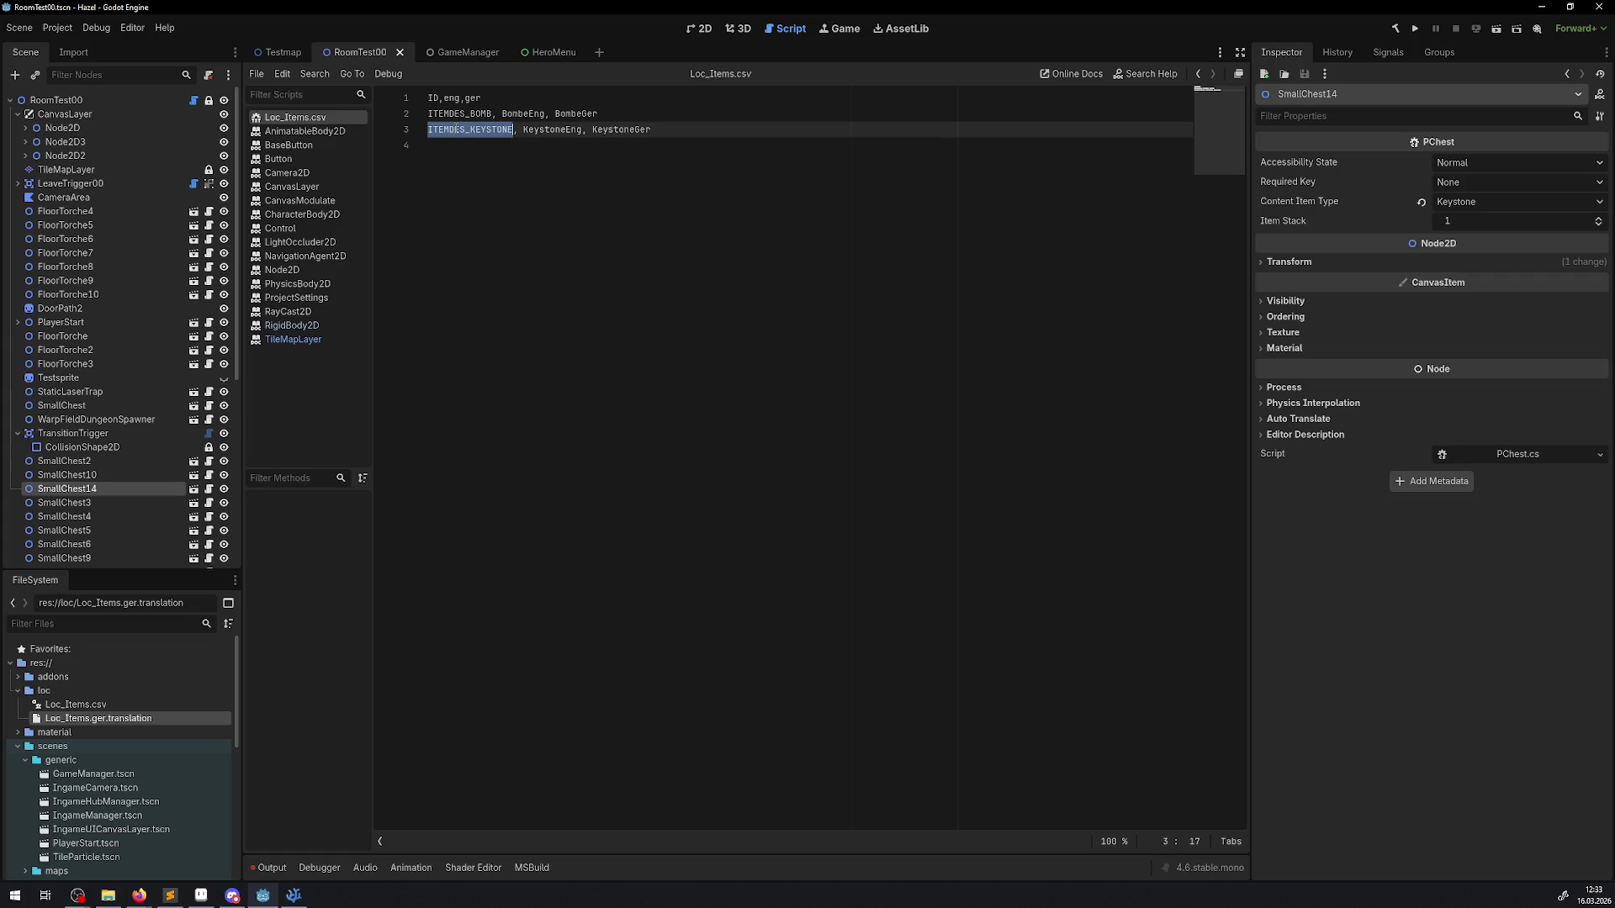
key("alt+Tab")
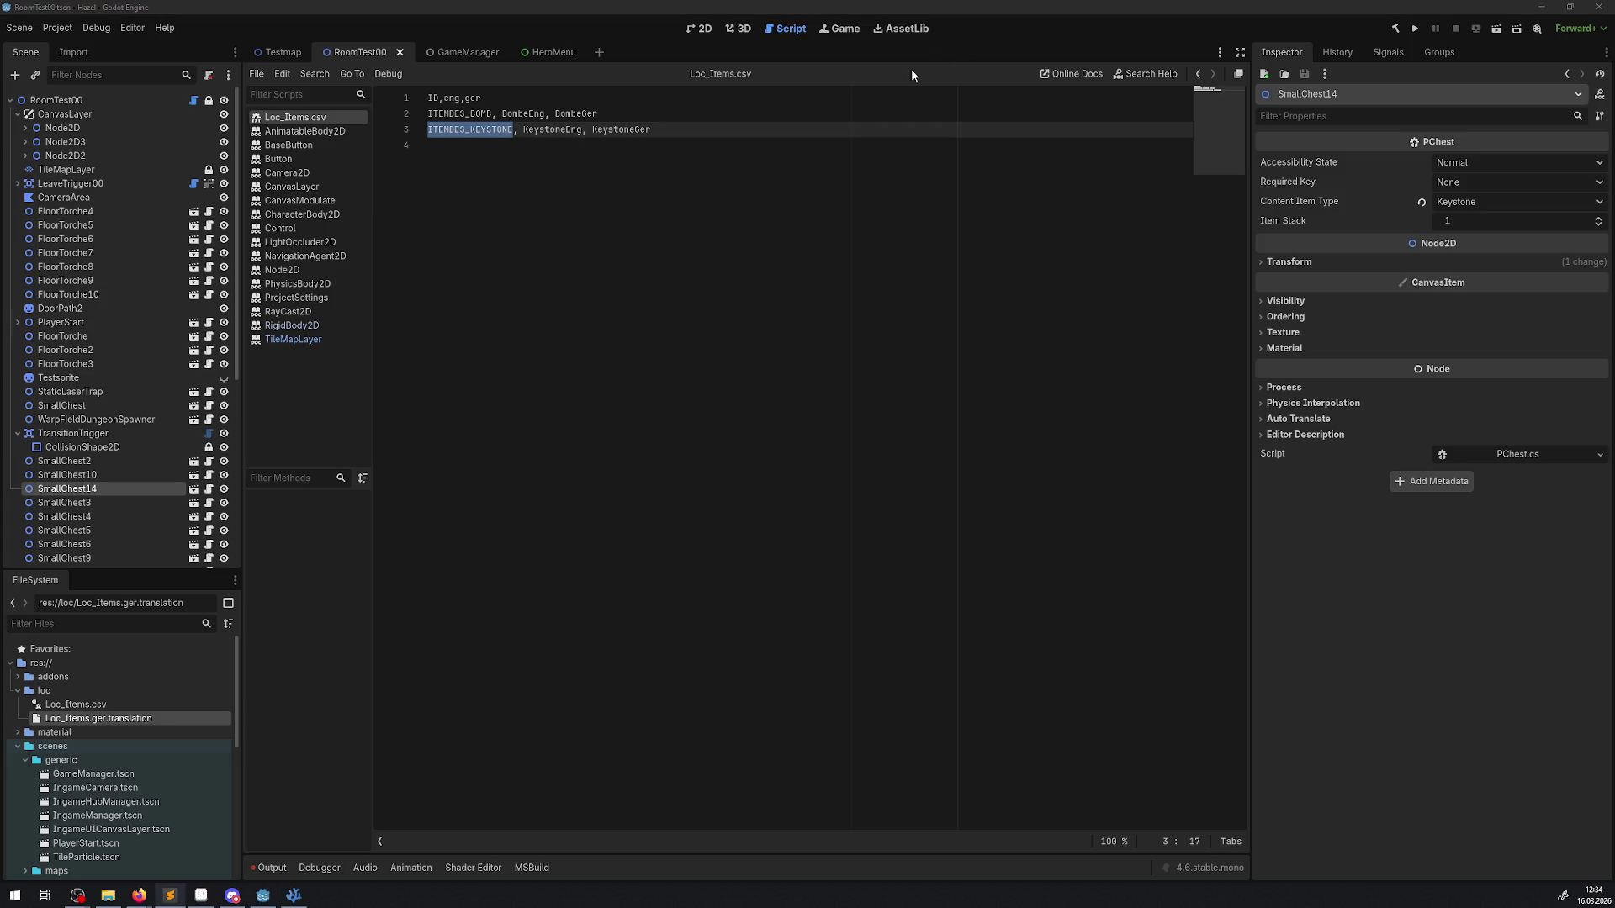
double_click(458, 113)
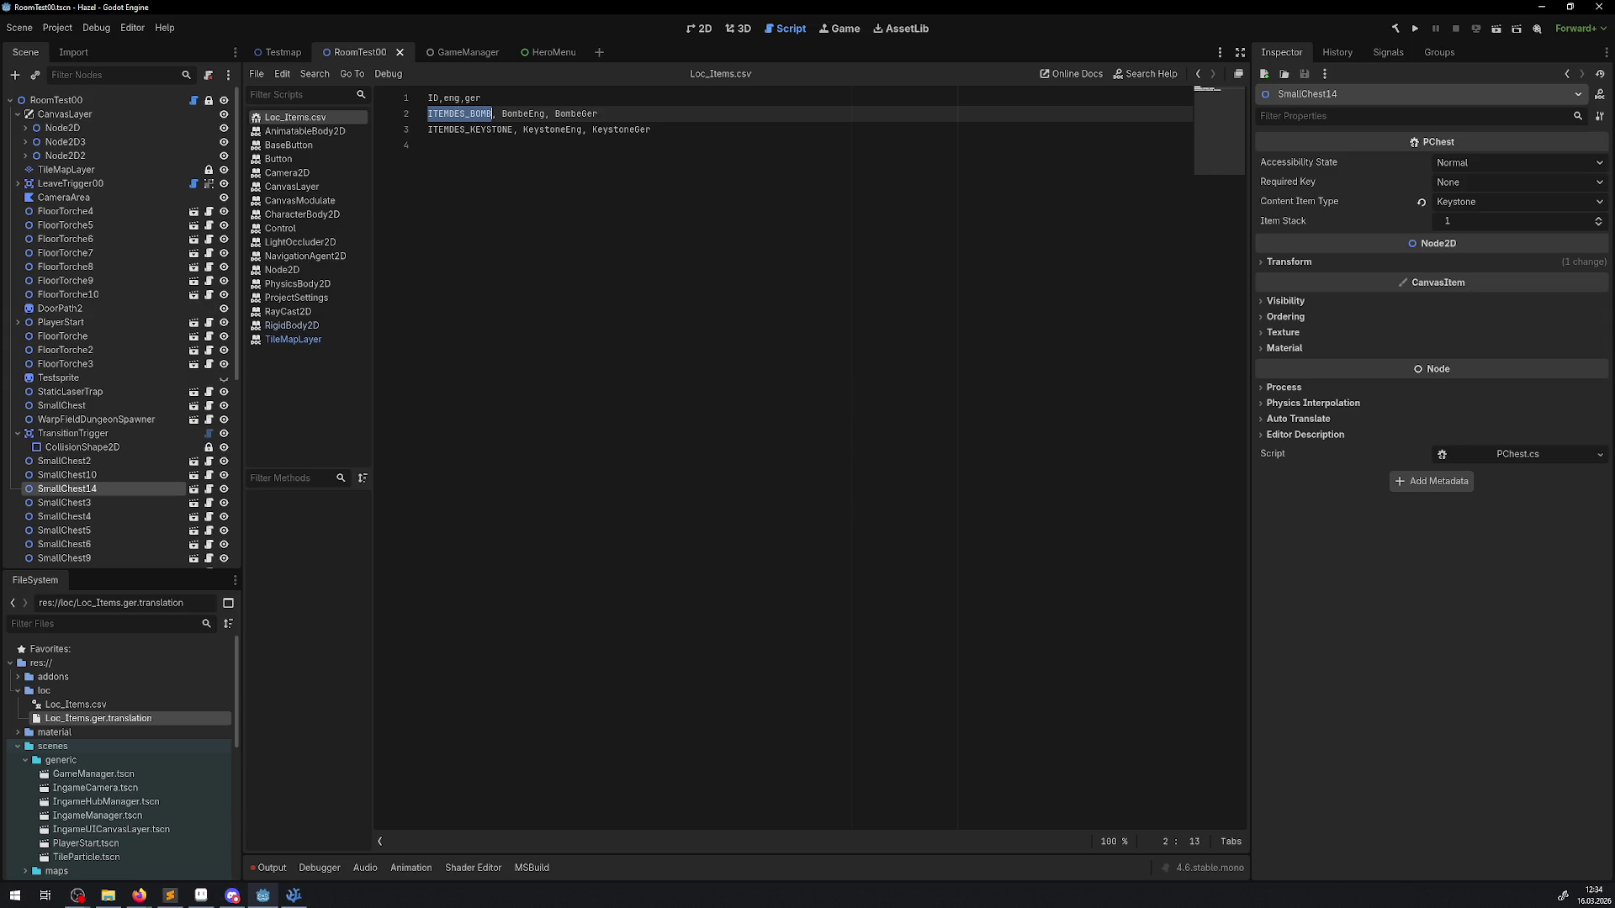
key("alt+Tab")
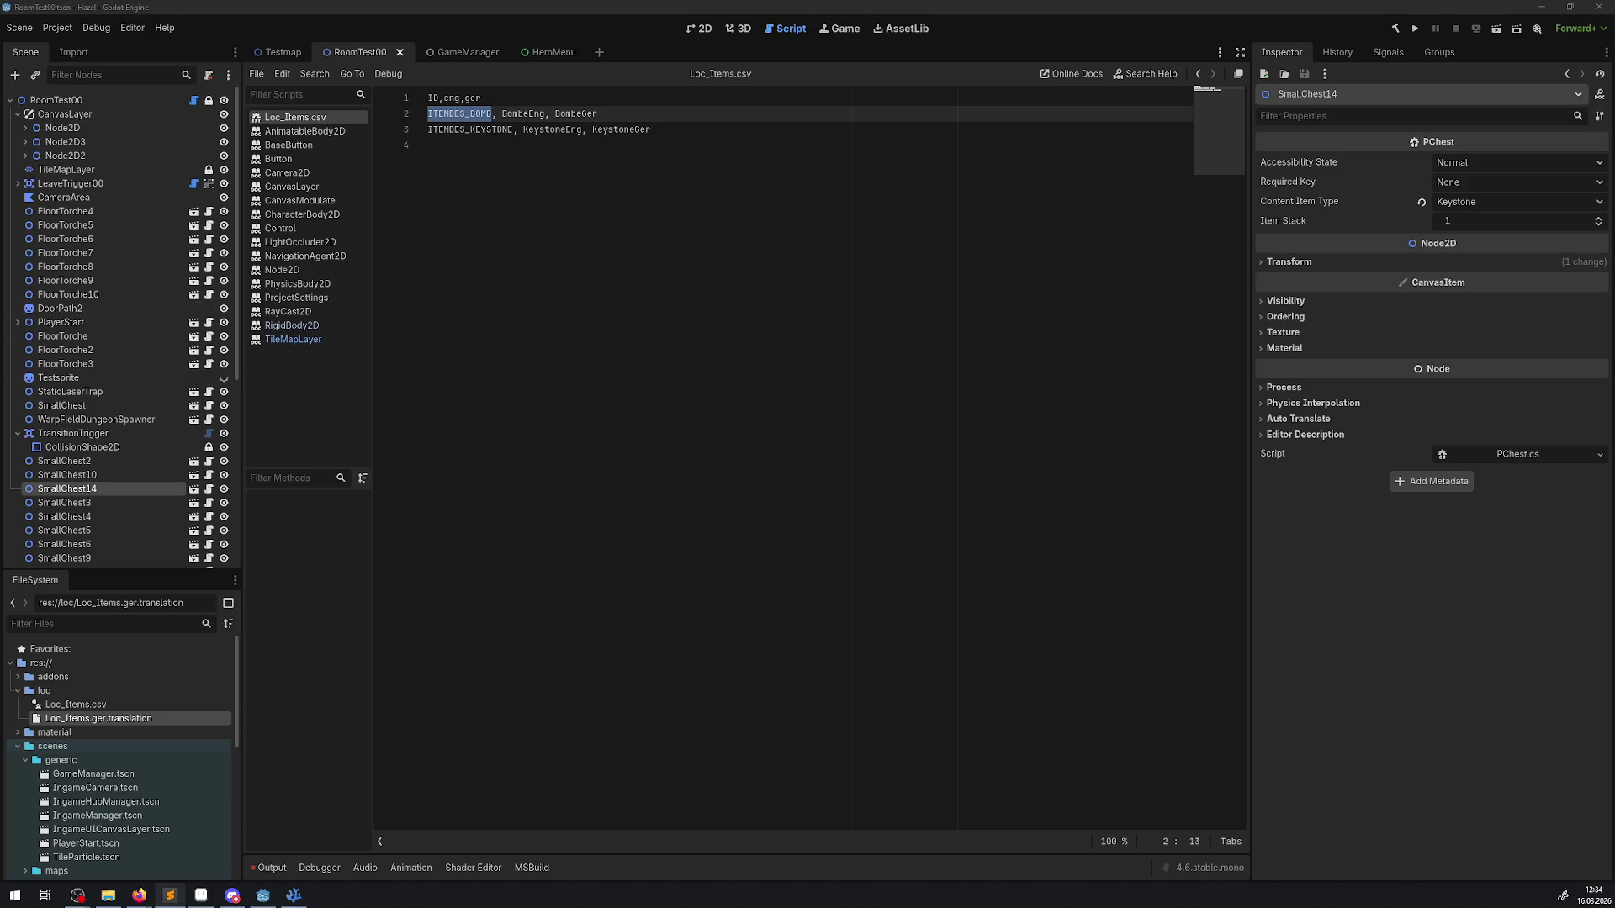
left_click(594, 270)
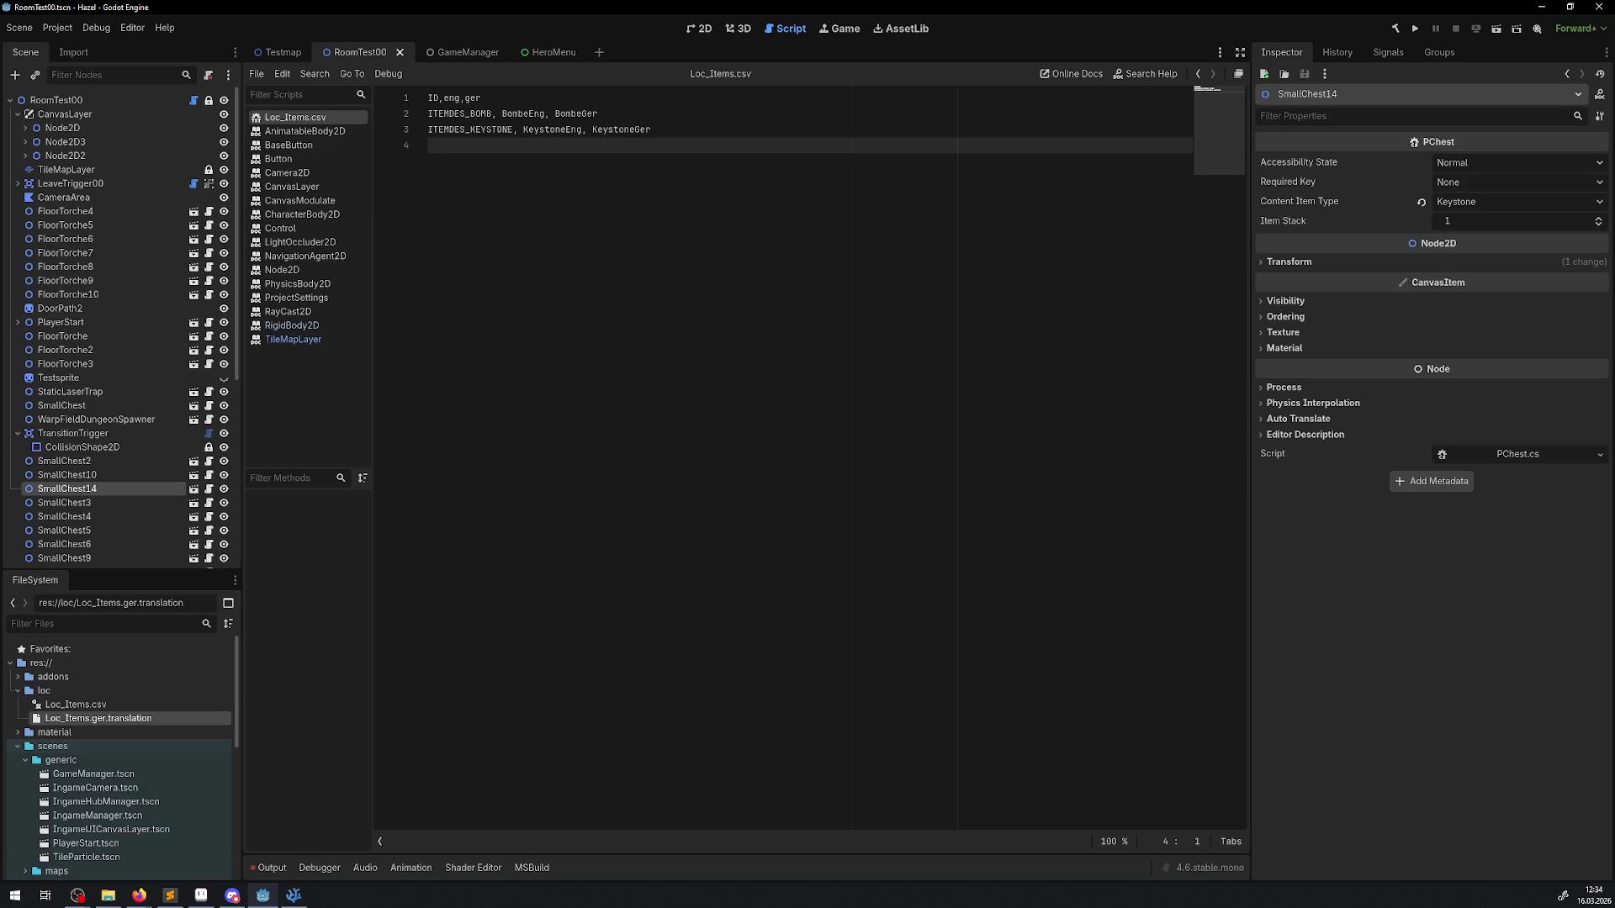
key("alt+Tab")
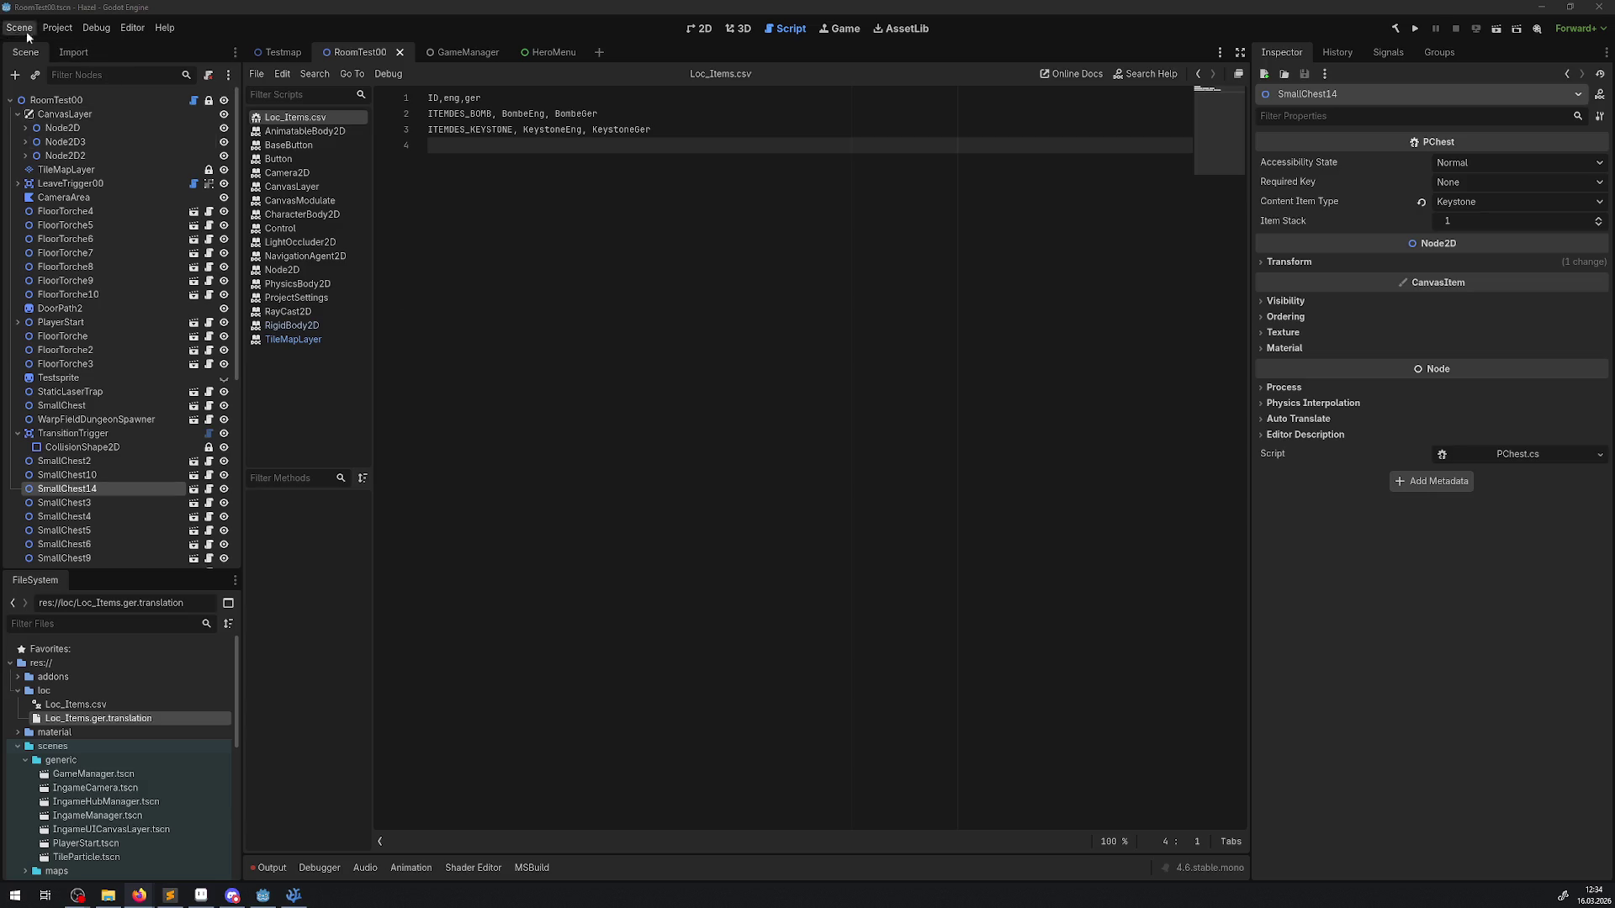
Step: Open Project Settings' Localization Translations page, consult Firefox, then close Project Settings
left_click(95, 27)
left_click(70, 40)
left_click(60, 28)
left_click(84, 47)
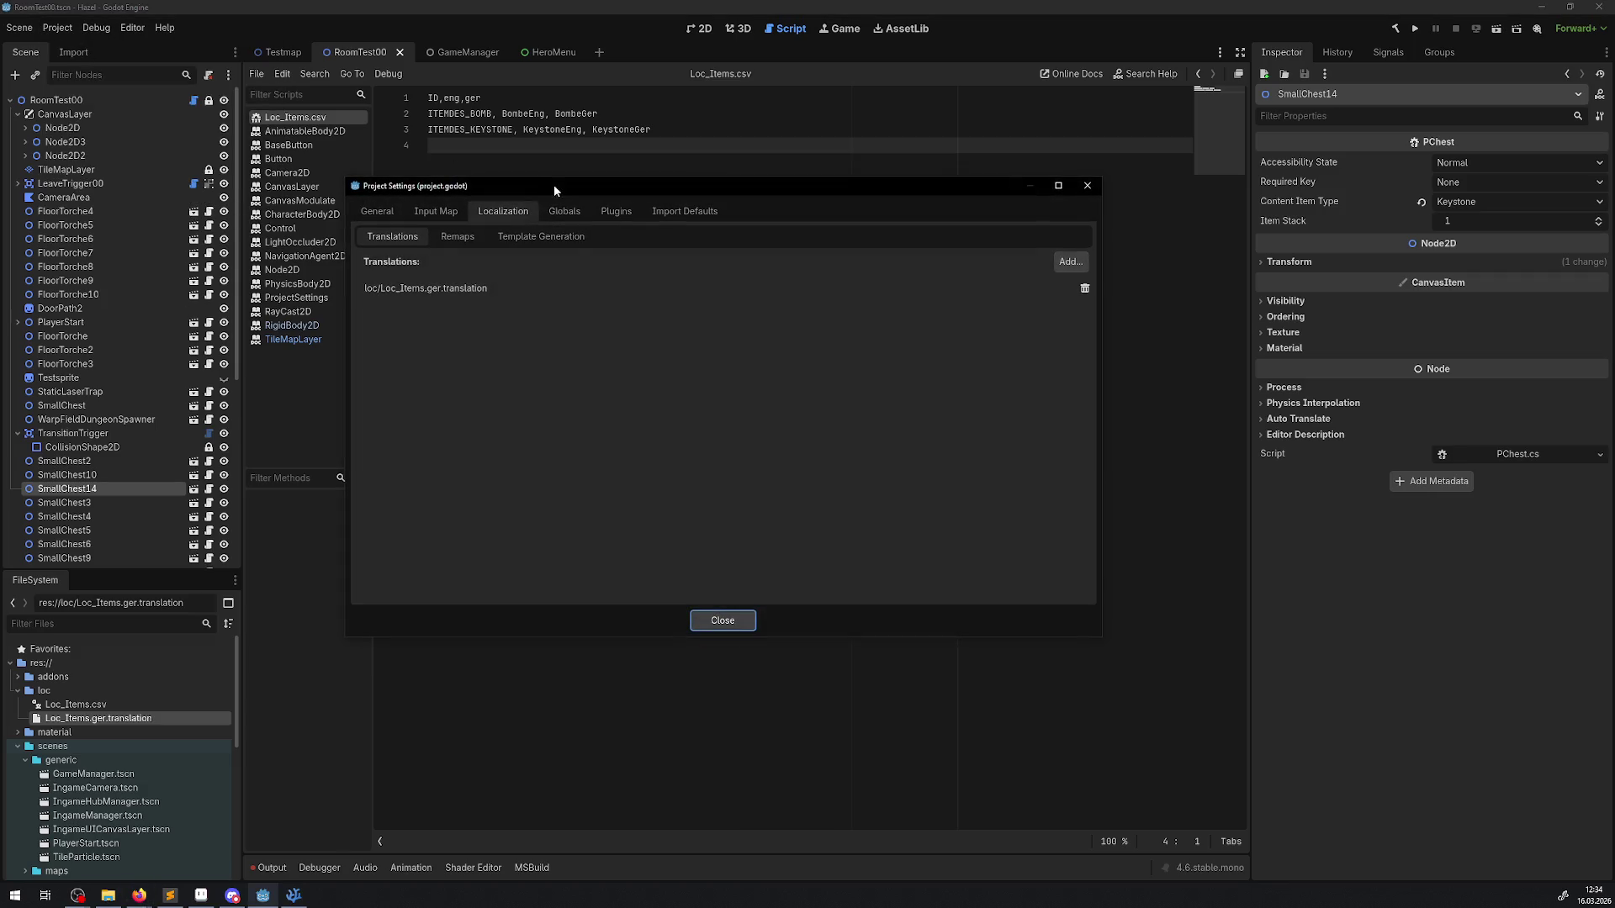
left_click(461, 242)
left_click(525, 240)
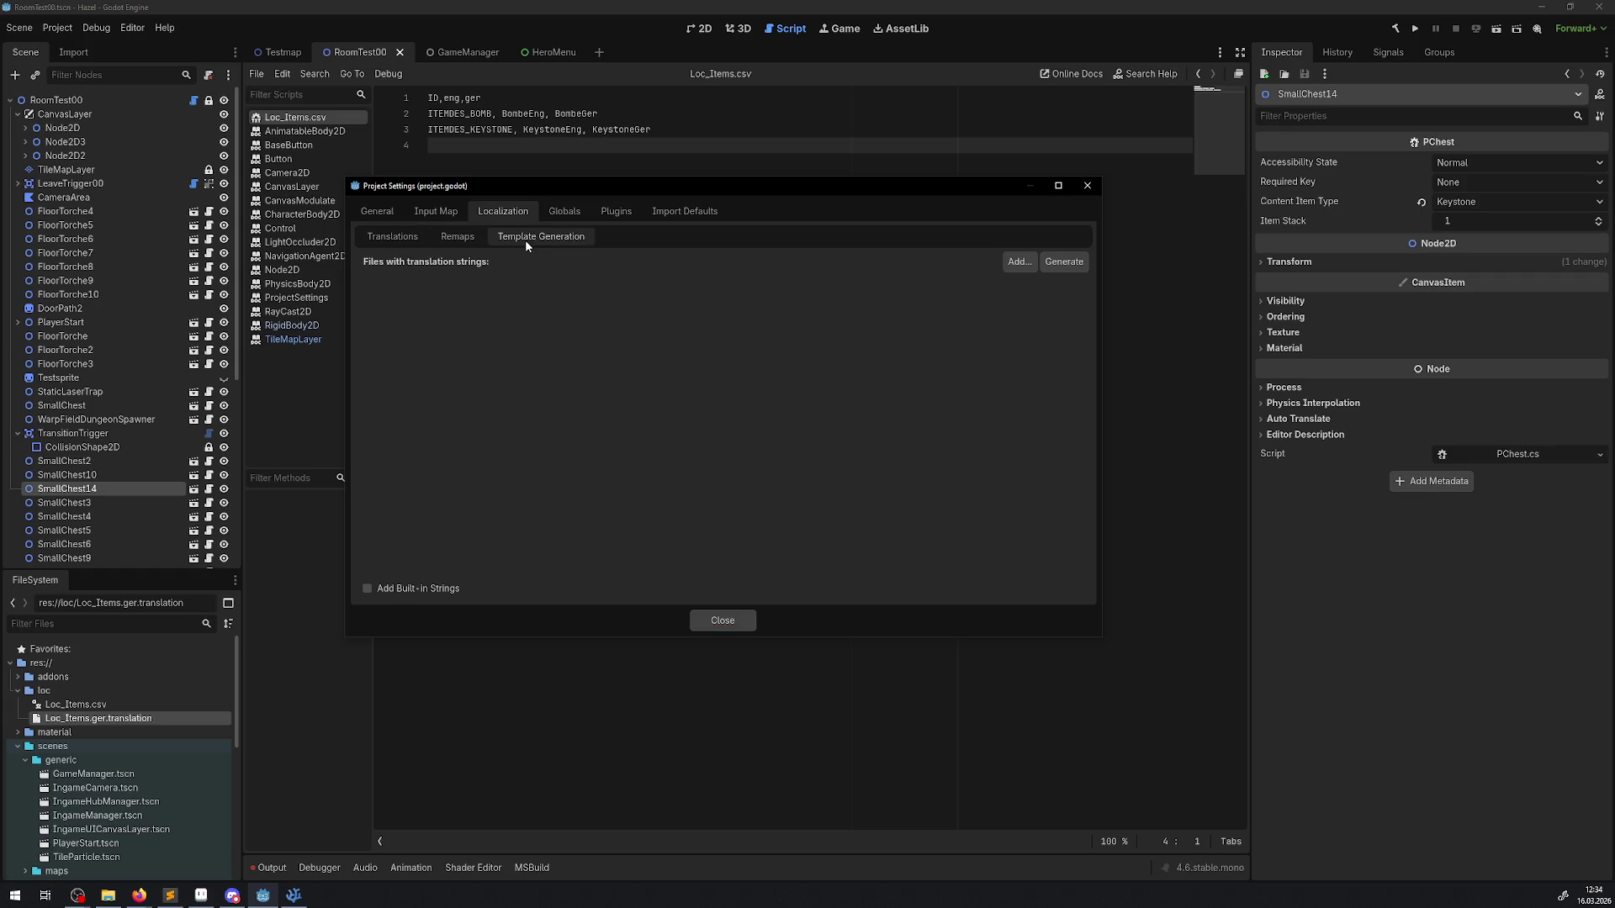
left_click(391, 240)
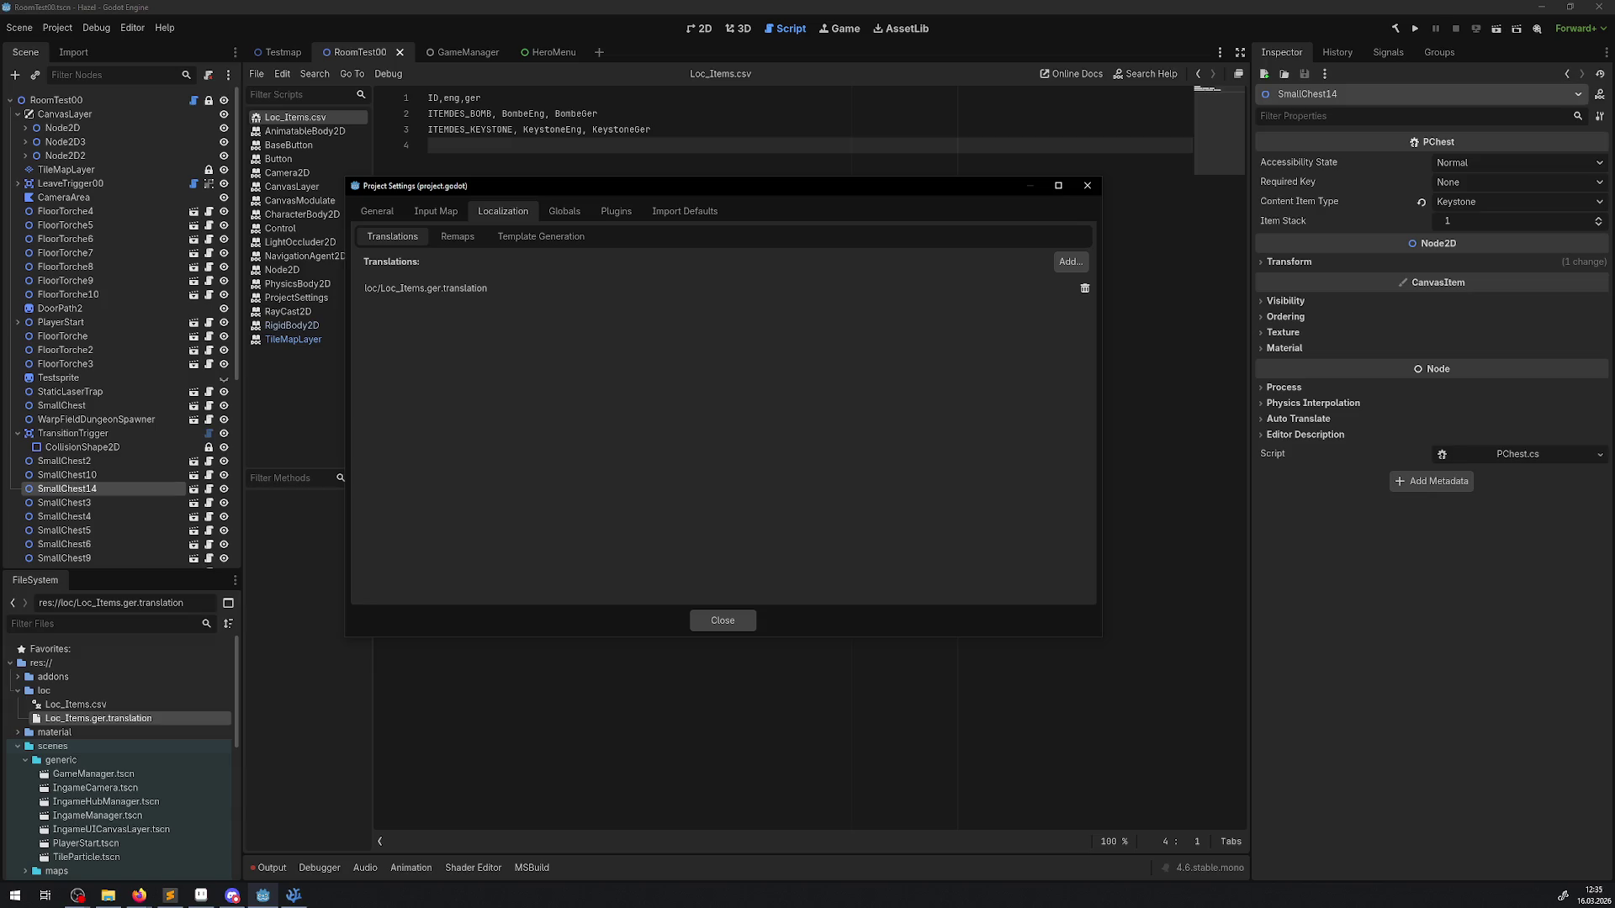
key("alt+Tab")
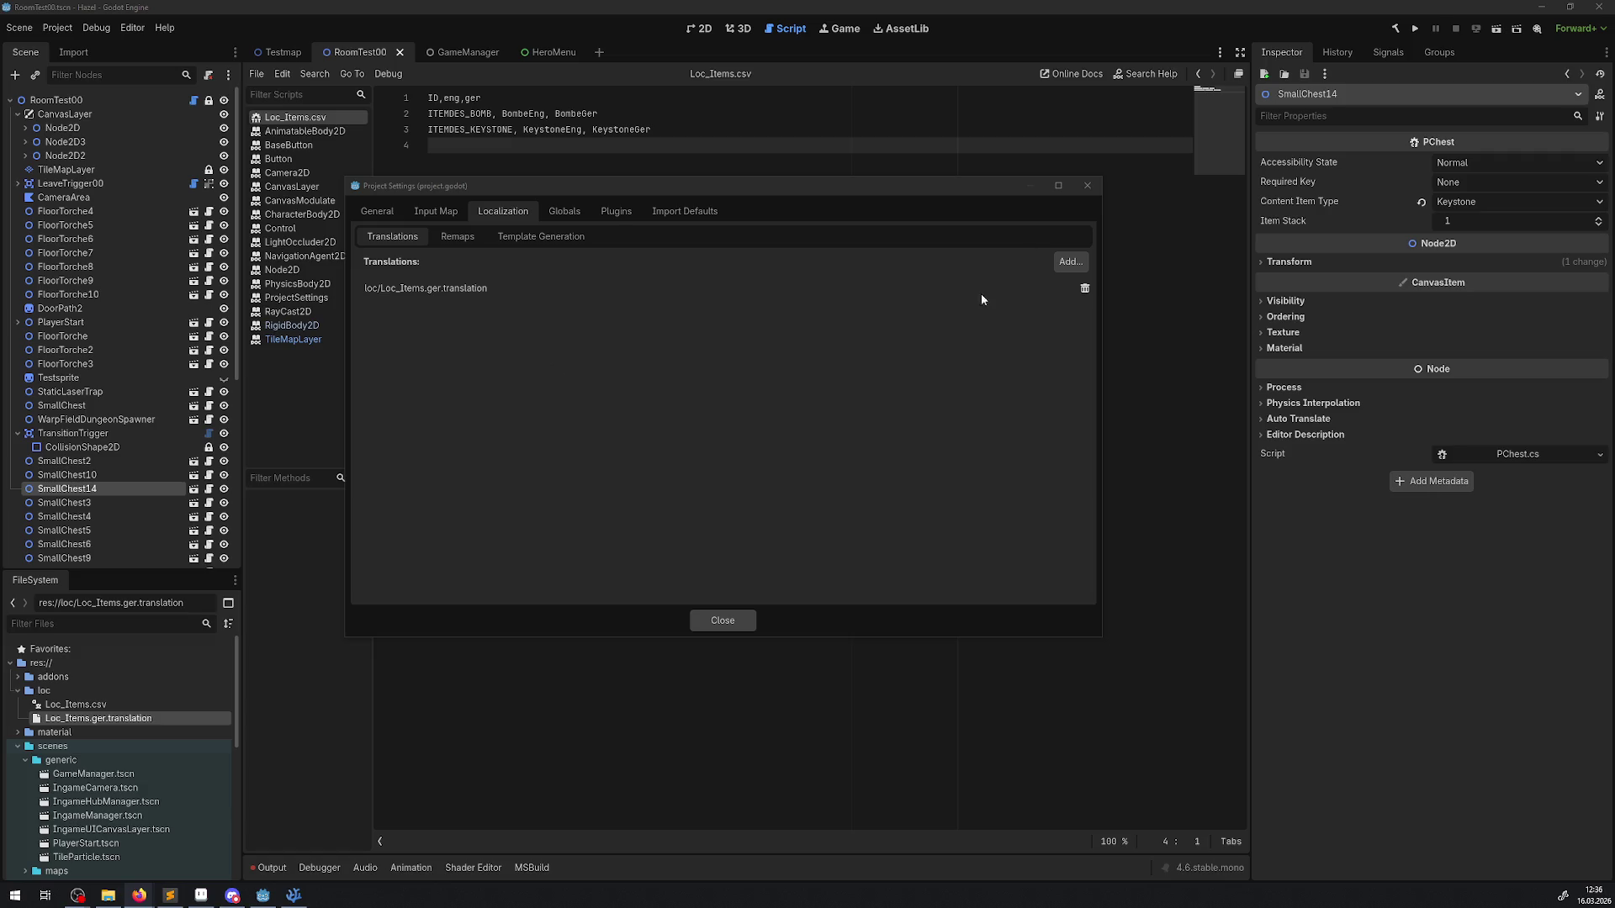
left_click(1086, 187)
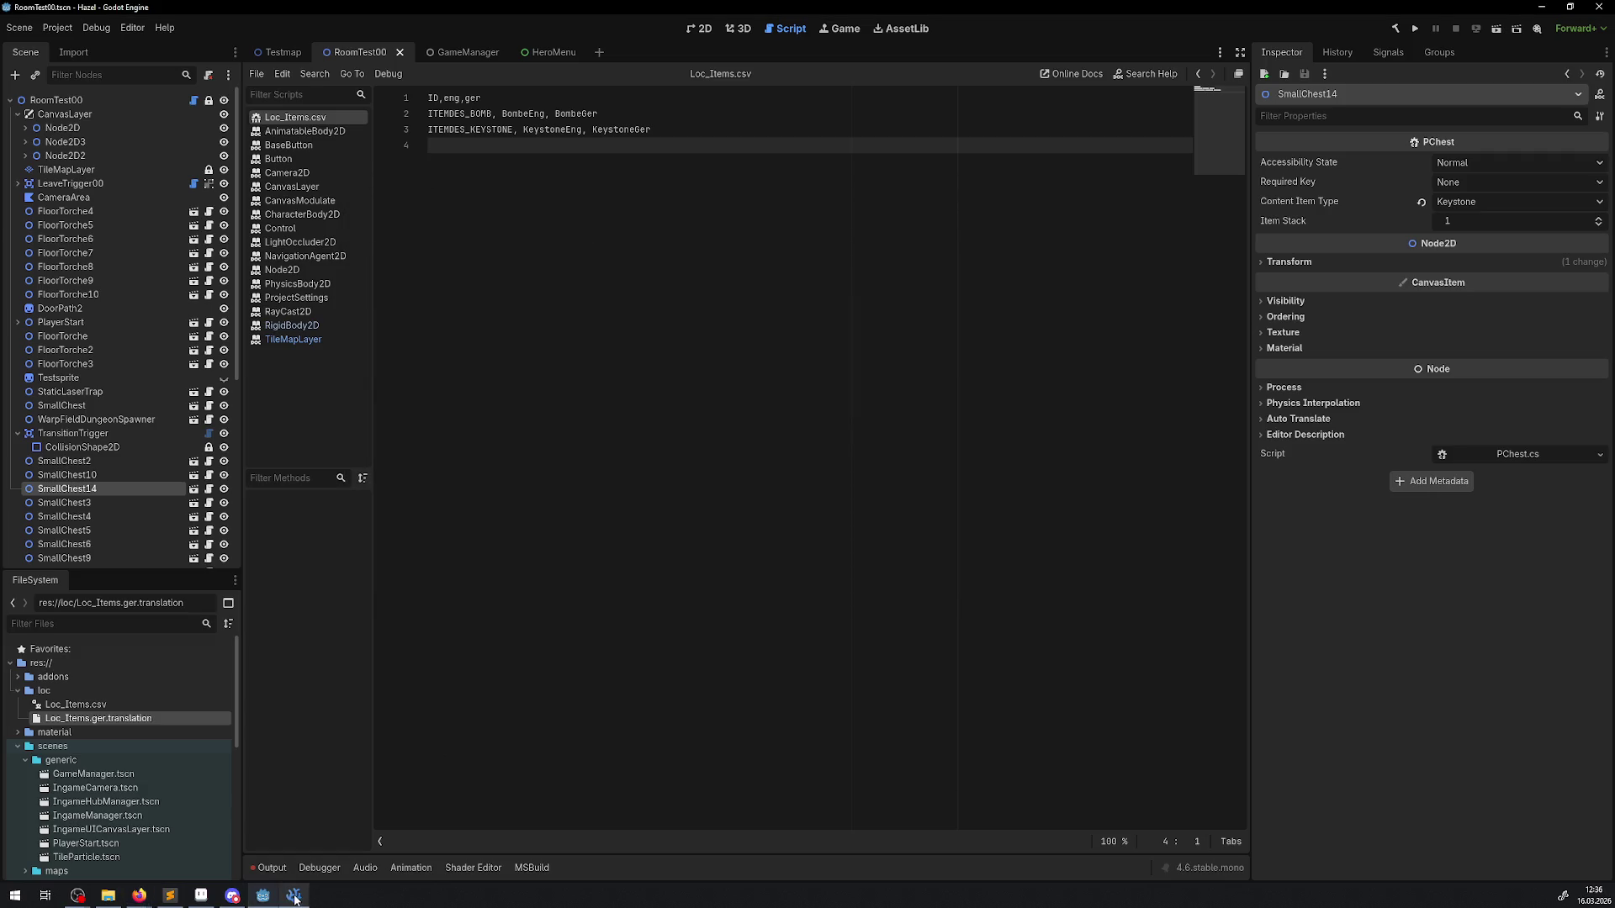
Step: Back in VS Code, start an empty if() below line 169 of HeroMenu.cs
left_click(293, 895)
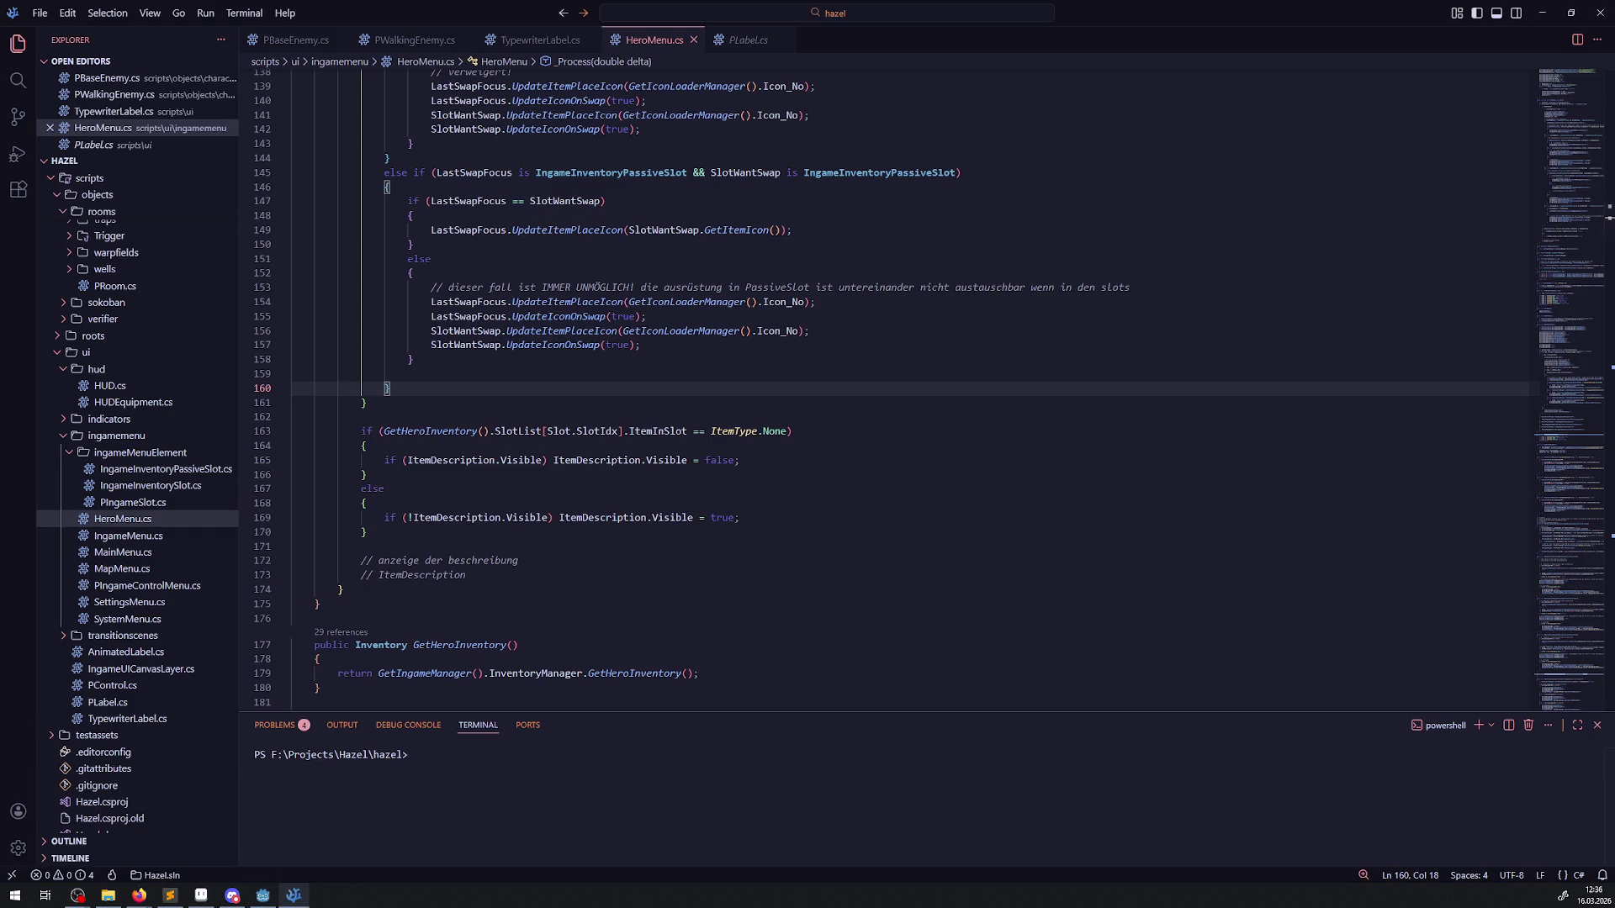
key("alt+Tab")
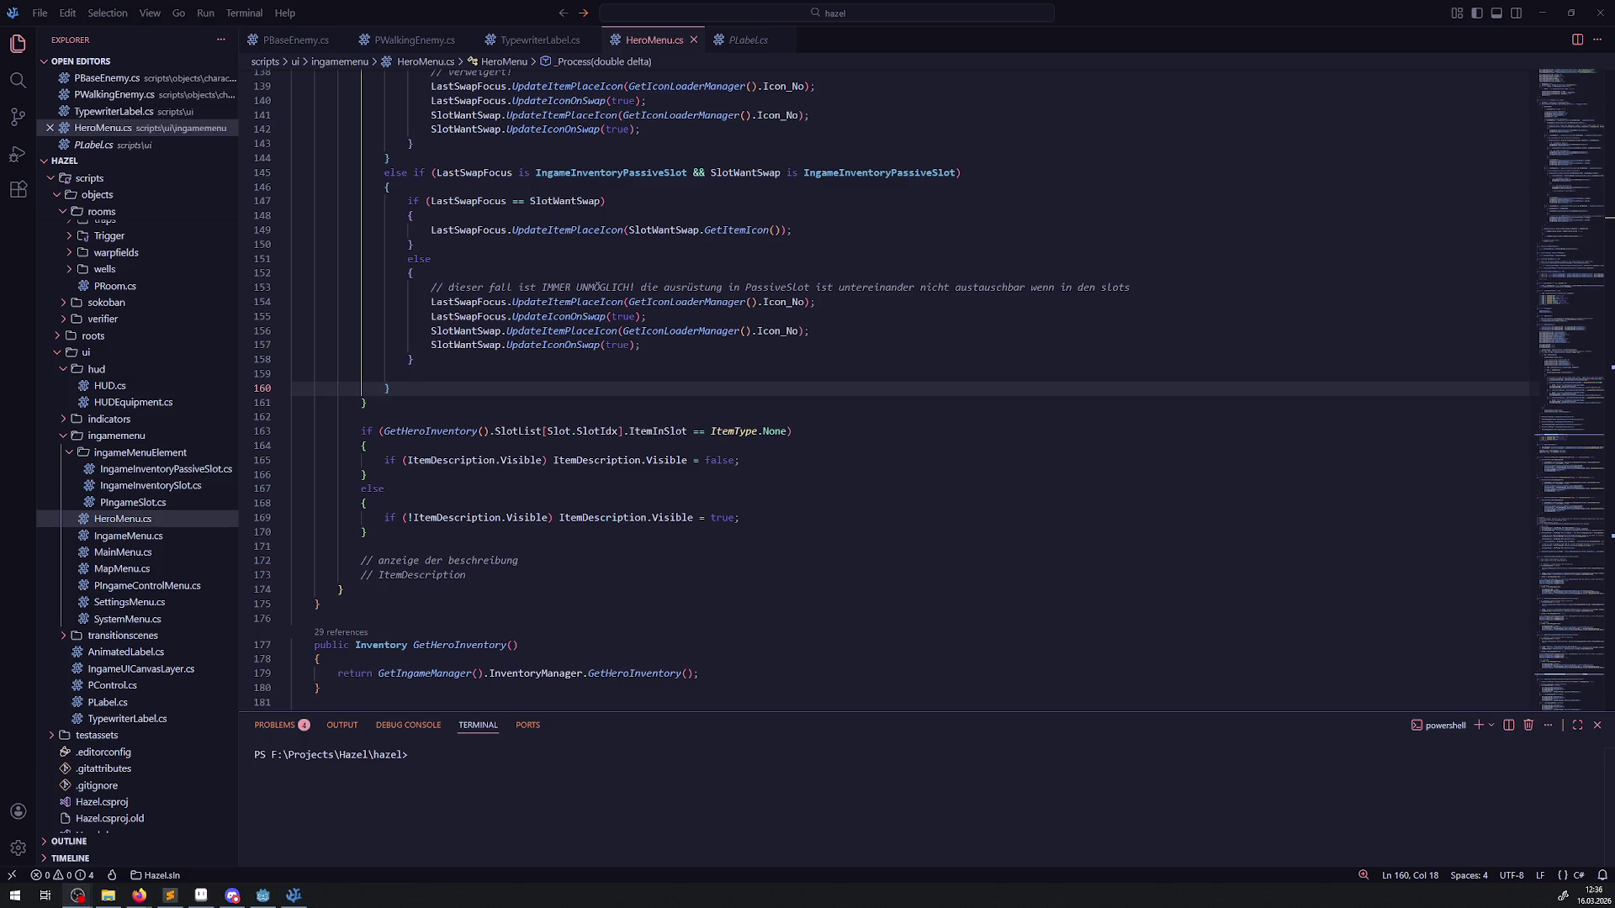
key("alt+Tab")
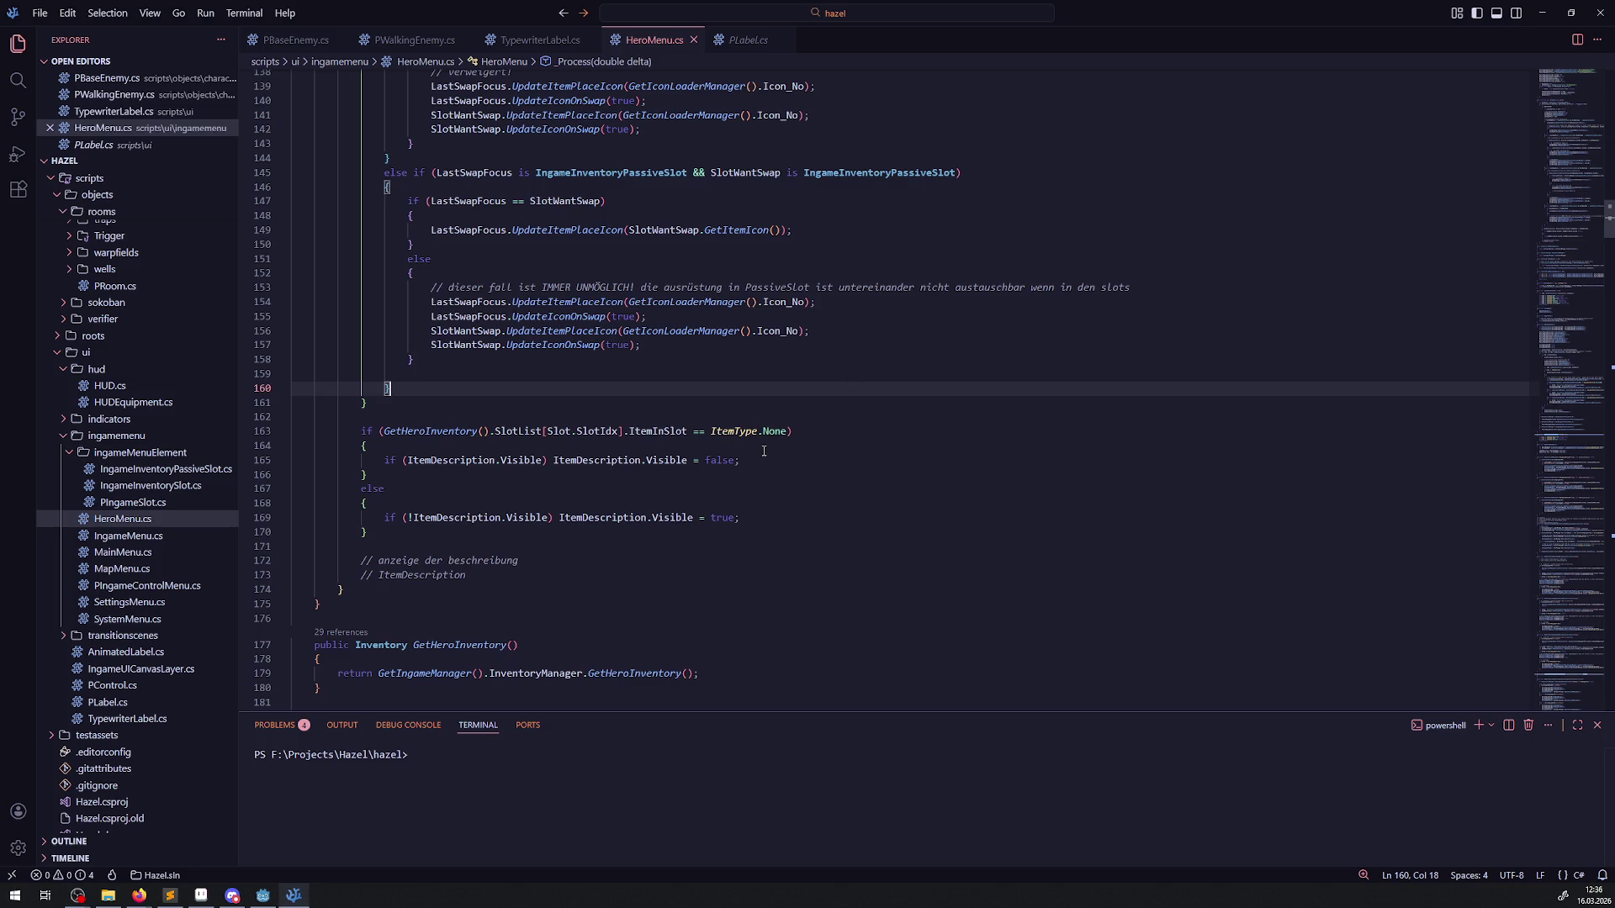
left_click(758, 517)
key("Return")
key("Return")
type("if(")
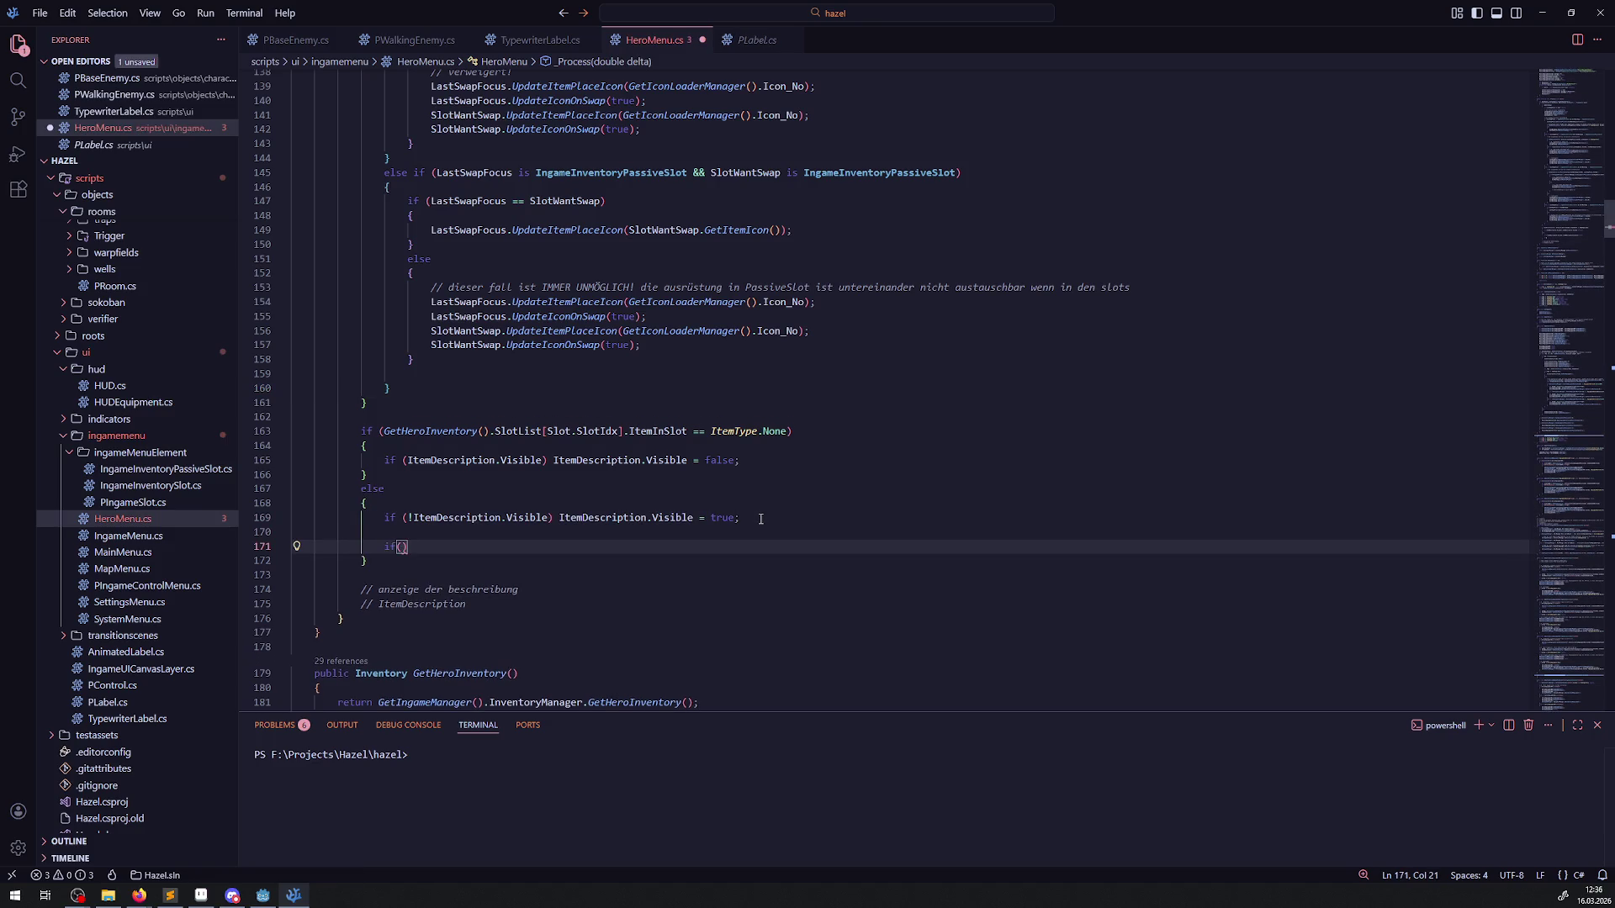
key("Left")
Step: Add var TargetItem = GetHeroInventory().SlotList[Slot.SlotIdx].ItemInSlot; above the if
mouse_move(762, 433)
mouse_move(384, 431)
left_mouse_down()
mouse_move(795, 431)
mouse_move(703, 431)
mouse_move(759, 431)
left_mouse_up()
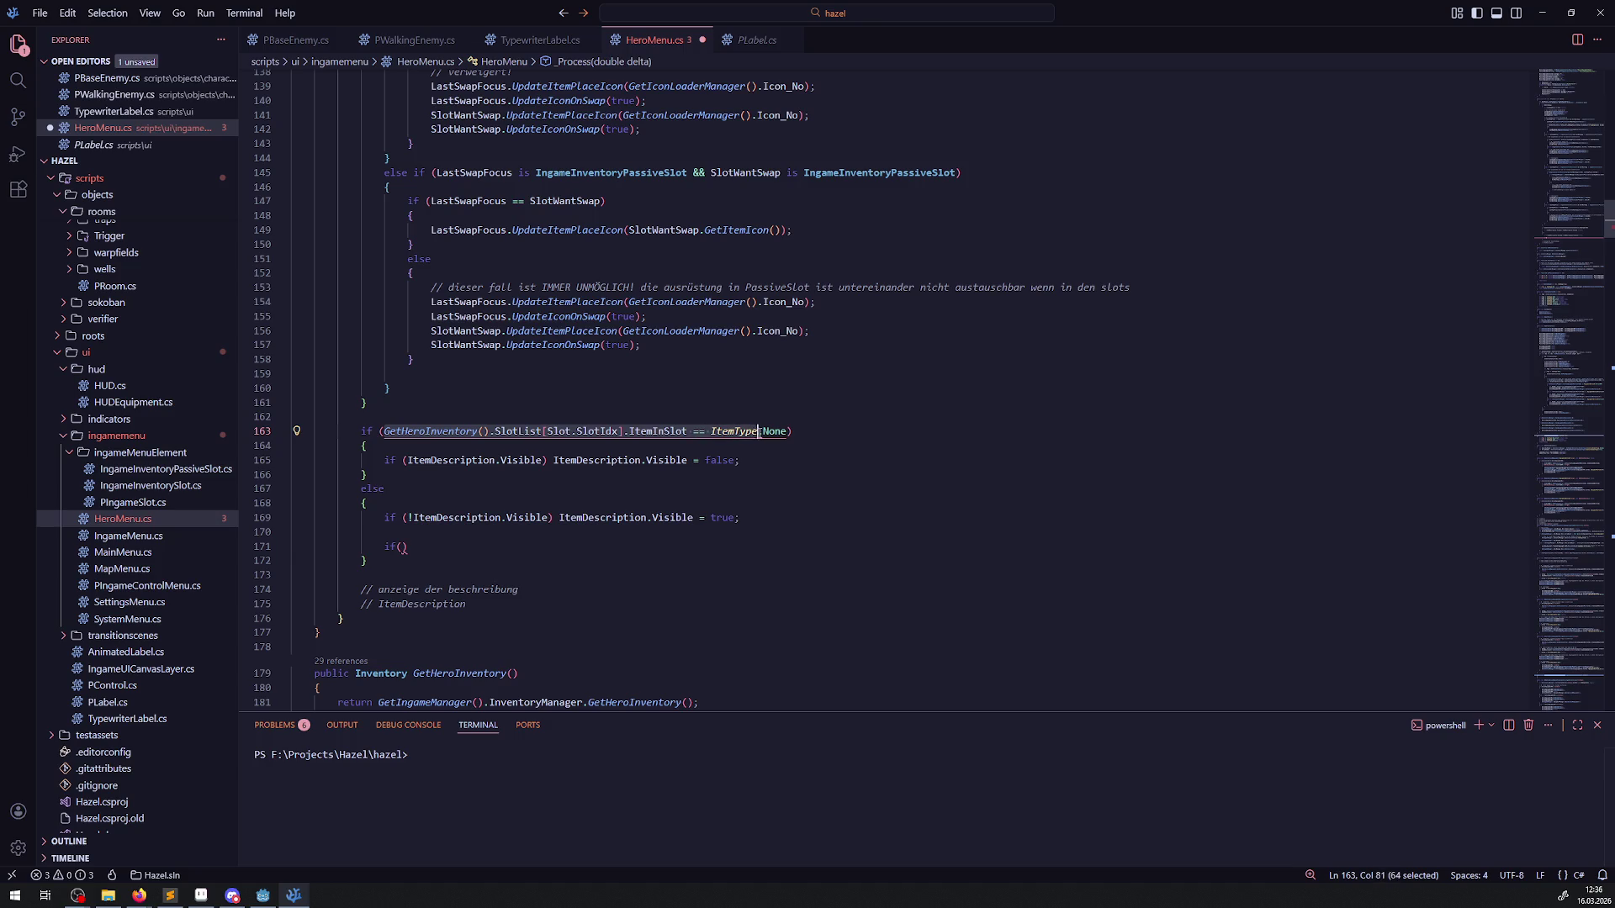
key("ctrl+c")
left_click(466, 530)
key("Return")
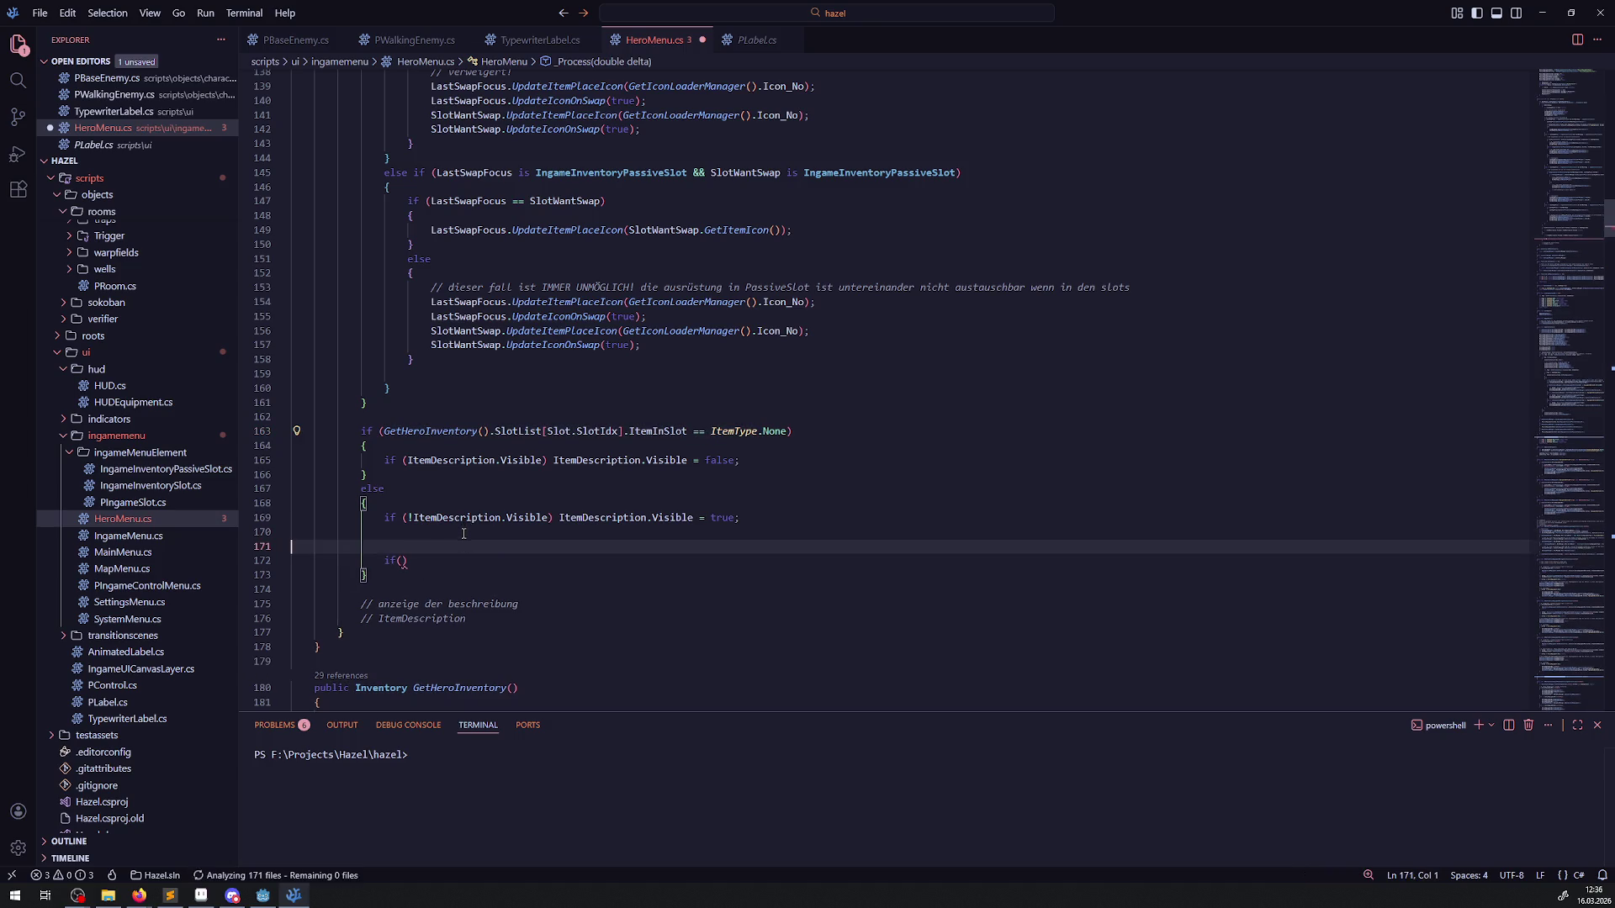
key("ctrl+v")
type(";")
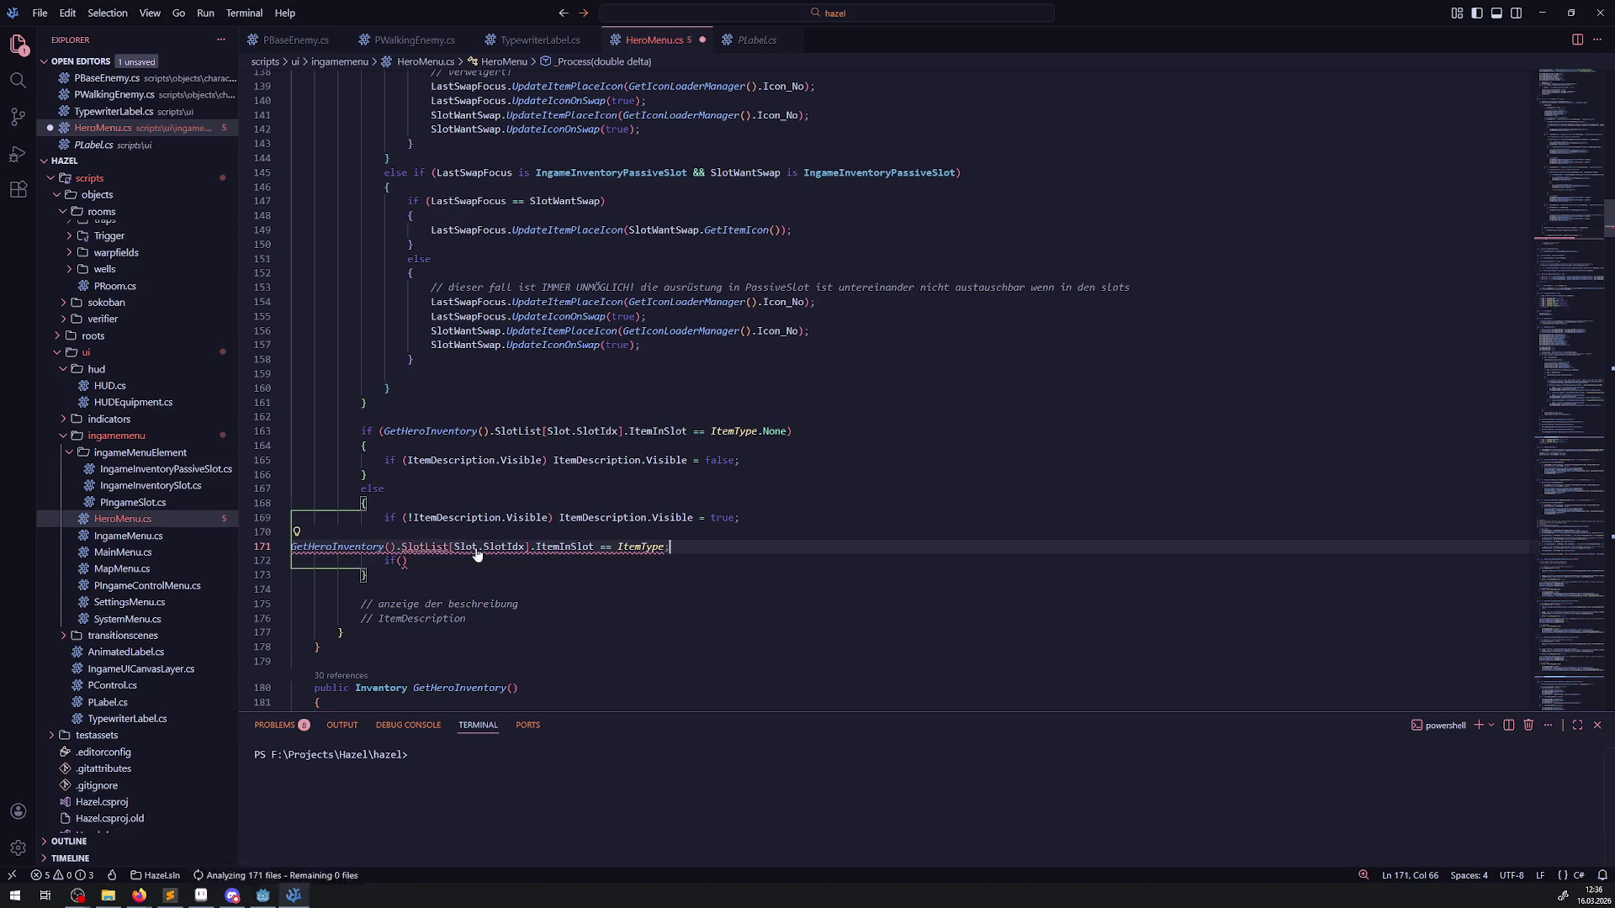
key("Left")
key("Left")
key("Left")
key("BackSpace")
left_click(287, 549)
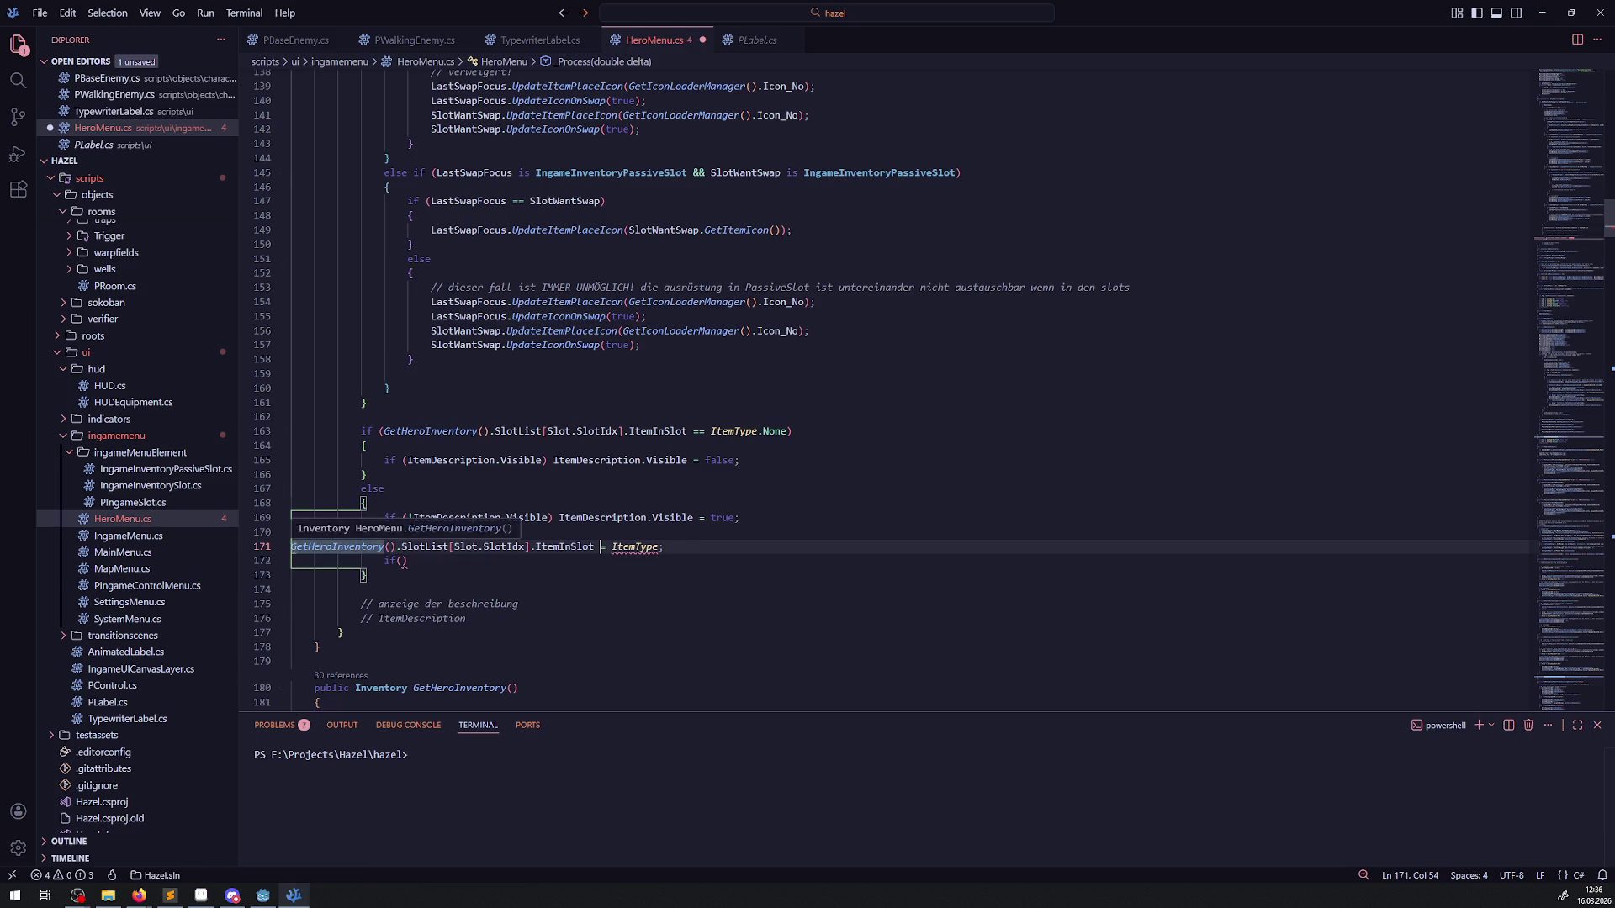
type("var TargetItem")
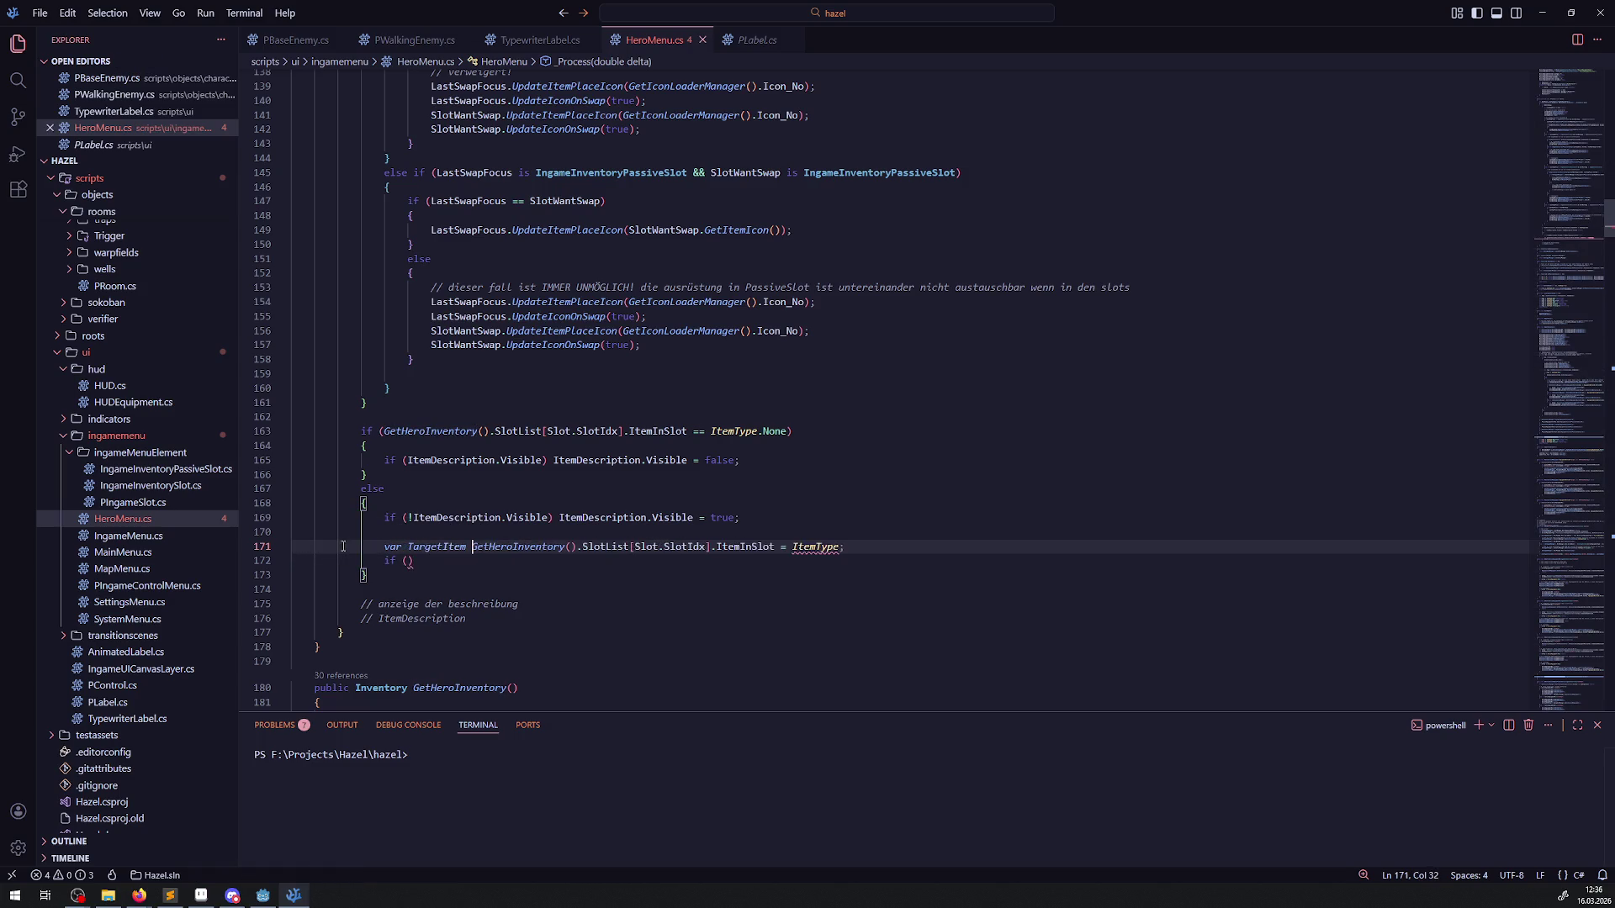
double_click(409, 551)
left_click(472, 547)
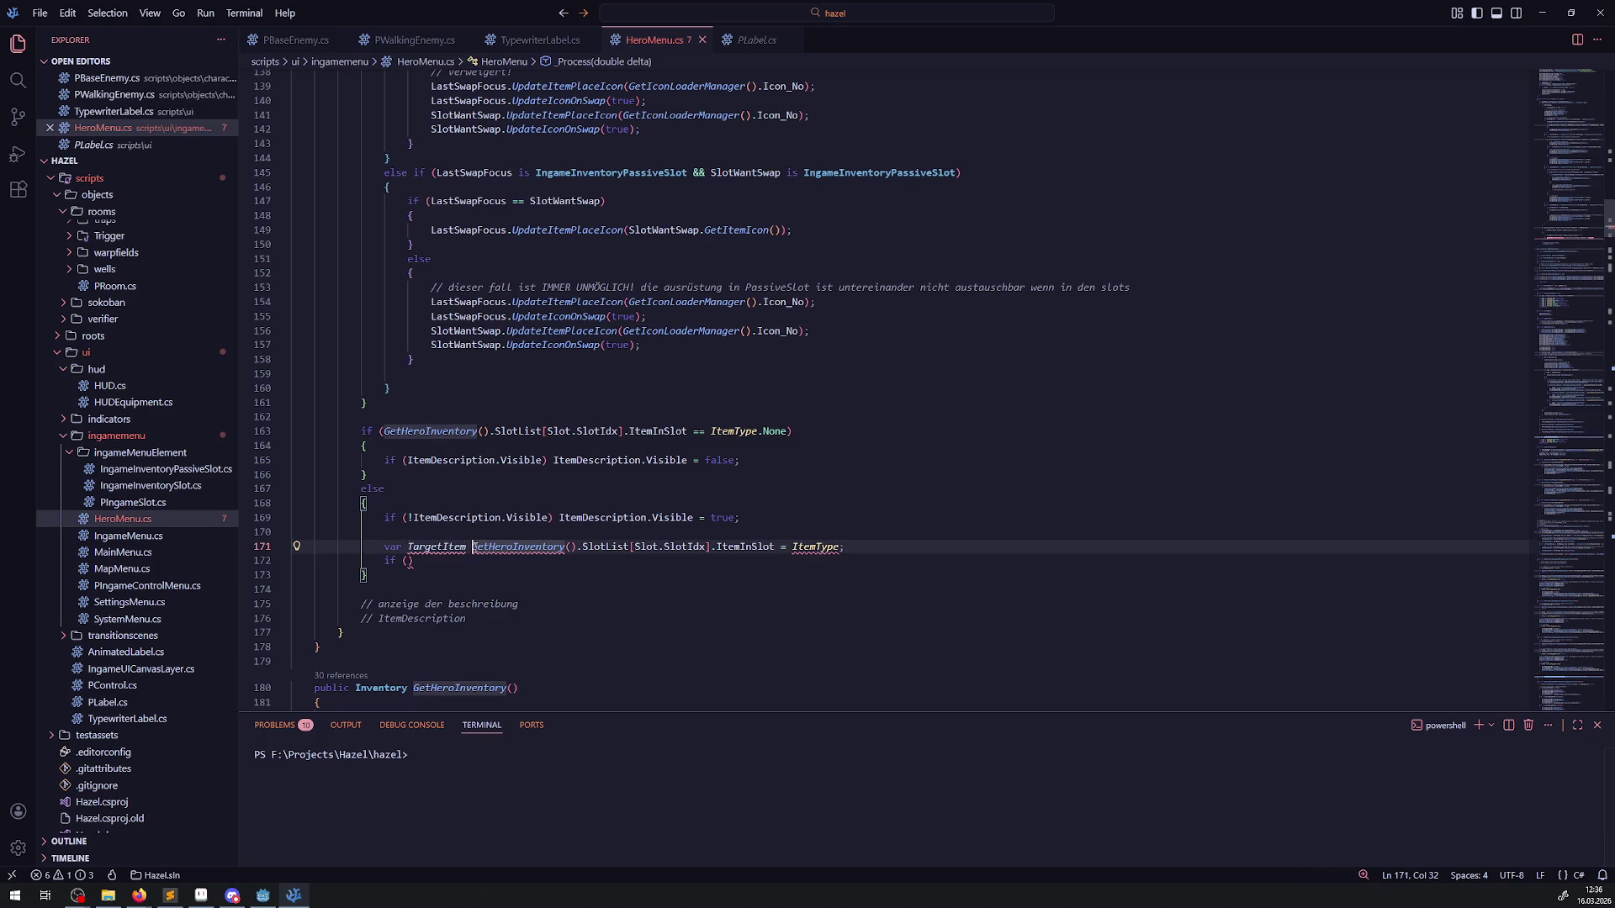
type("=")
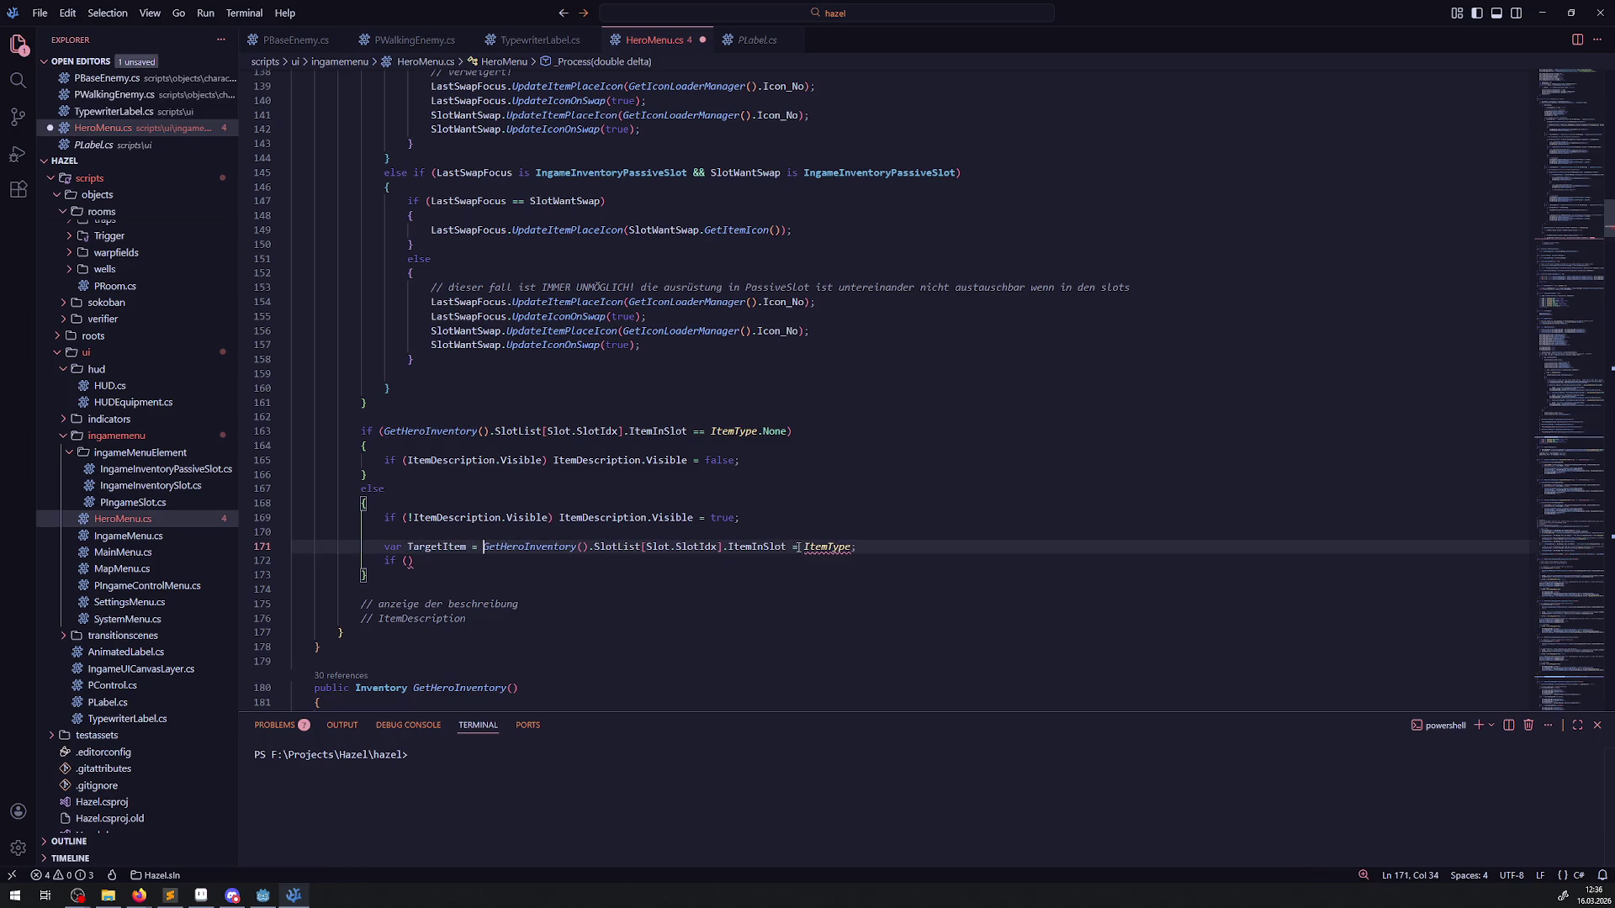
double_click(840, 547)
key("BackSpace")
key("BackSpace")
key("BackSpace")
Step: Make the if test TargetItem == ItemType.Bomb with an empty block
double_click(455, 547)
left_click(407, 562)
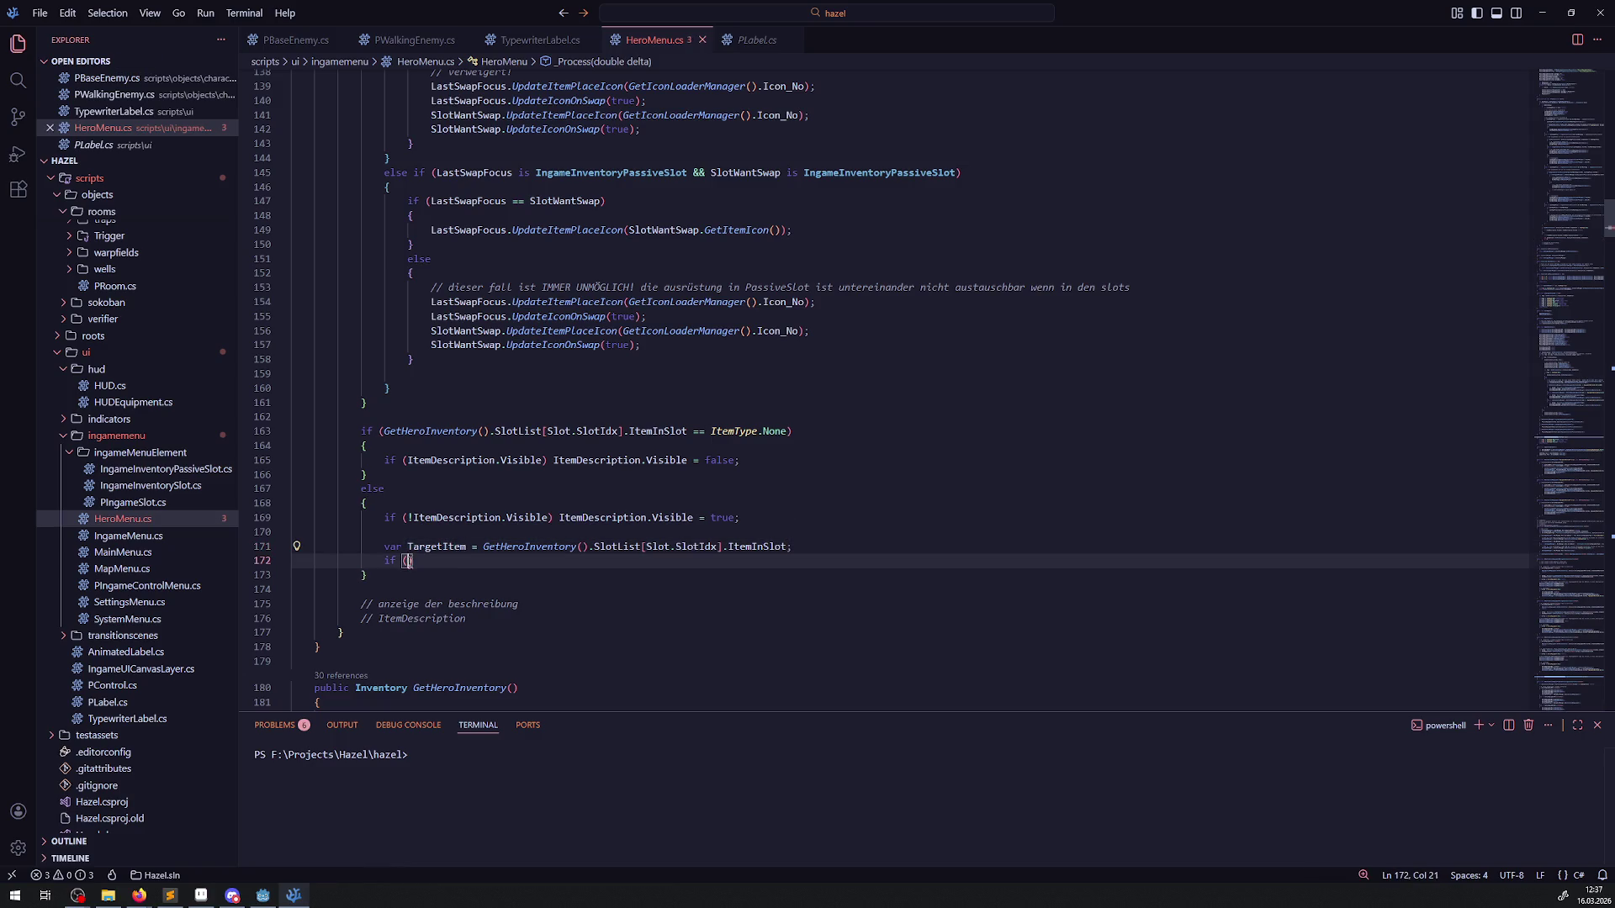
key("ctrl+v")
type("==")
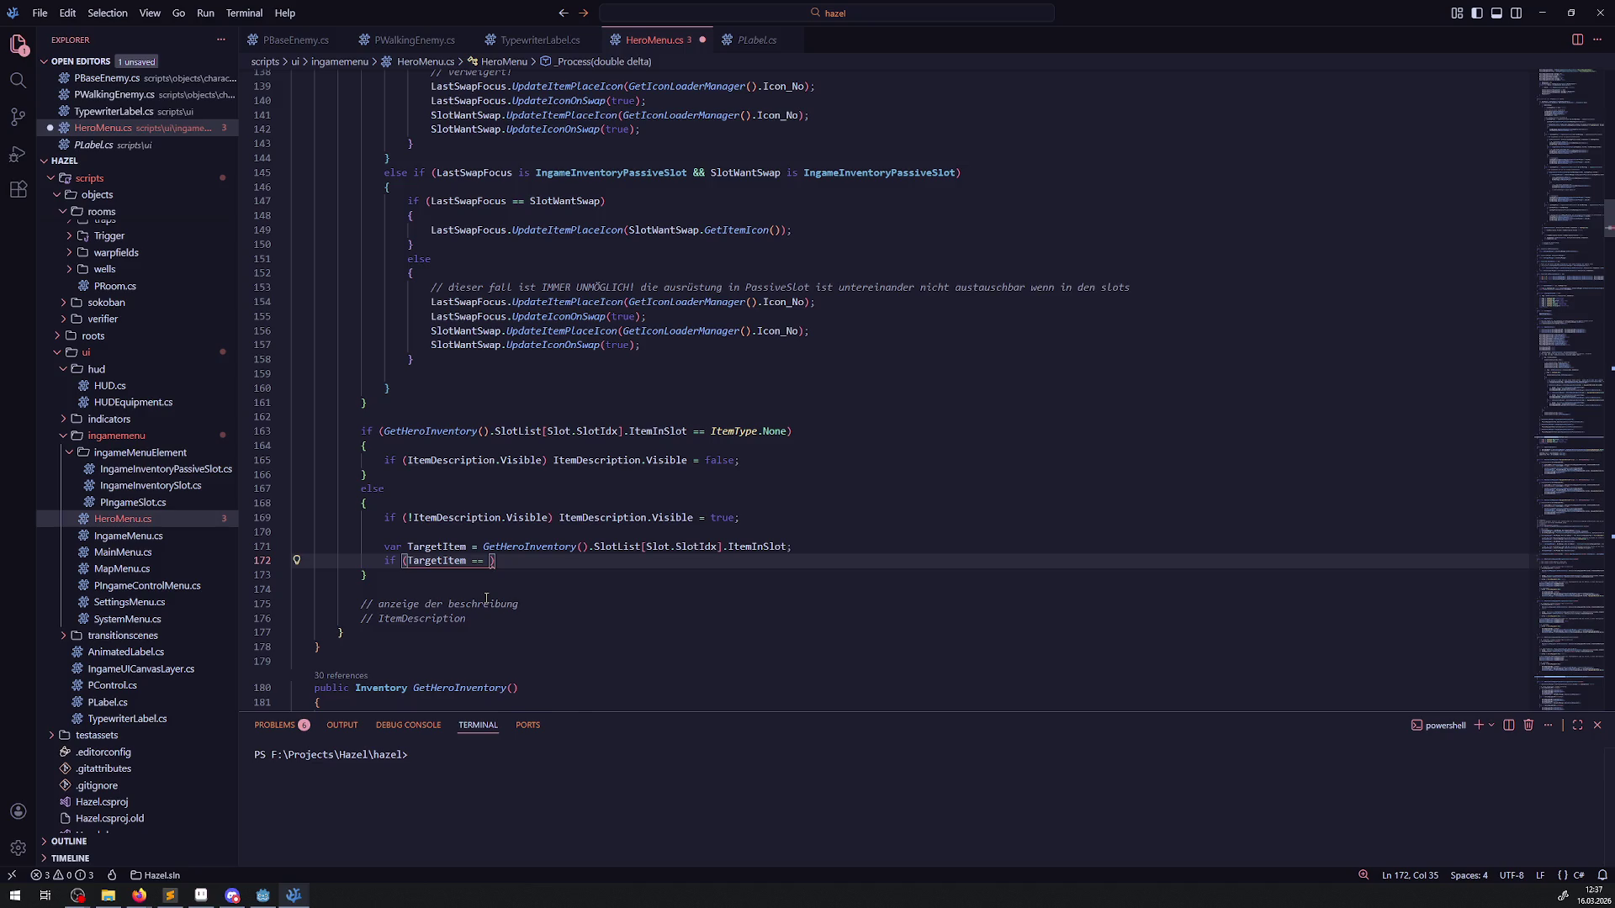
key("Down")
key("Down")
key("Down")
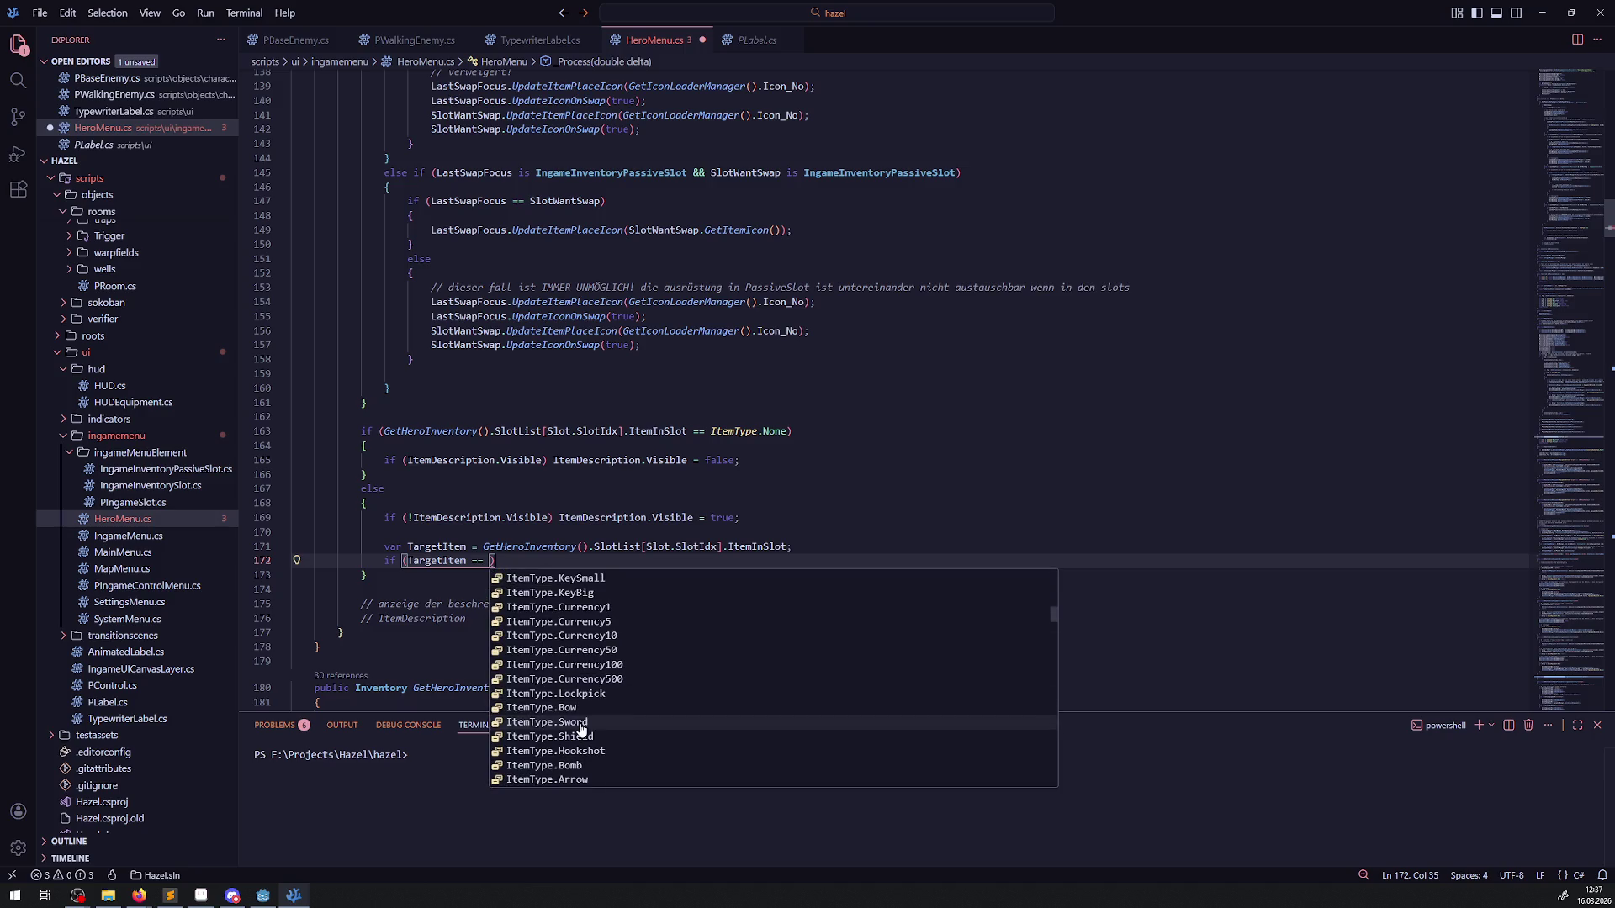
key("Return")
left_click(573, 562)
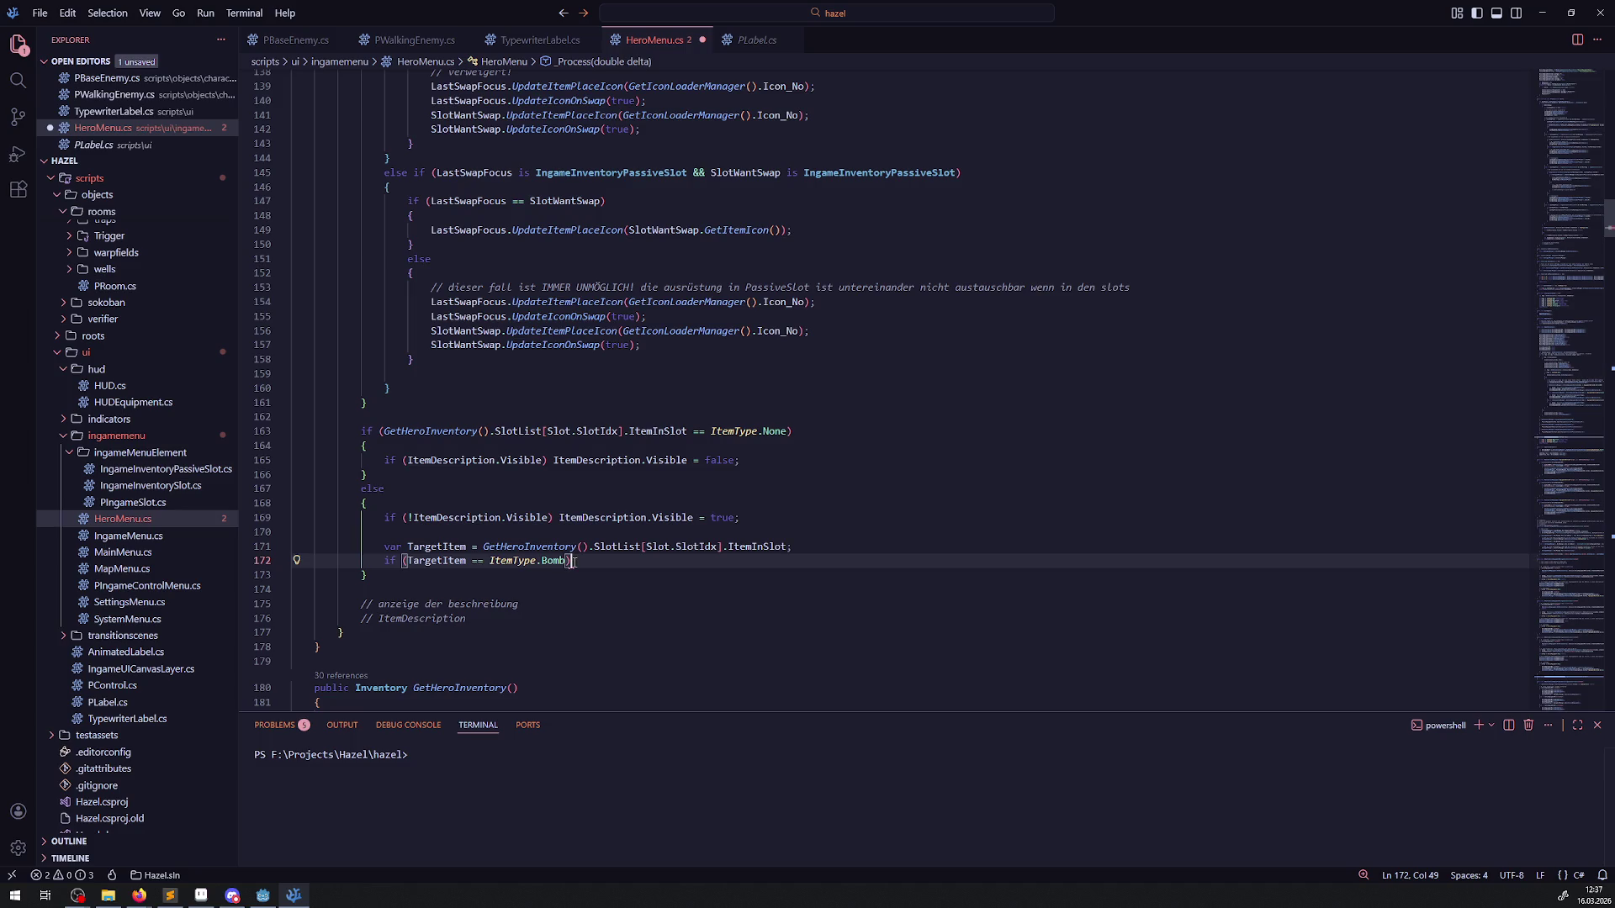
key("Return")
type("{")
key("Return")
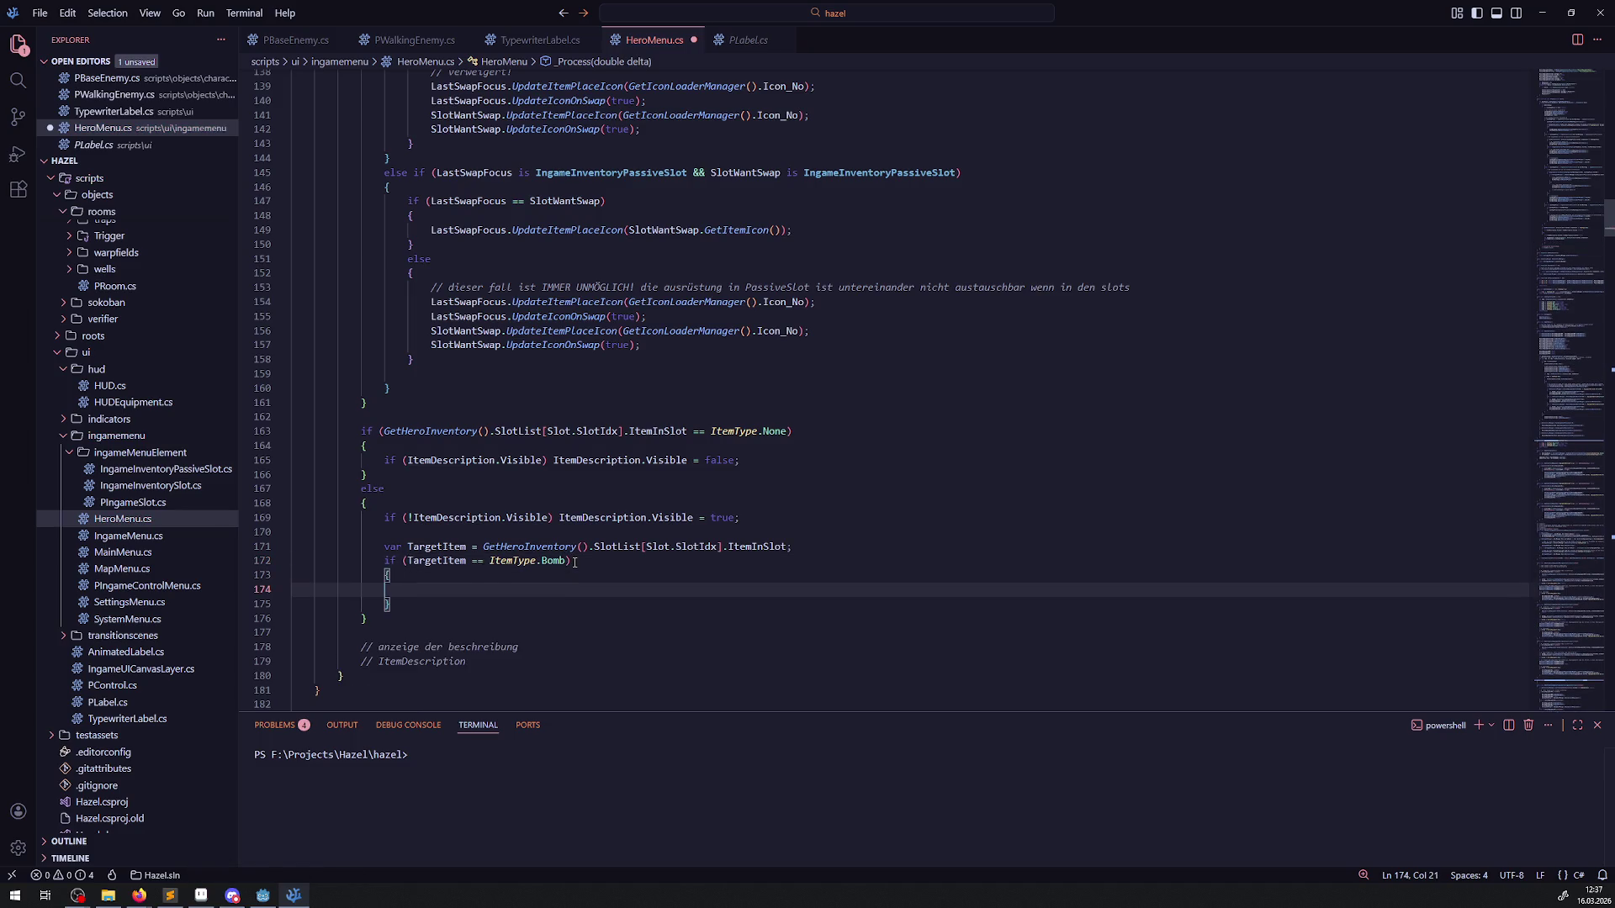
Step: Duplicate the Bomb block and change the copy to check ItemType.Keystone
left_click_drag(407, 613, 391, 561)
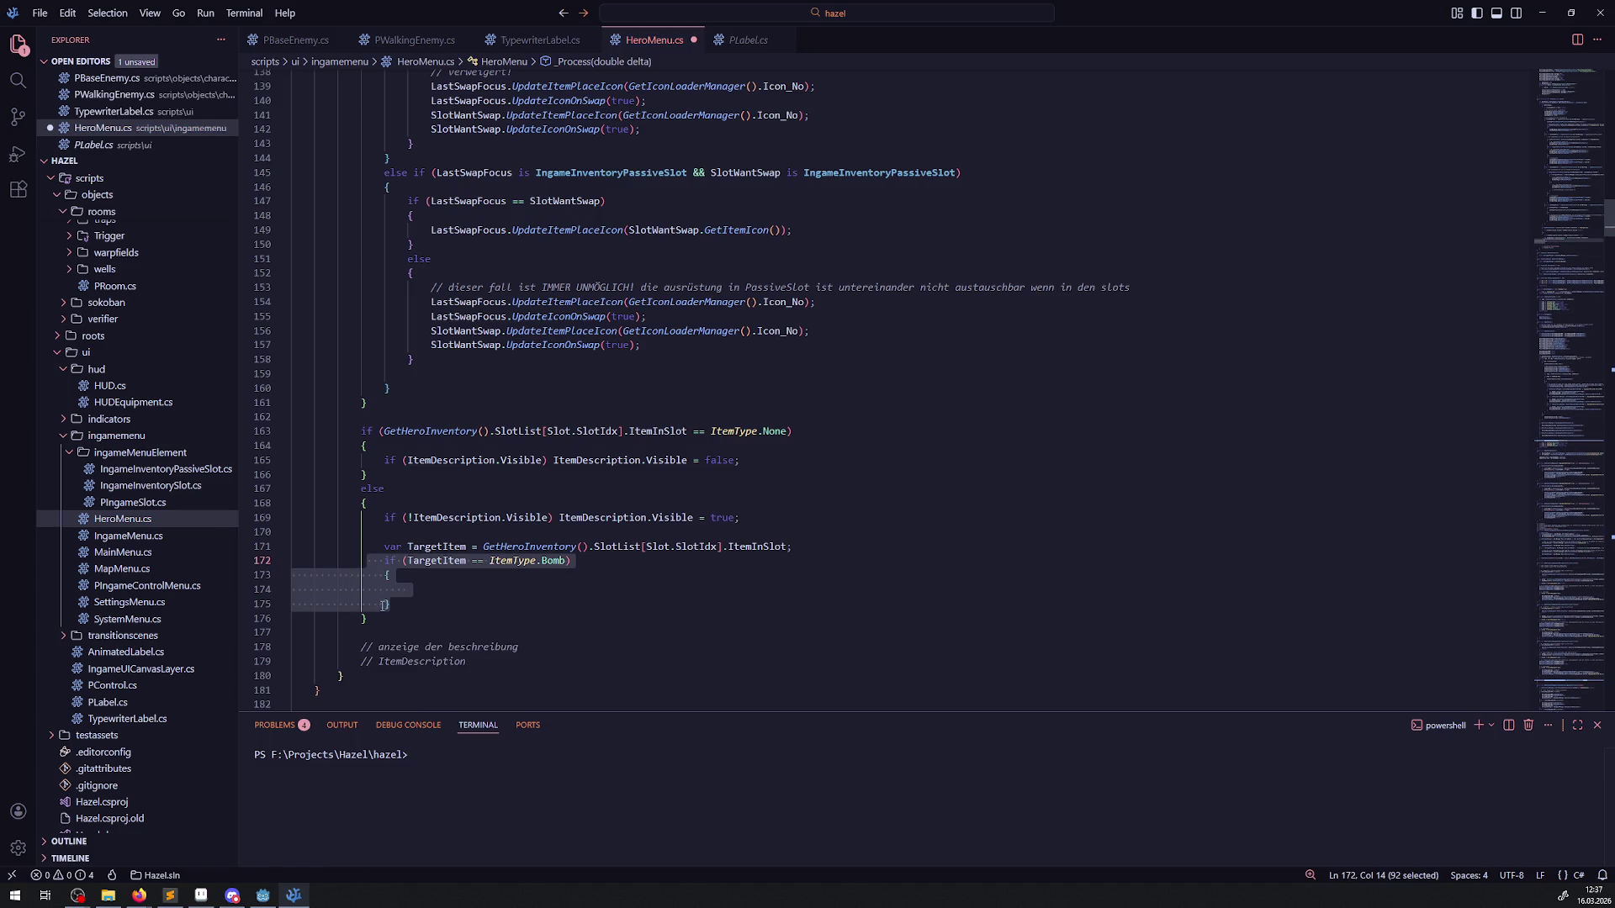
key("ctrl+c")
left_click(405, 612)
key("Return")
key("ctrl+v")
key("ctrl+s")
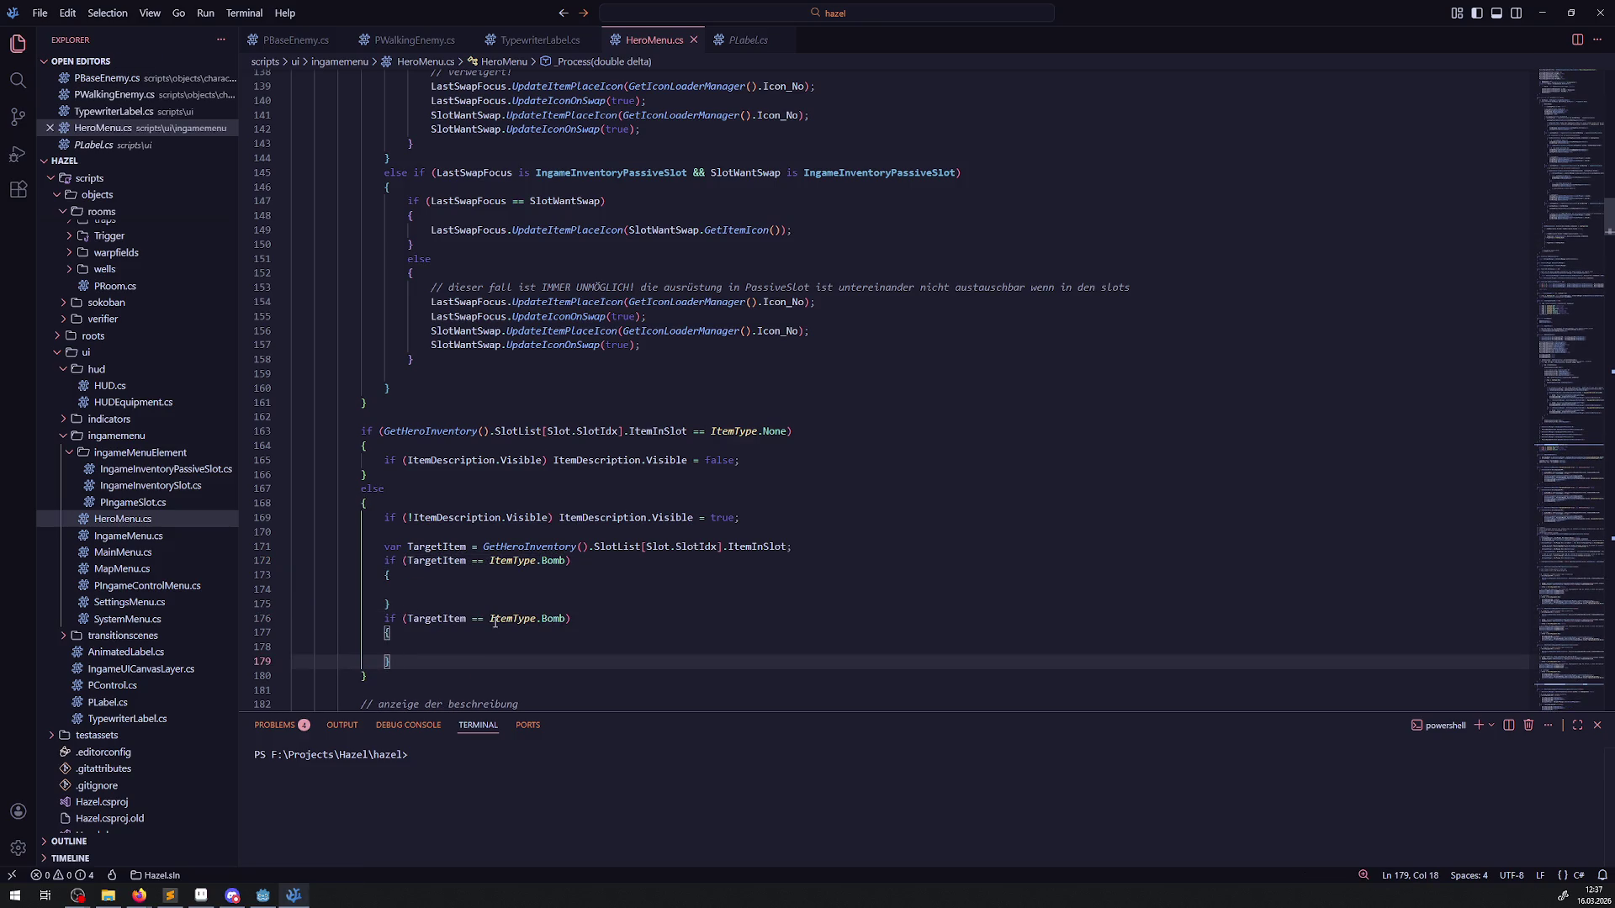
left_click(555, 618)
double_click(554, 619)
type("Key")
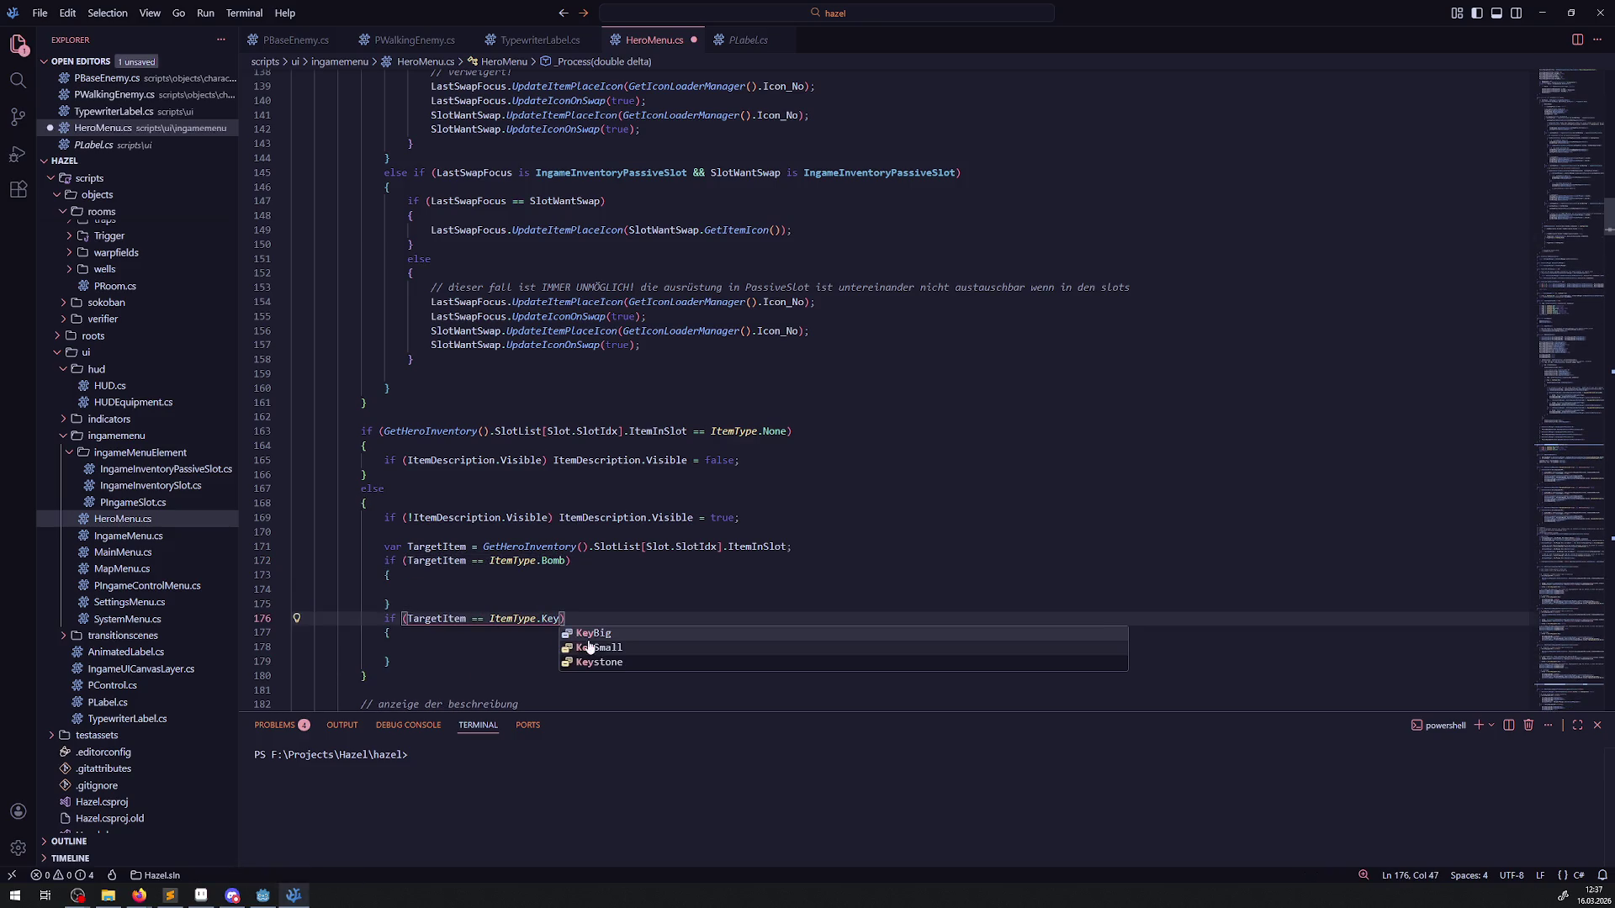
left_click(600, 663)
Step: Add an empty else block after the Keystone branch and save HeroMenu.cs
left_click(426, 661)
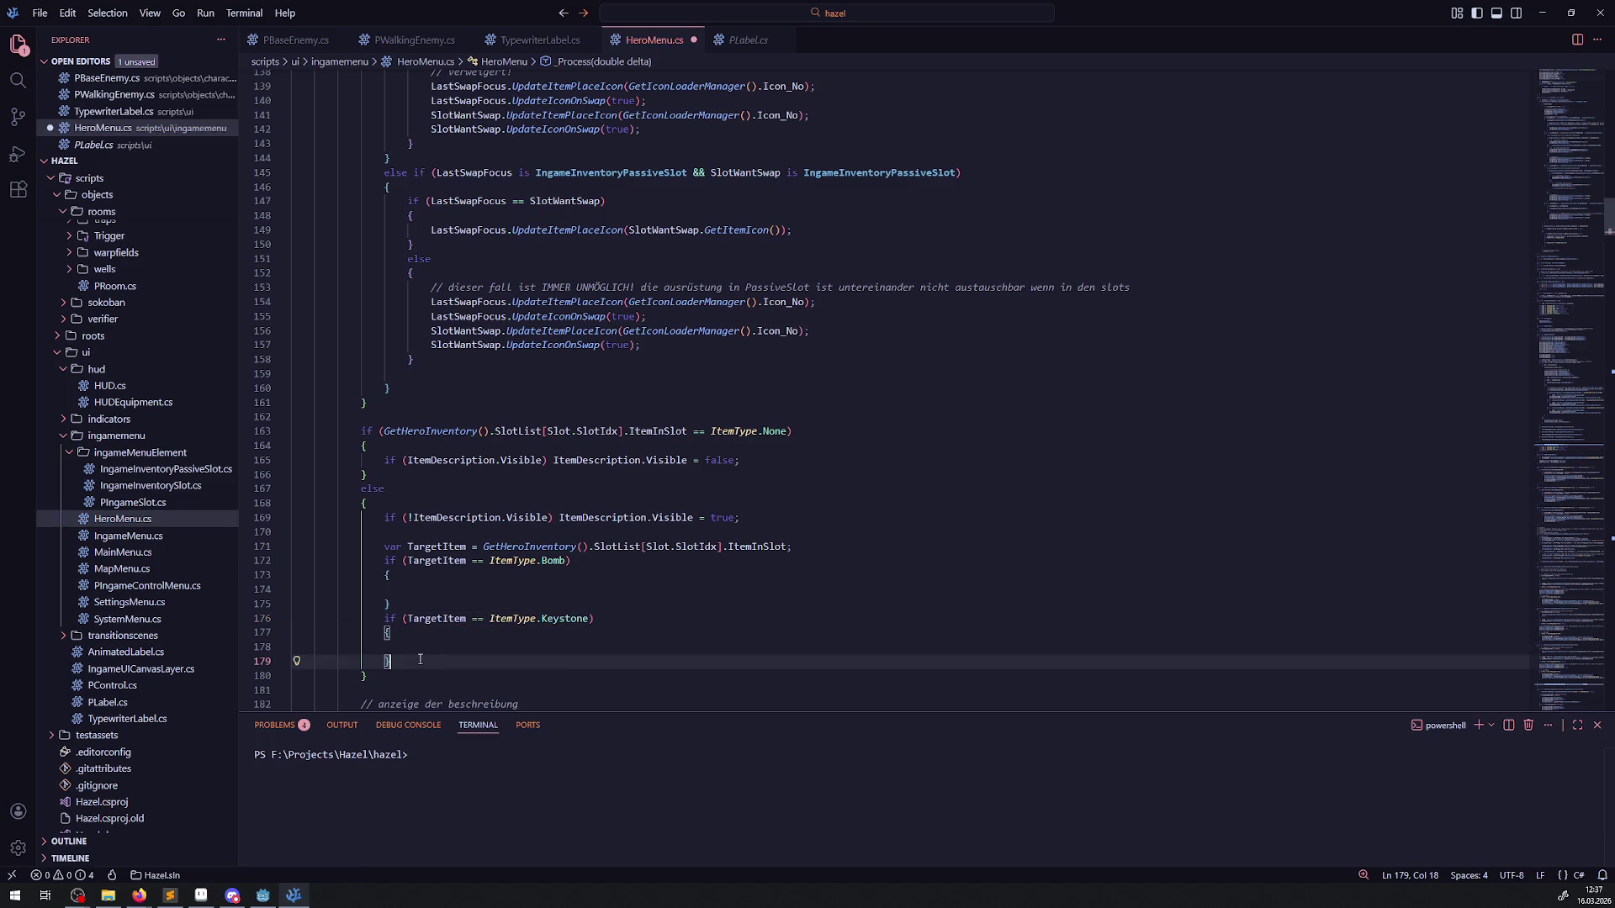
key("Return")
type("else")
key("Return")
type("{")
key("Return")
key("ctrl+s")
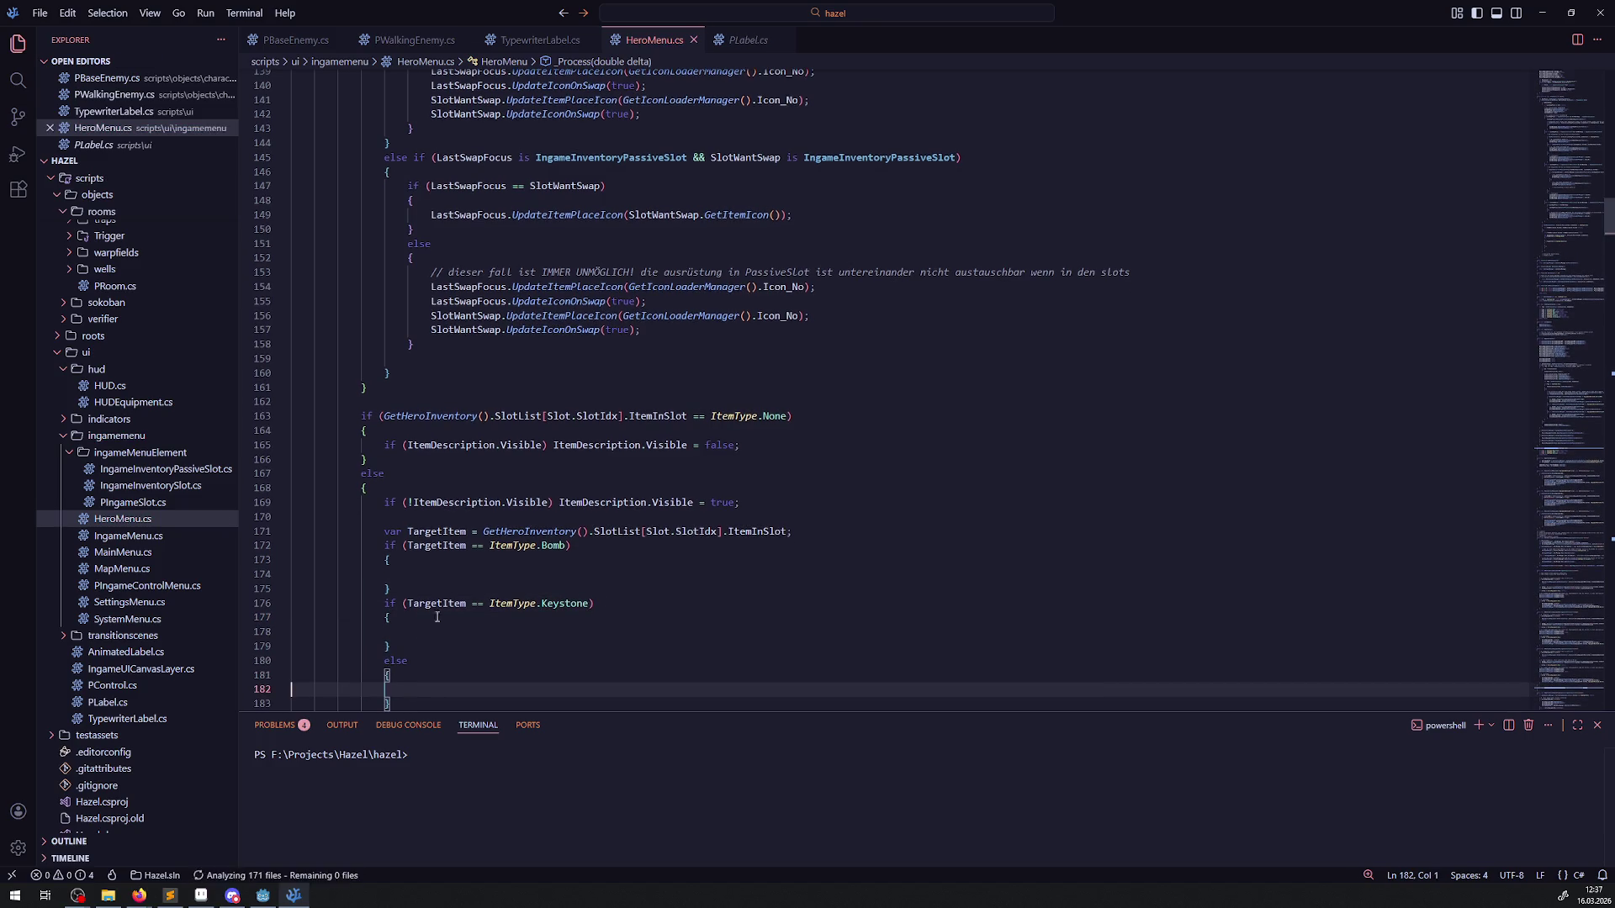
scroll(452, 418, "down", 3)
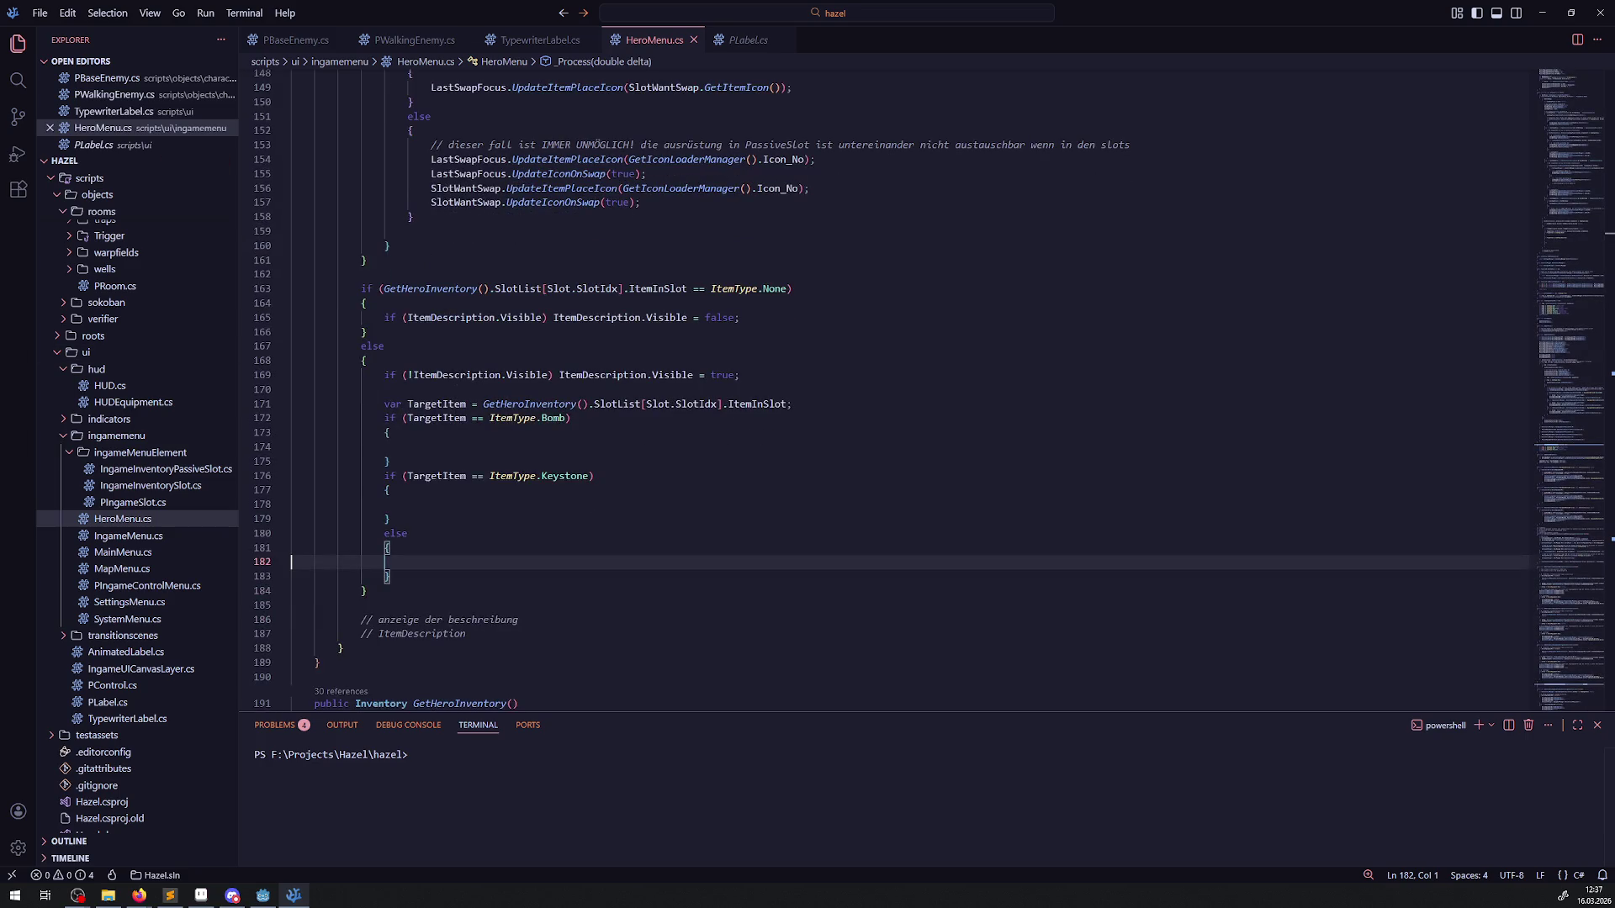
scroll(462, 394, "up", 11)
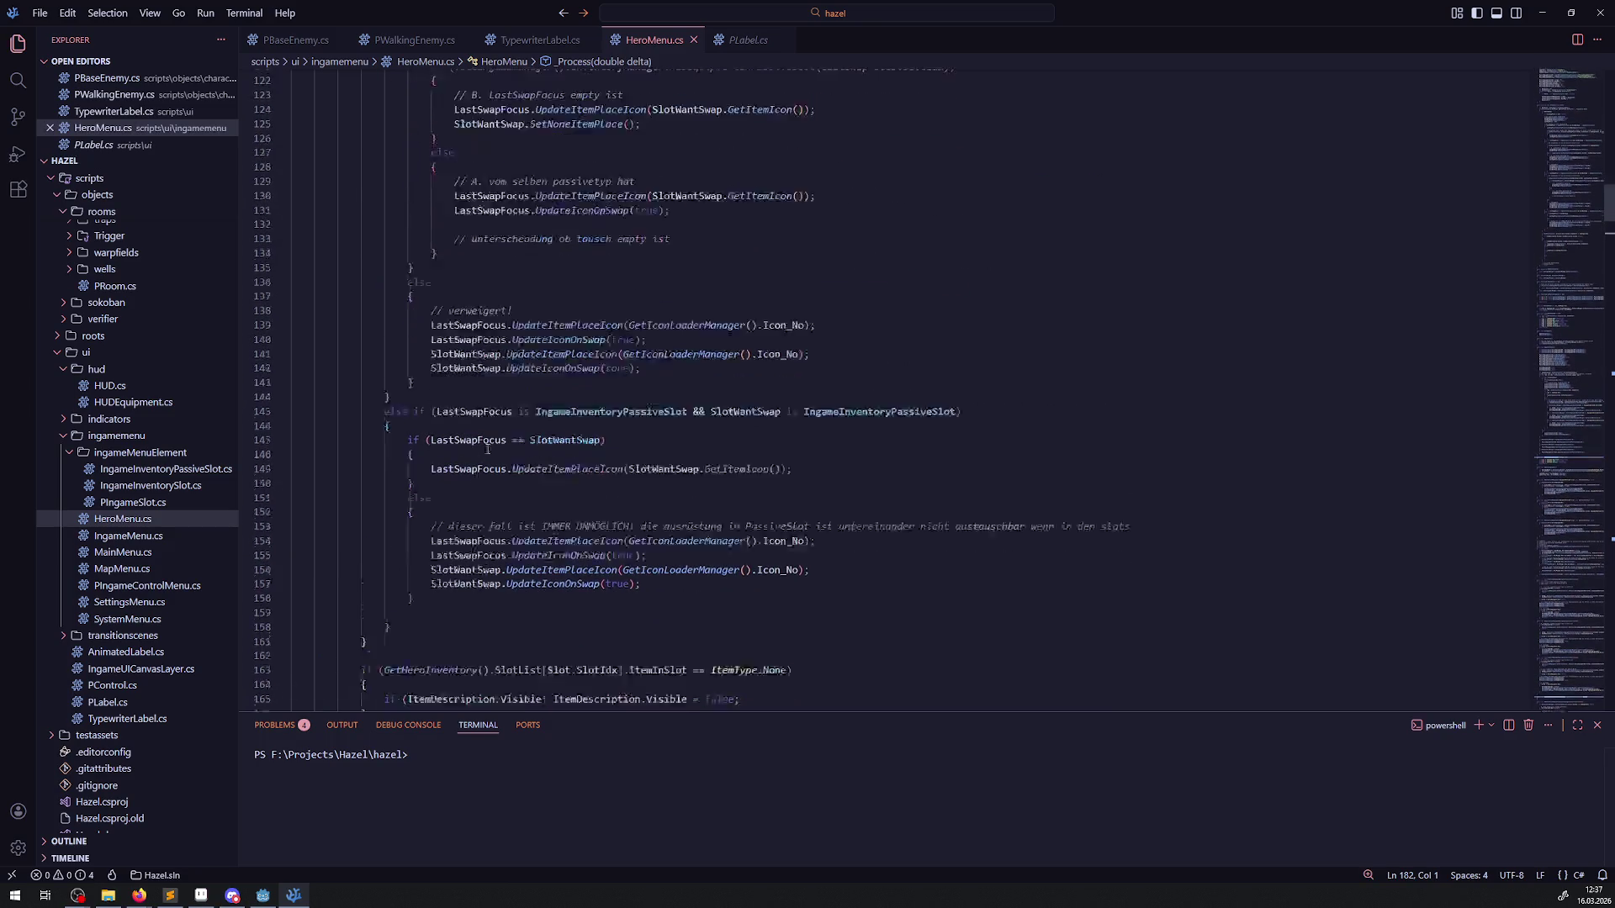
scroll(470, 439, "down", 10)
Step: Start an ItemDescription.Text Tr() statement on the empty line of the Bomb branch
double_click(454, 350)
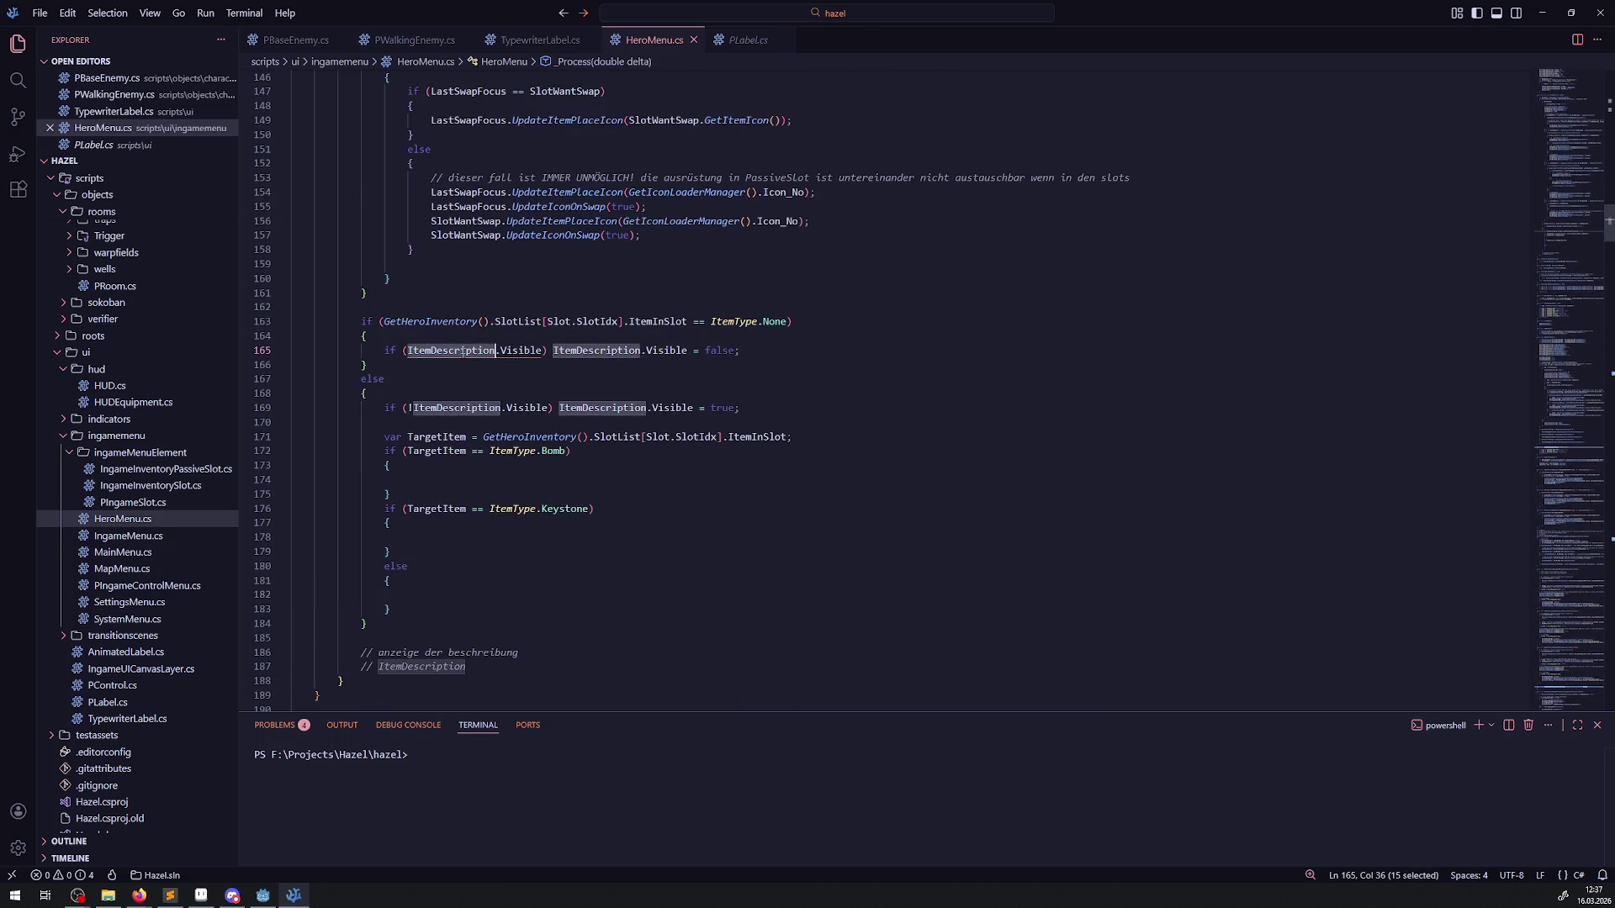
key("ctrl+c")
left_click(440, 481)
key("ctrl+v")
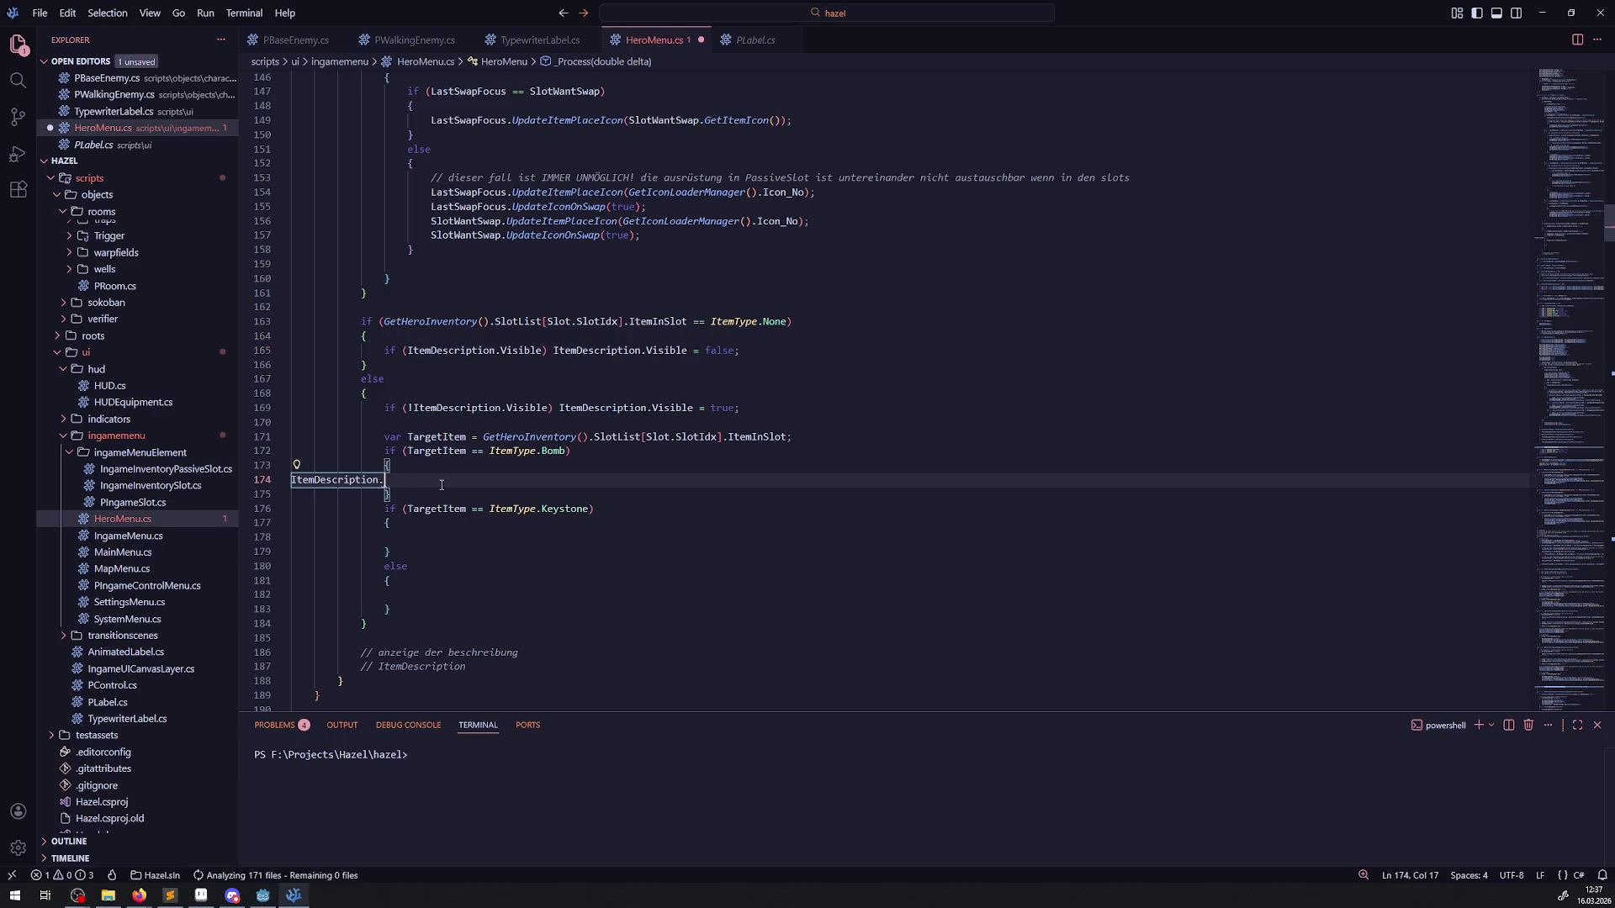
type(".Te")
key("Tab")
type(") ")
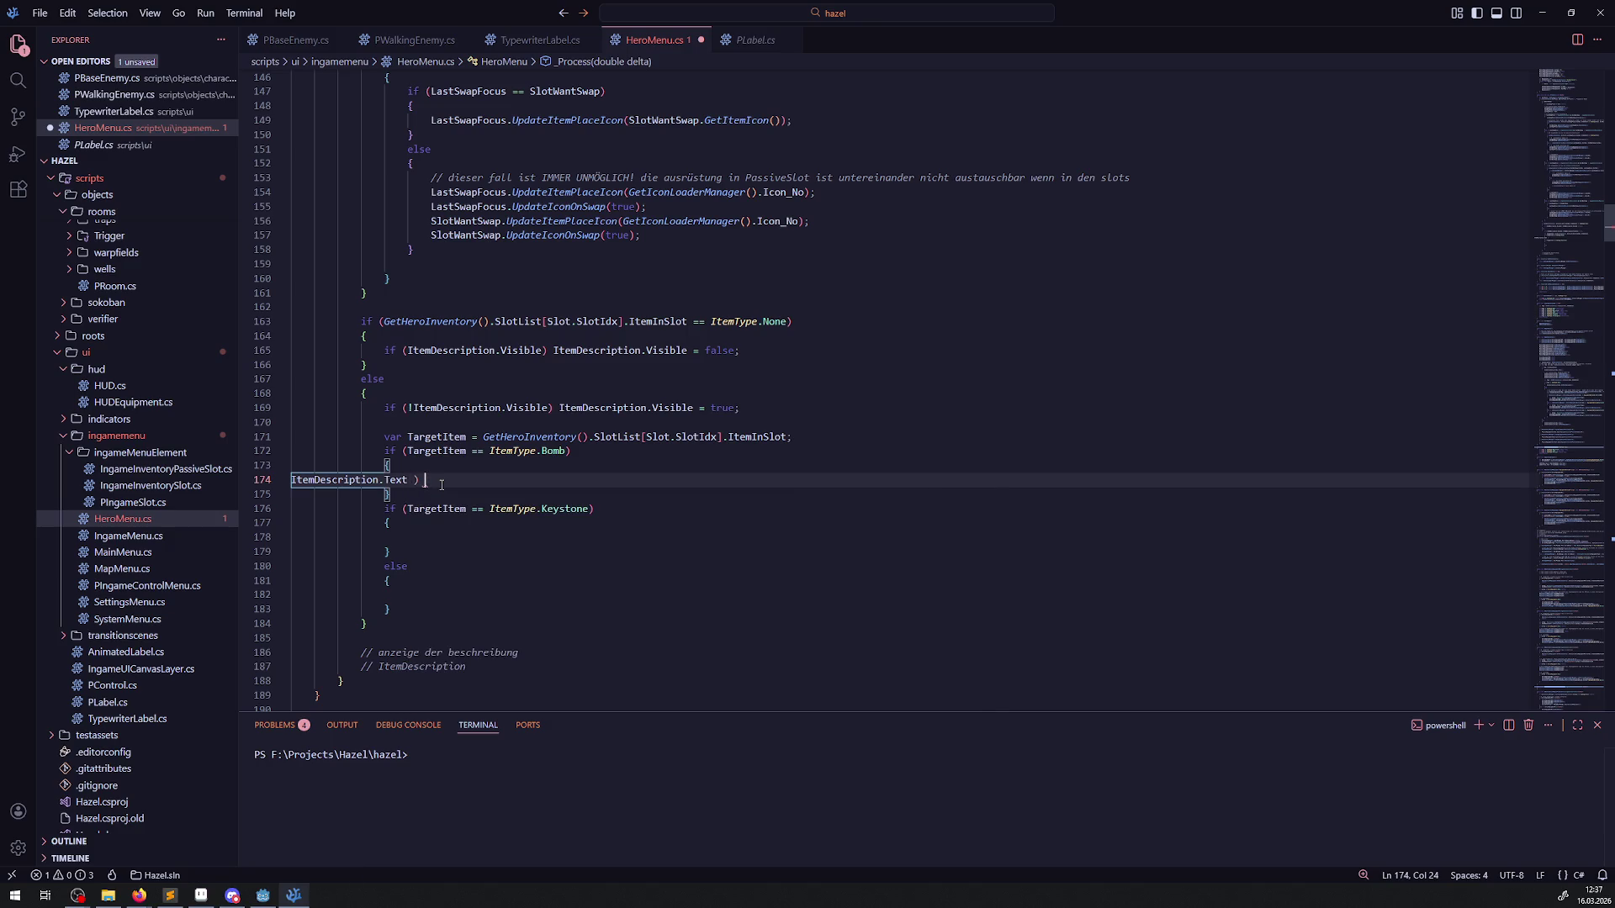
type("Tr")
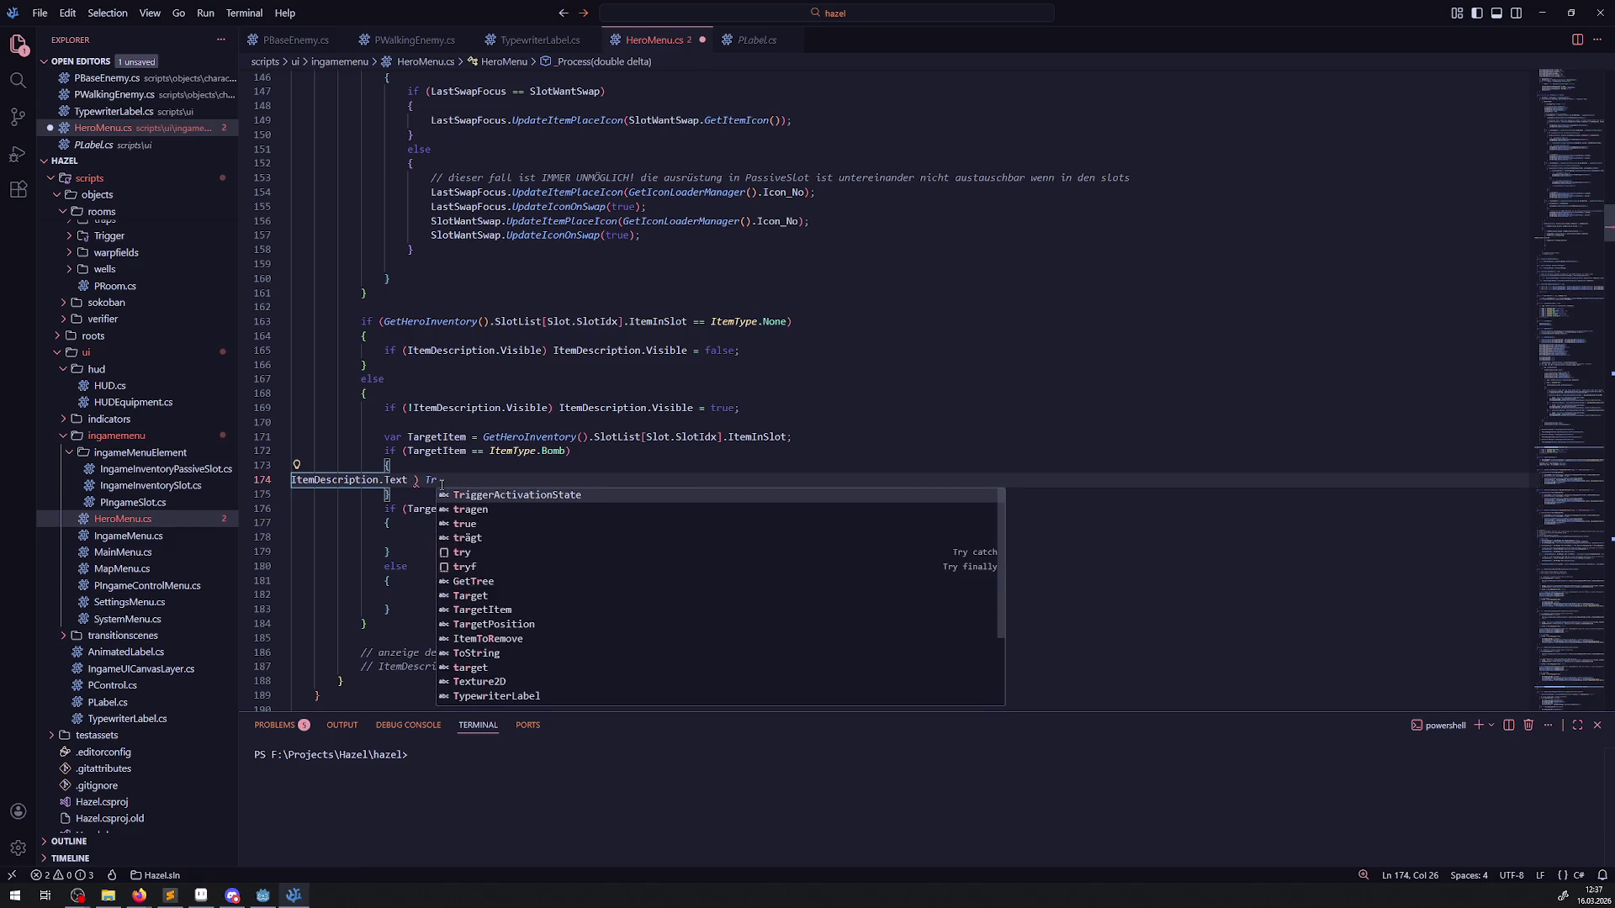
scroll(513, 530, "down", 3)
scroll(513, 538, "up", 3)
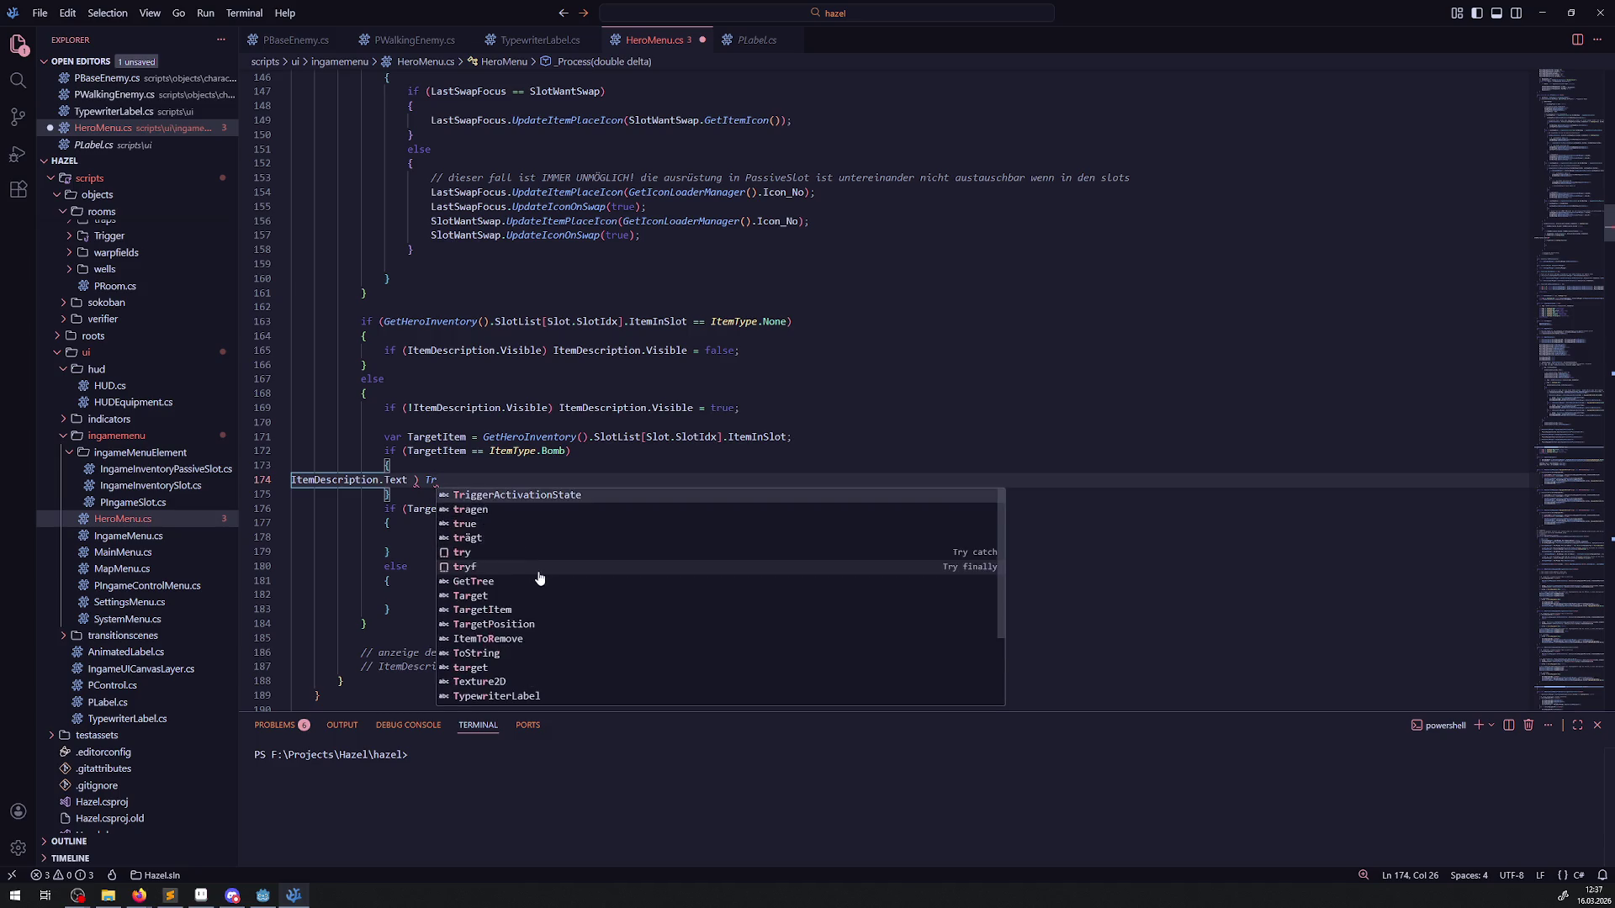
scroll(539, 579, "down", 1)
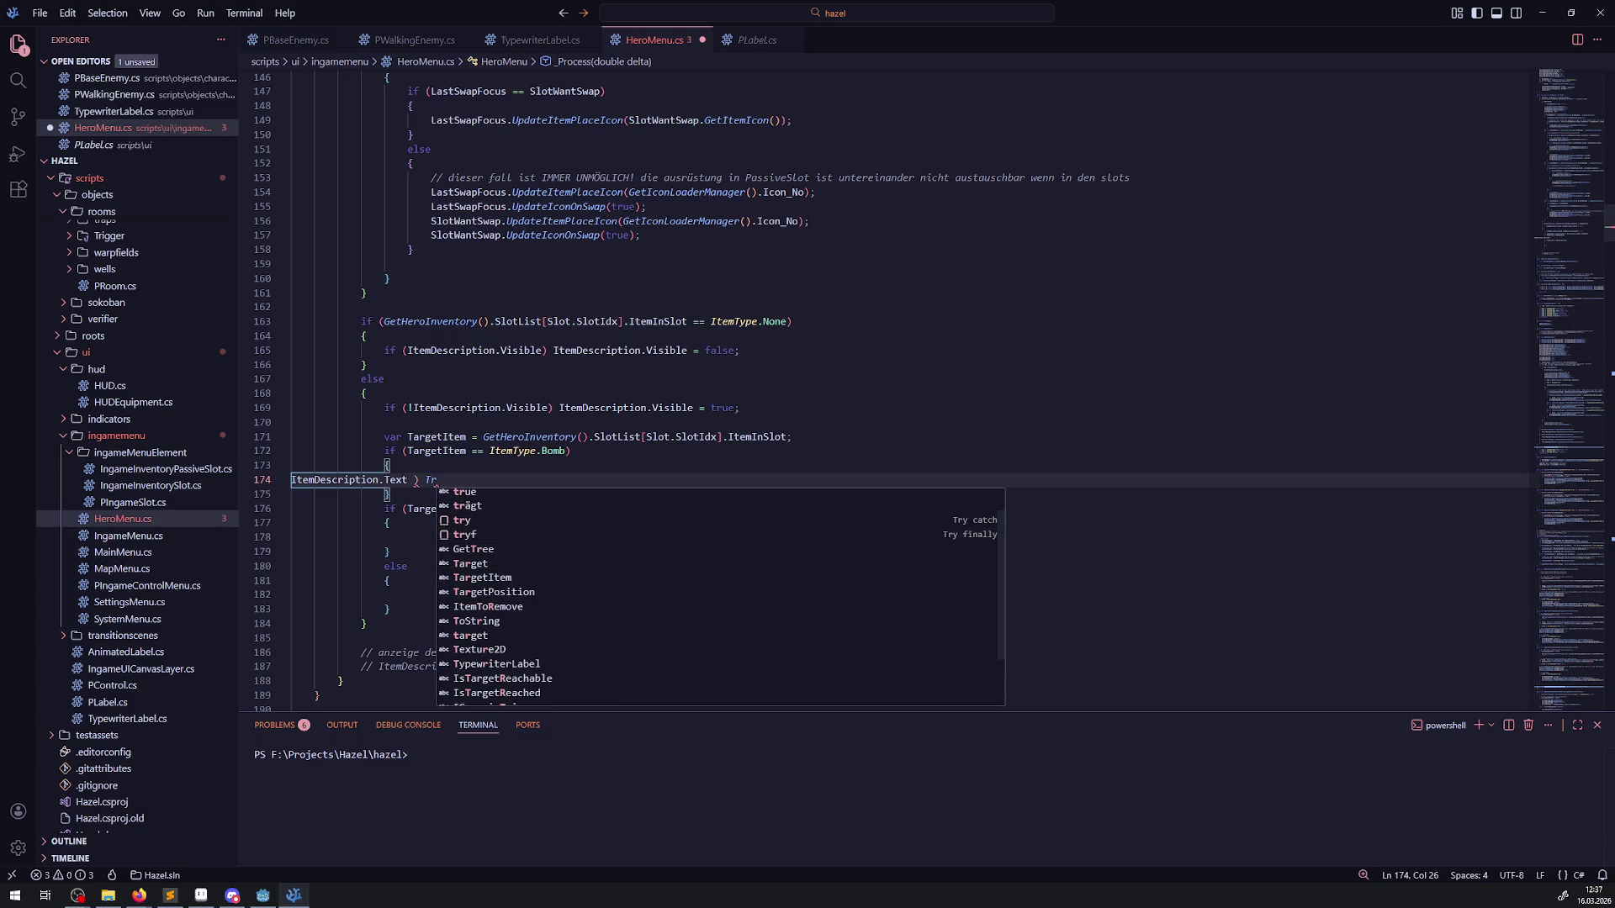
type("();")
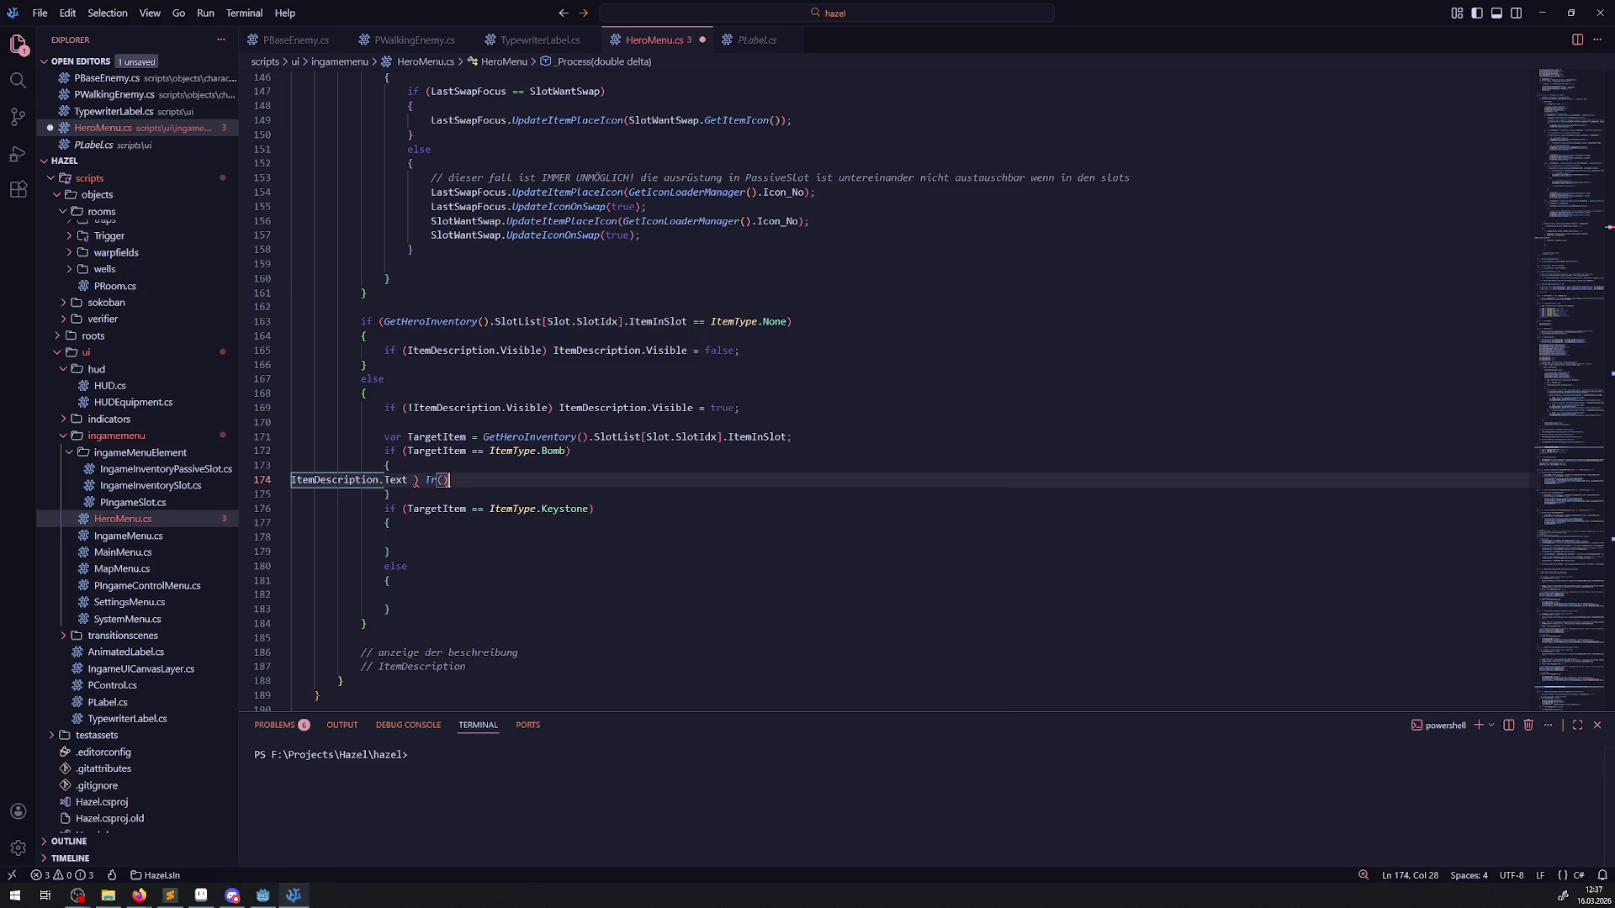
Step: Fix the Bomb line to ItemDescription.Text = Tr("ITEMDES_BOMB"); and save
left_click(418, 484)
key("BackSpace")
key("BackSpace")
type("=")
key("ctrl+s")
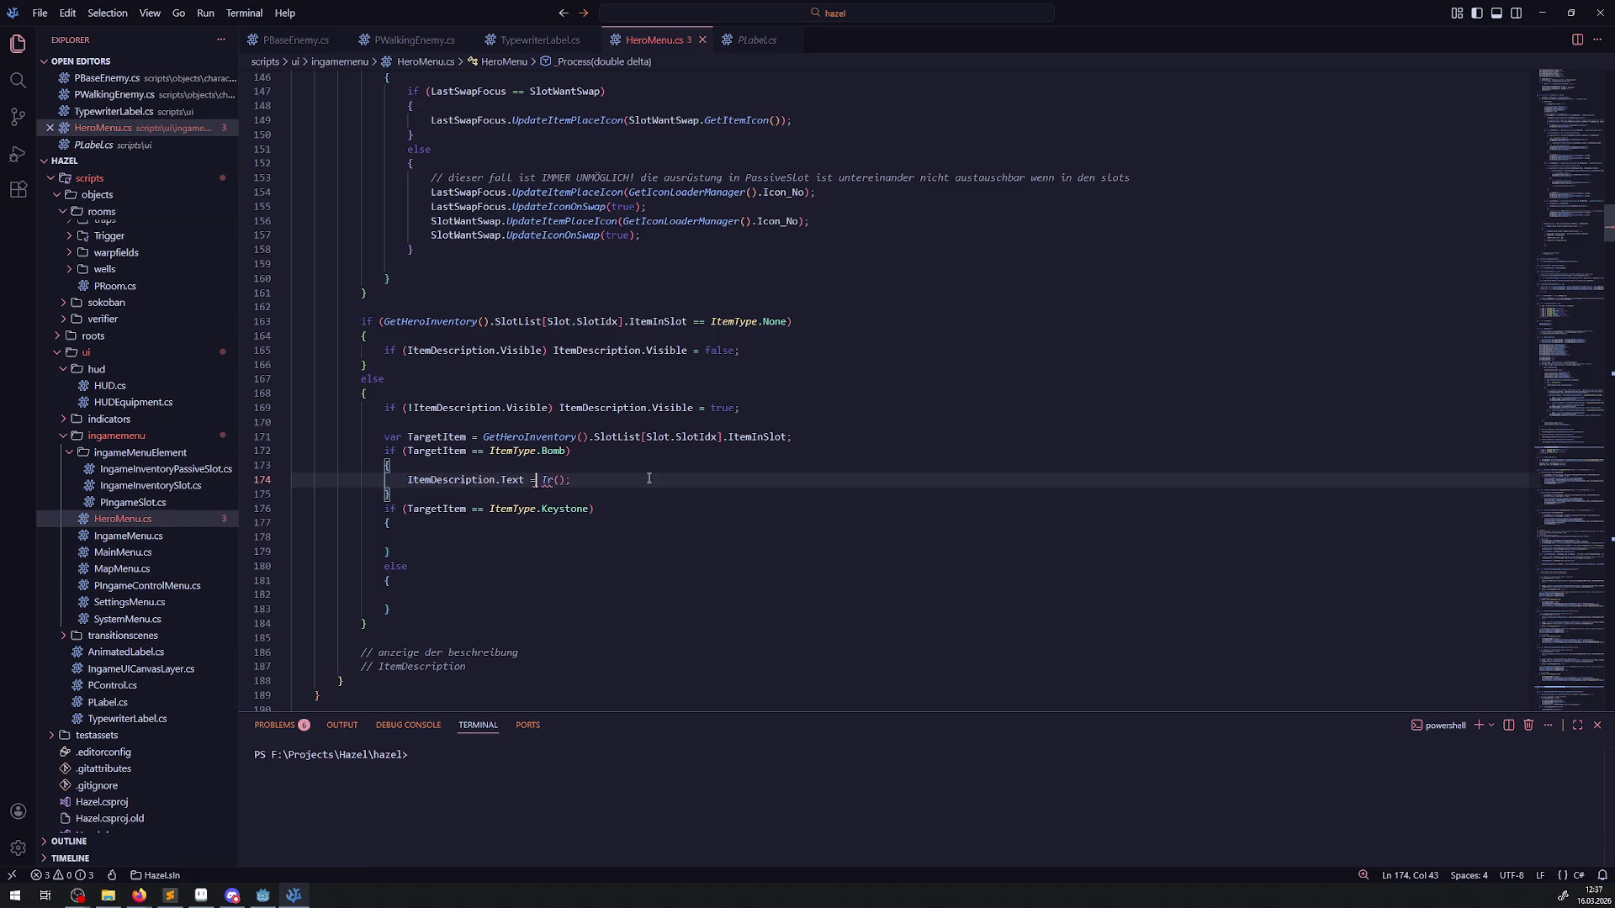
mouse_move(547, 482)
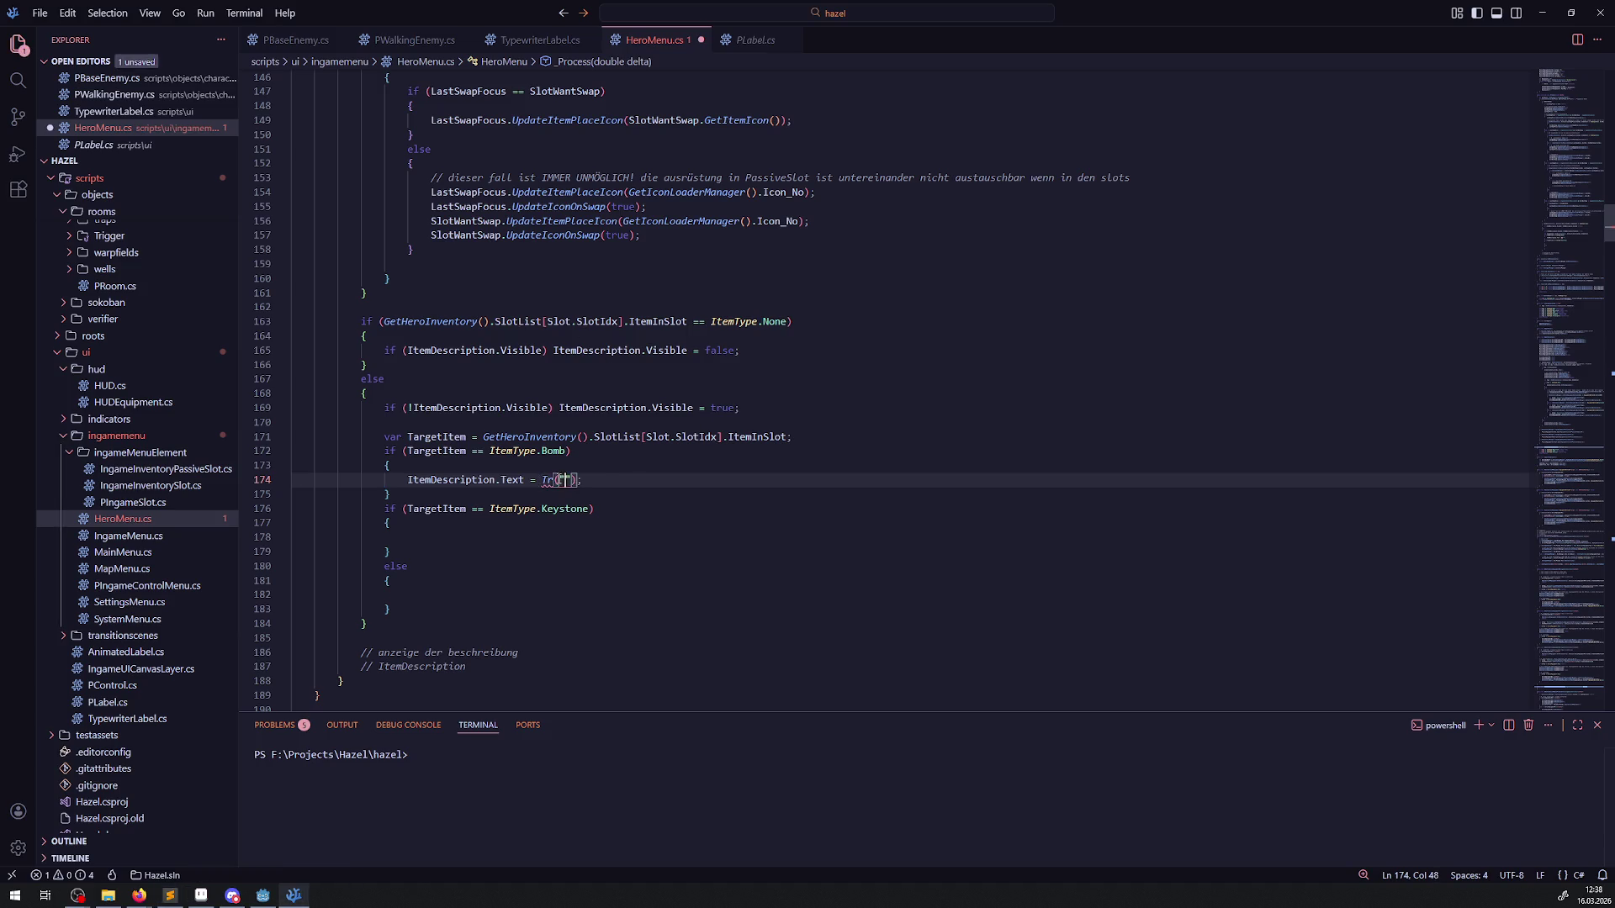
type("\"ITEMDES_BOMB\"")
key("ctrl+s")
Step: Copy the Bomb statement into the Keystone branch with the key ITEMDES_KEYSTONE
key("End")
key("ctrl+shift+Left")
key("ctrl+shift+Left")
key("ctrl+shift+Left")
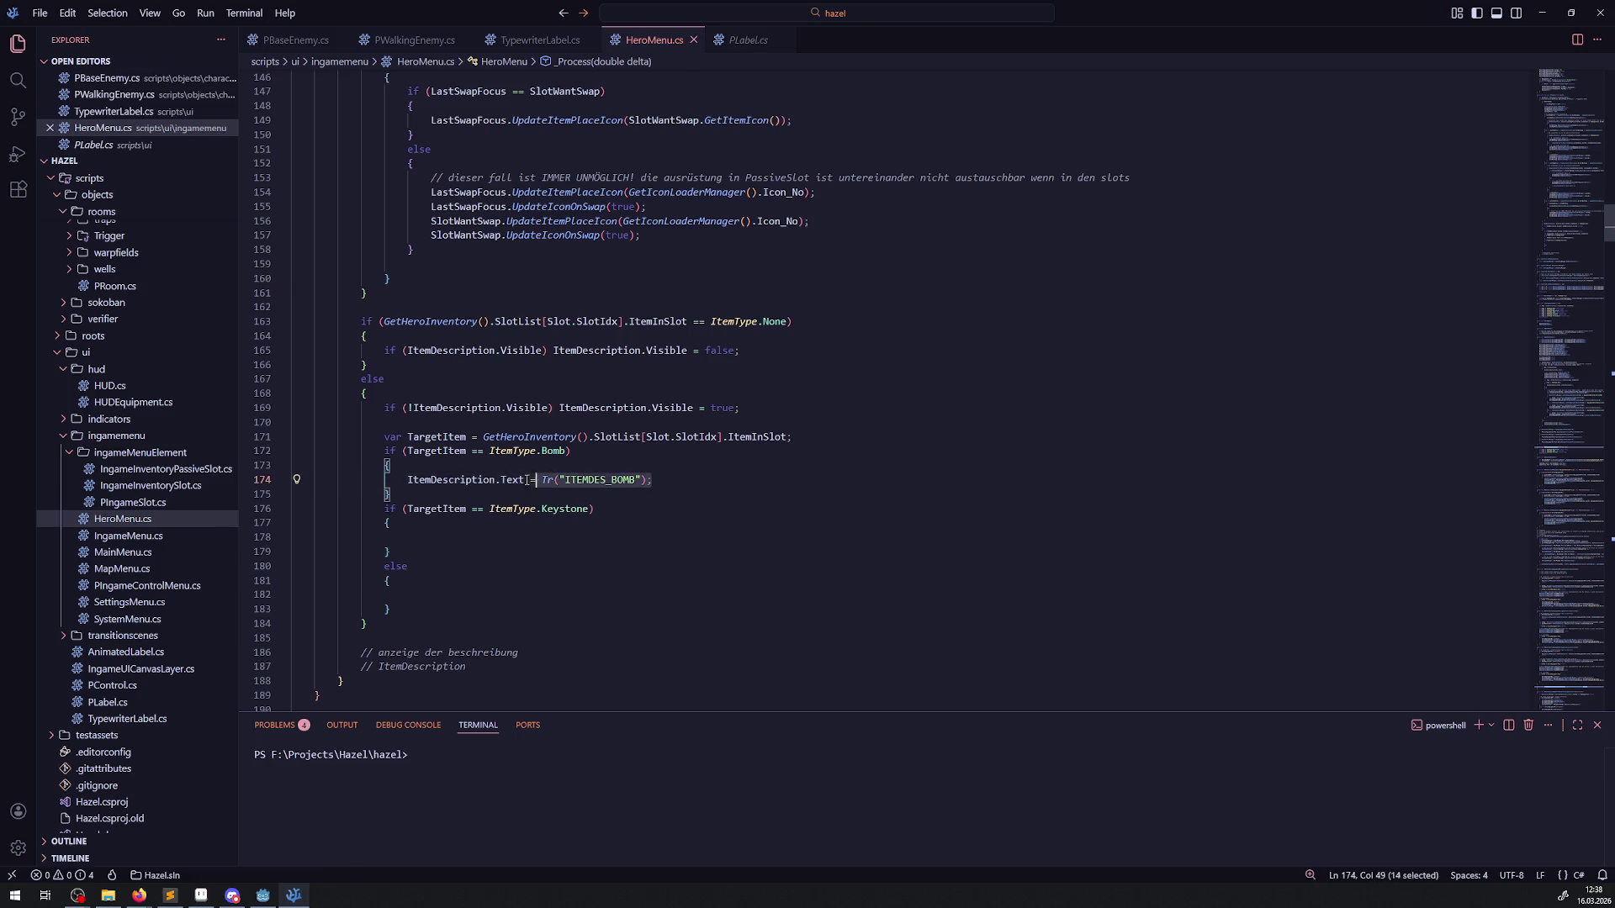
key("ctrl+c")
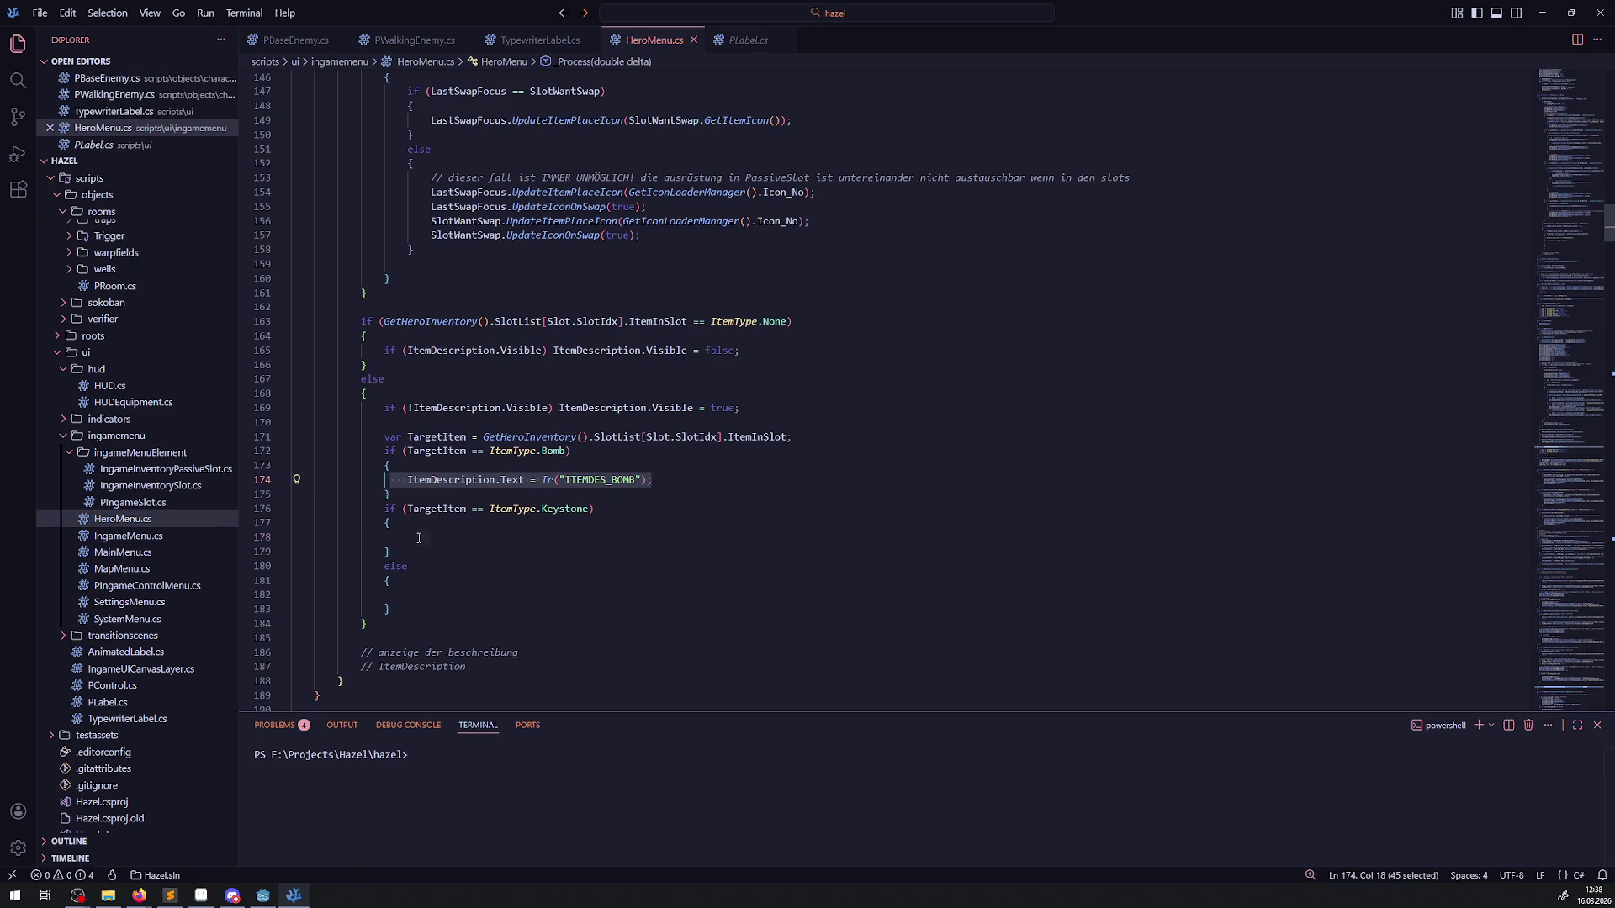
left_click(421, 538)
key("ctrl+v")
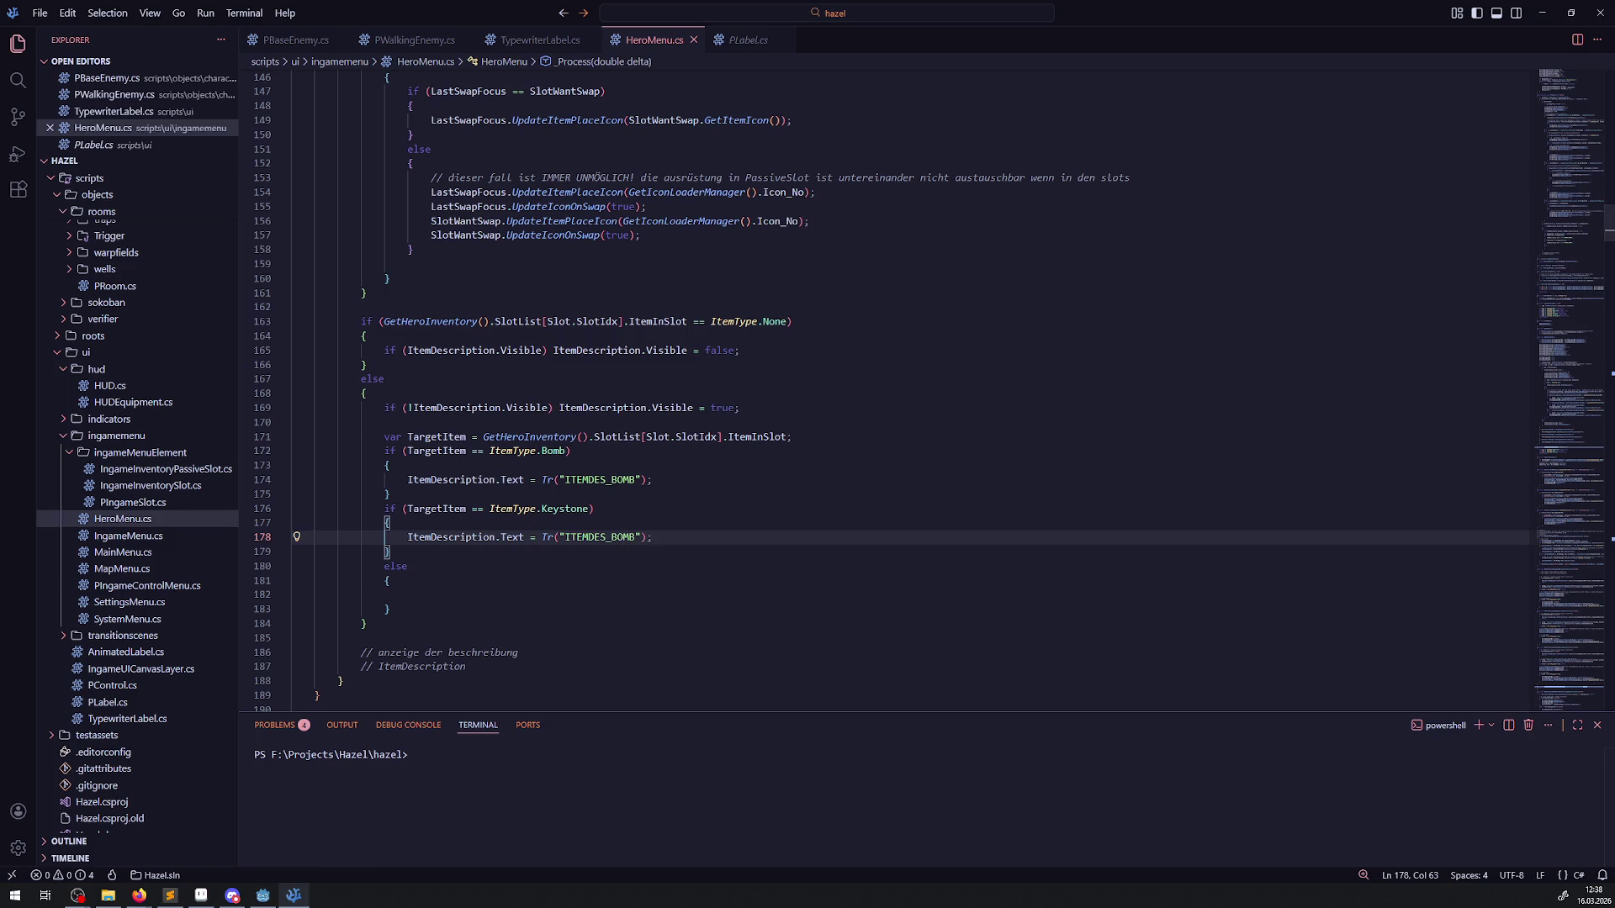
double_click(607, 537)
type("ITEMDES_KEYSTONE")
Step: Copy the statement into the else branch, replace the Tr call with "Nope", and save
left_click_drag(676, 536, 397, 543)
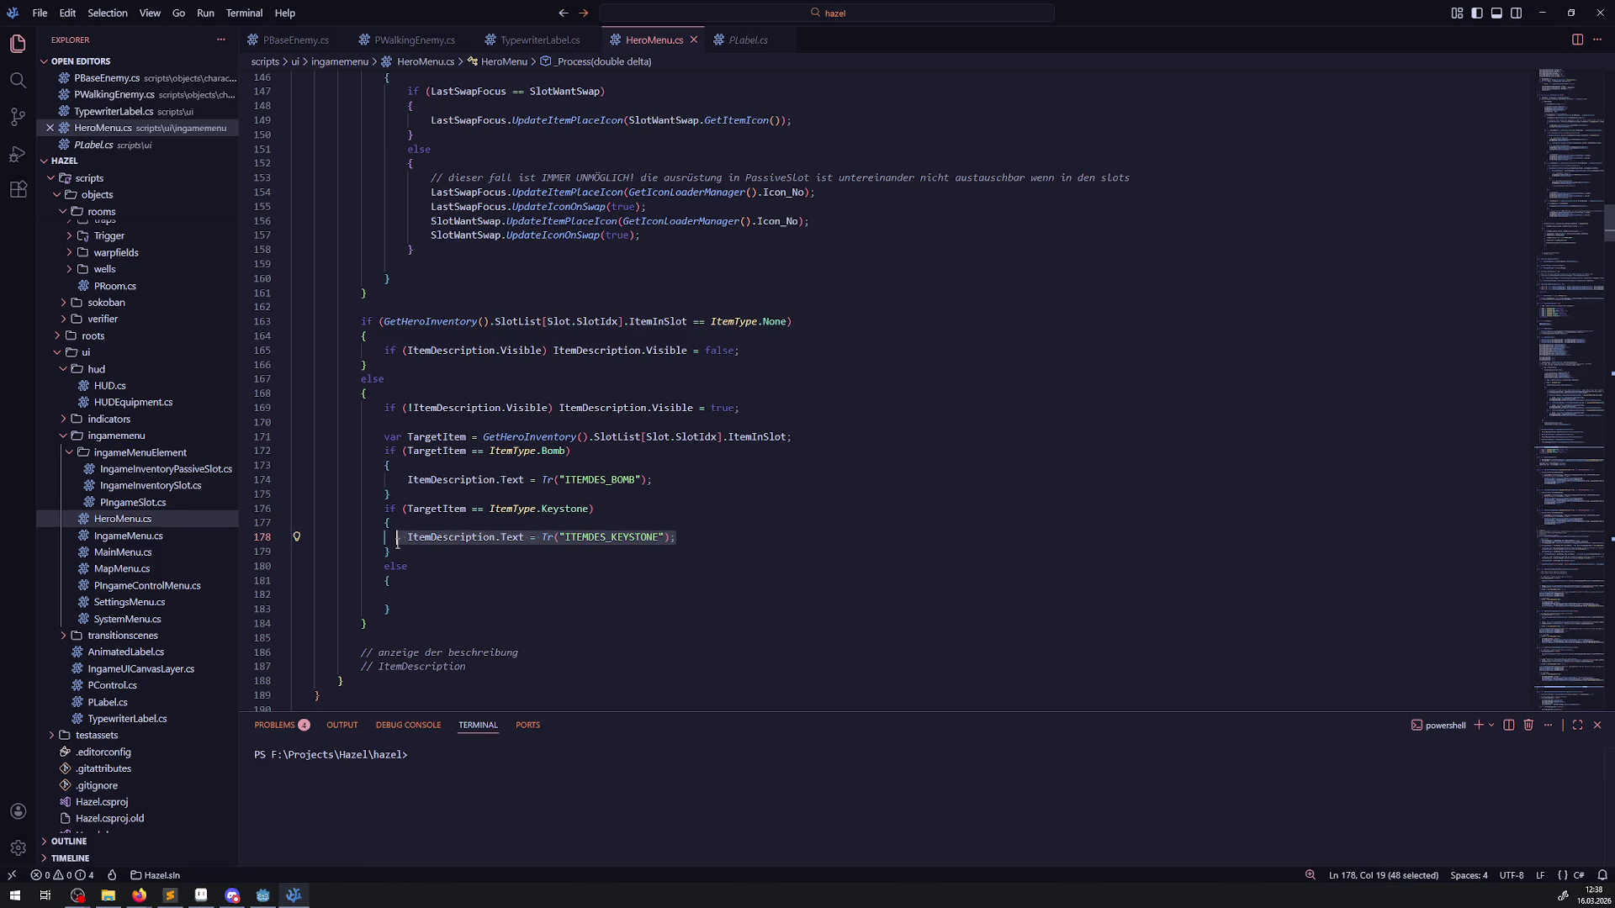
key("ctrl+c")
left_click(424, 596)
key("ctrl+v")
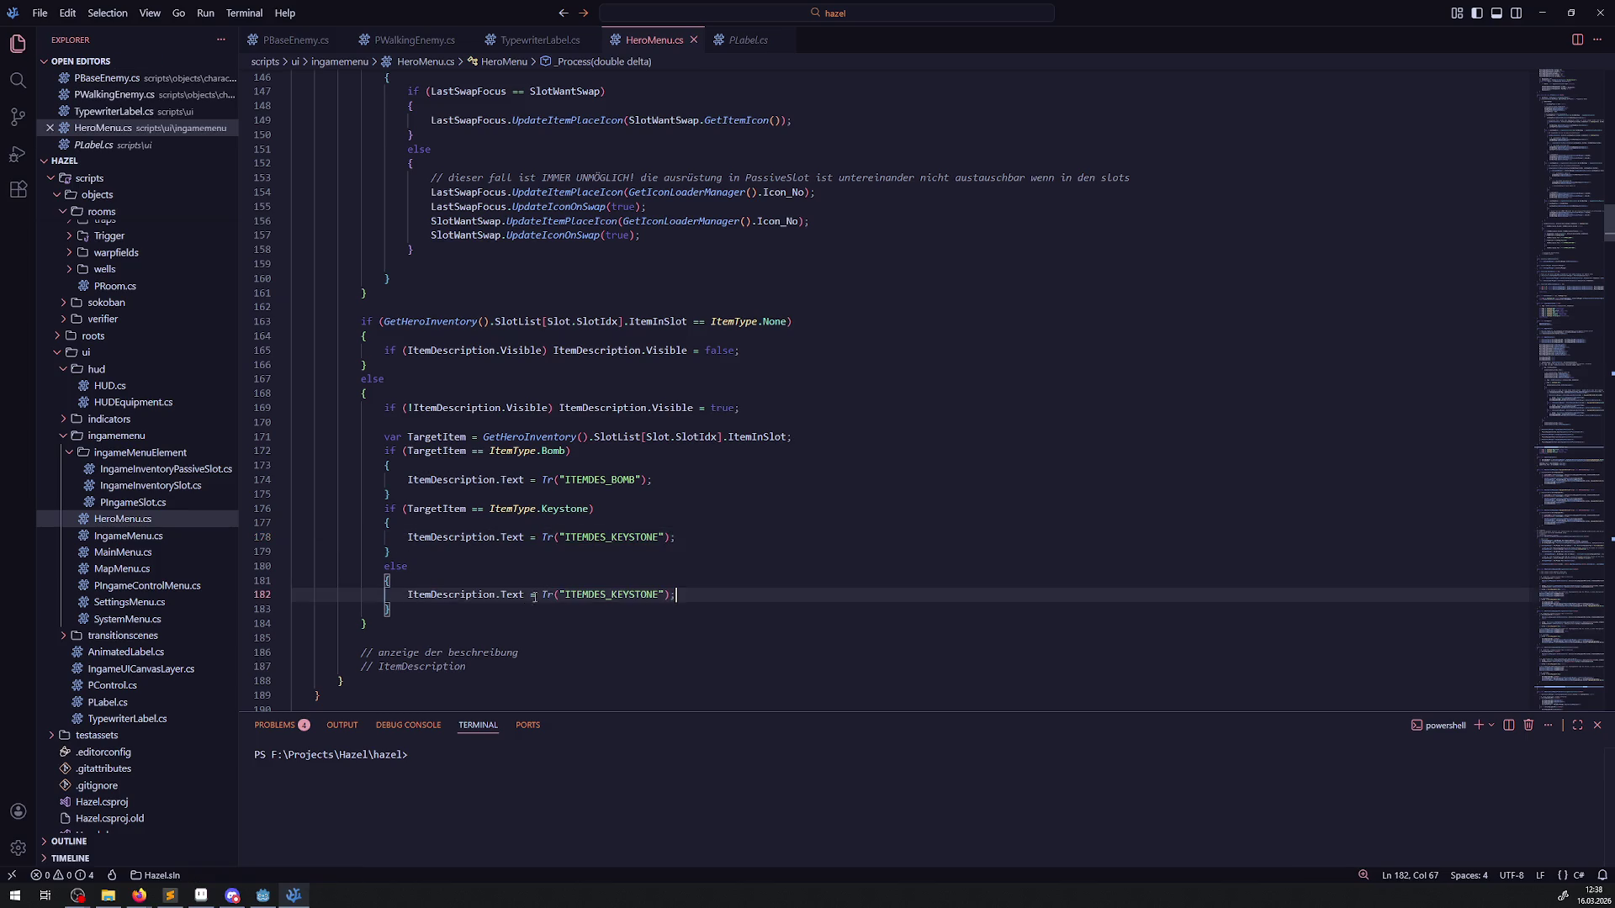
left_click_drag(534, 597, 669, 593)
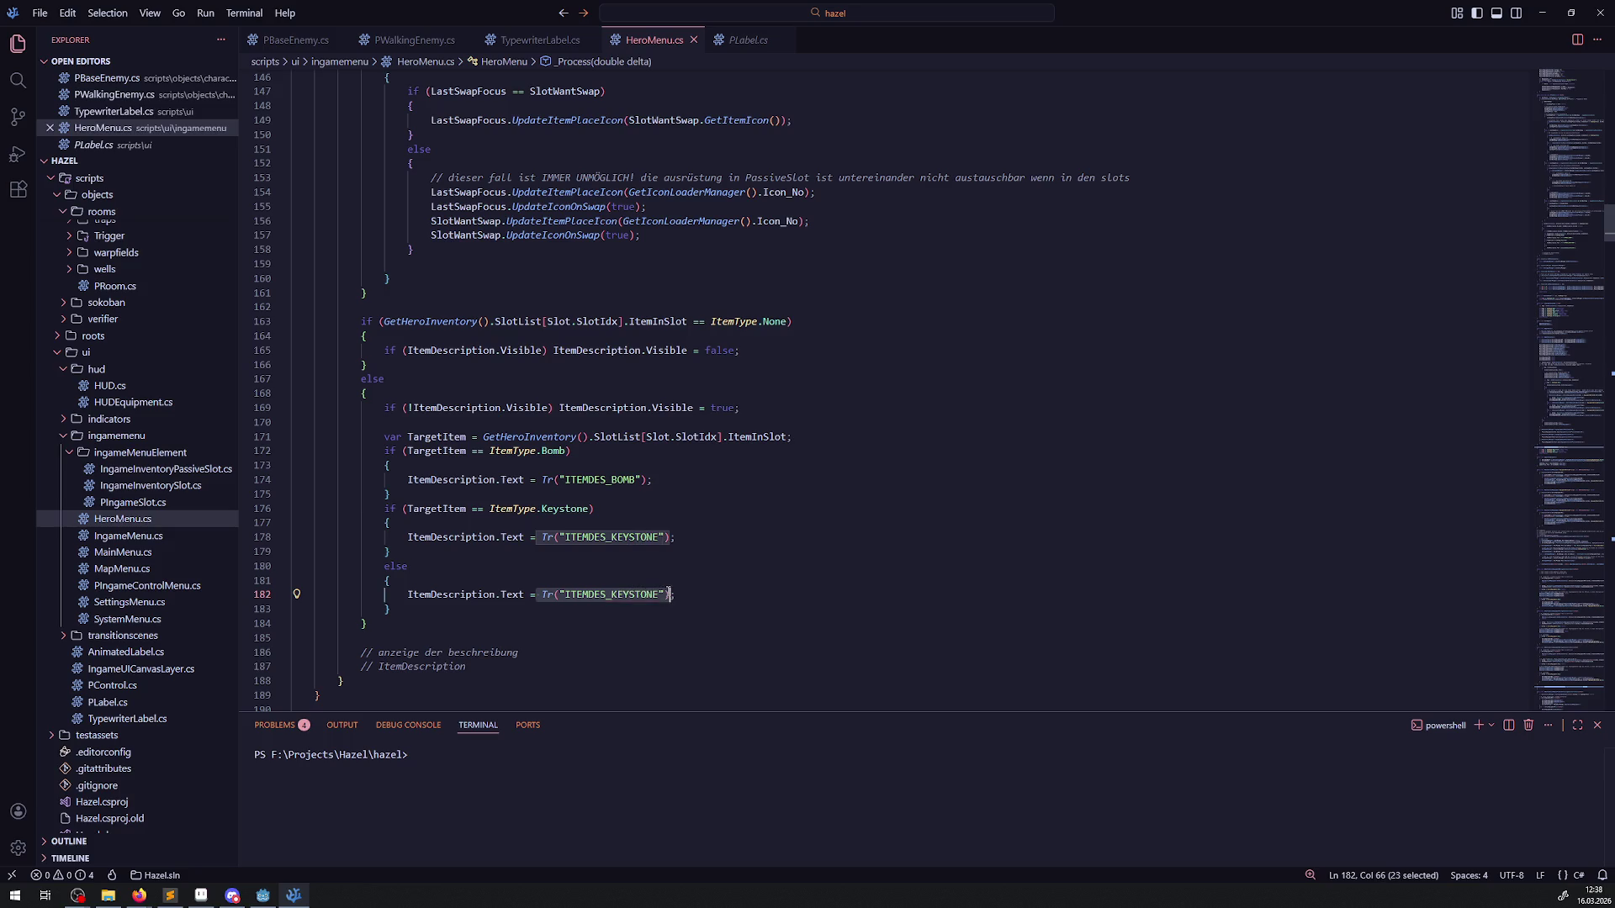
type("\"Nop")
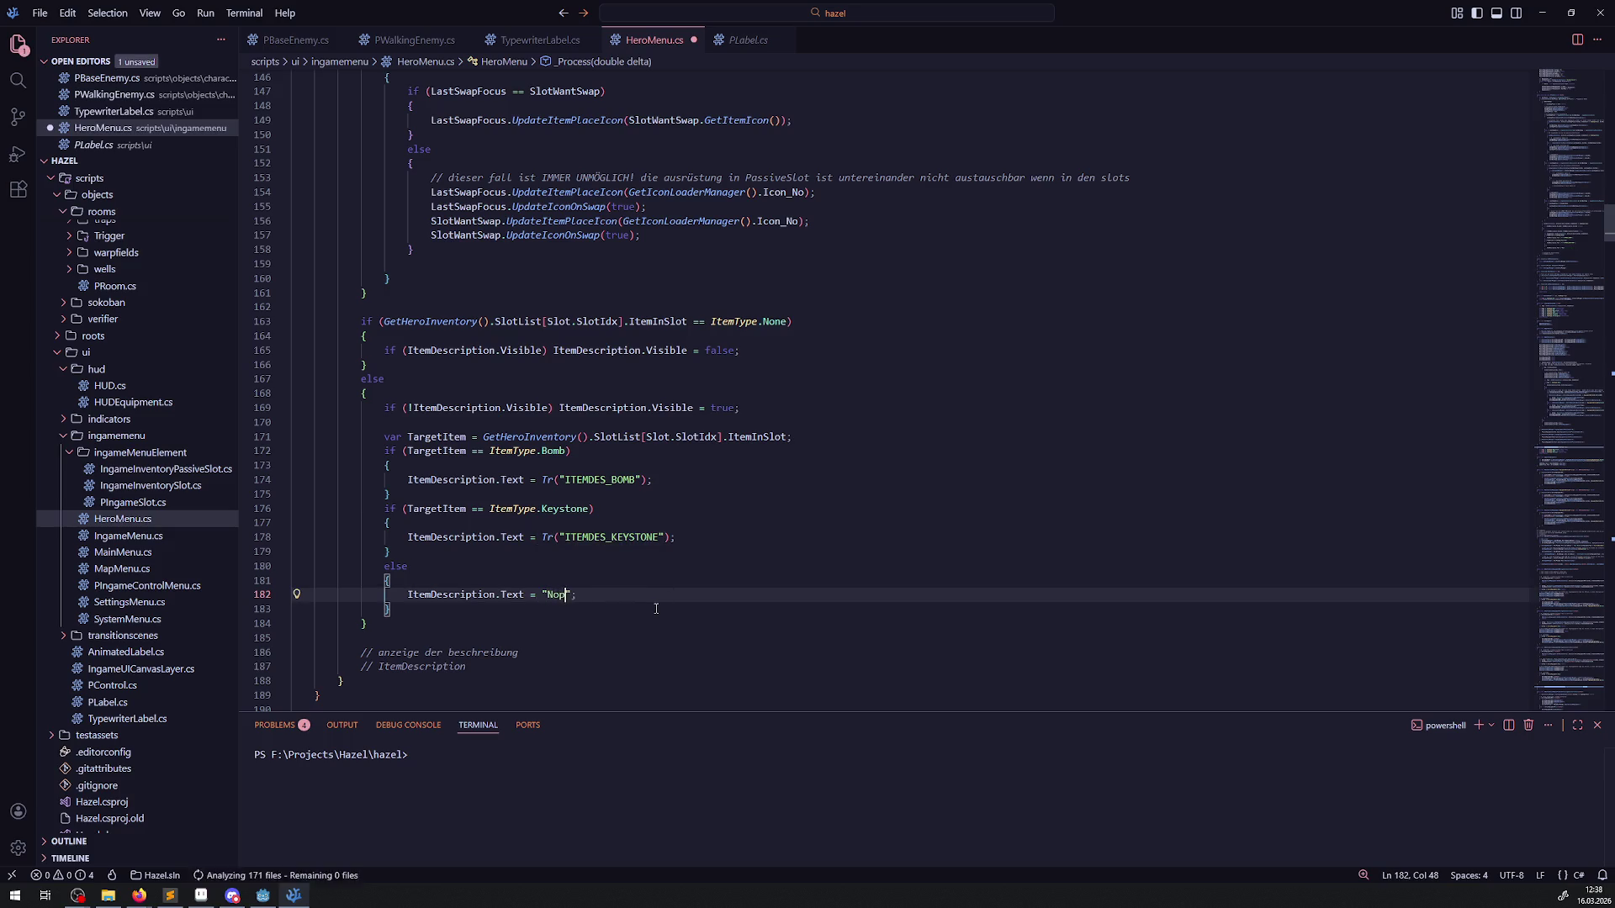
type("e")
key("ctrl+s")
key("Up")
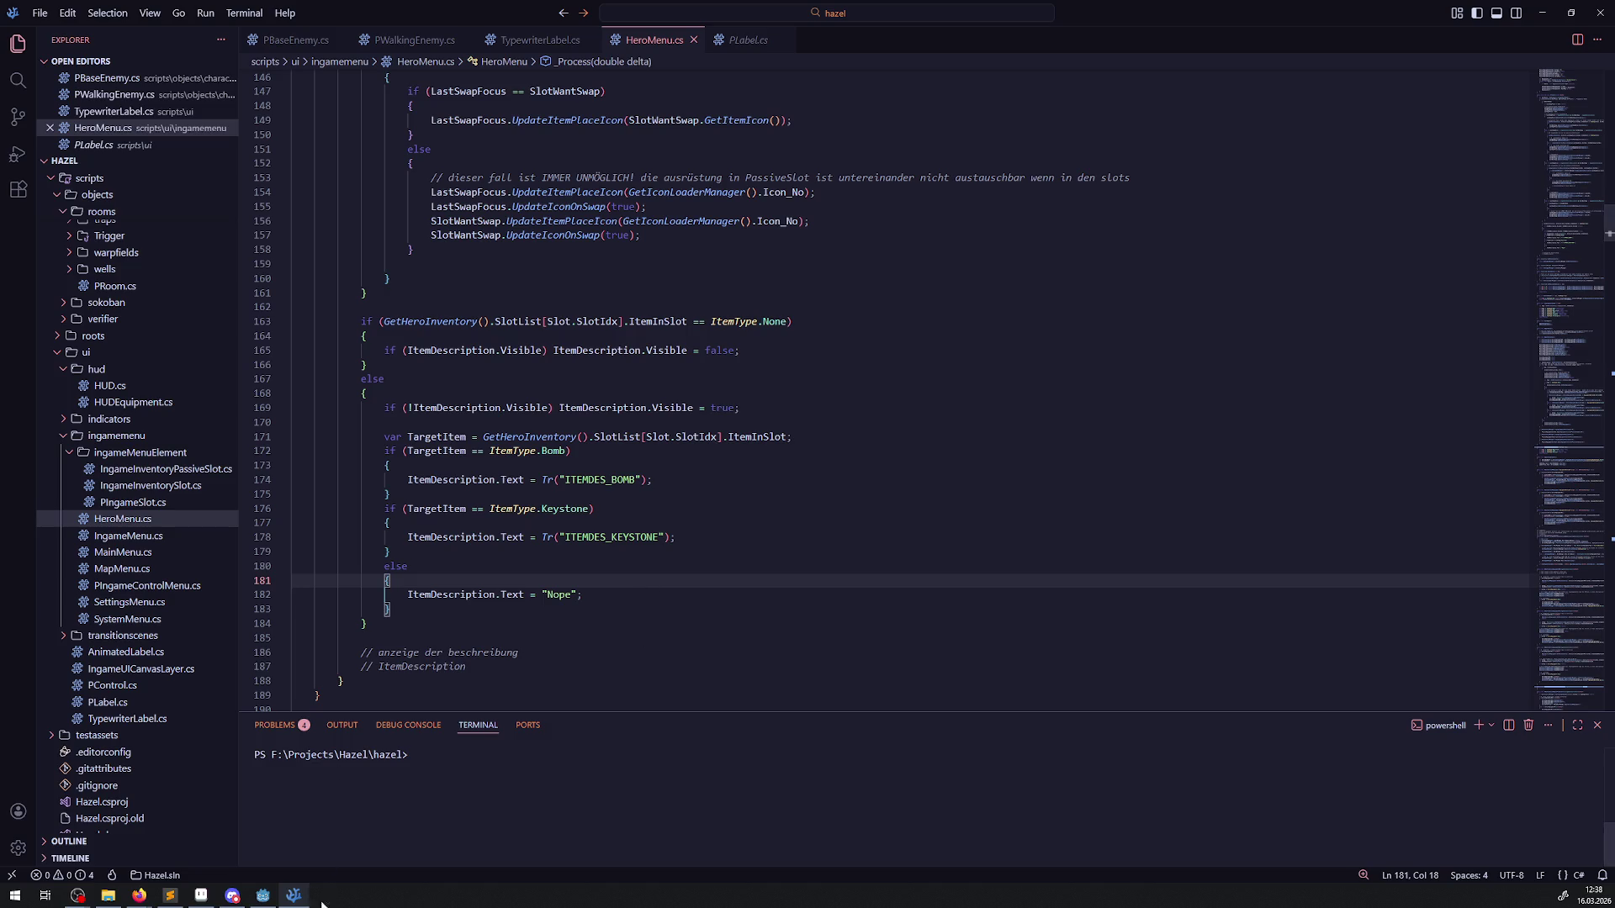
Step: Back in Godot, rebuild the .NET project with RoomTest00 in 2D, then clear the Output log
left_click(262, 895)
left_click(1396, 29)
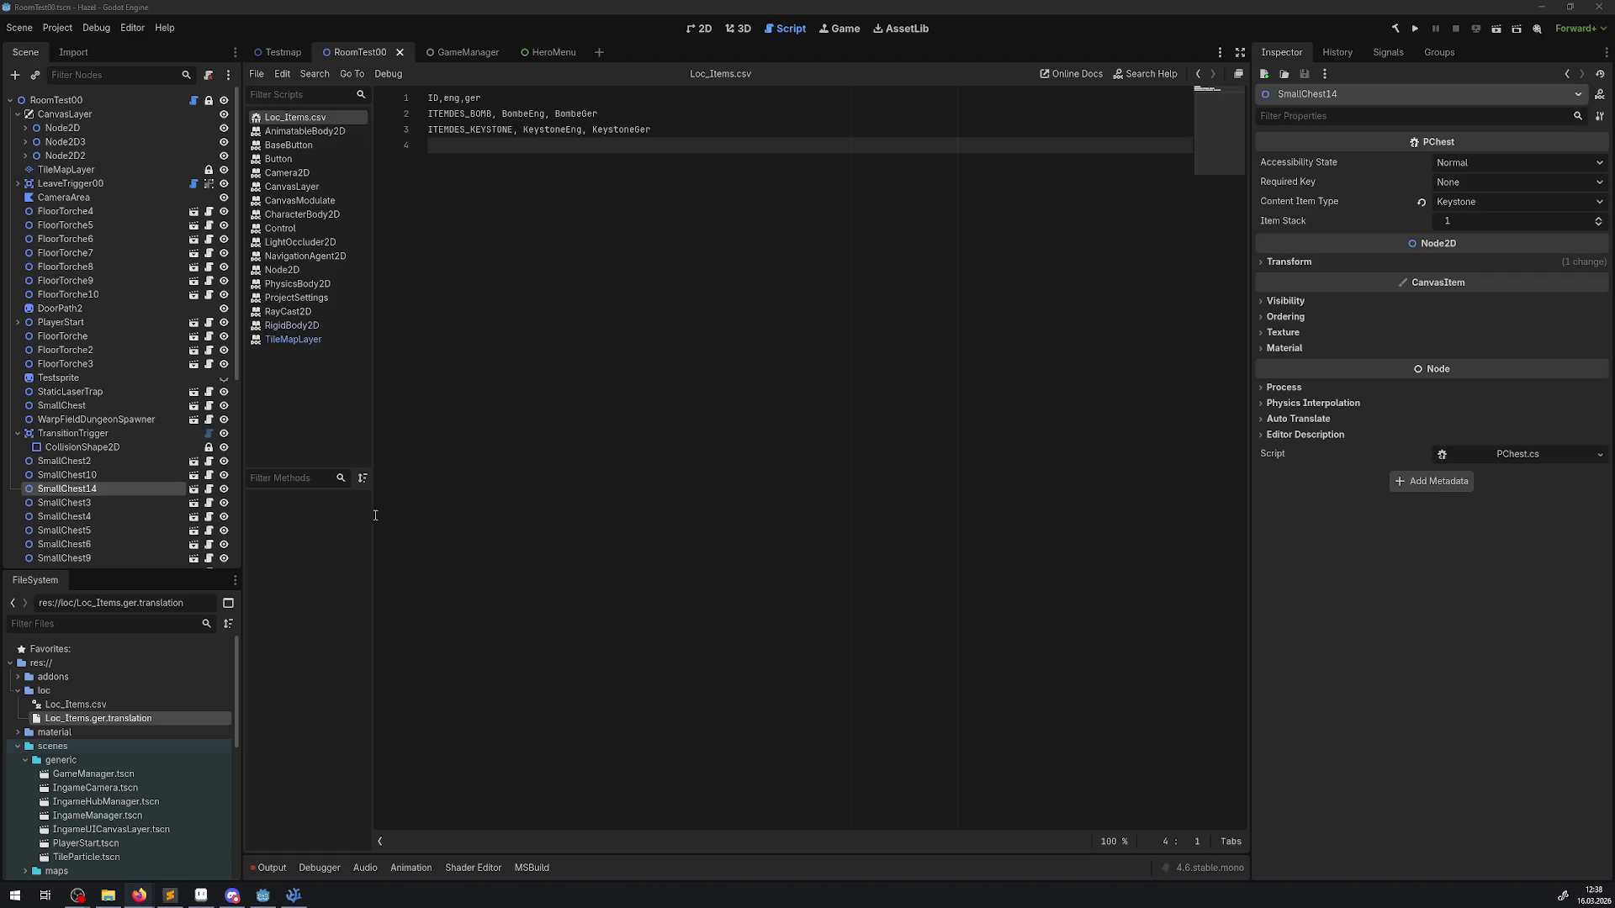
left_click(683, 29)
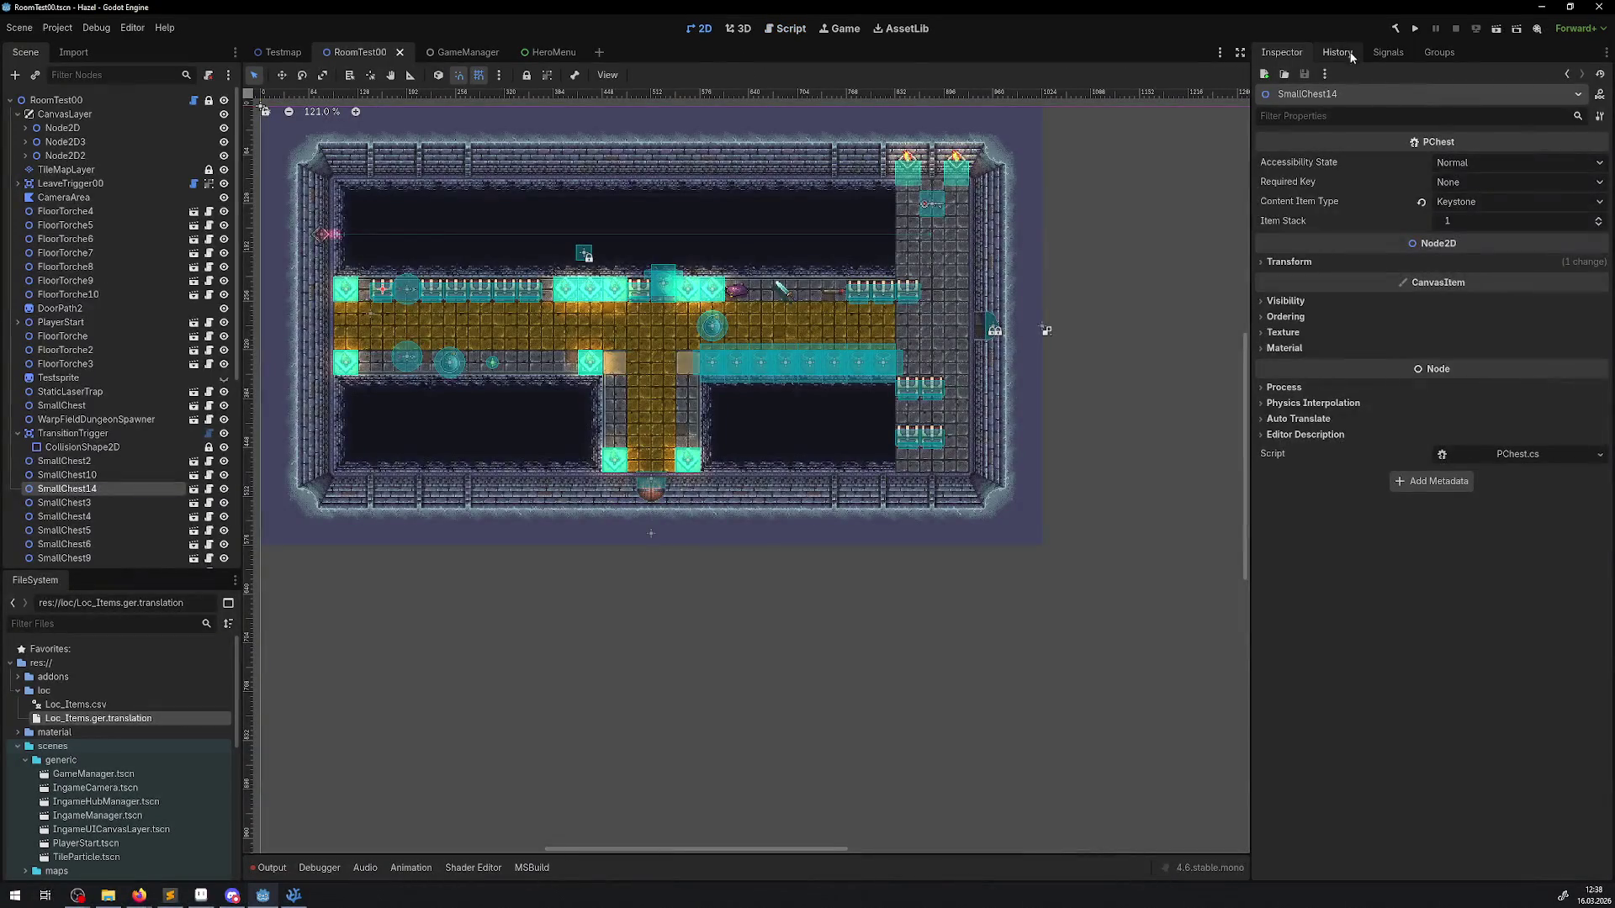
left_click(1392, 30)
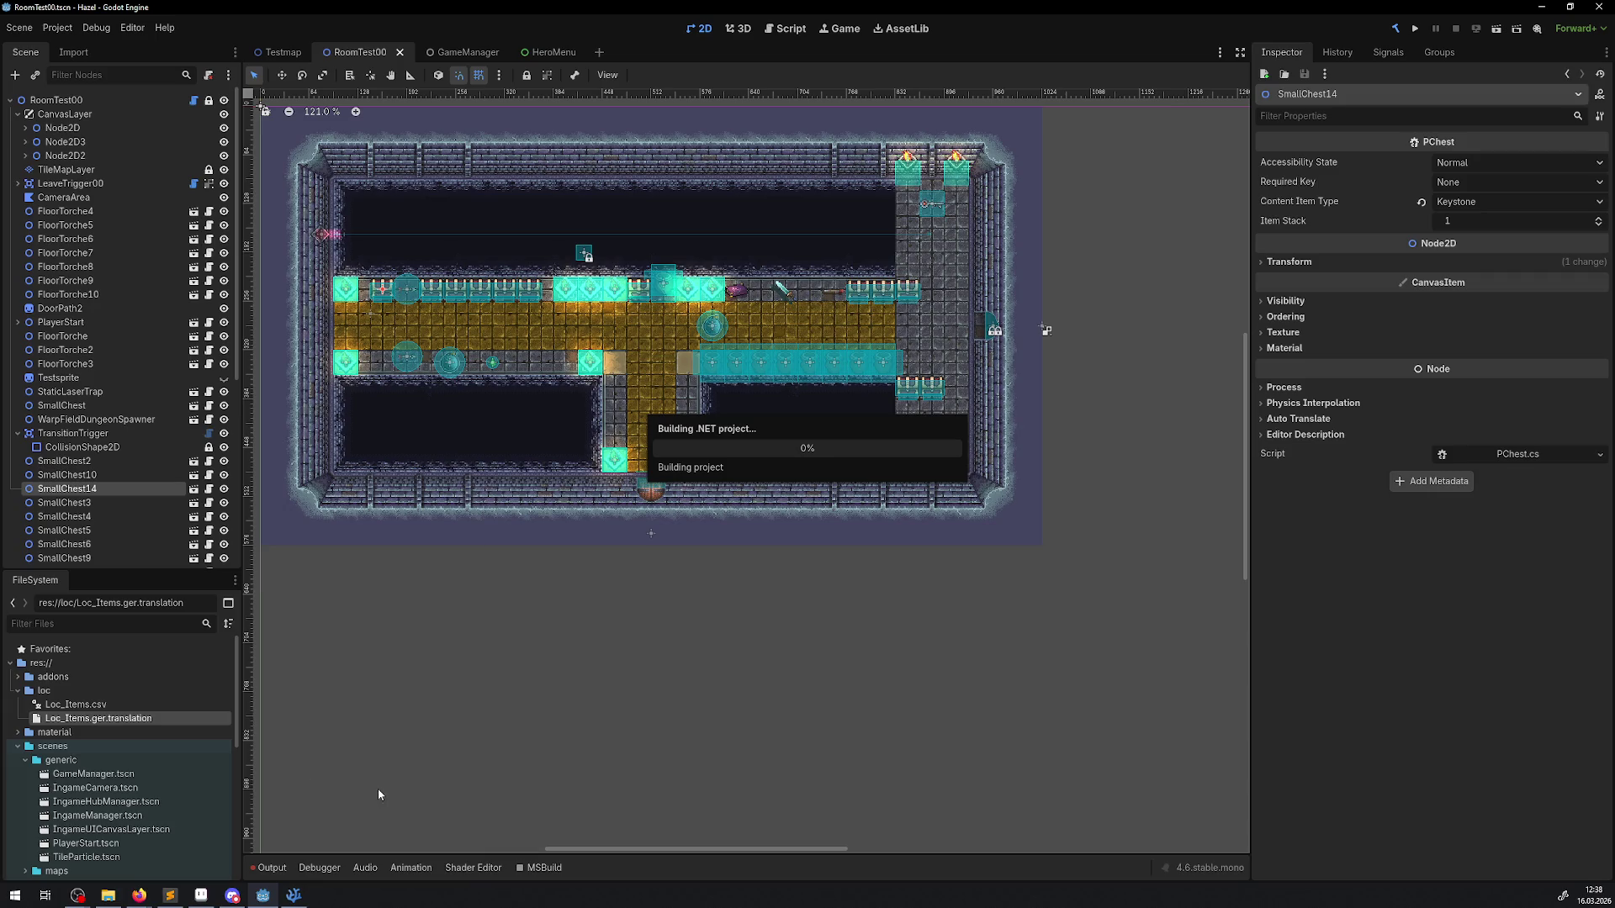
left_click(261, 872)
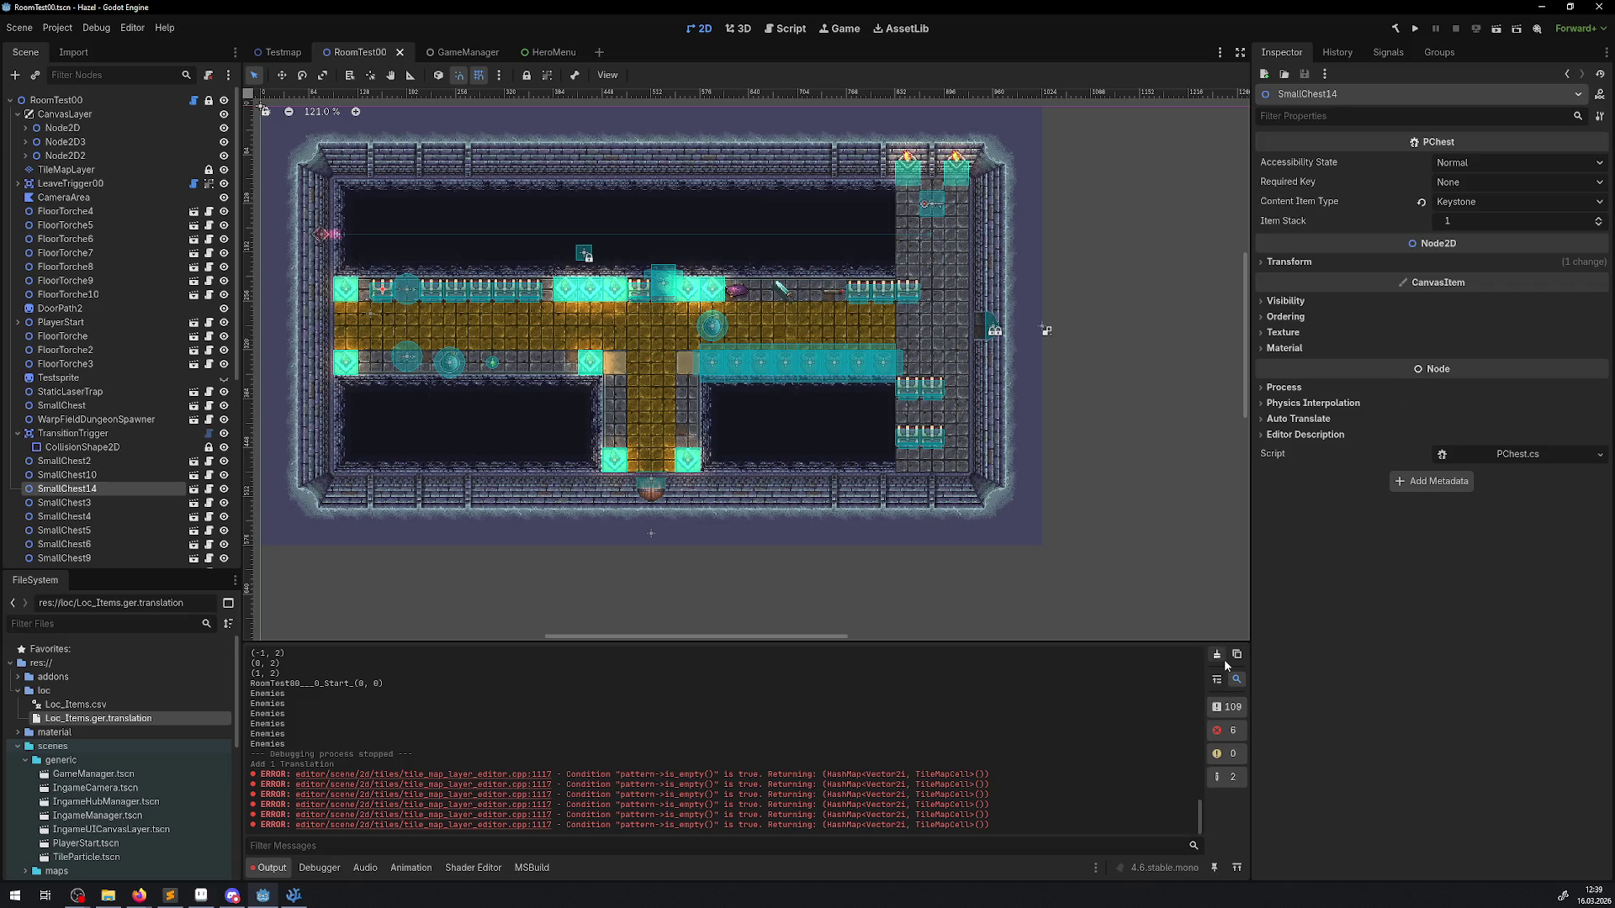
left_click(1217, 654)
Step: Run the project and toggle between the inventory and map screens before closing the menu
left_click(1414, 27)
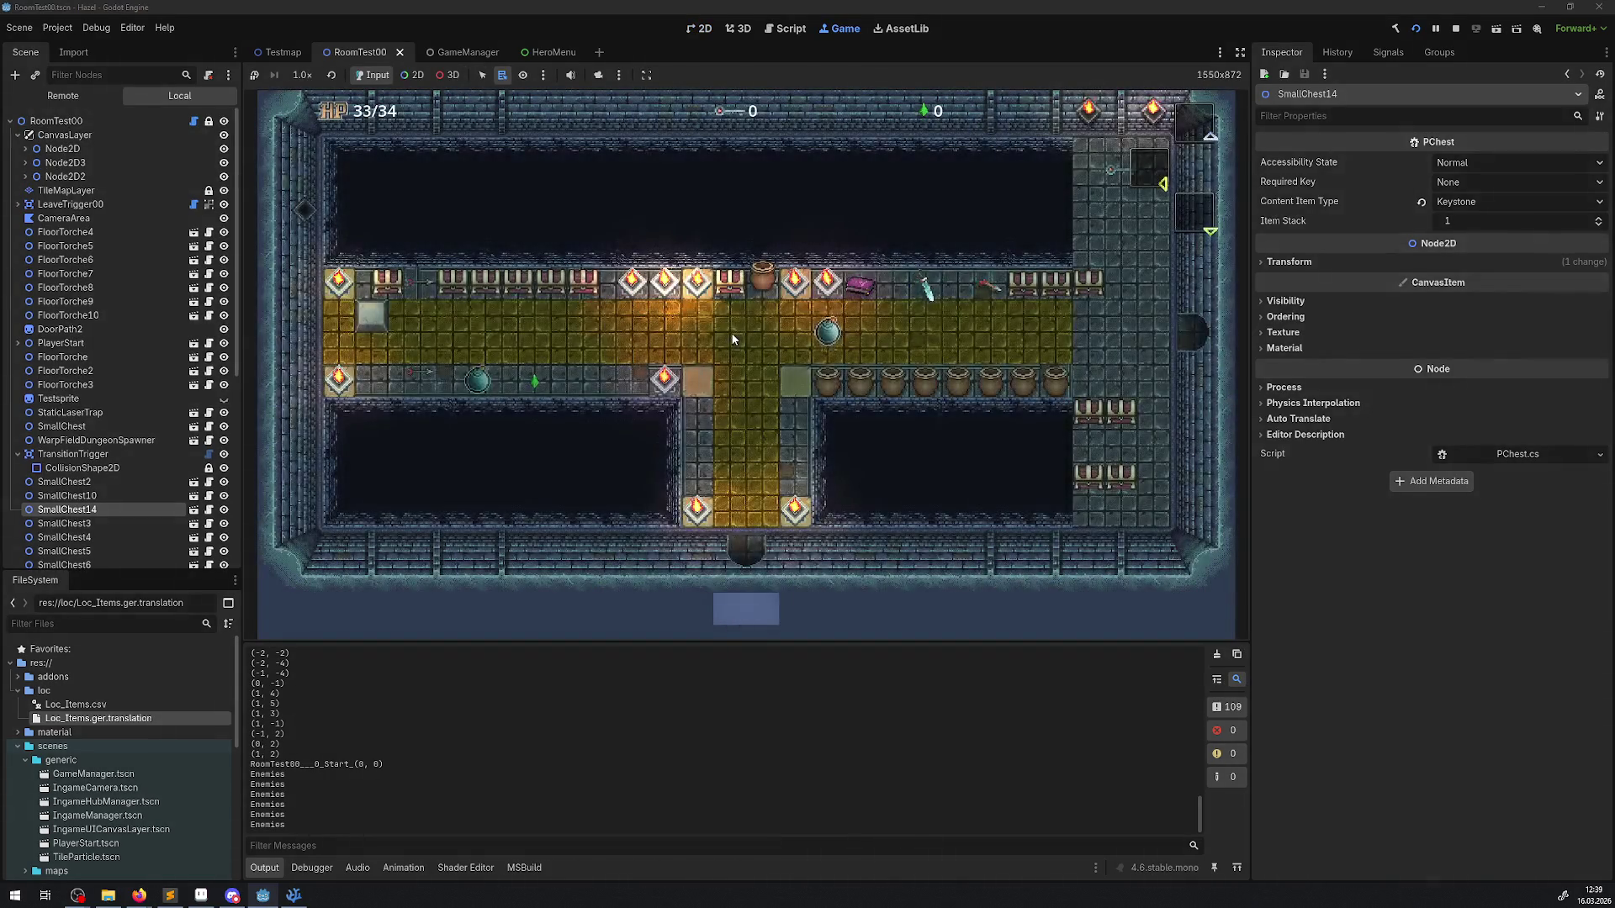
key("Escape")
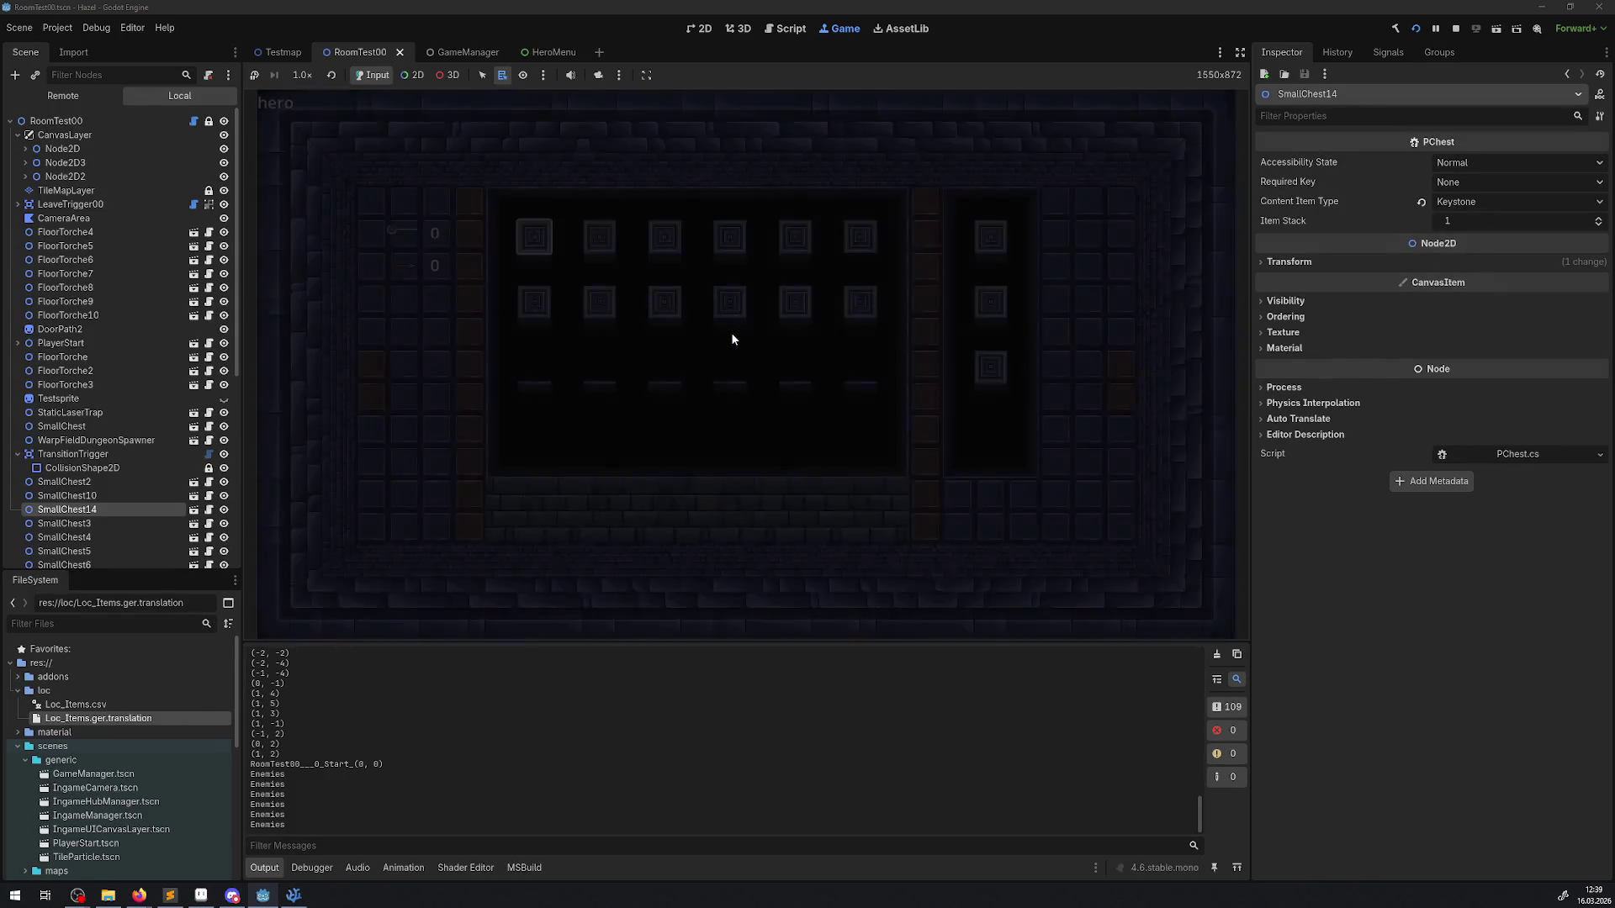
key("Right")
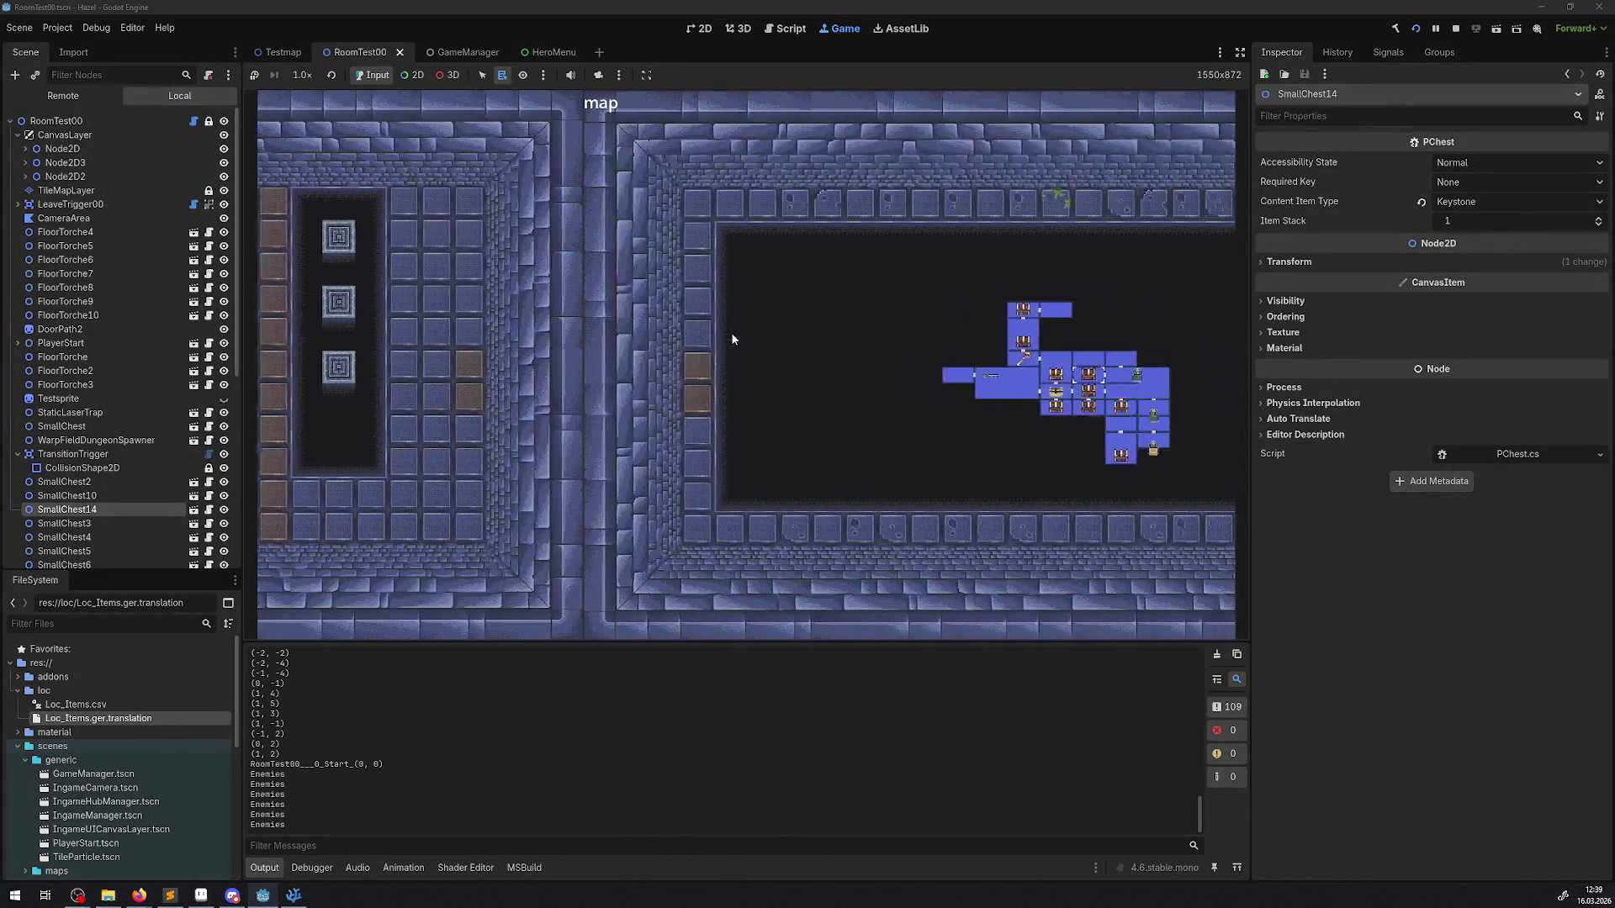
key("Left")
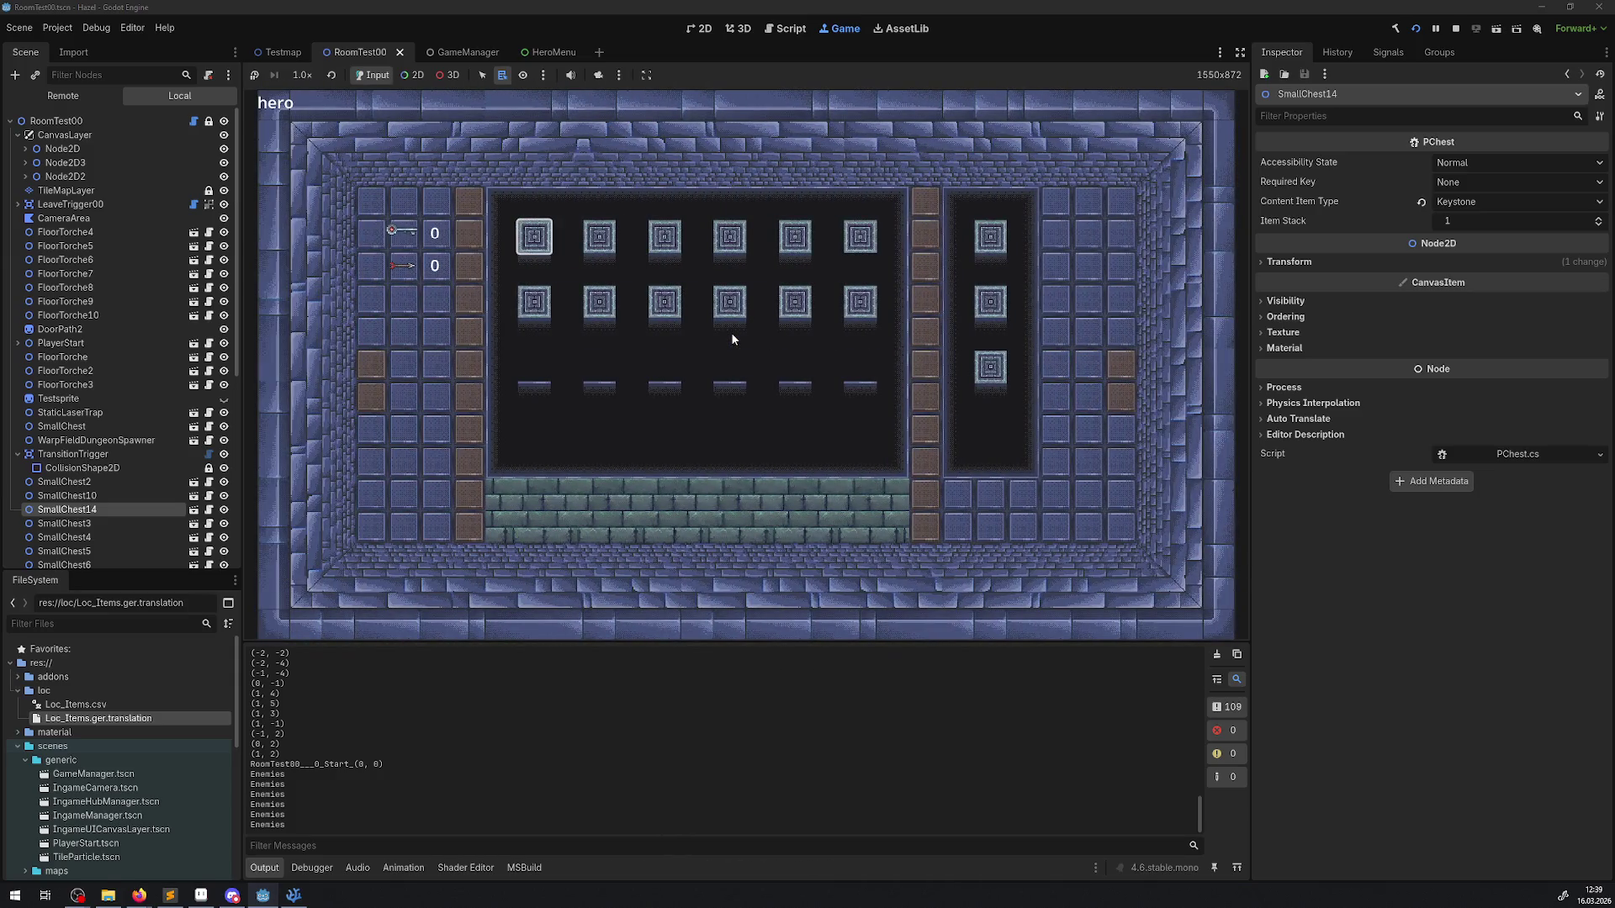
key("Right")
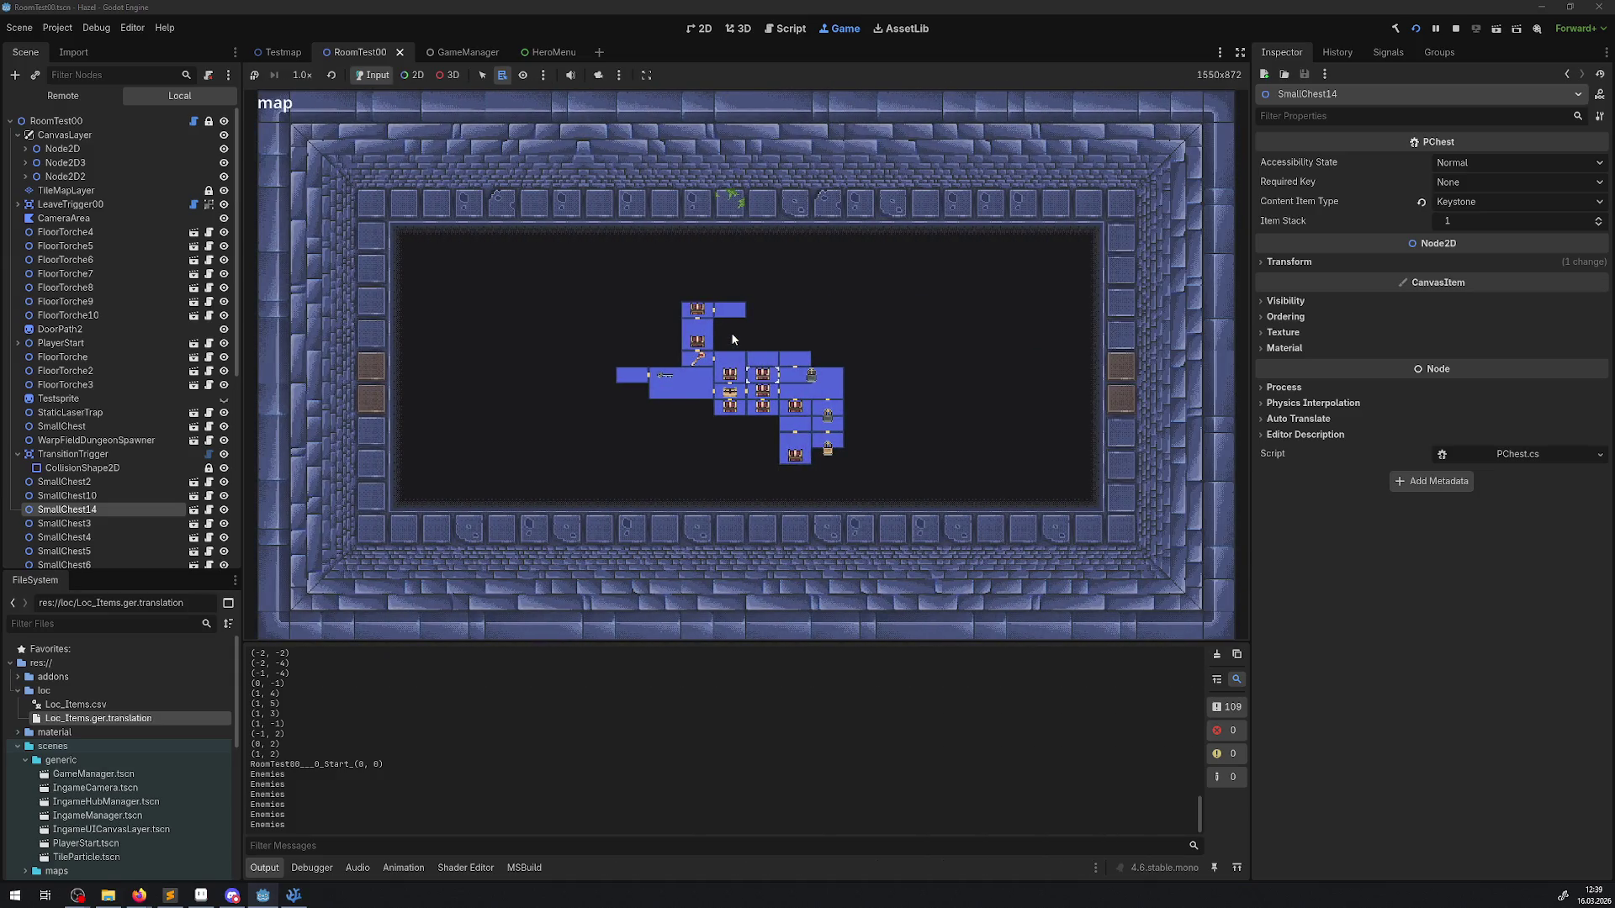
key("Left")
key("Escape")
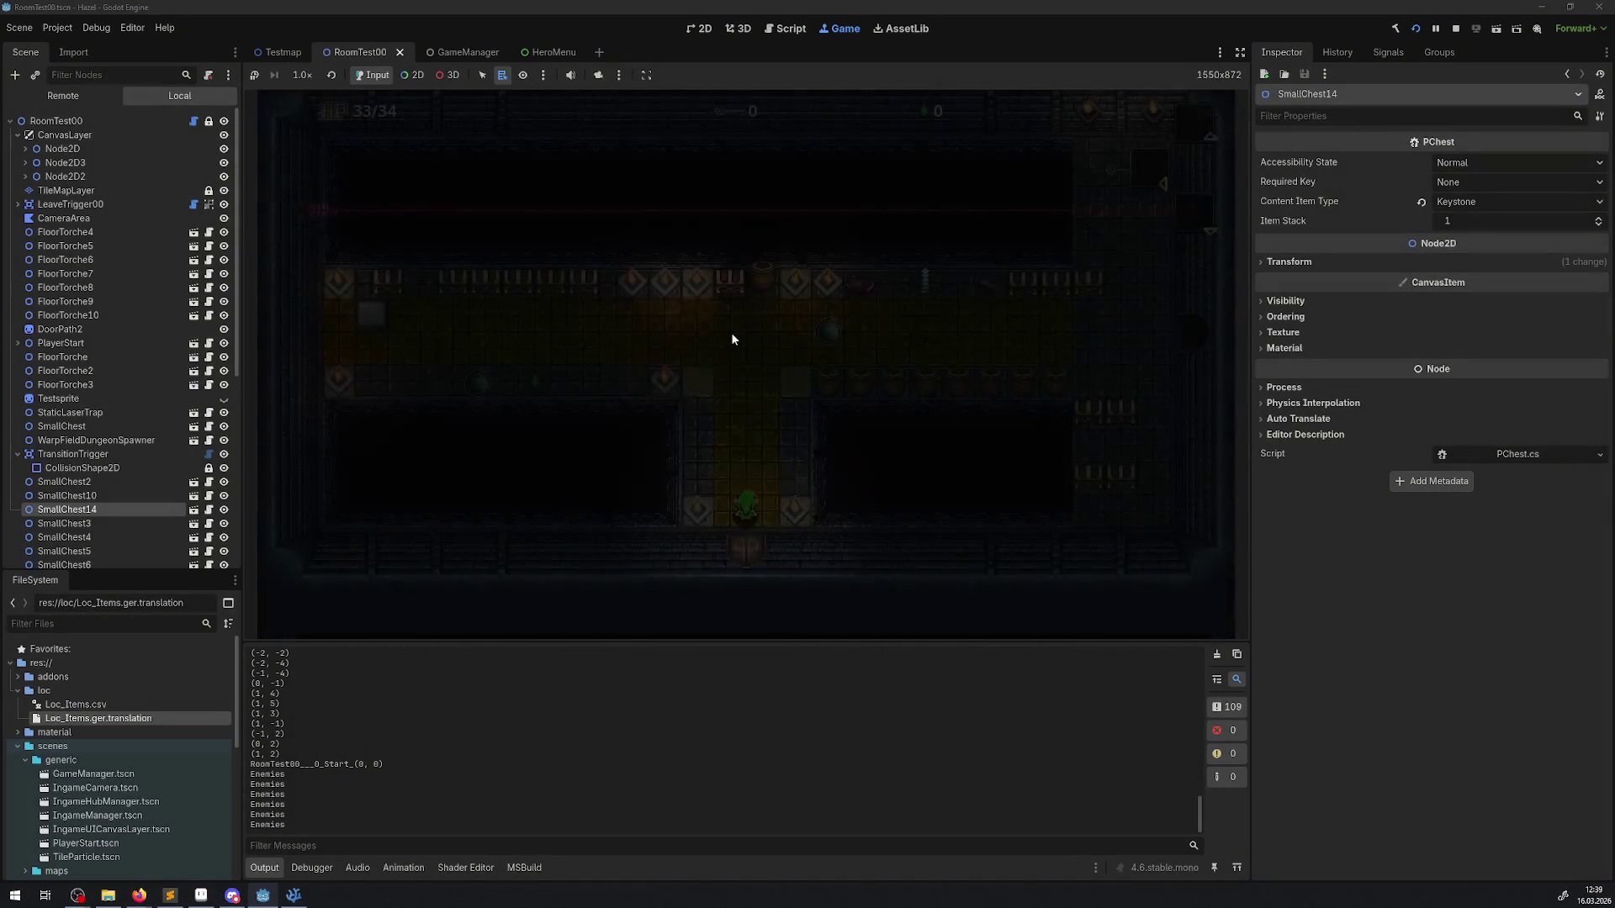
Step: Walk the hero through the corridors, then open the inventory on the keystone slot
key("Up")
key("Left")
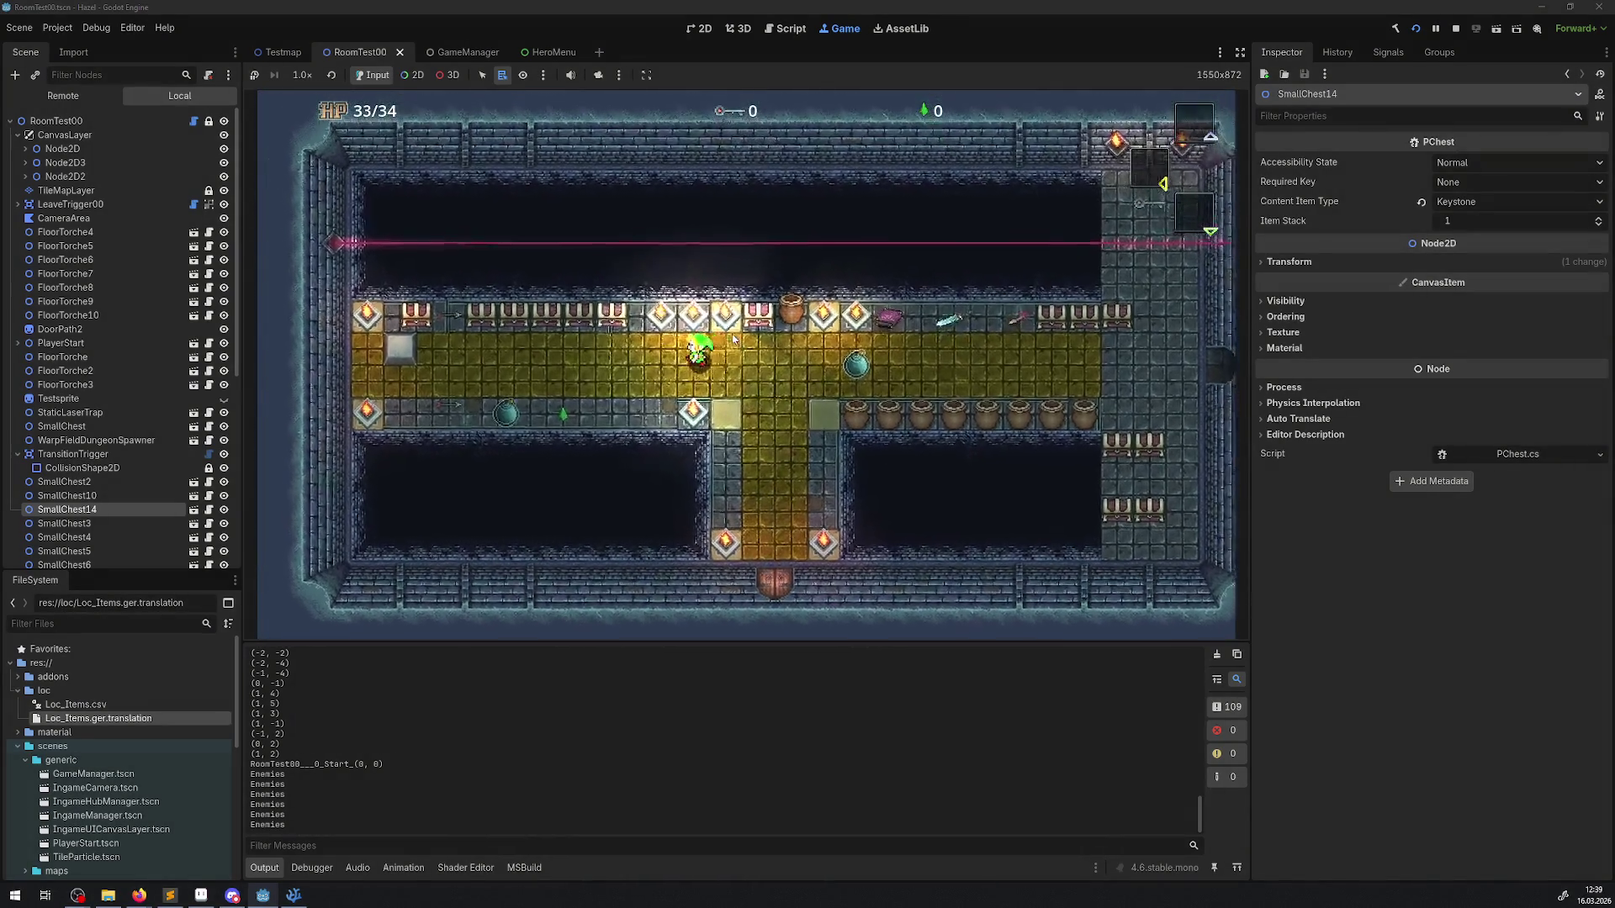
key("Left")
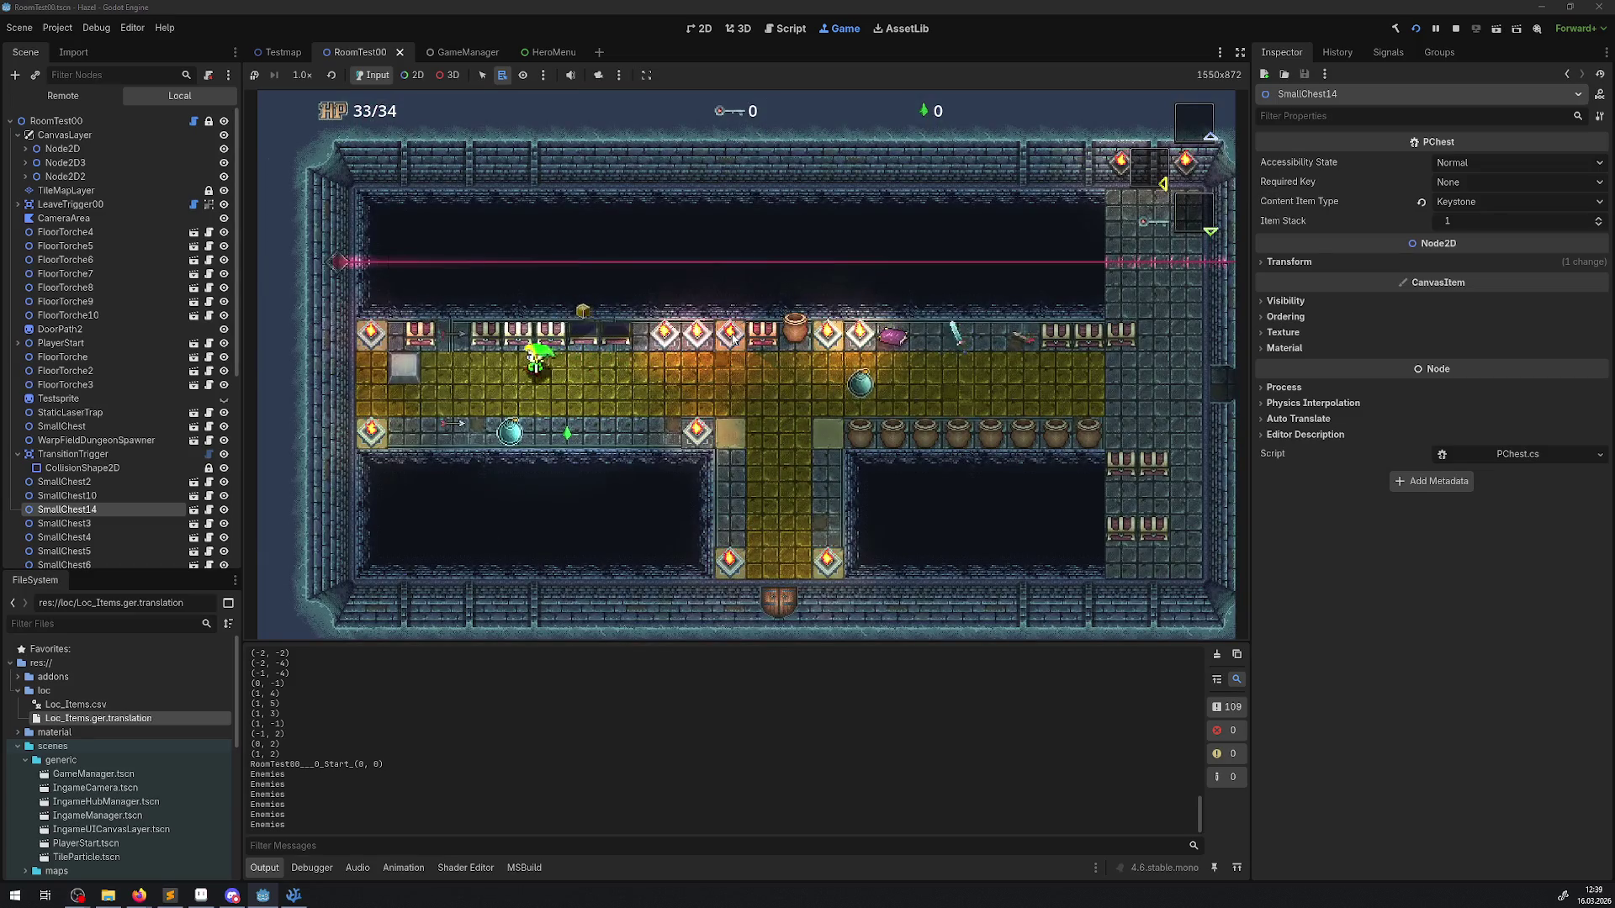
key("Down")
key("Right")
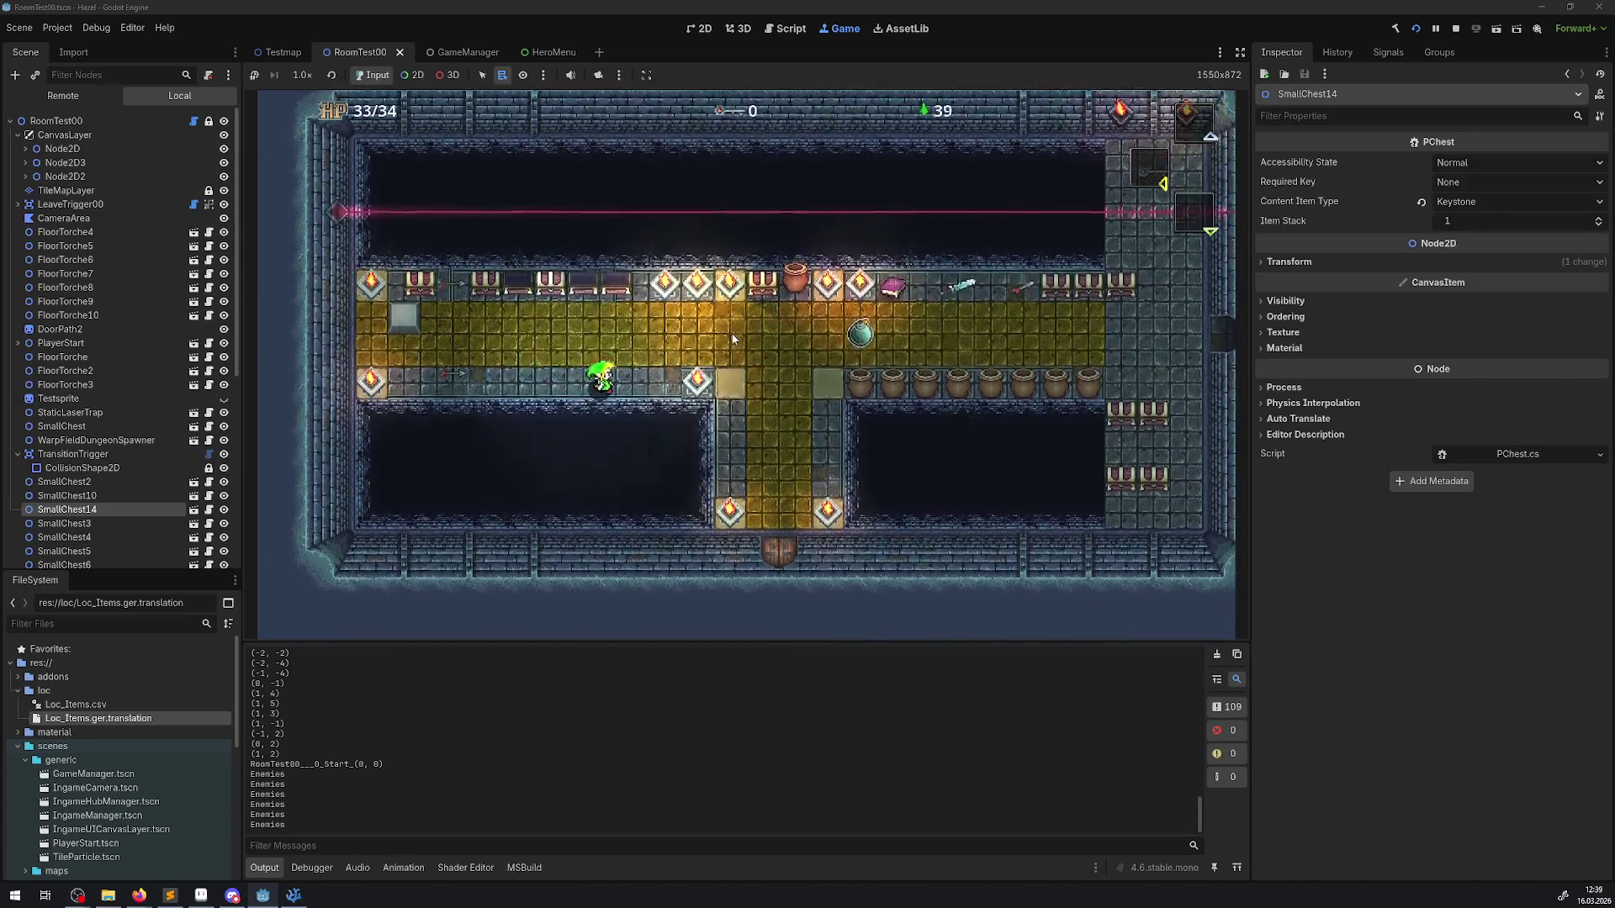
key("Up")
key("Left")
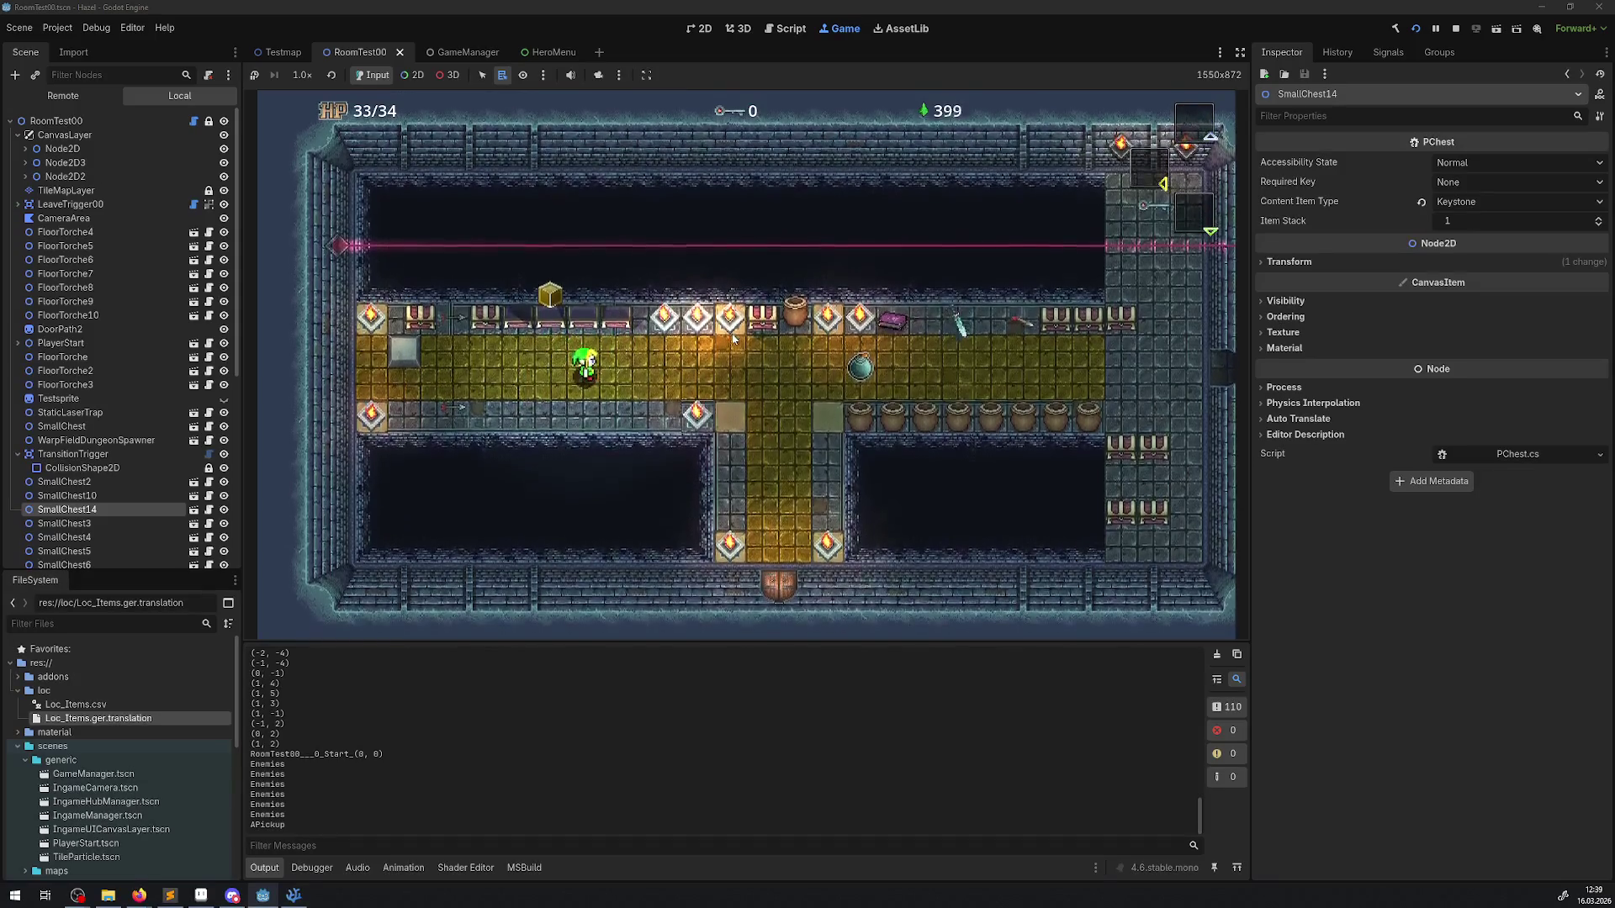
key("Escape")
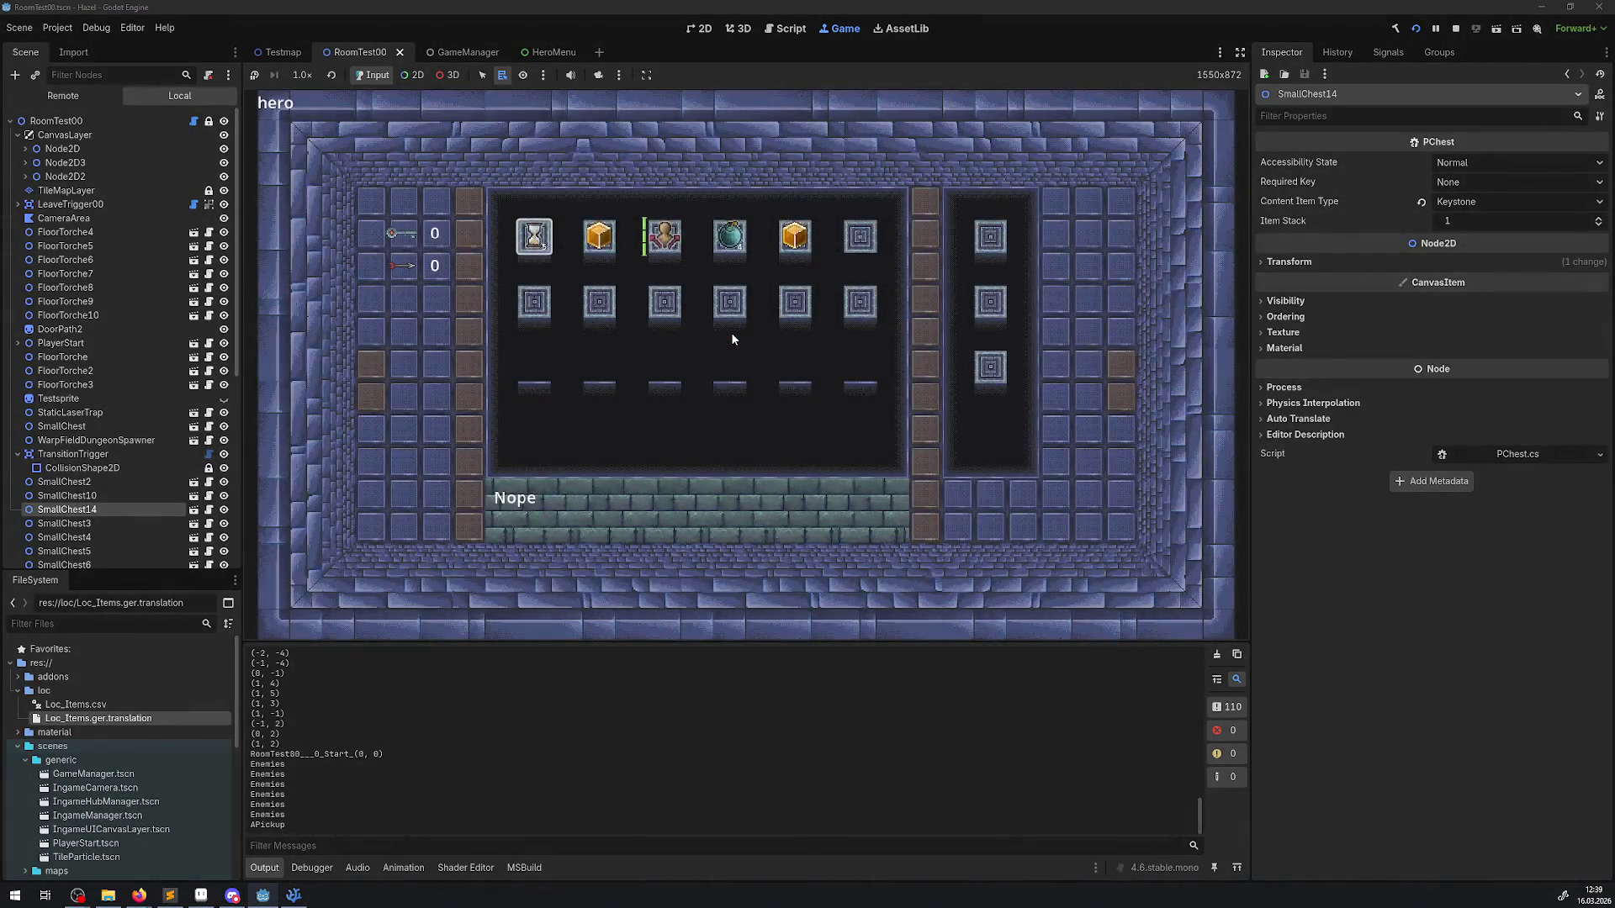
key("Right")
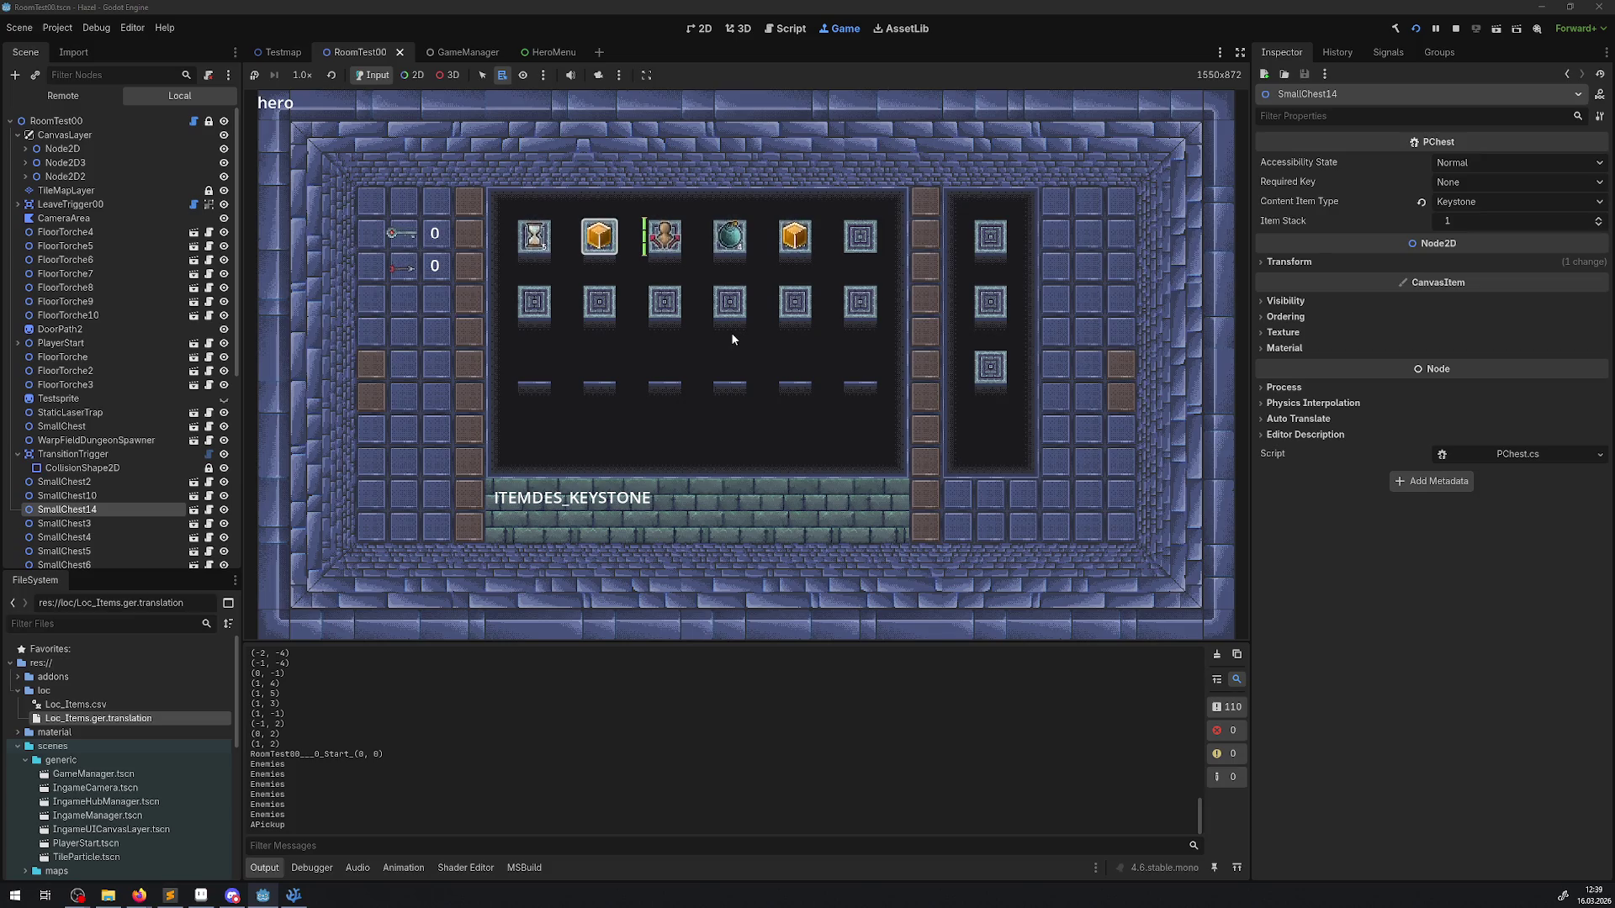
Step: Move the inventory selection to the next slot
key("Right")
key("Right")
key("Right")
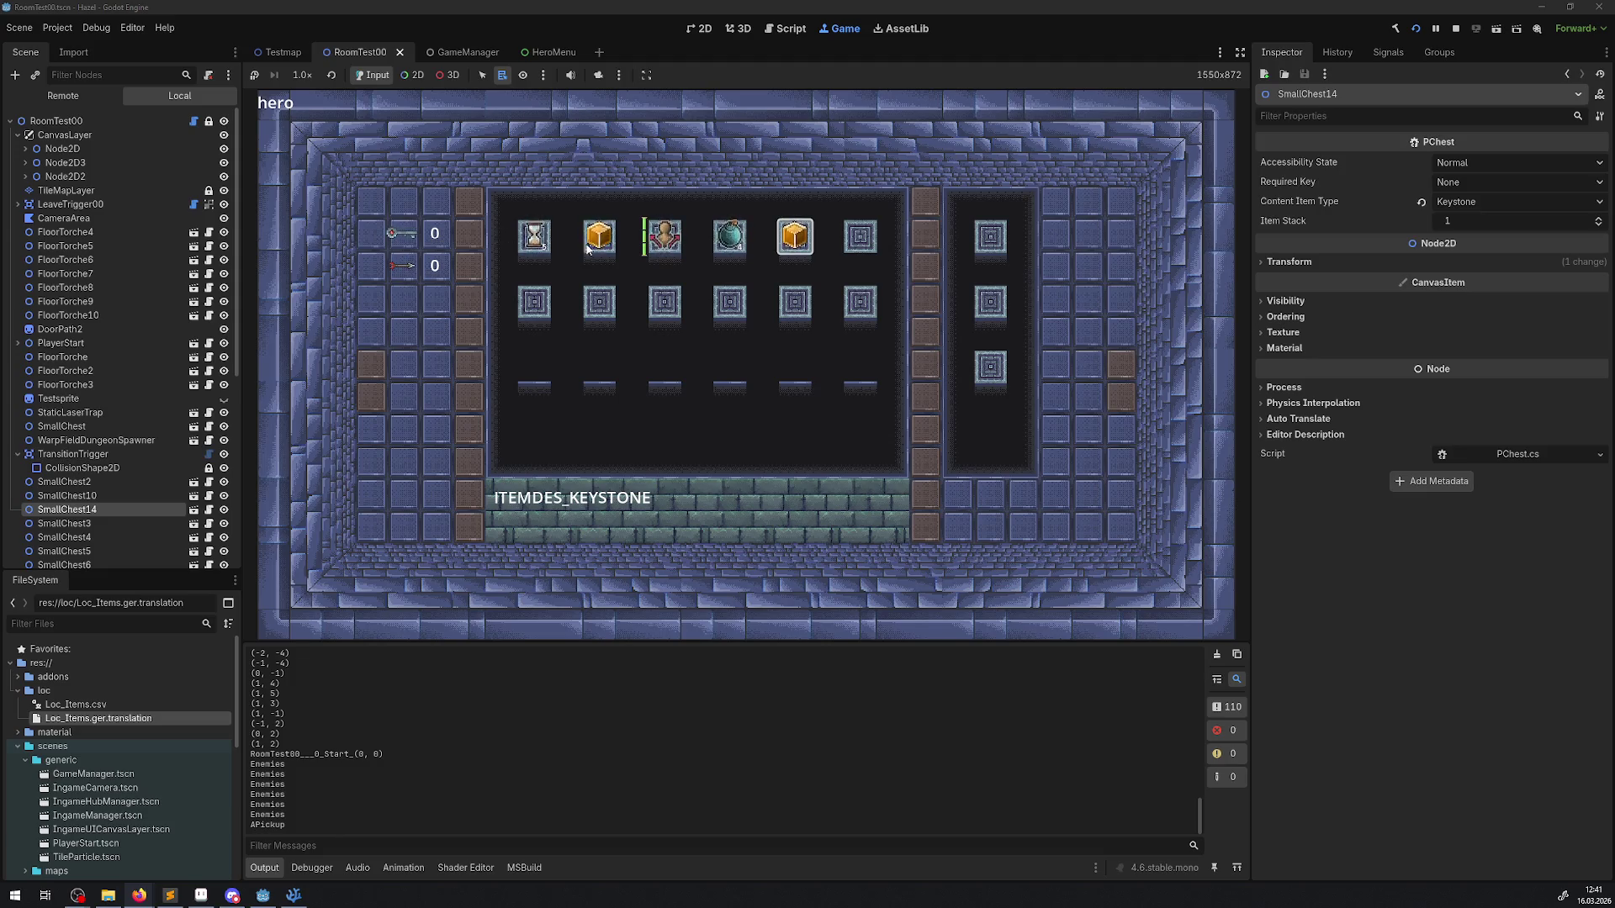
Step: Stop the game and add a commented-out duplicate of the ITEMDES_BOMB line in HeroMenu.cs
left_click(1456, 28)
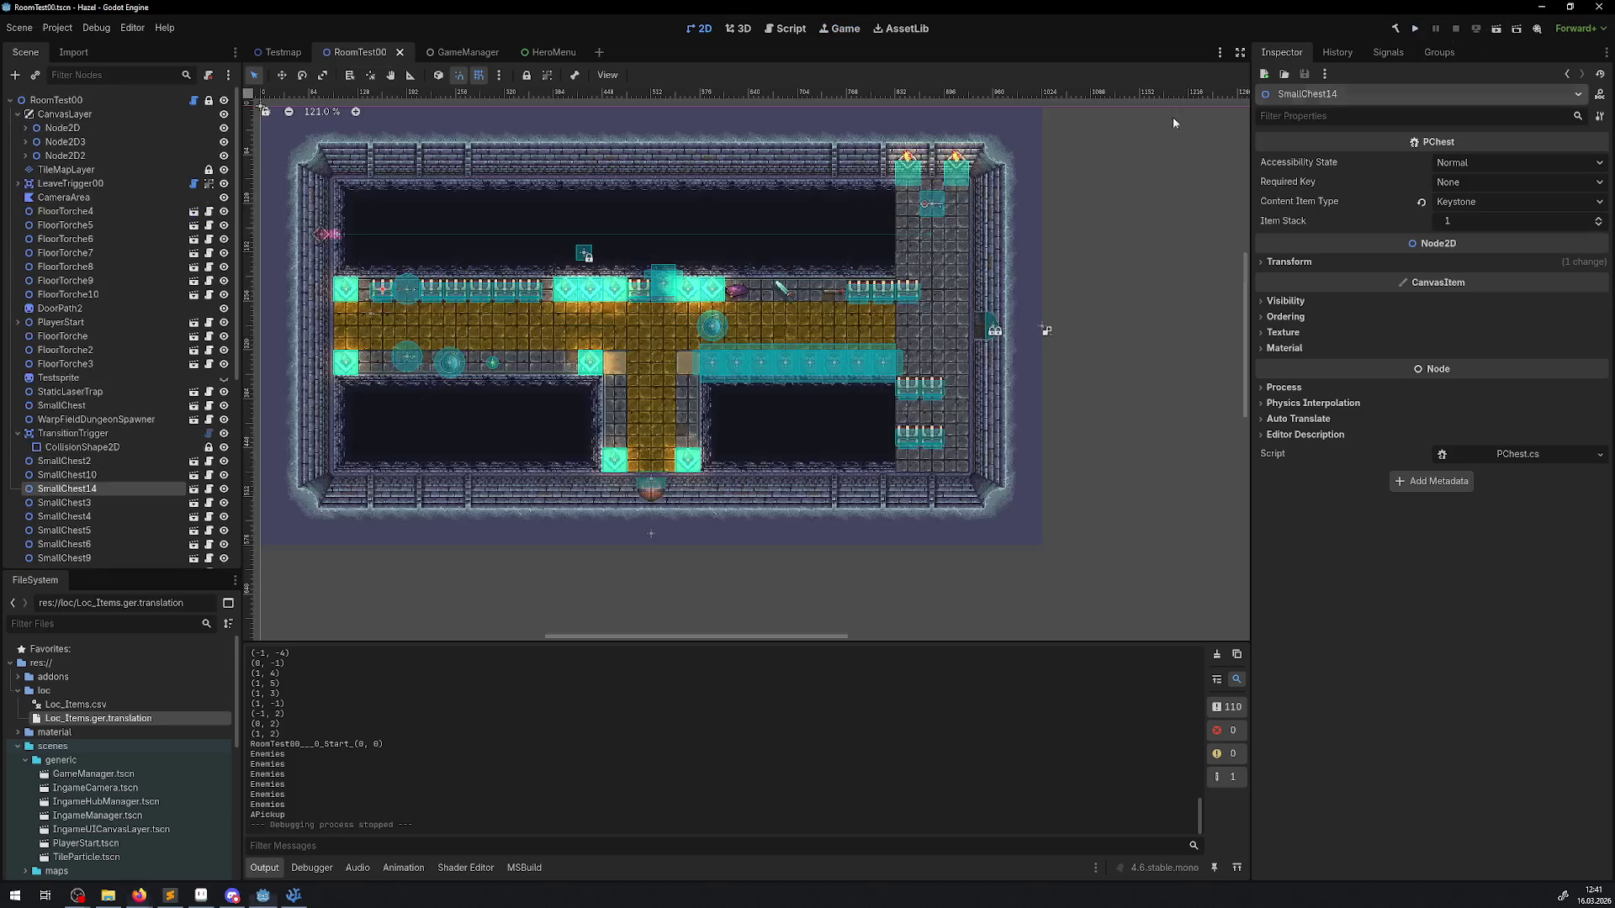
left_click(293, 895)
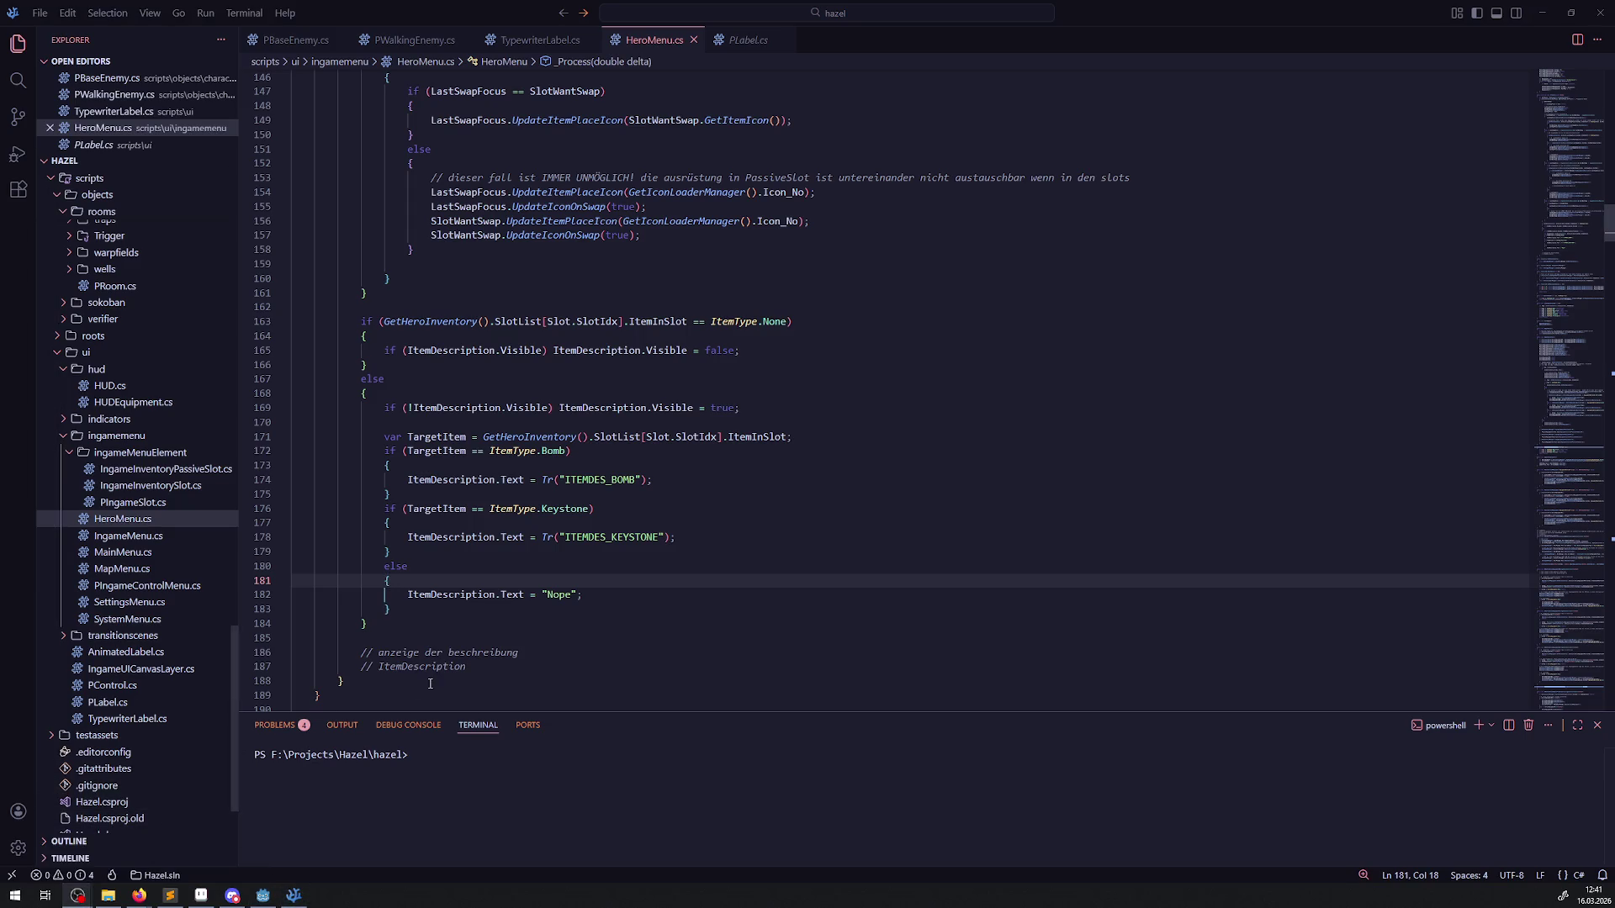
left_click(613, 481)
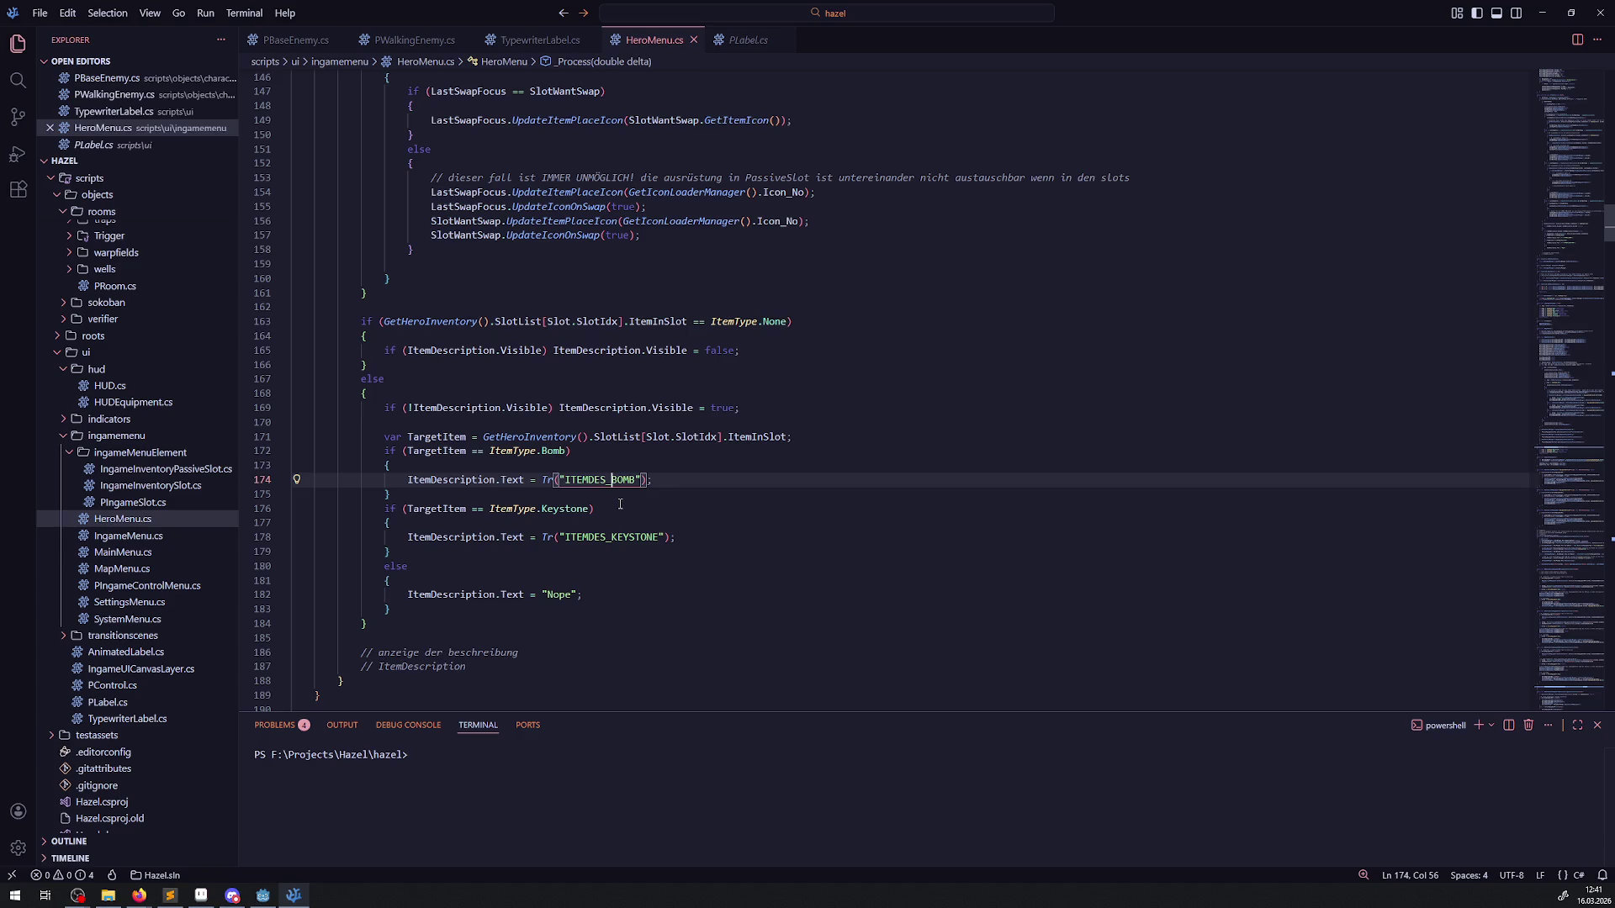
key("shift+alt+Down")
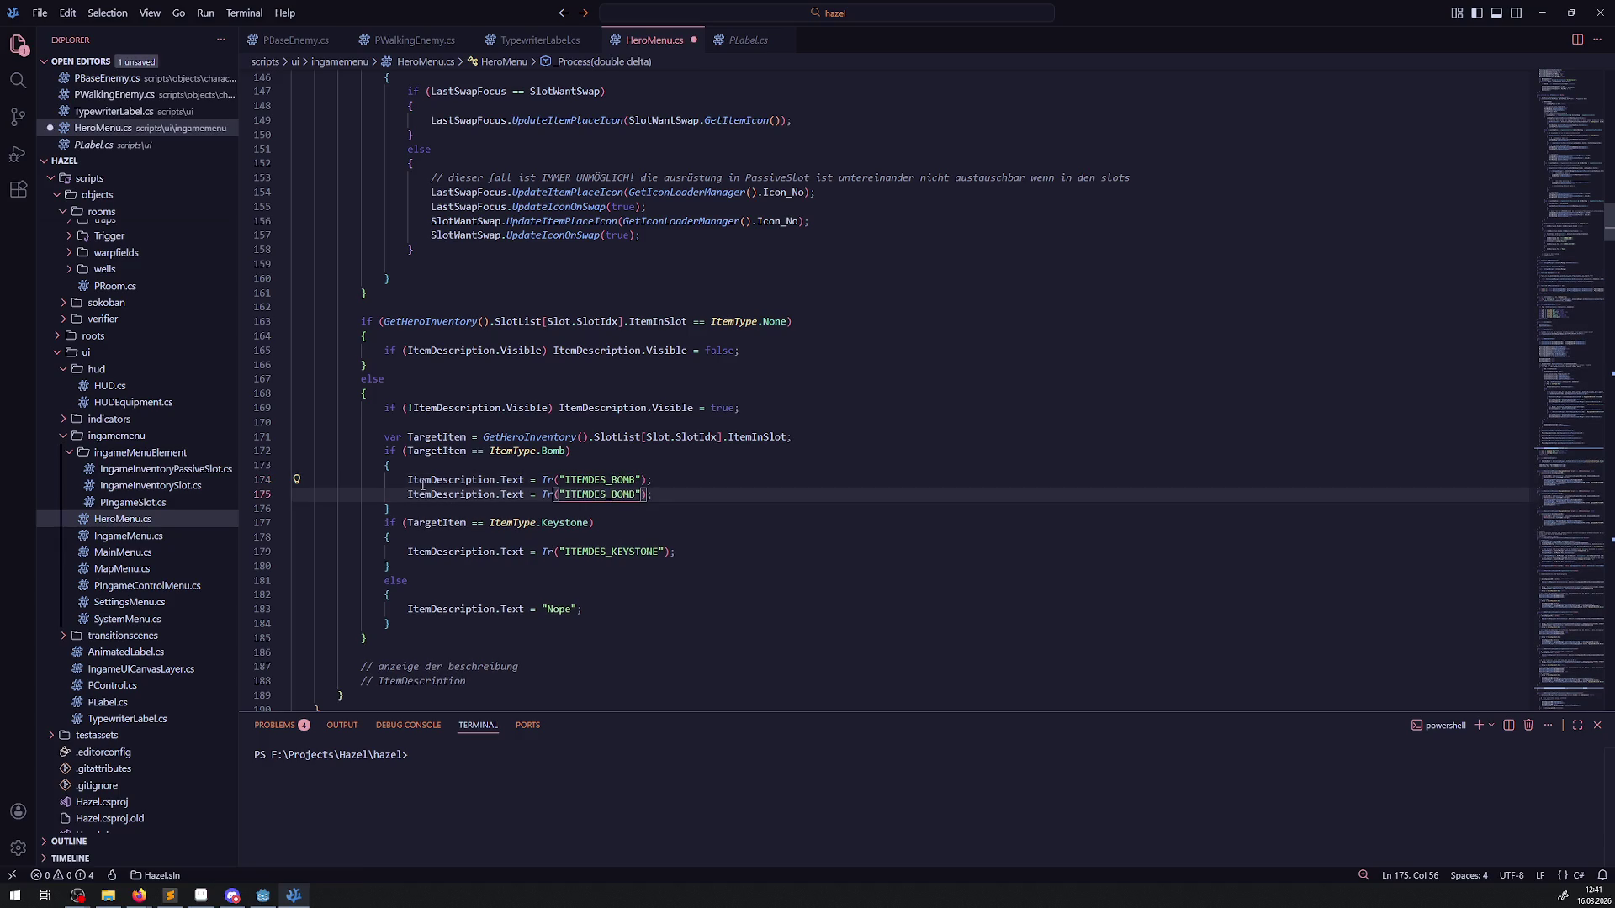
key("ctrl+slash")
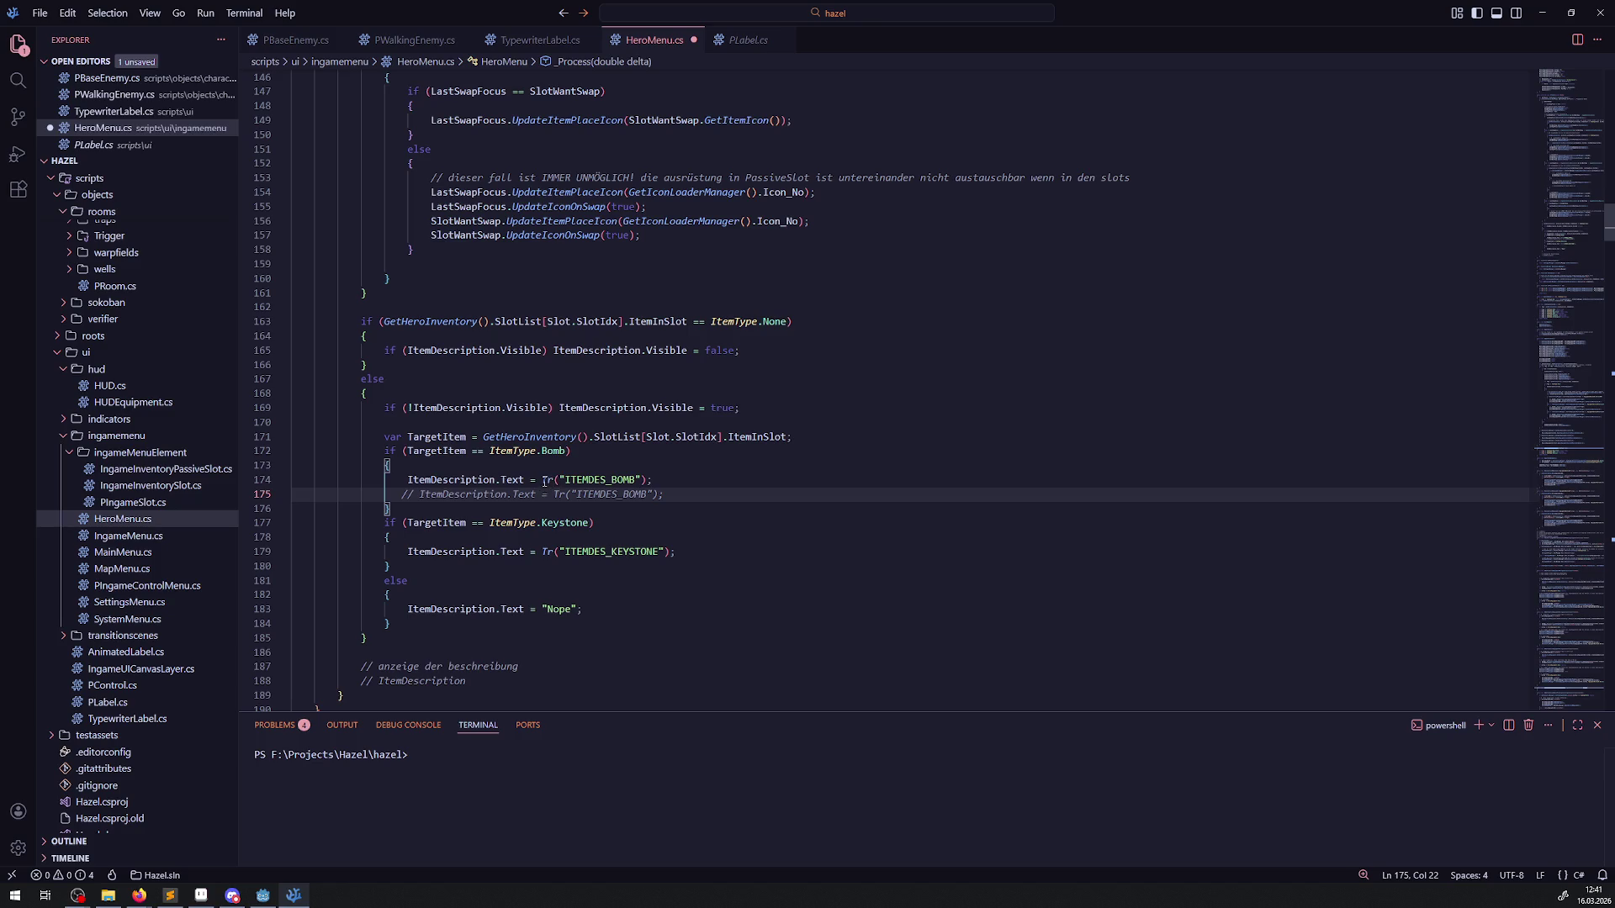
left_click_drag(547, 481, 713, 473)
left_click(635, 479)
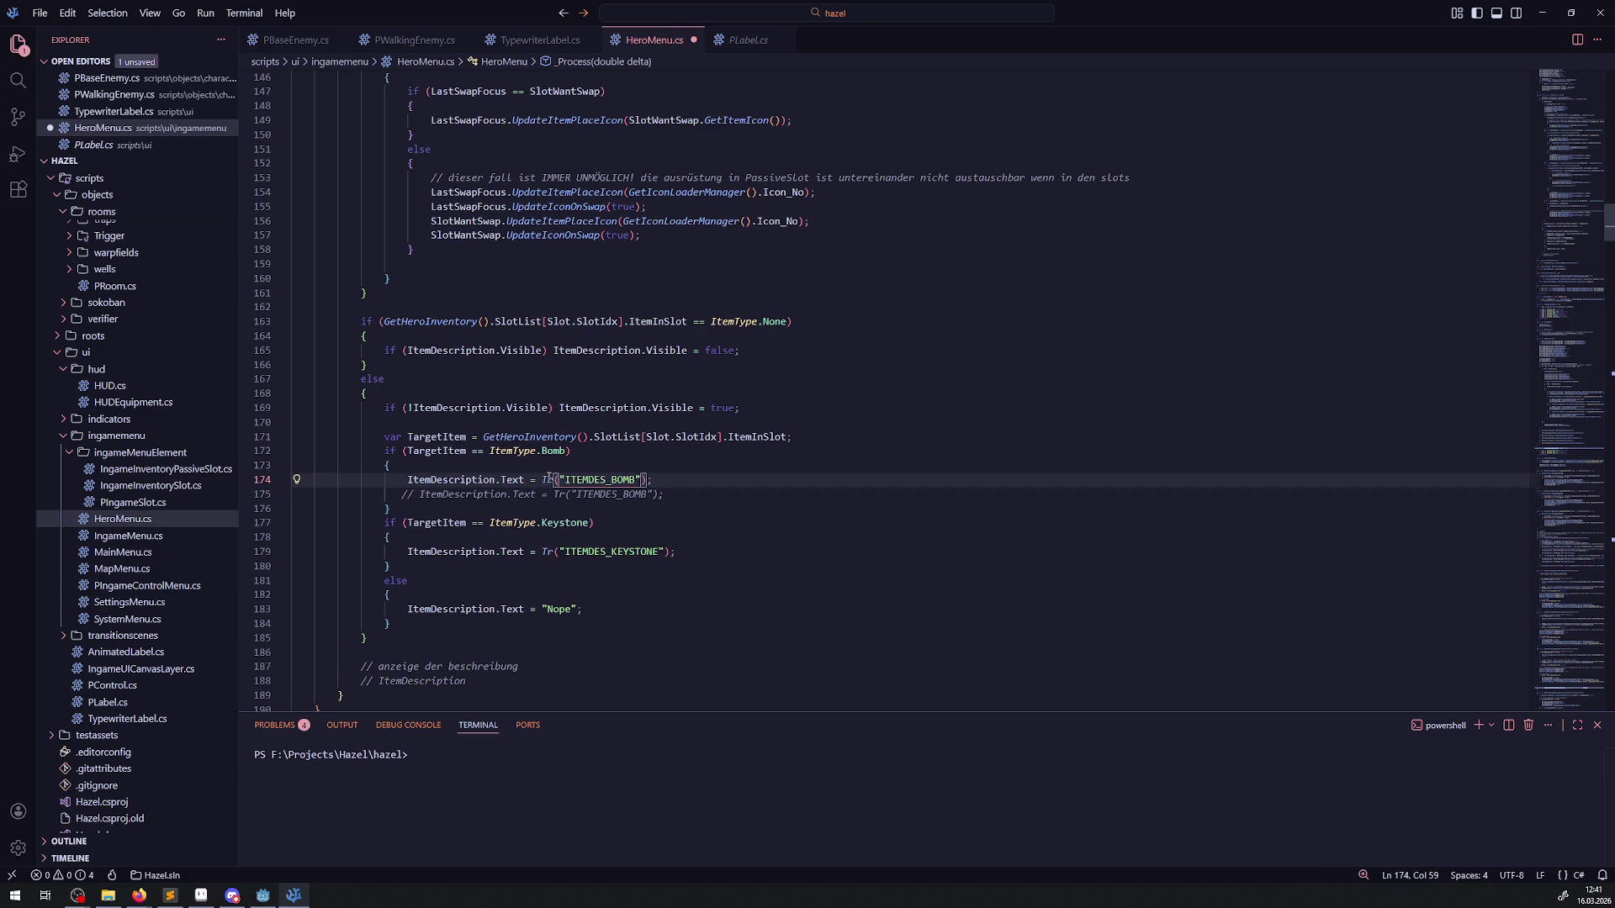
mouse_move(547, 480)
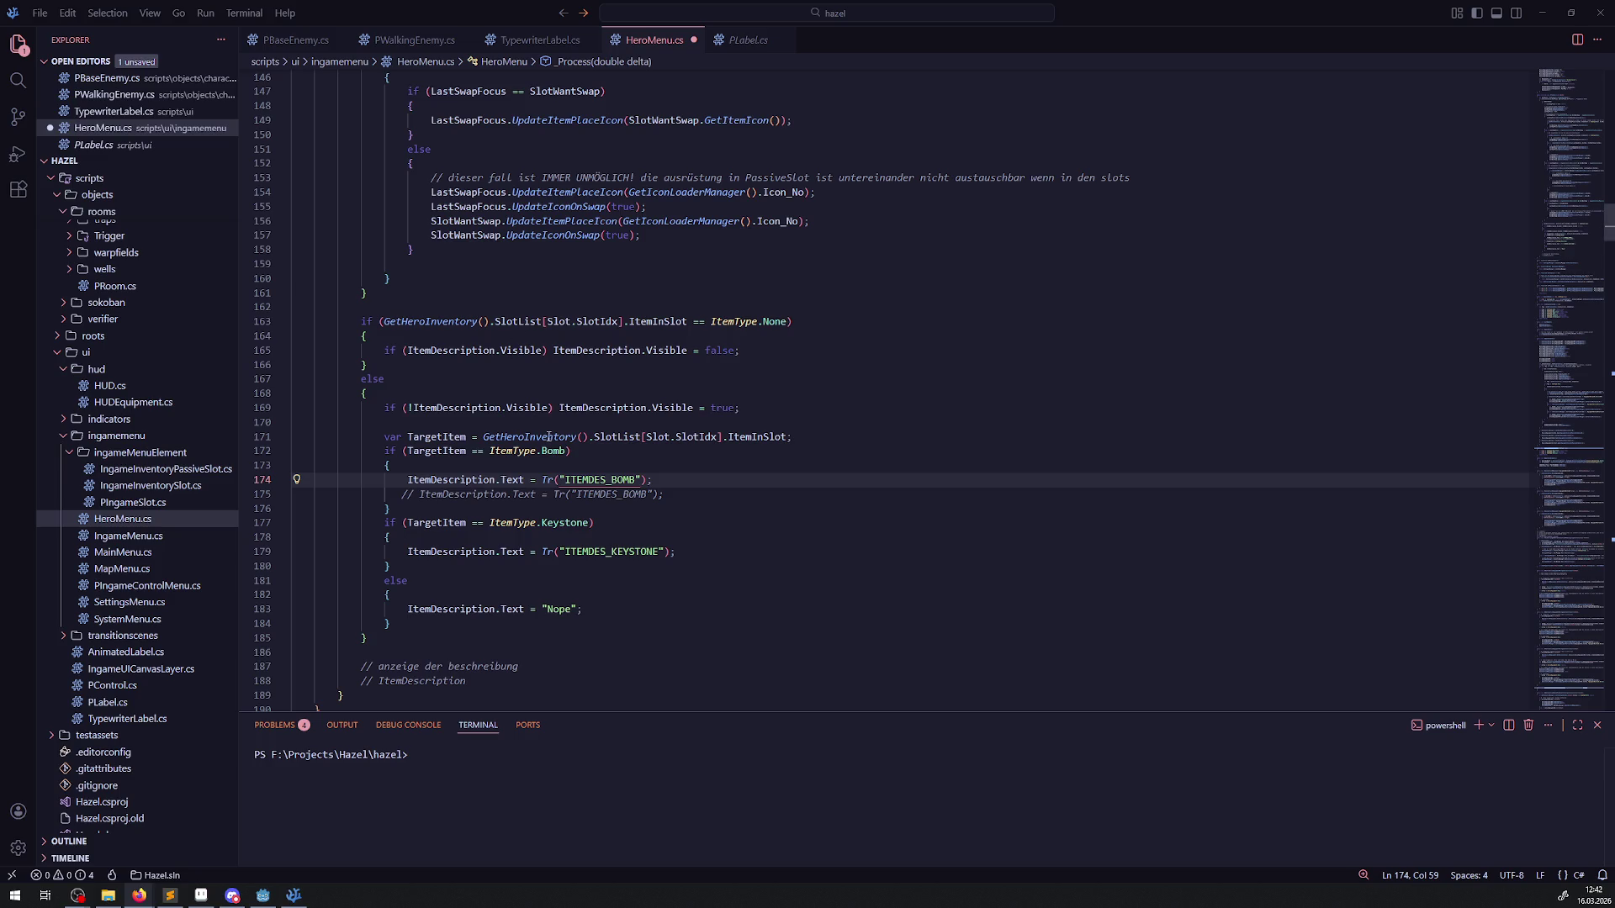
Step: Open scripts/roots/IngameGameMode.cs from the Explorer
scroll(551, 446, "up", 5)
scroll(562, 476, "down", 4)
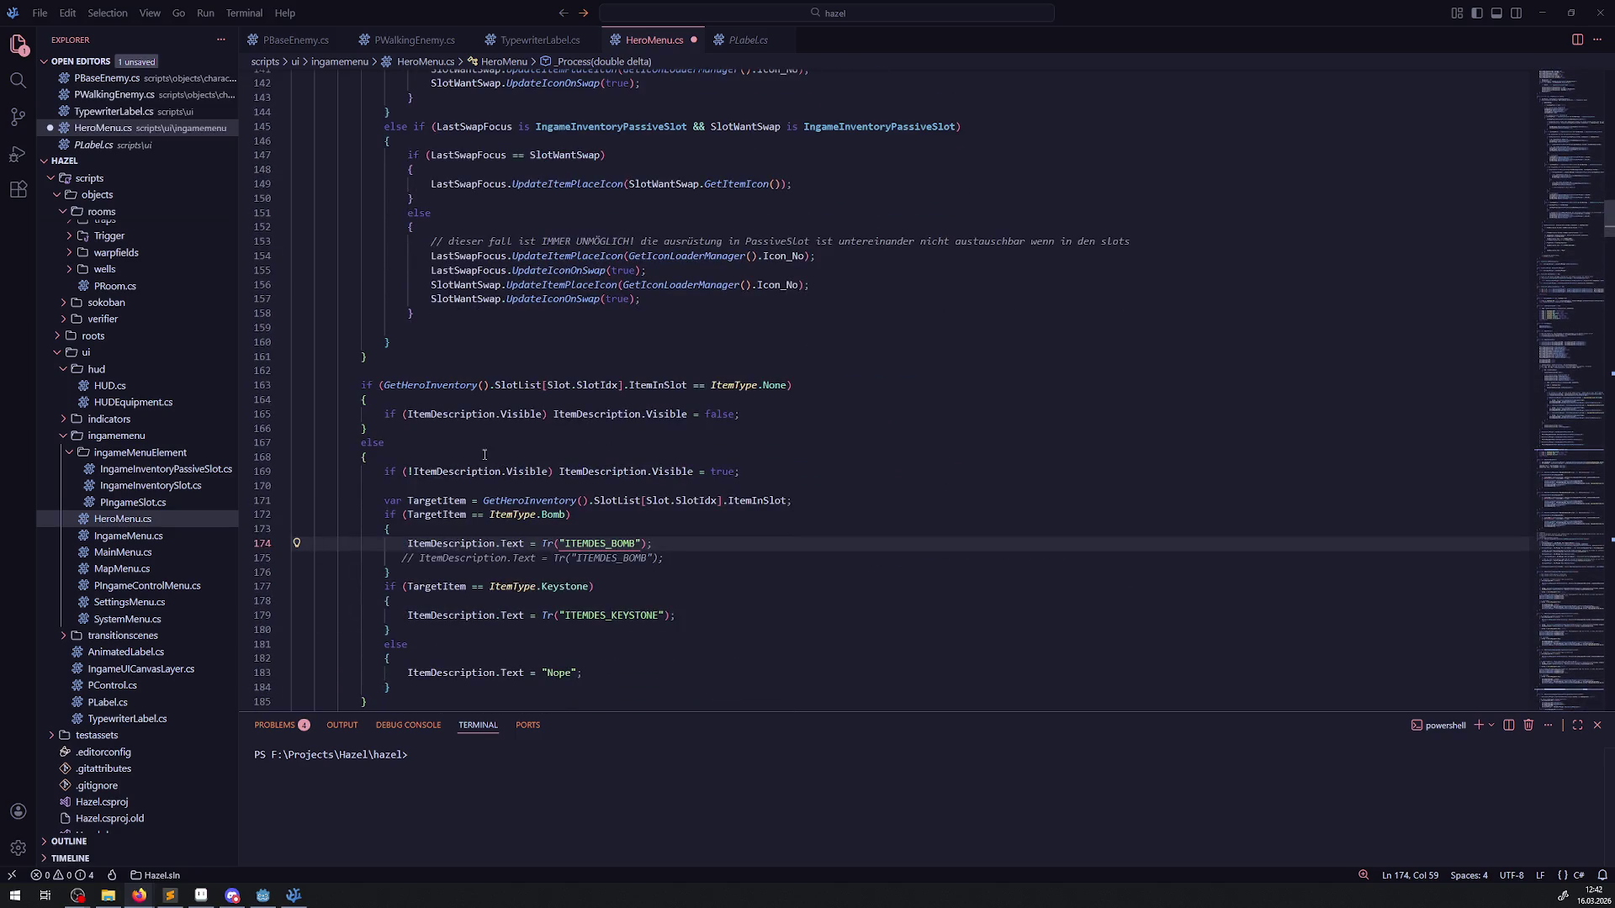
scroll(484, 455, "up", 15)
scroll(198, 559, "down", 2)
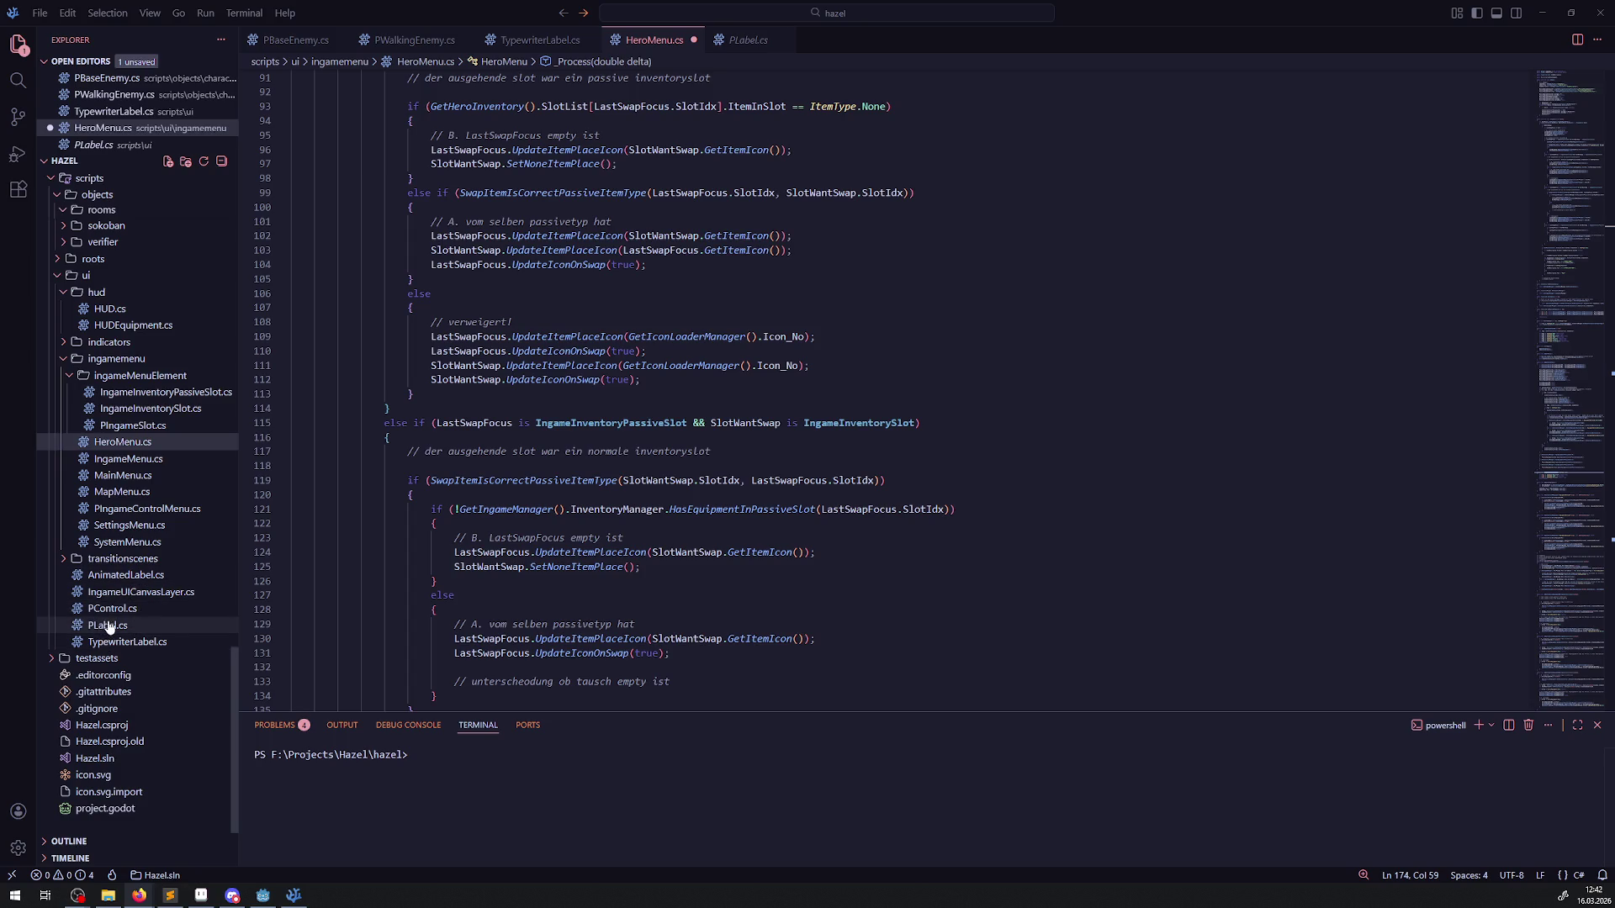
scroll(117, 395, "up", 3)
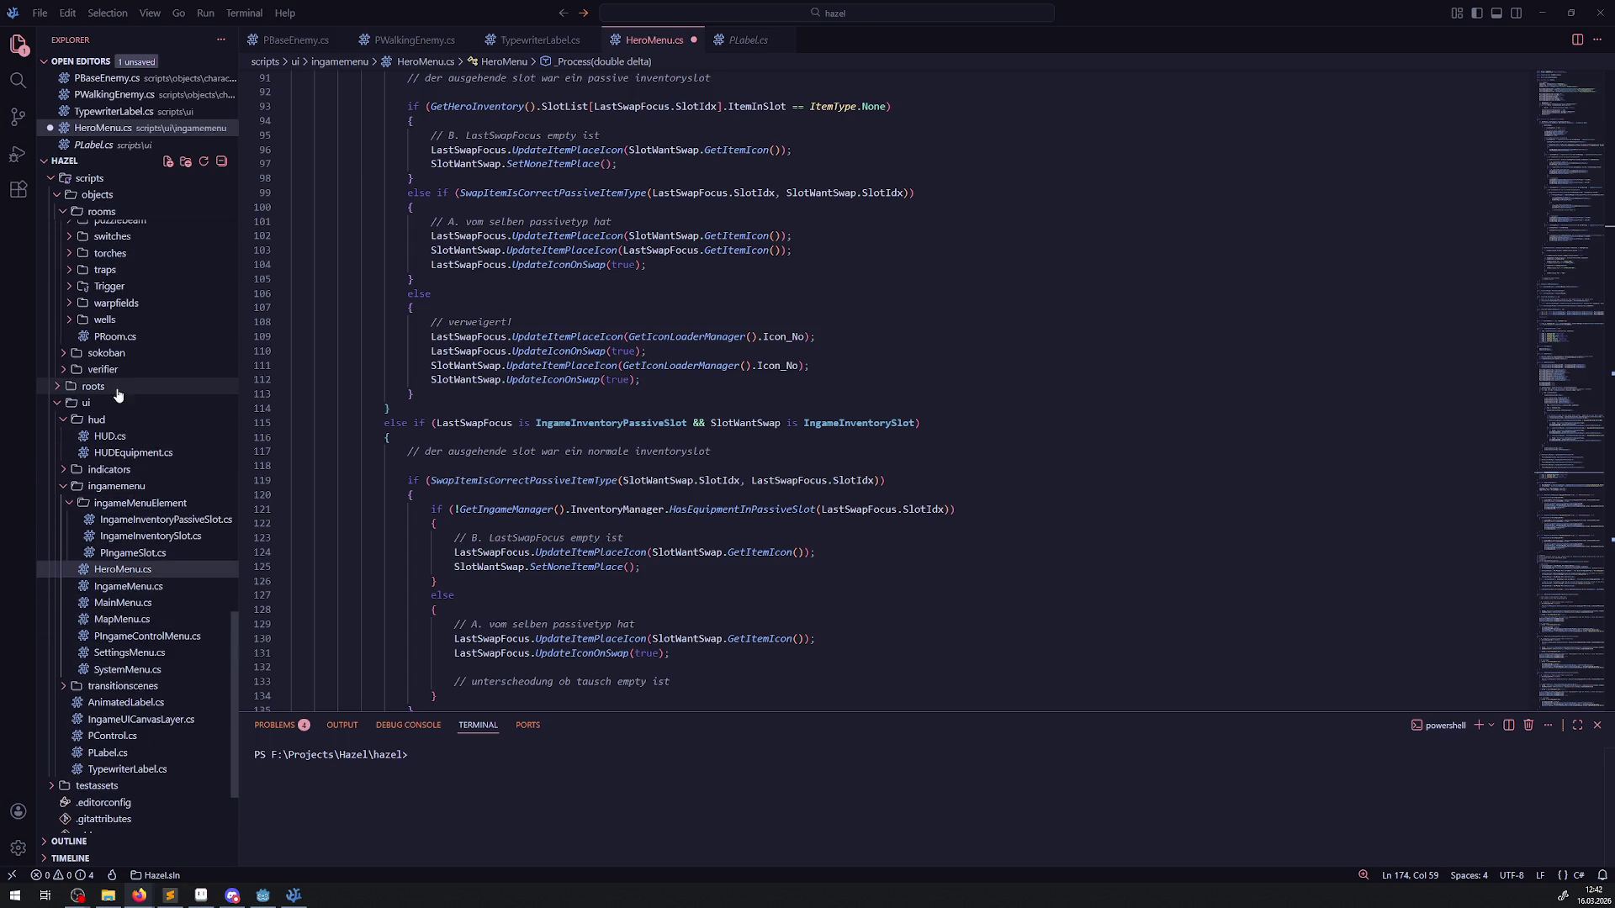
left_click(57, 386)
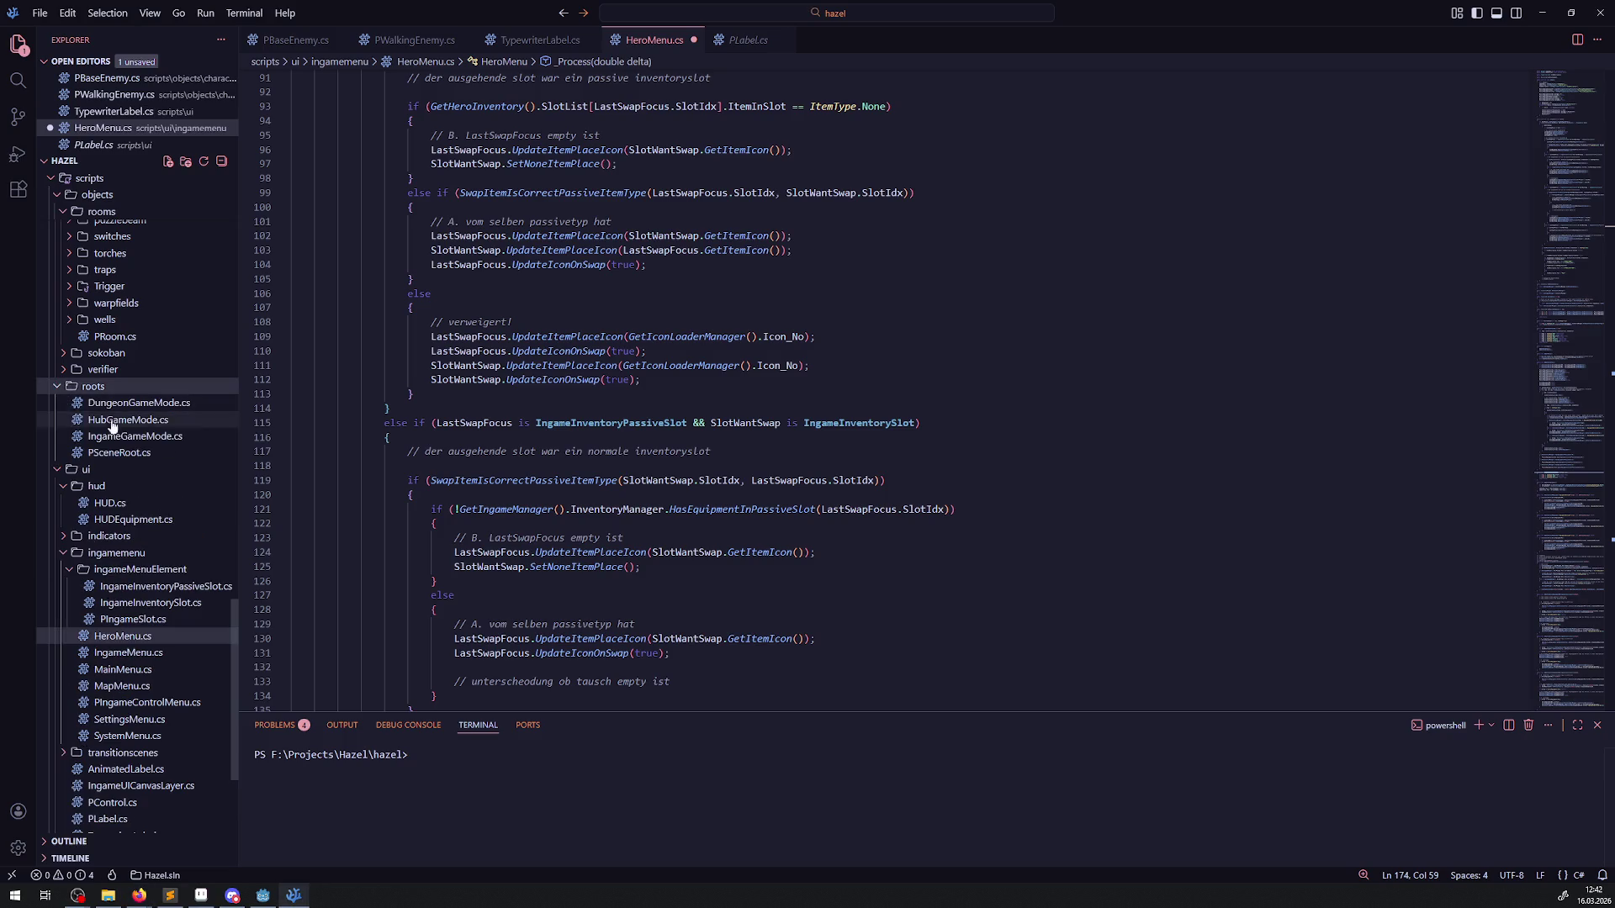
left_click(162, 439)
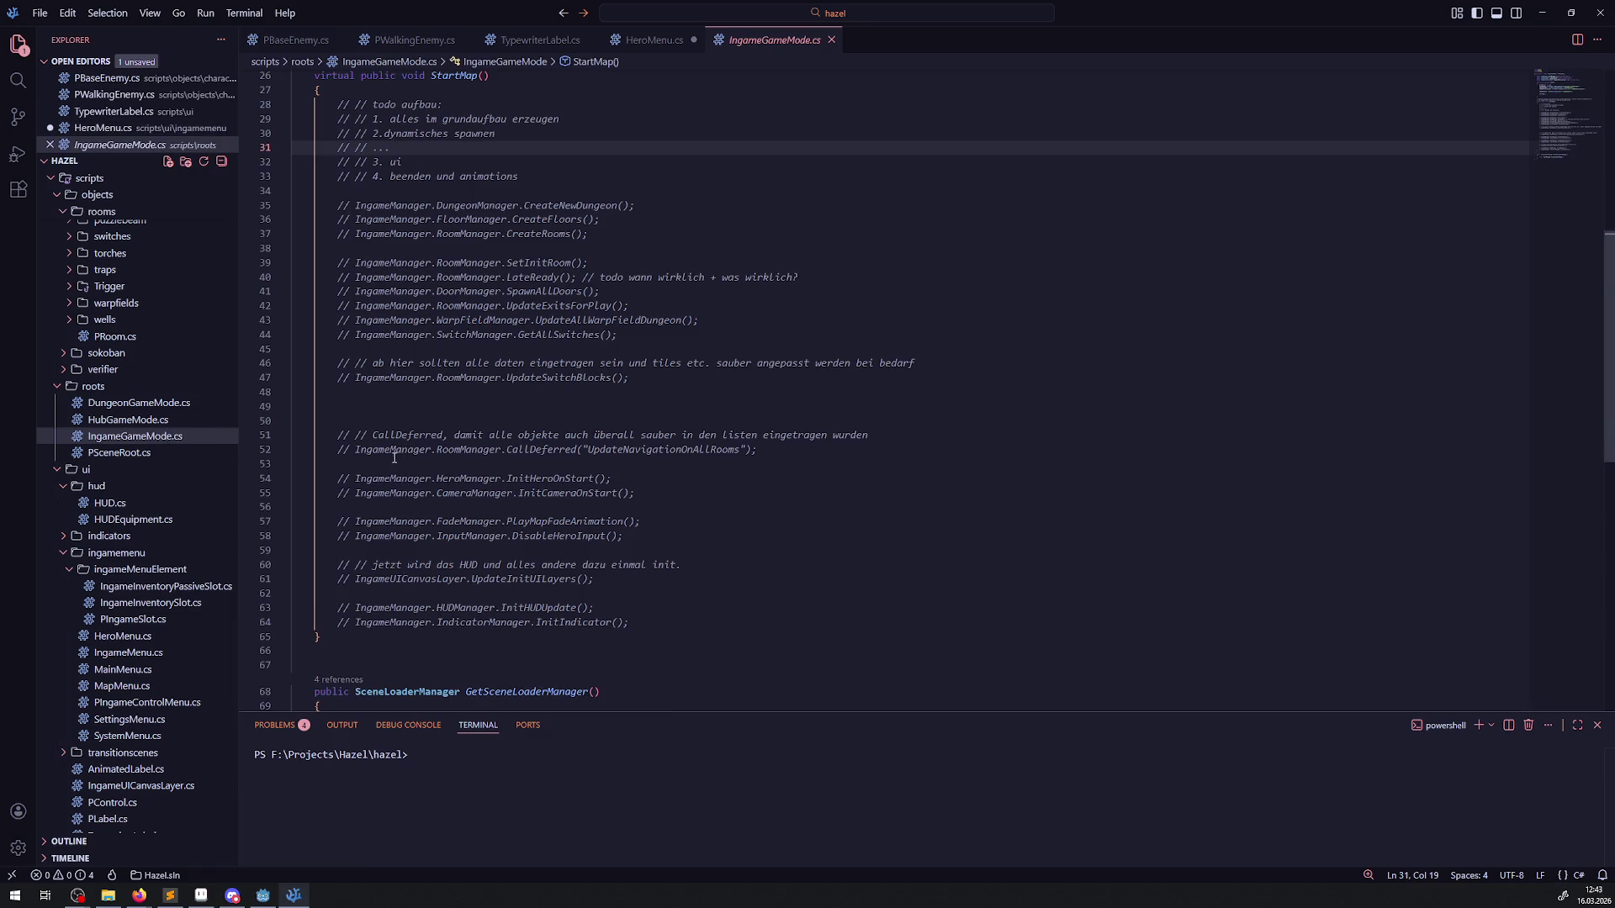
scroll(429, 490, "up", 8)
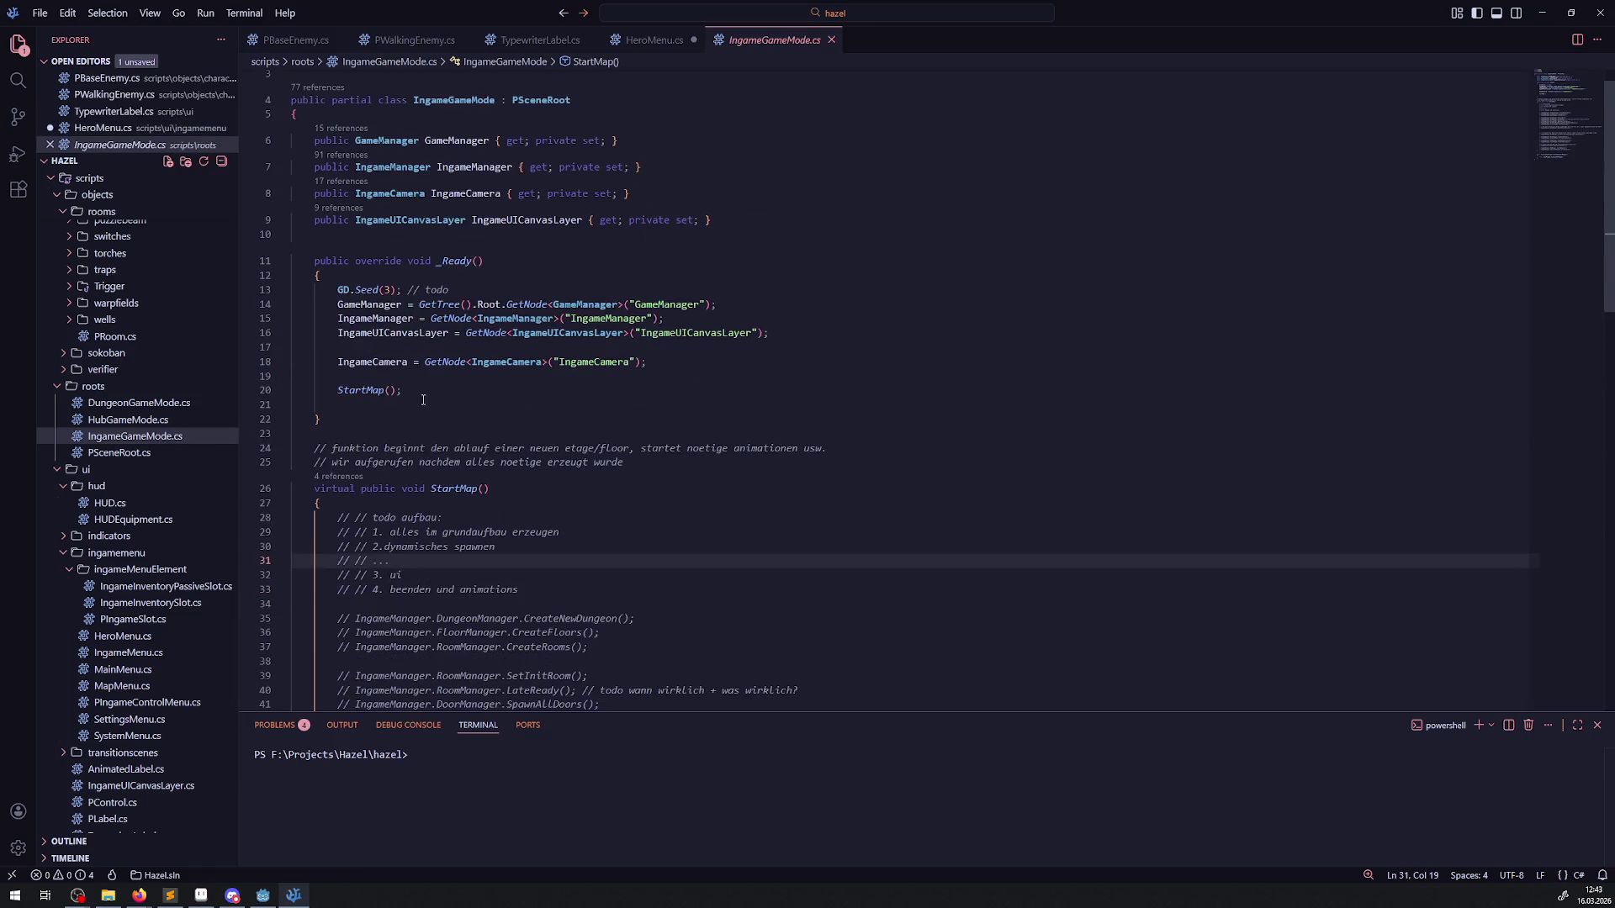
Step: Insert TranslationServer.SetLocale("en"); at the top of _Ready() and save
left_click(435, 377)
left_click(436, 275)
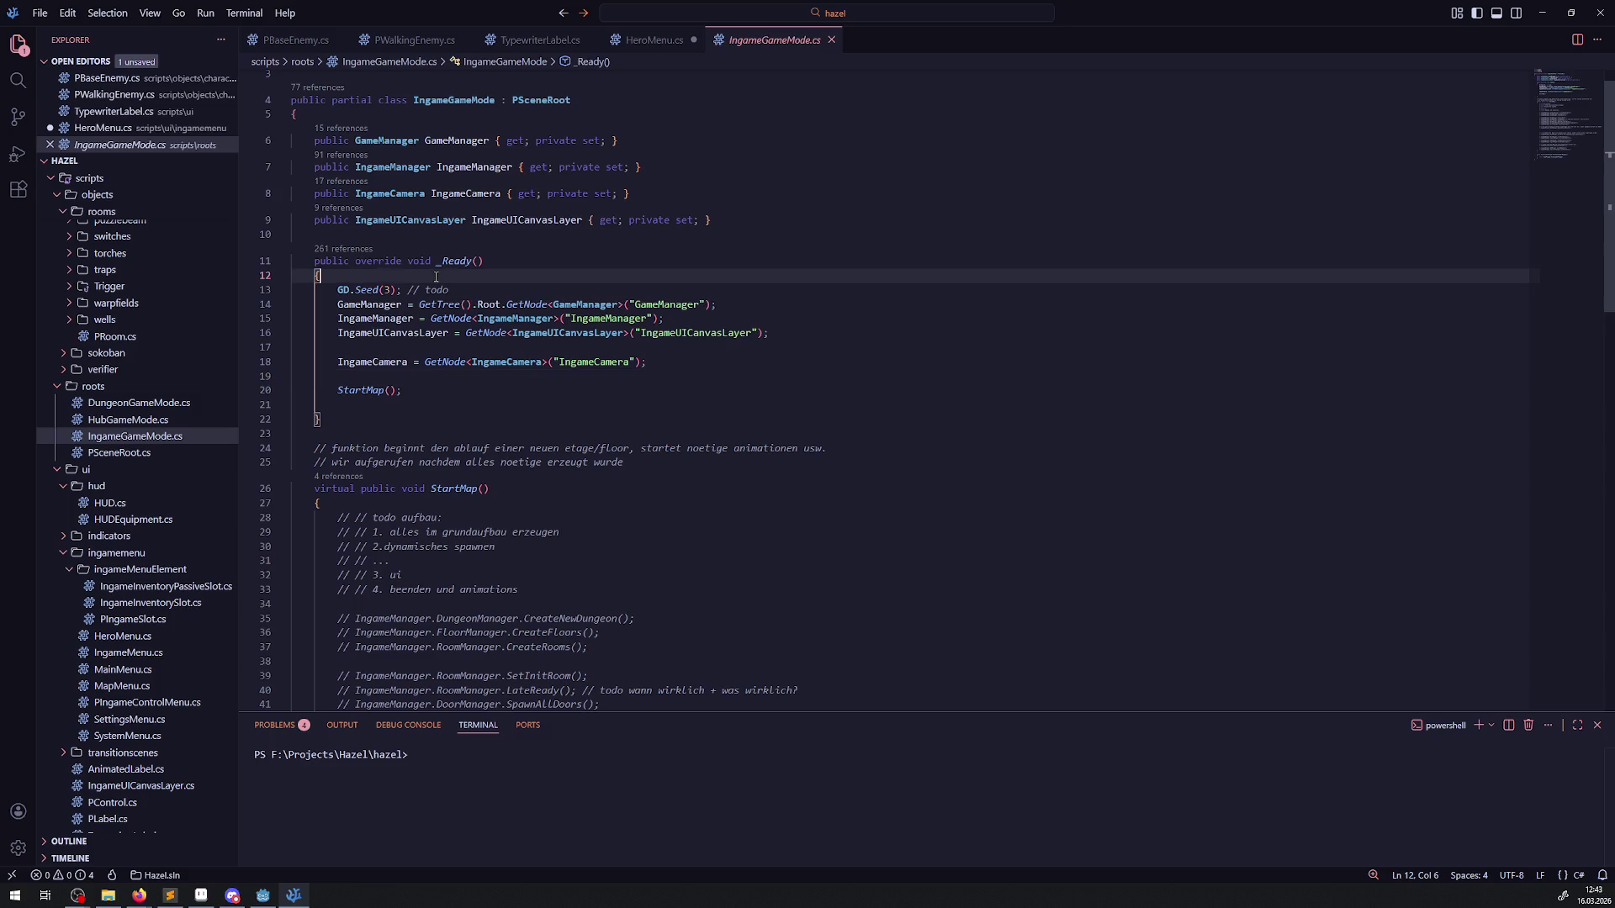
key("Return")
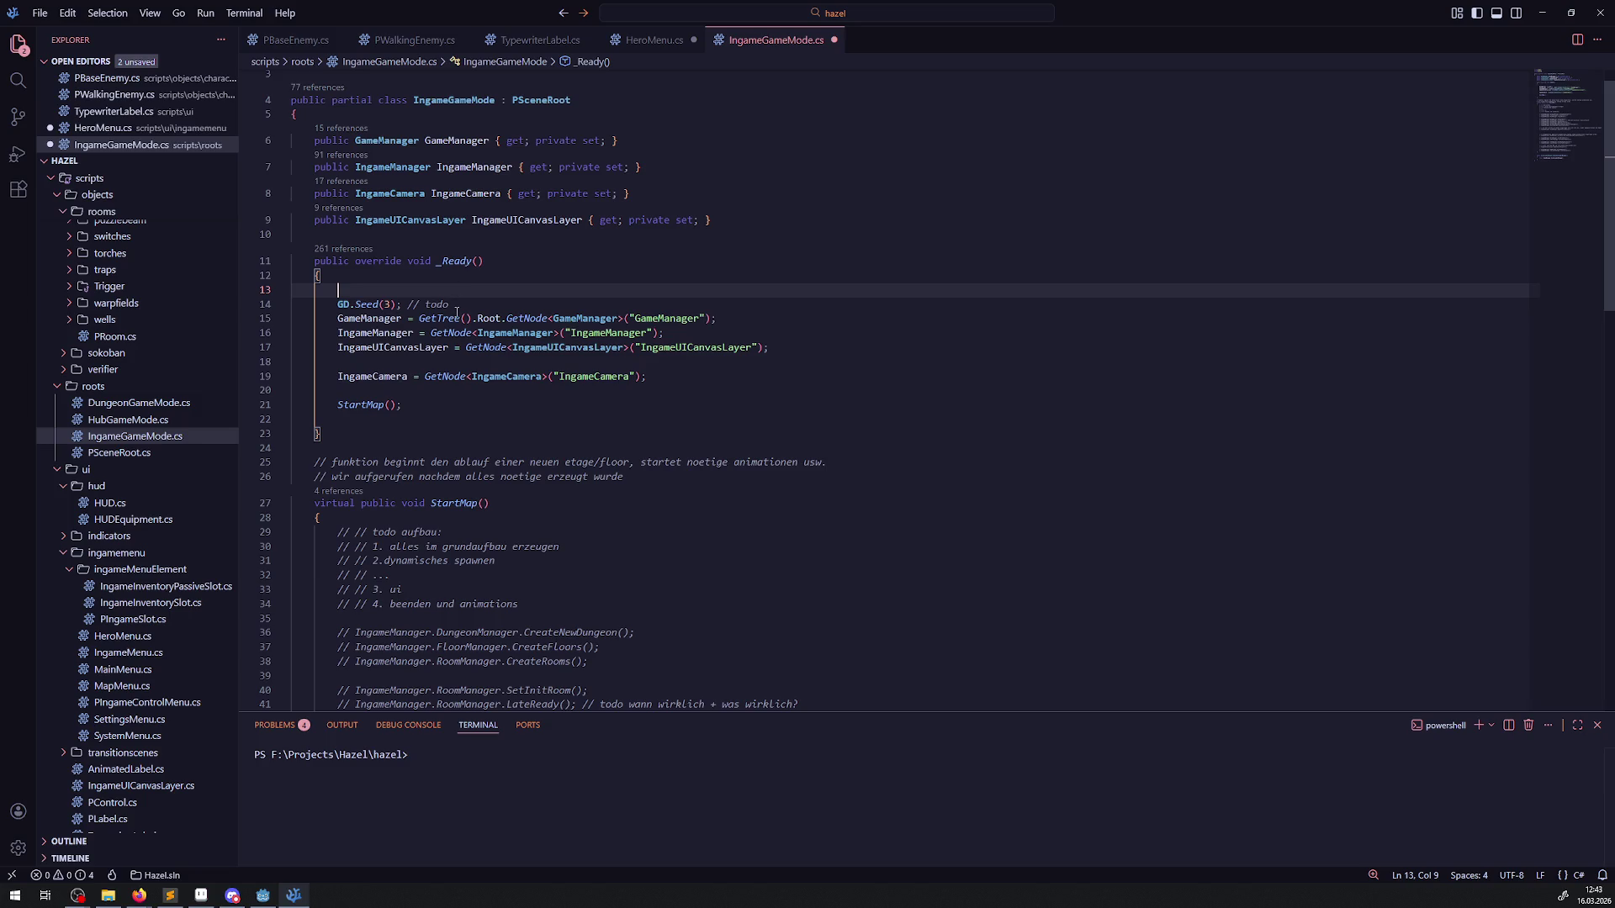
key("Home")
type("TranslationServer.SetLocale(\"en\");")
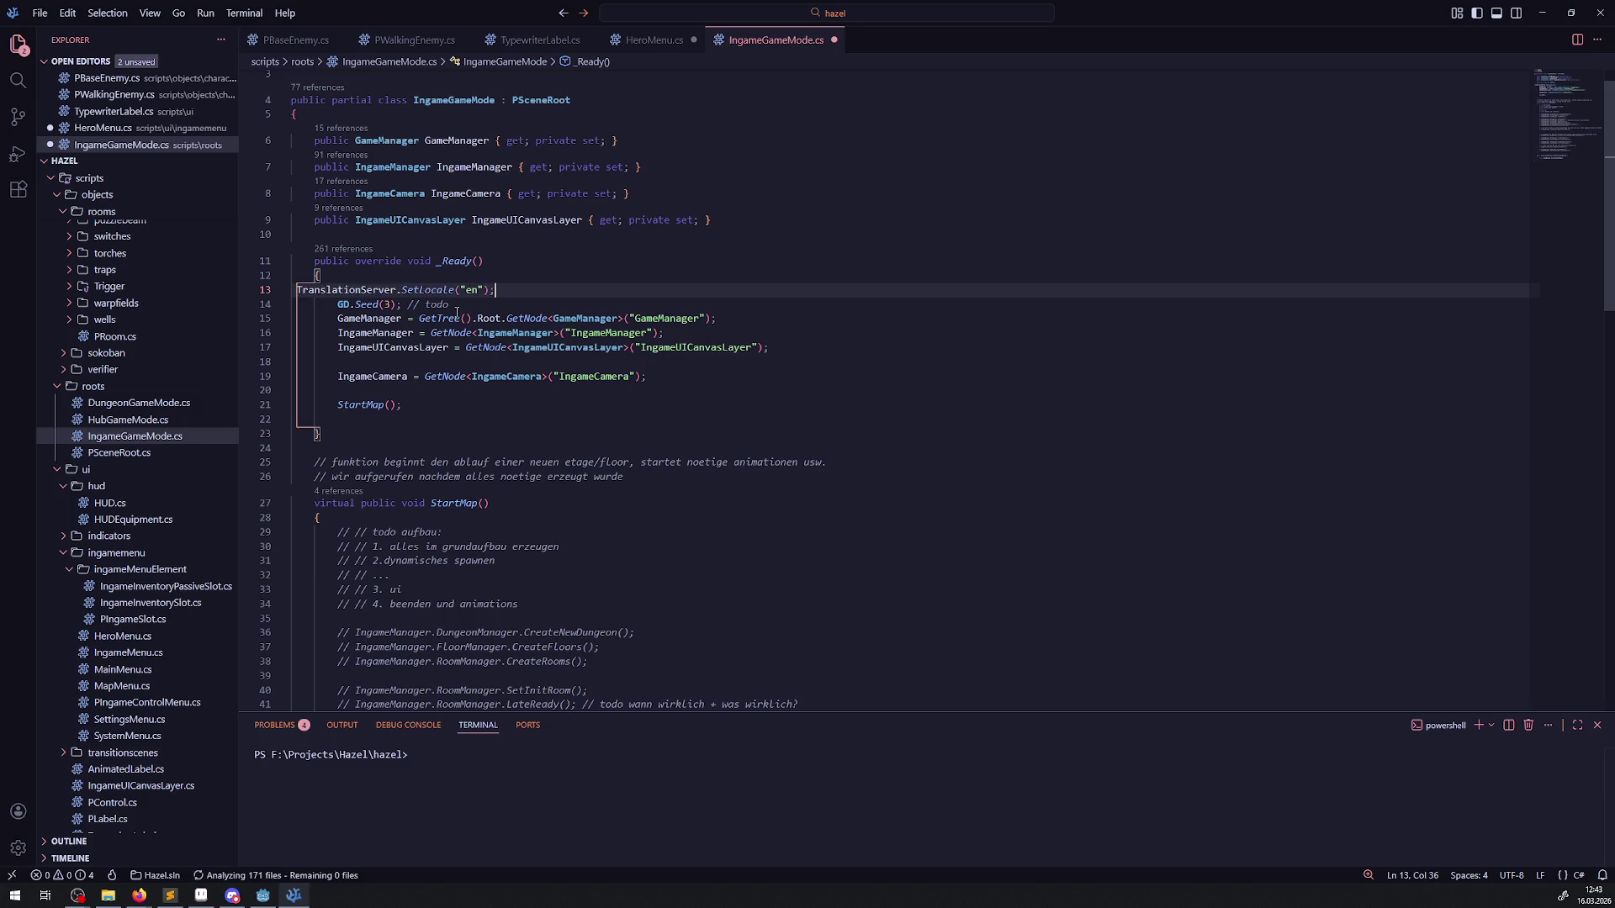
key("ctrl+s")
left_click(582, 232)
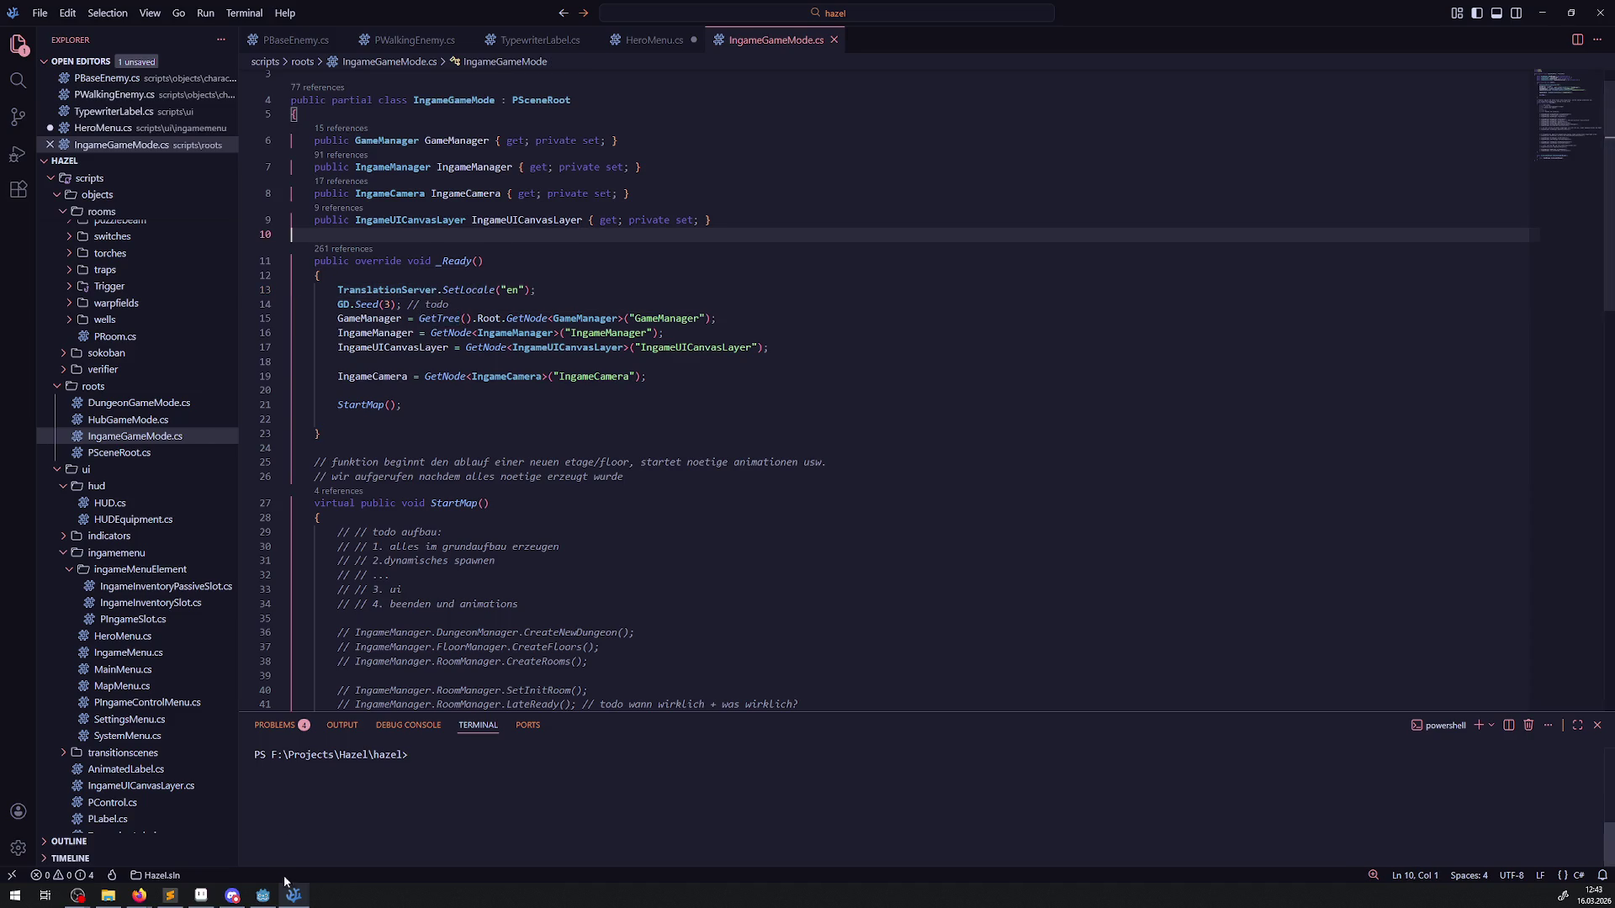
Step: Save HeroMenu.cs as well
left_click(648, 40)
scroll(664, 494, "down", 20)
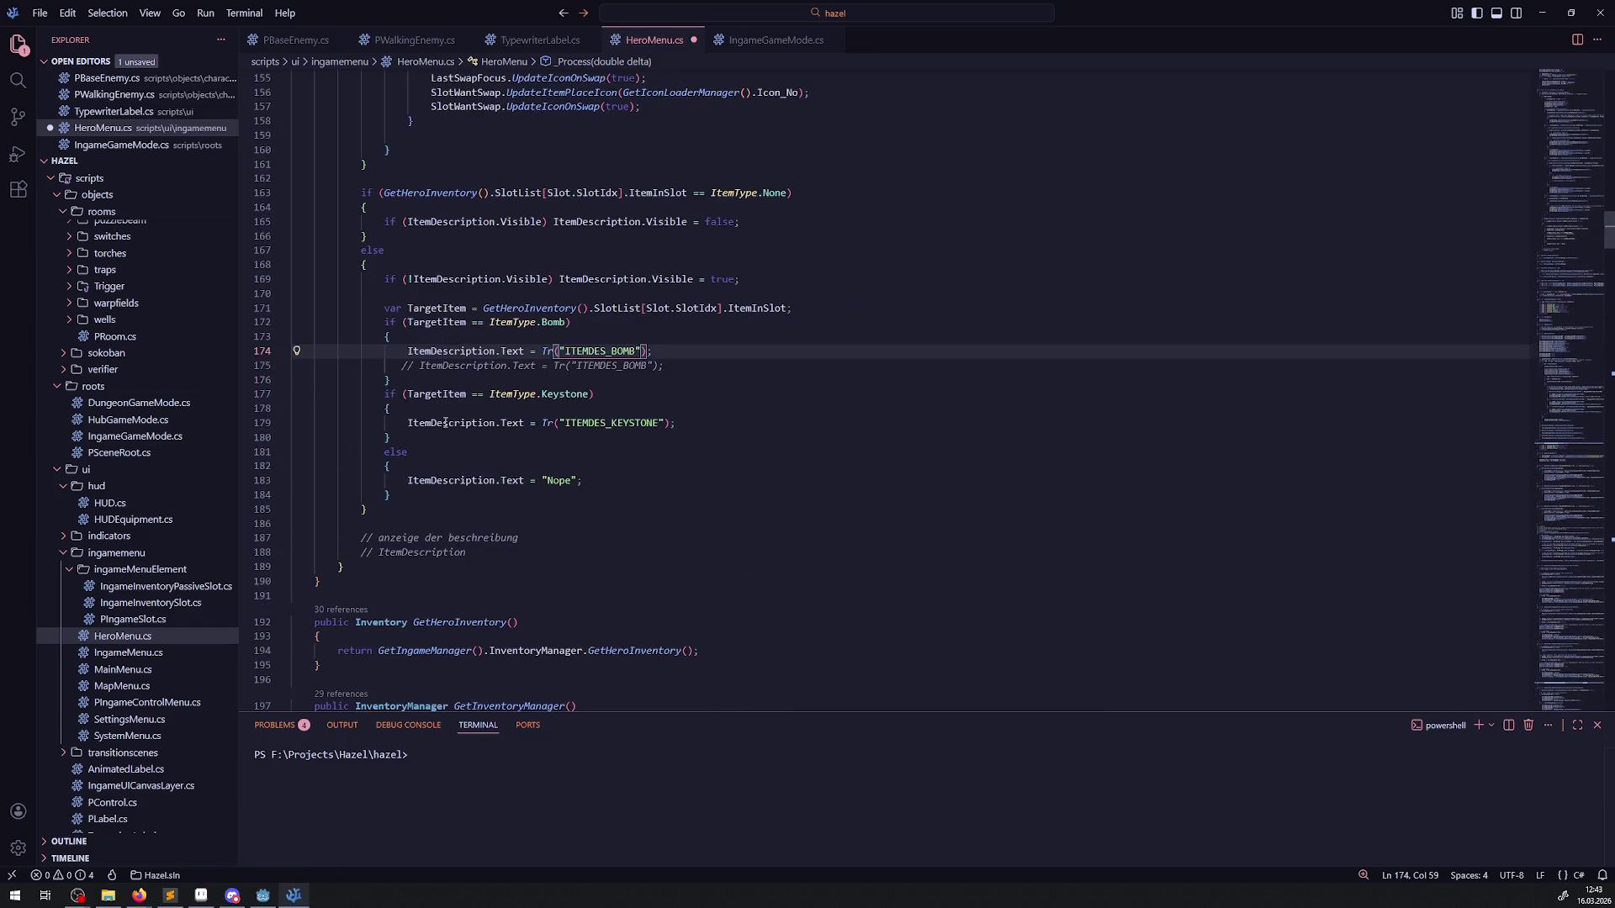
key("ctrl+s")
Step: Rebuild the C# project in Godot and launch the game
left_click(263, 895)
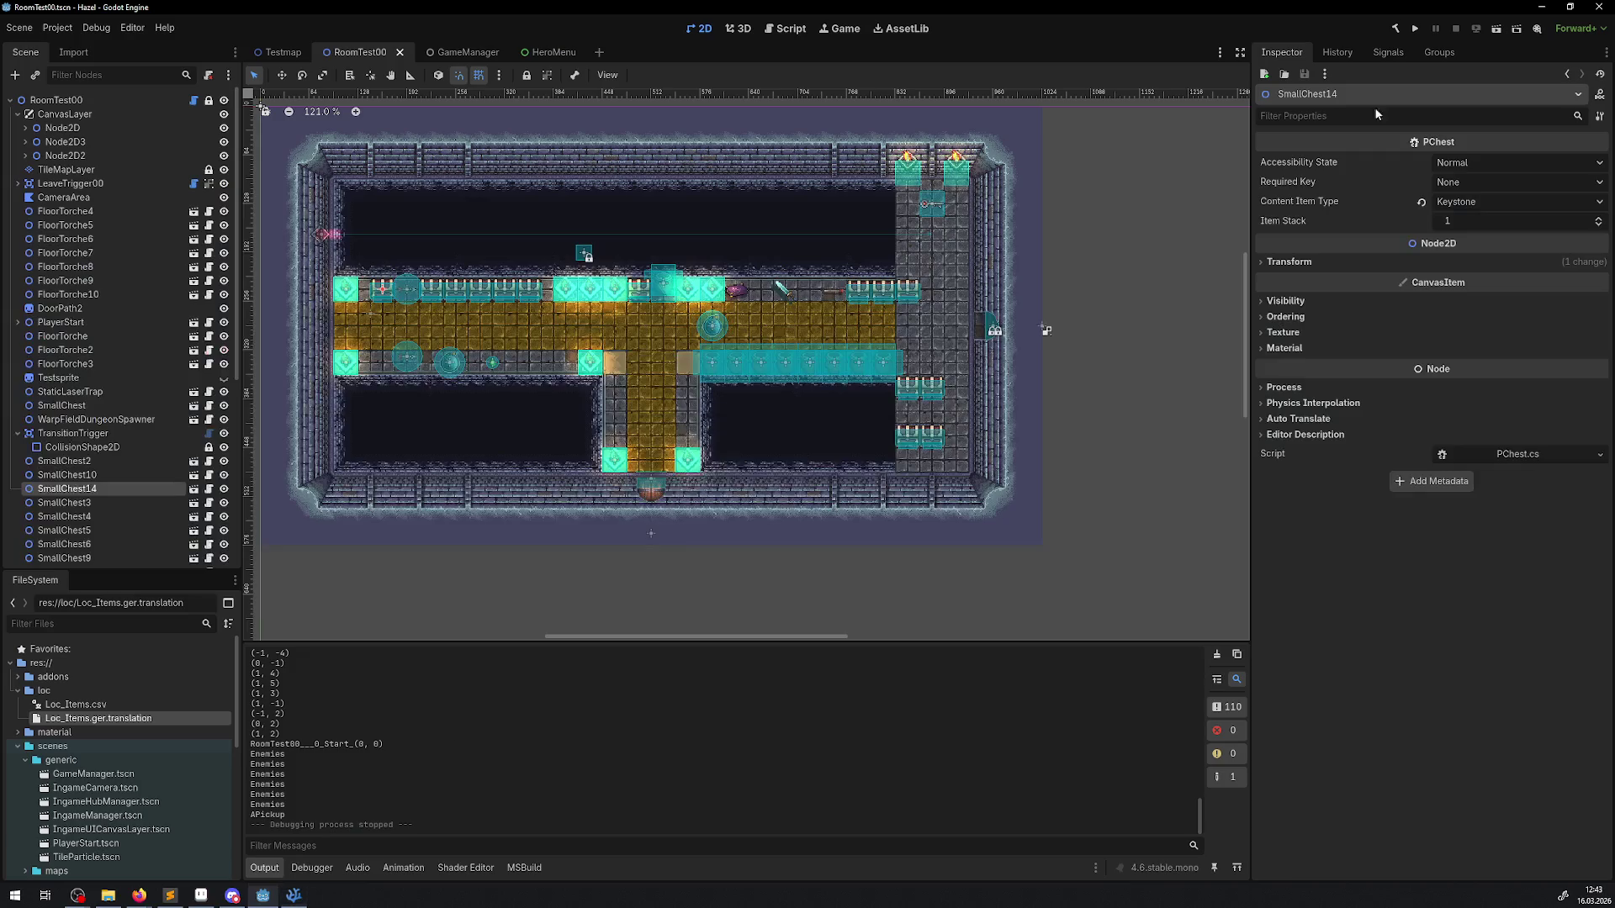
left_click(1396, 28)
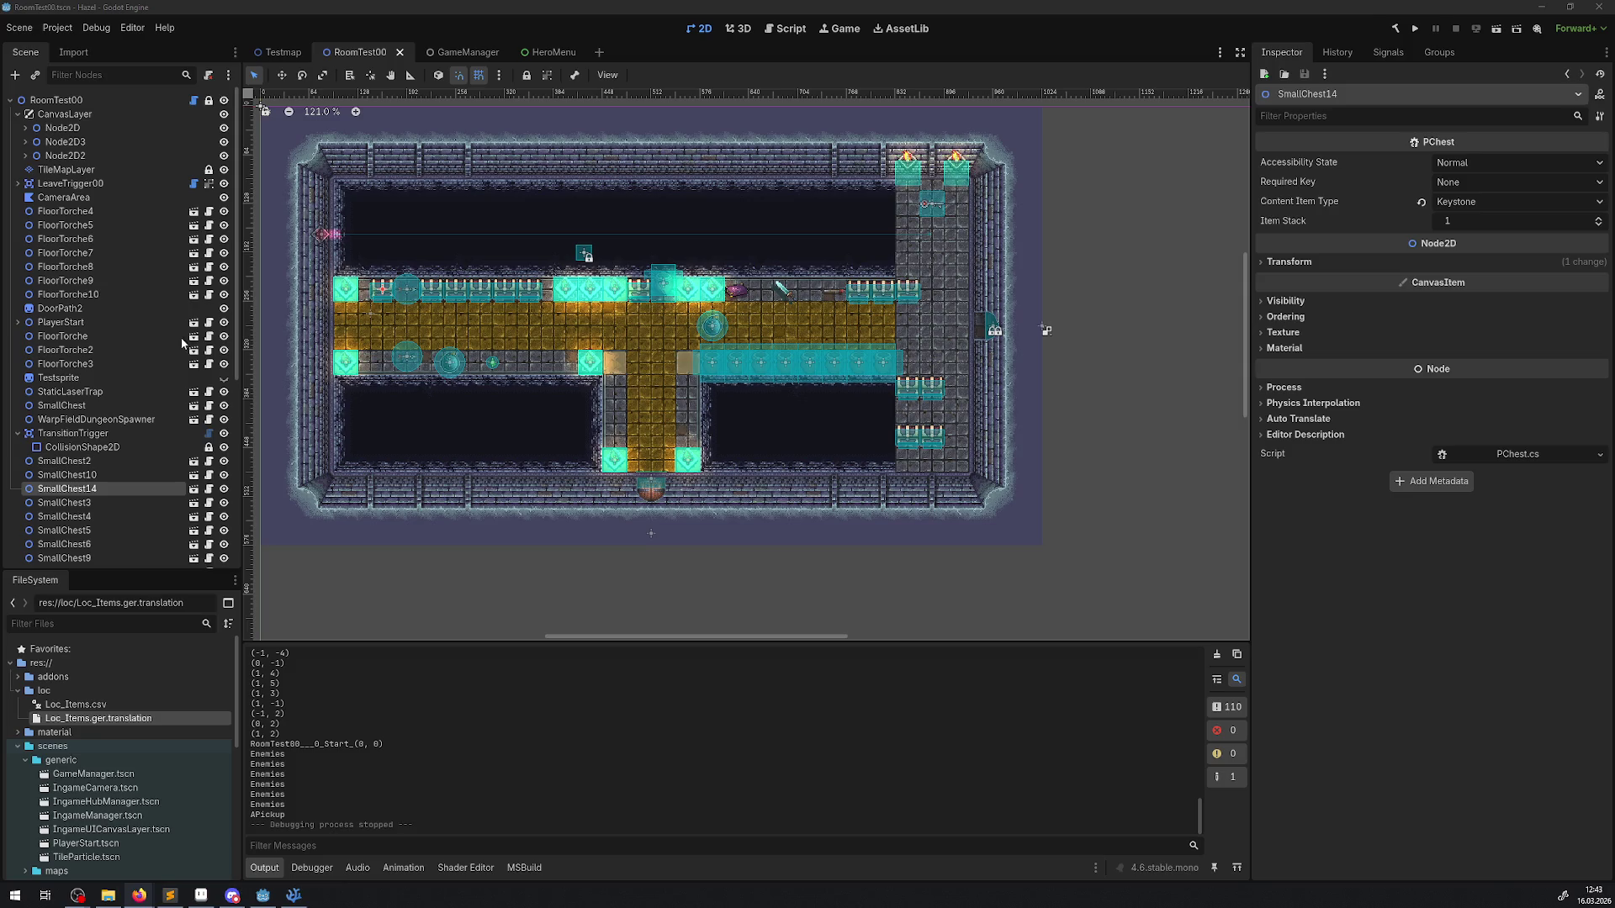
left_click(1394, 32)
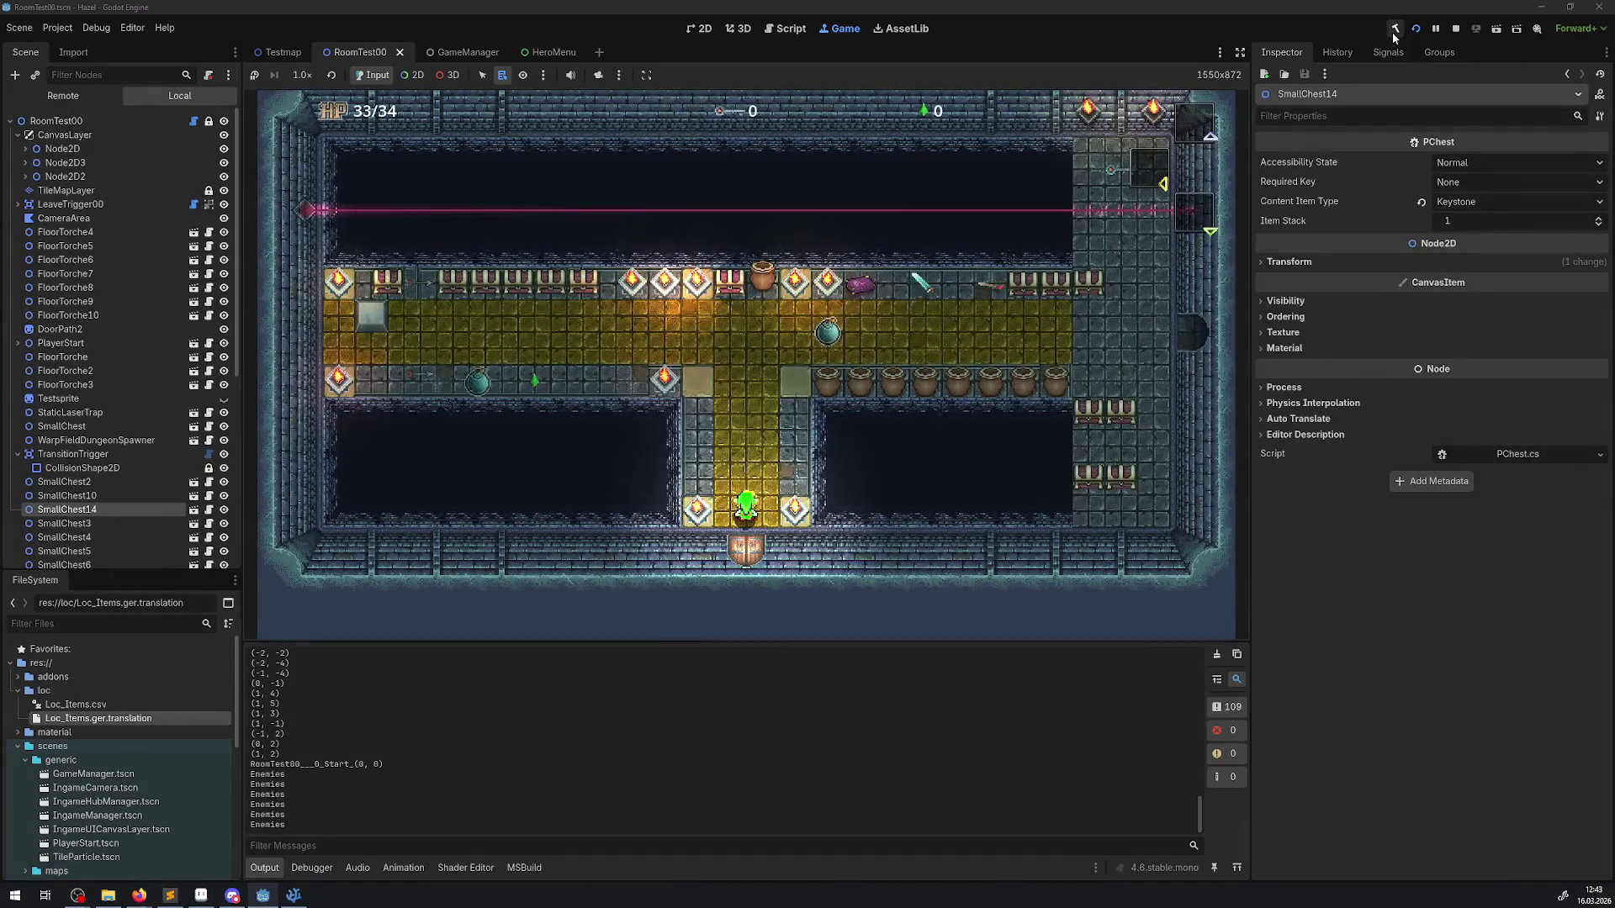
Step: Check the inventory description reads "Nope", then return to Loc_Items.csv in the script editor
key("Up")
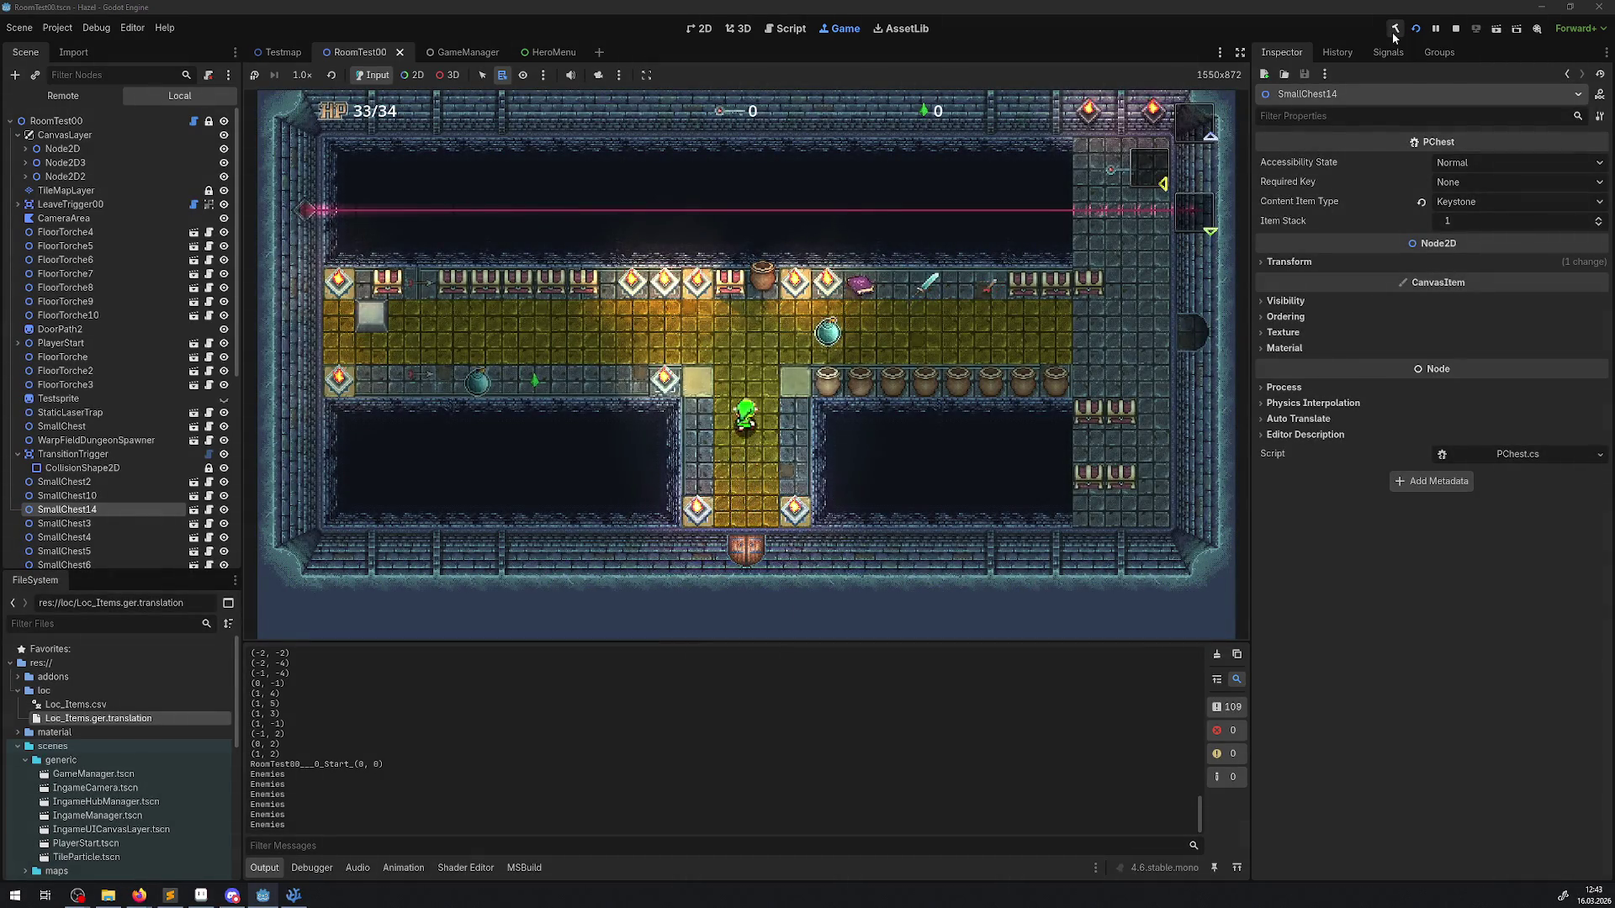
key("Escape")
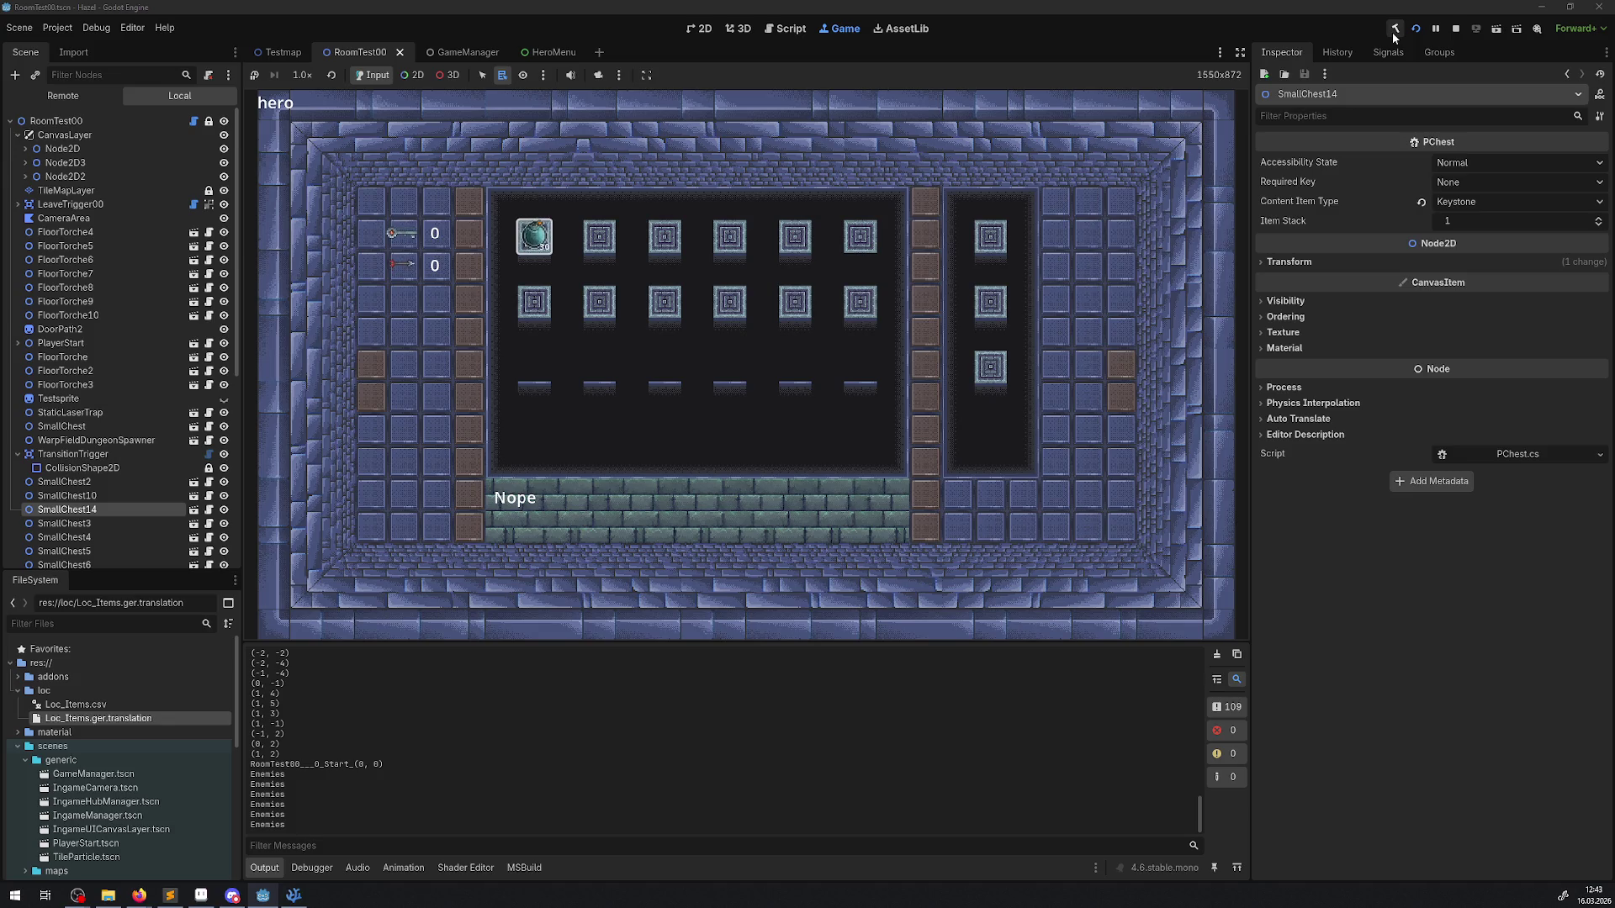
key("Escape")
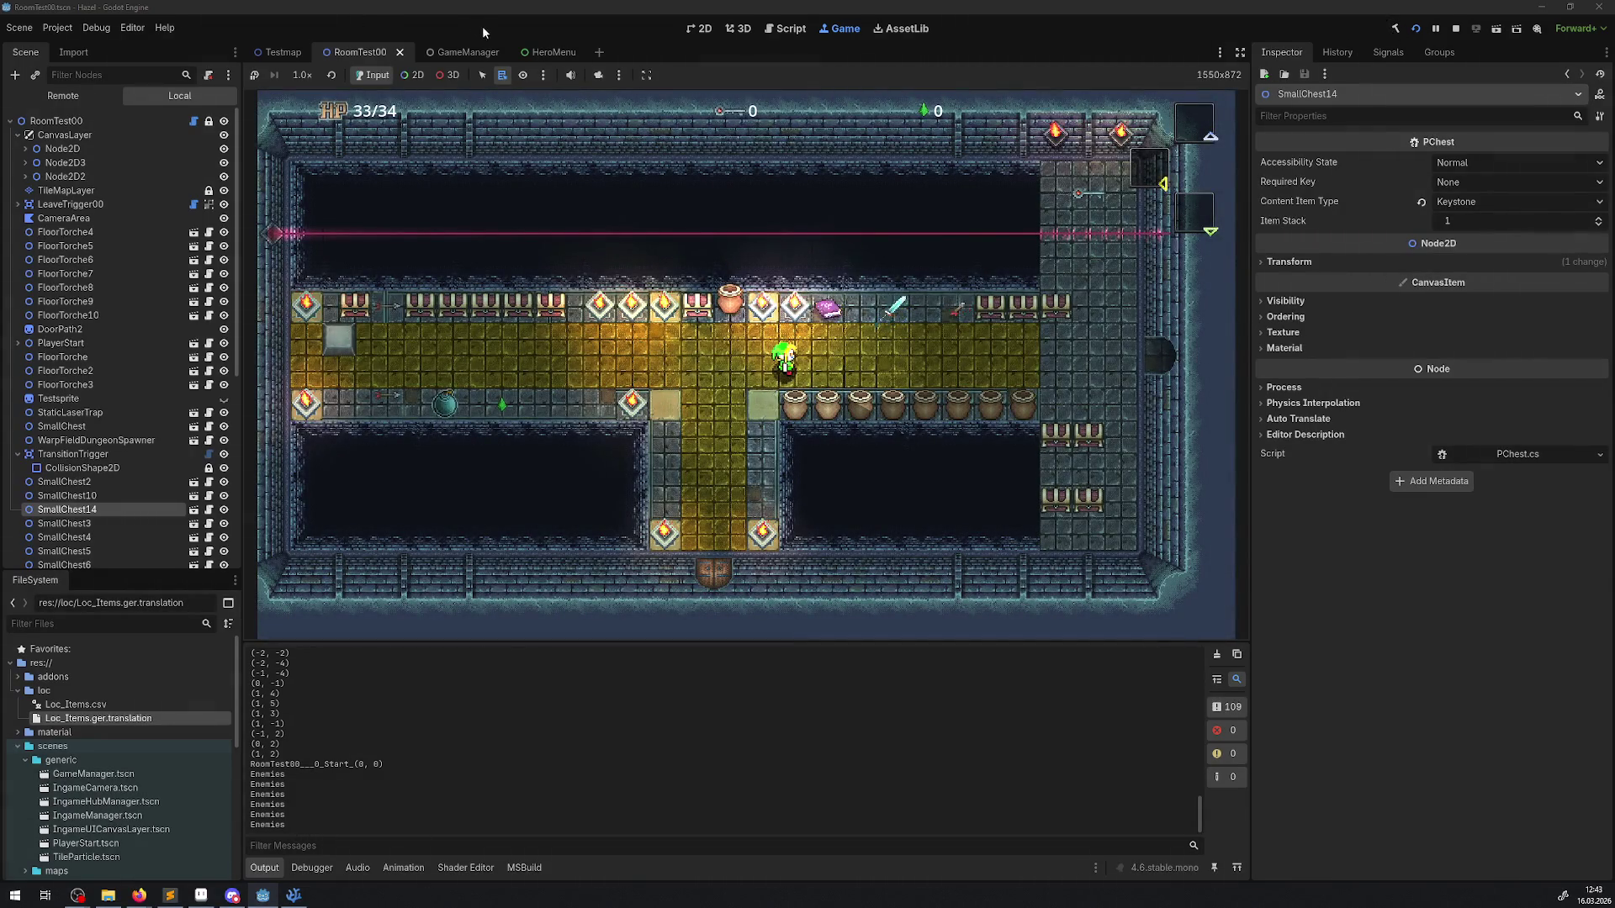
left_click(791, 30)
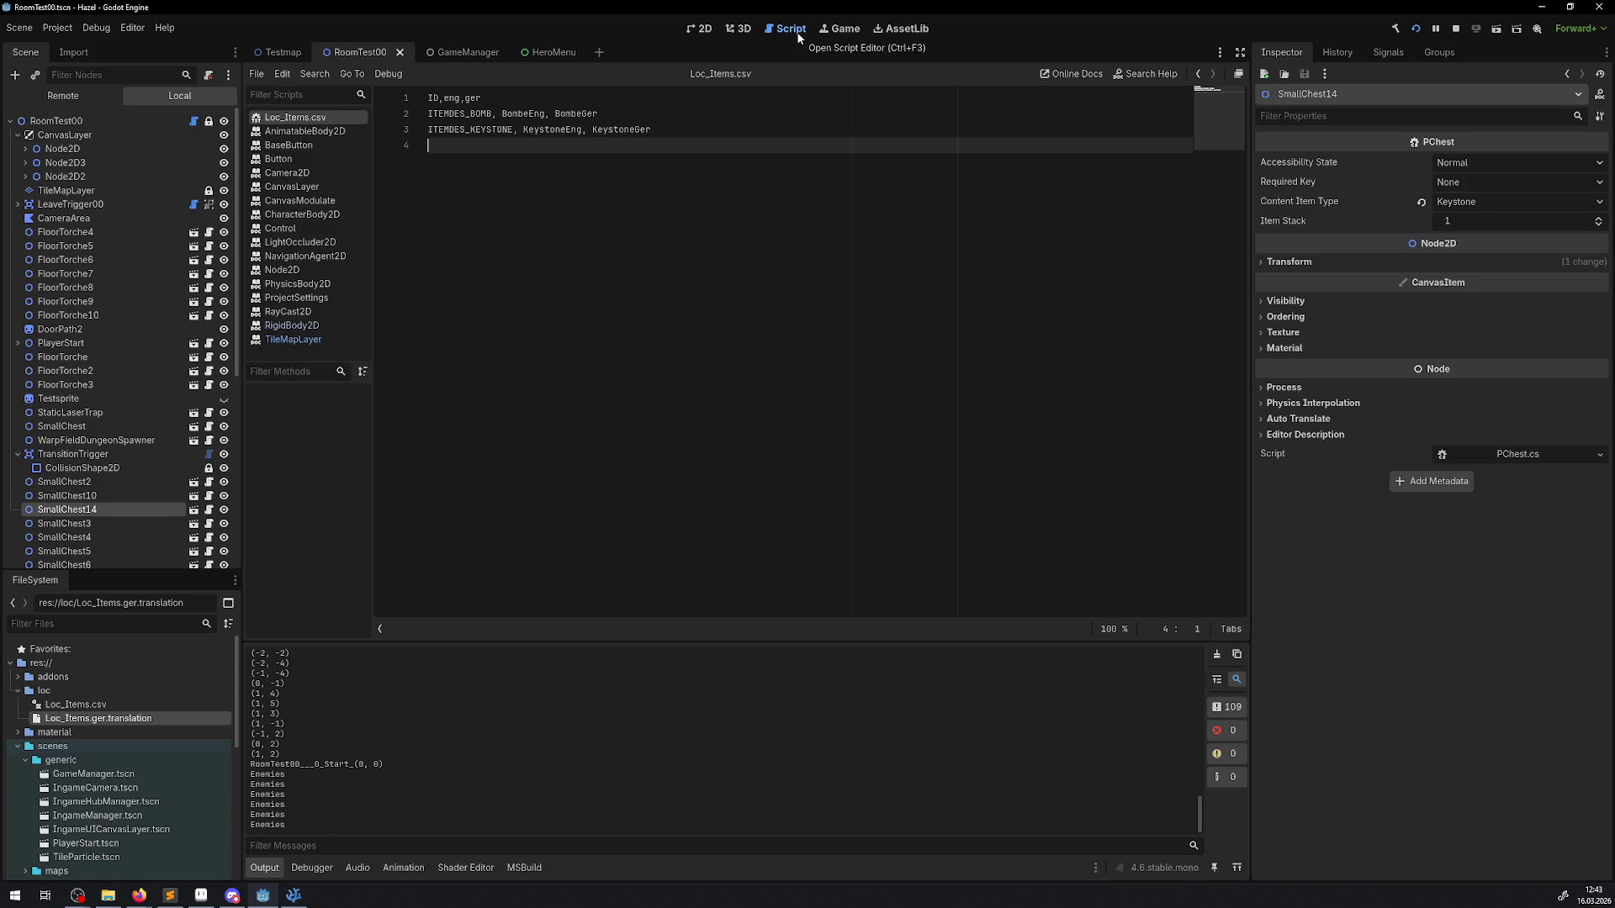
Step: Review the Nope fallback line in VS Code, then rebuild and relaunch the game in Godot
left_click(294, 895)
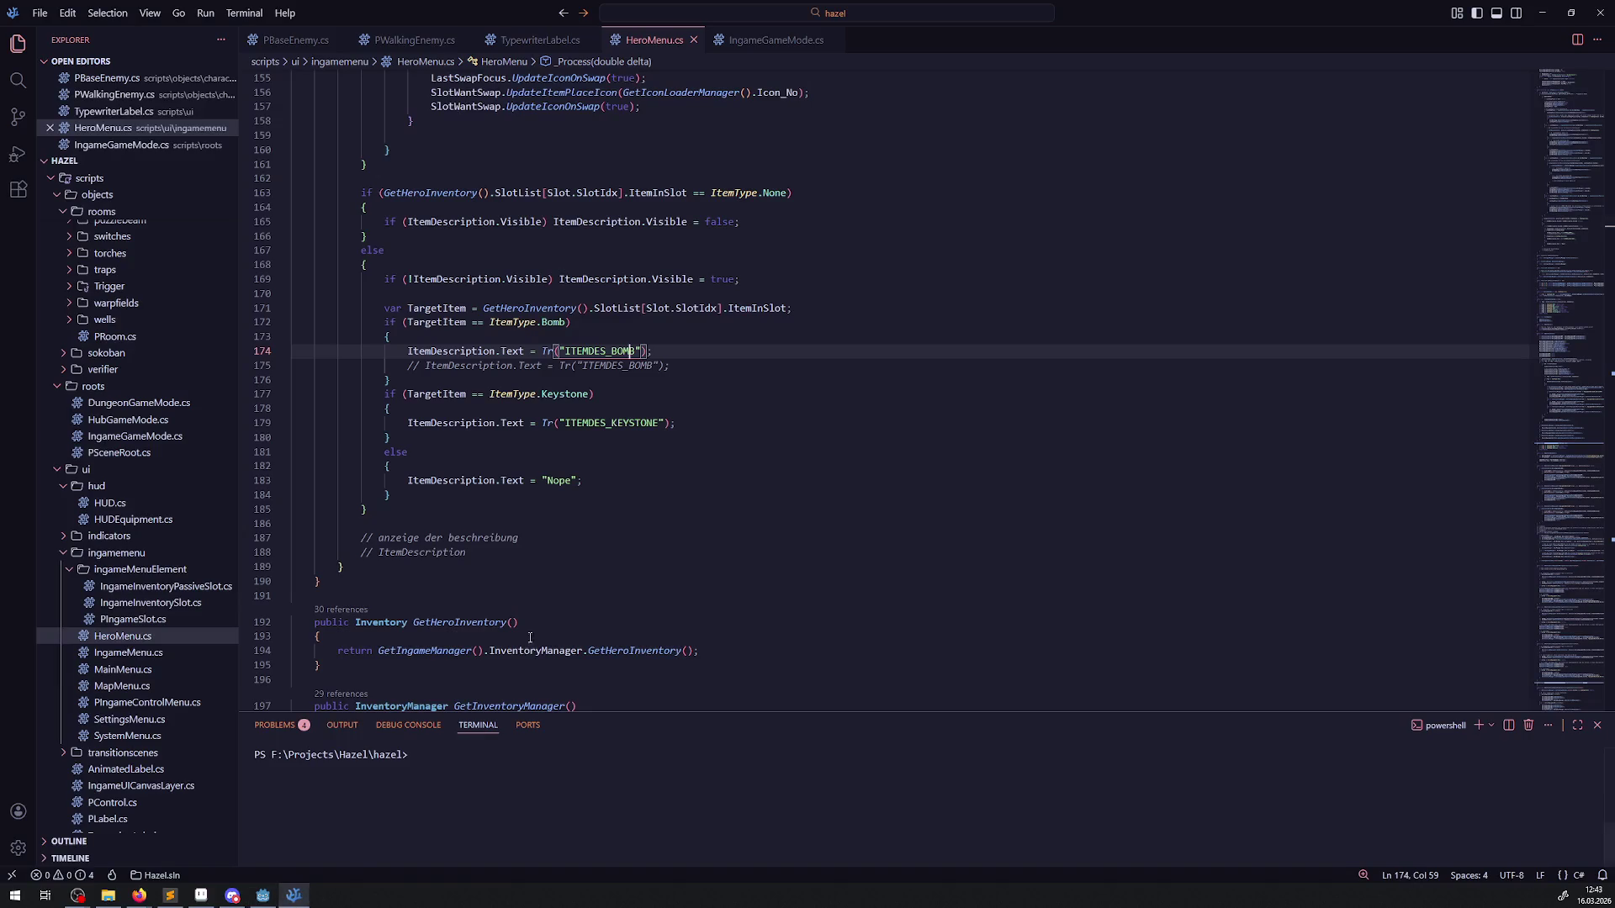
left_click_drag(296, 481, 611, 480)
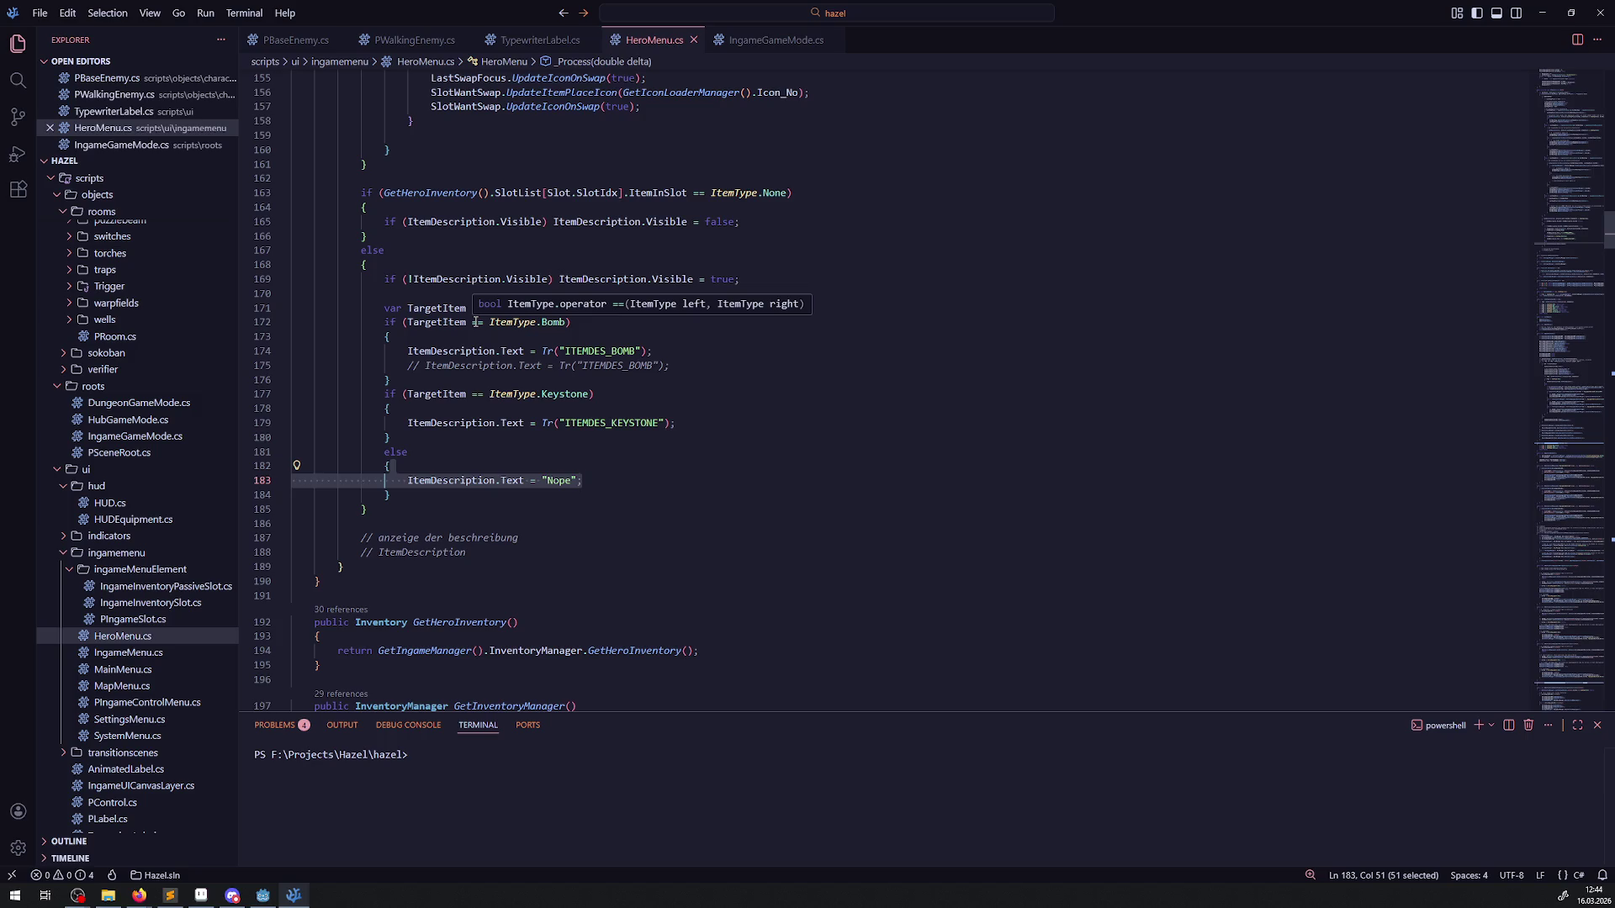
left_click(703, 468)
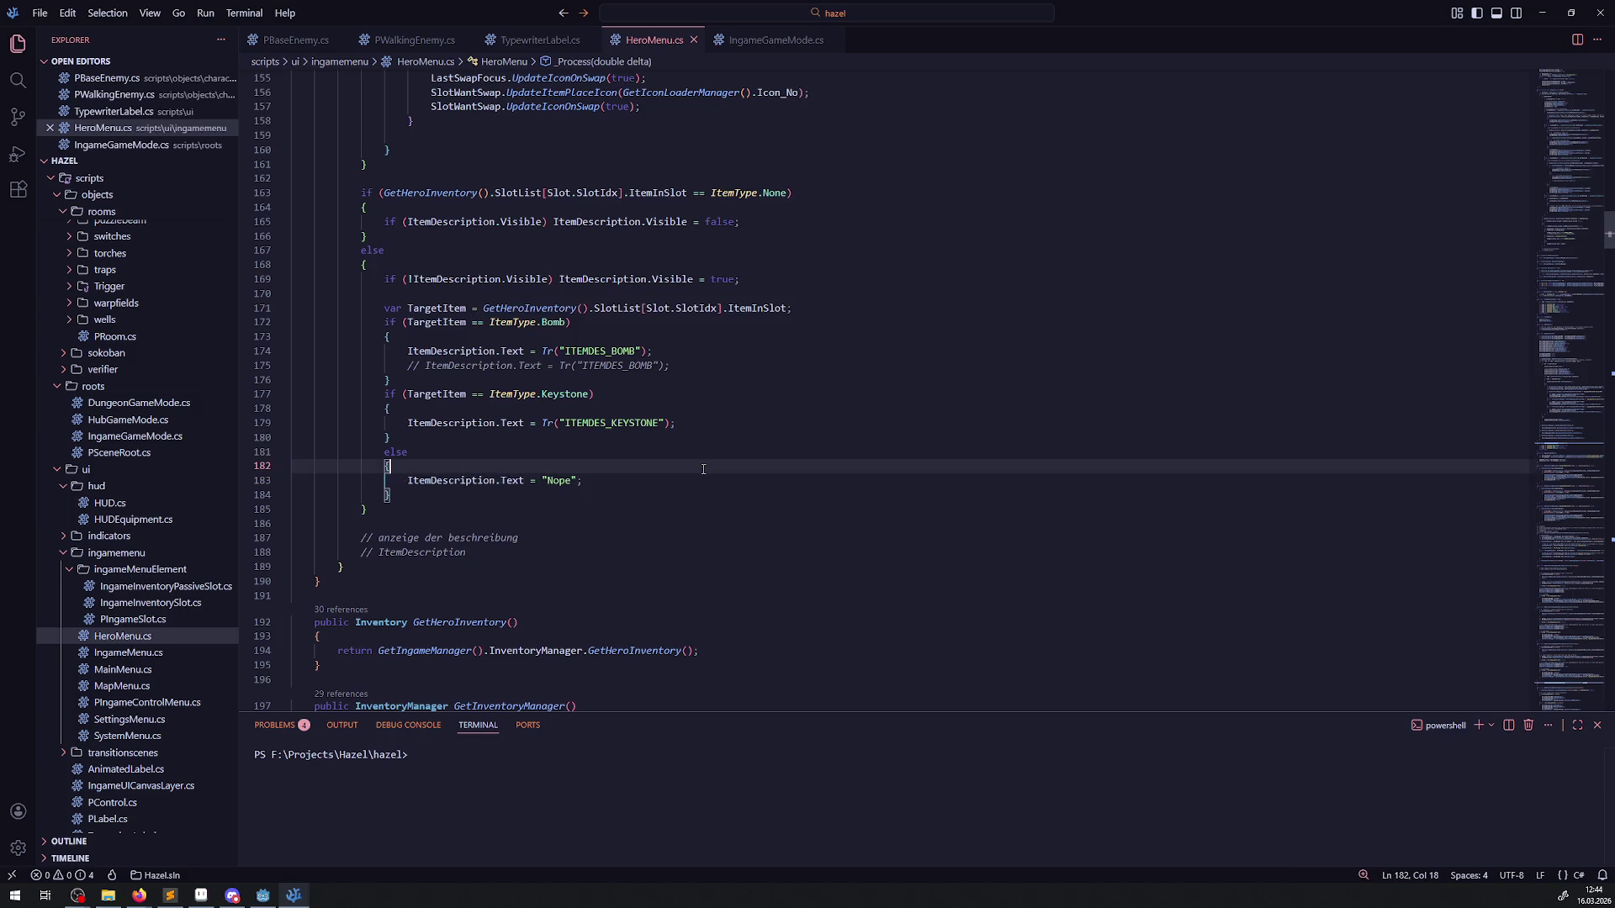
left_click(263, 895)
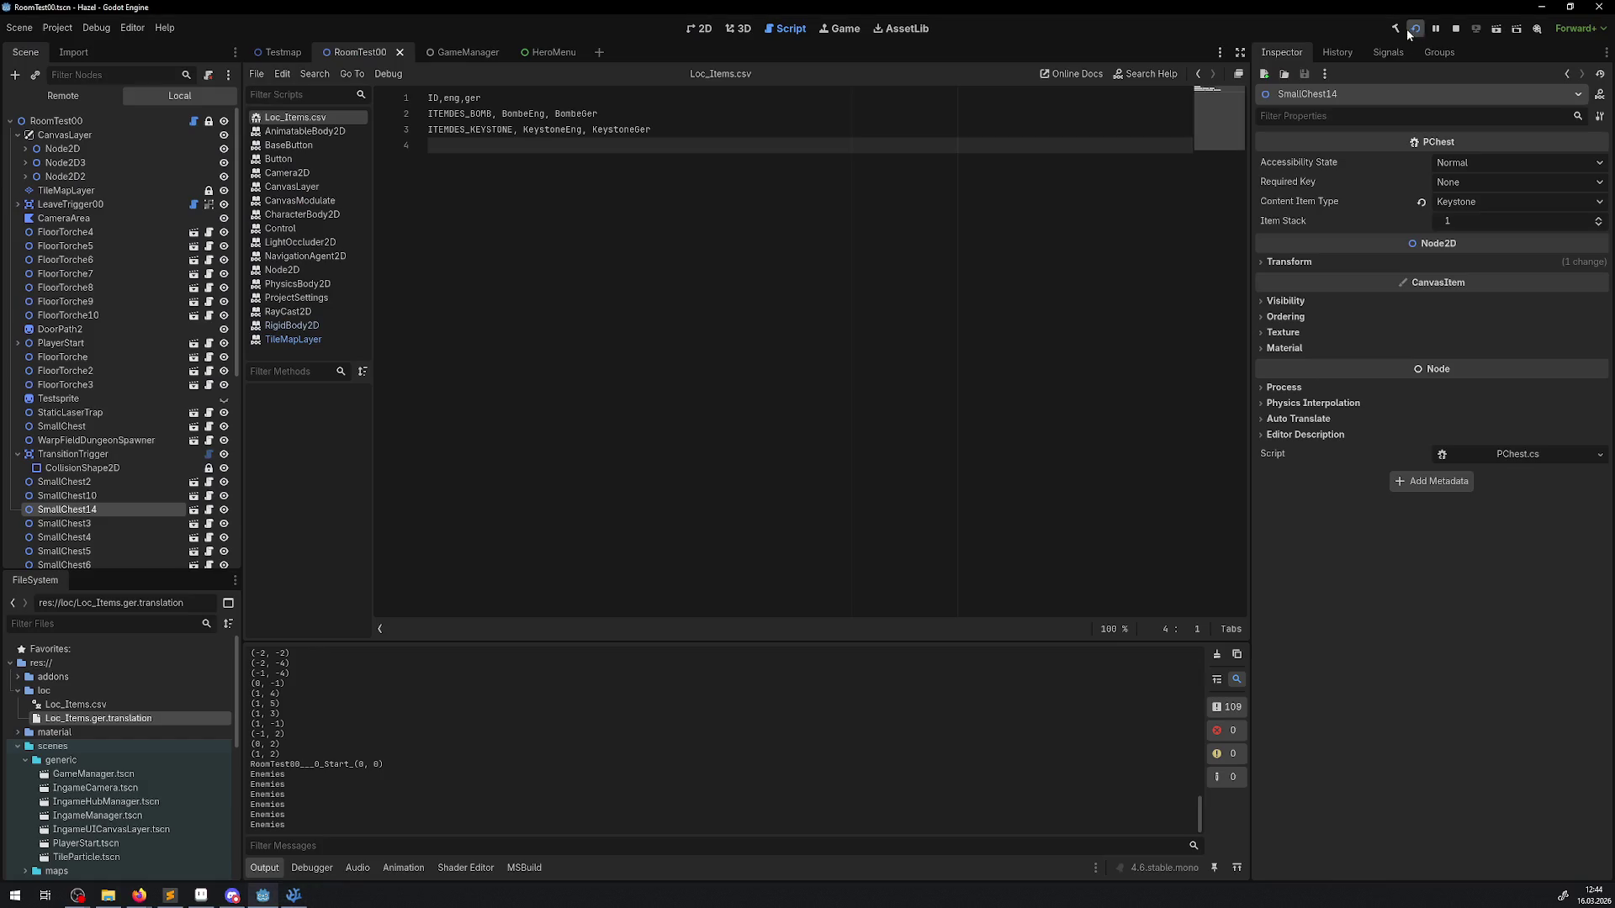
left_click(1396, 33)
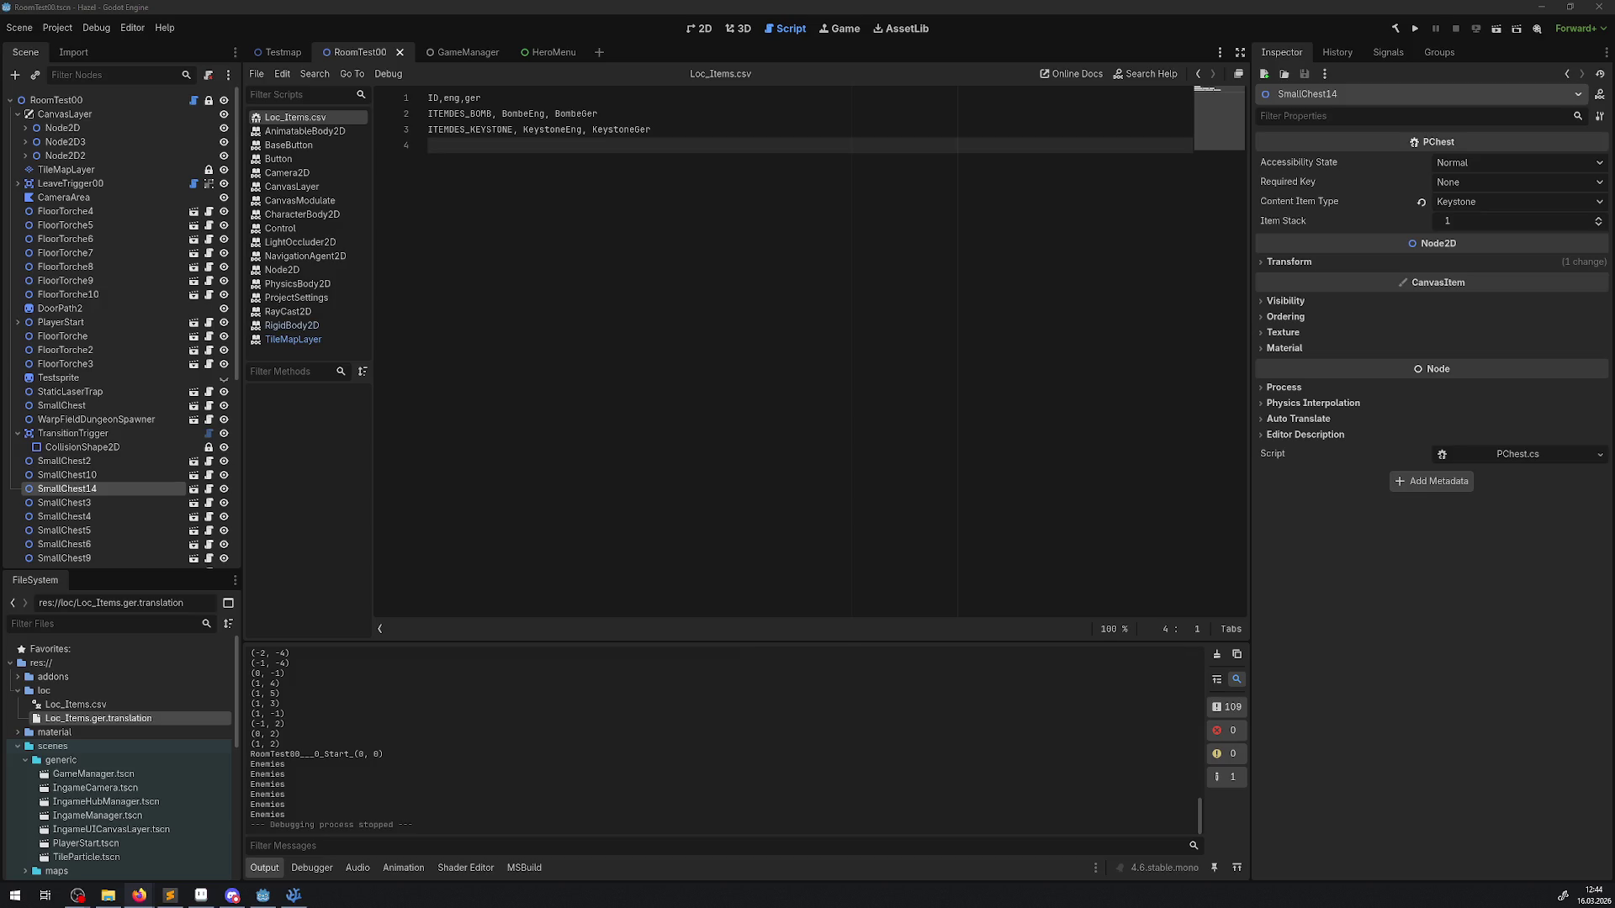
left_click(1415, 29)
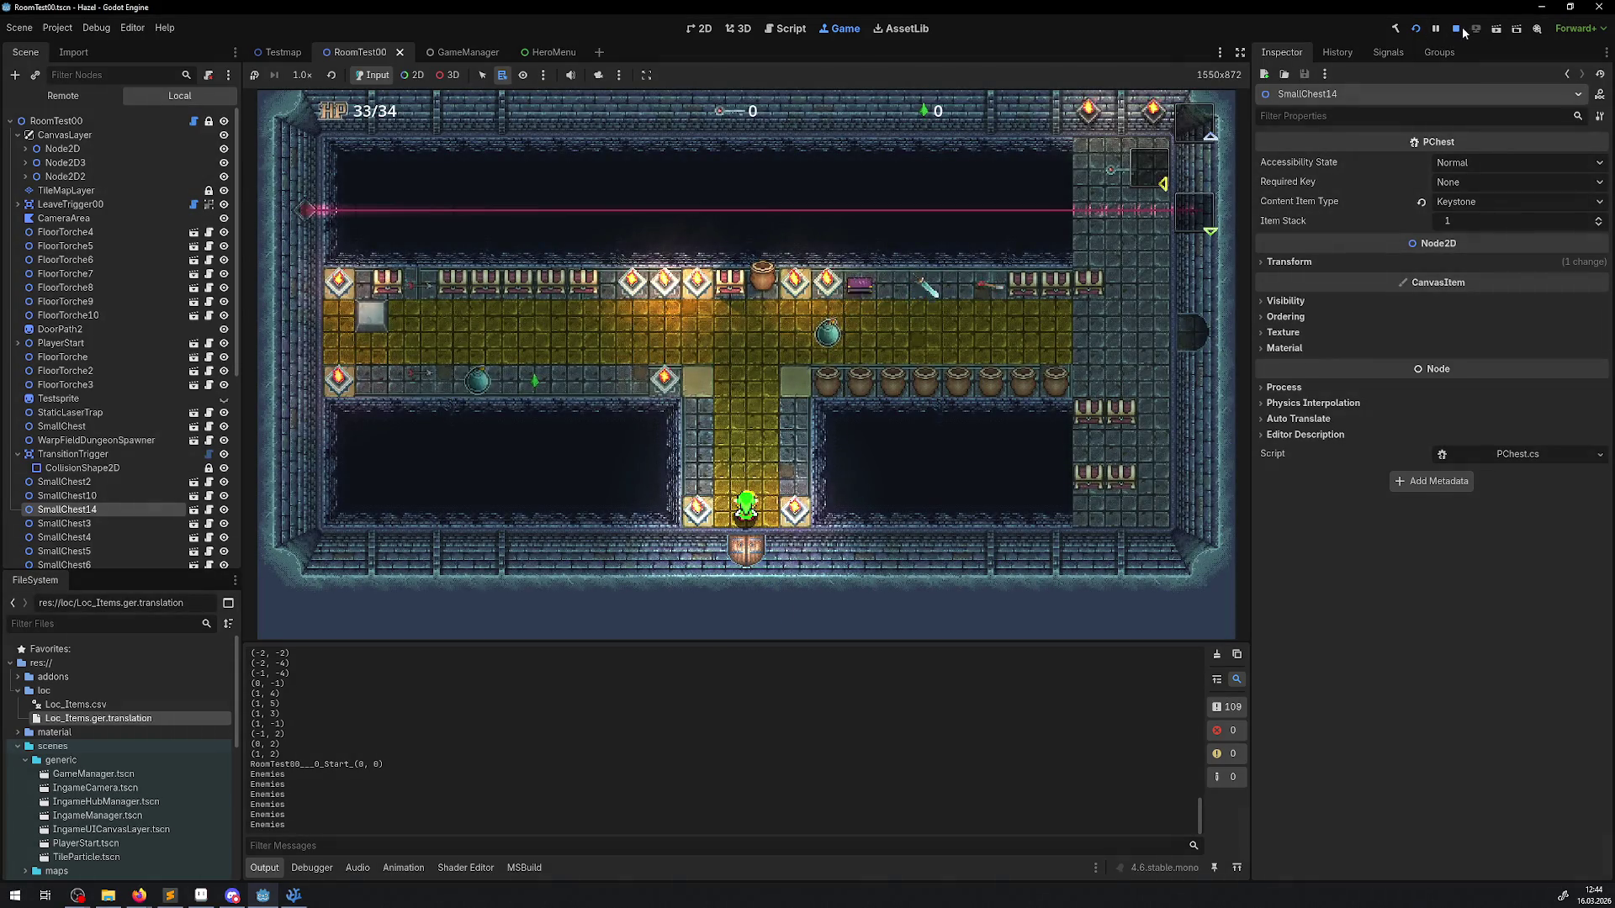
Step: Stop the game and rename the Loc_Items.csv header columns from eng, ger to en, de
left_click(1456, 28)
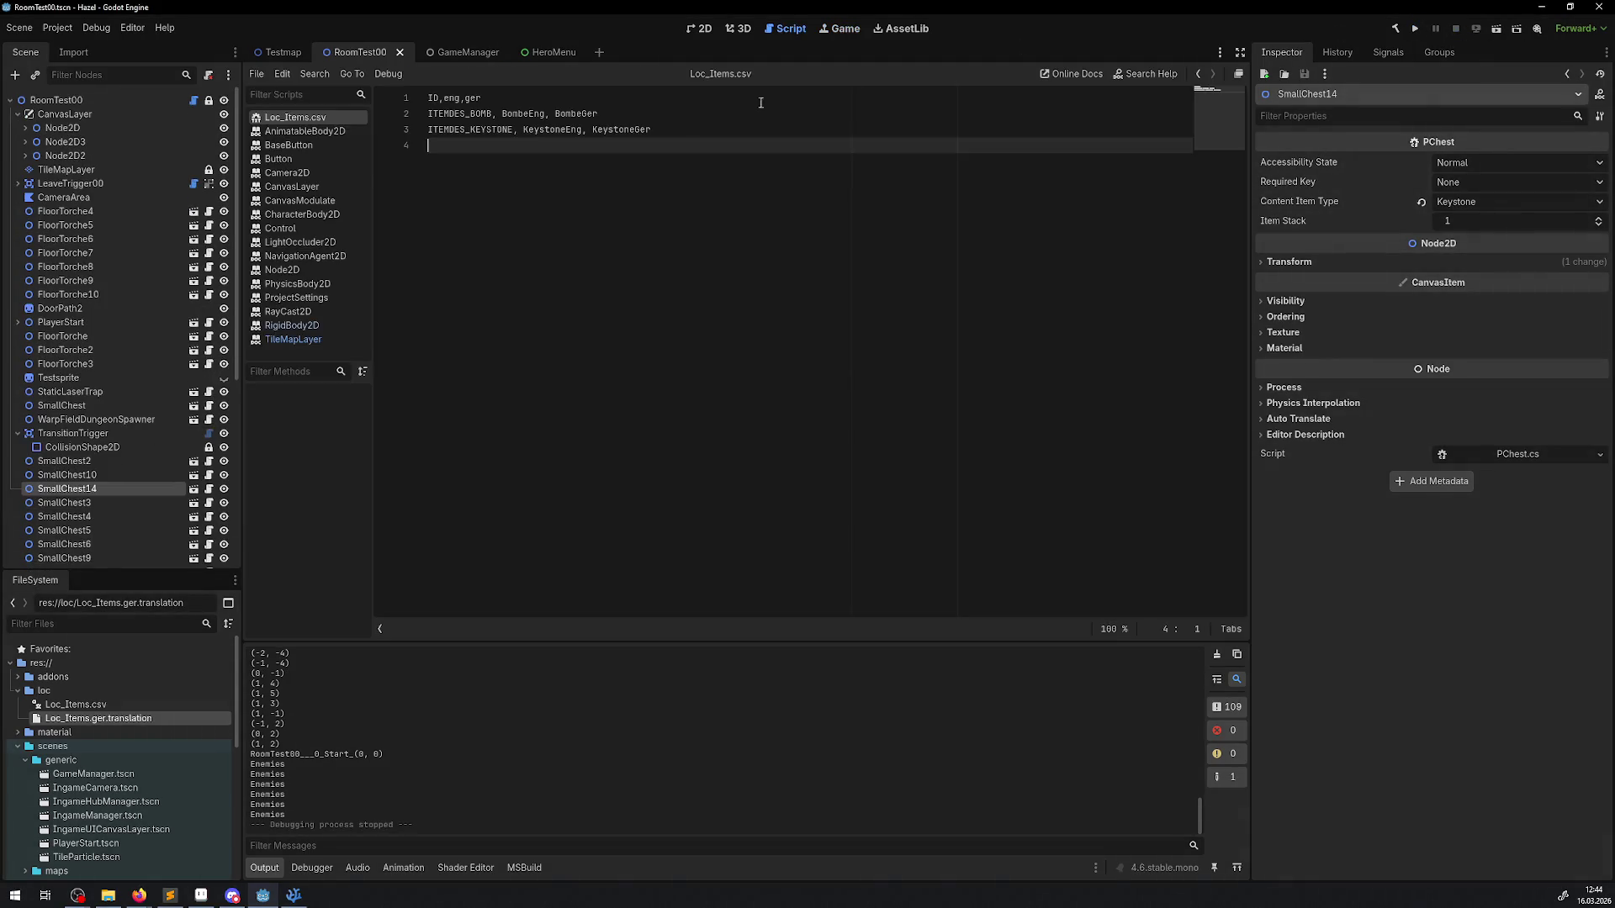
left_click(463, 102)
key("BackSpace")
left_click(478, 100)
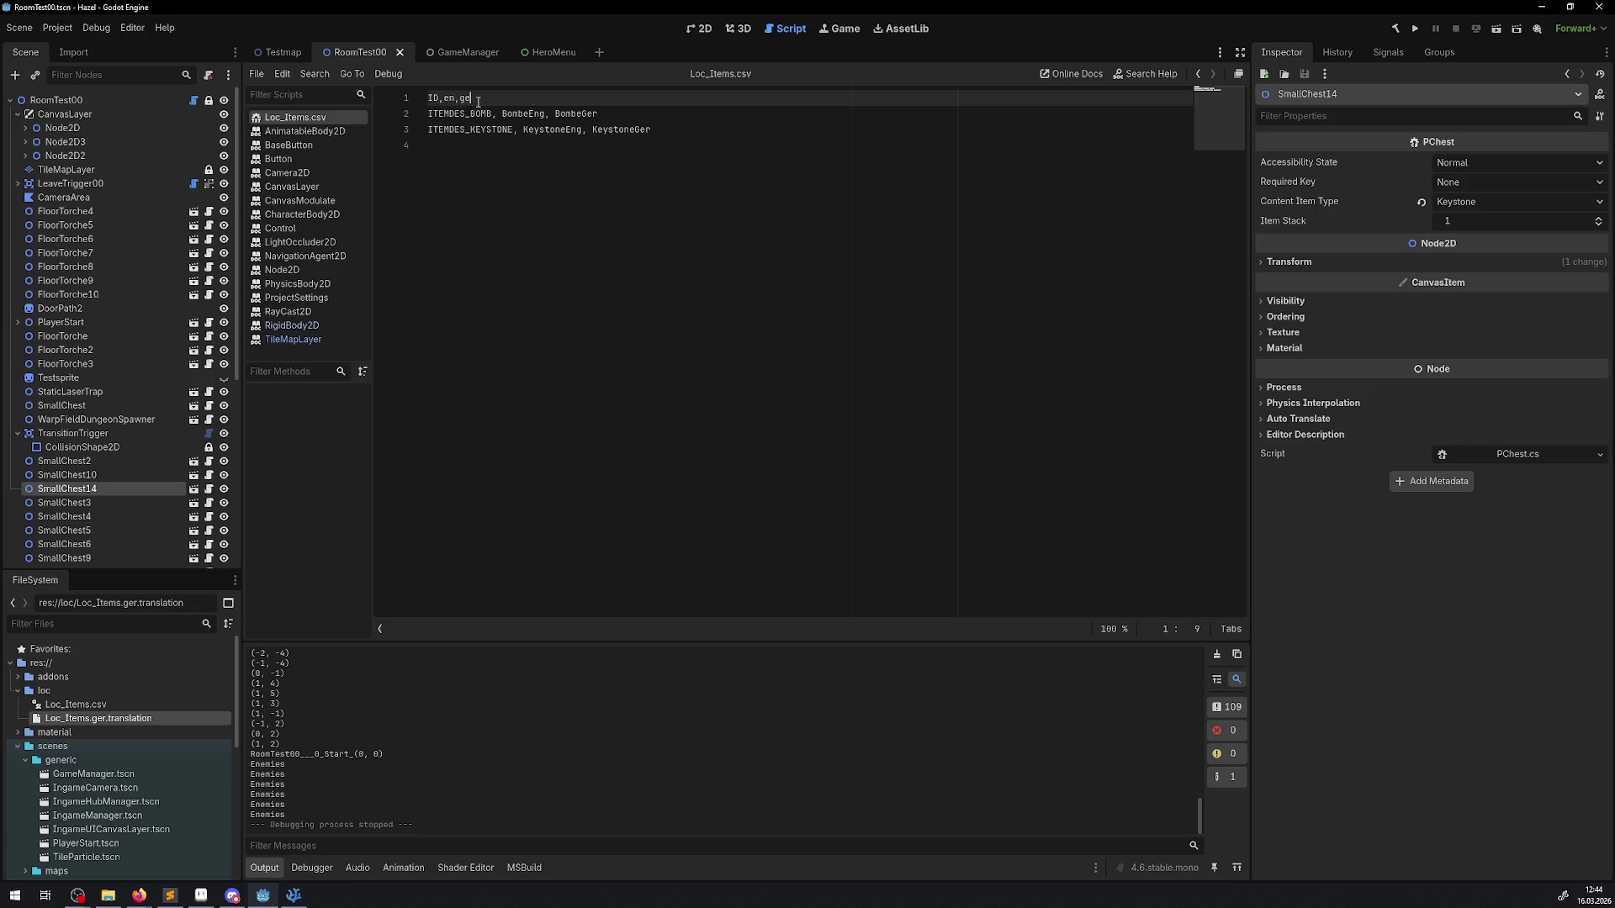
key("BackSpace")
key("BackSpace")
type("de")
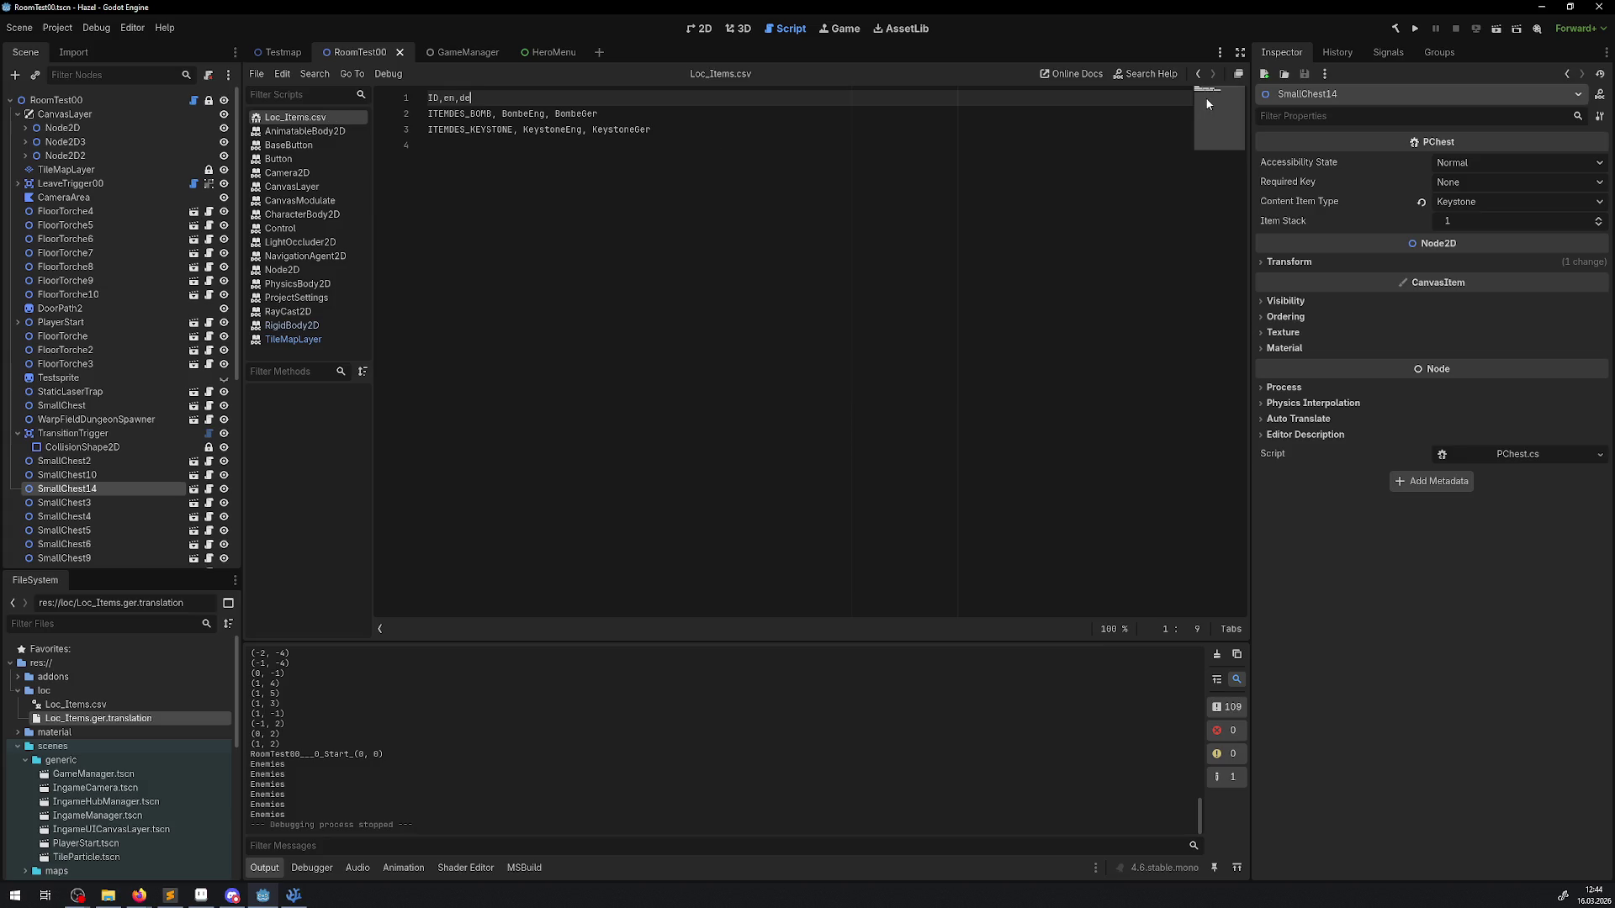
Step: Run the game, briefly open the inventory, and walk the hero along the corridor
left_click(1415, 32)
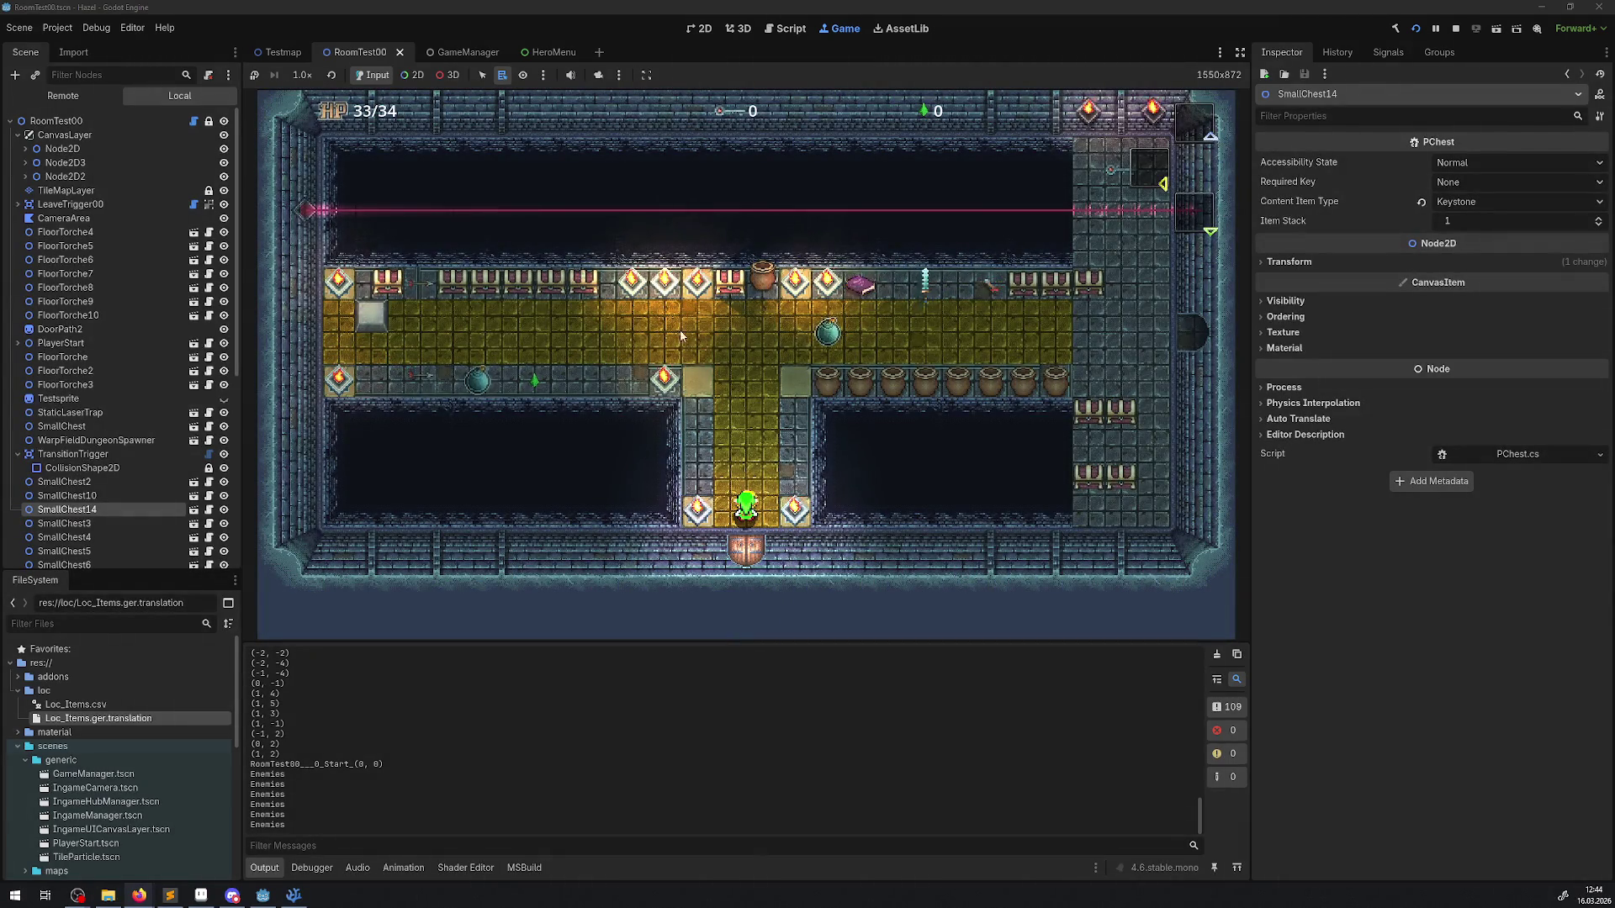
key("Up")
key("Right")
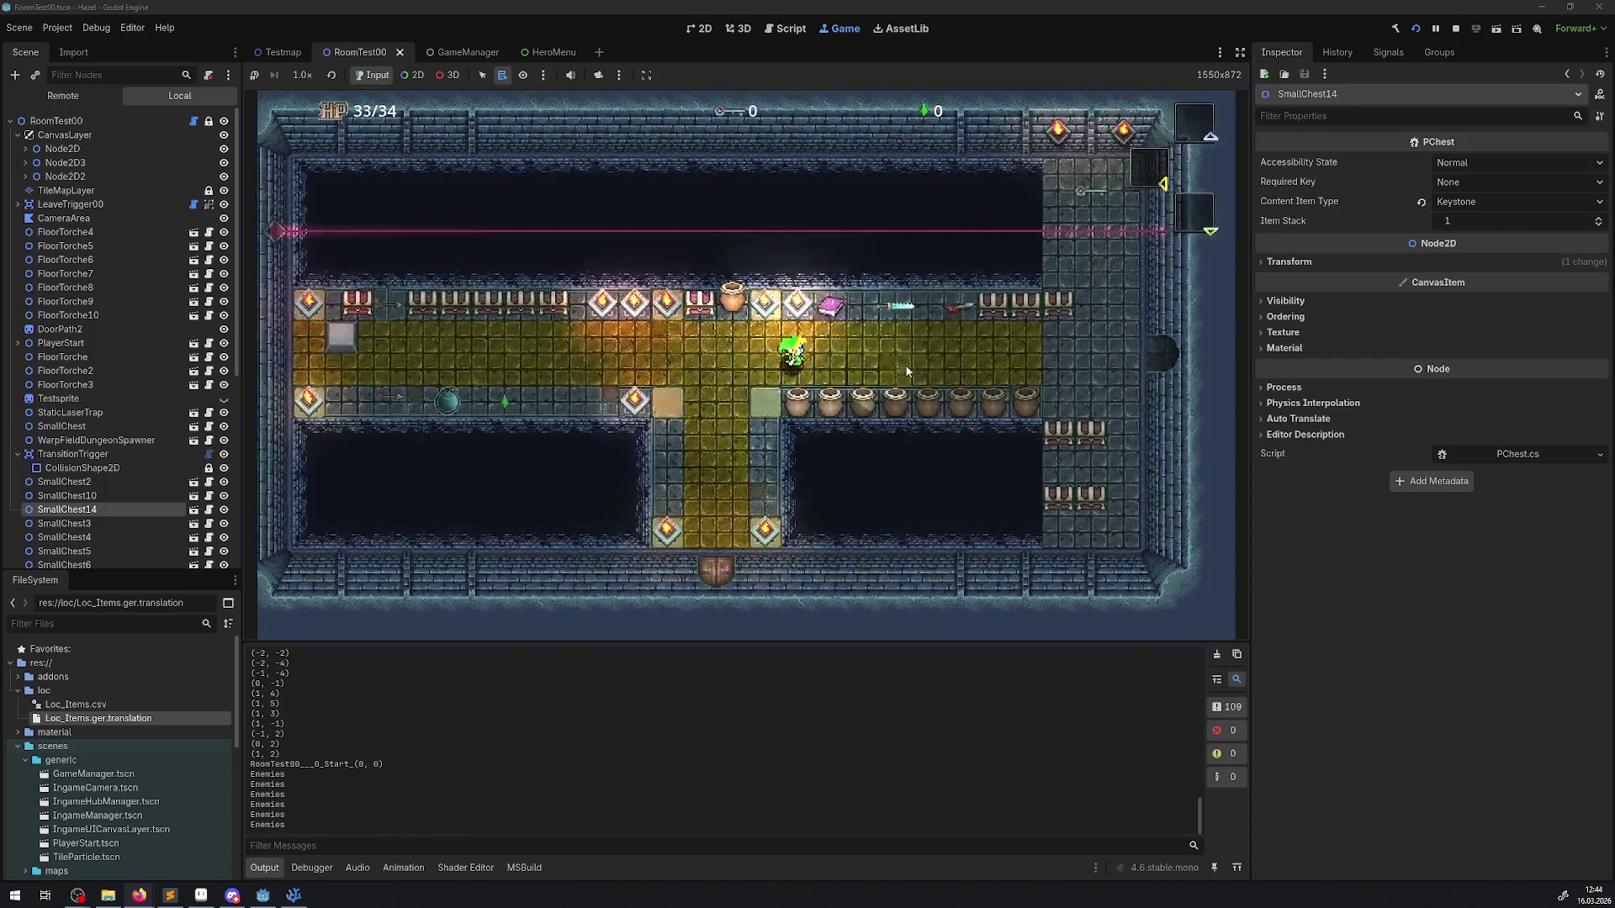
key("Escape")
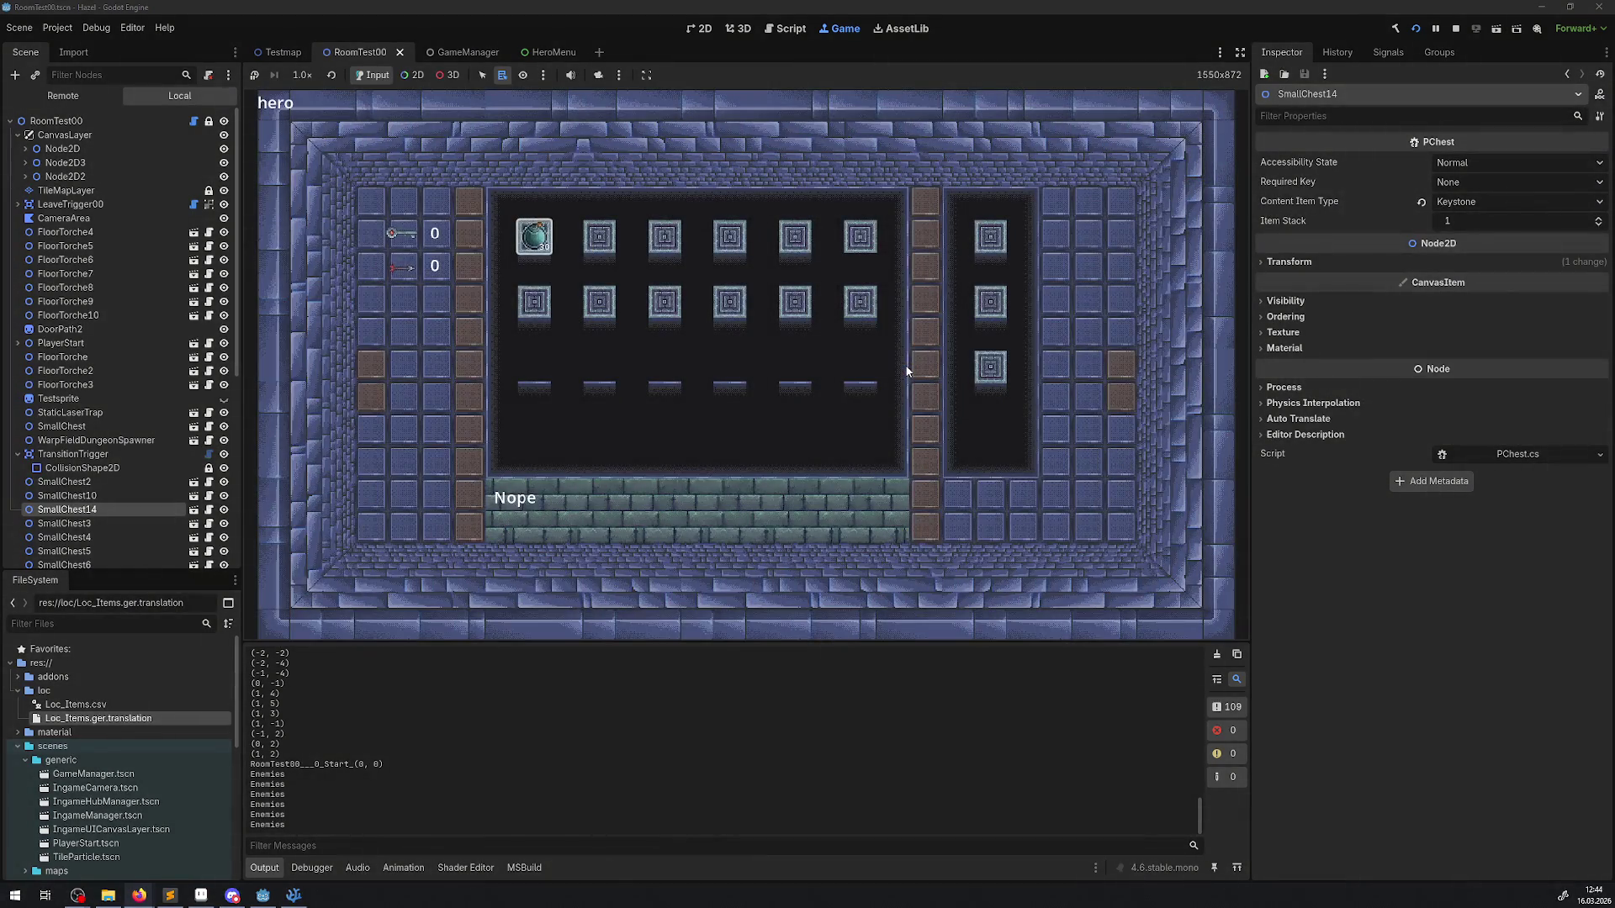
key("Escape")
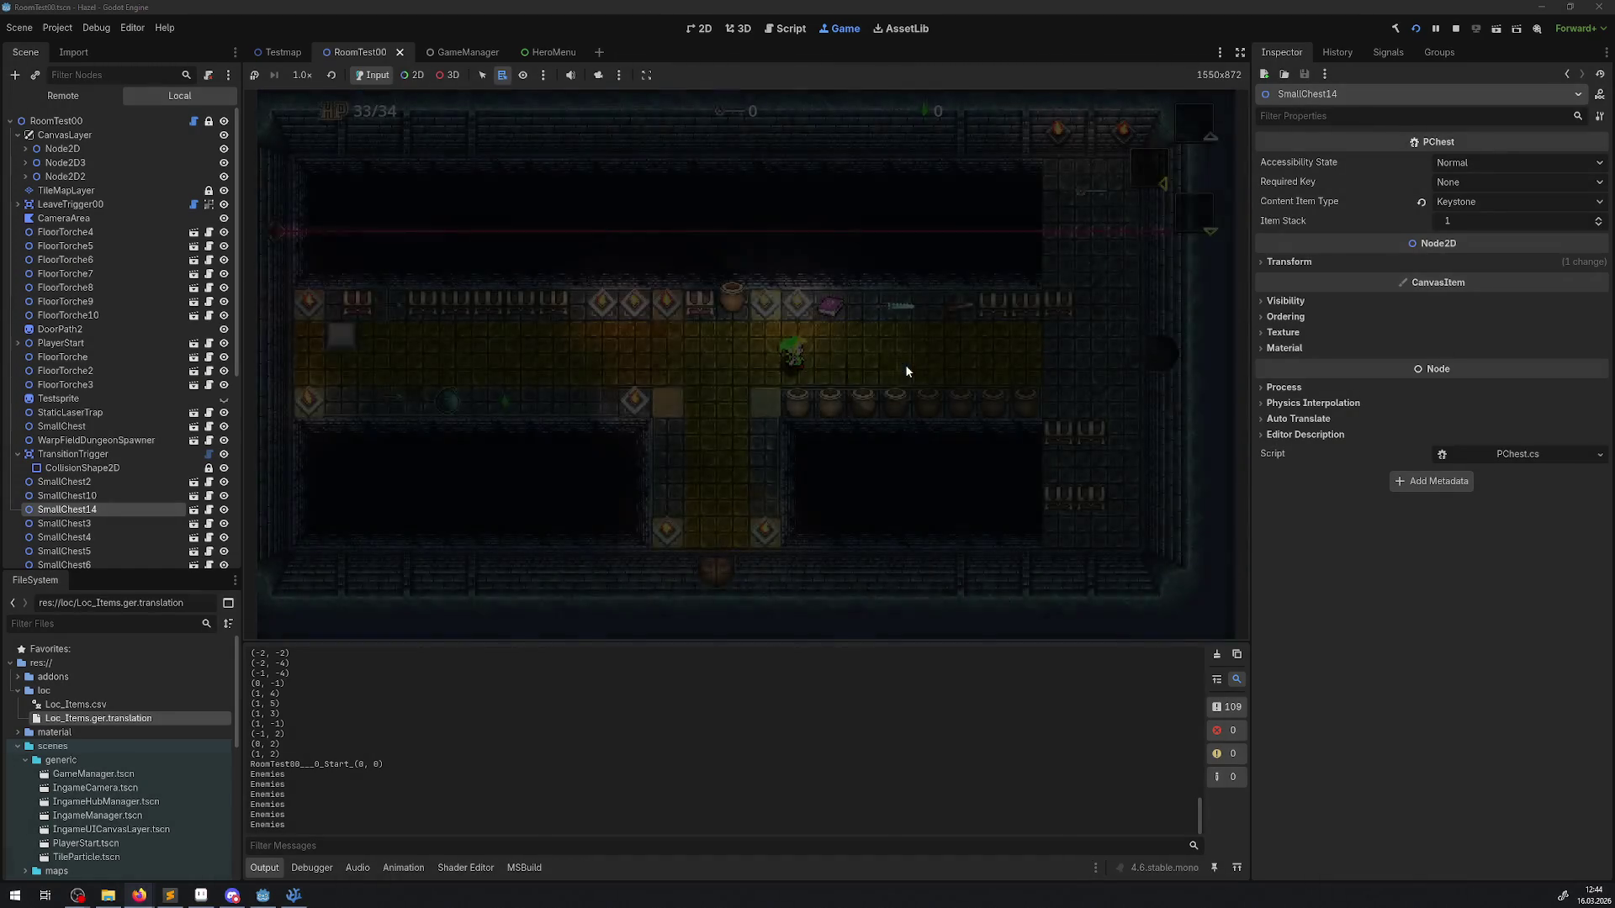
key("Left")
key("Down")
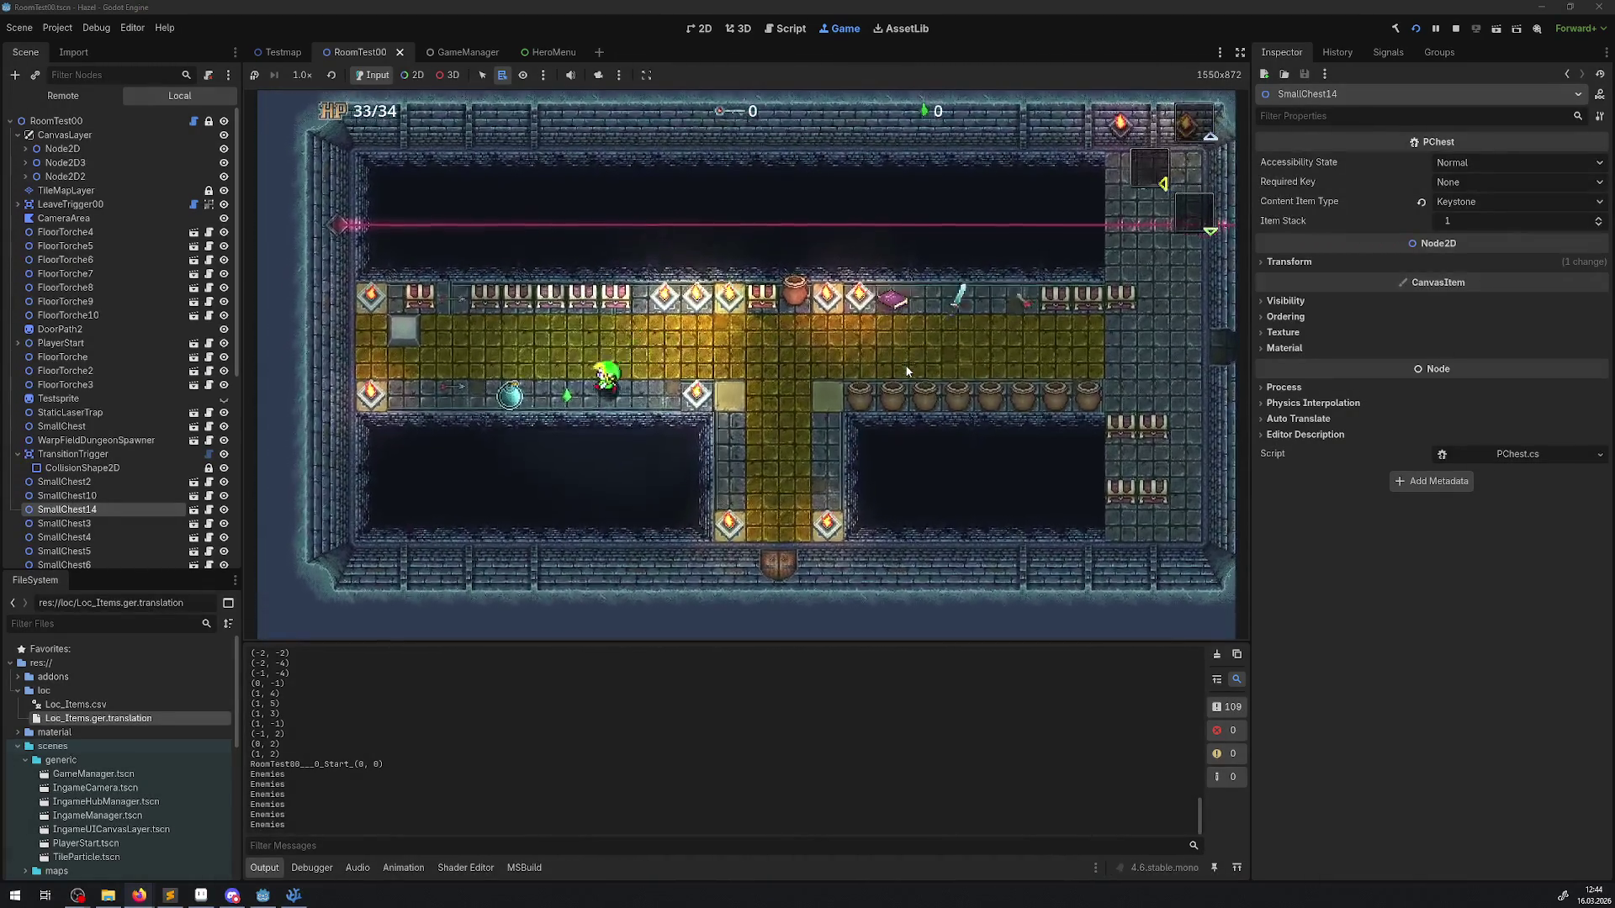
key("Up")
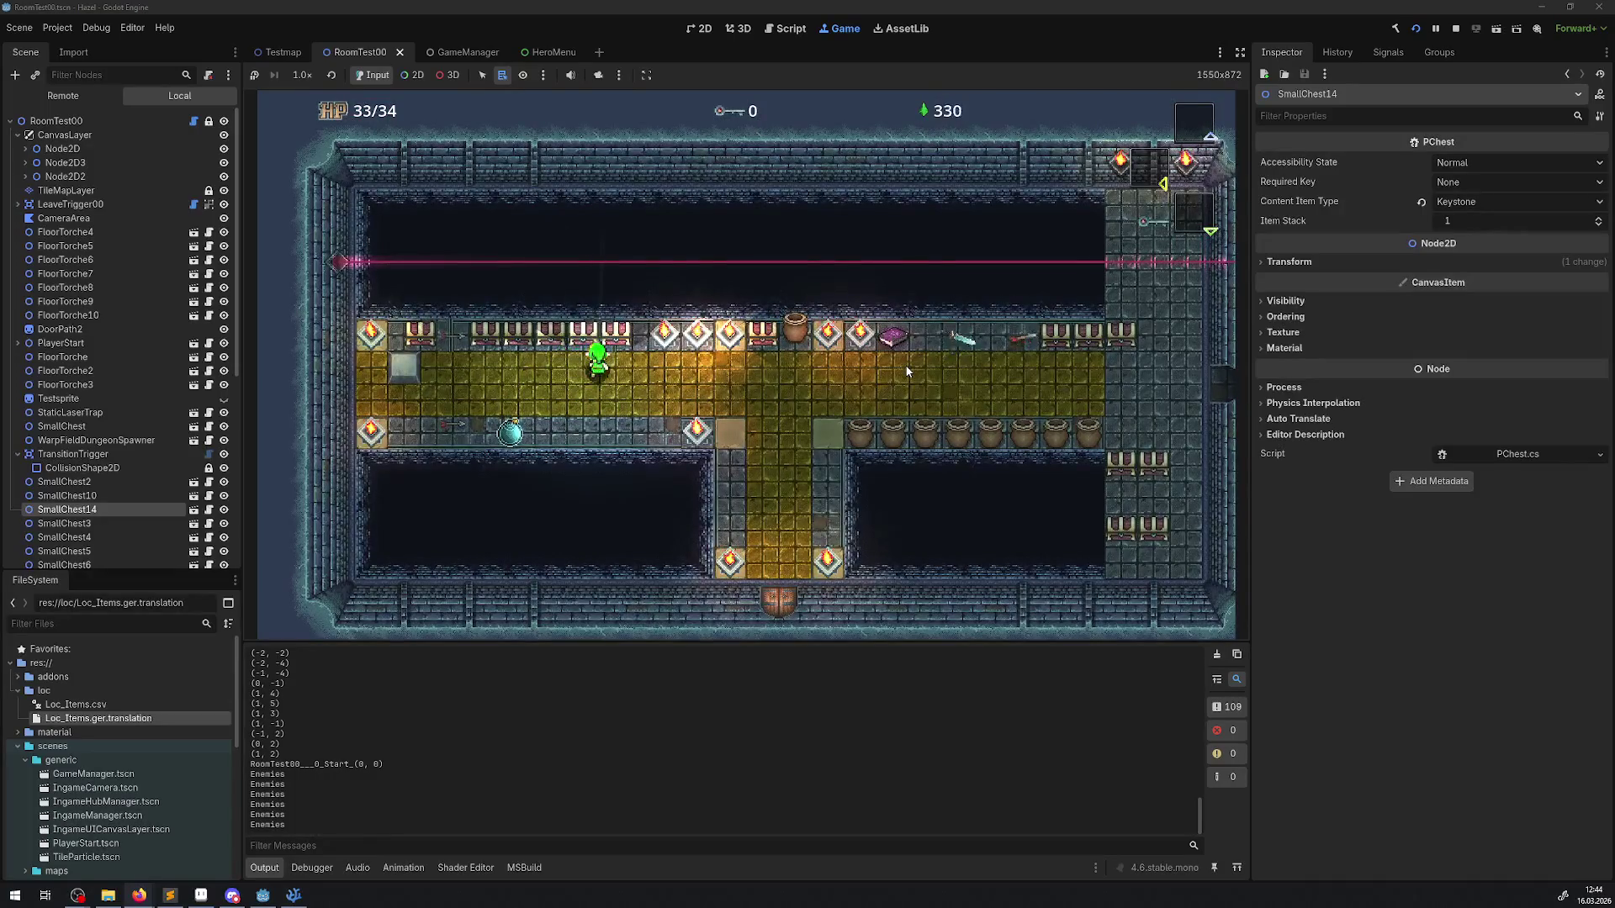
key("Left")
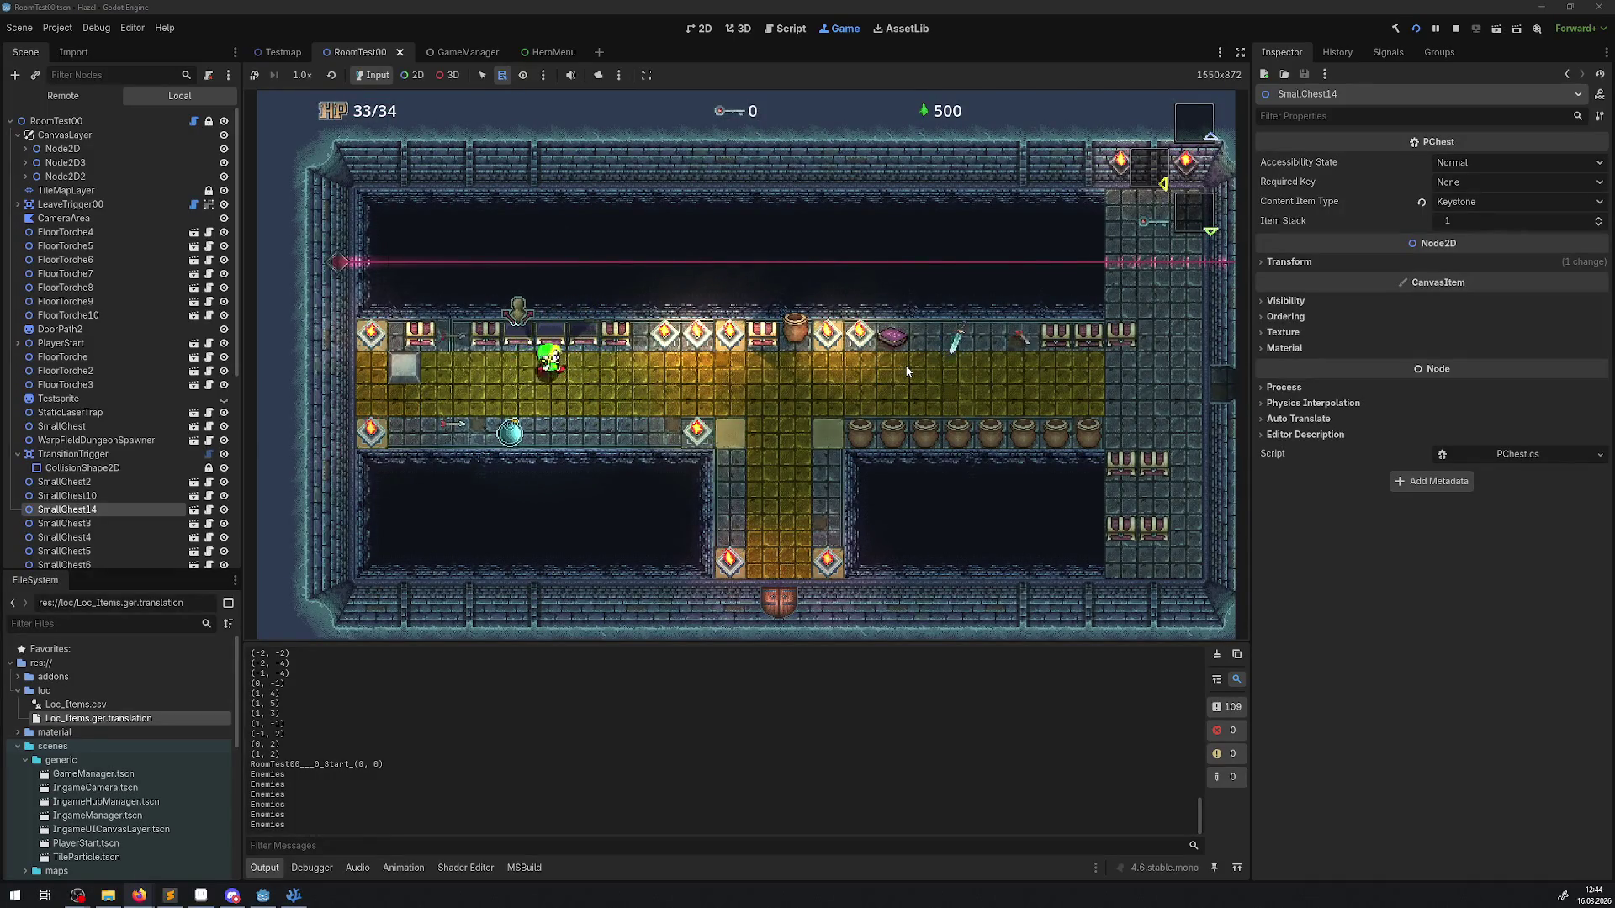
Step: Cycle the inventory slots to see the raw ITEMDES_KEYSTONE description, then stop the game
key("Right")
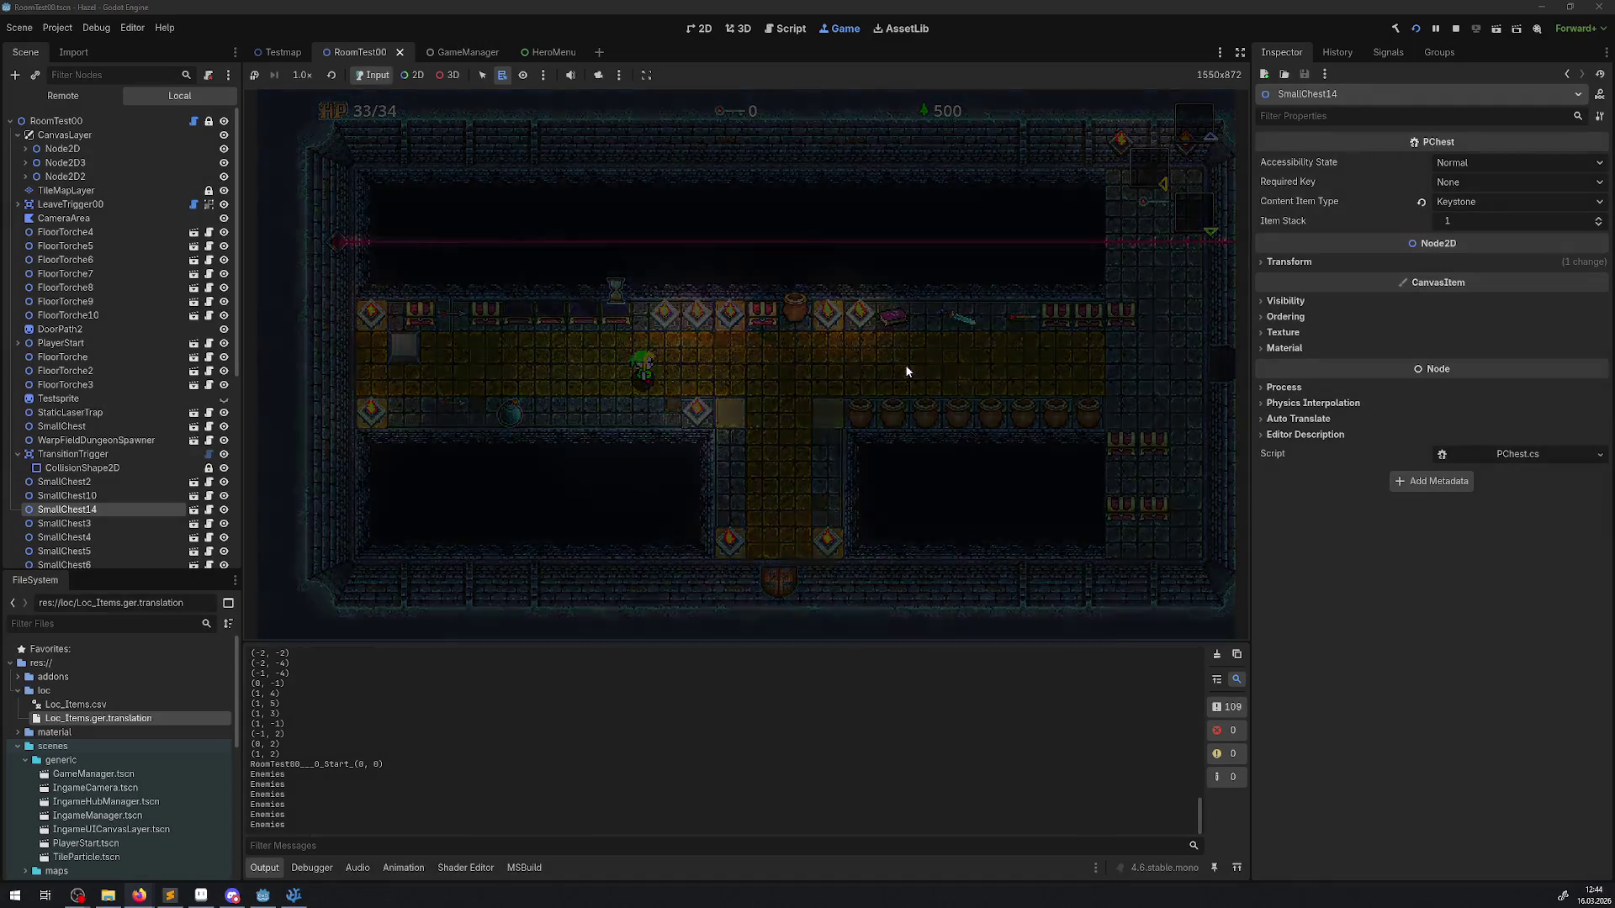
key("Left")
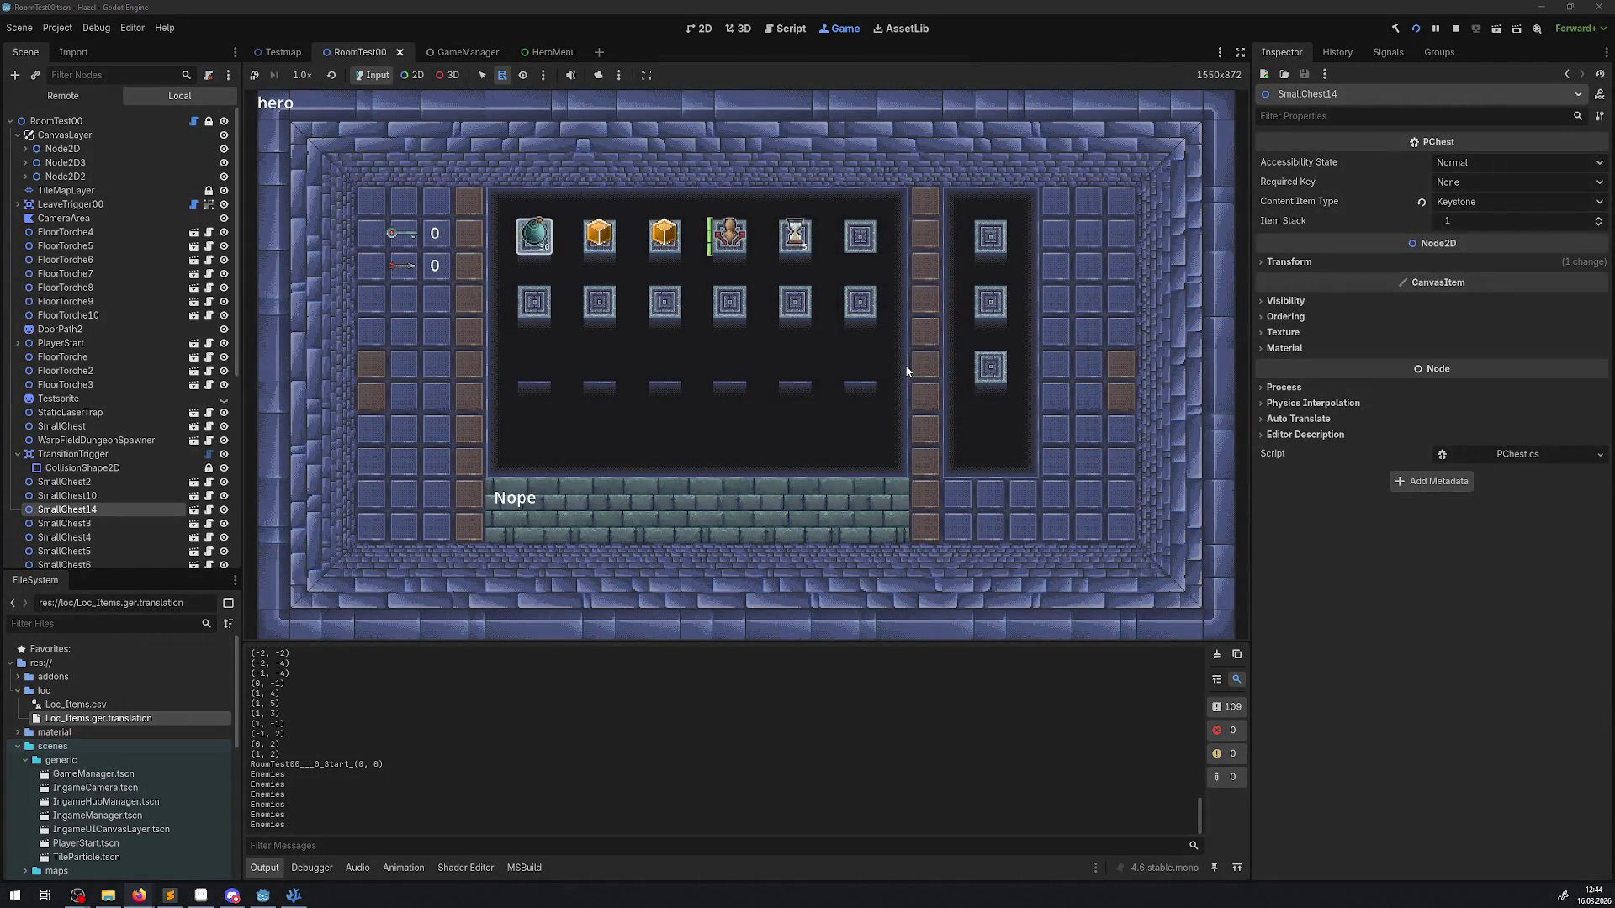
key("Right")
key("Right")
key("Right")
key("Right")
key("Left")
key("Left")
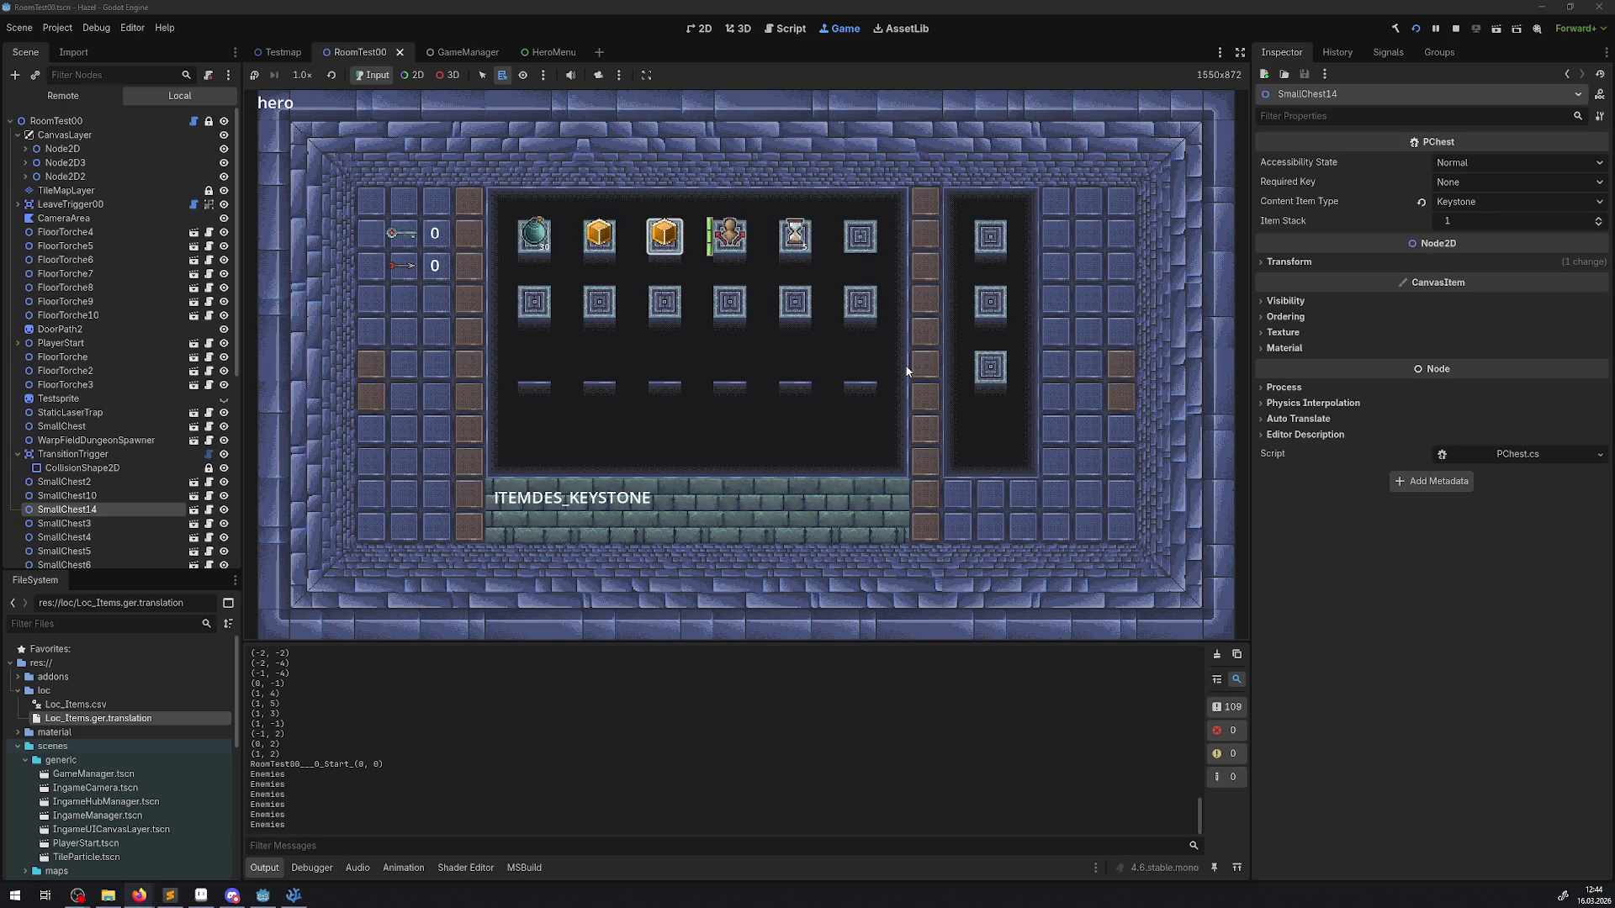
key("Left")
key("Left")
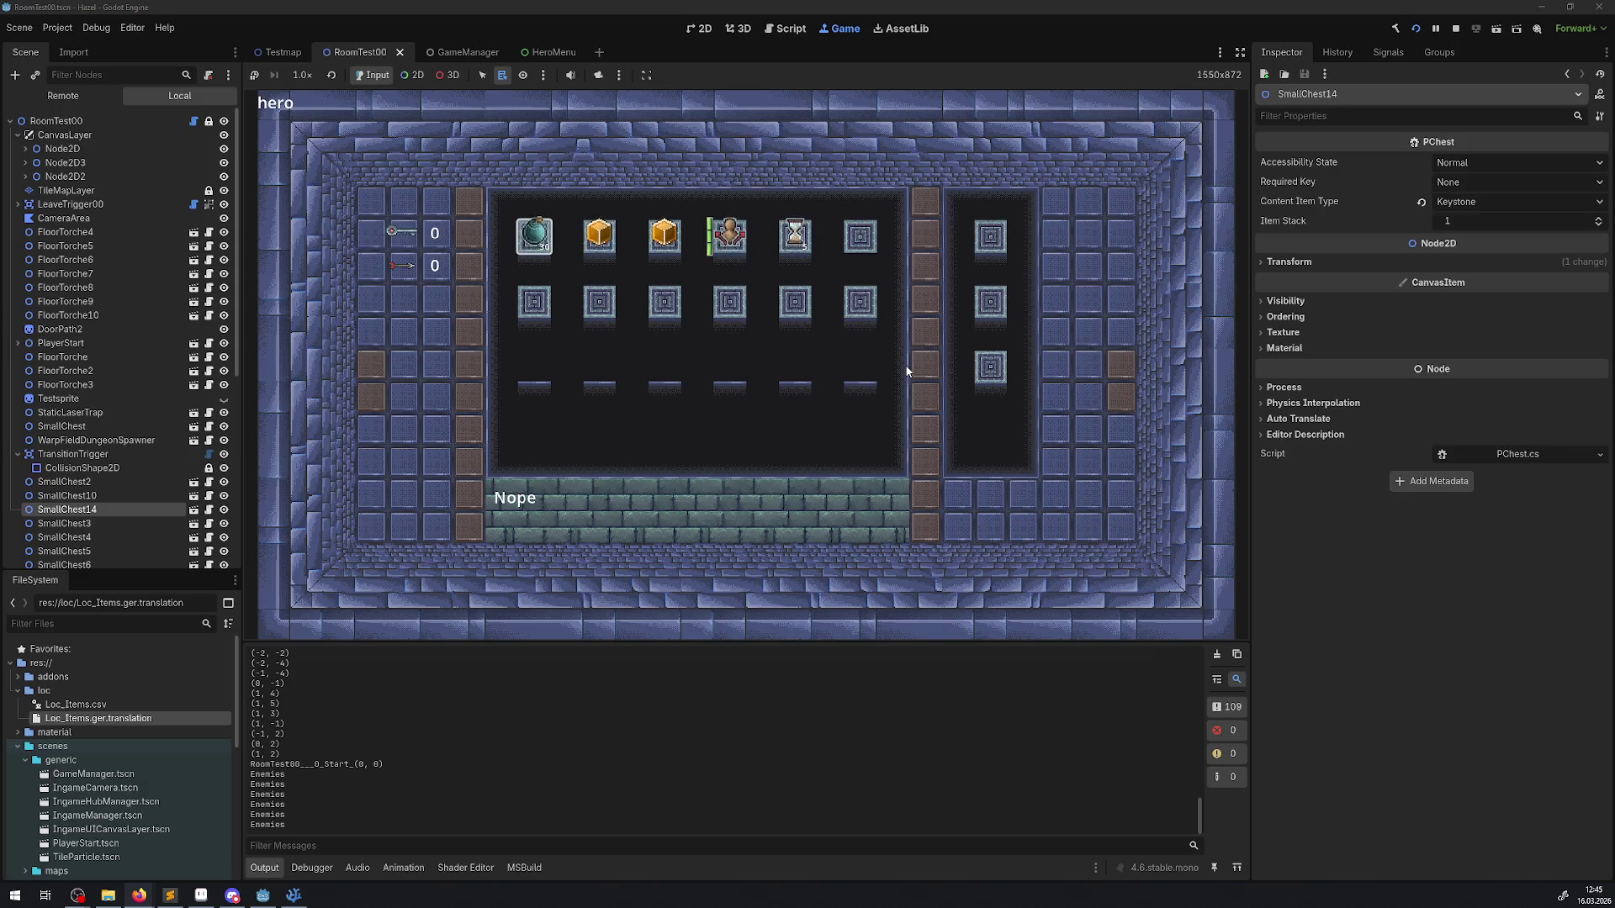
key("Right")
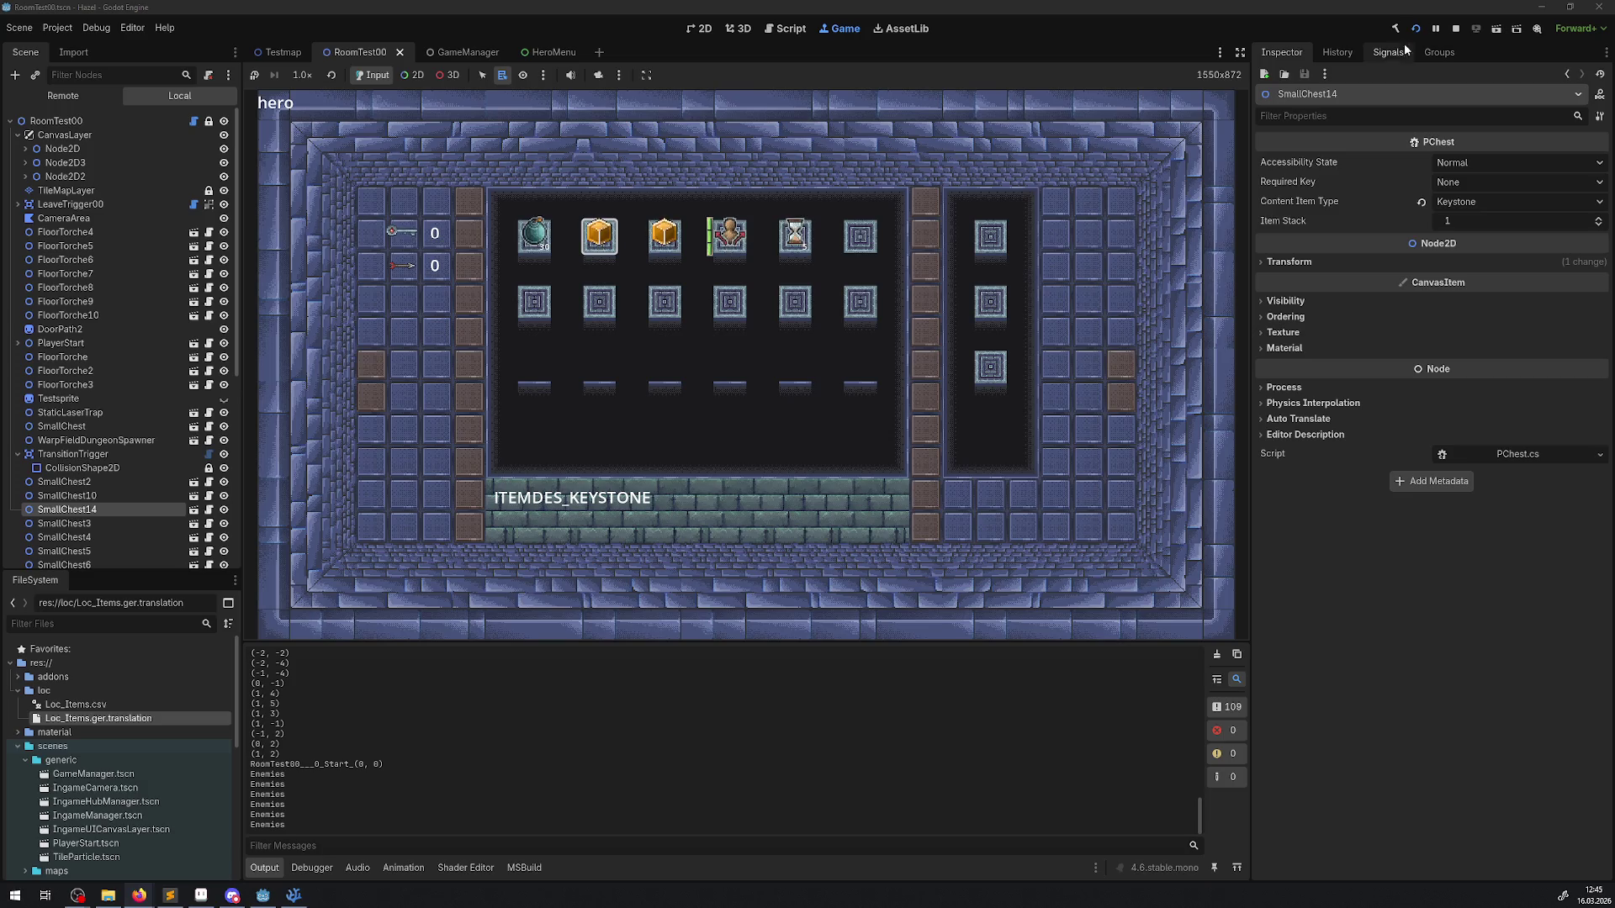
left_click(1454, 30)
left_click(293, 895)
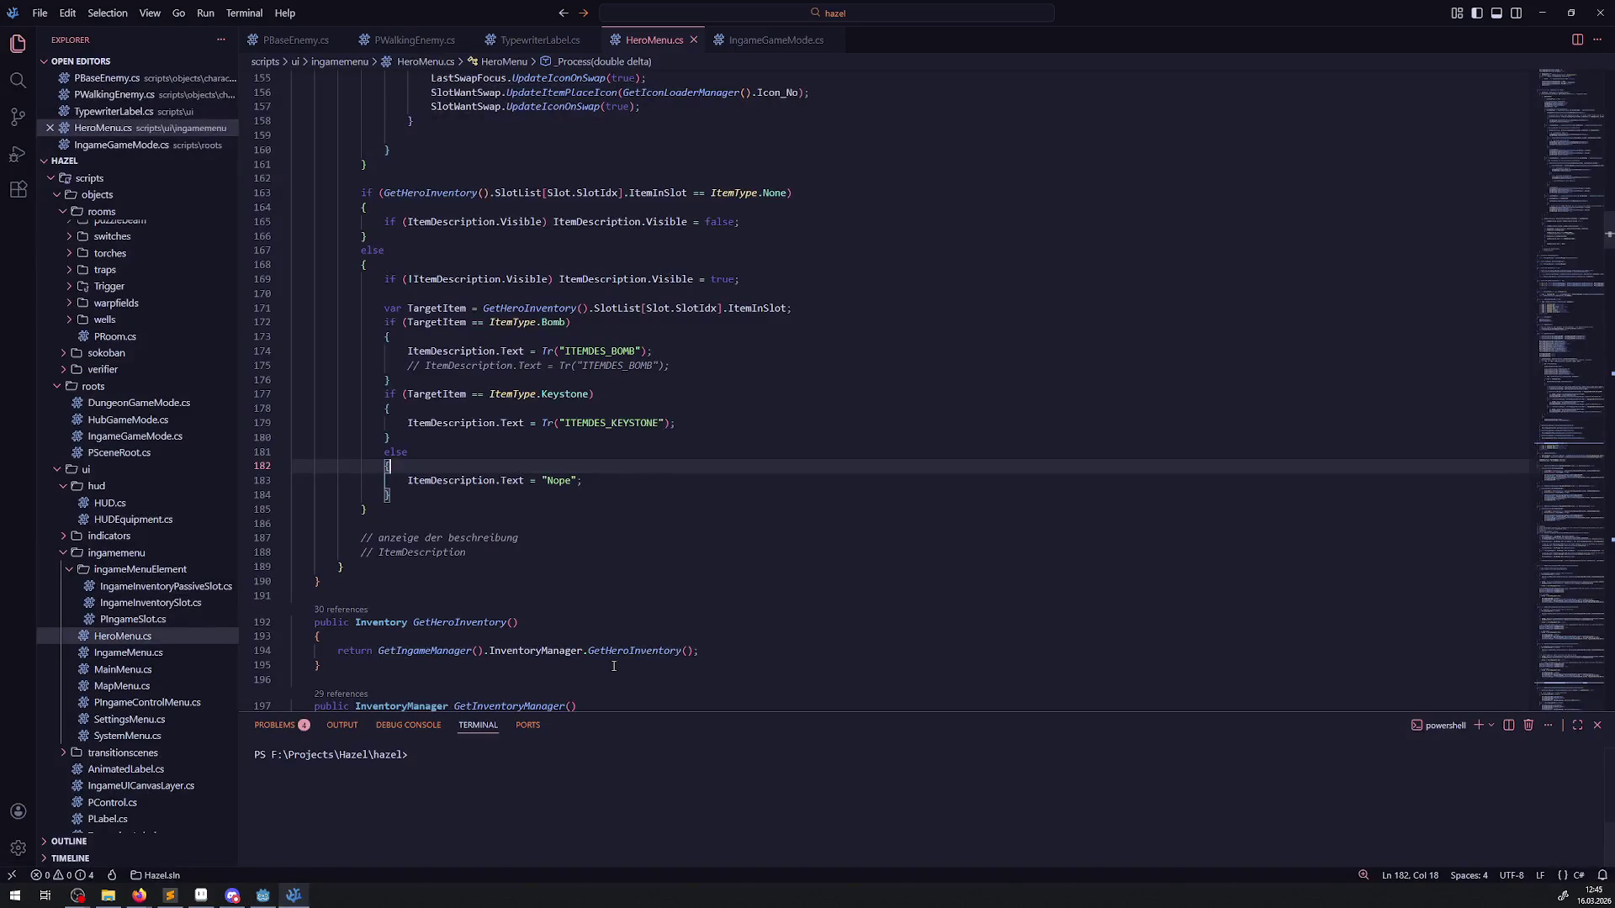
double_click(557, 323)
key("ctrl+space")
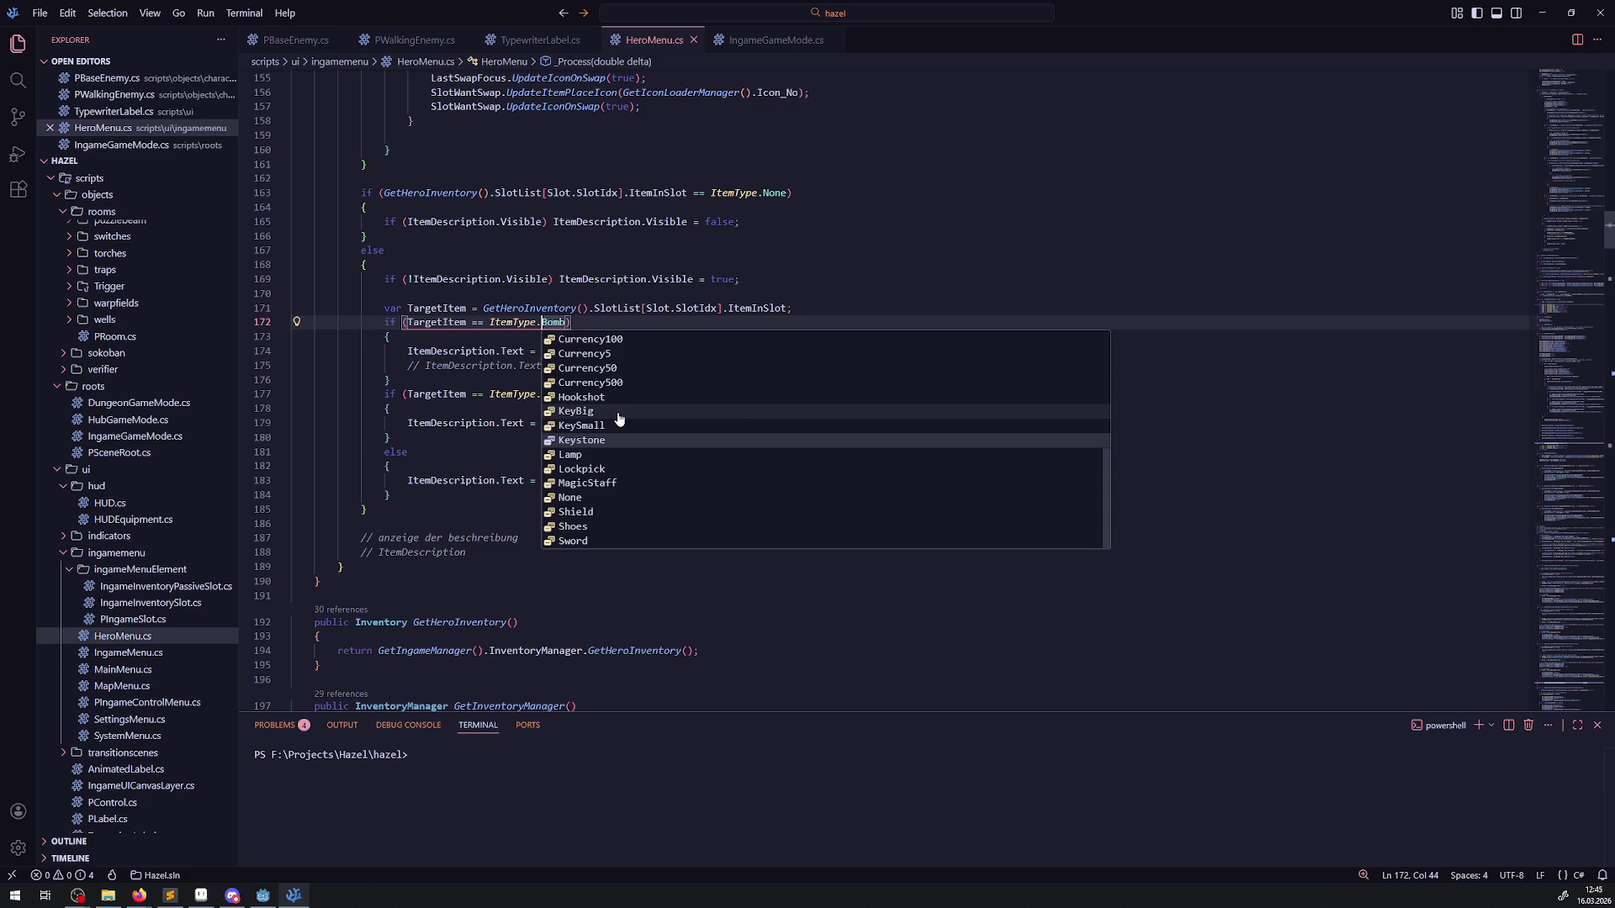
type("B")
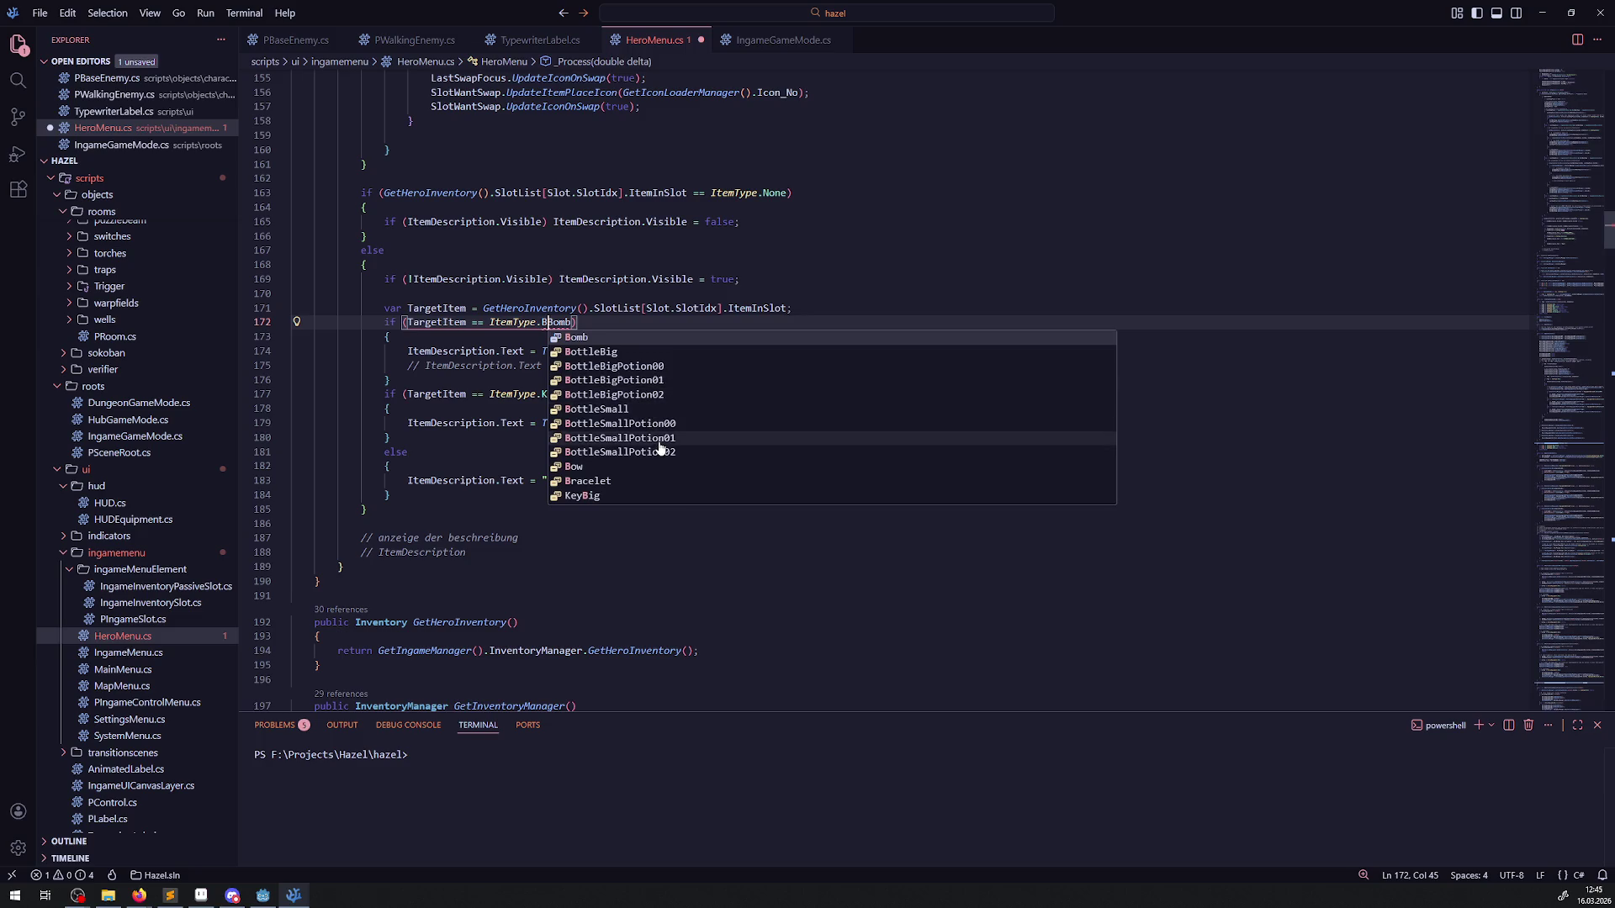
key("BackSpace")
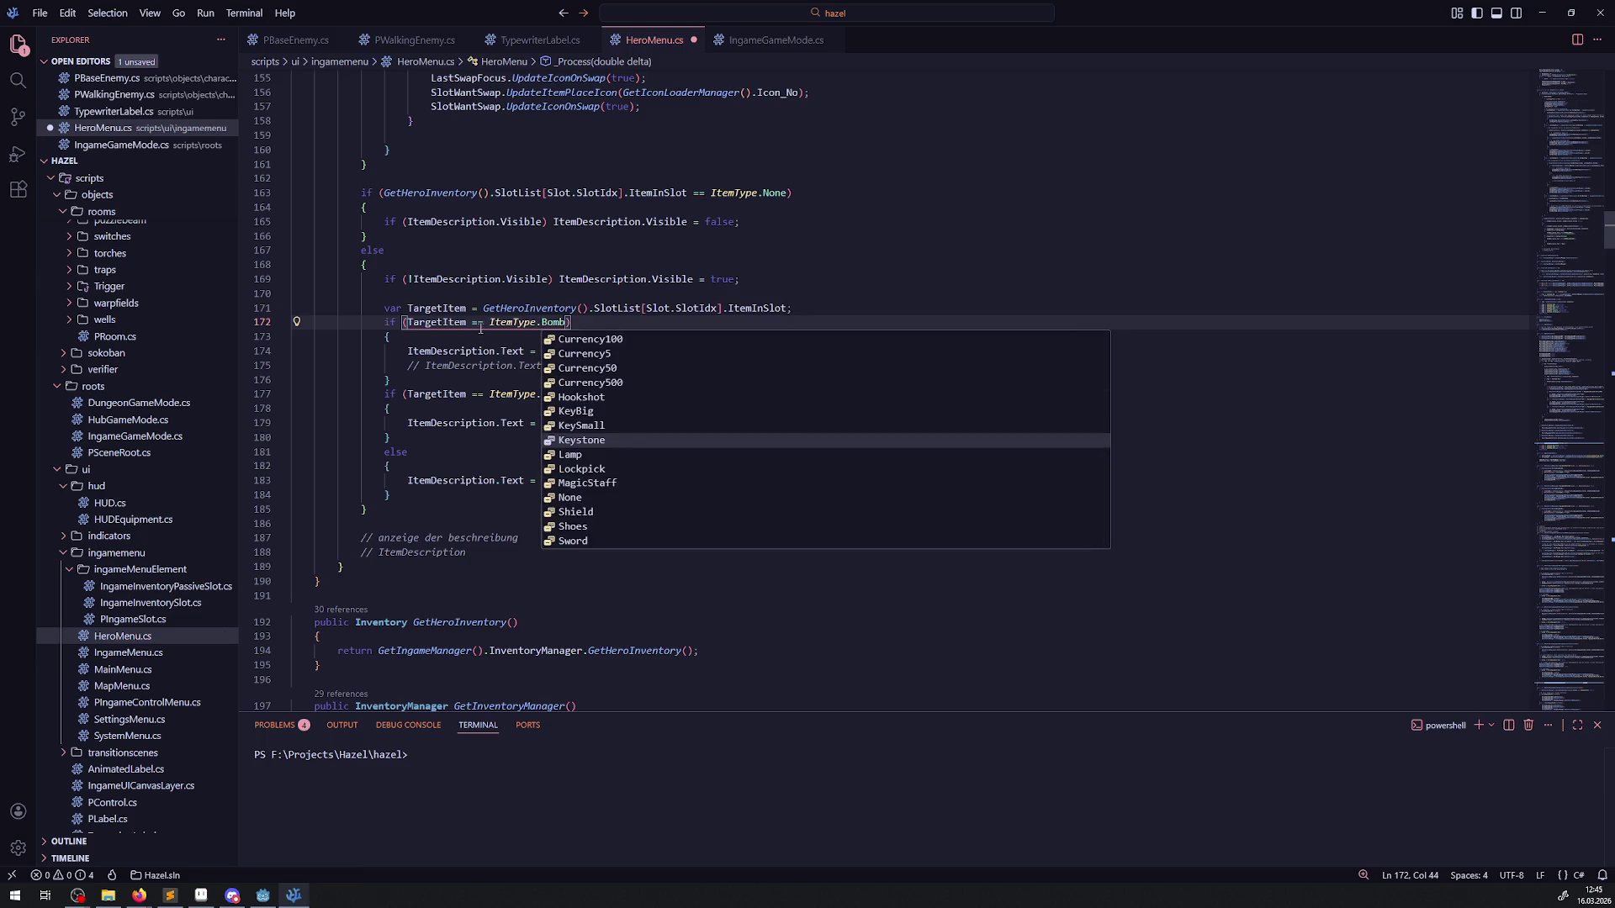
left_click(476, 323)
mouse_move(459, 323)
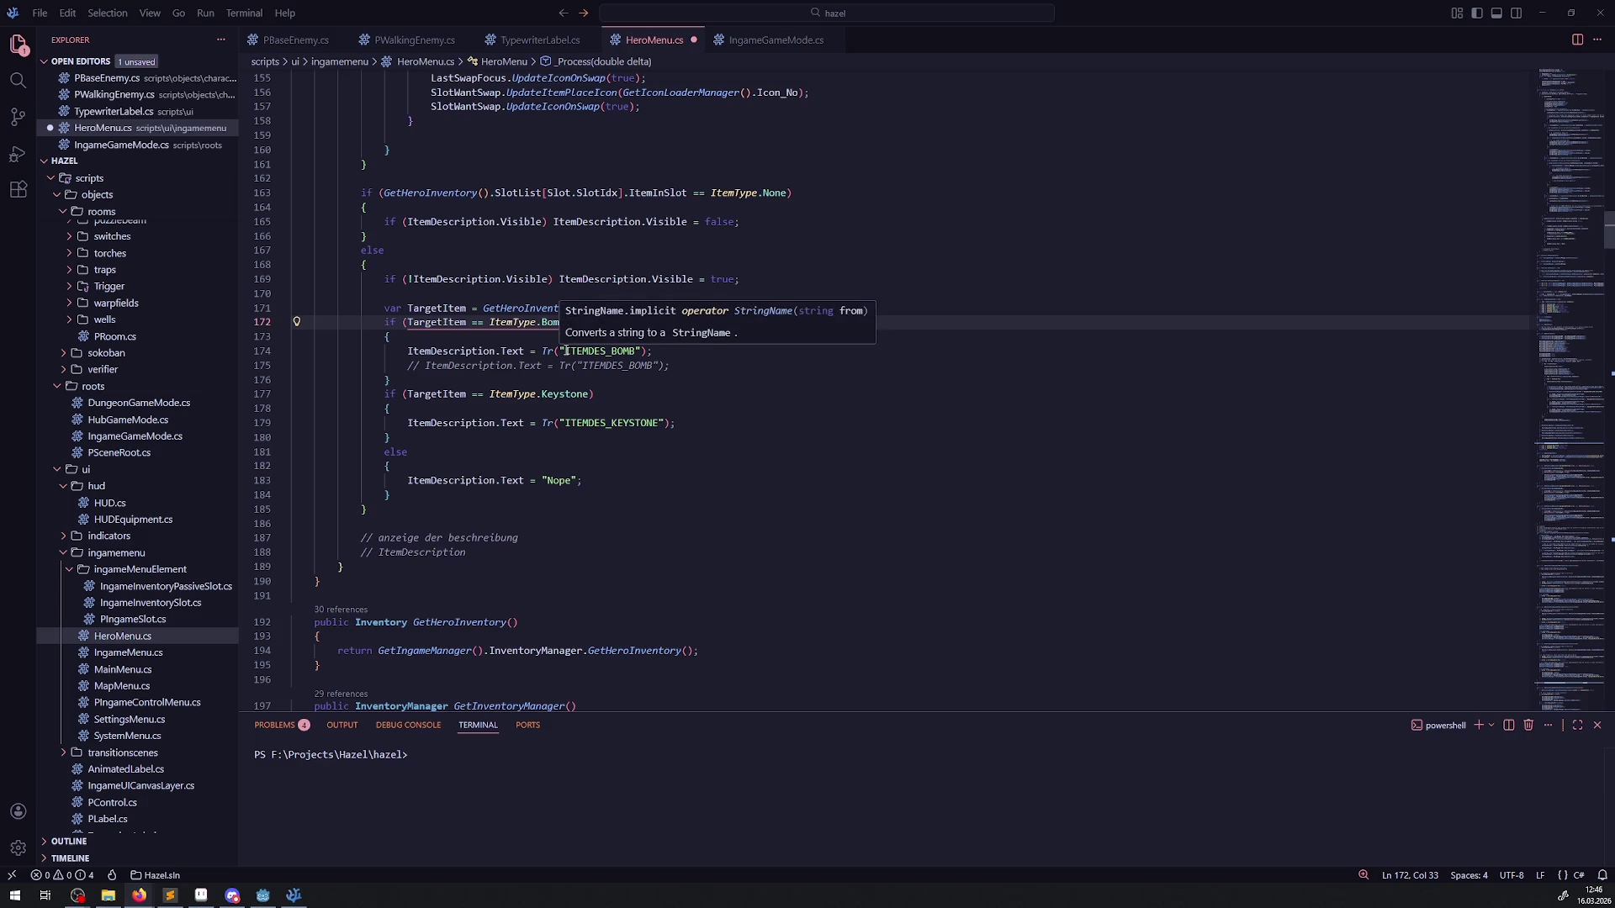
Step: Select the ITEMDES_BOMB key on line 174 of HeroMenu.cs
left_click_drag(563, 351, 636, 349)
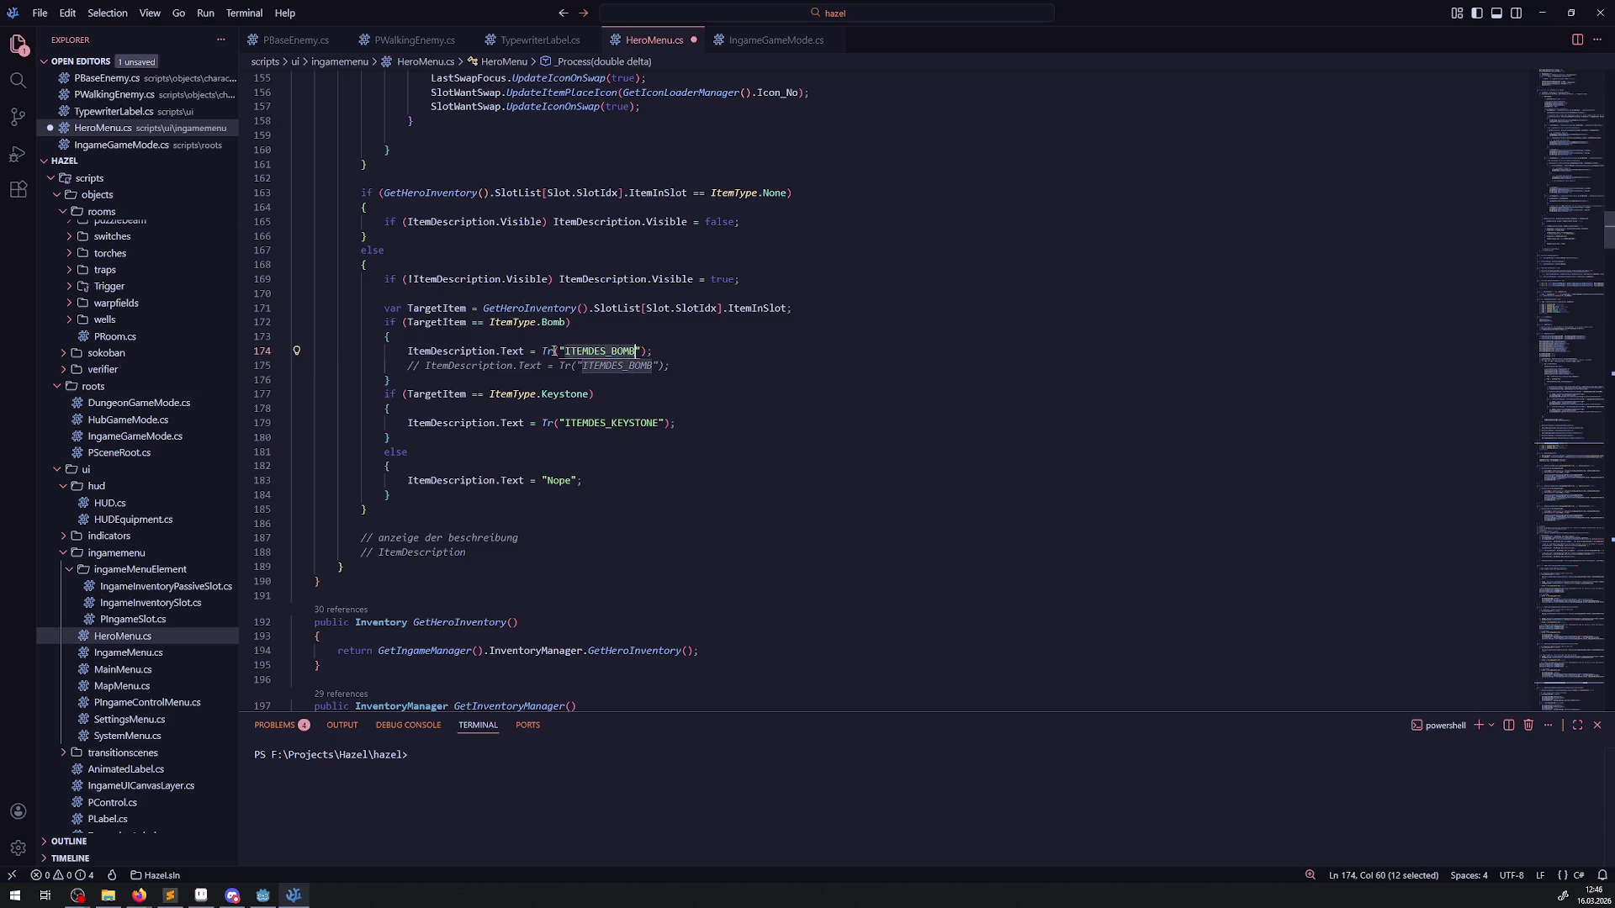
mouse_move(547, 351)
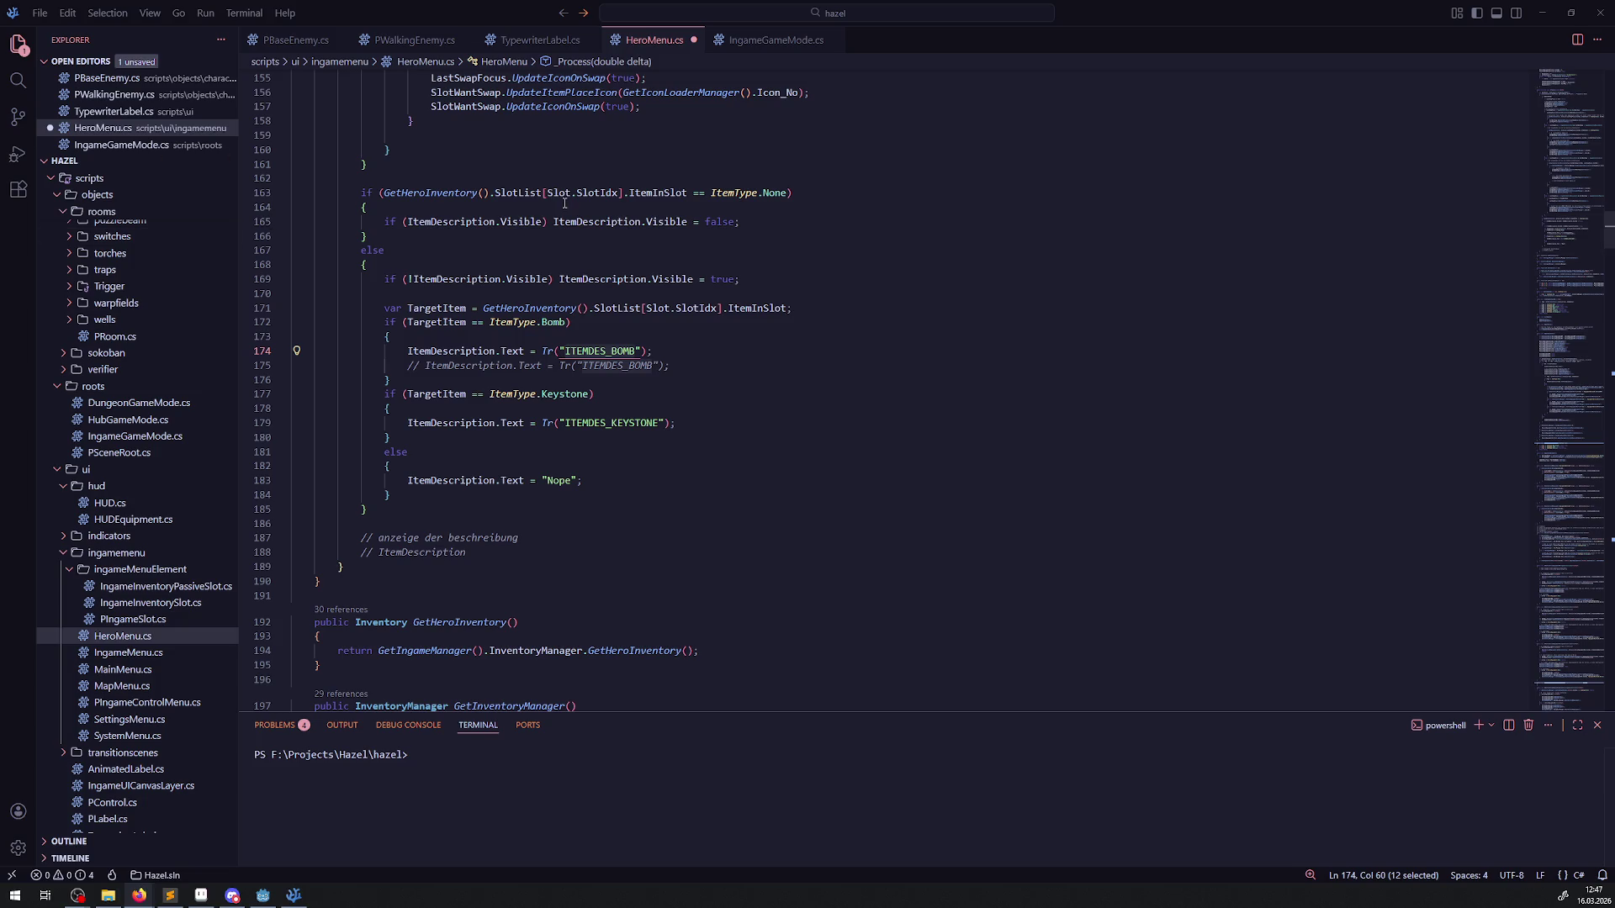
Step: Duplicate the keystone description line and replace its Tr call with TranslationServer.Translate();
left_click(507, 429)
key("shift+alt+Down")
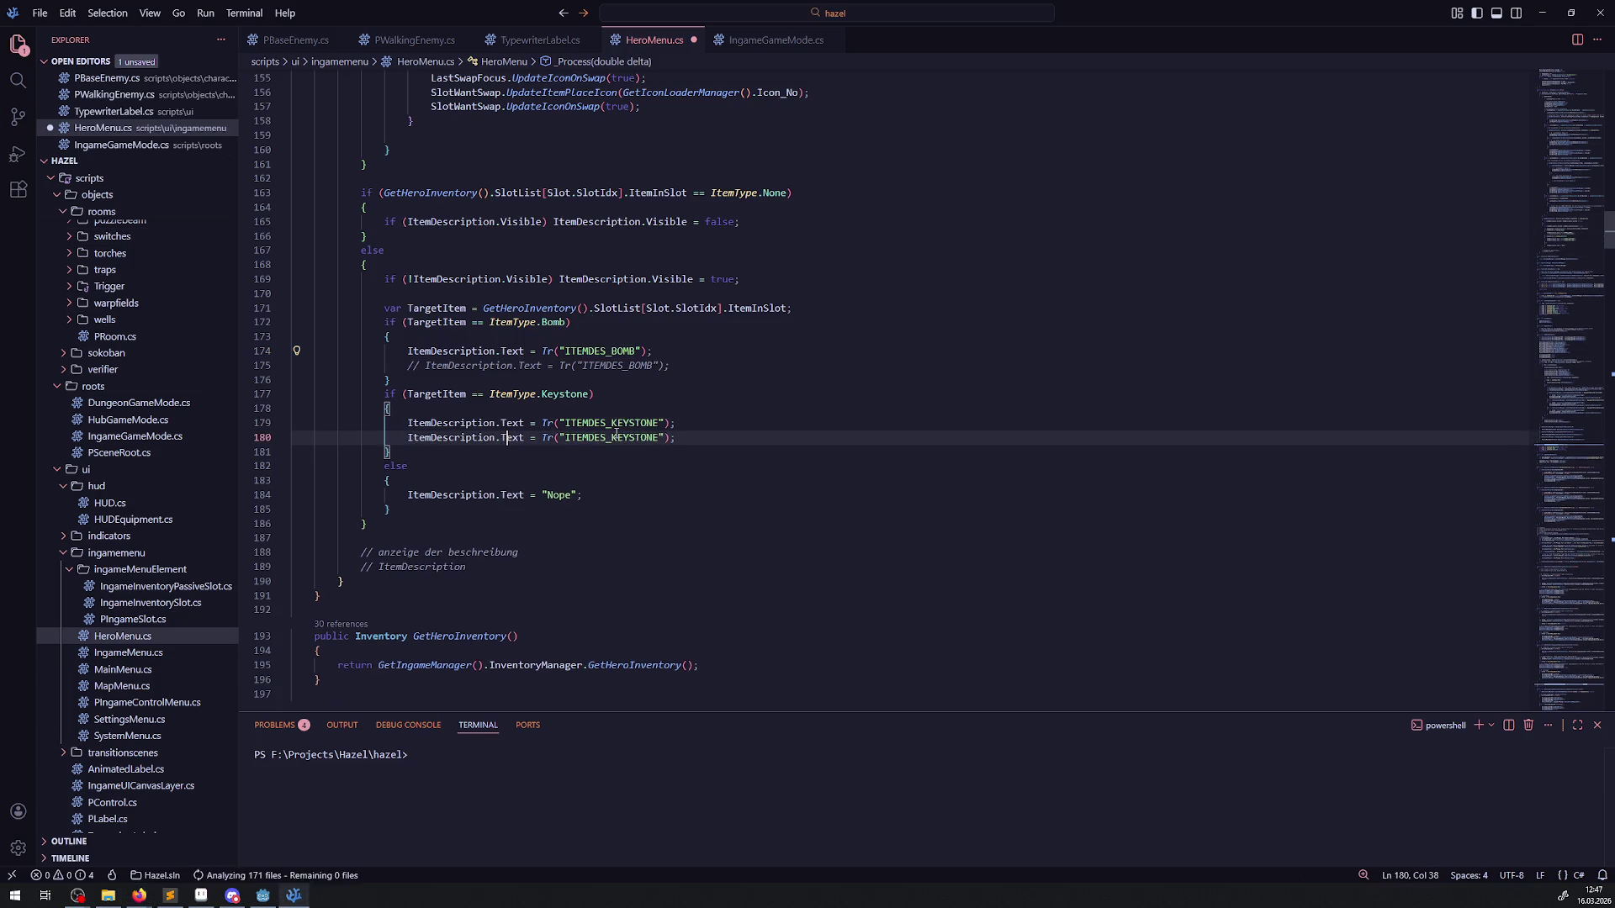
left_click_drag(543, 423, 748, 423)
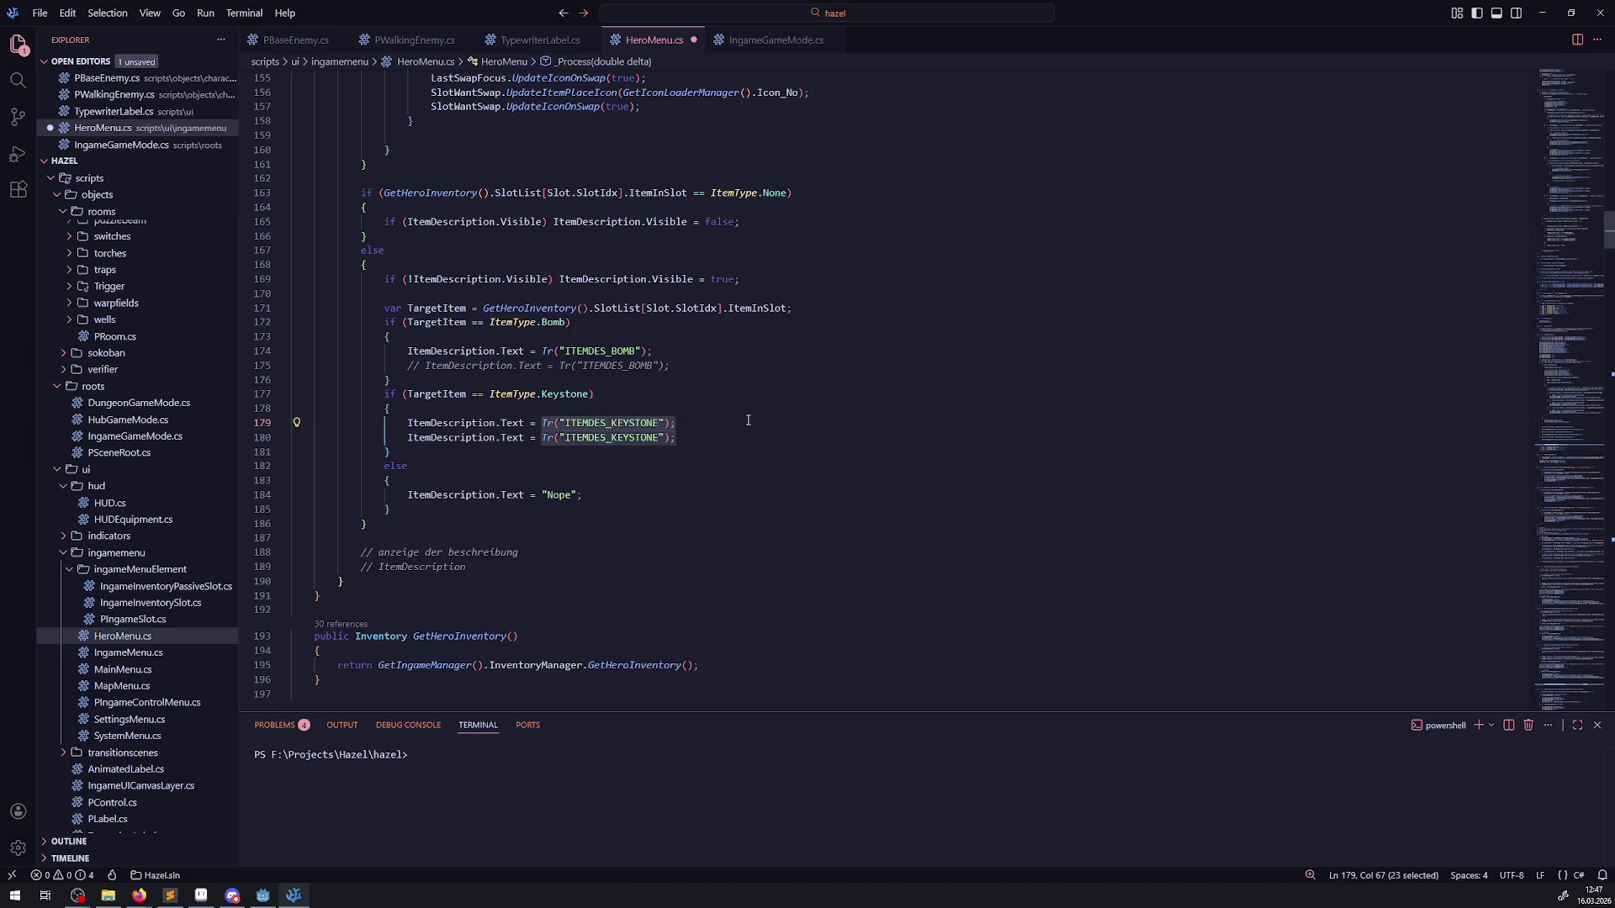
type("Transla")
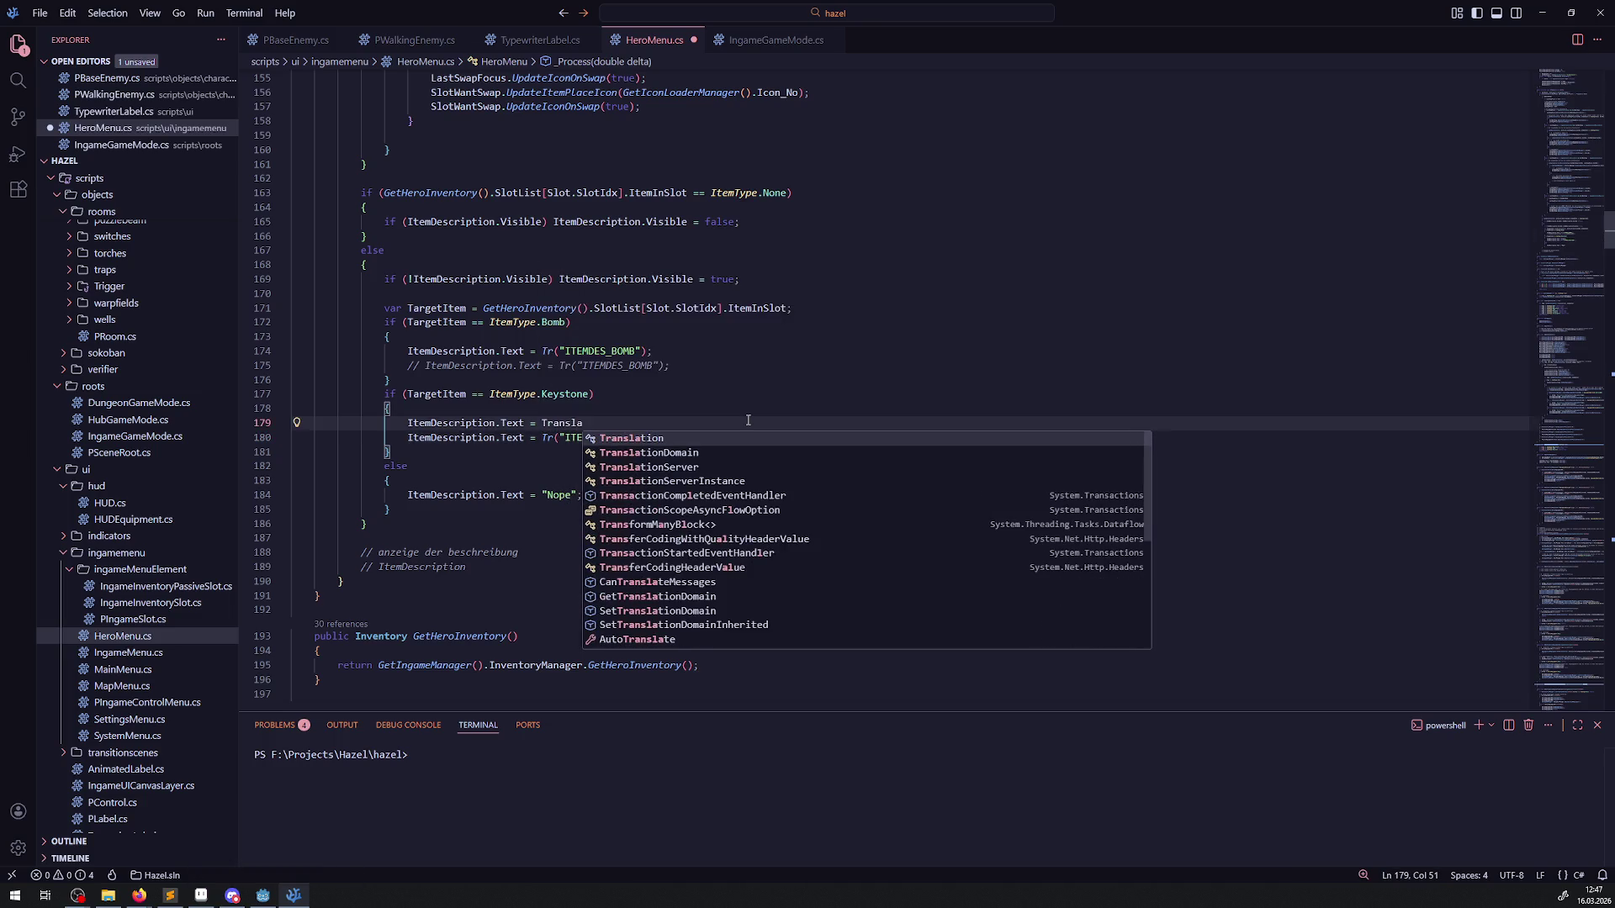
key("Down")
key("Down")
key("Return")
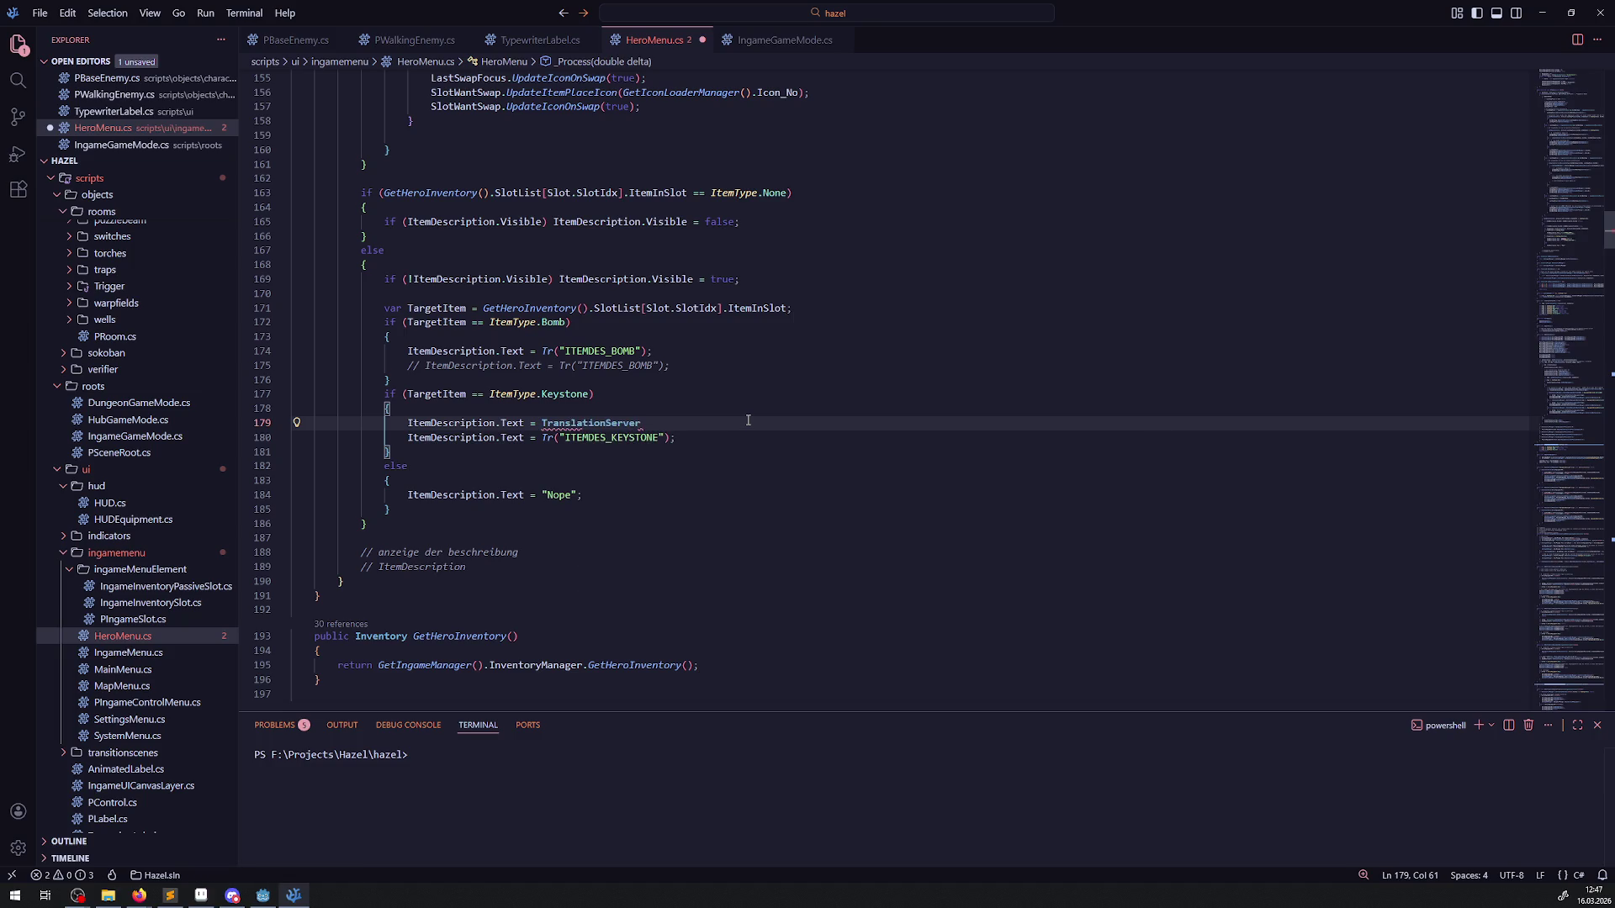
type(".Tra")
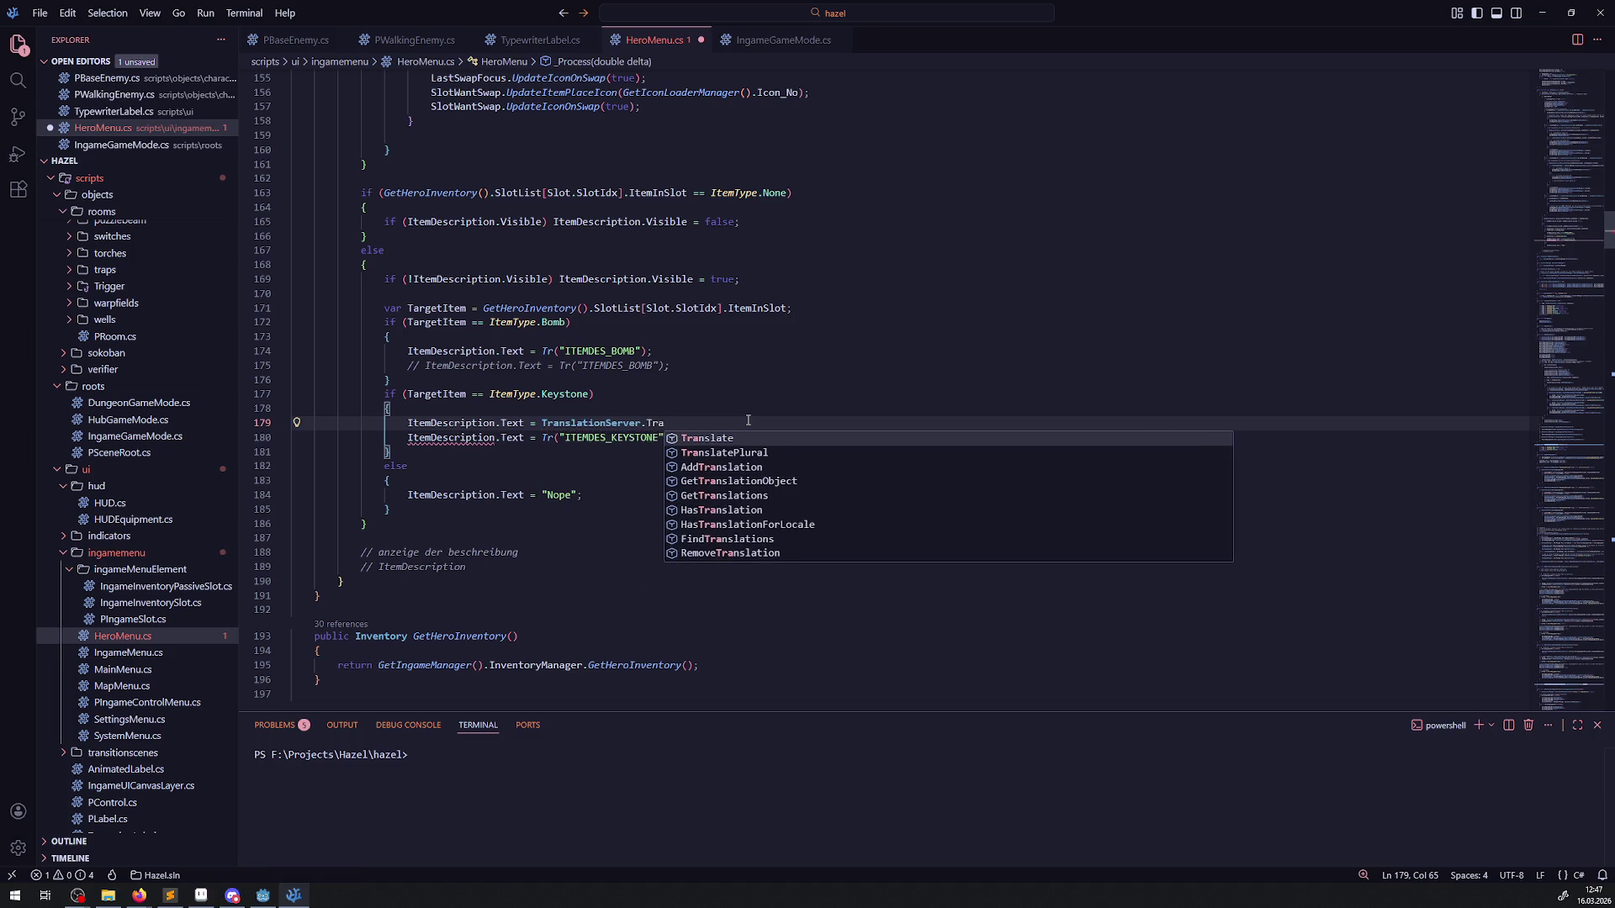
key("Return")
type("()")
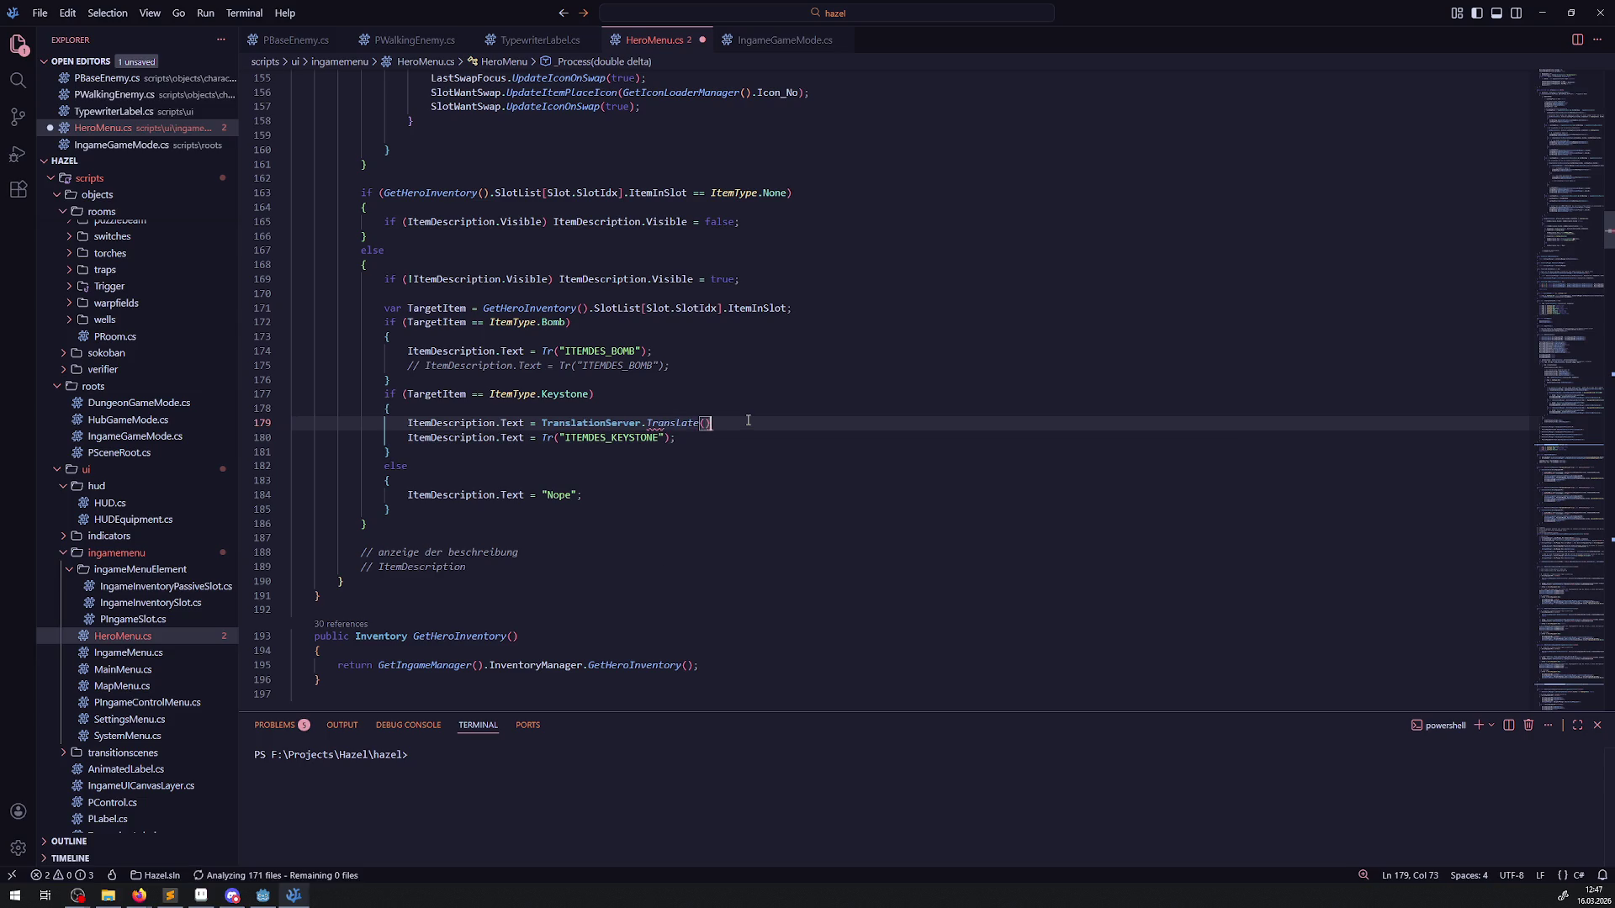
type(";")
Step: Fill the Translate call with the key "ITEMDES_KEYSTONE" copied from line 180
double_click(648, 437)
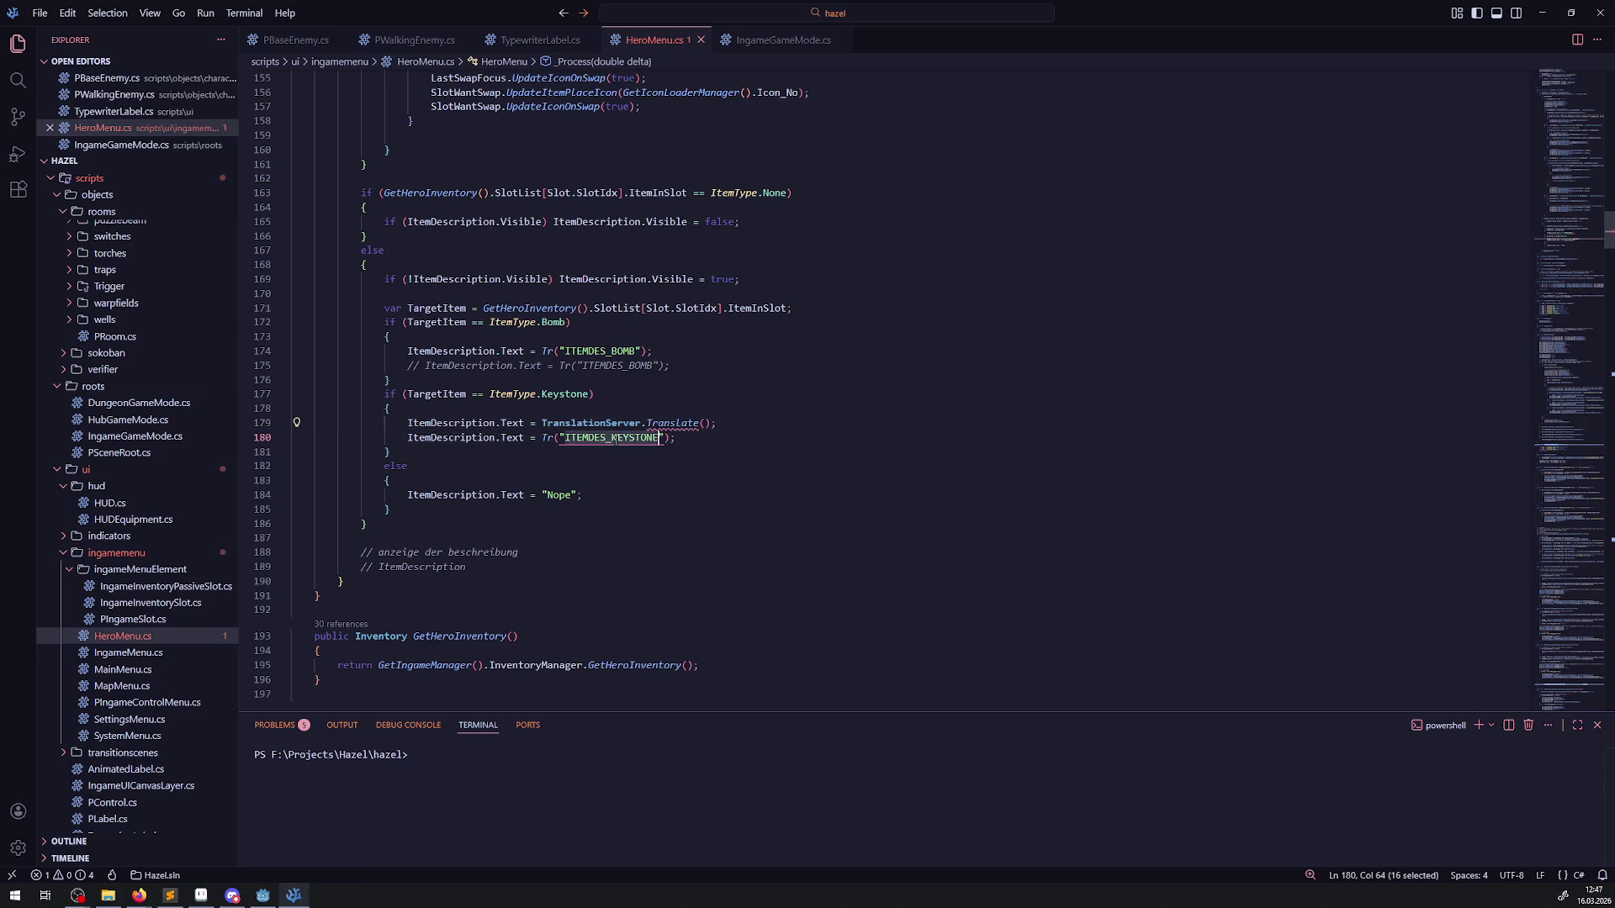
mouse_move(673, 424)
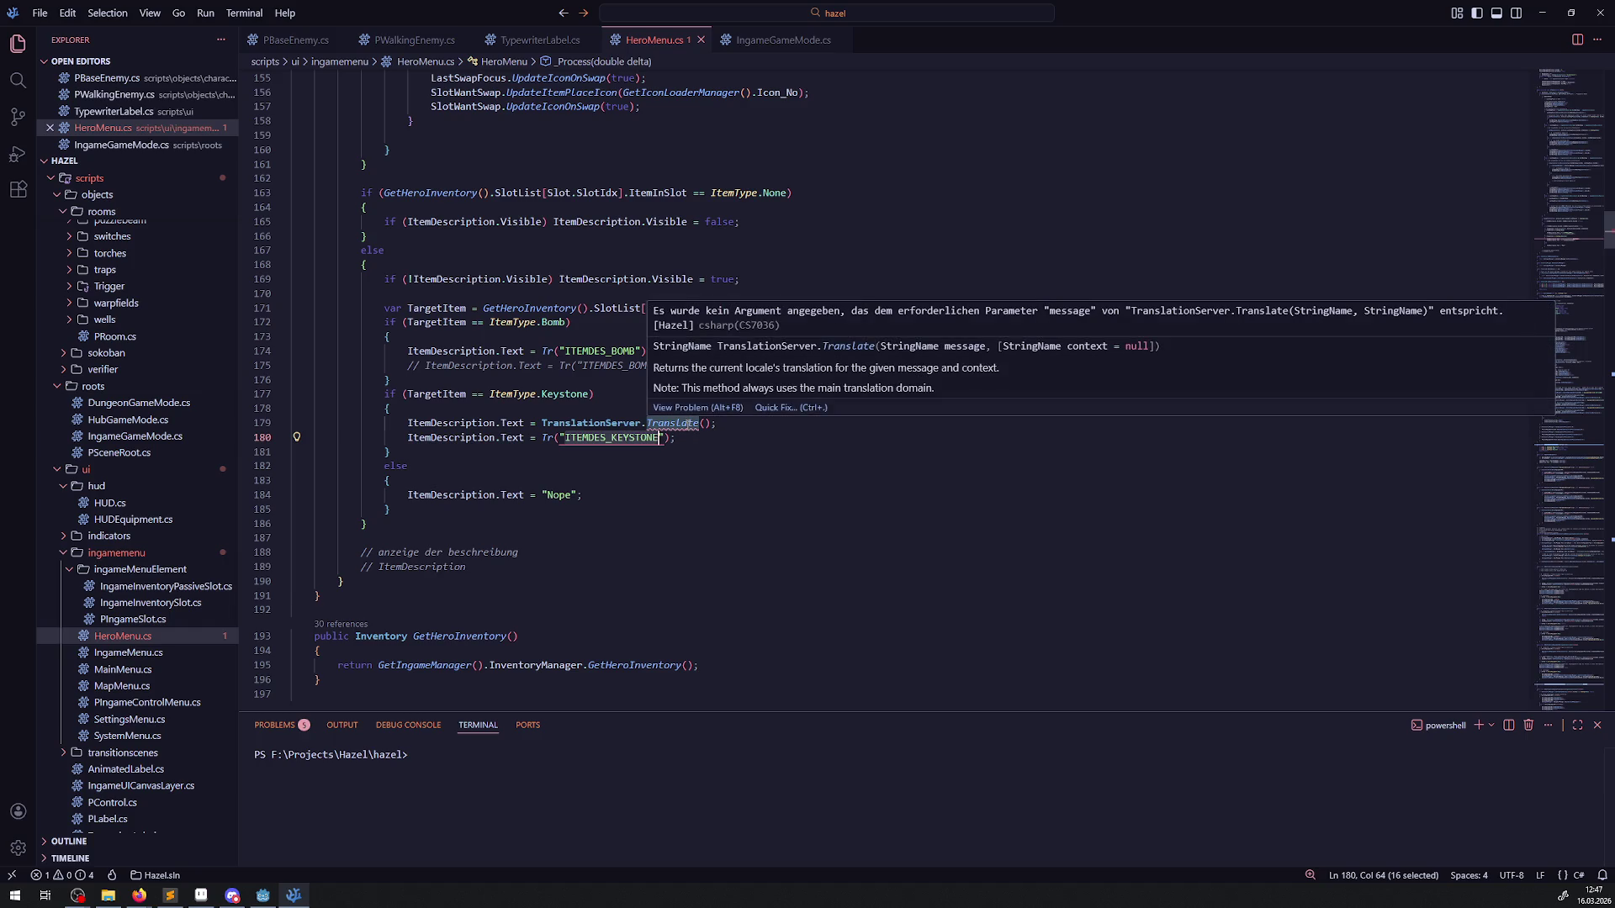
left_click(705, 423)
type("\"")
type("TranslationServer.SetLocale(\"en\");")
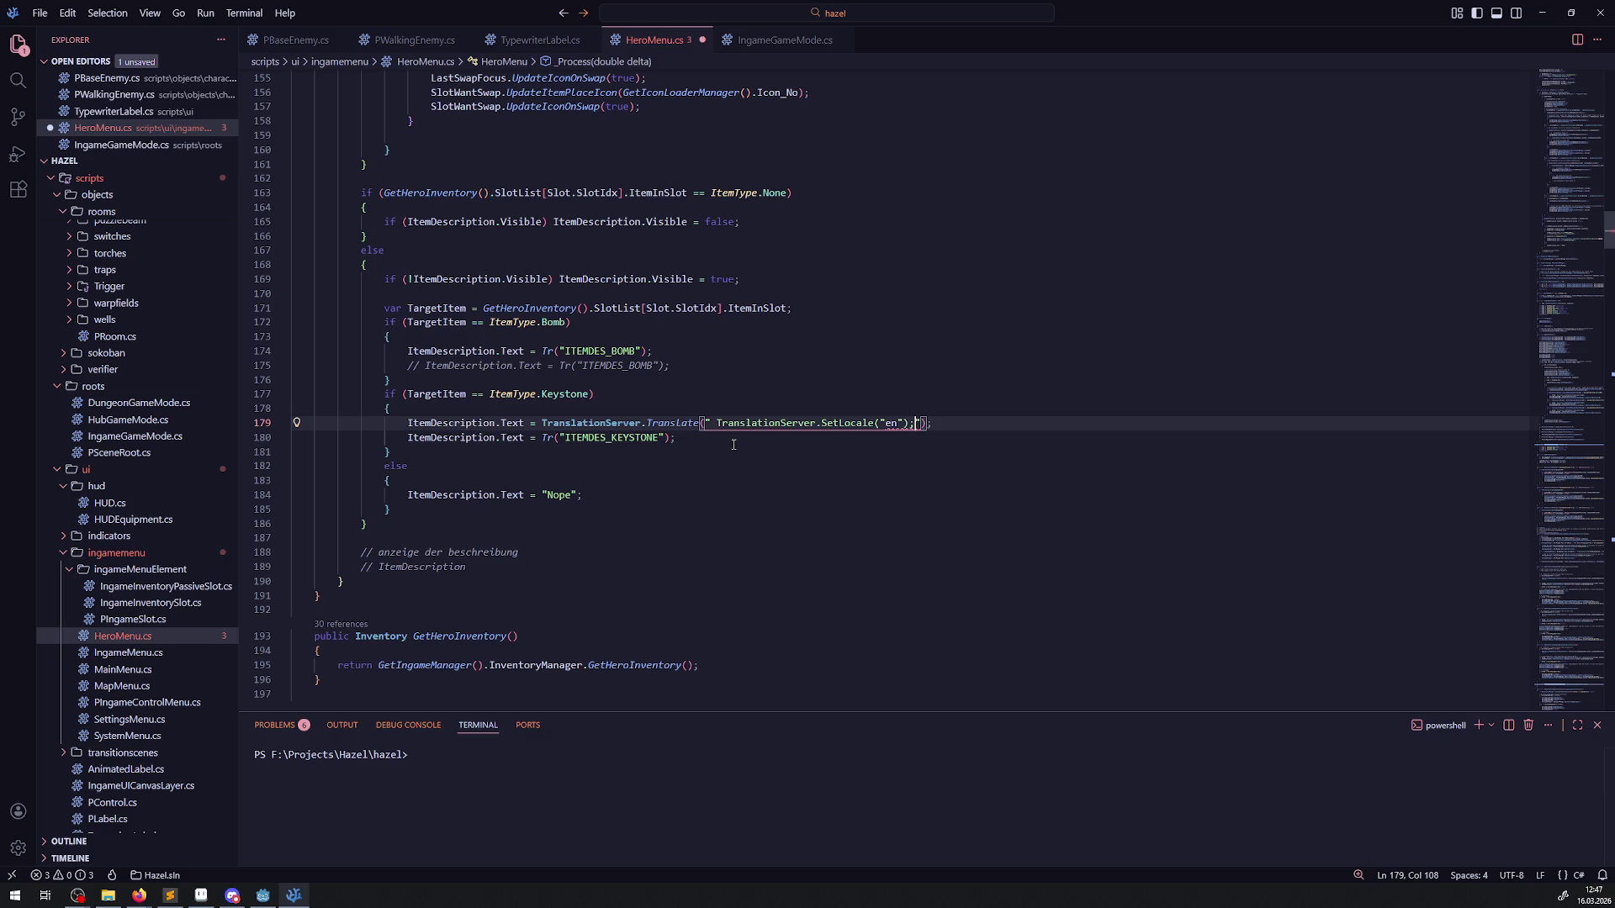
key("ctrl+z")
left_click_drag(562, 438, 665, 437)
key("ctrl+c")
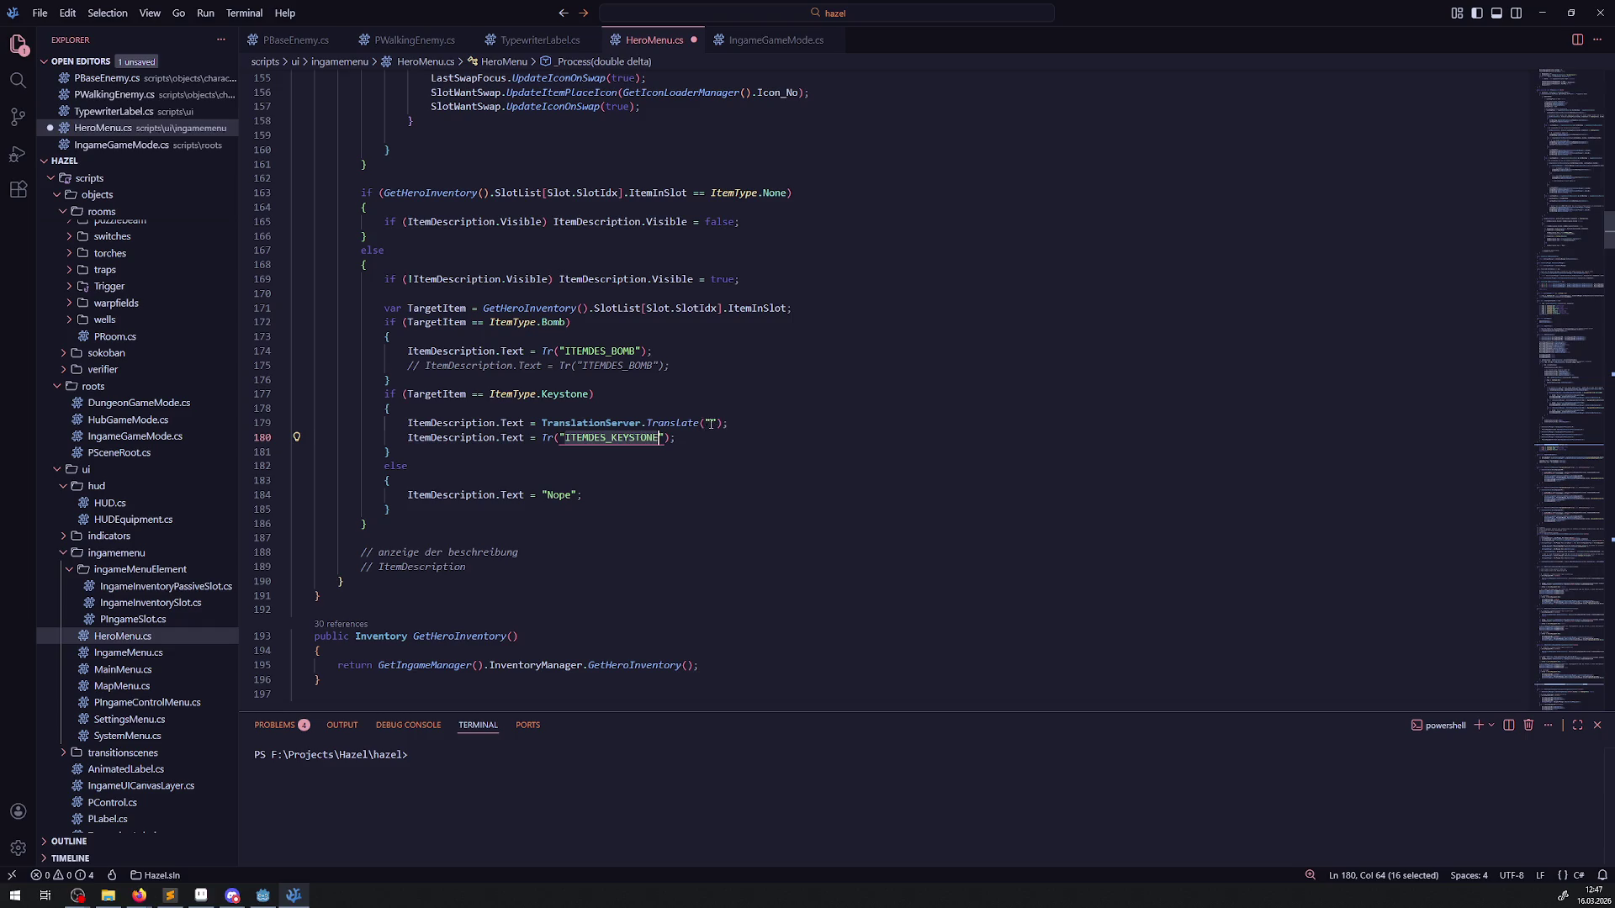
left_click(709, 423)
key("ctrl+v")
Step: Comment out the old Tr line 180, save HeroMenu.cs, and build the project in Godot
left_click(401, 437)
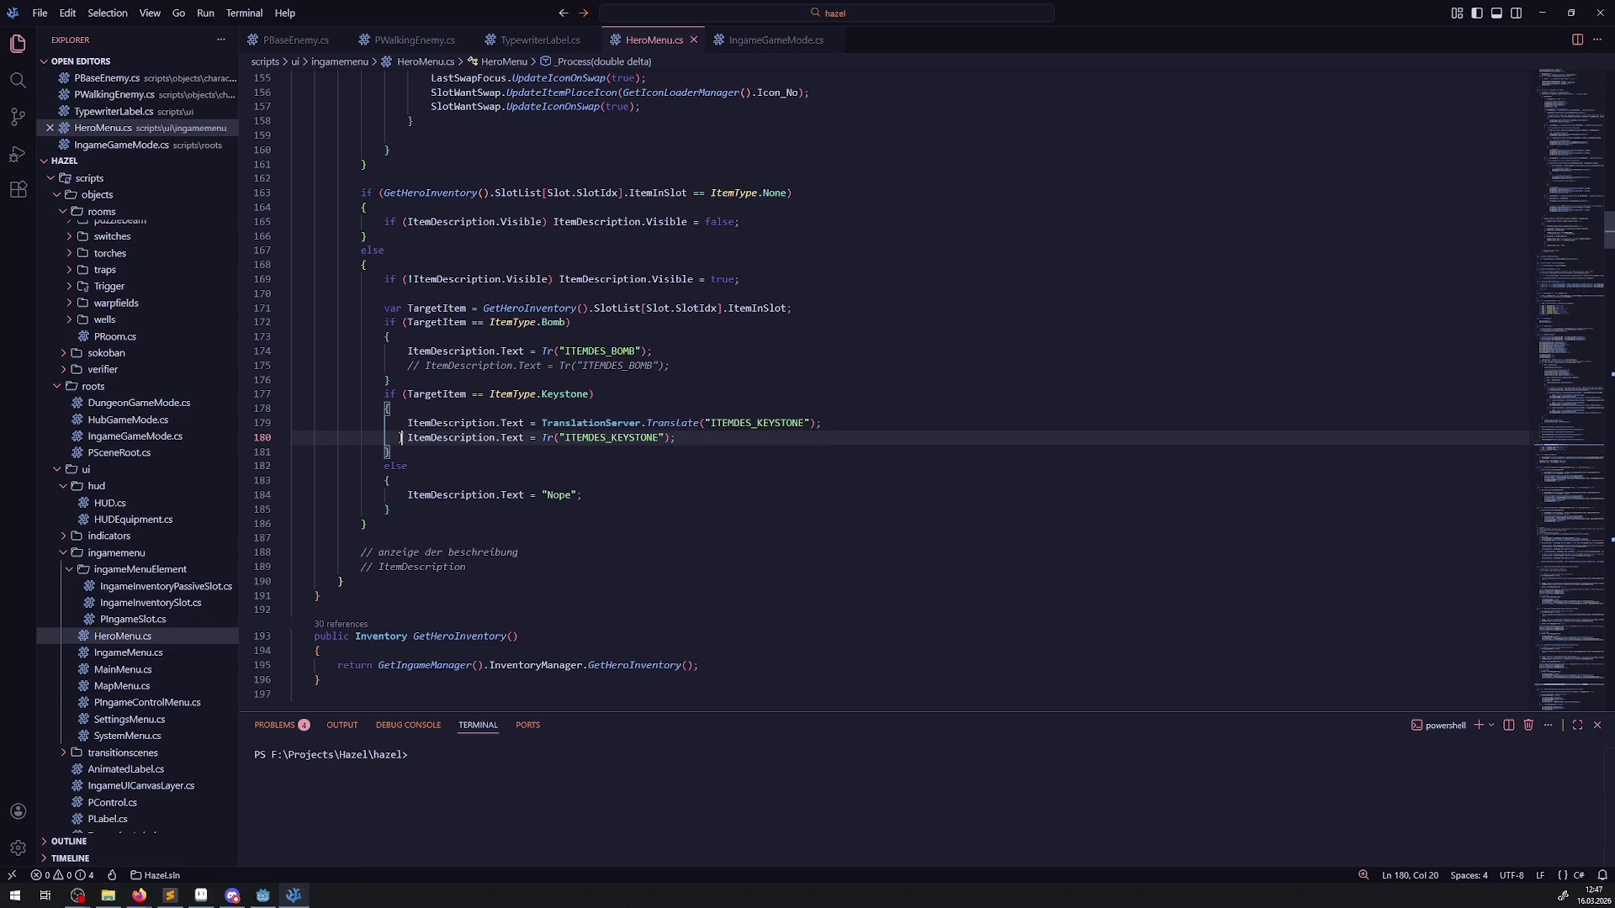
key("ctrl+slash")
key("ctrl+s")
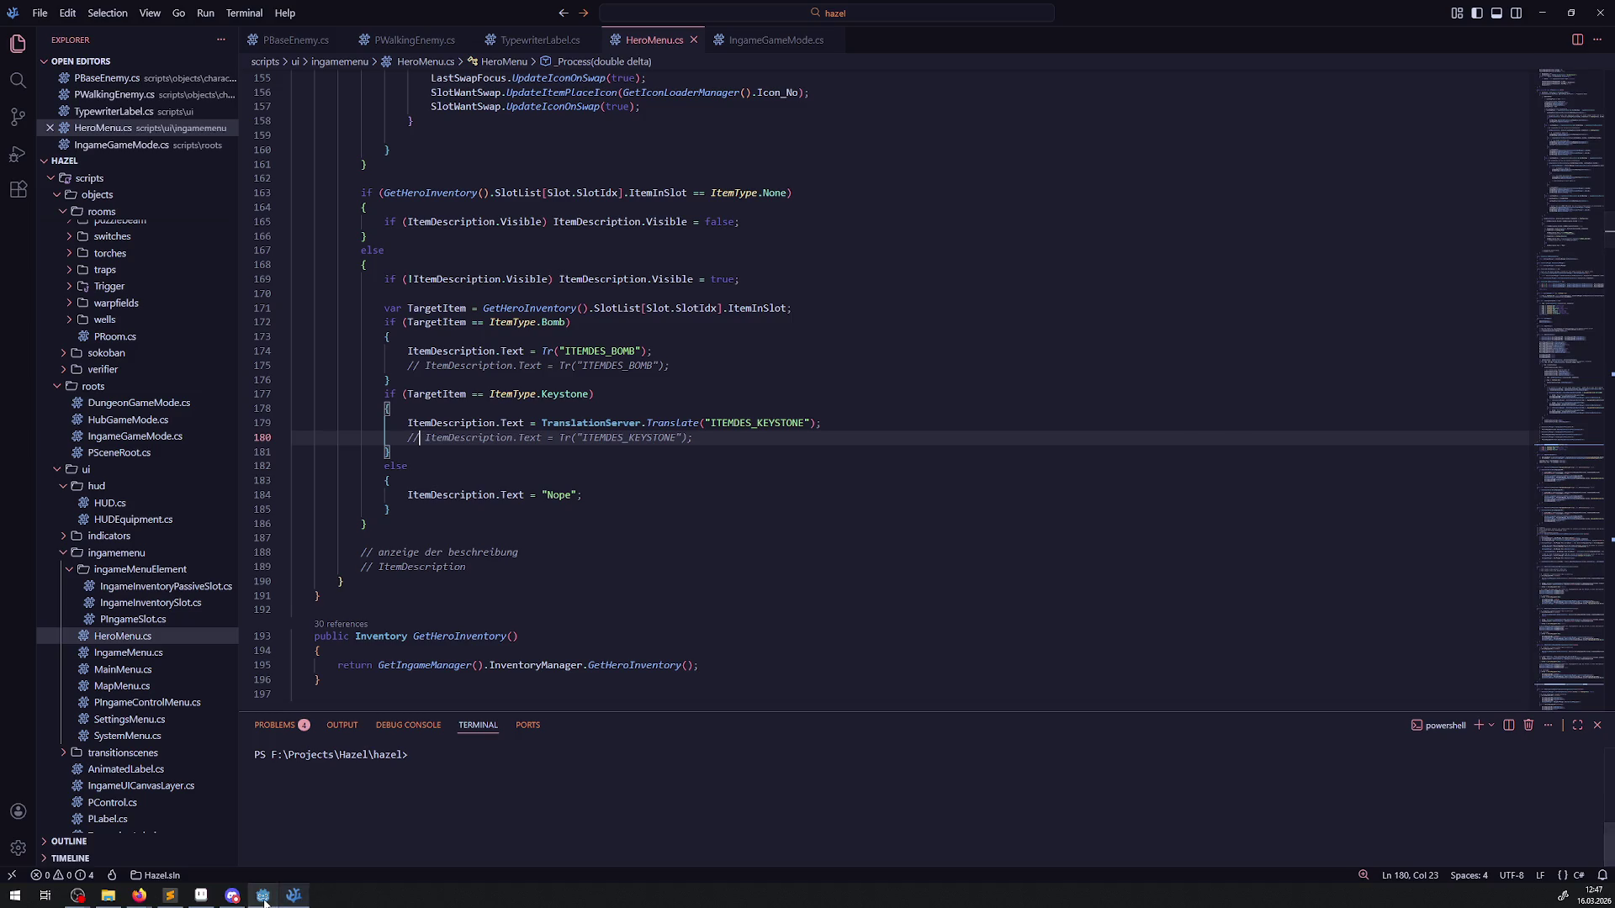
left_click(264, 894)
left_click(1394, 28)
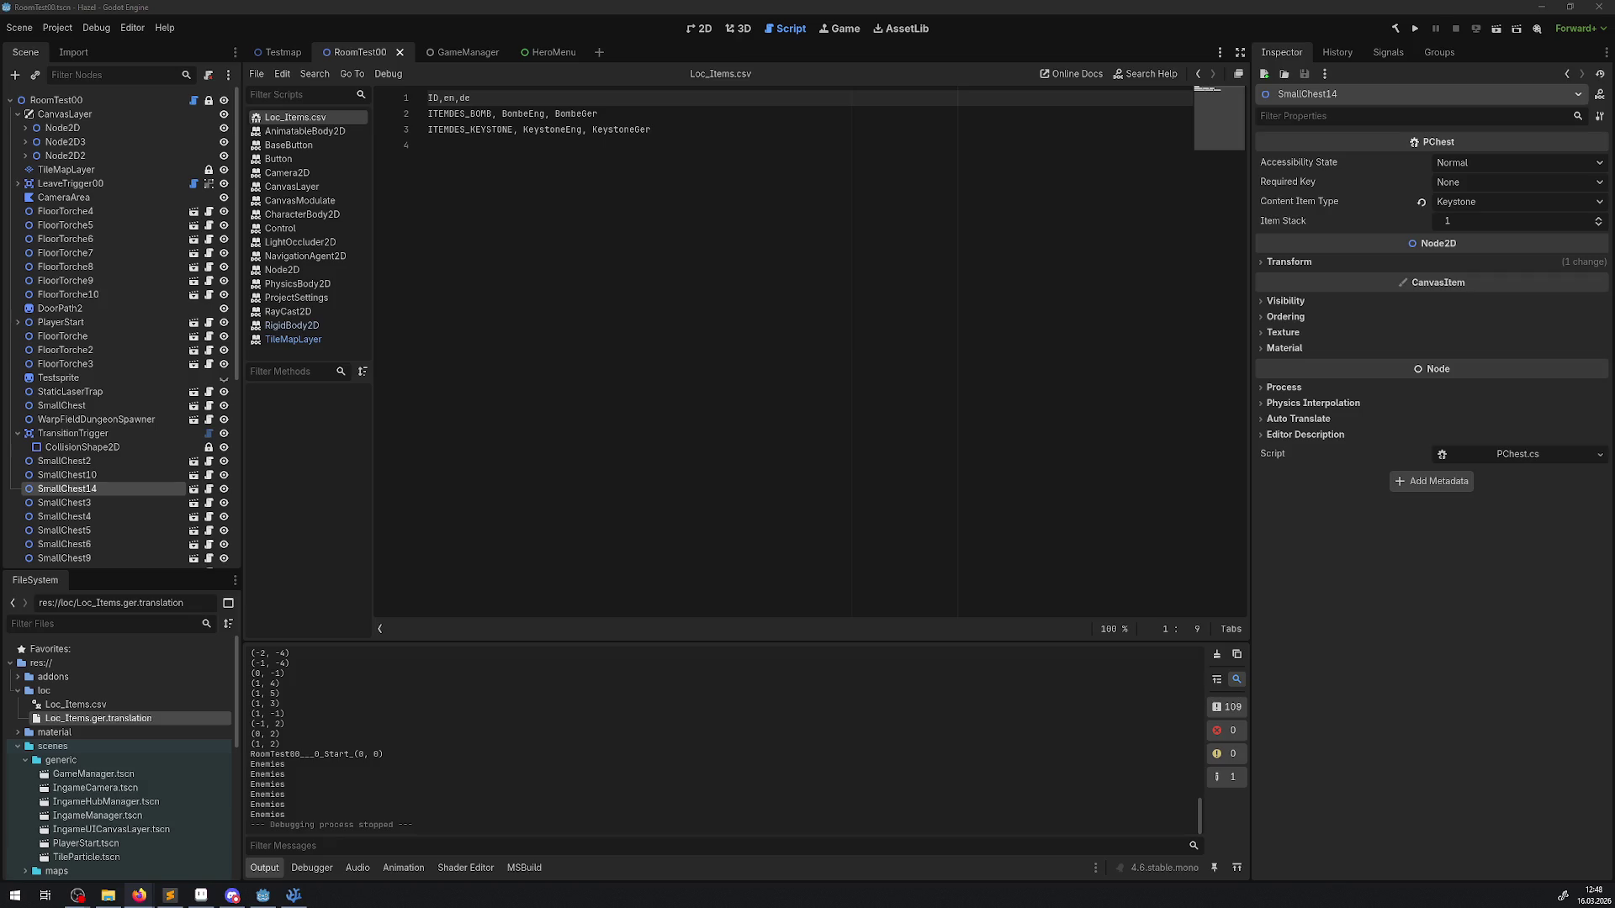
left_click(1414, 30)
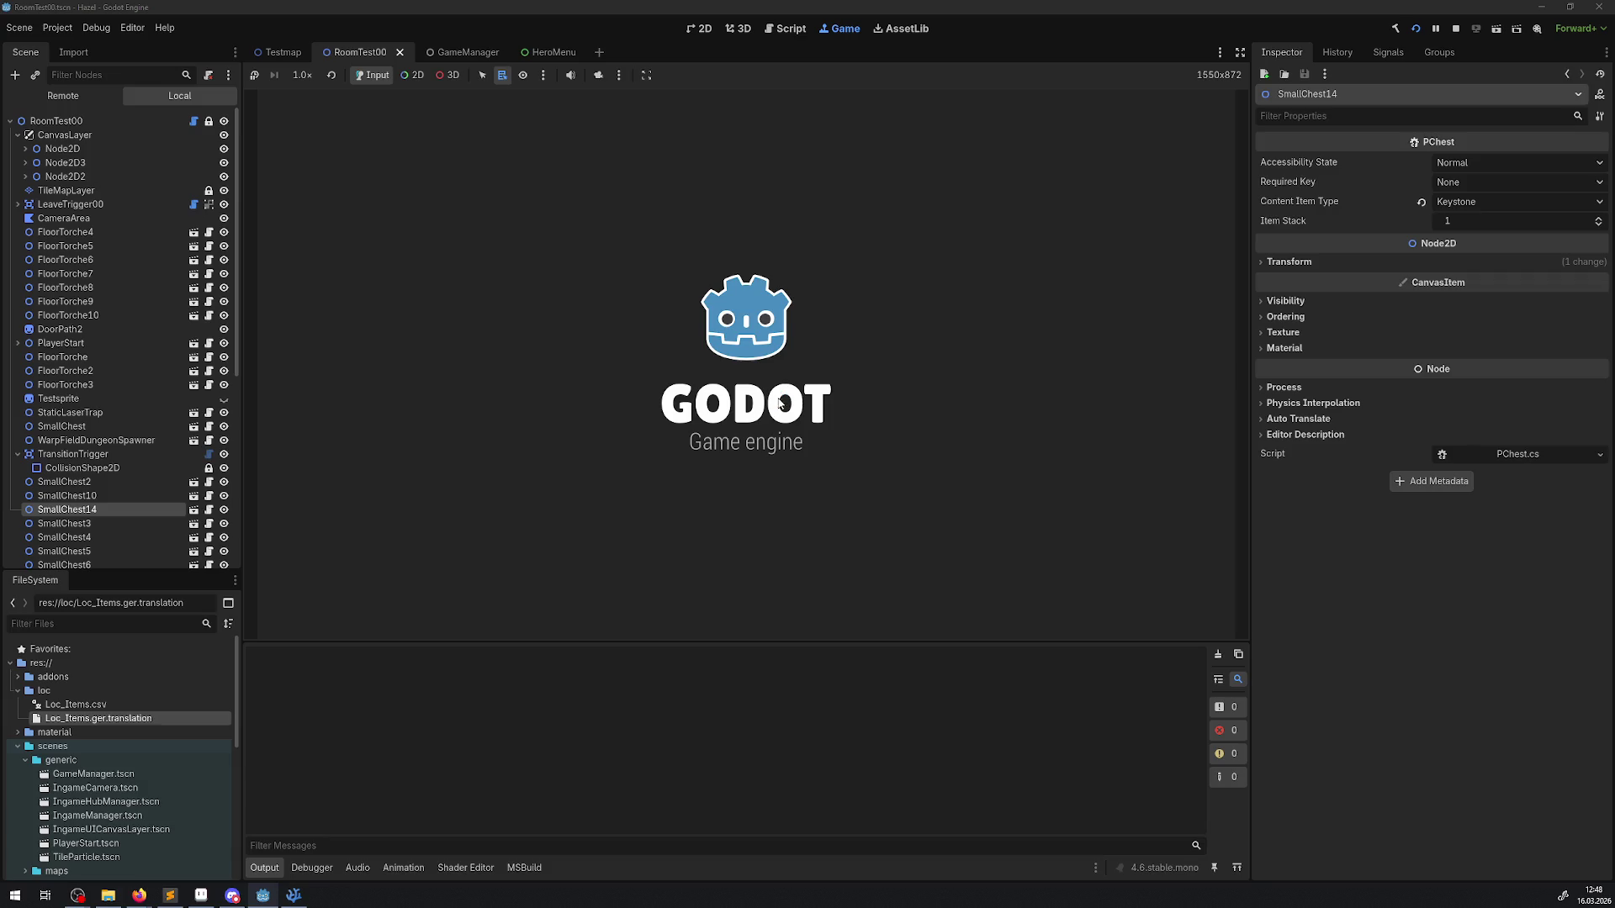
key("Up")
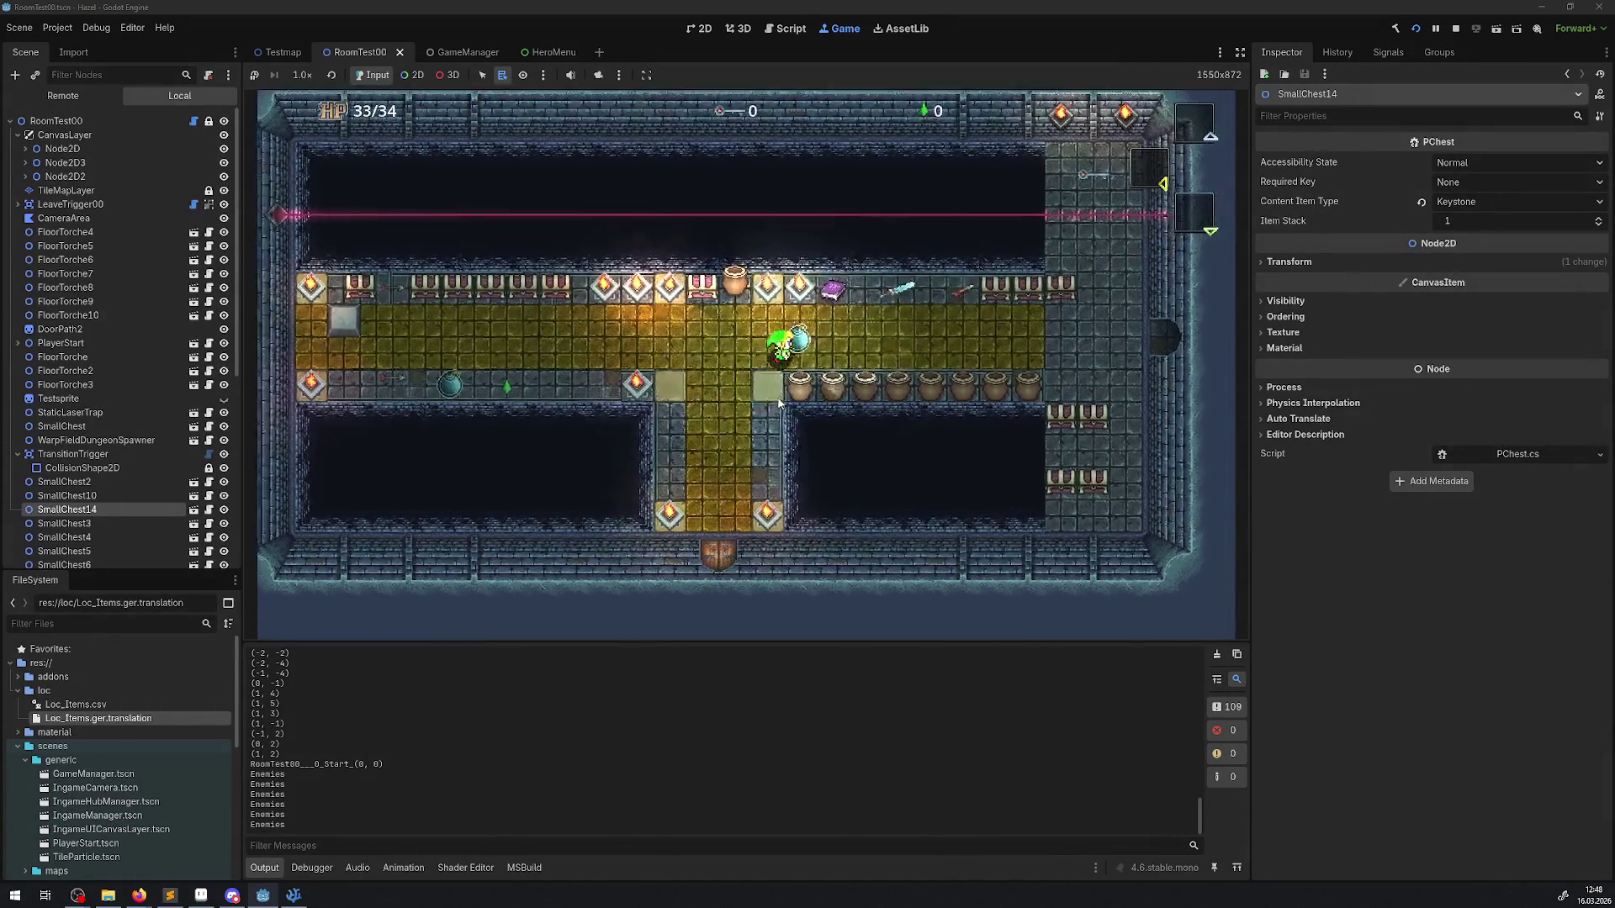
key("Left")
key("Left")
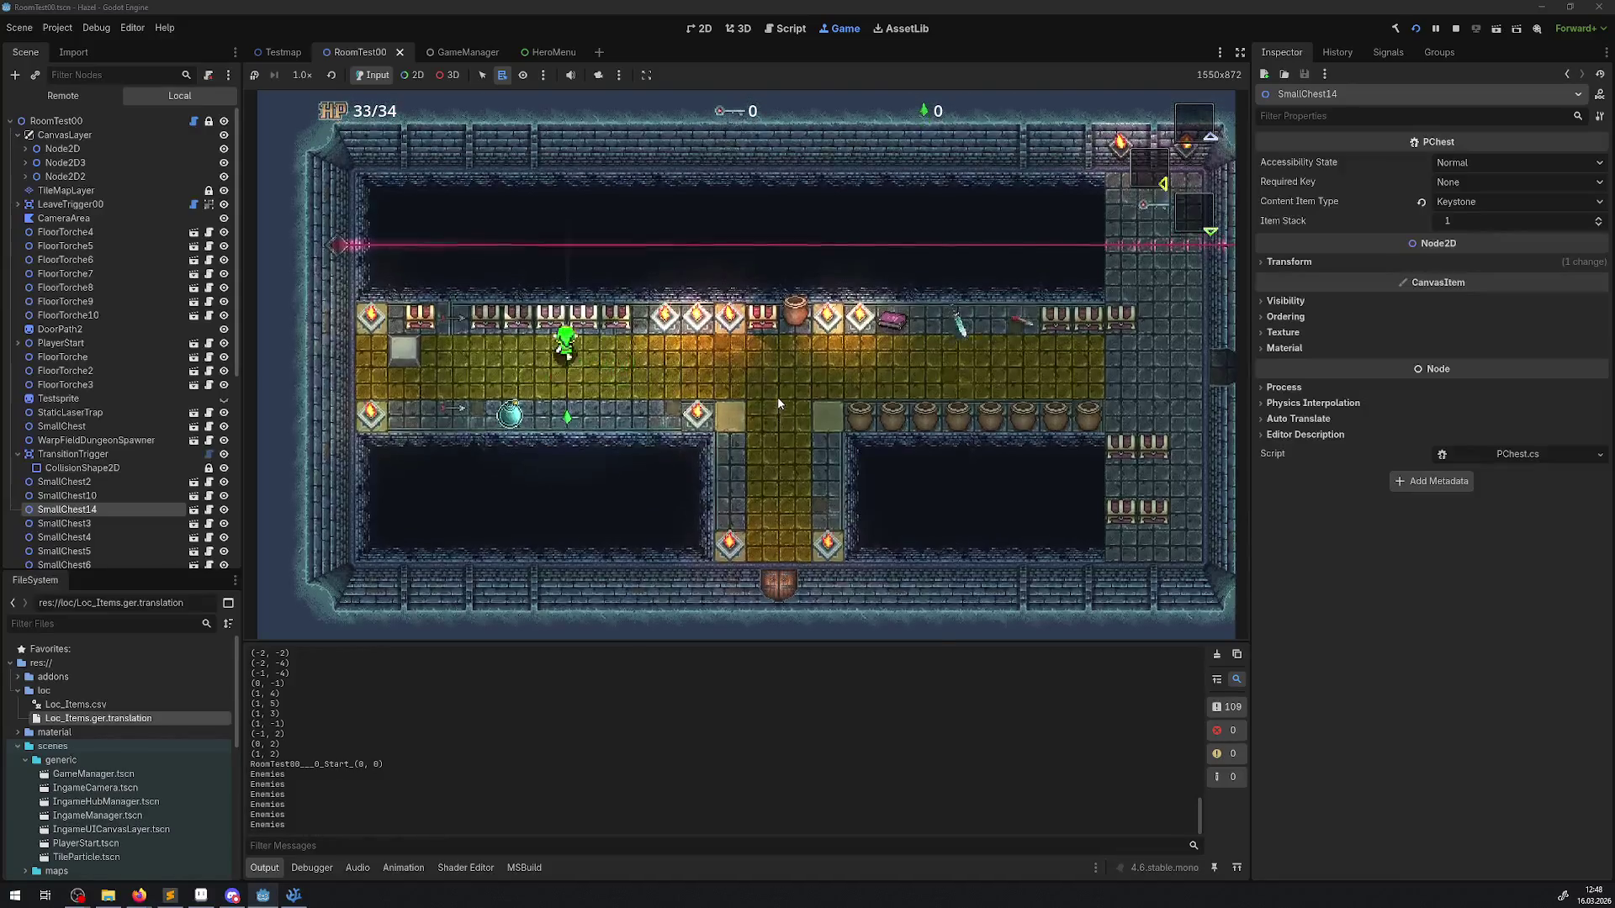
key("space")
key("i")
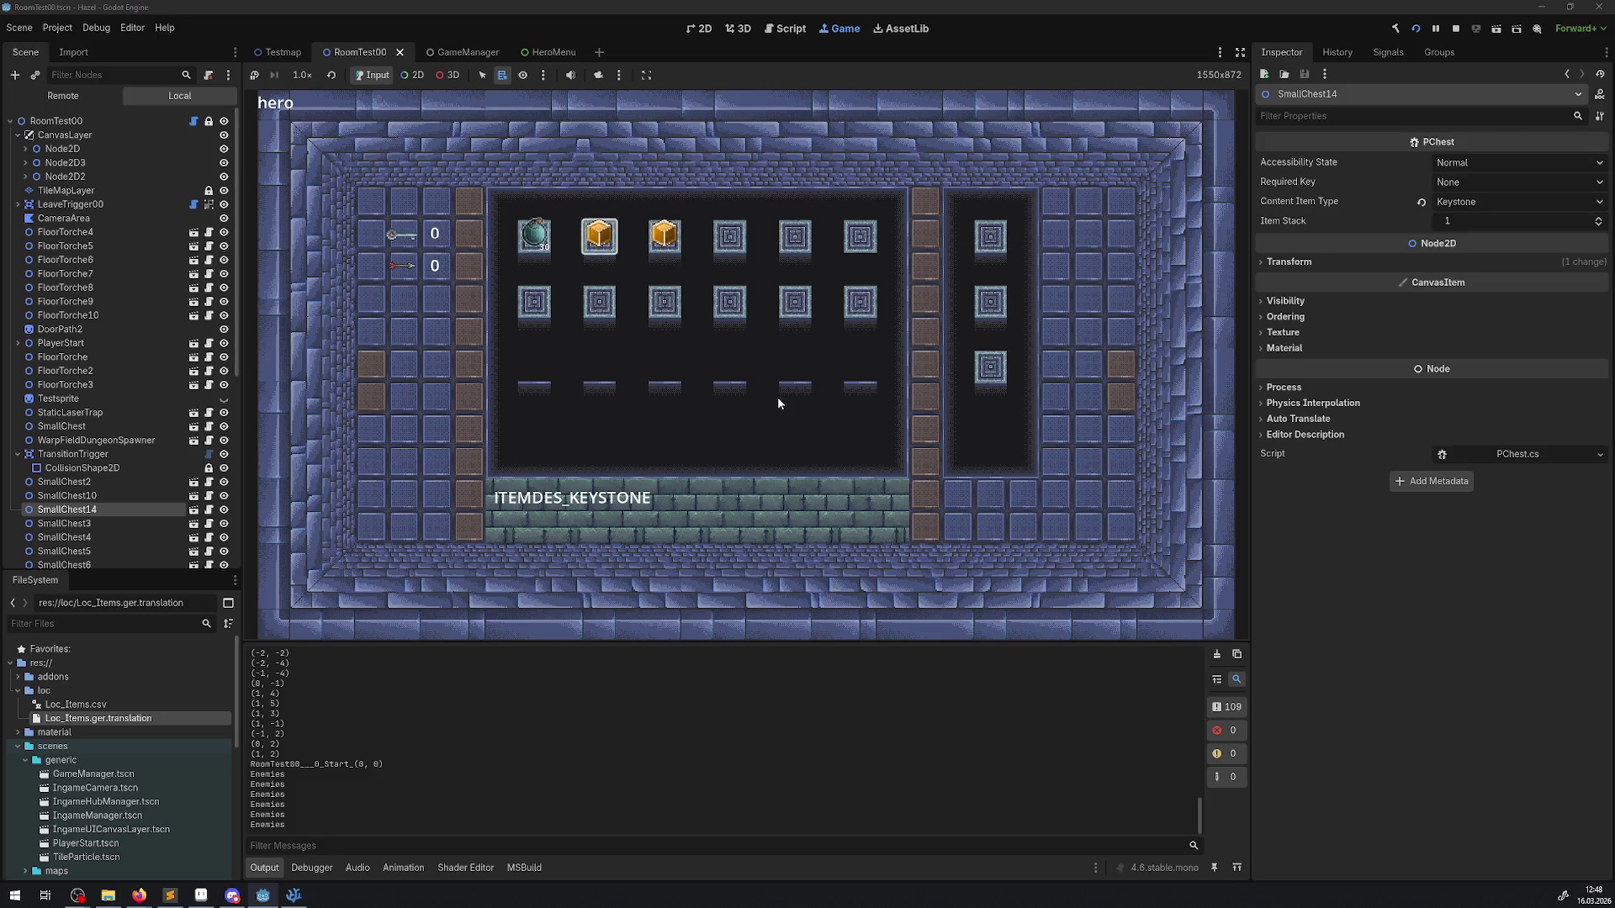
left_click(1455, 29)
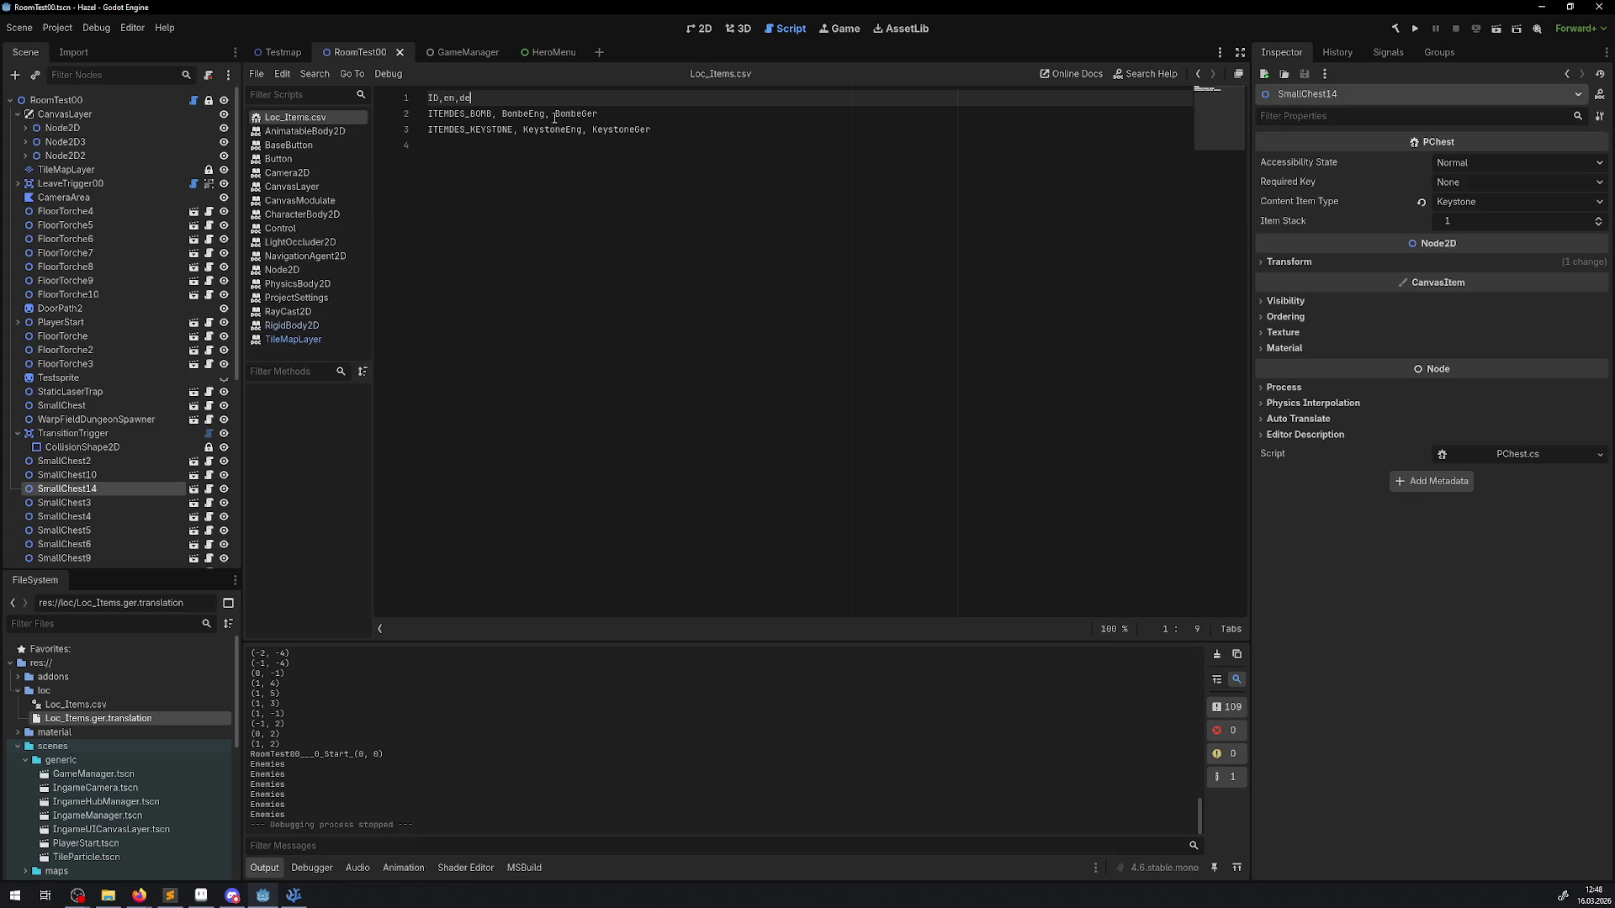
left_click(58, 28)
left_click(85, 48)
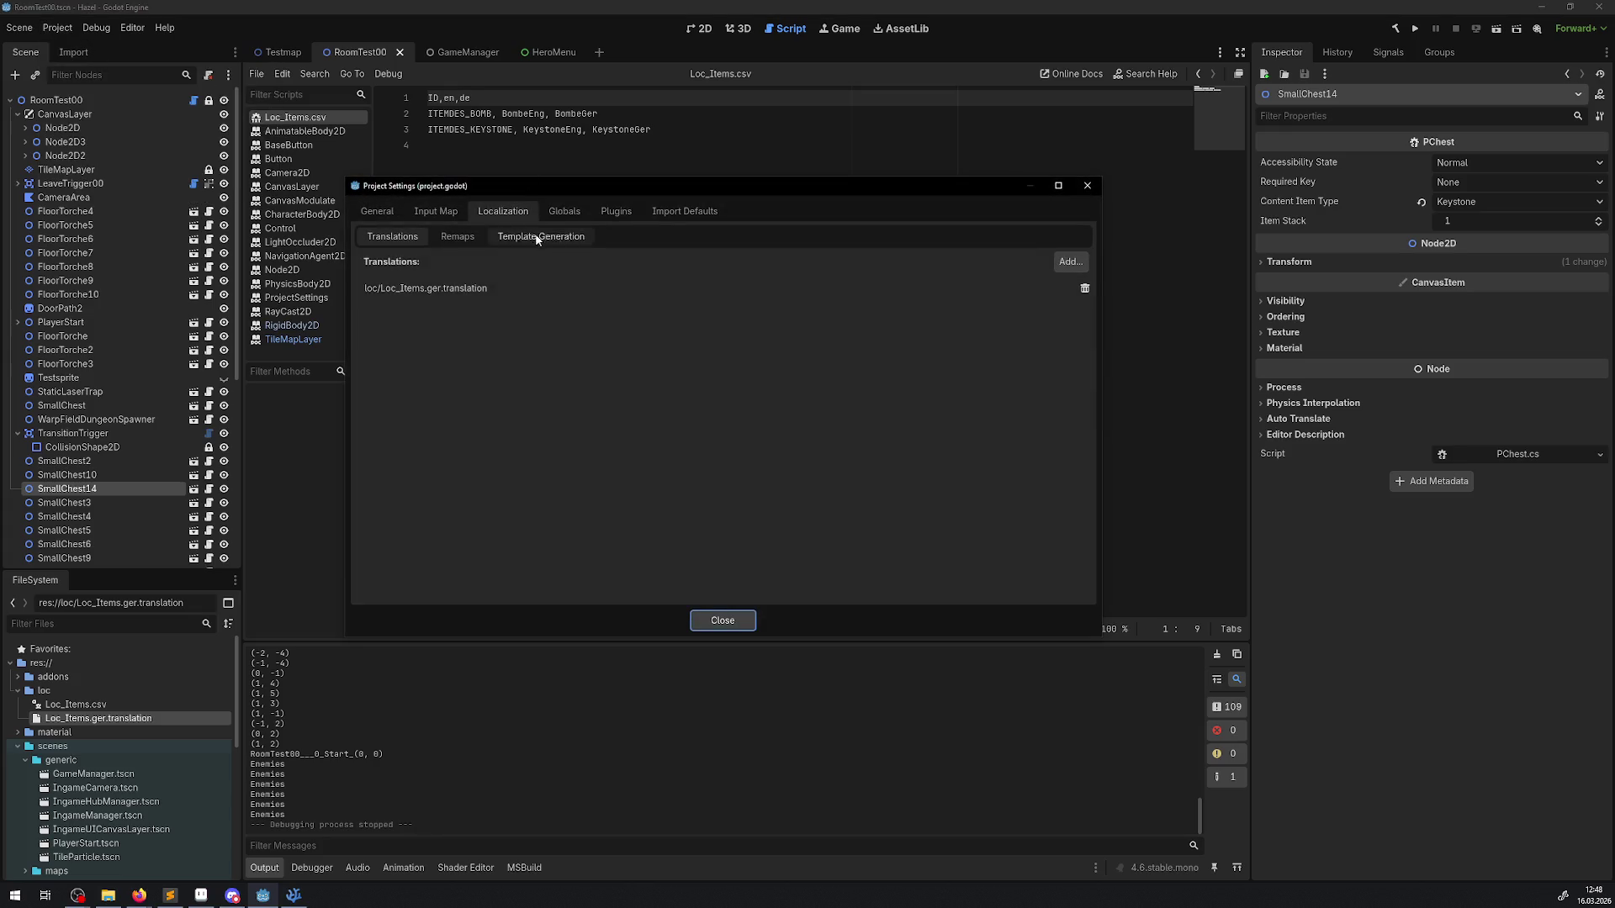
left_click(486, 293)
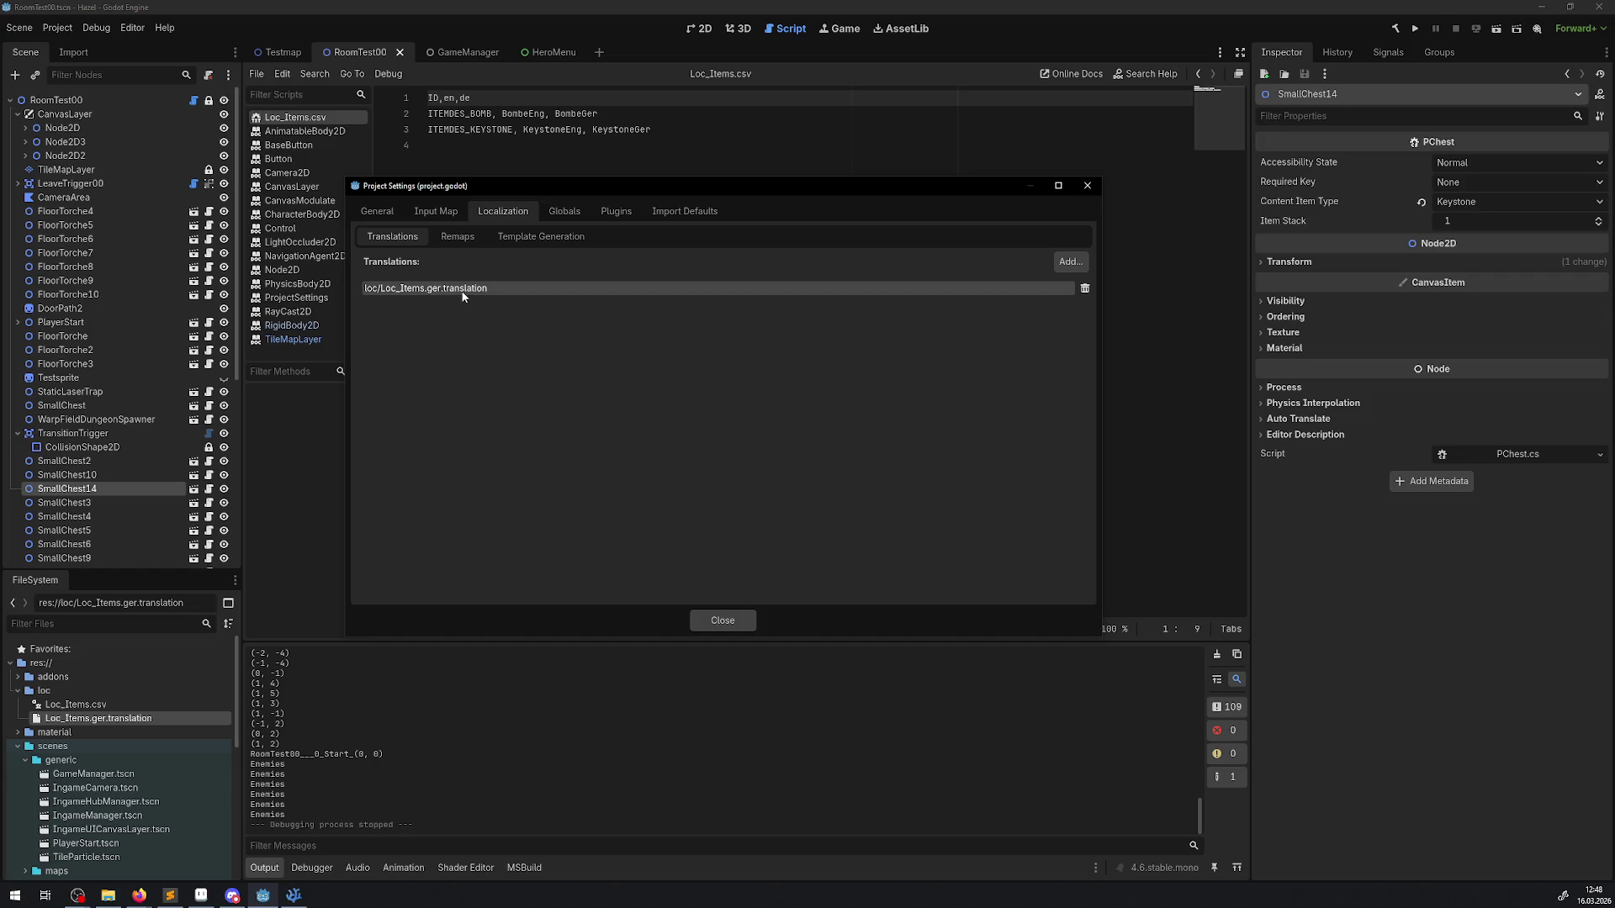
left_click(455, 239)
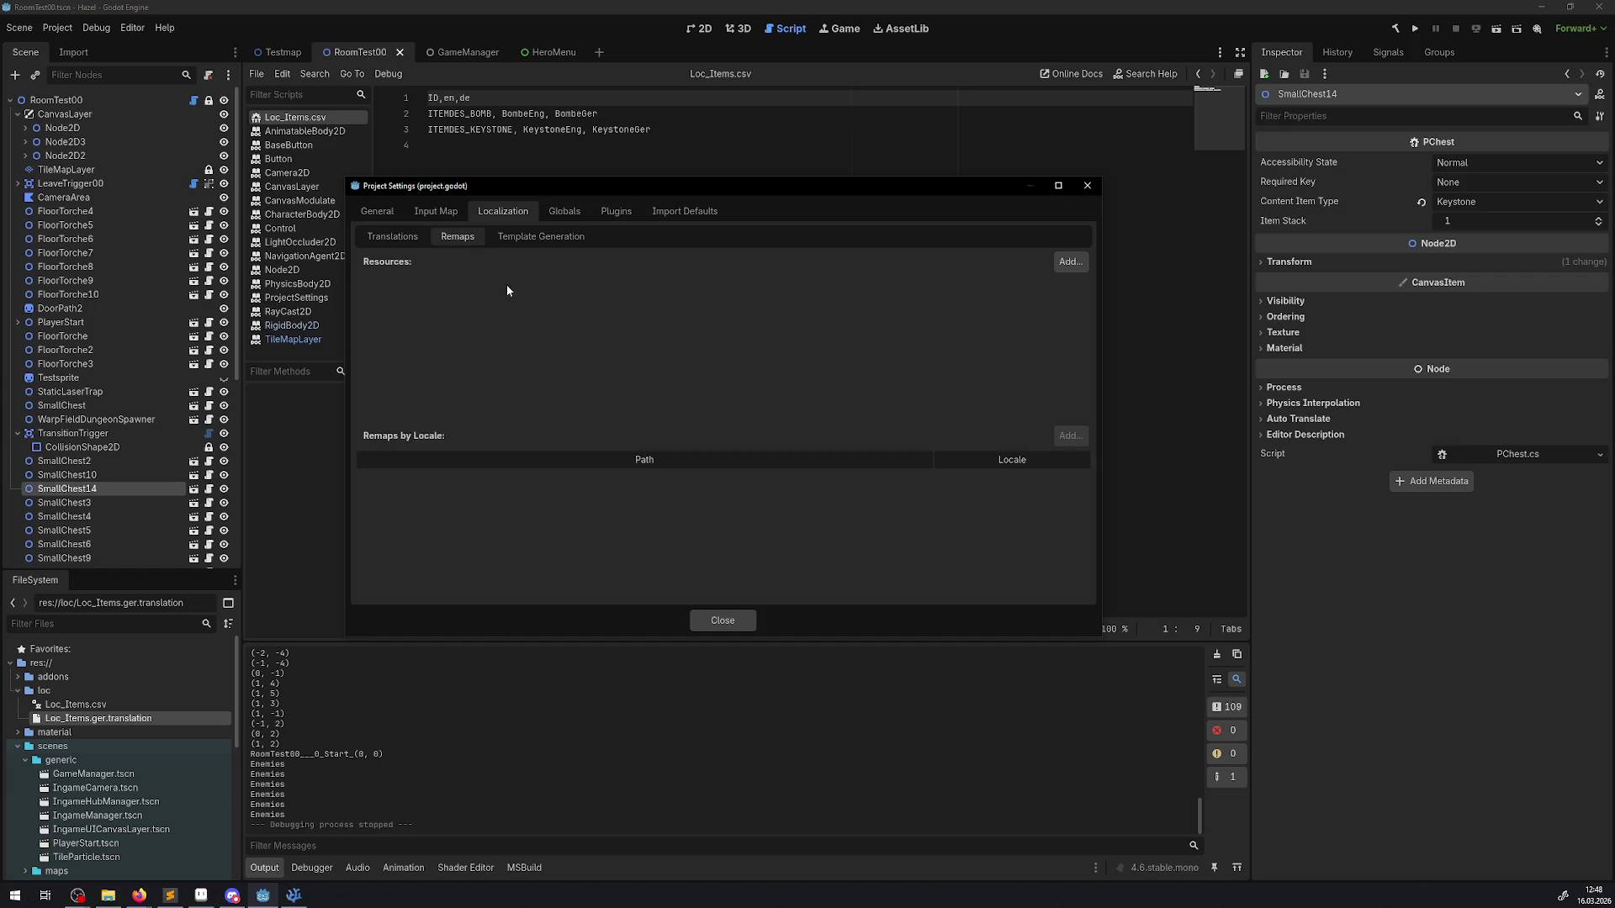
left_click(551, 240)
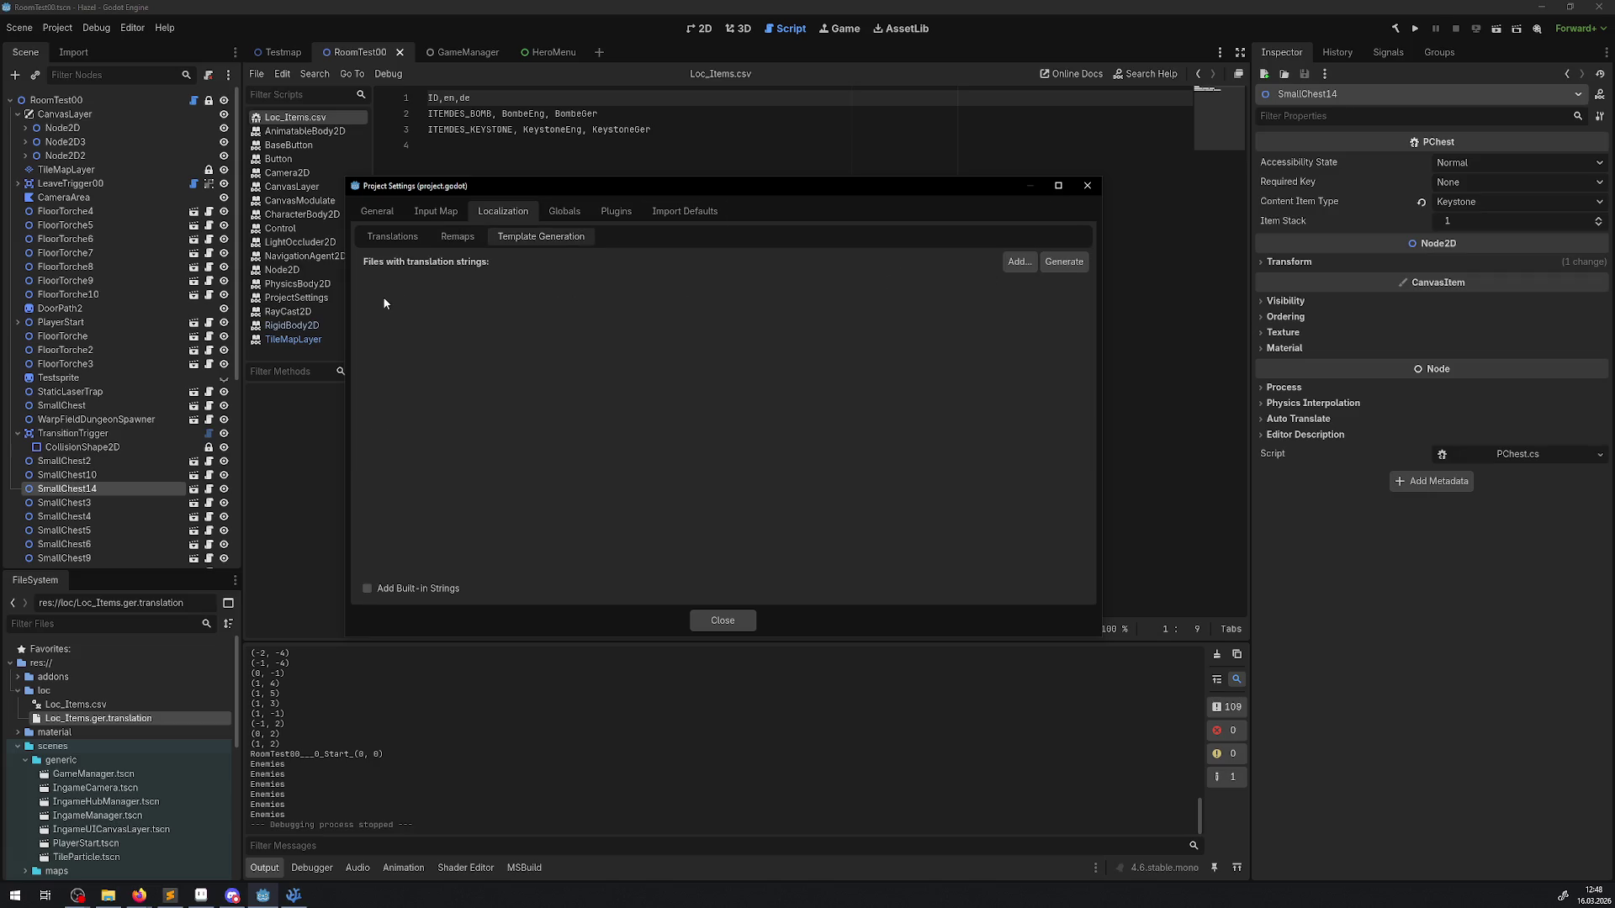
left_click(1086, 185)
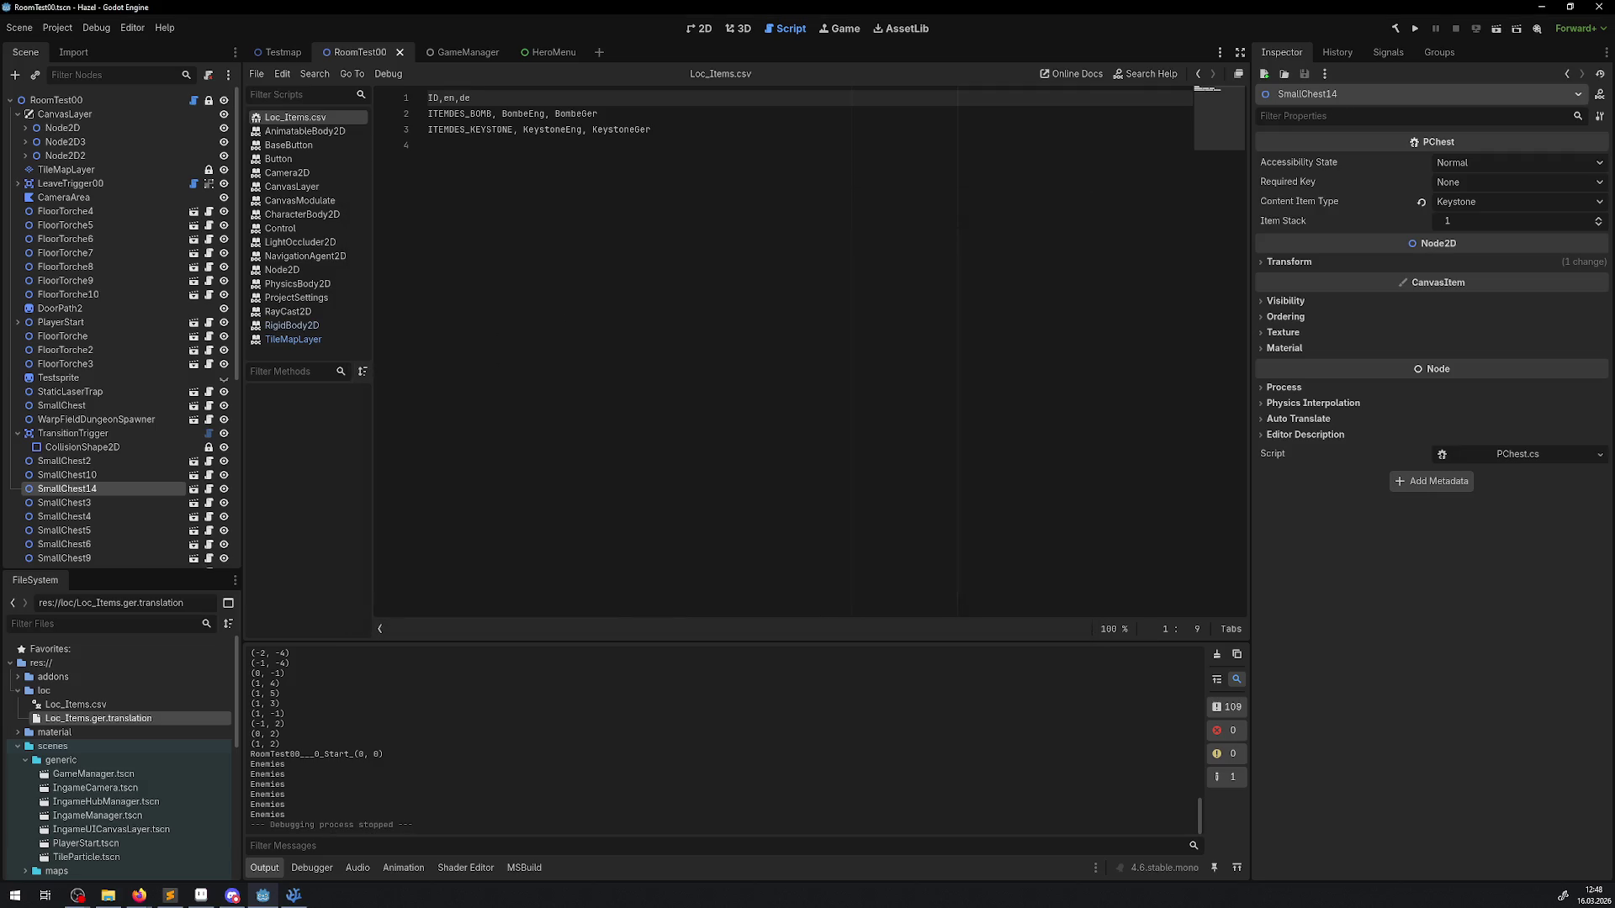
key("alt+Tab")
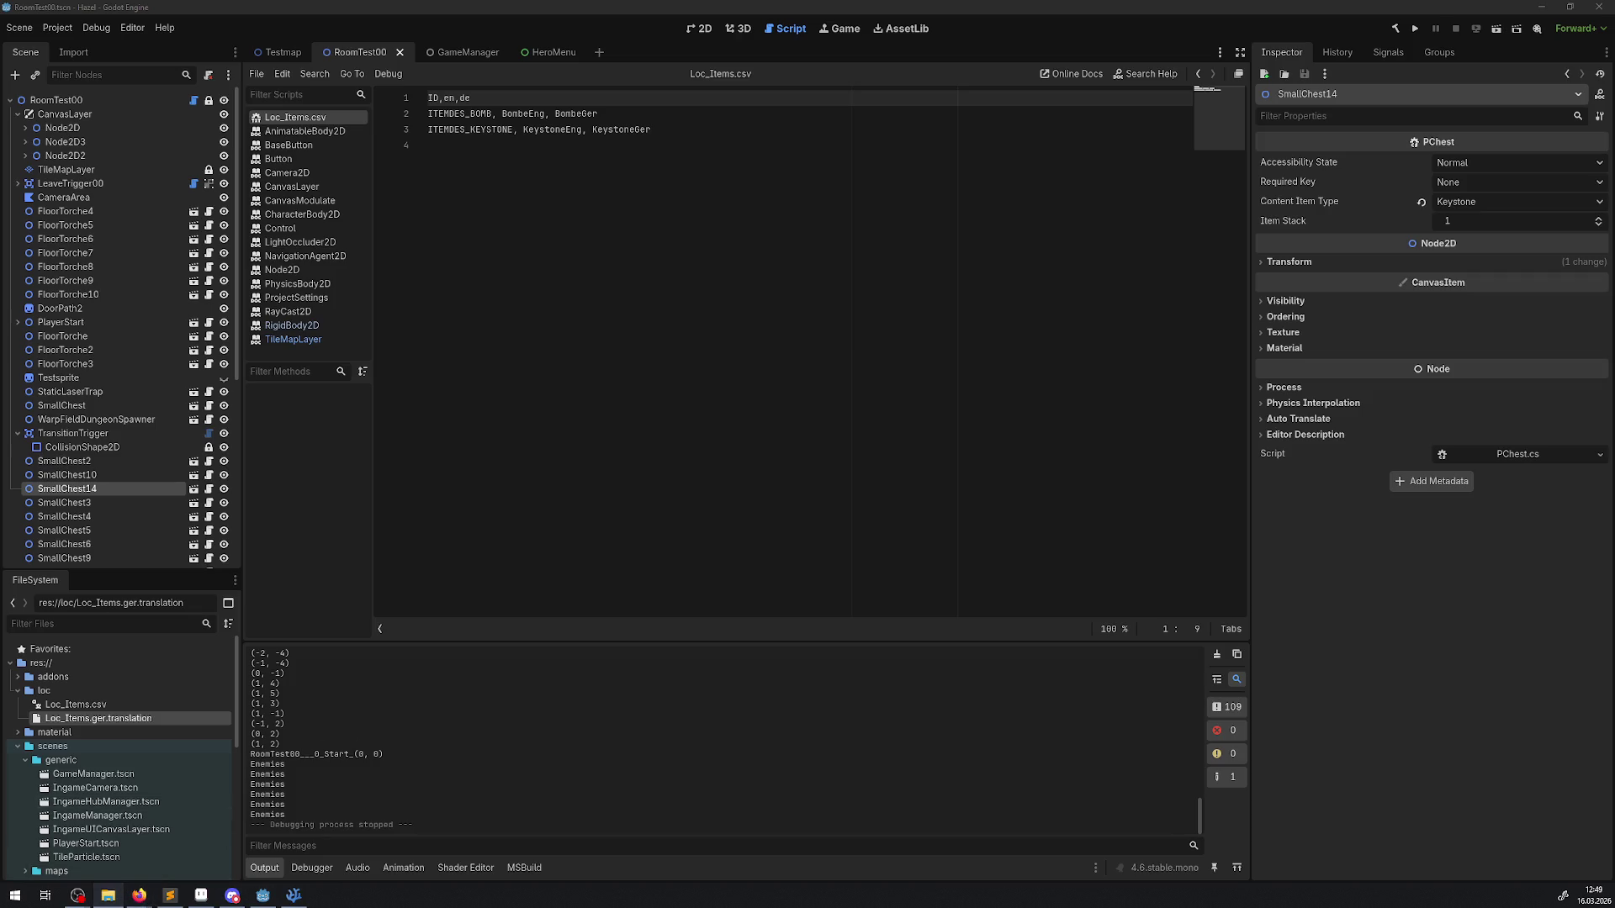
Step: Try opening Loc_Items.ger.translation from the loc folder, then dismiss the open-with prompt
left_click(84, 181)
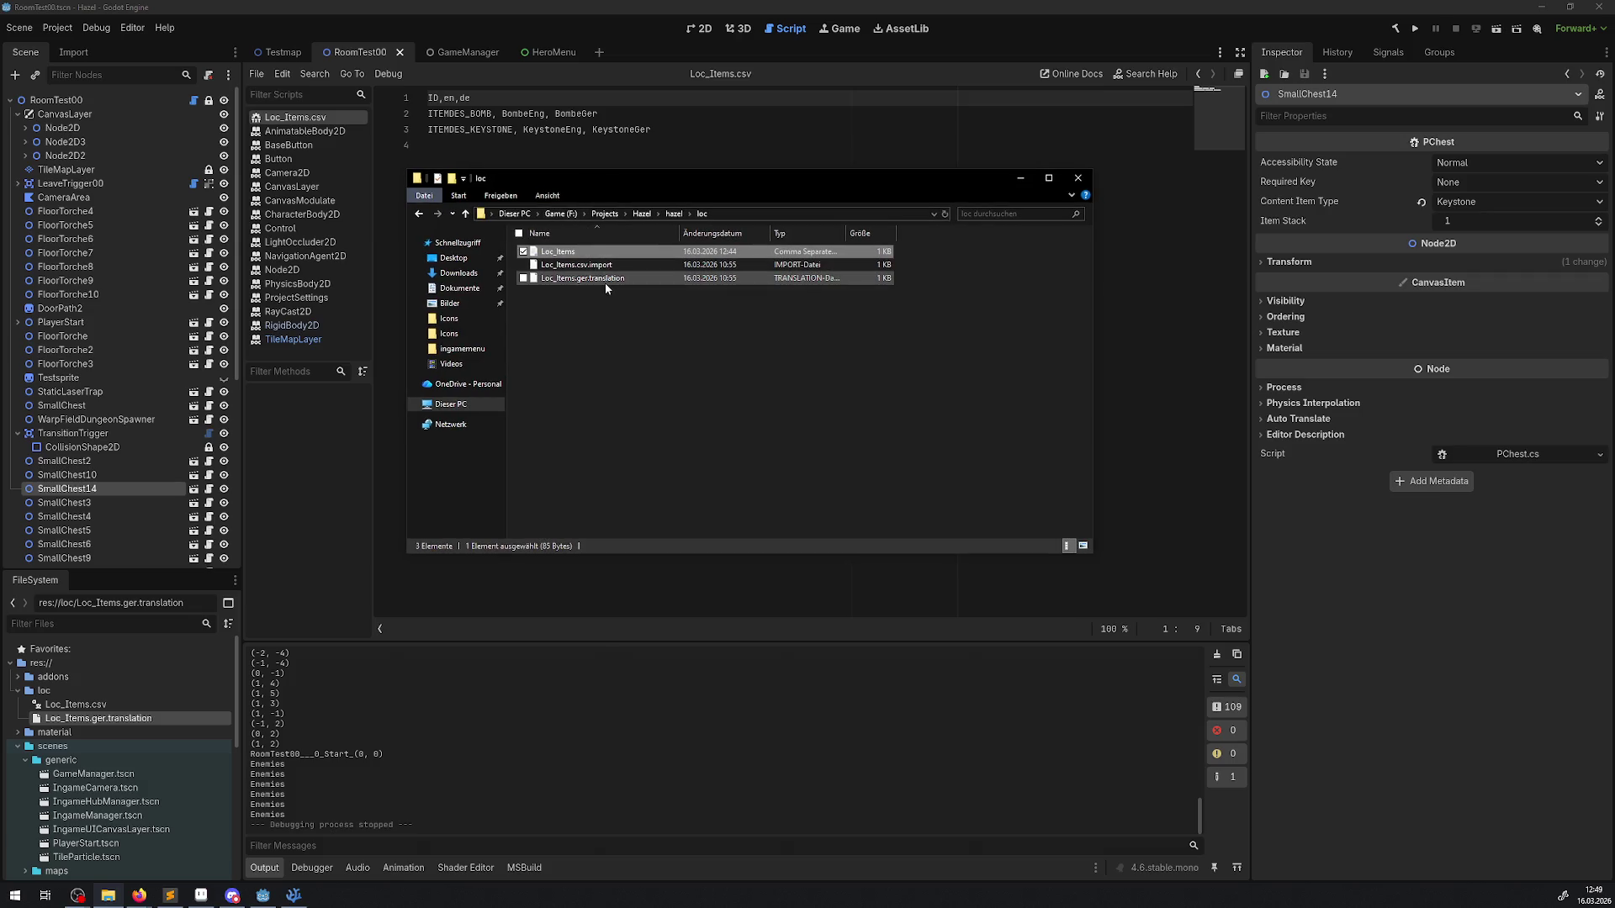
double_click(728, 280)
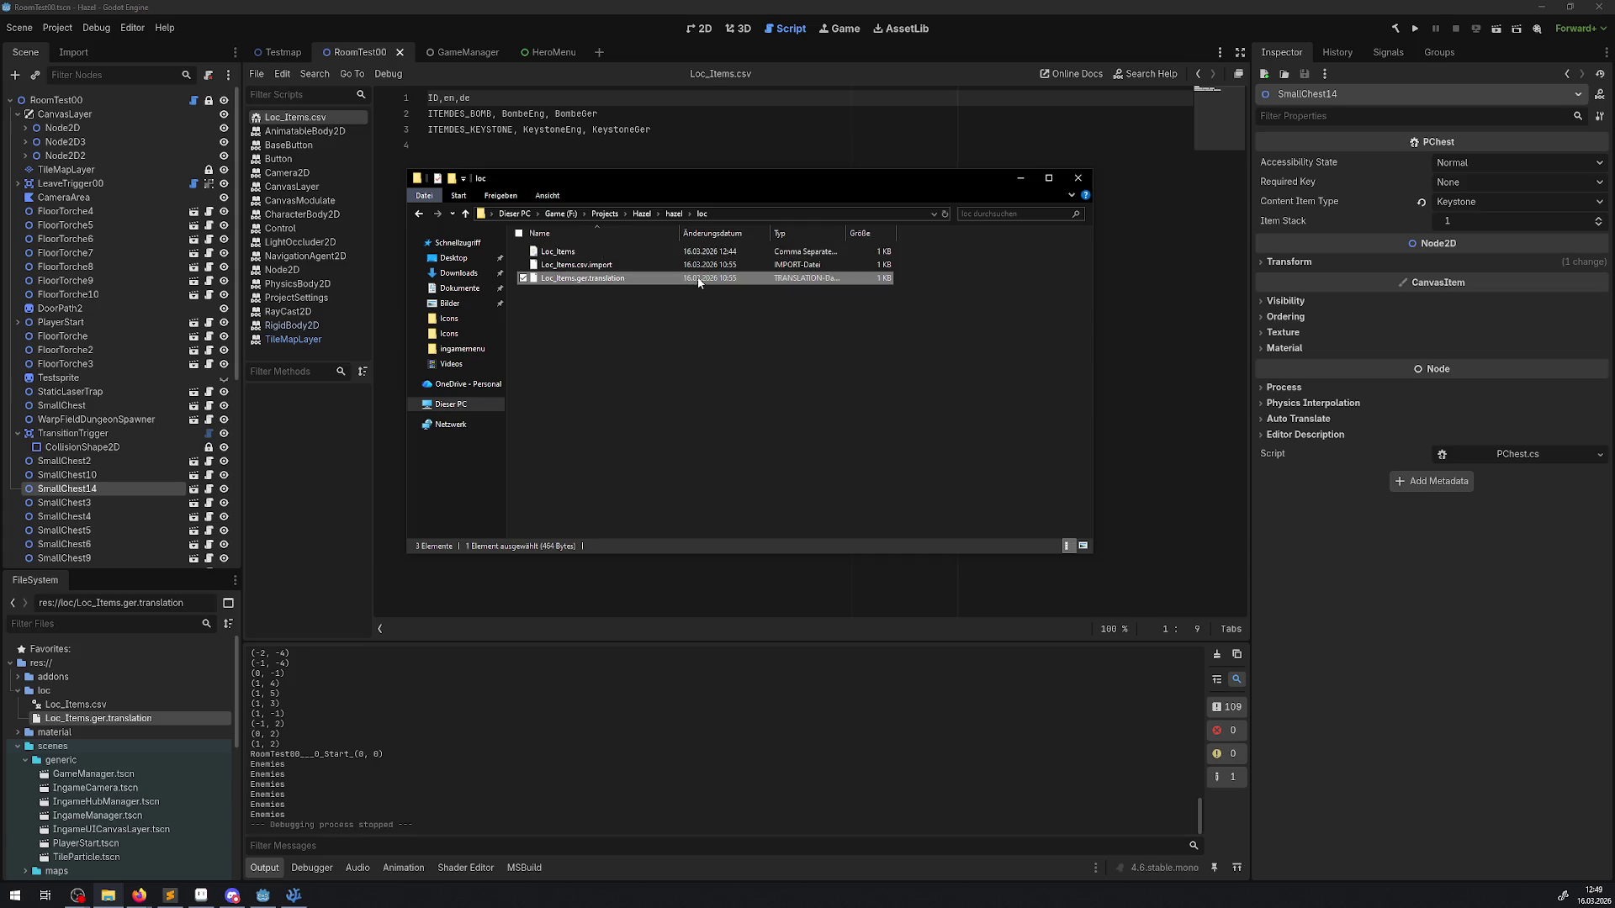
key("Escape")
Step: Close all three File Explorer windows and return to Visual Studio Code
left_click(1077, 178)
left_click(1078, 177)
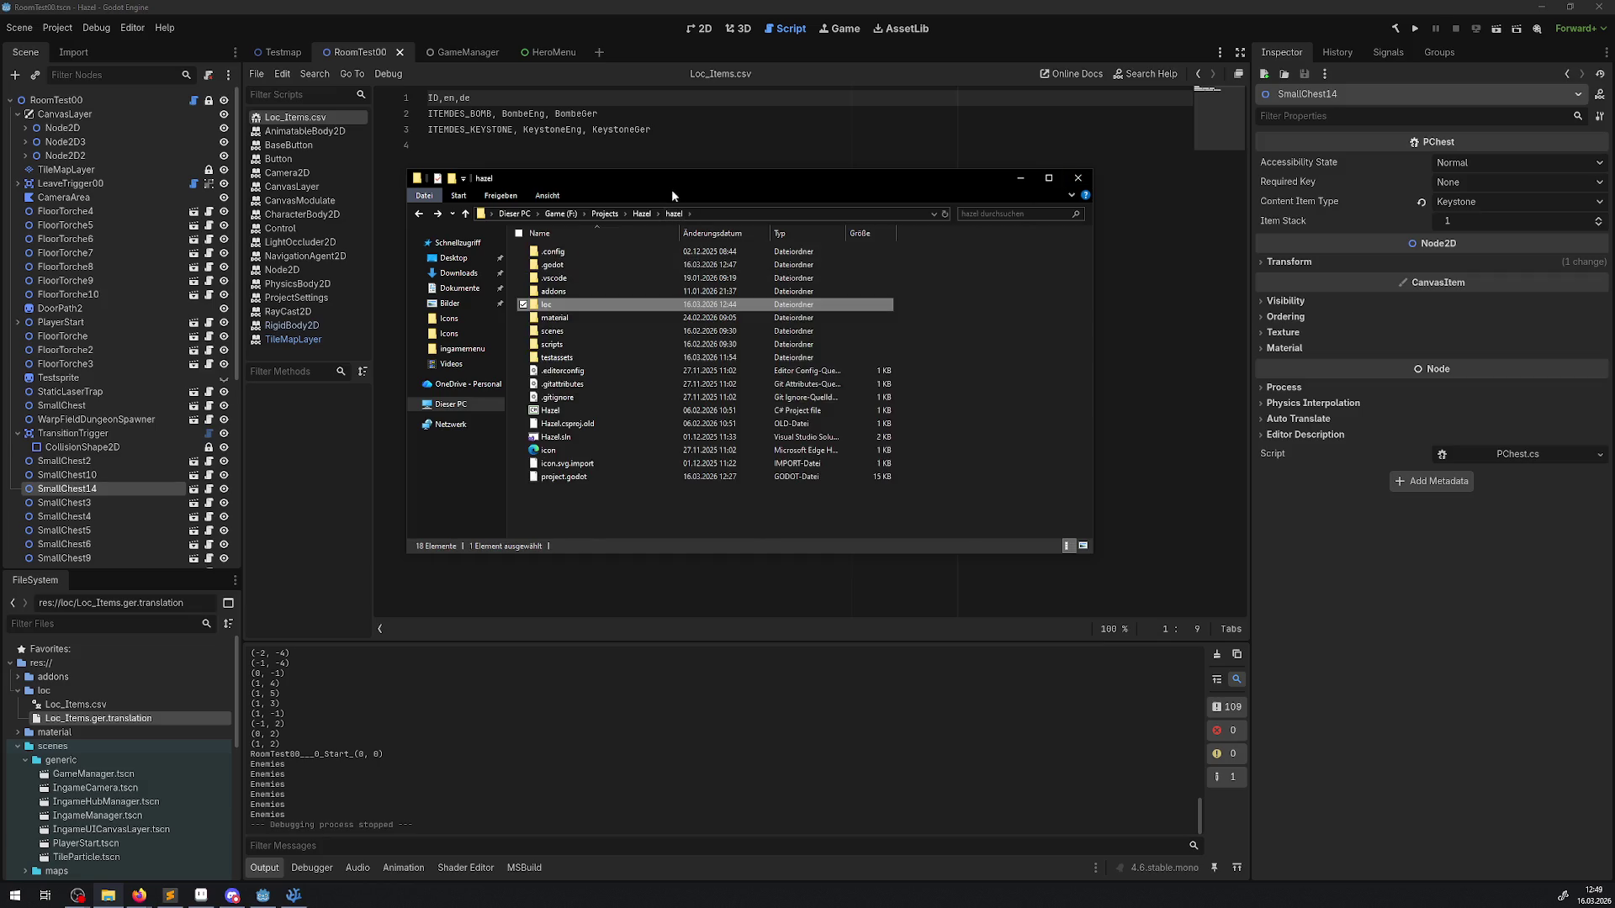
left_click(1078, 177)
left_click(1078, 177)
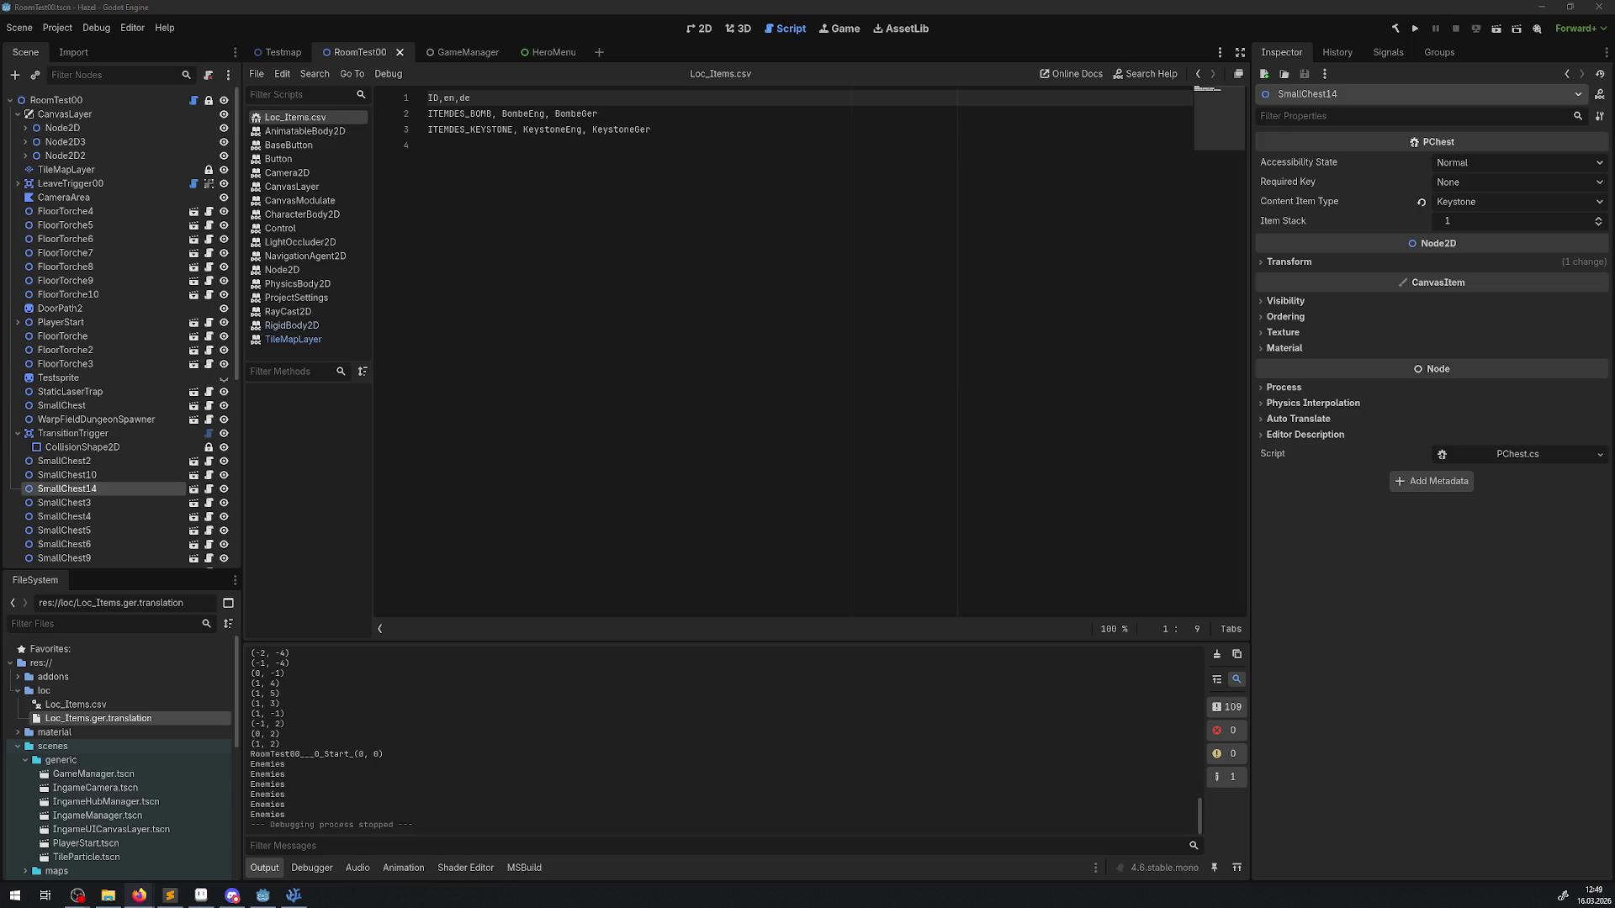
left_click(292, 896)
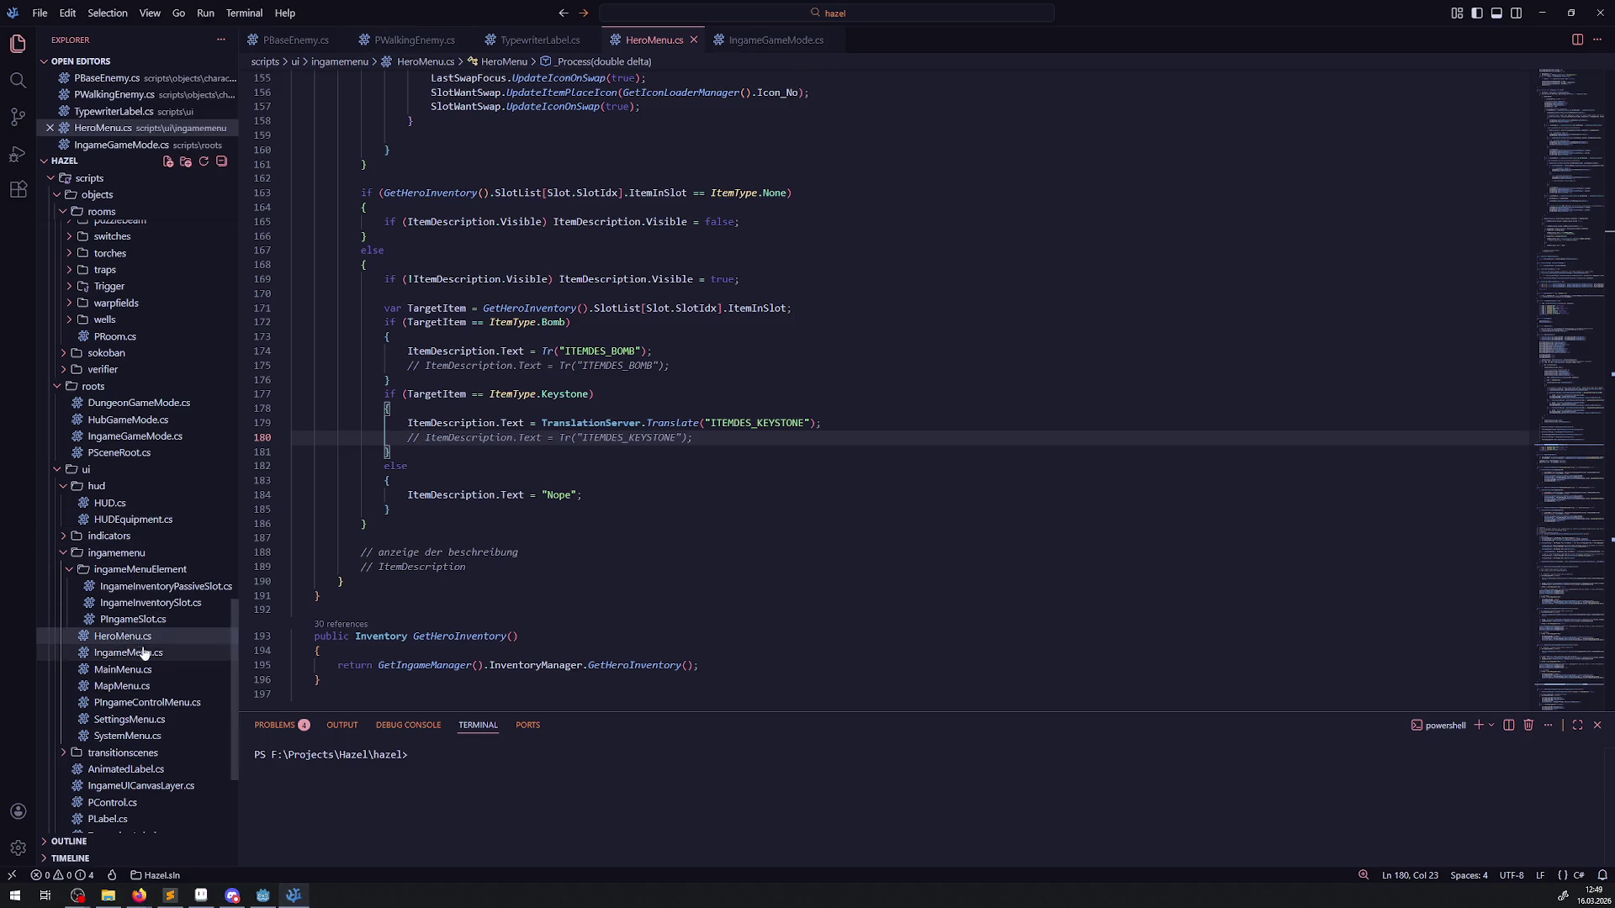
Step: Open IngameGameMode.cs and select its TranslationServer.SetLocale("en") call on line 13
left_click(135, 440)
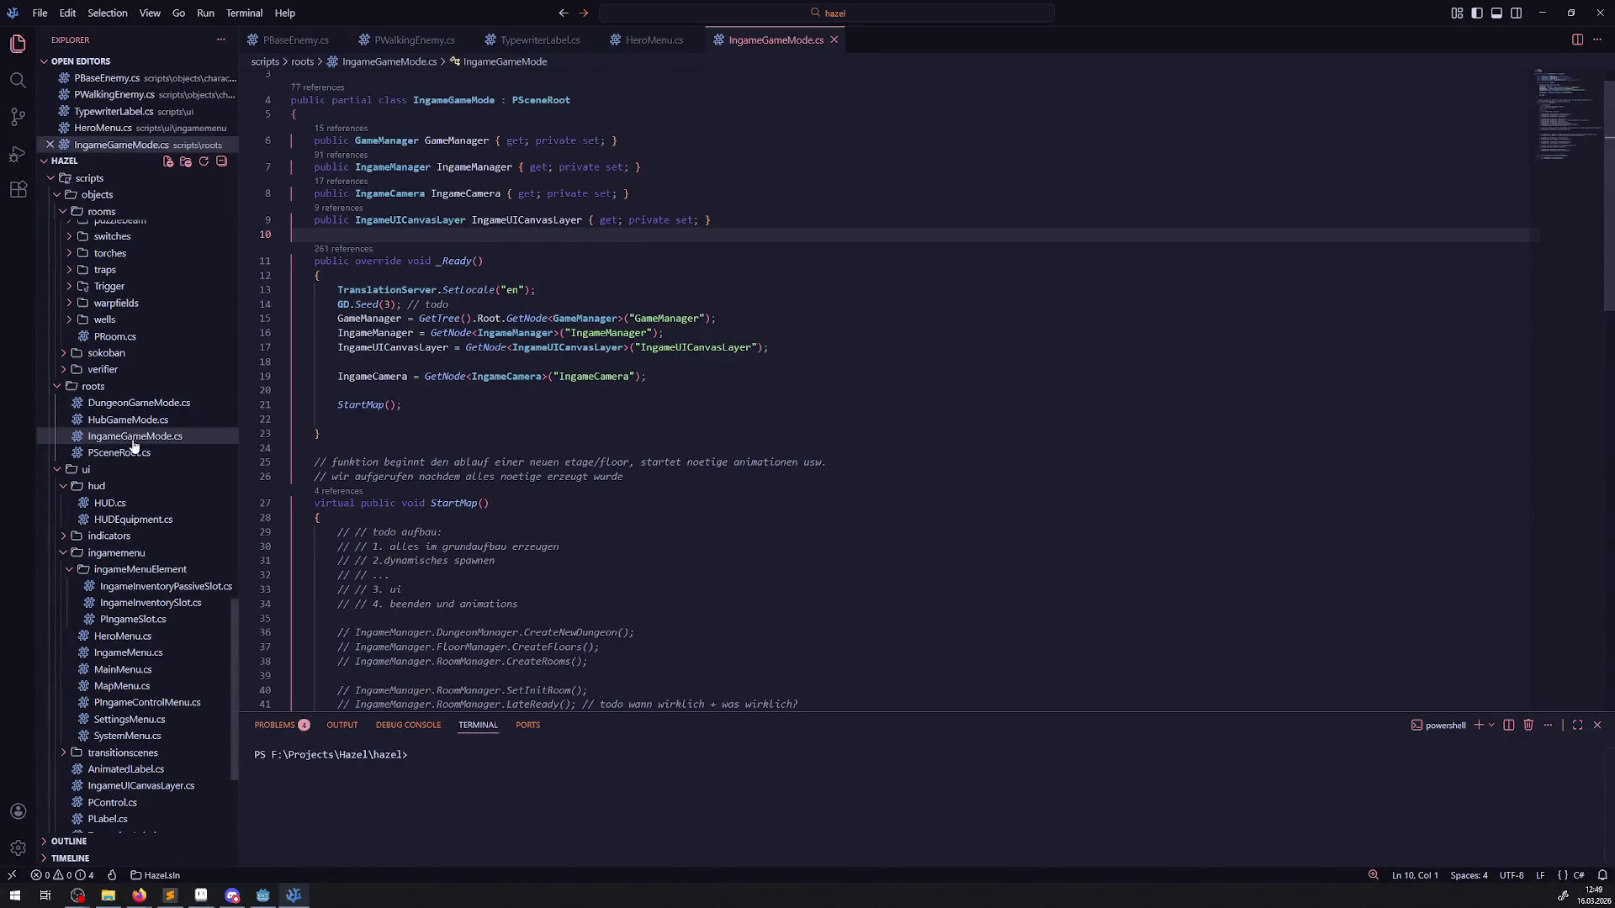
left_click_drag(443, 290, 537, 290)
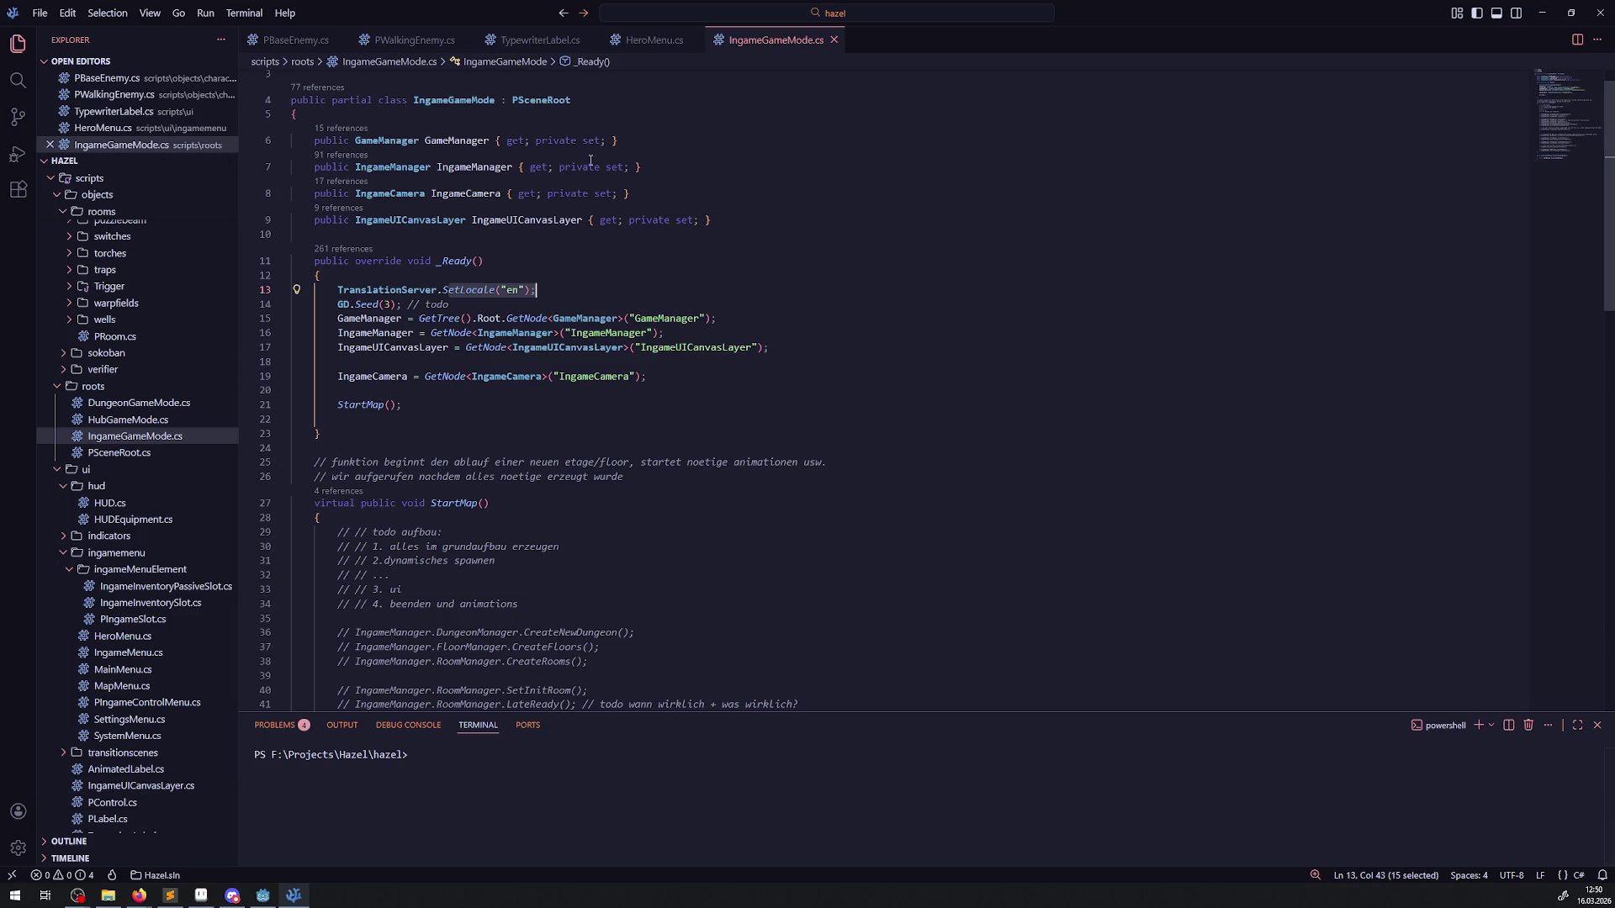
Step: In HeroMenu.cs, uncomment the Tr("ITEMDES_KEYSTONE") line, delete the TranslationServer line, and save
left_click(654, 40)
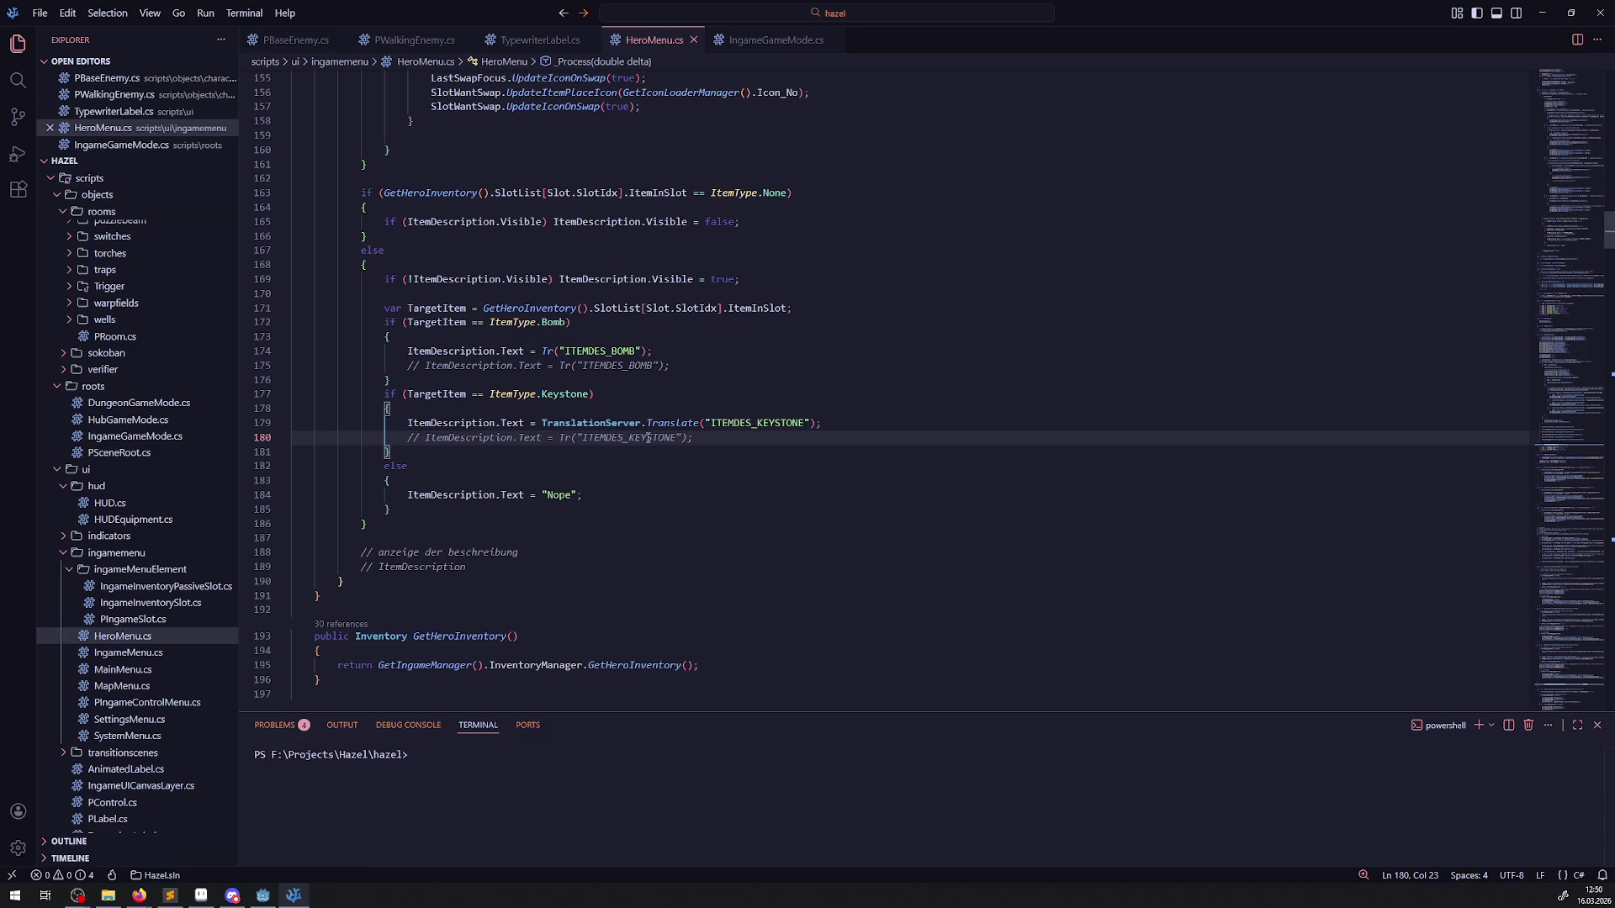
key("ctrl+slash")
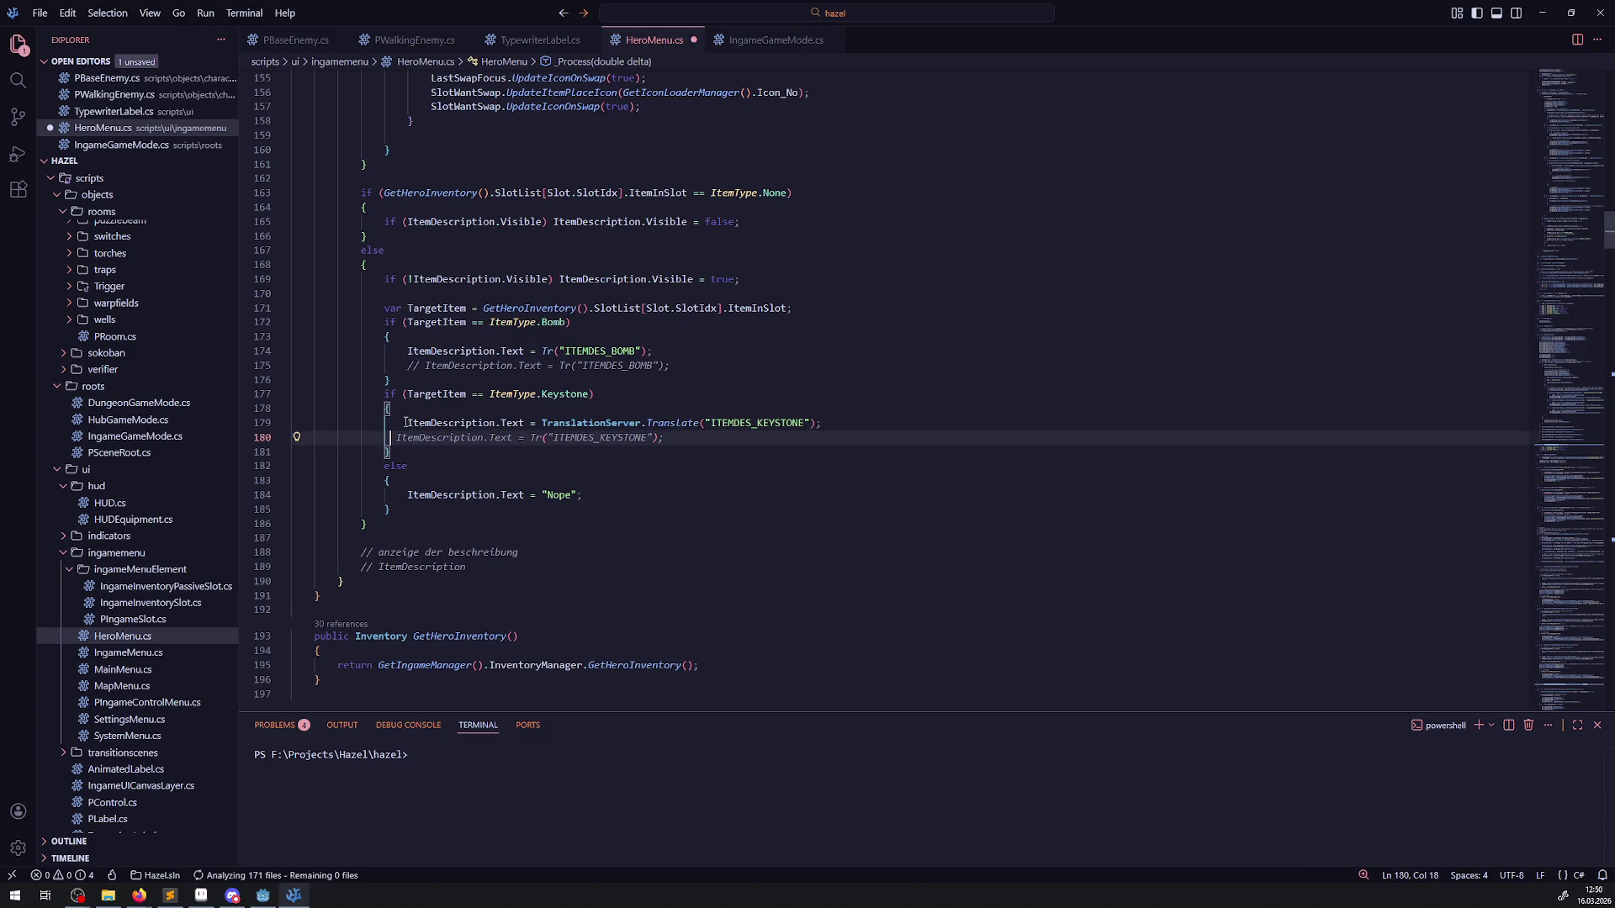
left_click_drag(402, 424, 856, 410)
key("shift+End")
key("Delete")
key("ctrl+s")
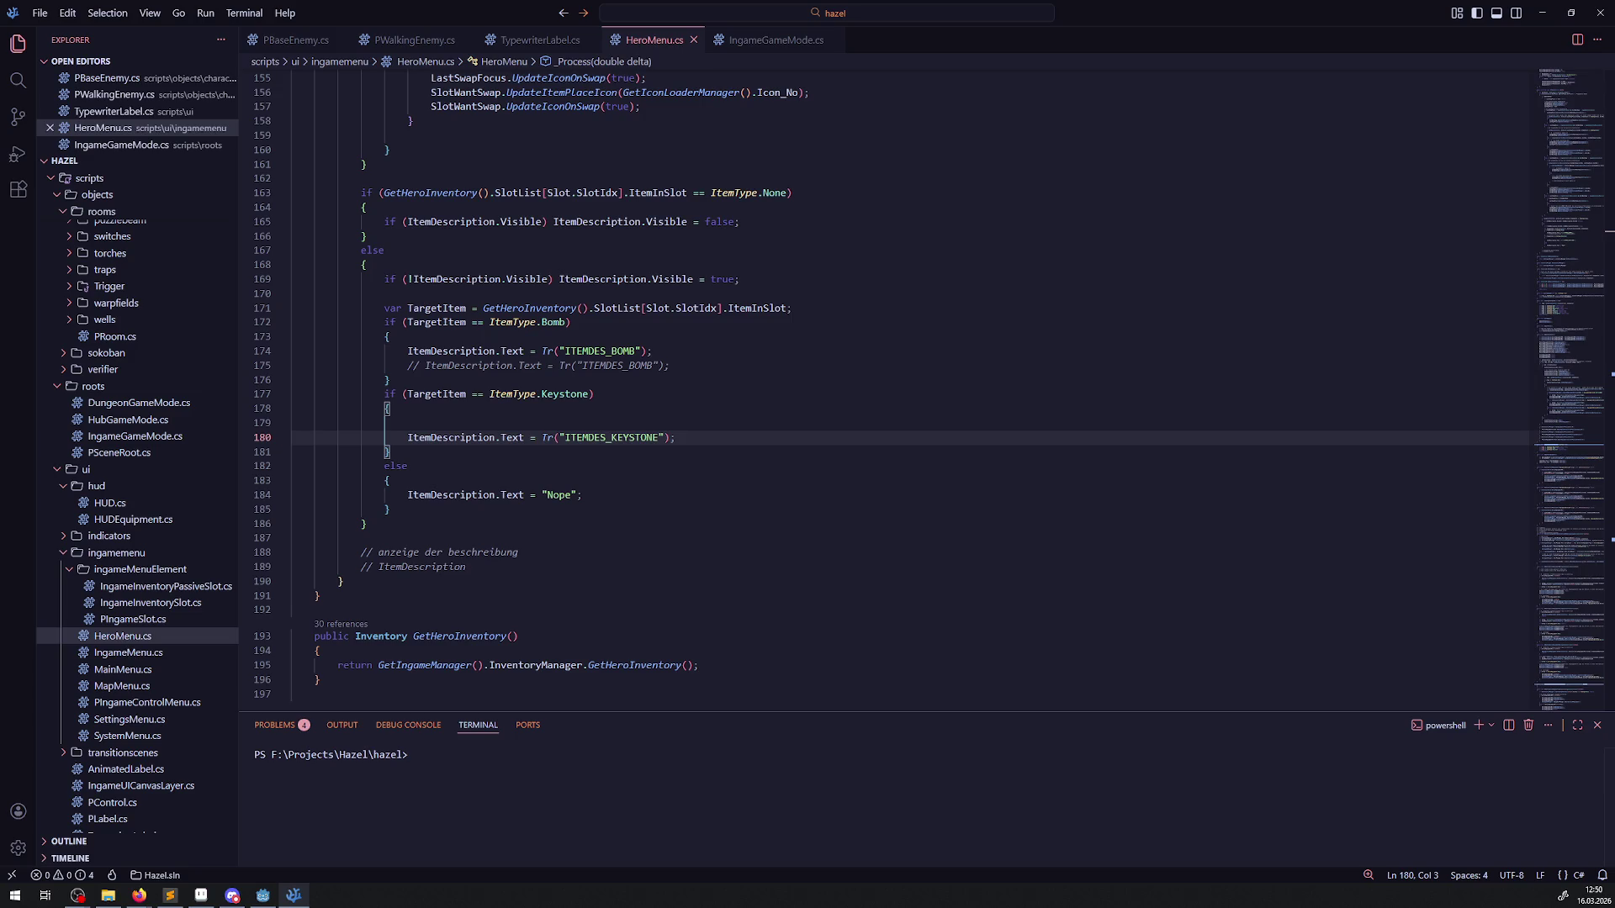
key("alt+Tab")
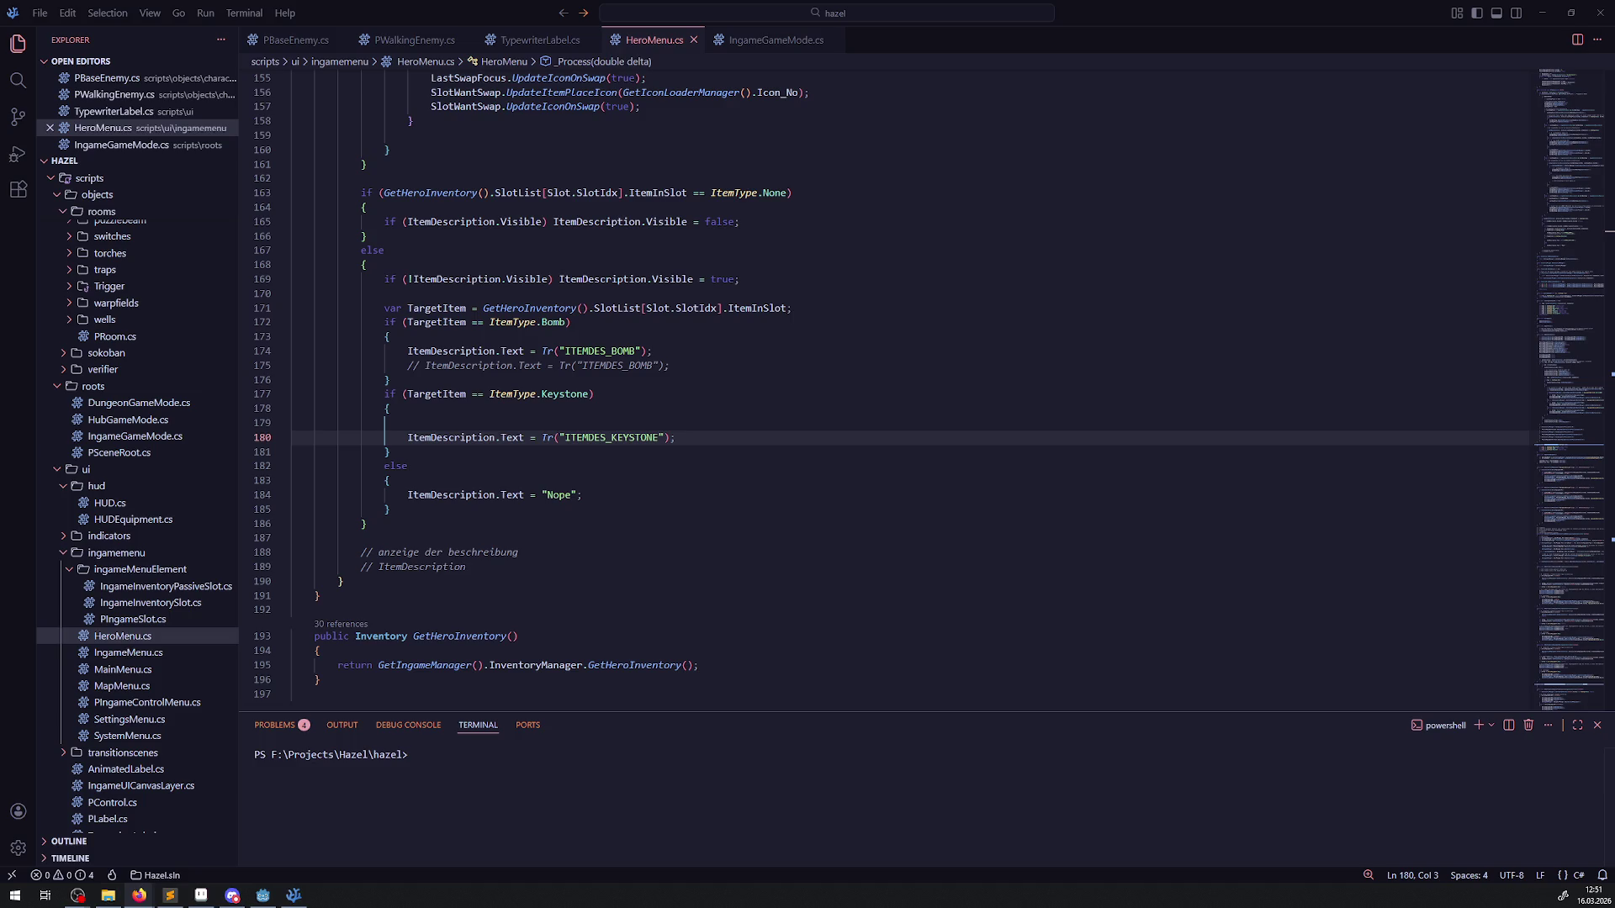
Step: Add loc/Loc_Items.ger.translation to the Localization translations list in Project Settings
left_click(263, 895)
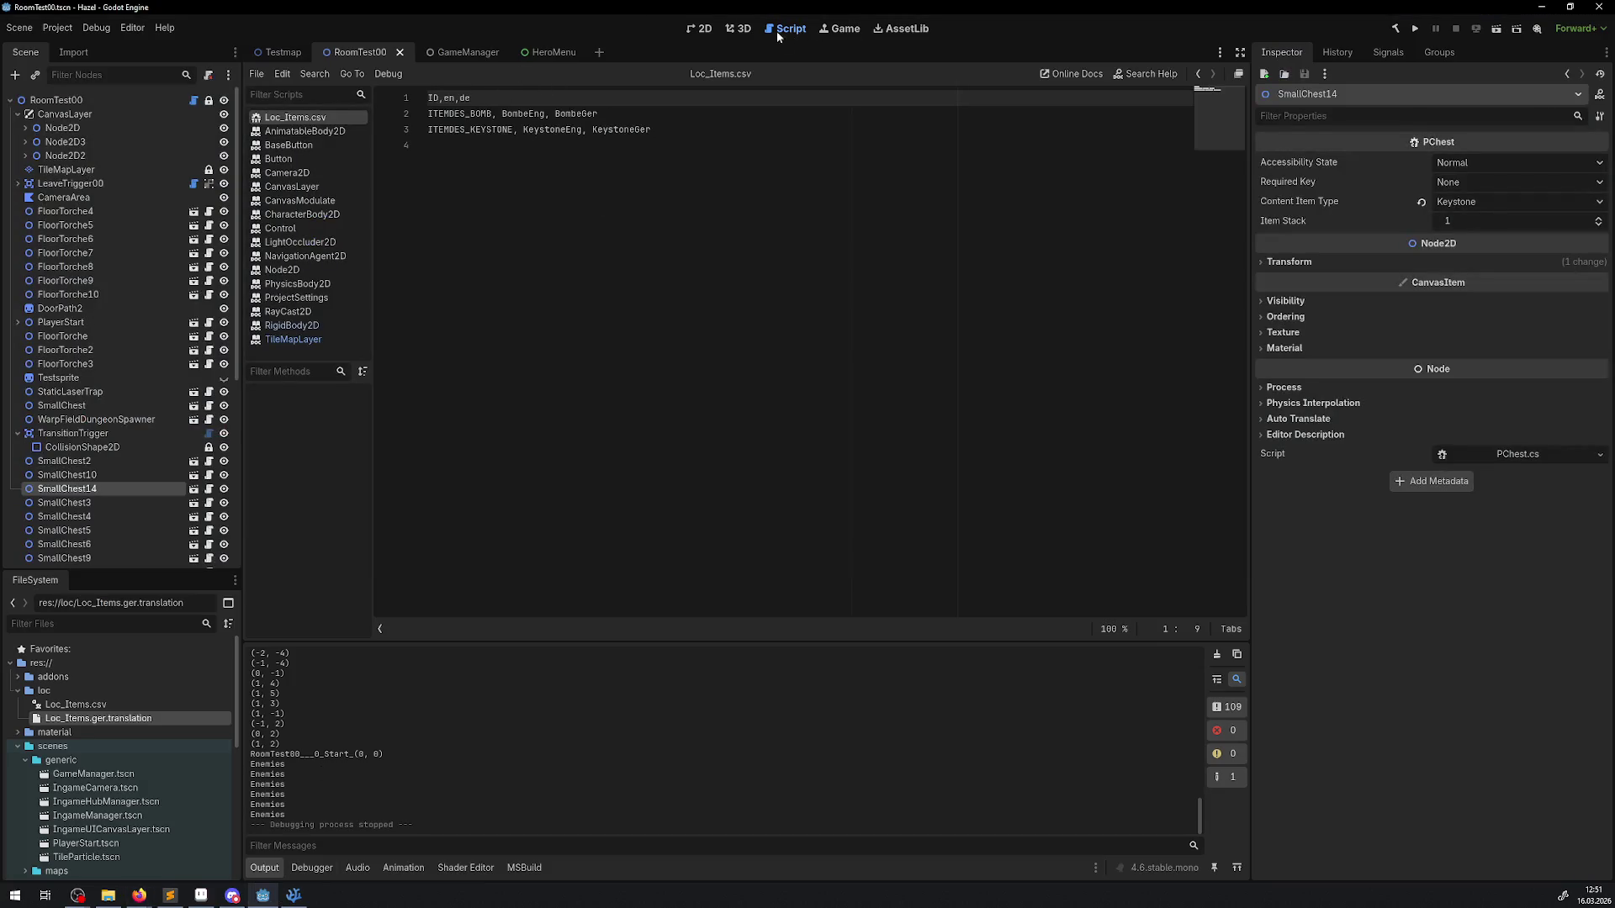
left_click(57, 28)
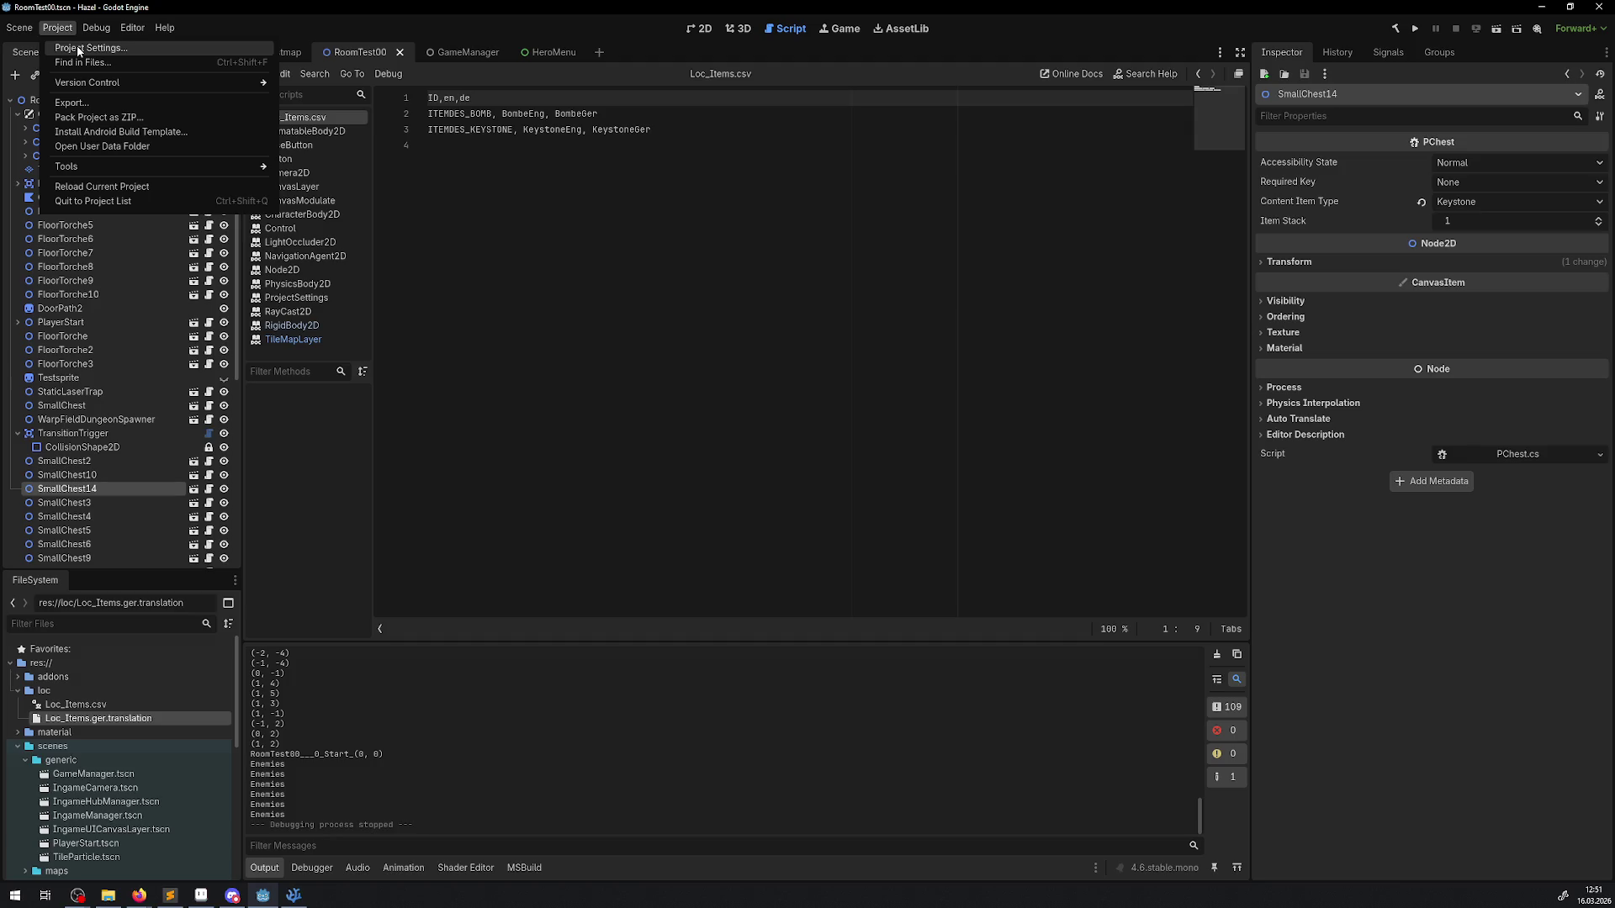
left_click(78, 48)
left_click(392, 236)
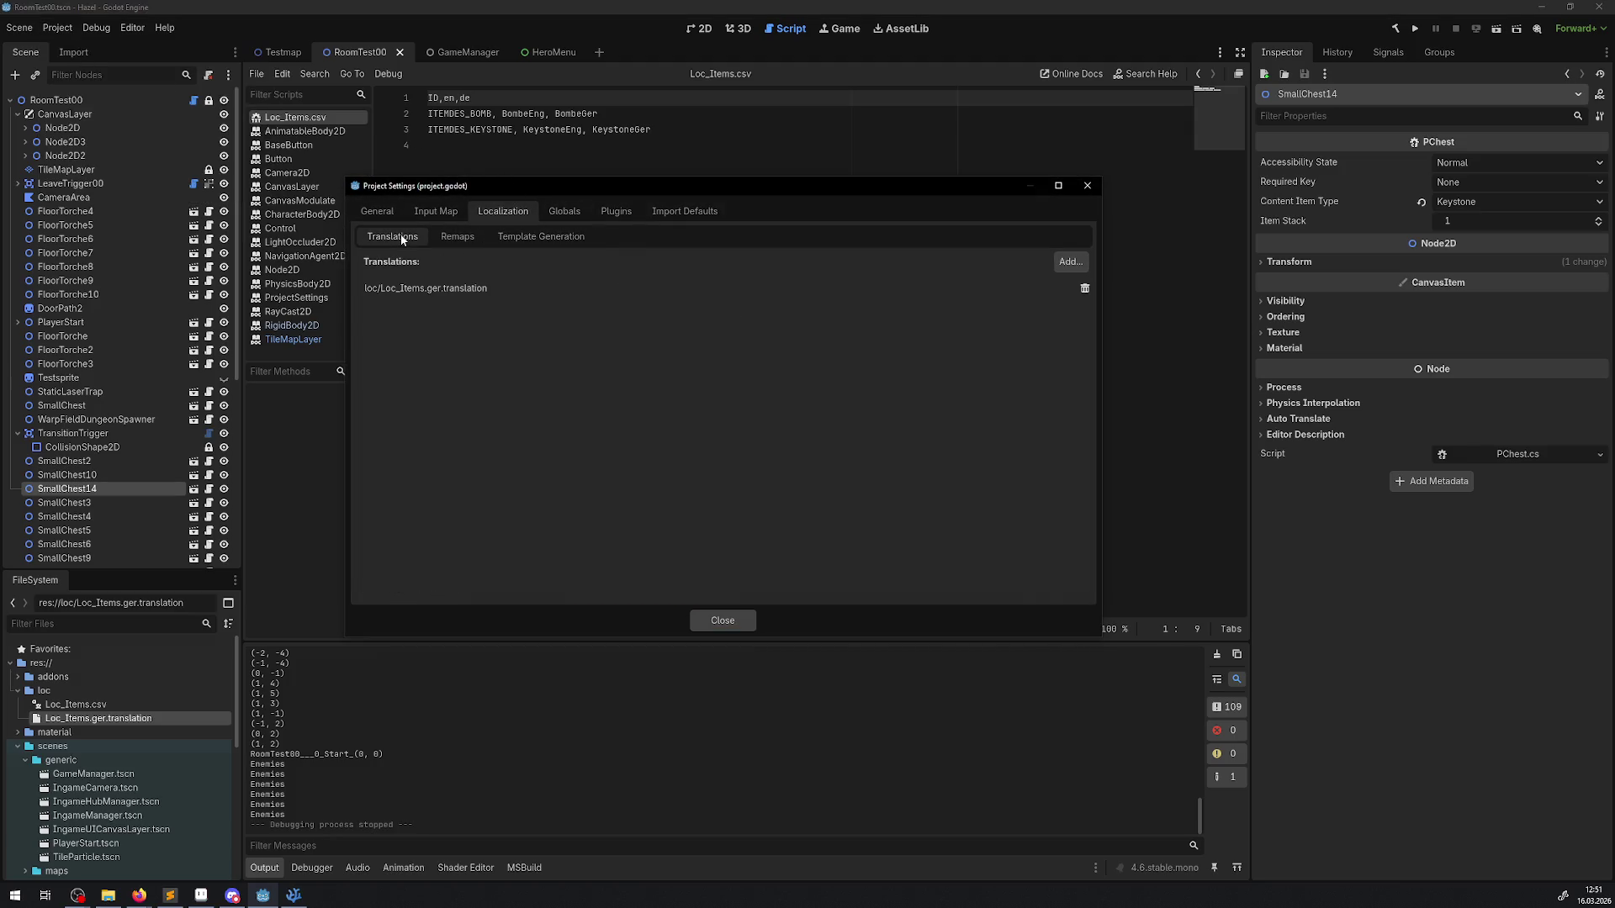
left_click(437, 290)
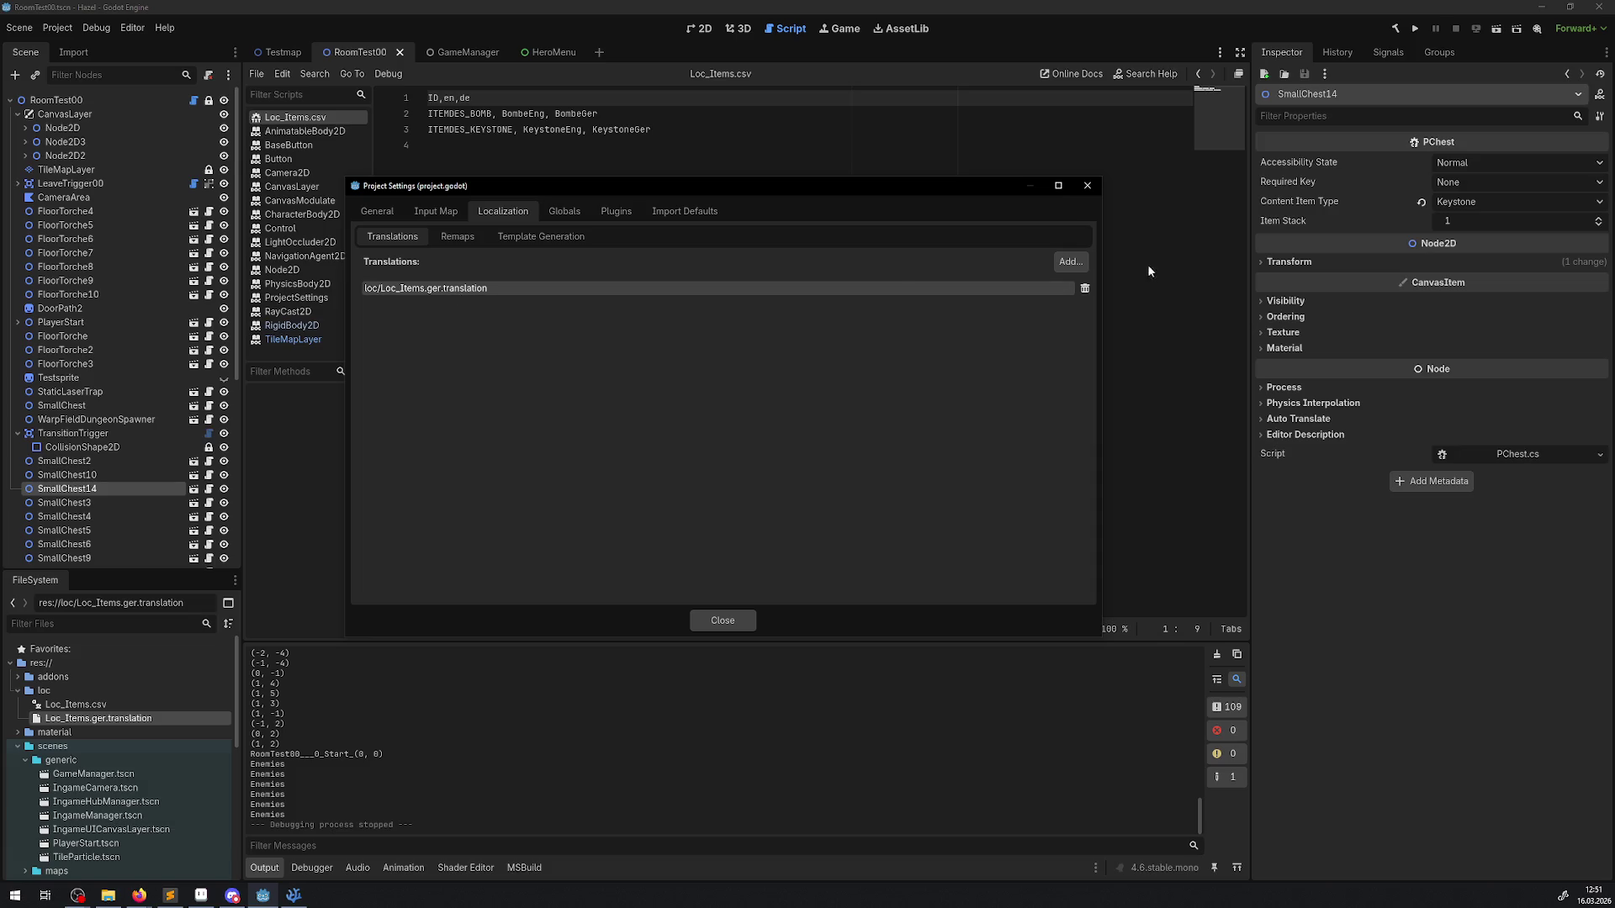
left_click(1071, 262)
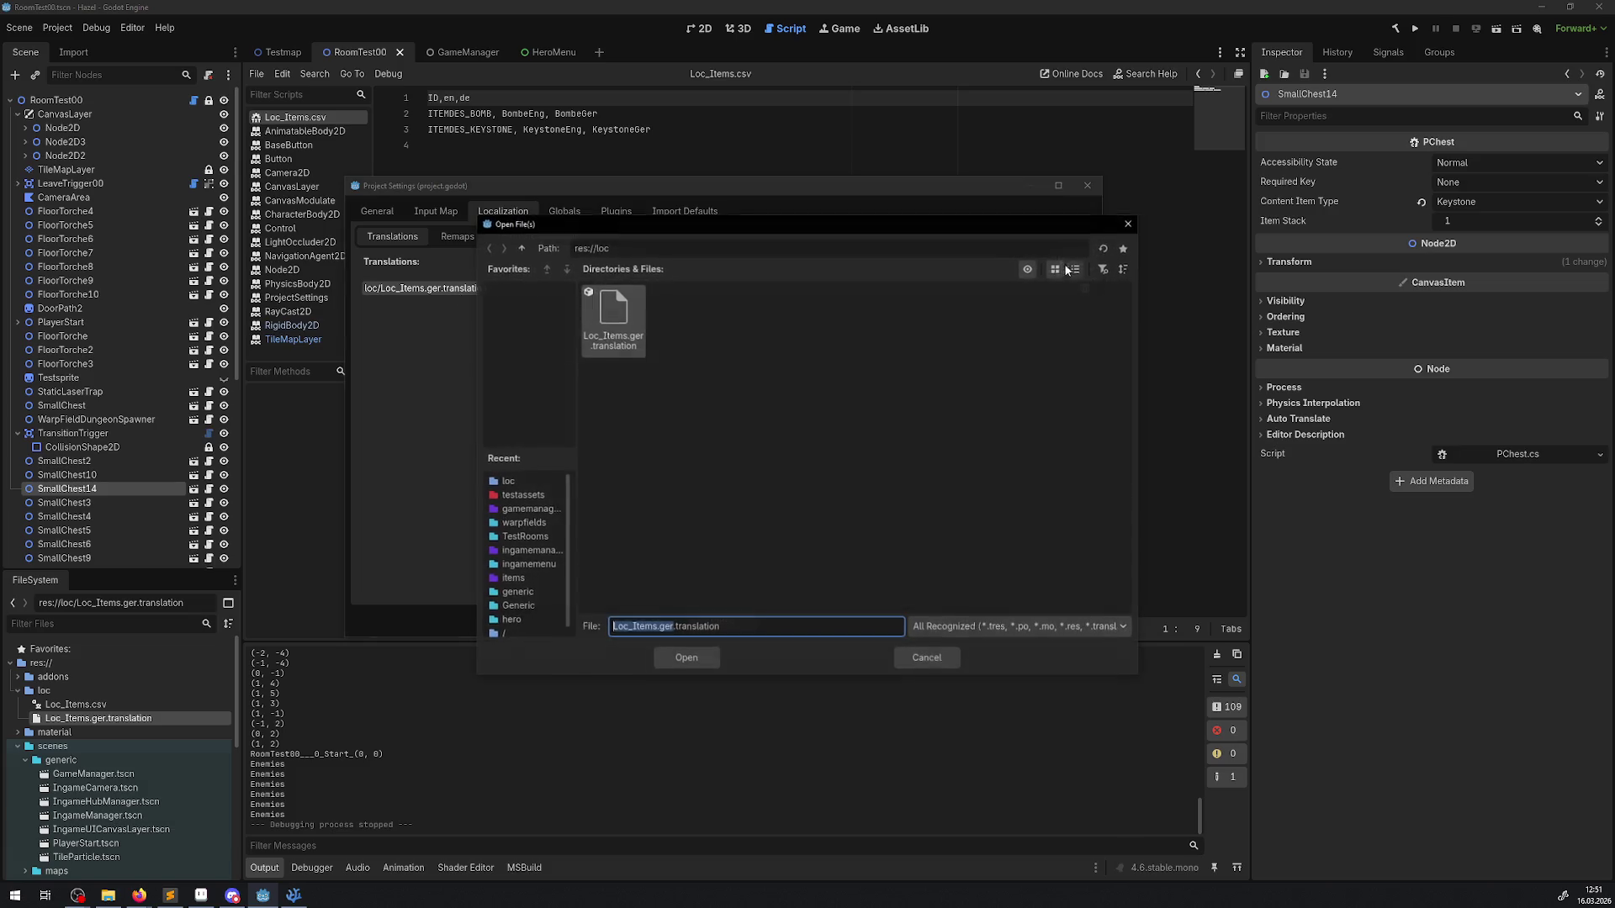
double_click(615, 316)
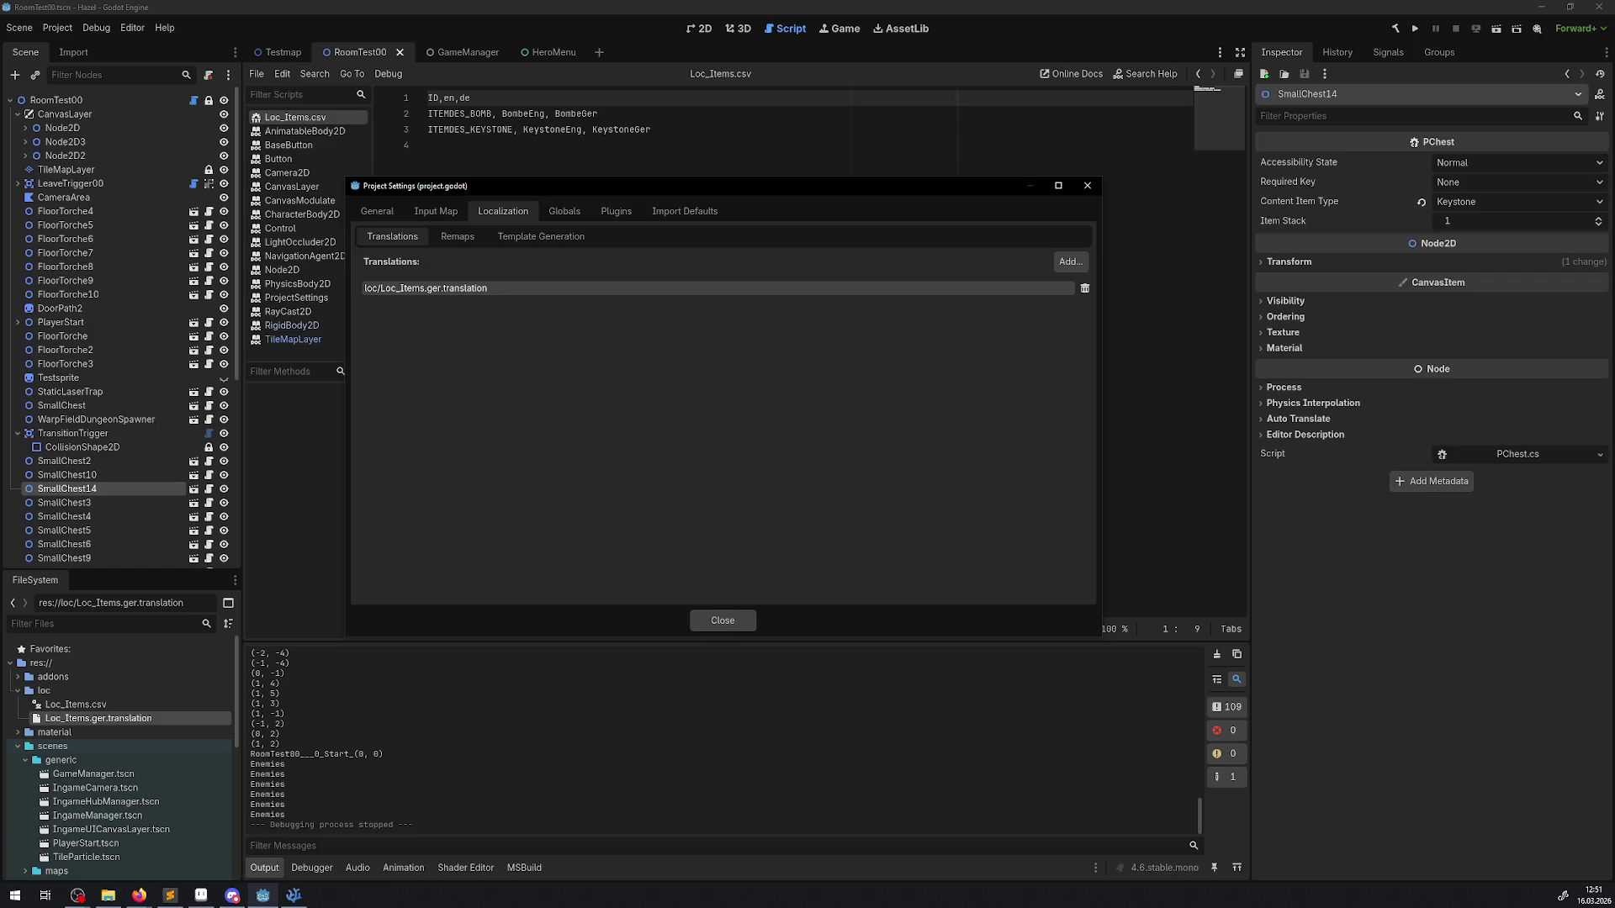
key("alt+Tab")
key("alt+Tab")
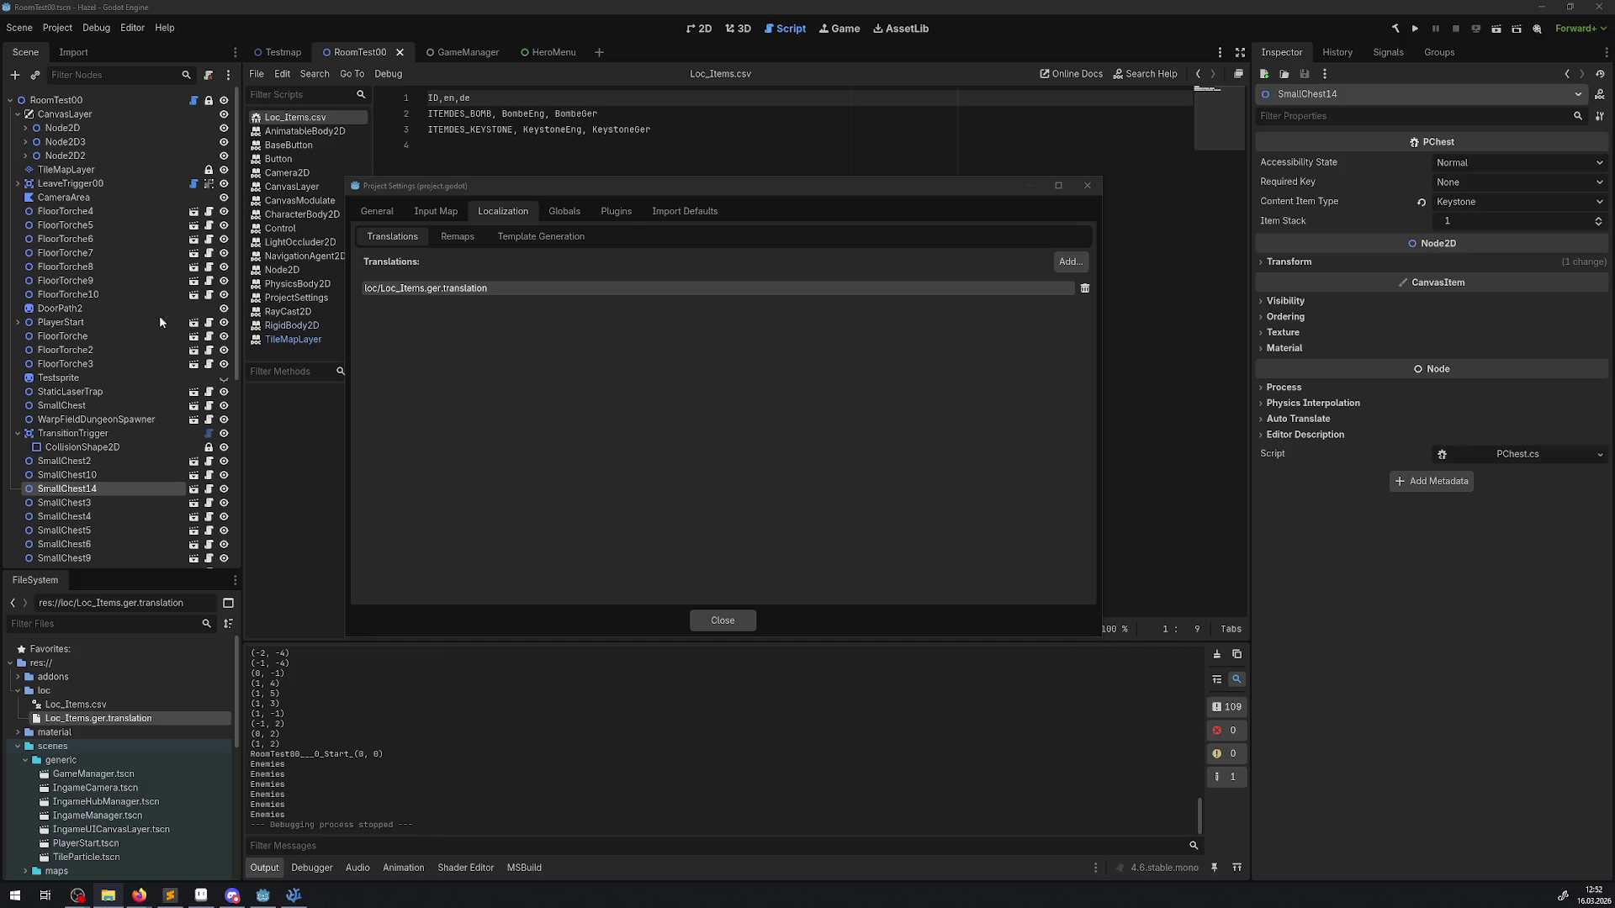
Step: Close Project Settings and set the Loc_Items.ger.translation resource's locale to en
left_click(1083, 186)
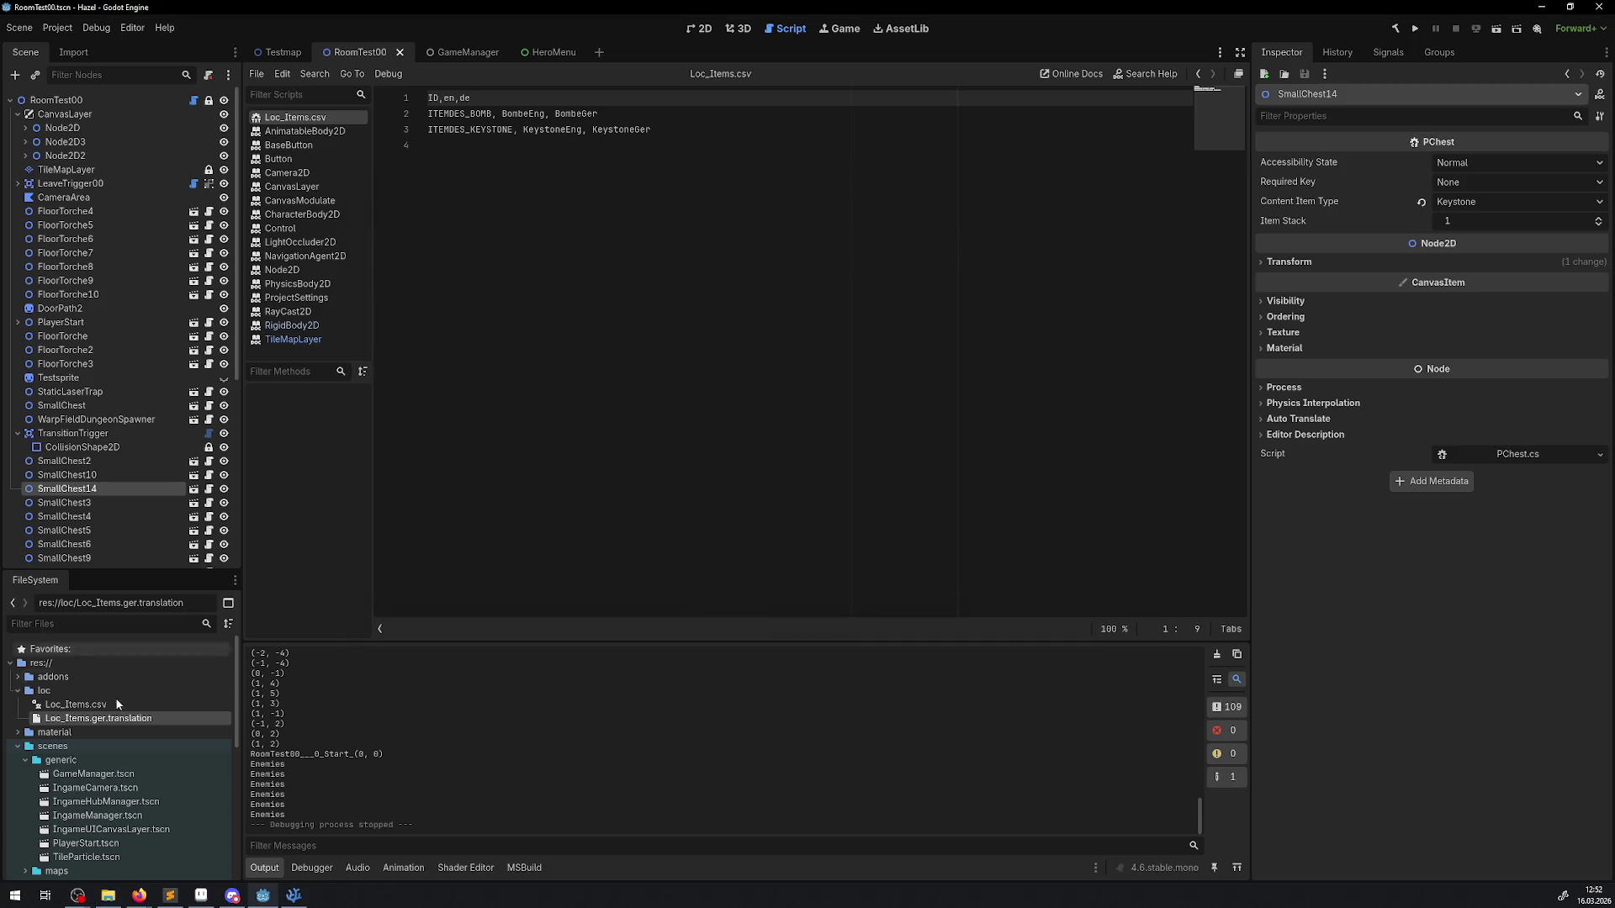
left_click(102, 721)
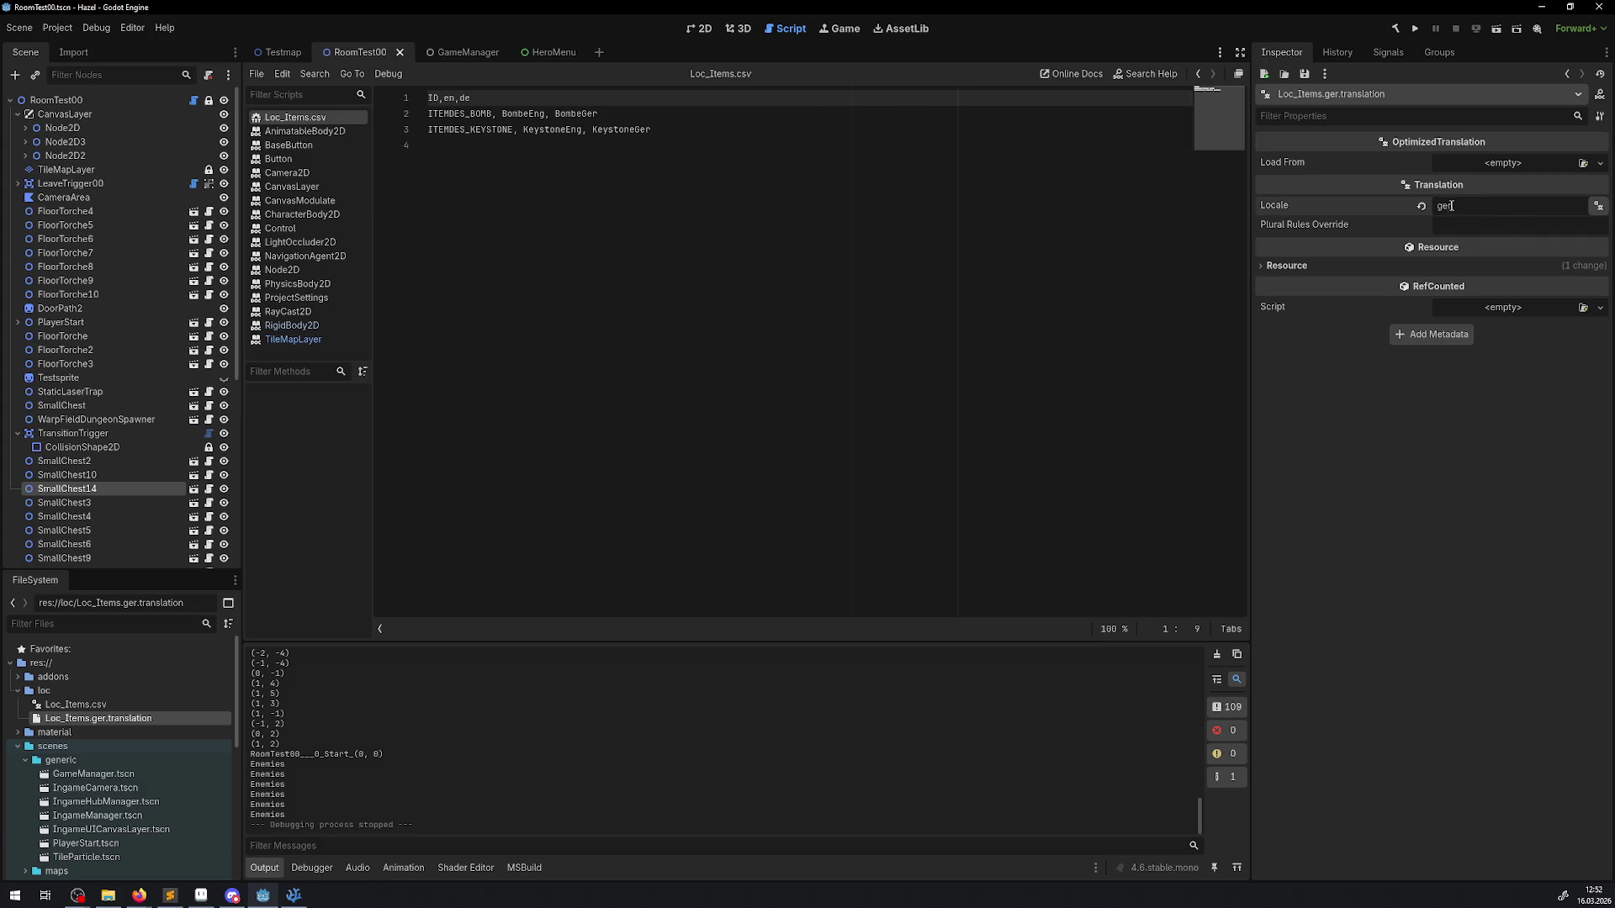
left_click(1421, 206)
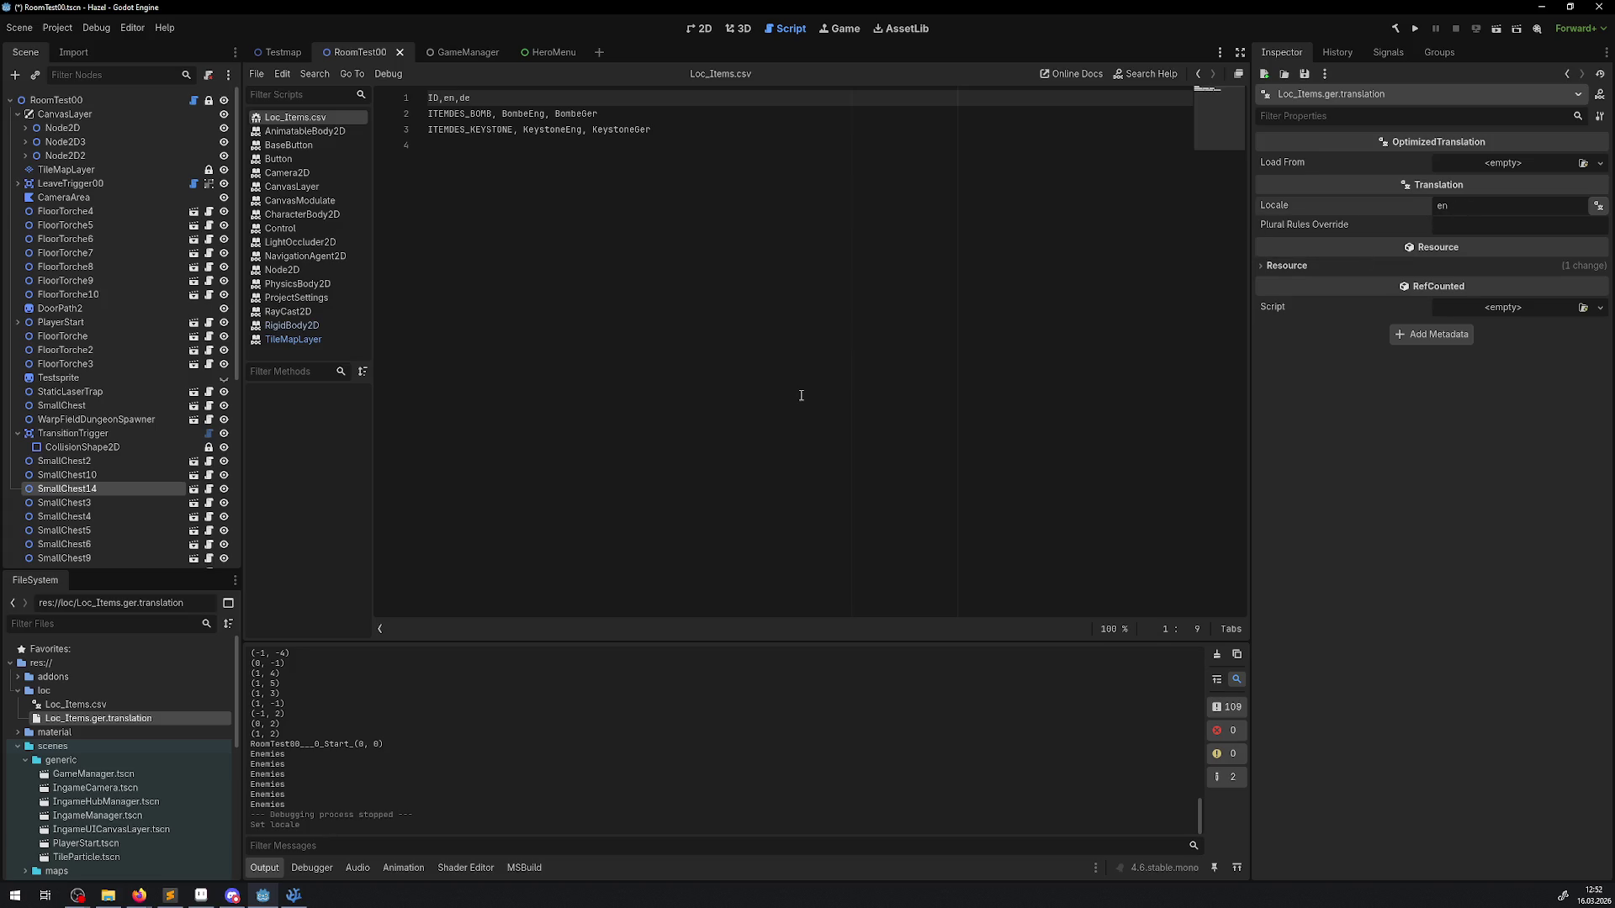
Step: Rename Loc_Items.ger.translation to Loc_Items.en.translation
right_click(99, 719)
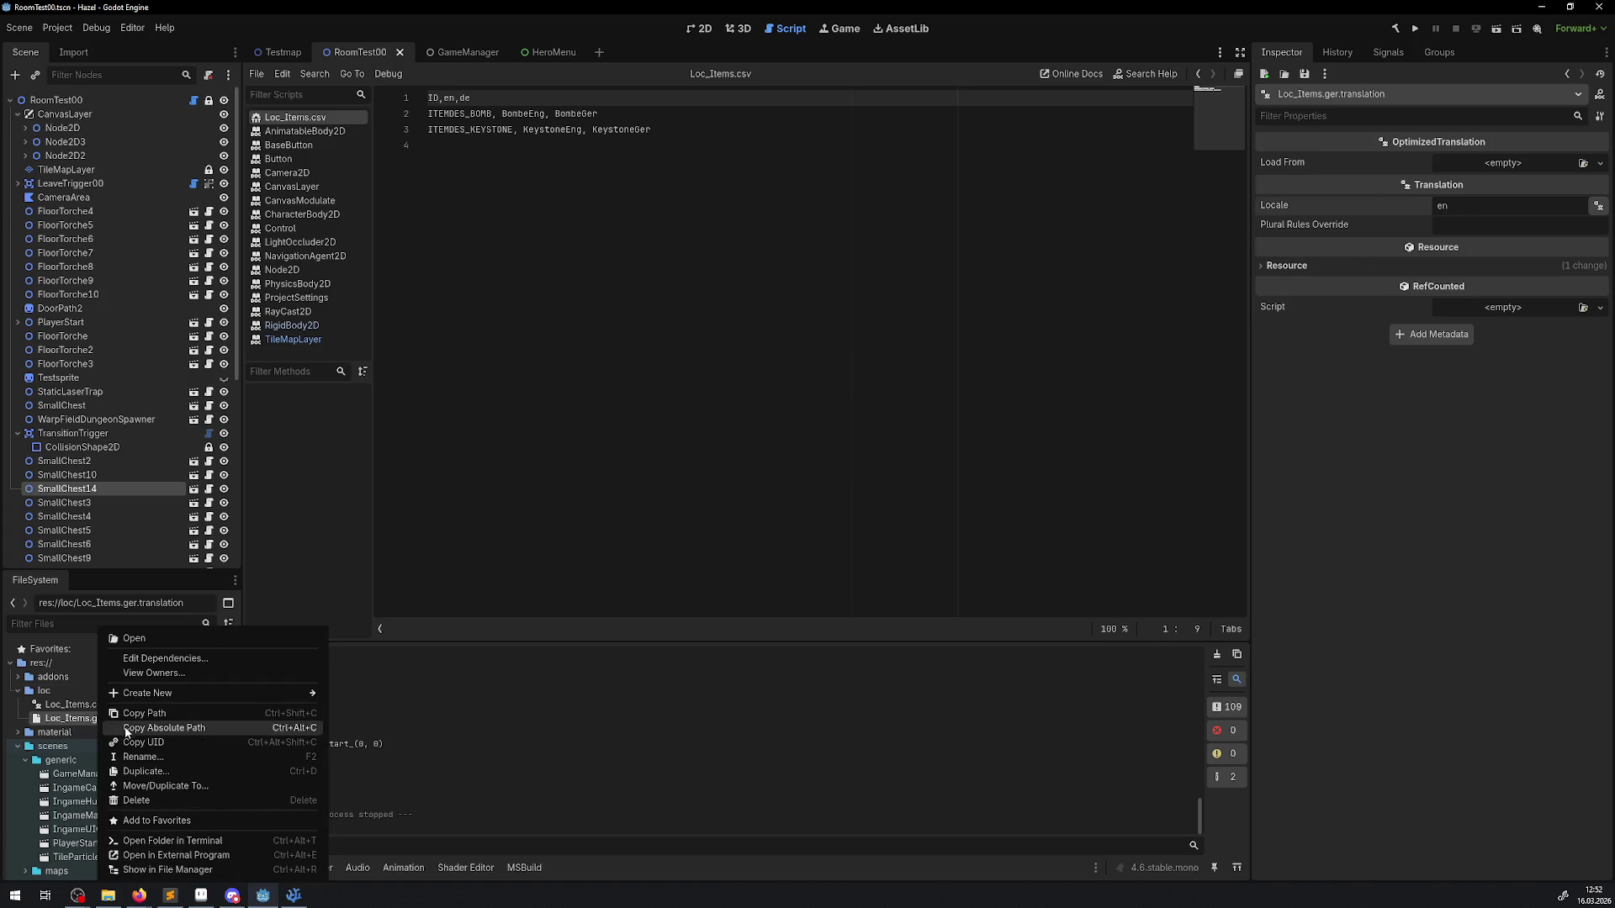
left_click(143, 757)
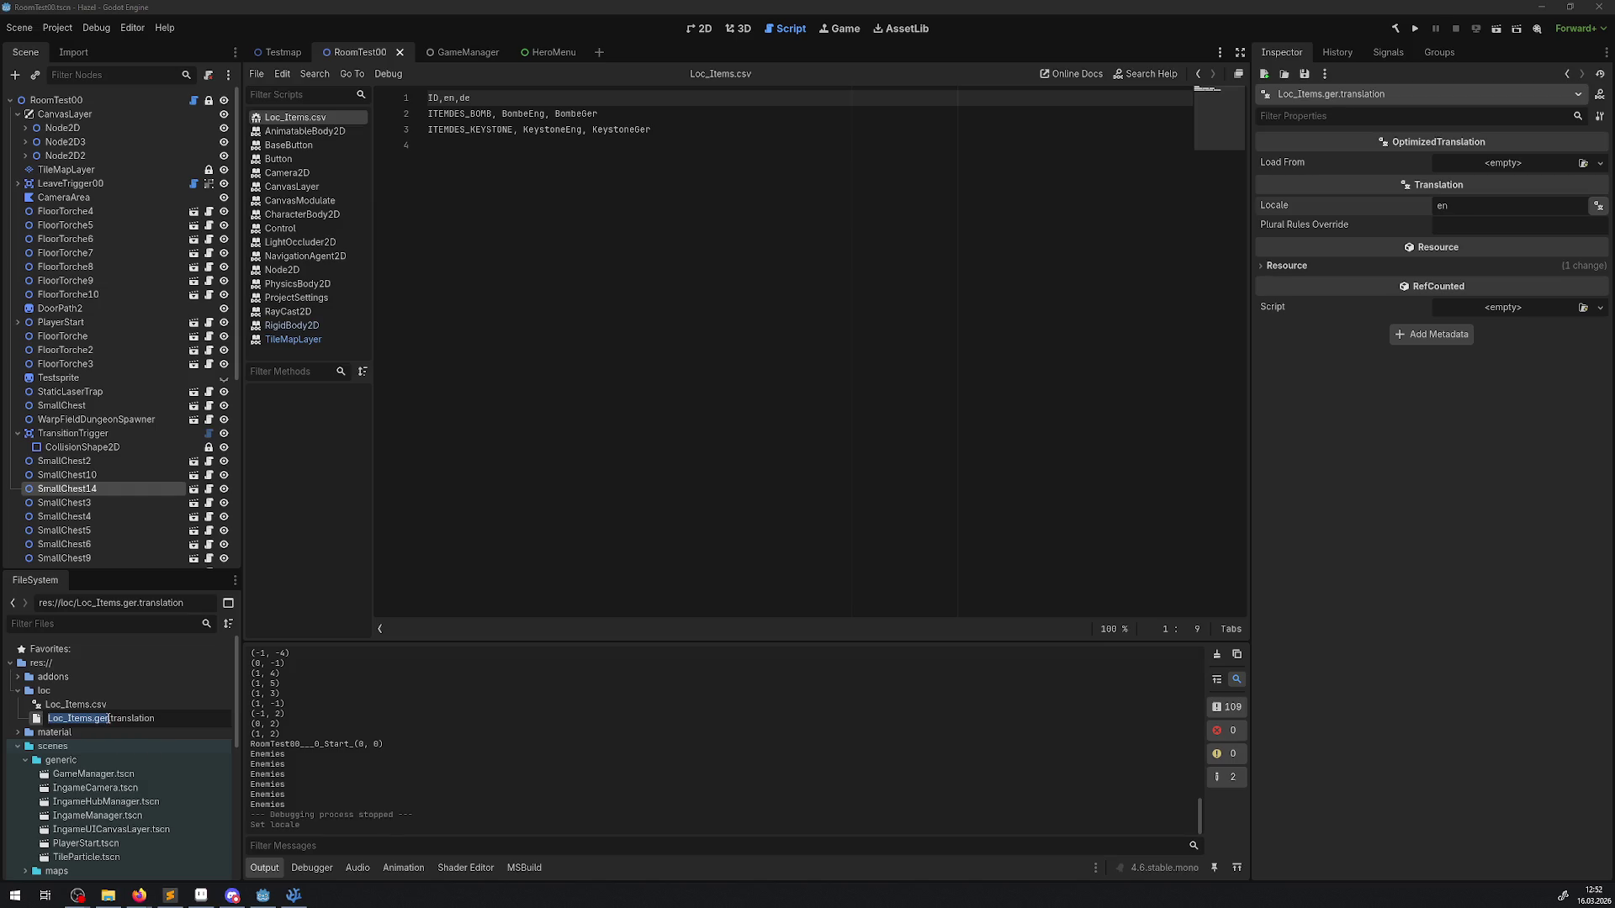
left_click(108, 719)
type("n")
key("Return")
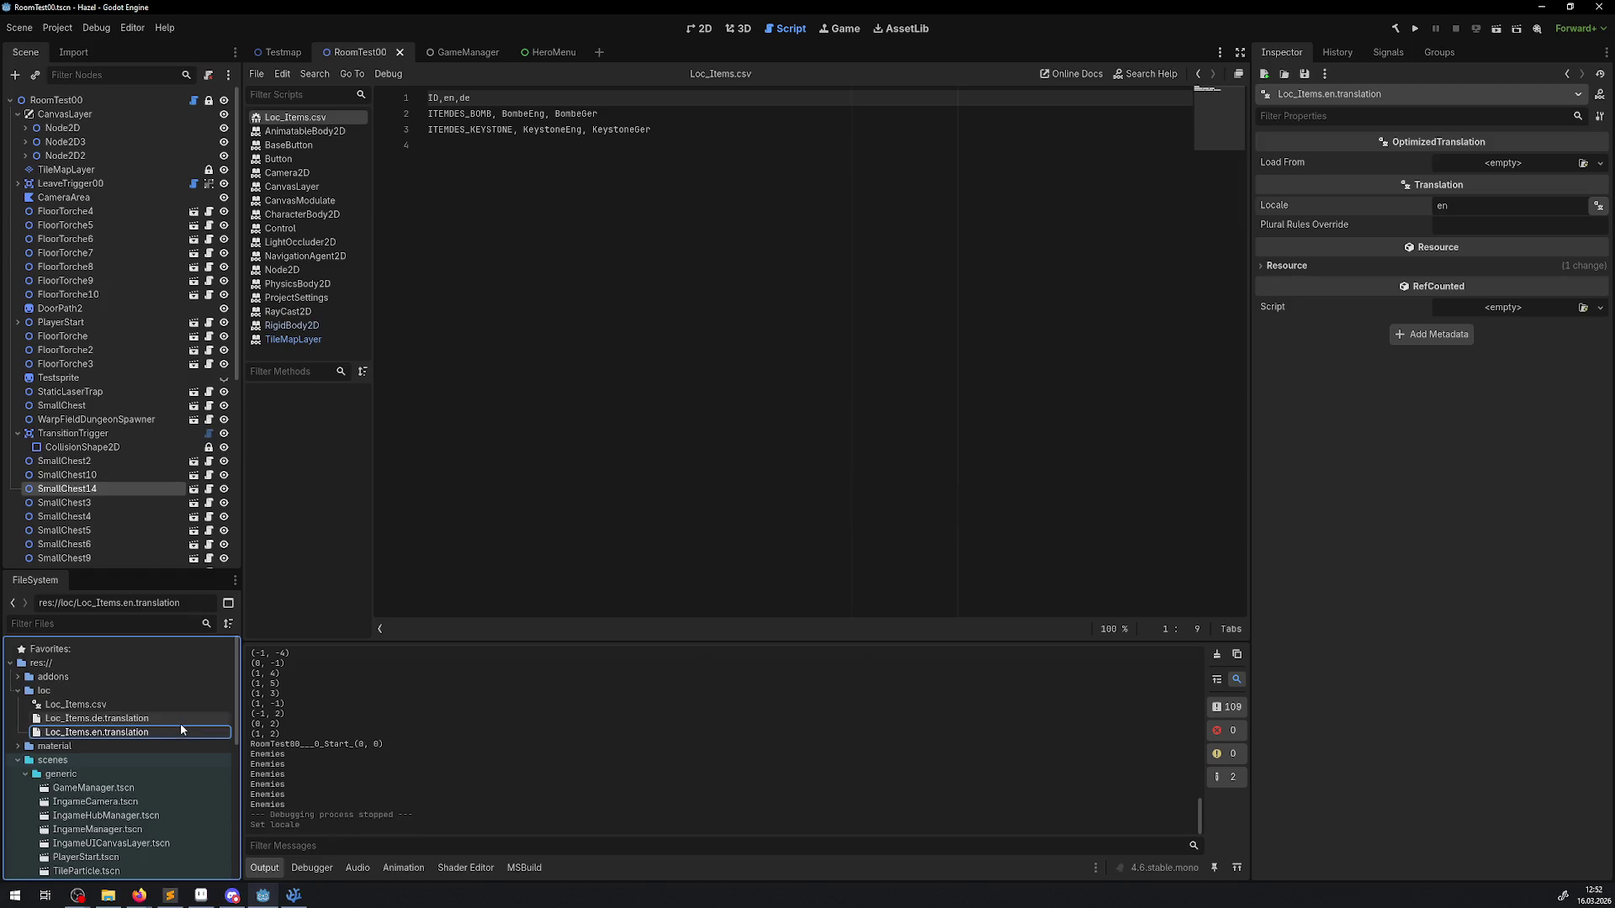
left_click(132, 721)
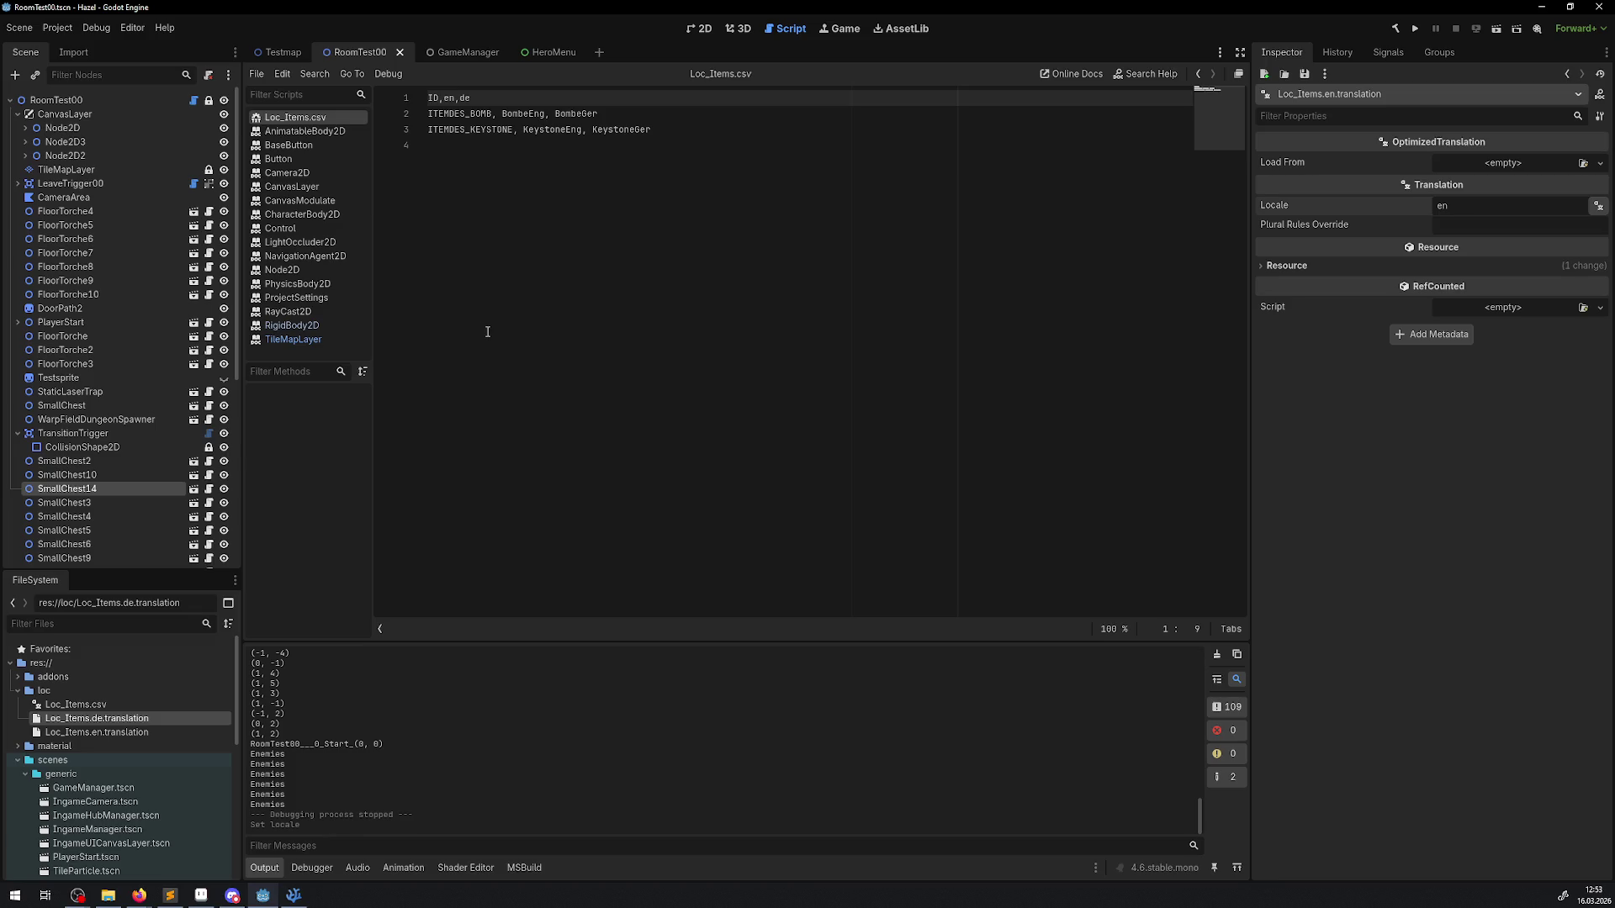
Step: From the Testmap scene, replace the ger localization entry with Loc_Items.de.translation and Loc_Items.en.translation
left_click(283, 54)
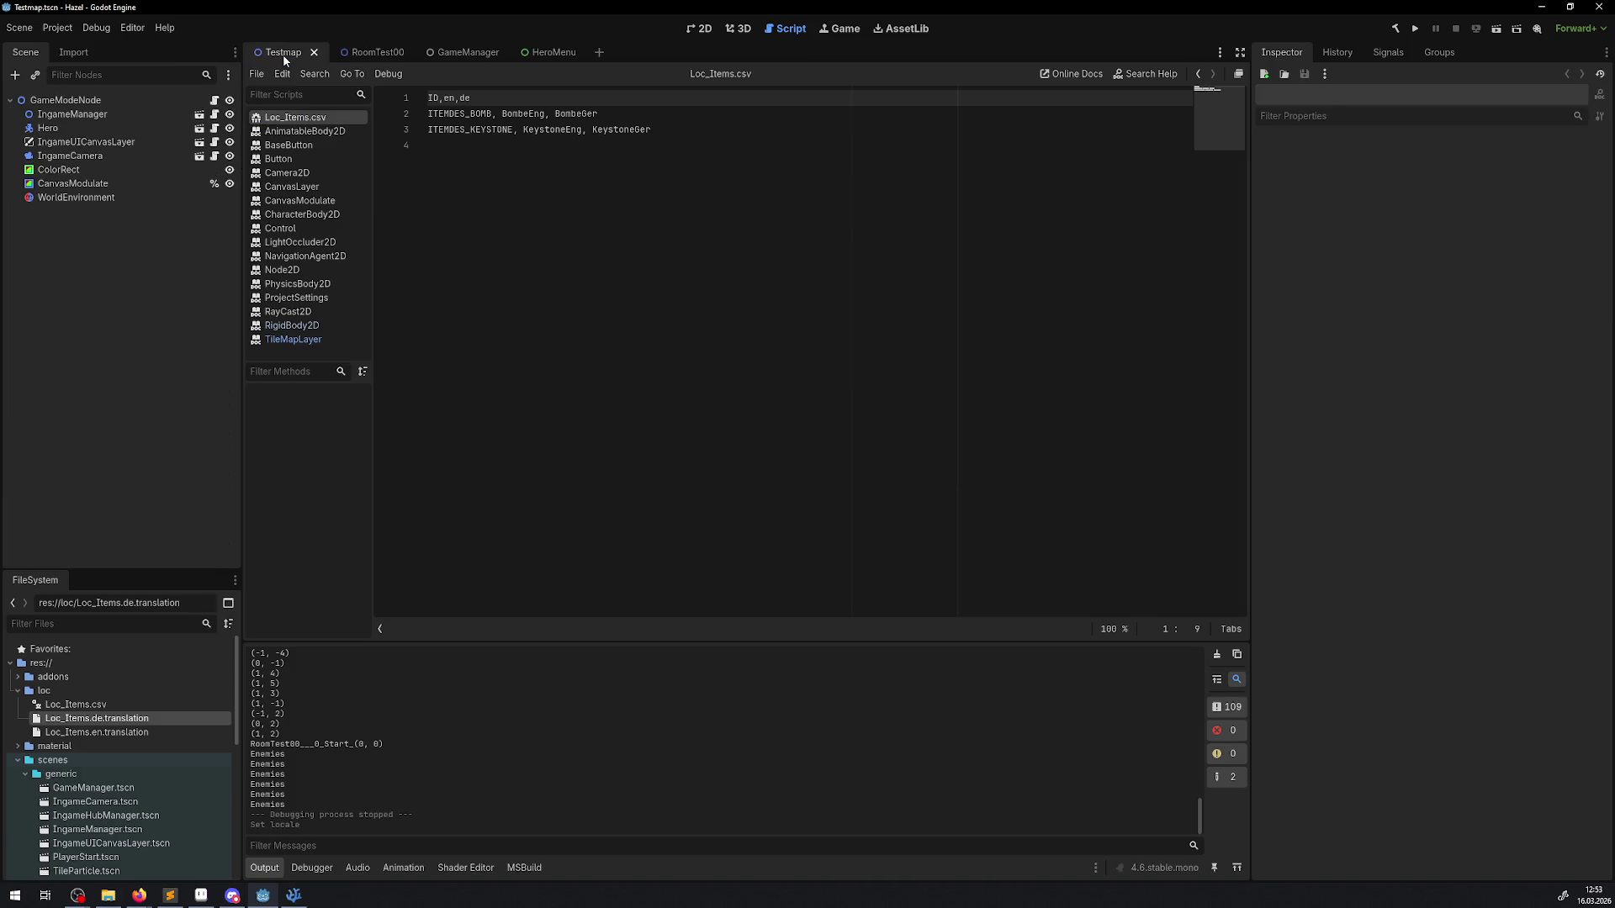
left_click(58, 28)
left_click(75, 53)
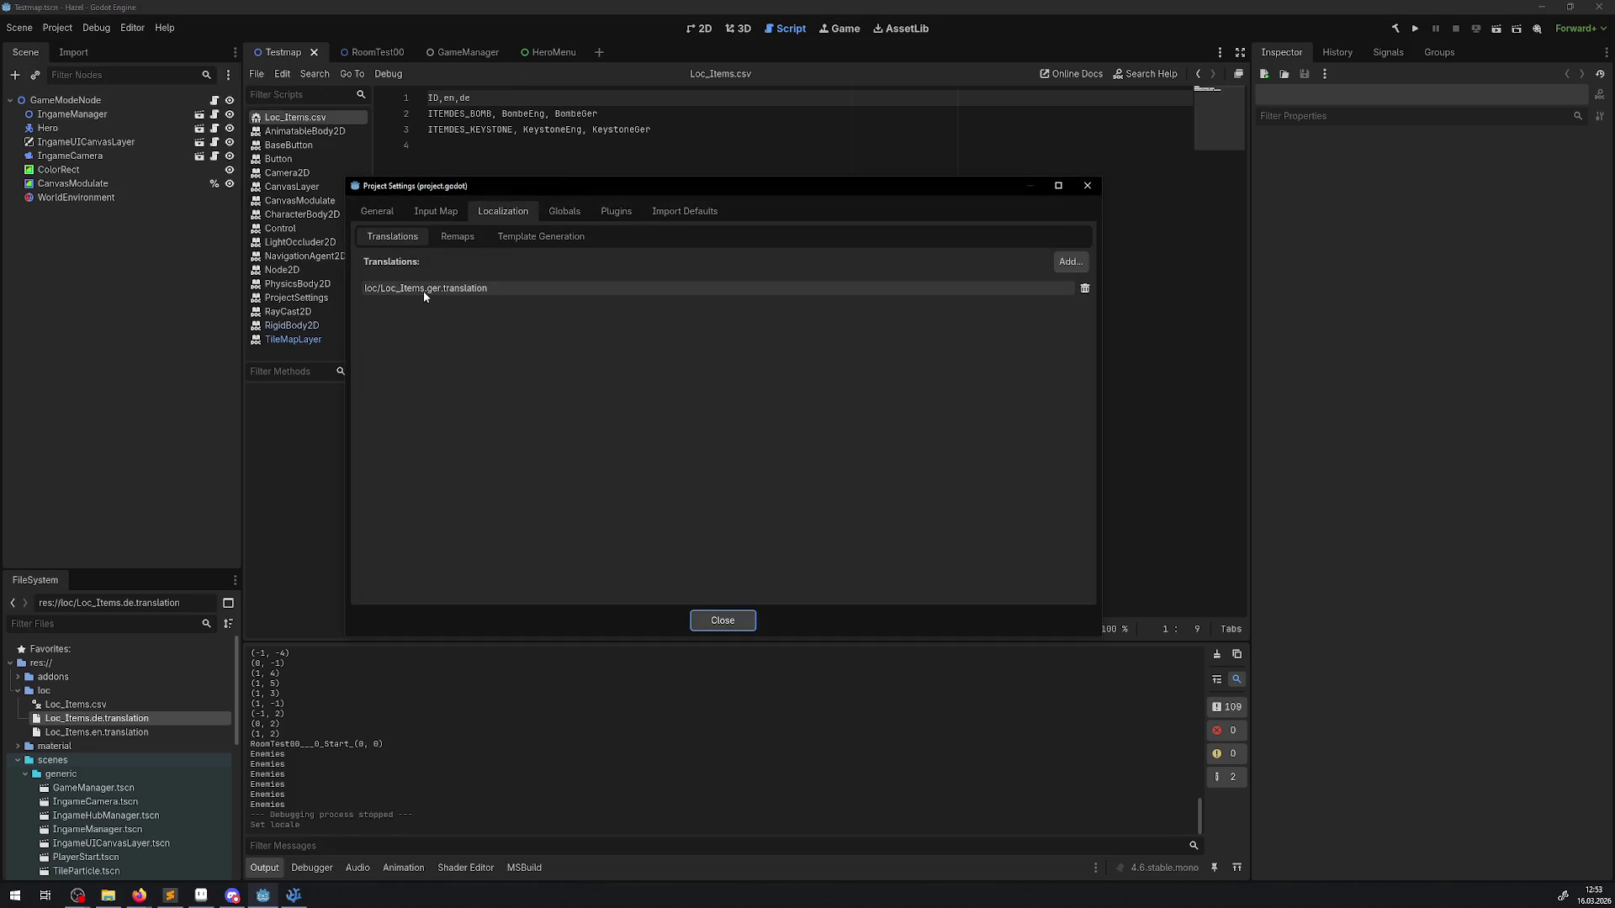
left_click(1085, 288)
left_click(1080, 263)
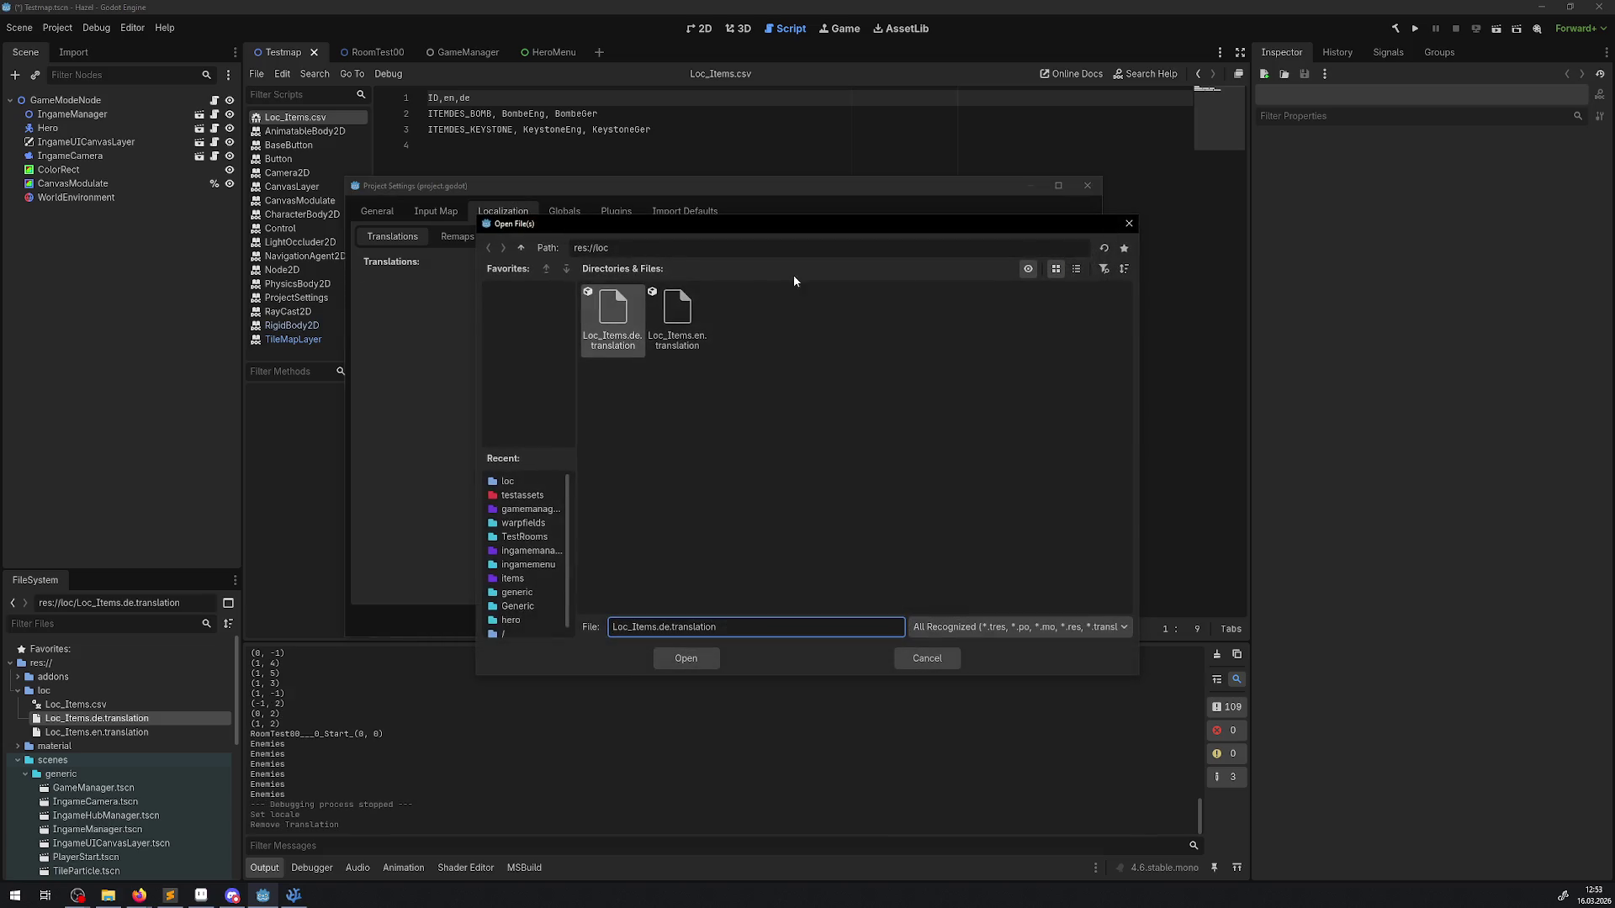
left_click(678, 318)
left_click(612, 318, "ctrl")
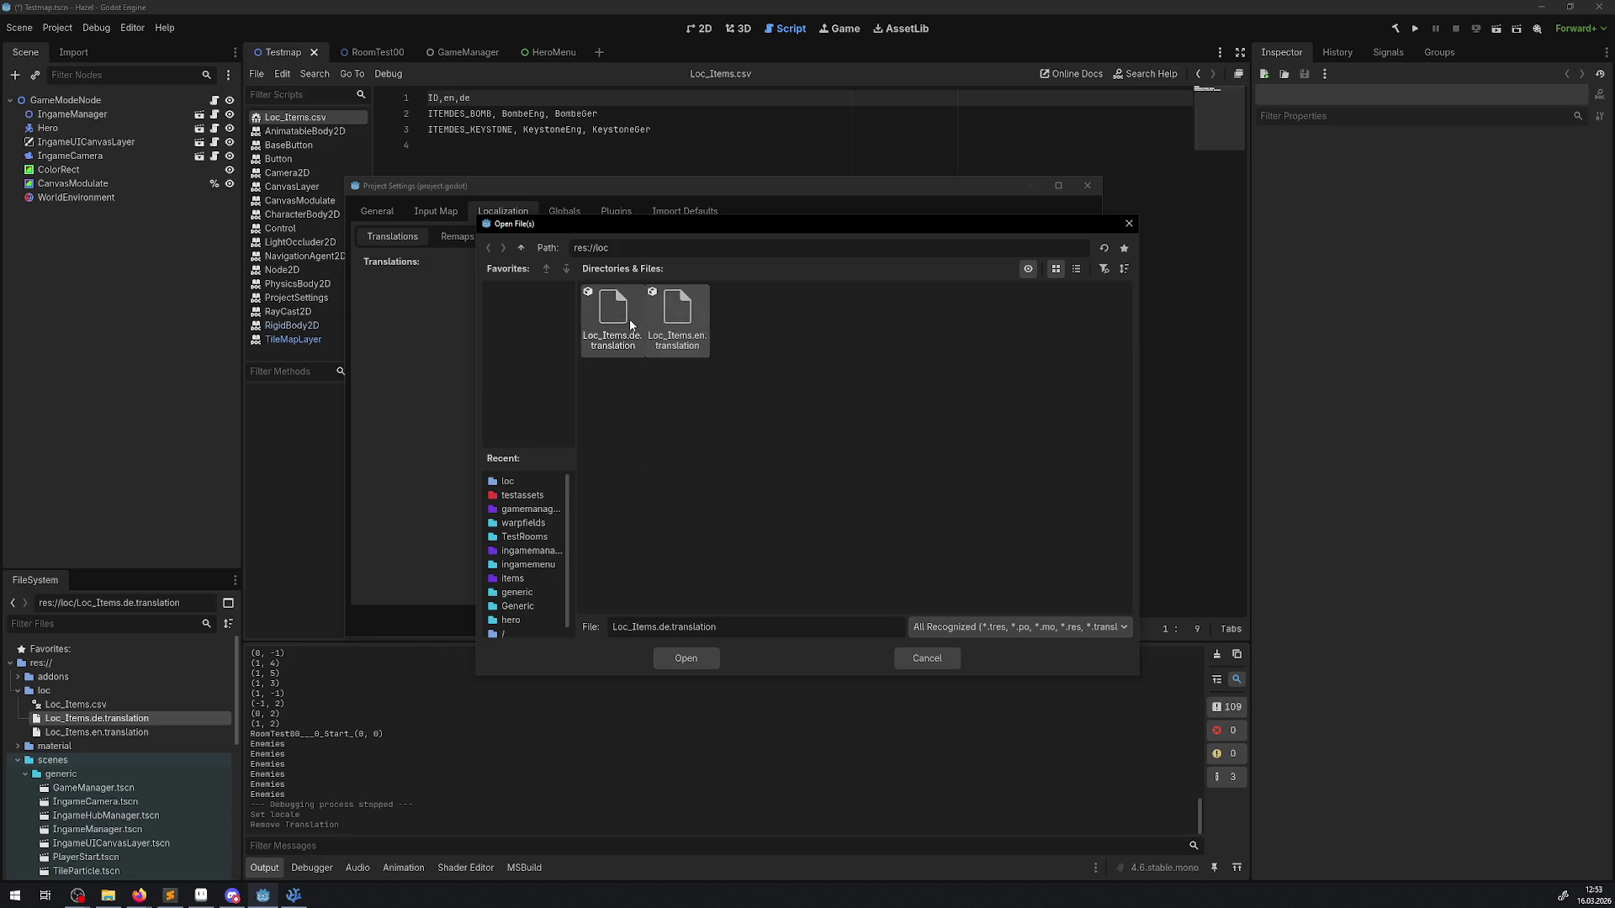
left_click(695, 659)
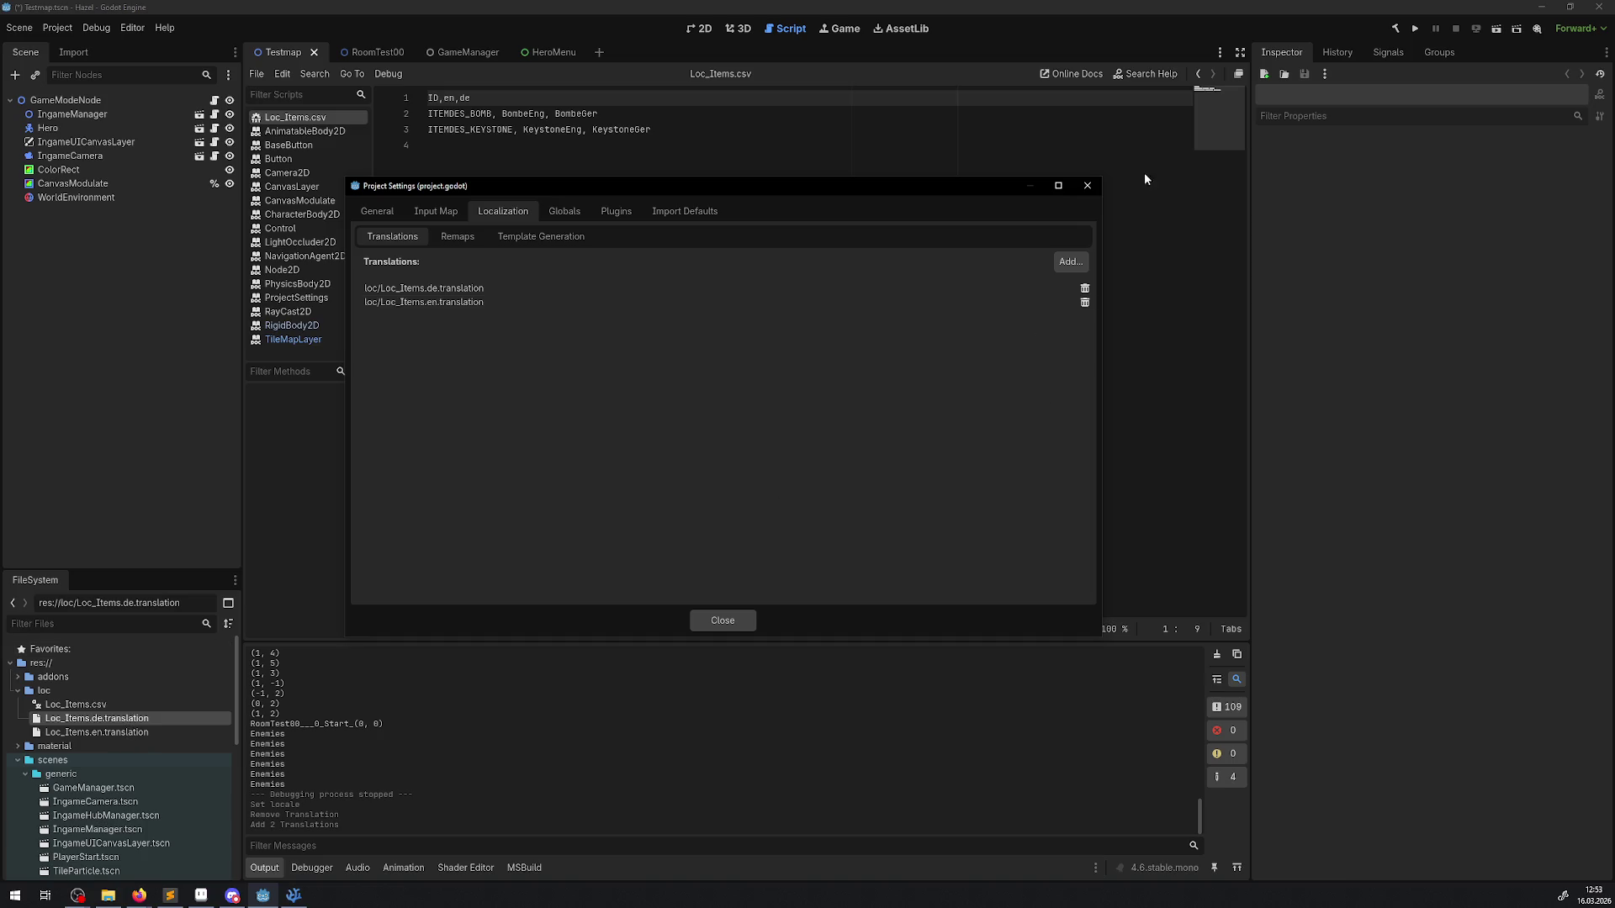
left_click(1088, 185)
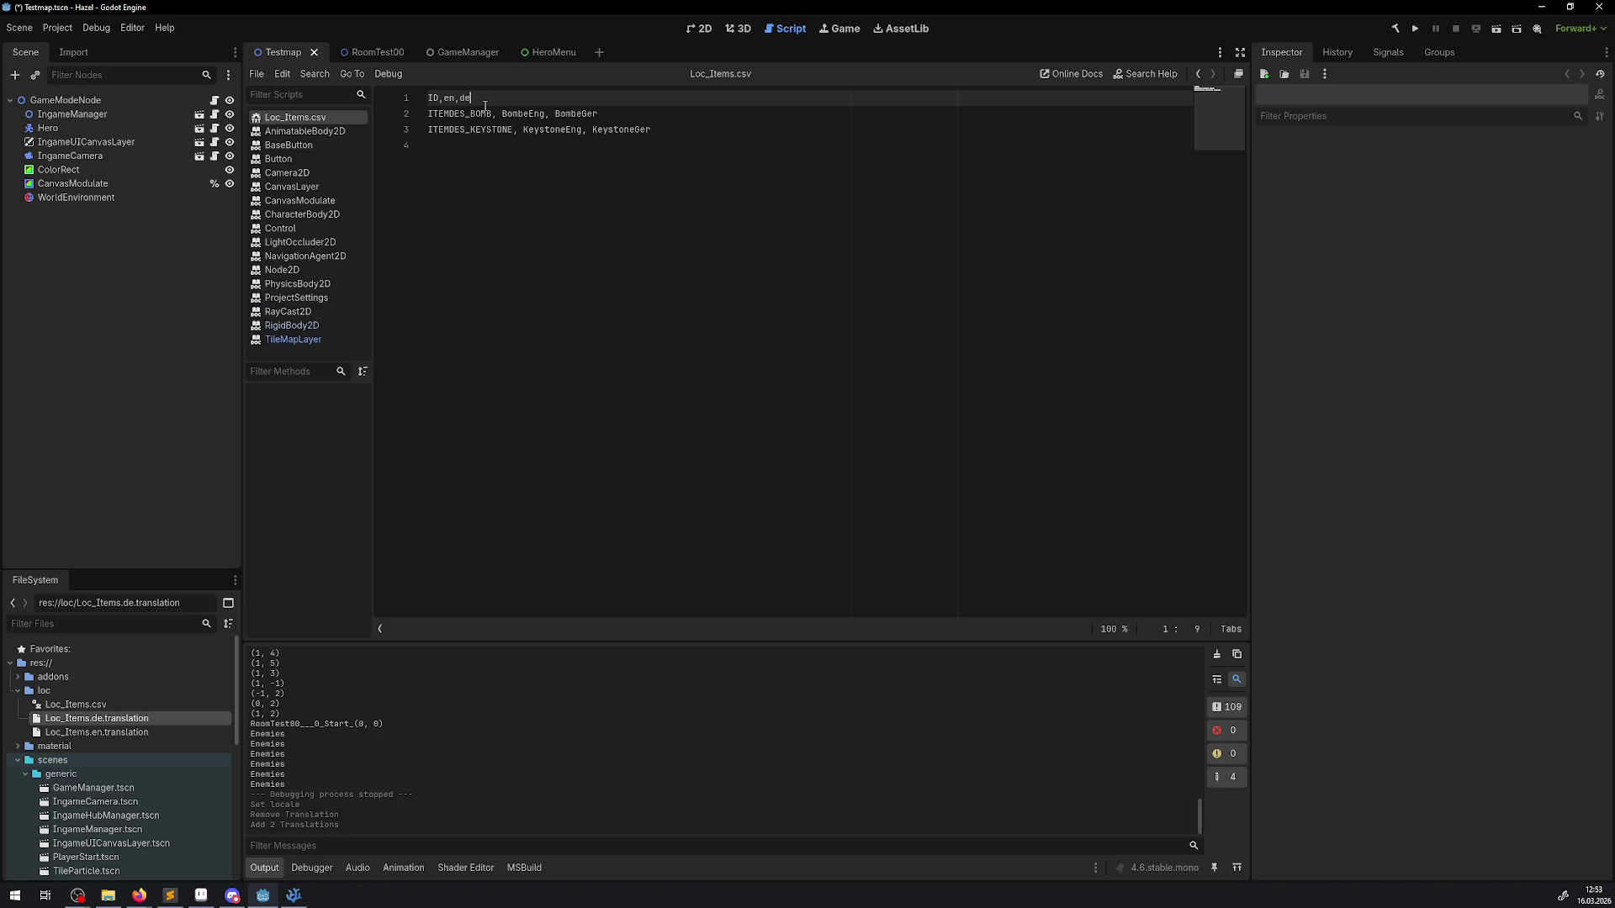
Step: Add an es column to Loc_Items.csv with A for bomb and B for keystone, and save
type(", es")
left_click(601, 114)
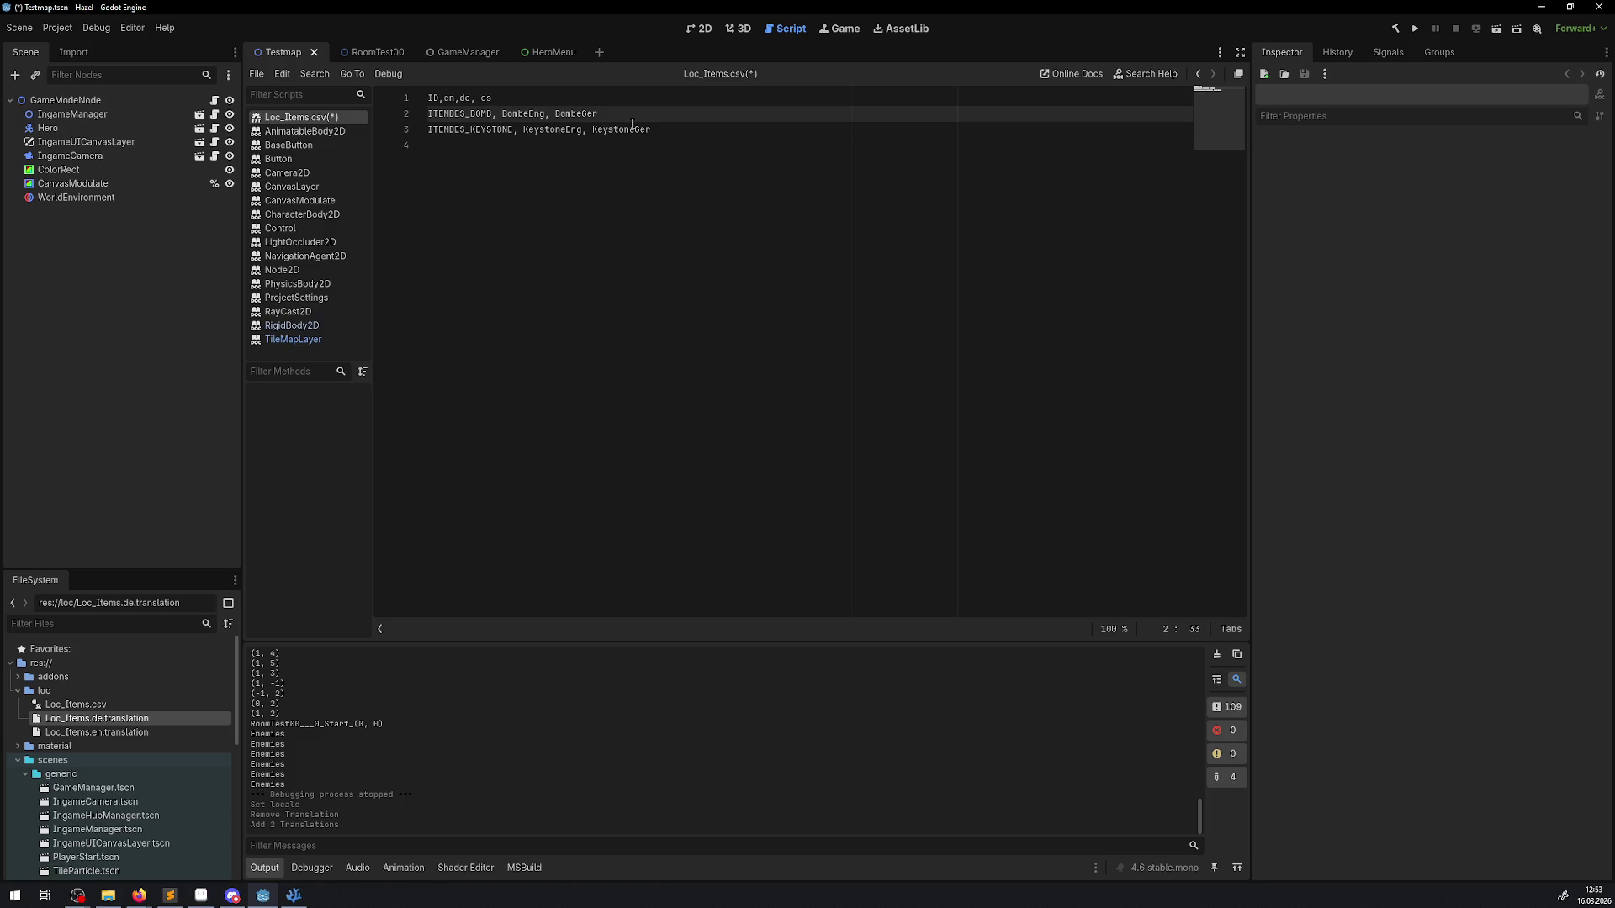
type(", A")
left_click(686, 130)
type(", B")
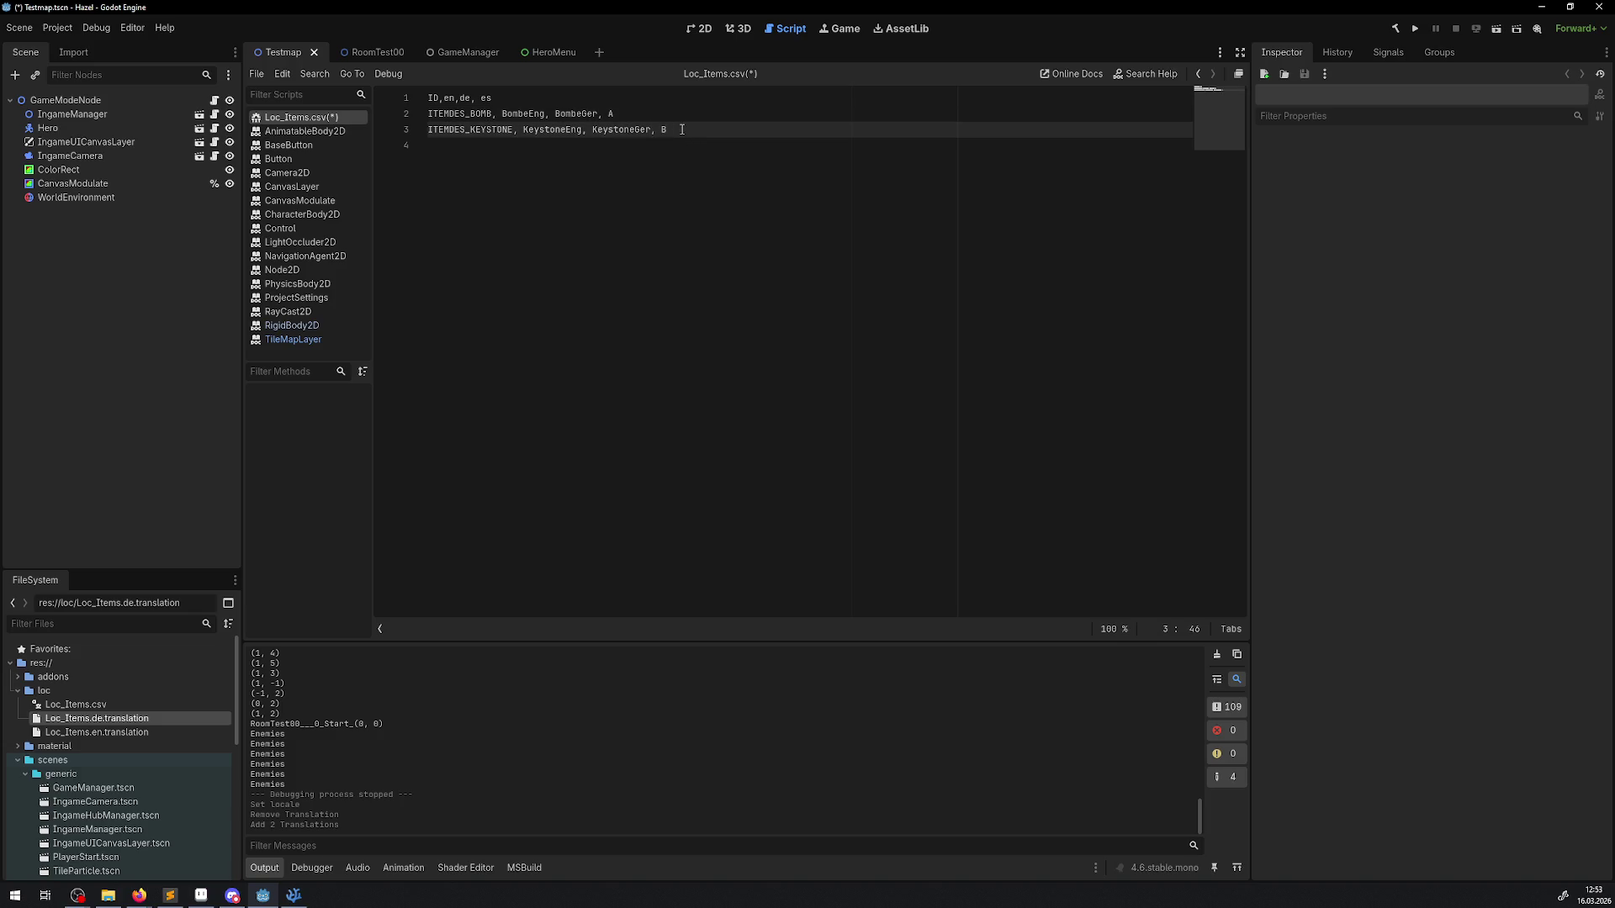
key("ctrl+s")
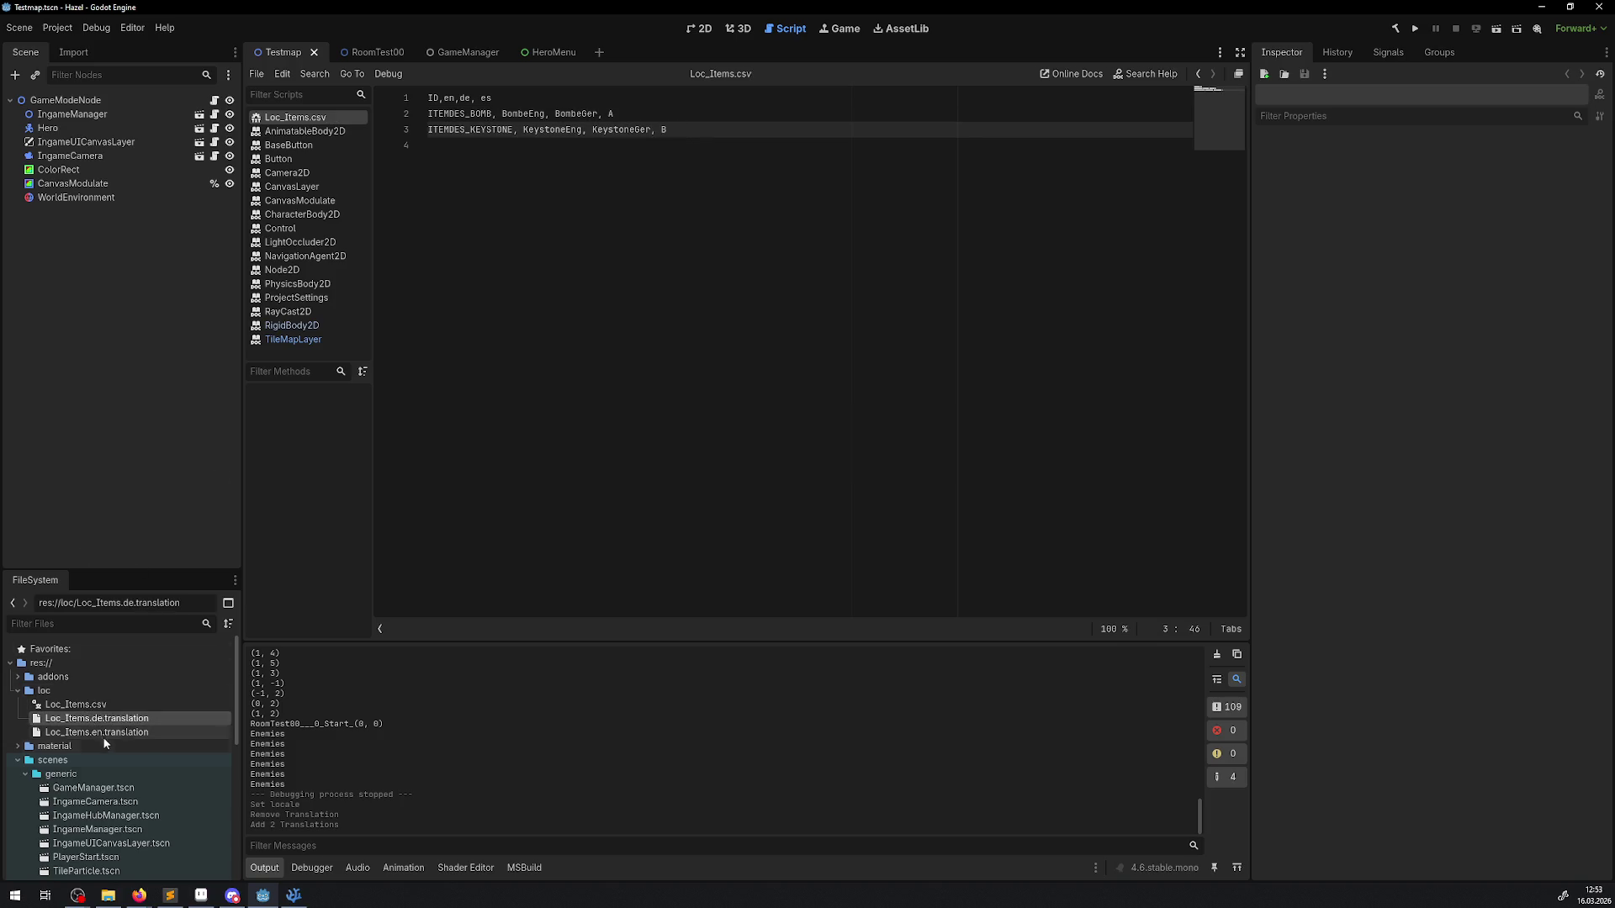
Step: Inspect Loc_Items.csv and Loc_Items.en.translation in the loc folder
left_click(76, 705)
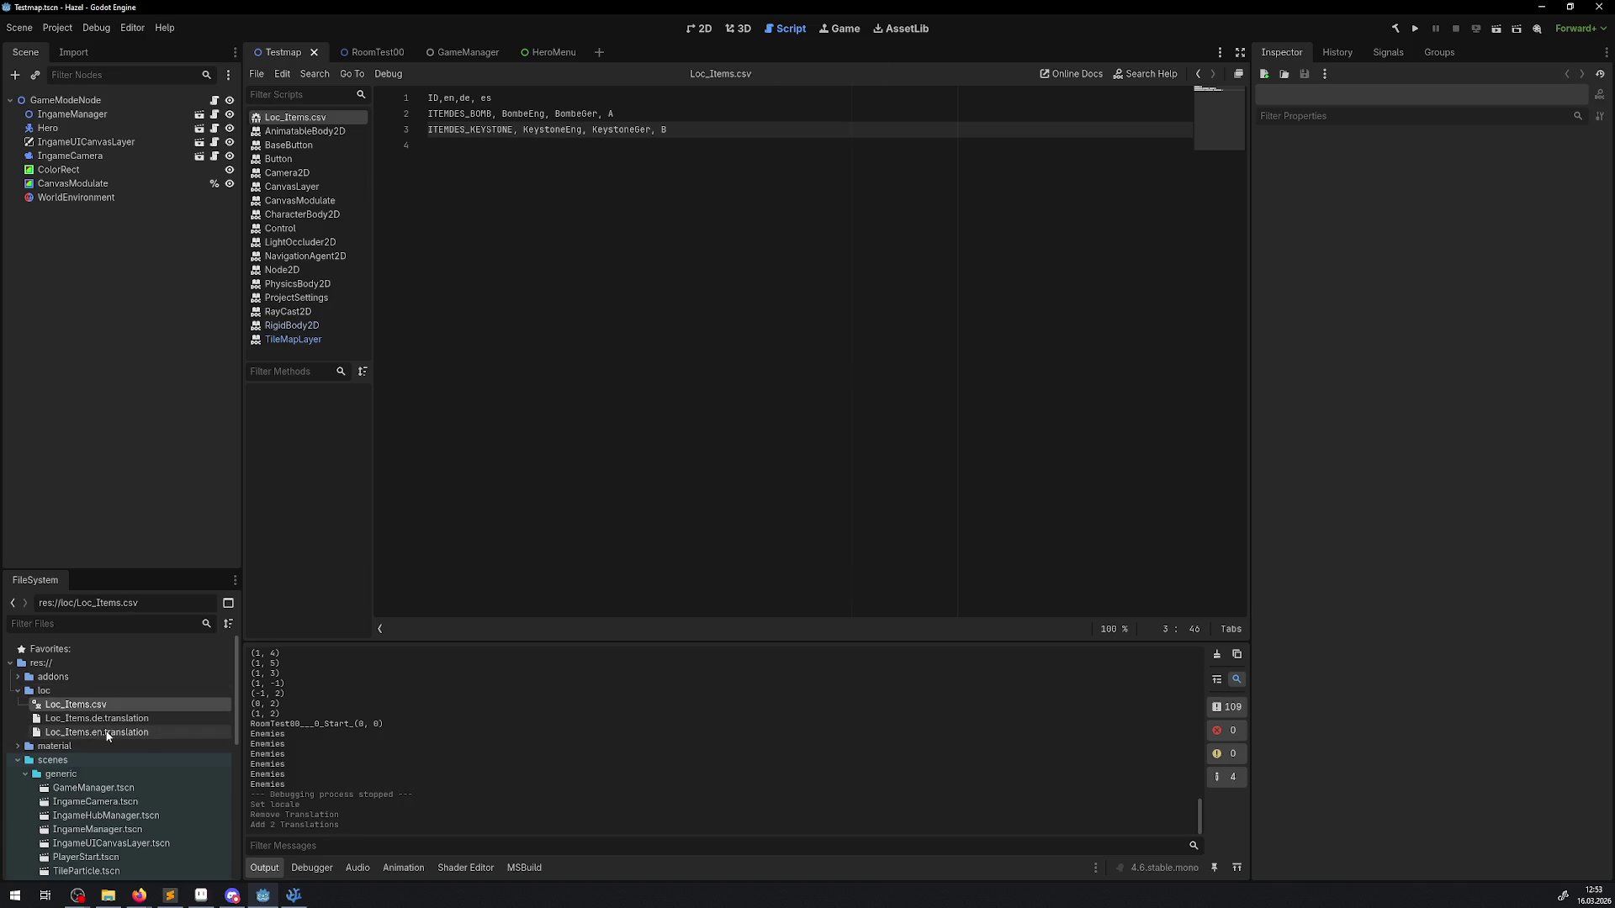
left_click(133, 735)
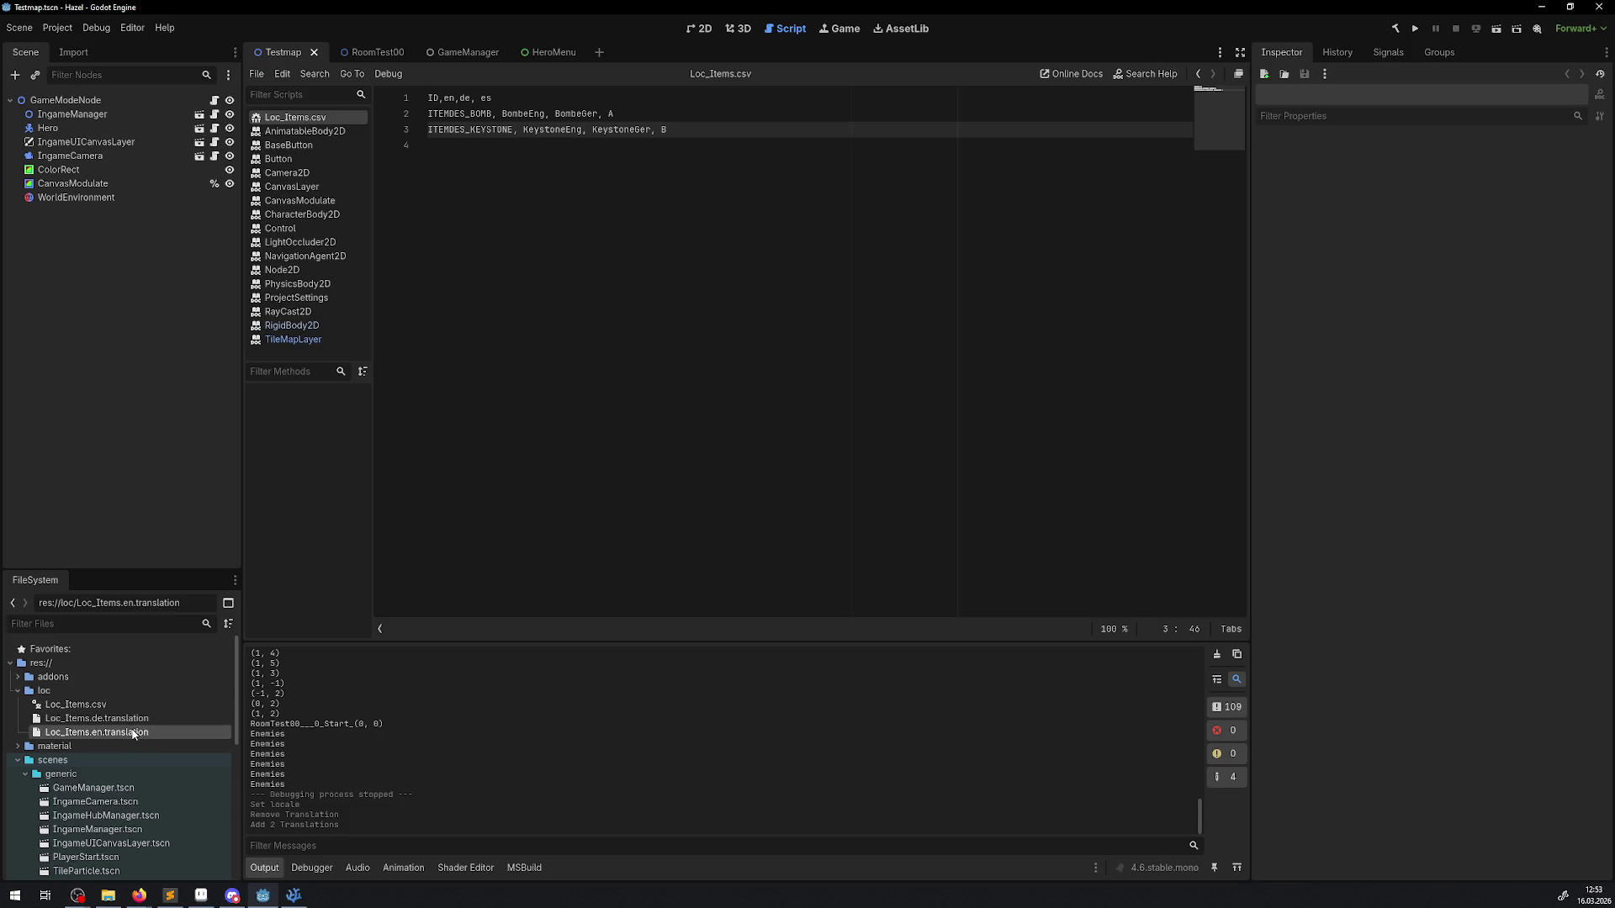
left_click(741, 243)
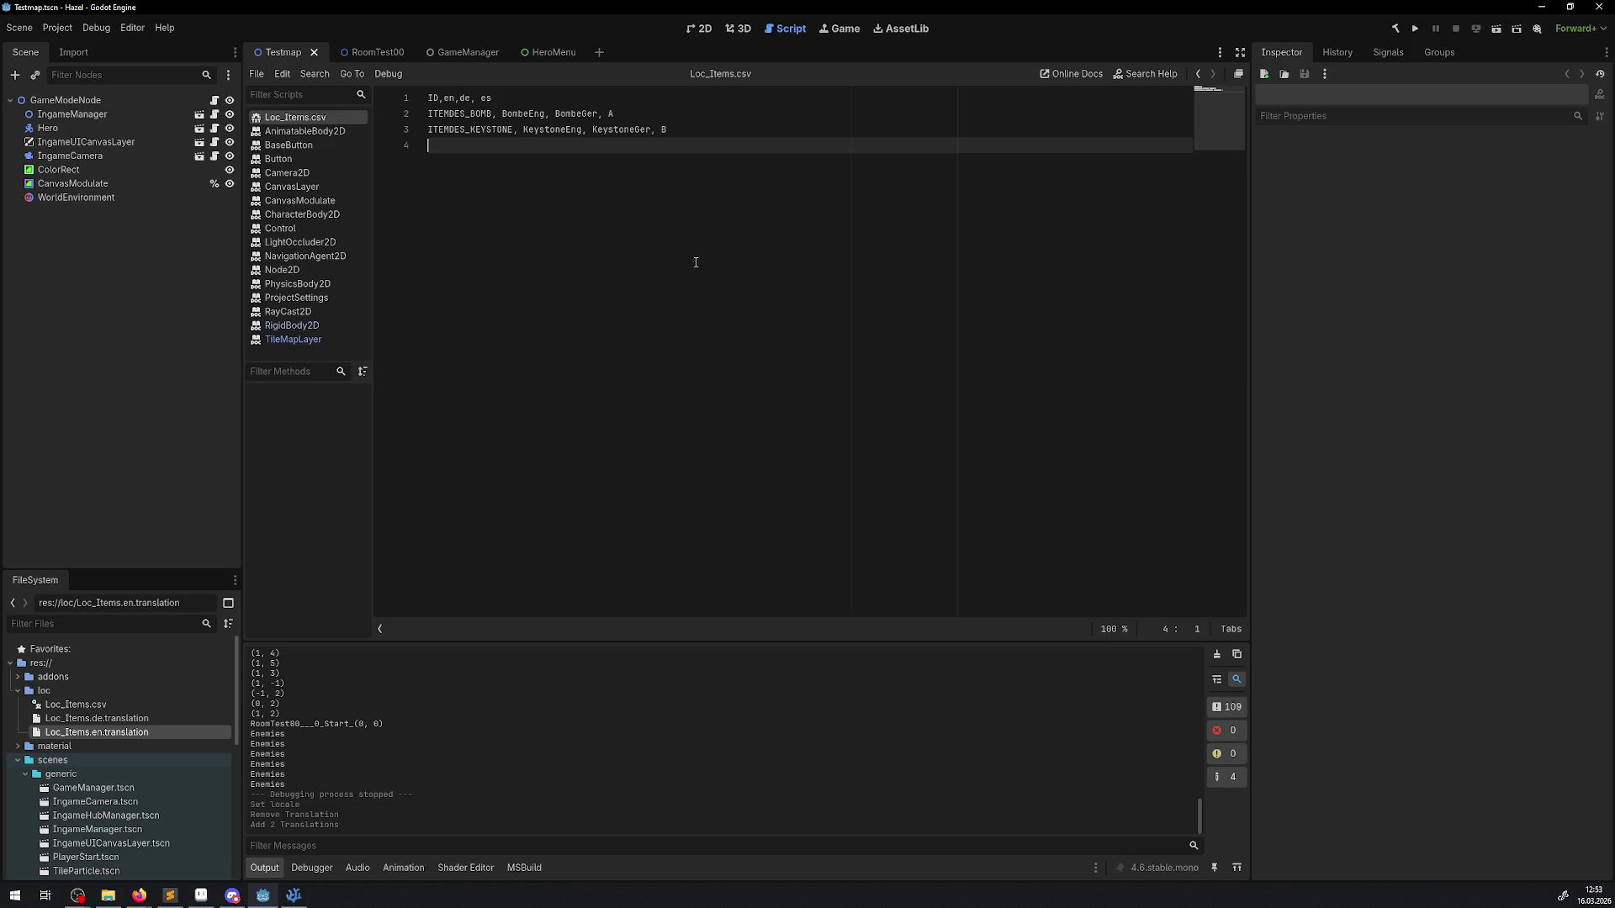
Step: Review the Localization translations, POT generation and remaps tabs in Project Settings
left_click(97, 707)
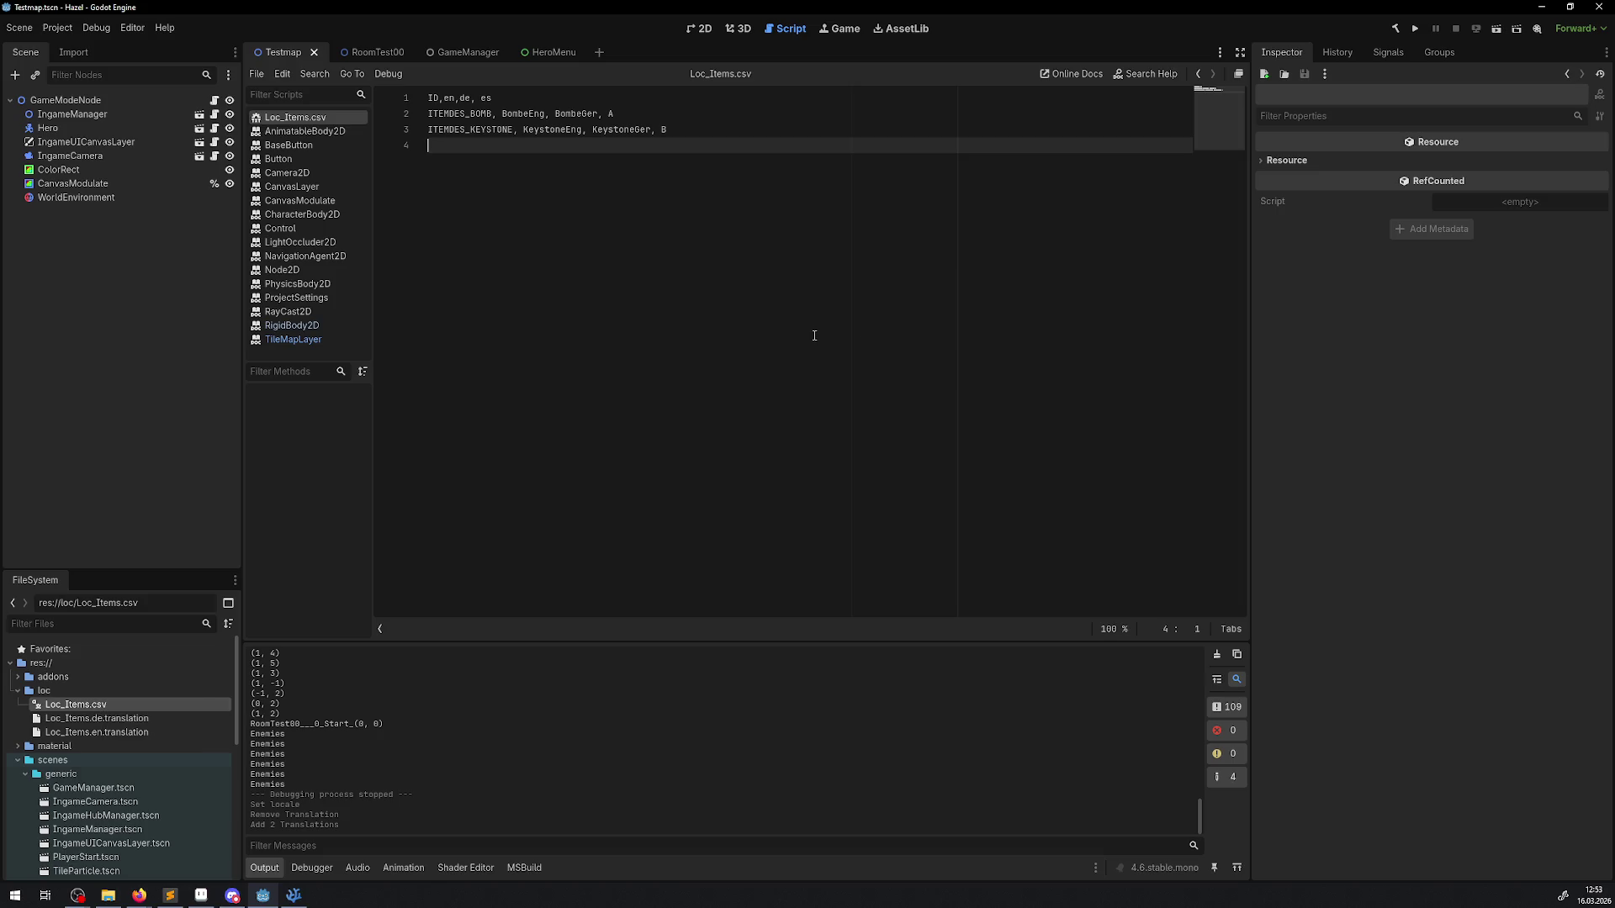
left_click(63, 32)
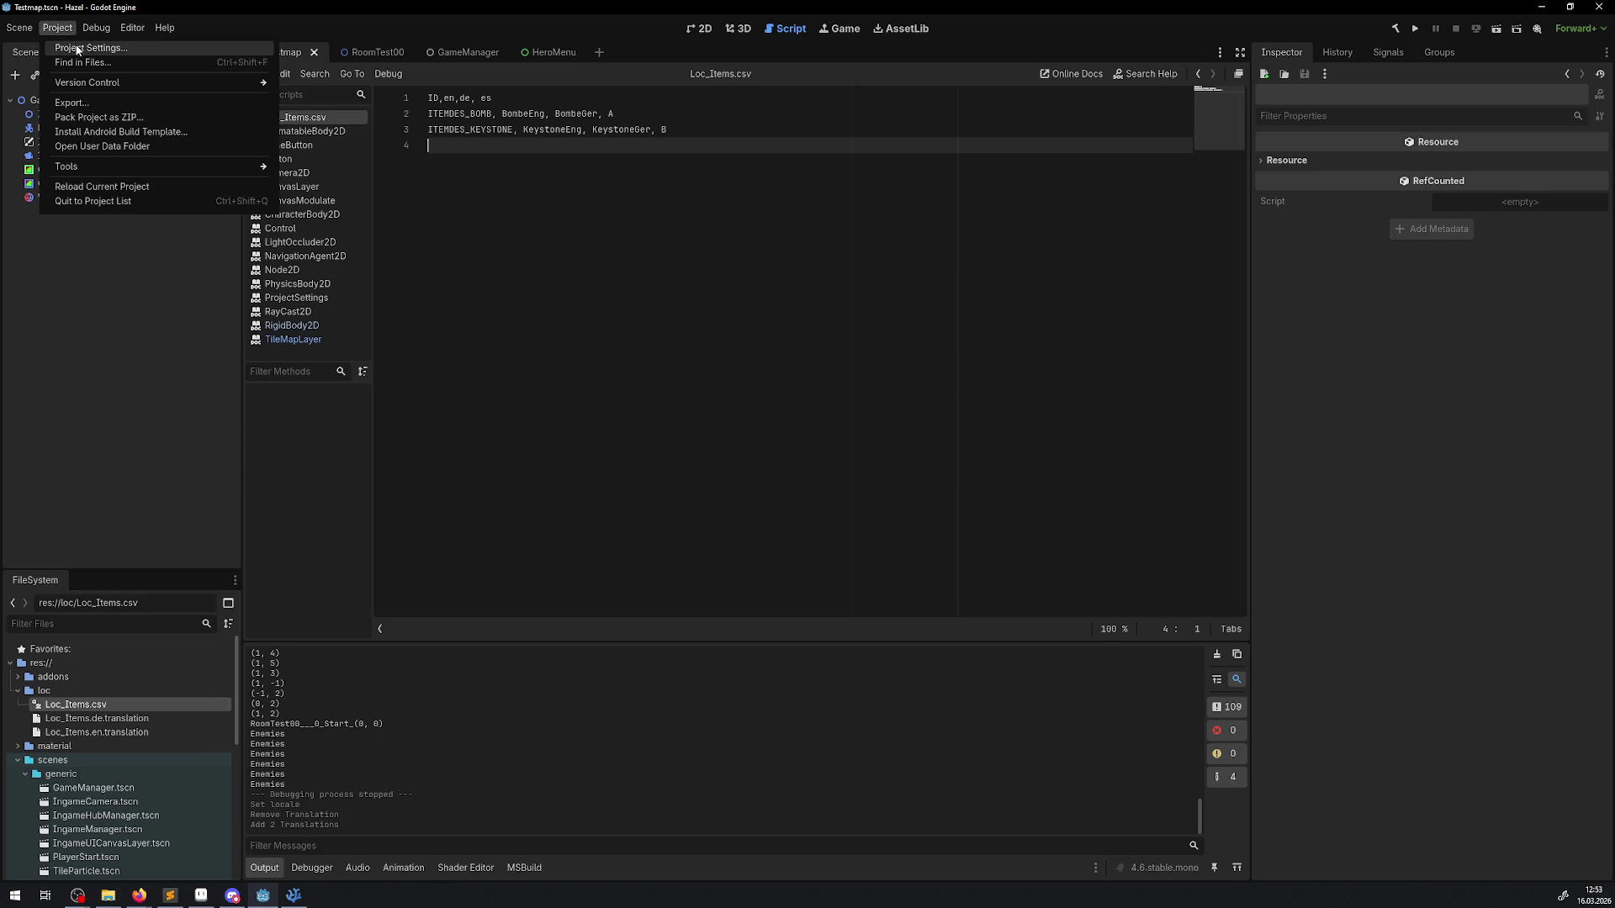
left_click(80, 47)
left_click(543, 237)
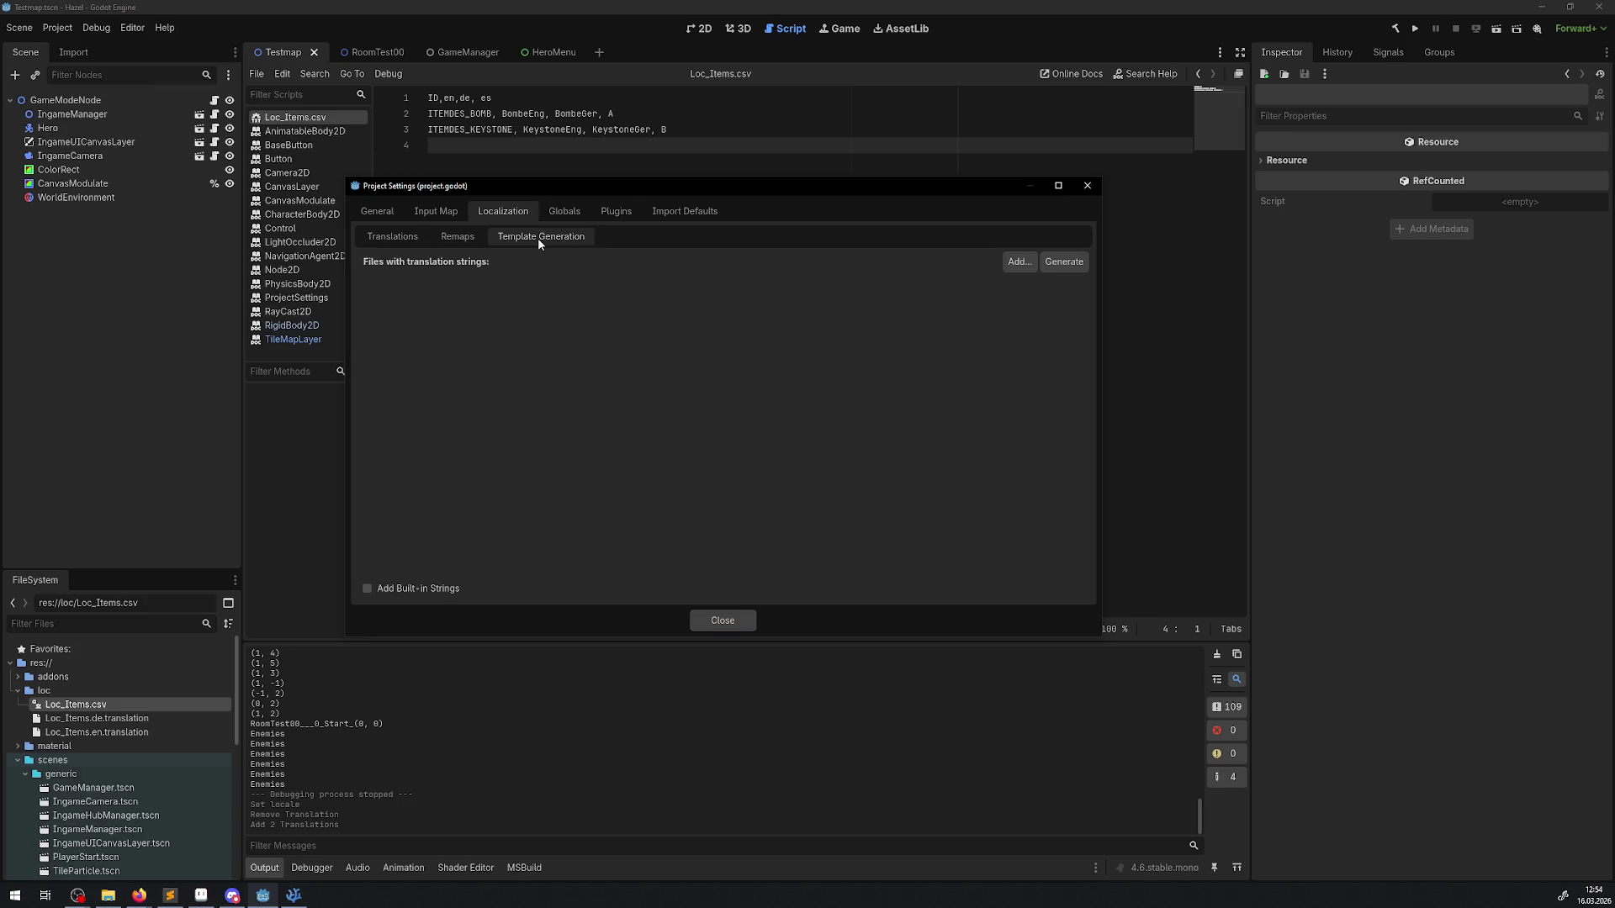
left_click(466, 242)
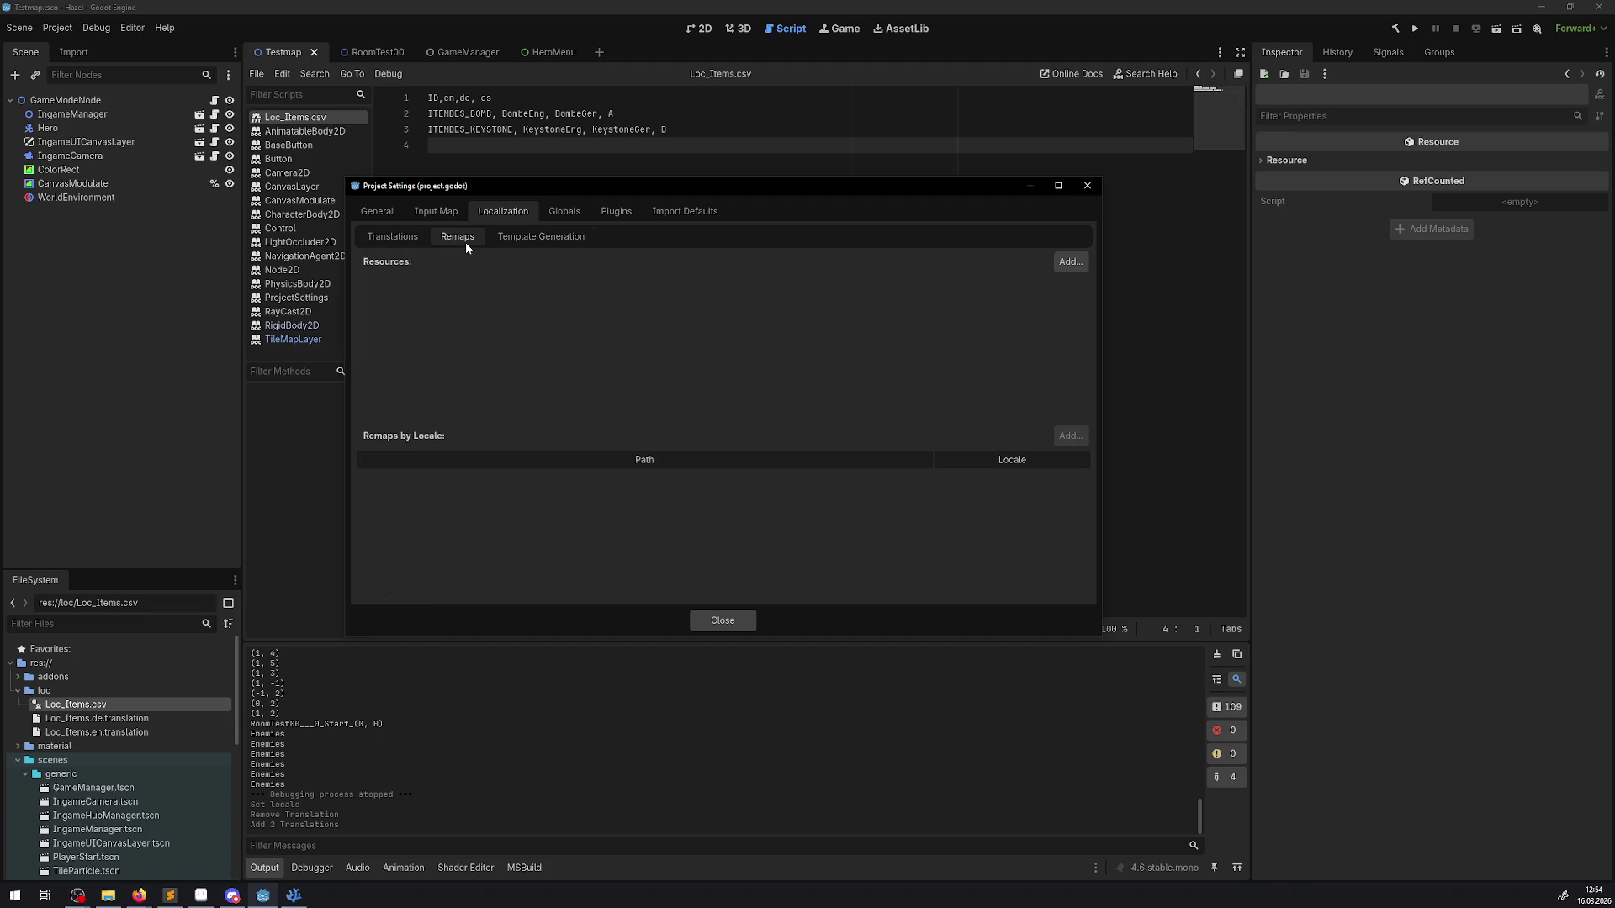
left_click(412, 241)
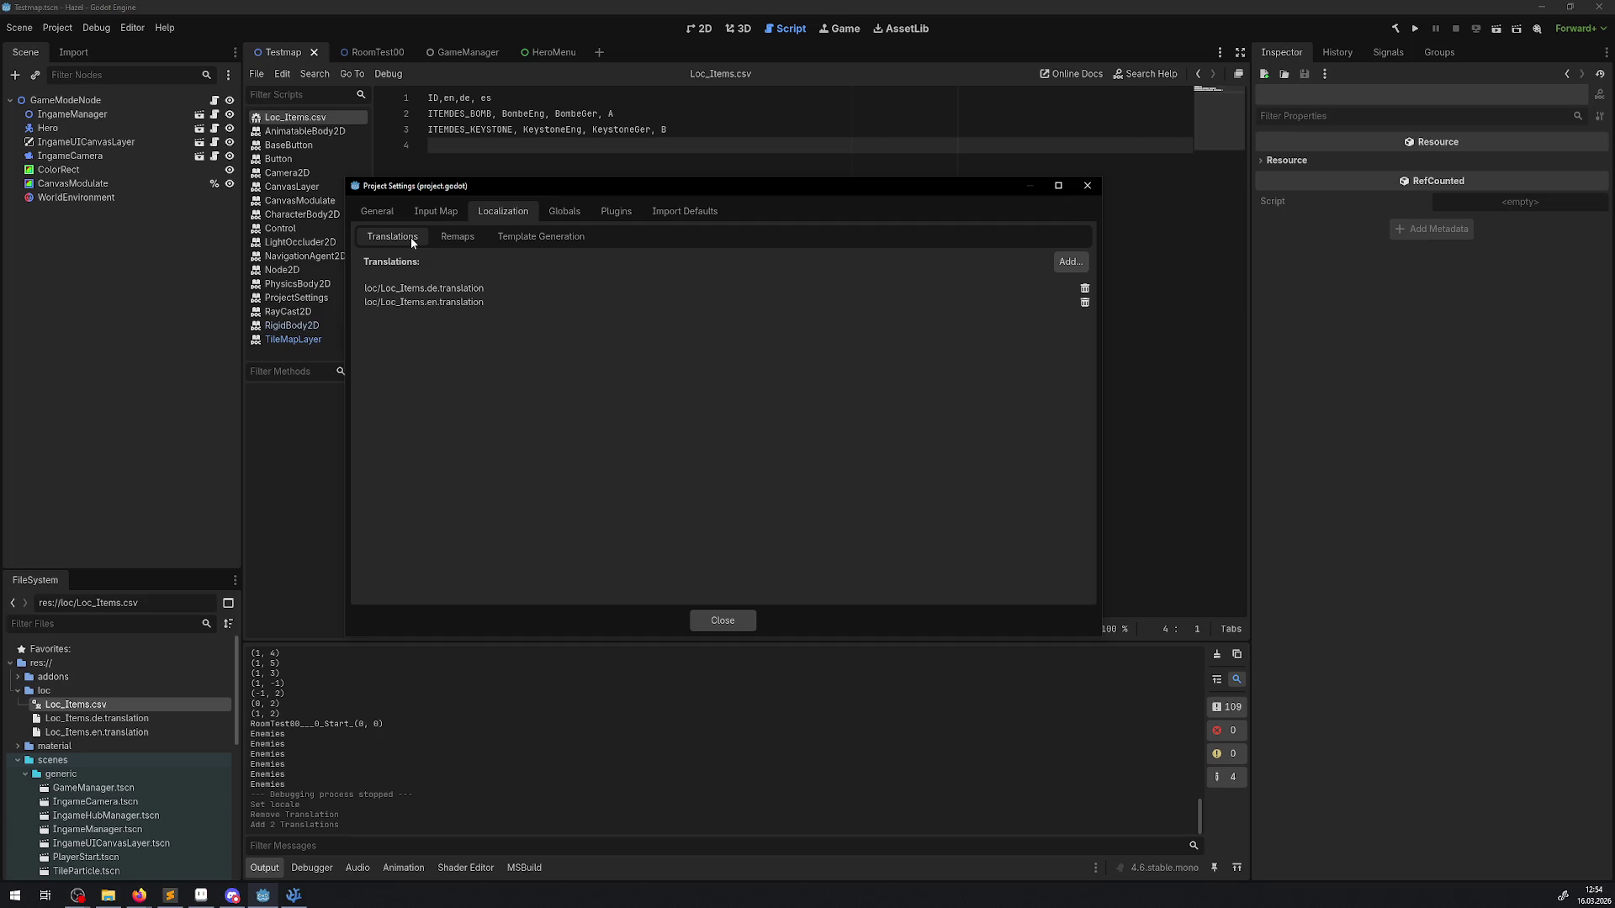
left_click(1087, 185)
Step: Rename Loc_Items.en.translation, confirming the name Loc_Items.en1.translation
left_click(125, 733)
right_click(124, 733)
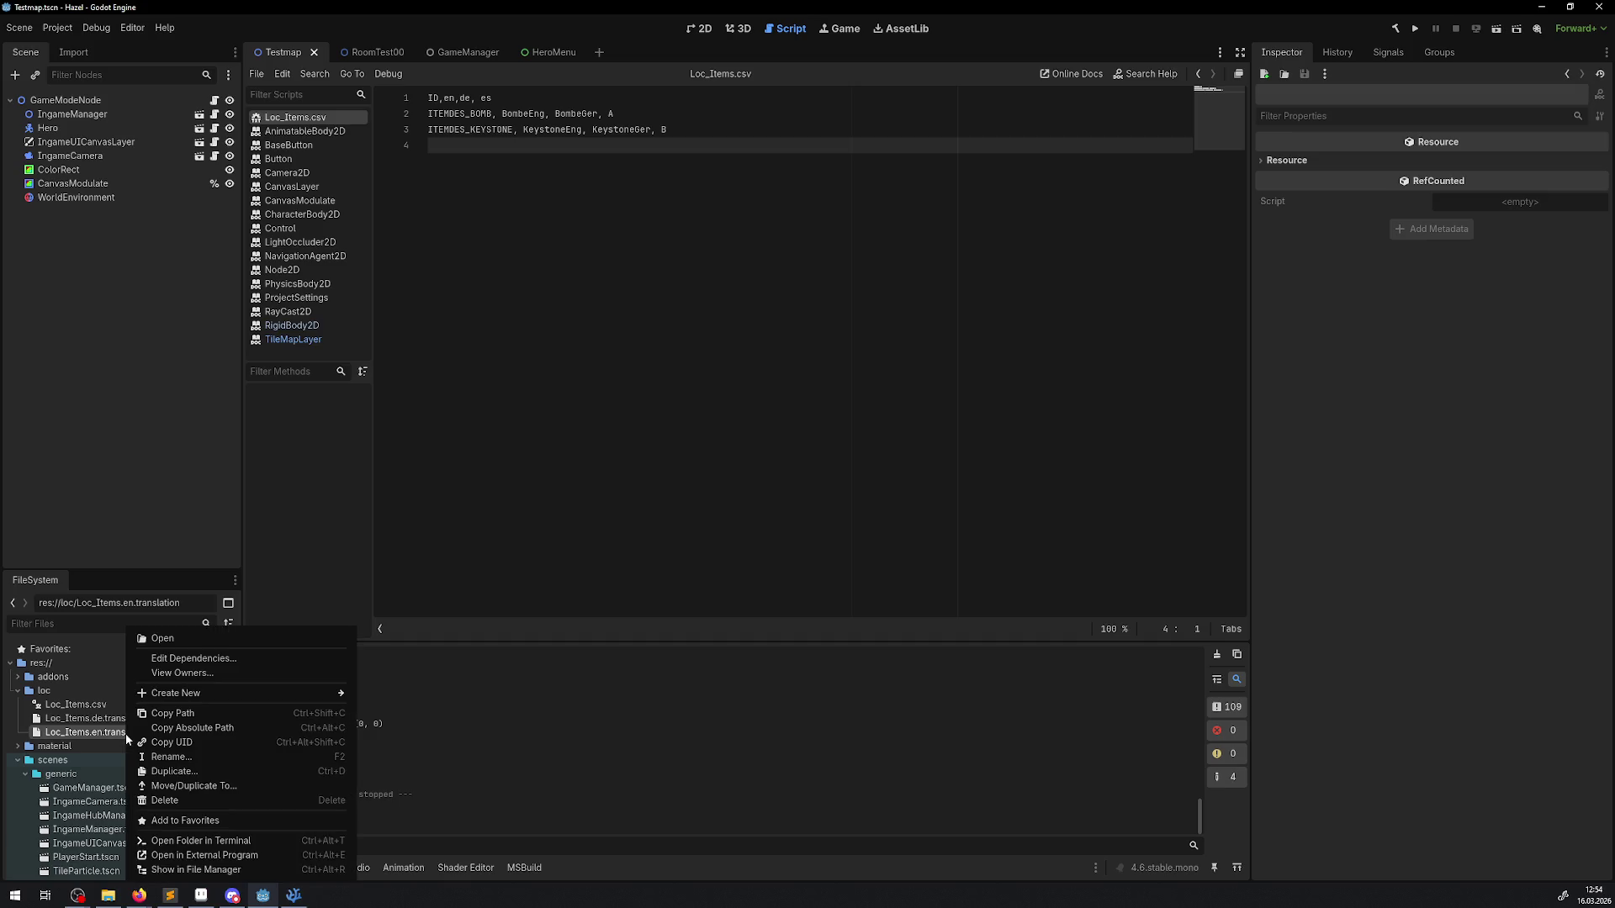
left_click(148, 756)
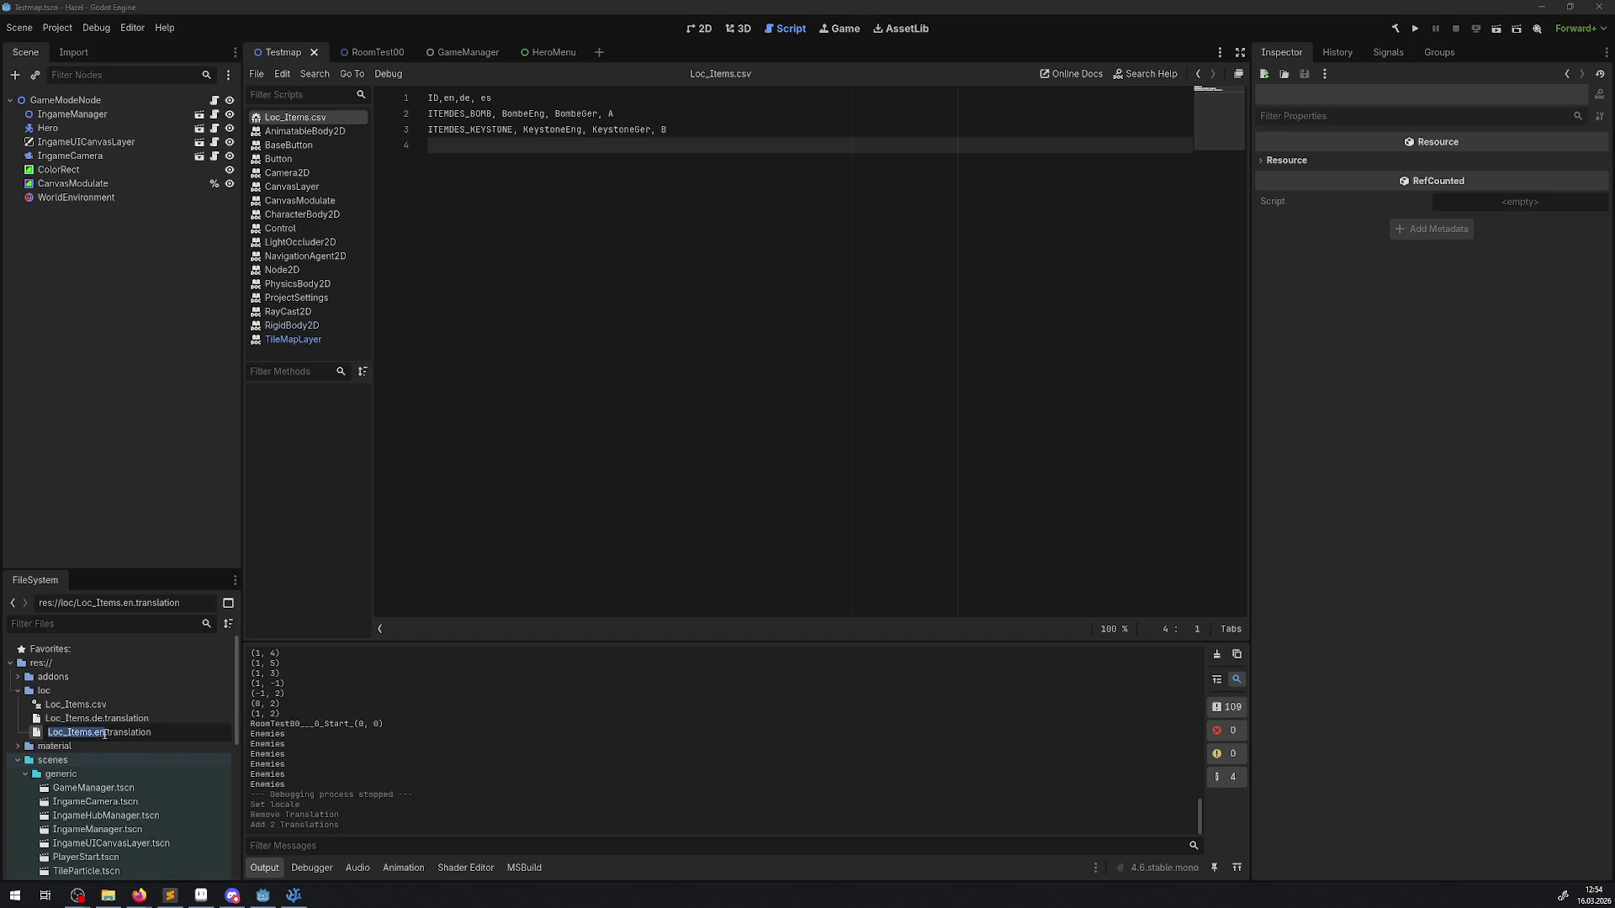
key("Return")
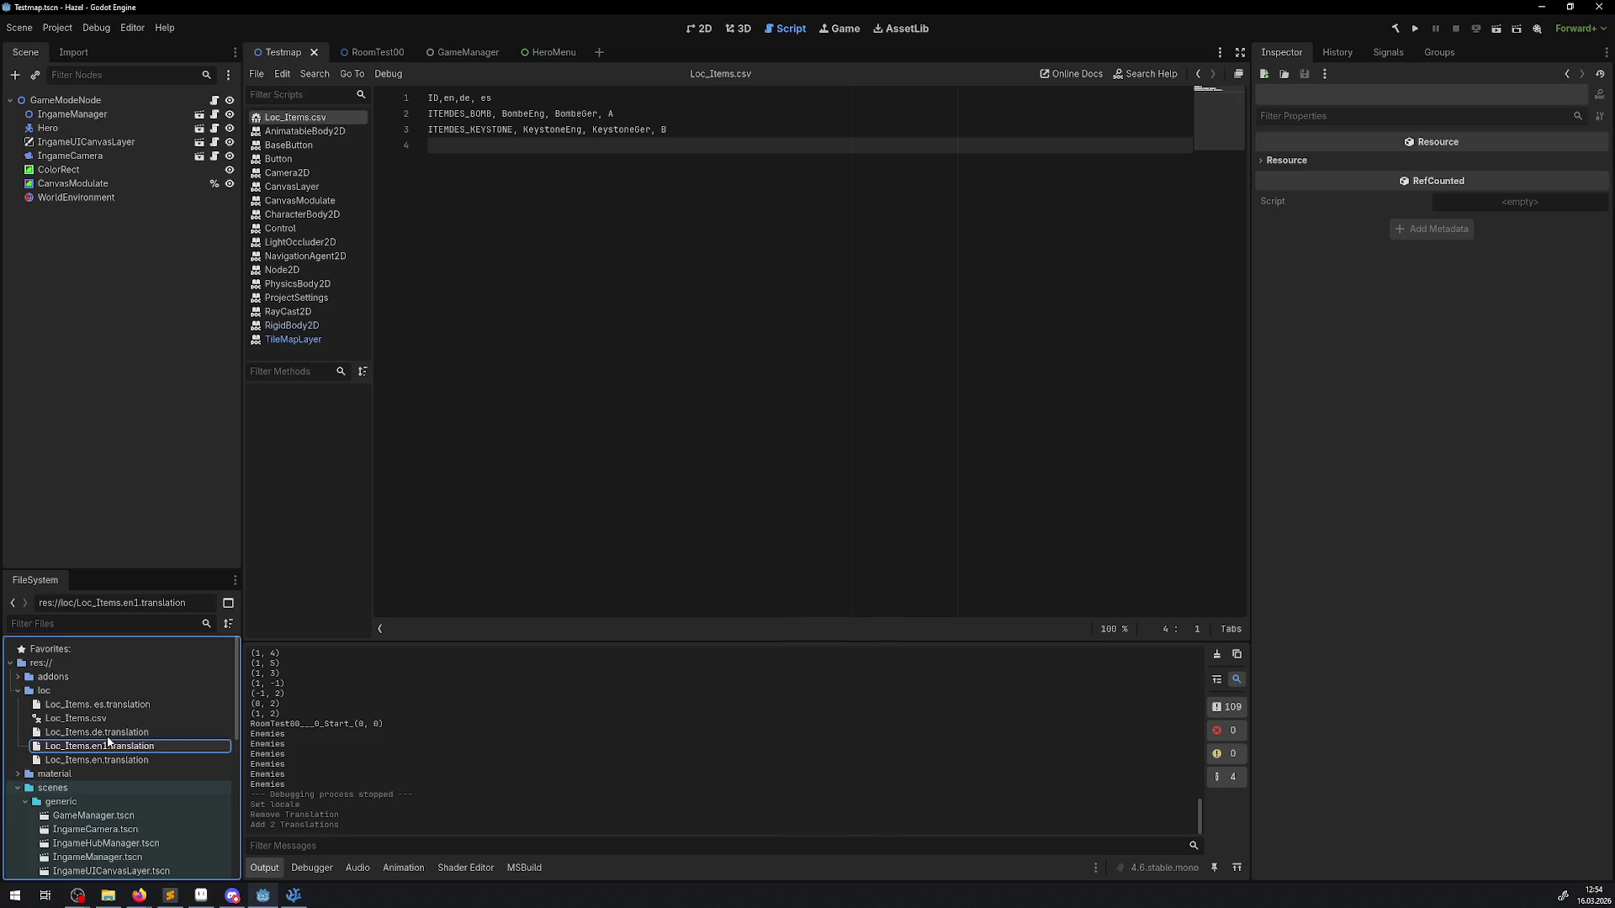
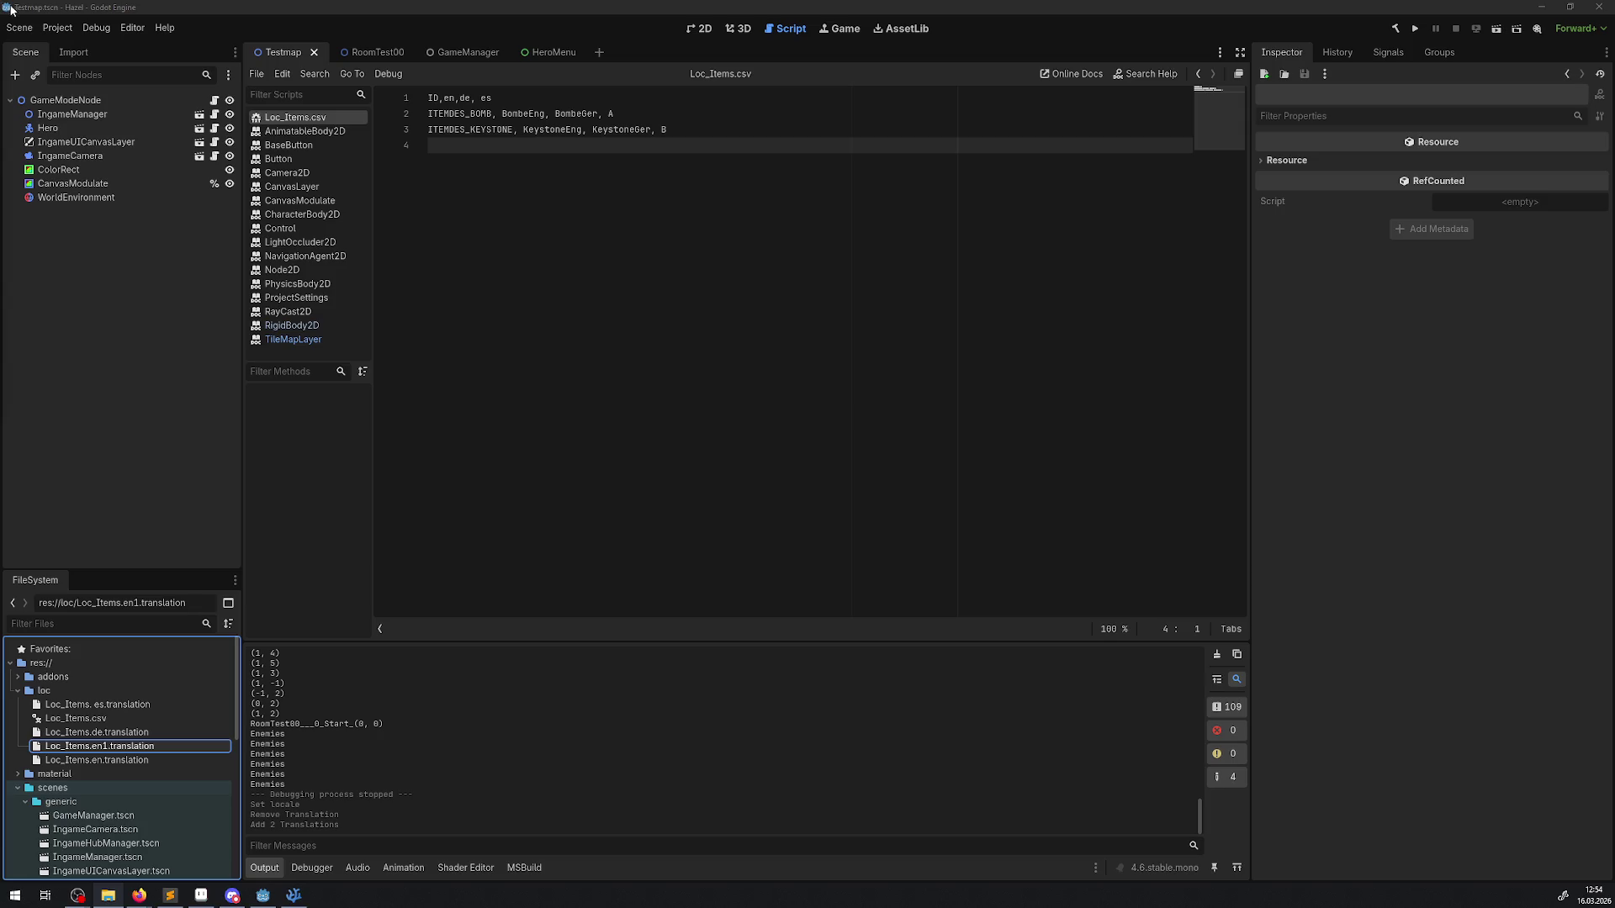
Step: Strip ', es', ', A' and ', 8' from Loc_Items.csv, save it, and return to the 2D view
left_click(494, 97)
key("BackSpace")
key("BackSpace")
key("BackSpace")
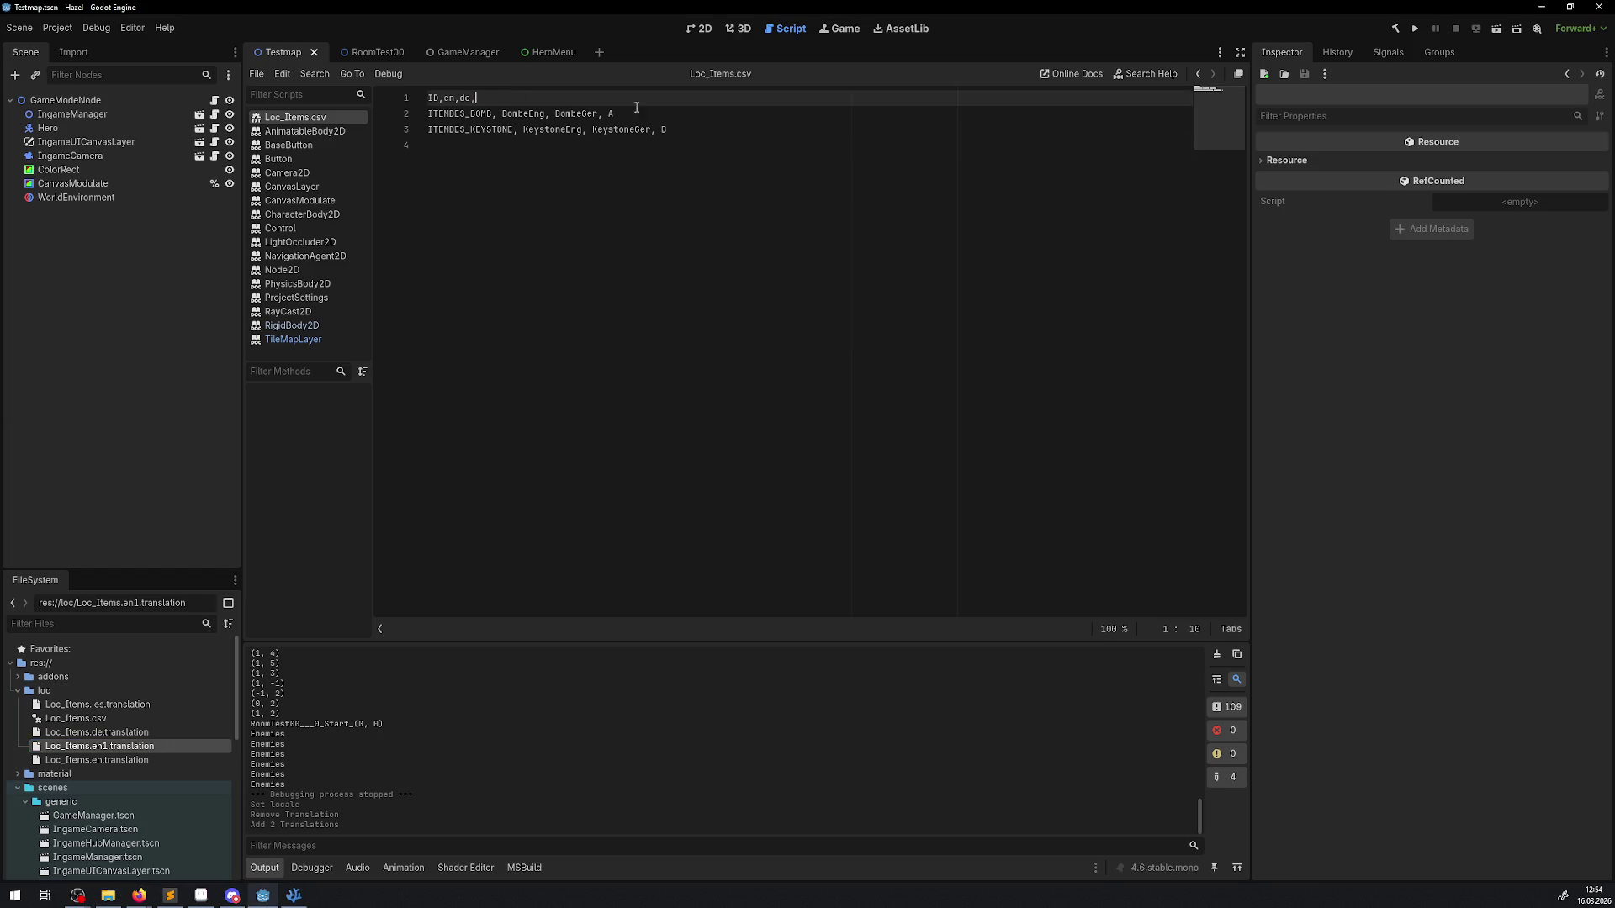
left_click(615, 113)
key("BackSpace")
key("BackSpace")
key("BackSpace")
left_click(663, 129)
key("BackSpace")
key("BackSpace")
key("BackSpace")
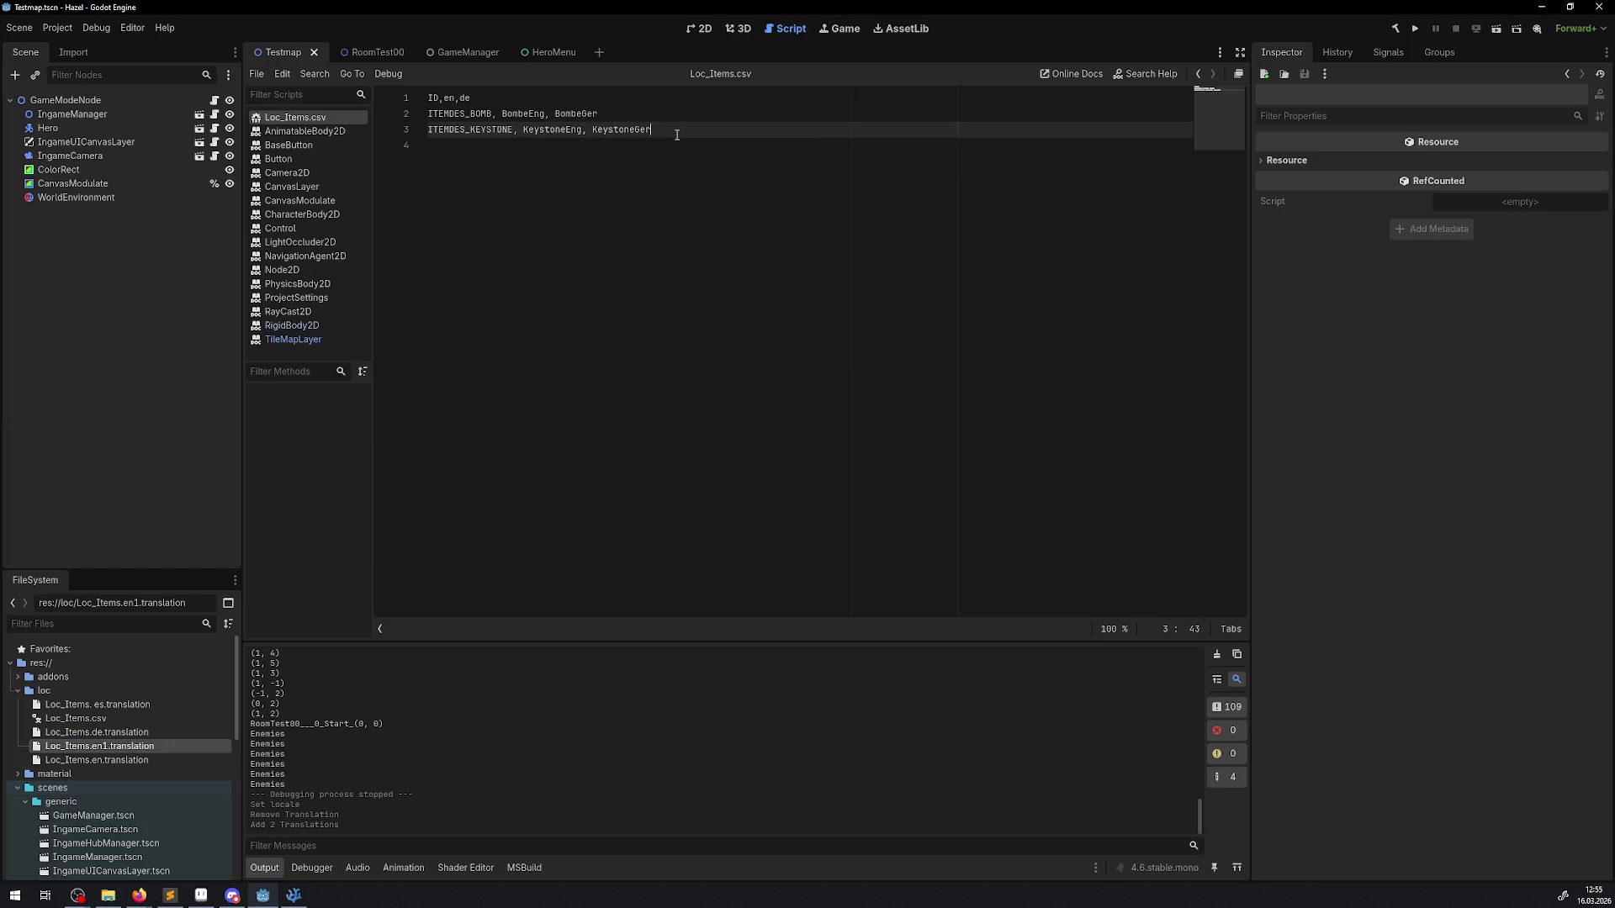
key("ctrl+s")
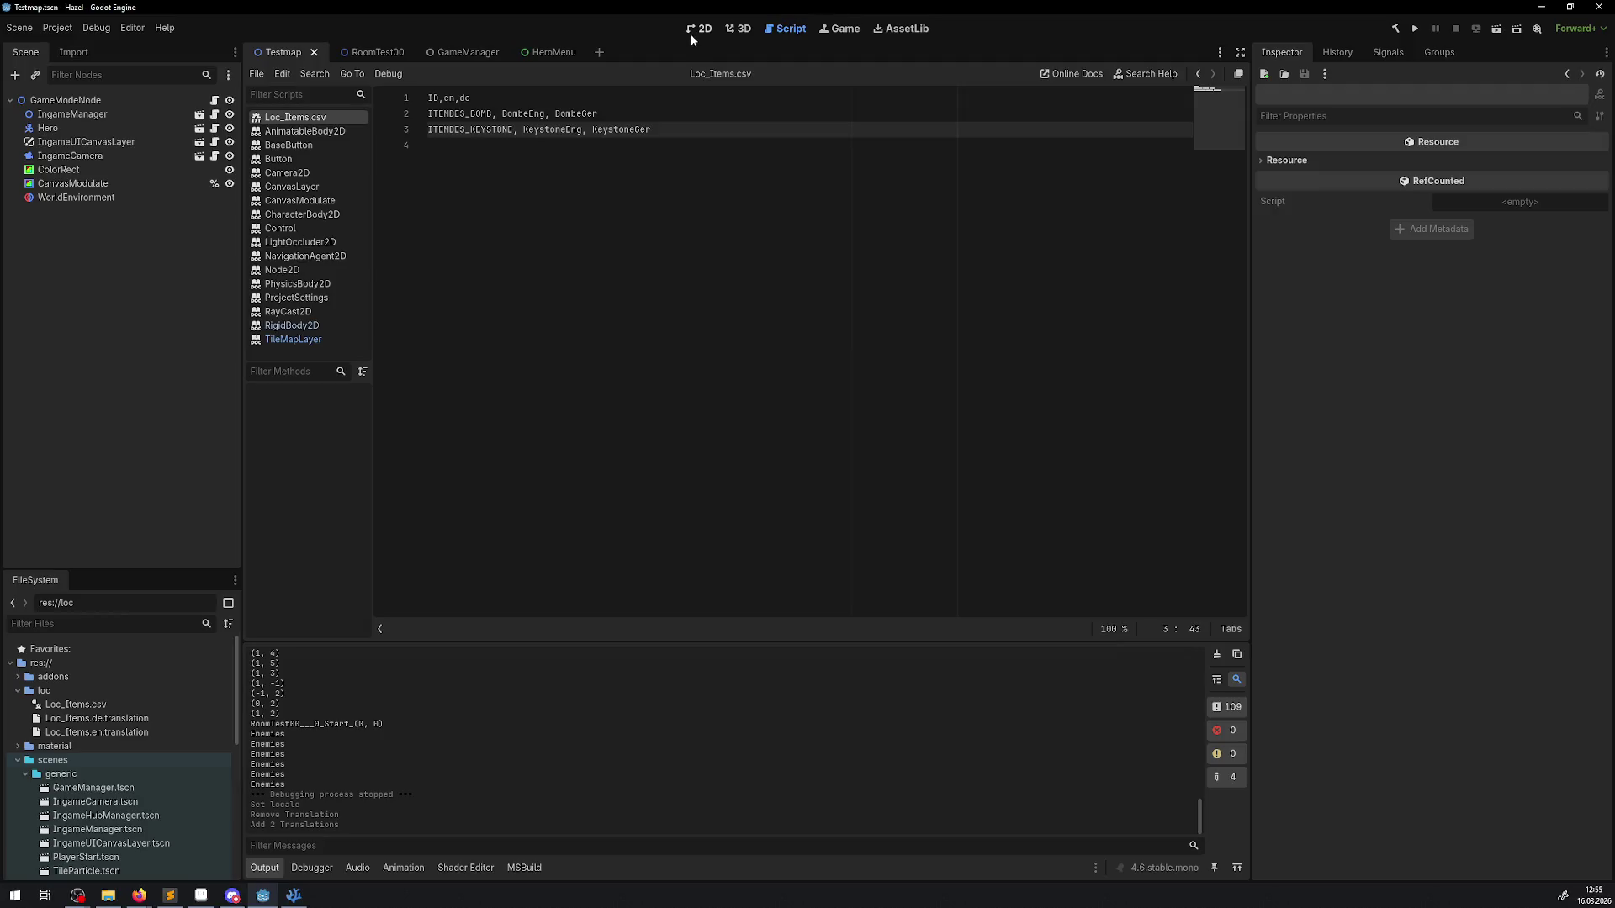
left_click(695, 30)
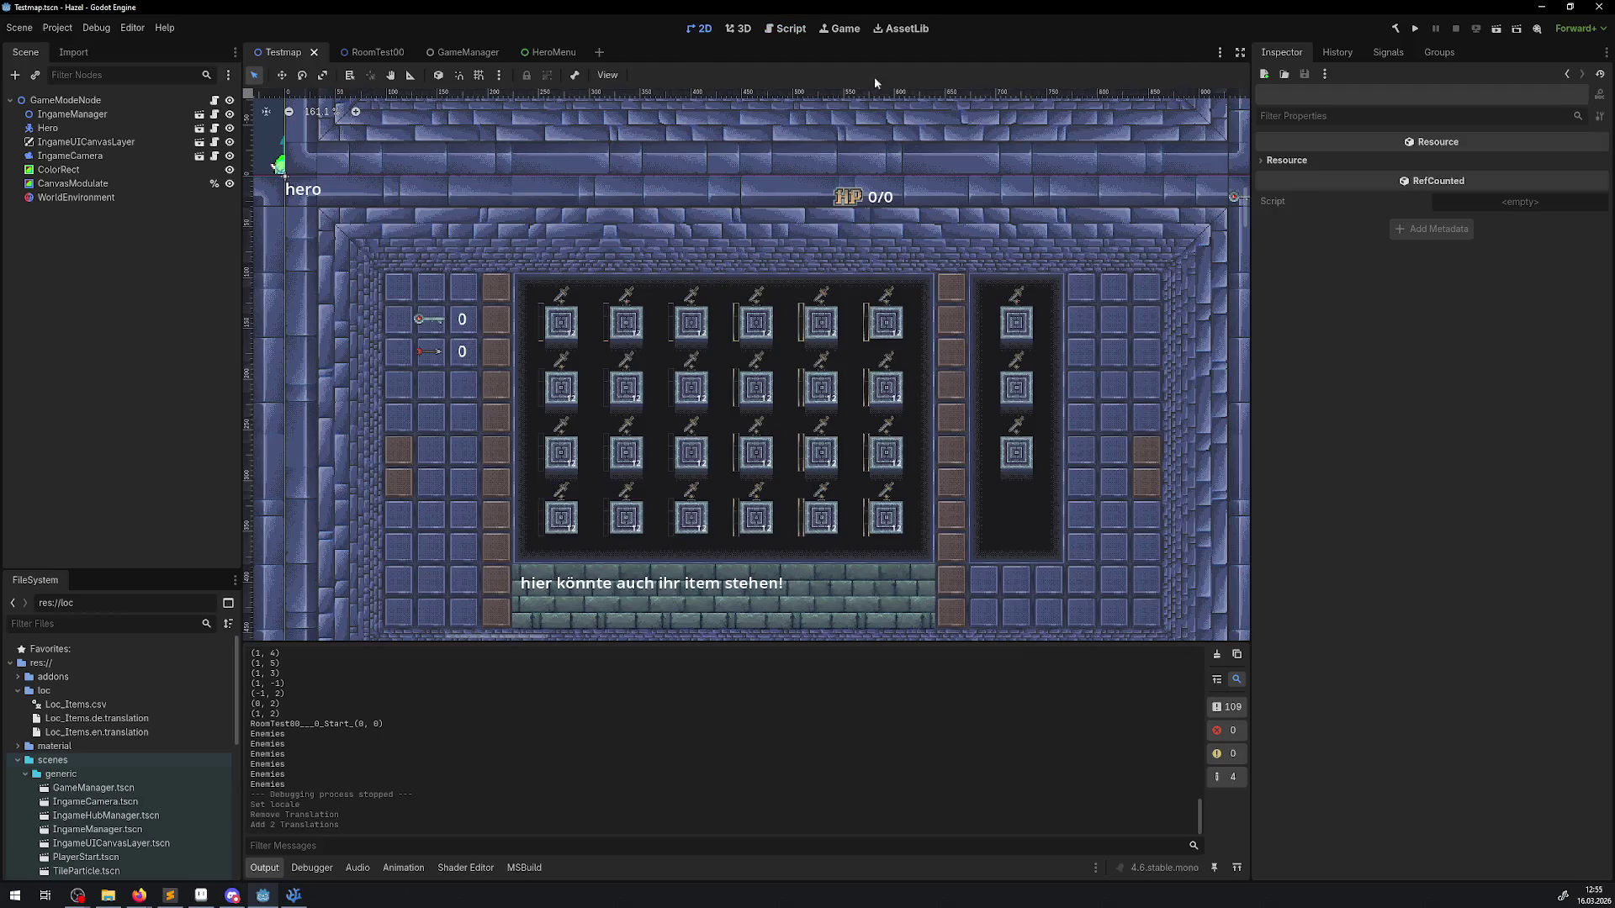
left_click(1416, 29)
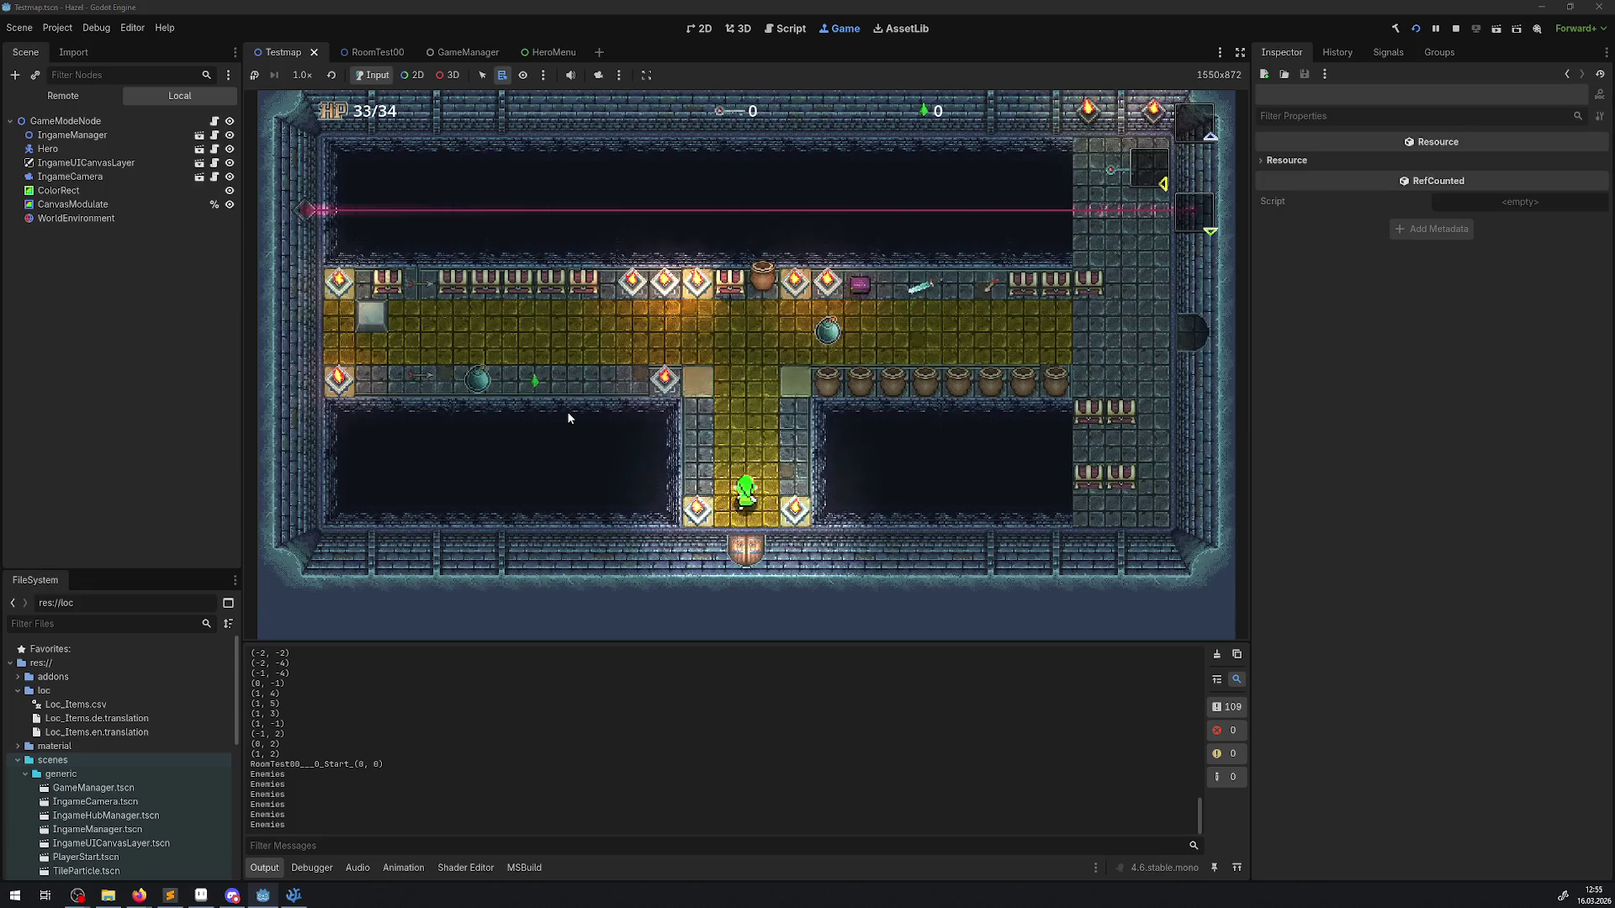
key("Up")
key("Left")
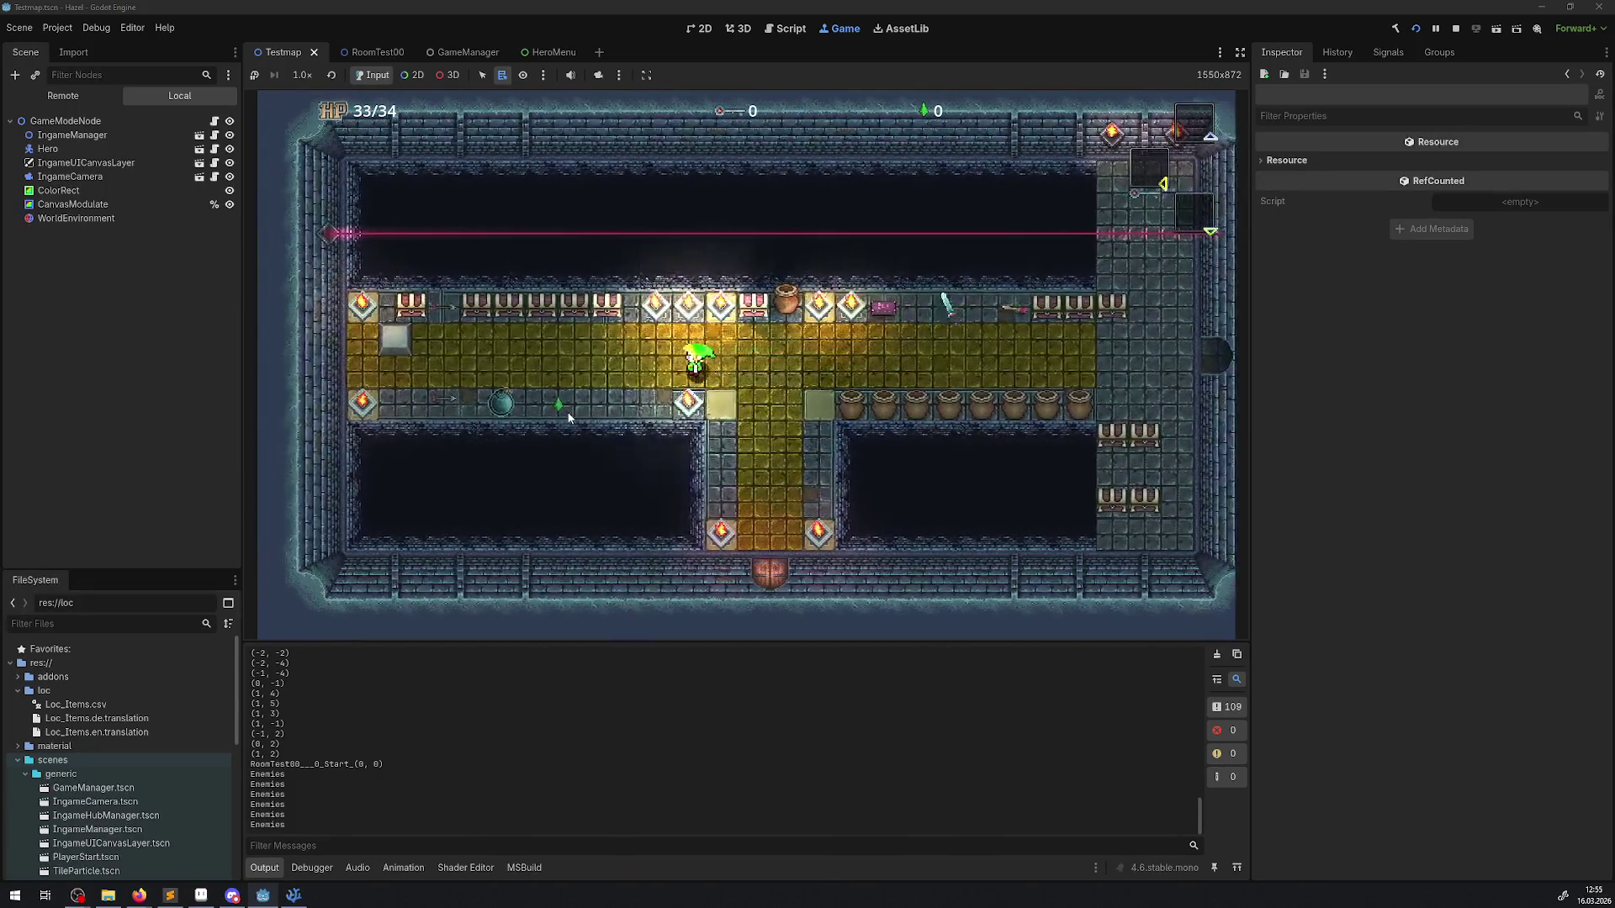
key("Left")
key("Up")
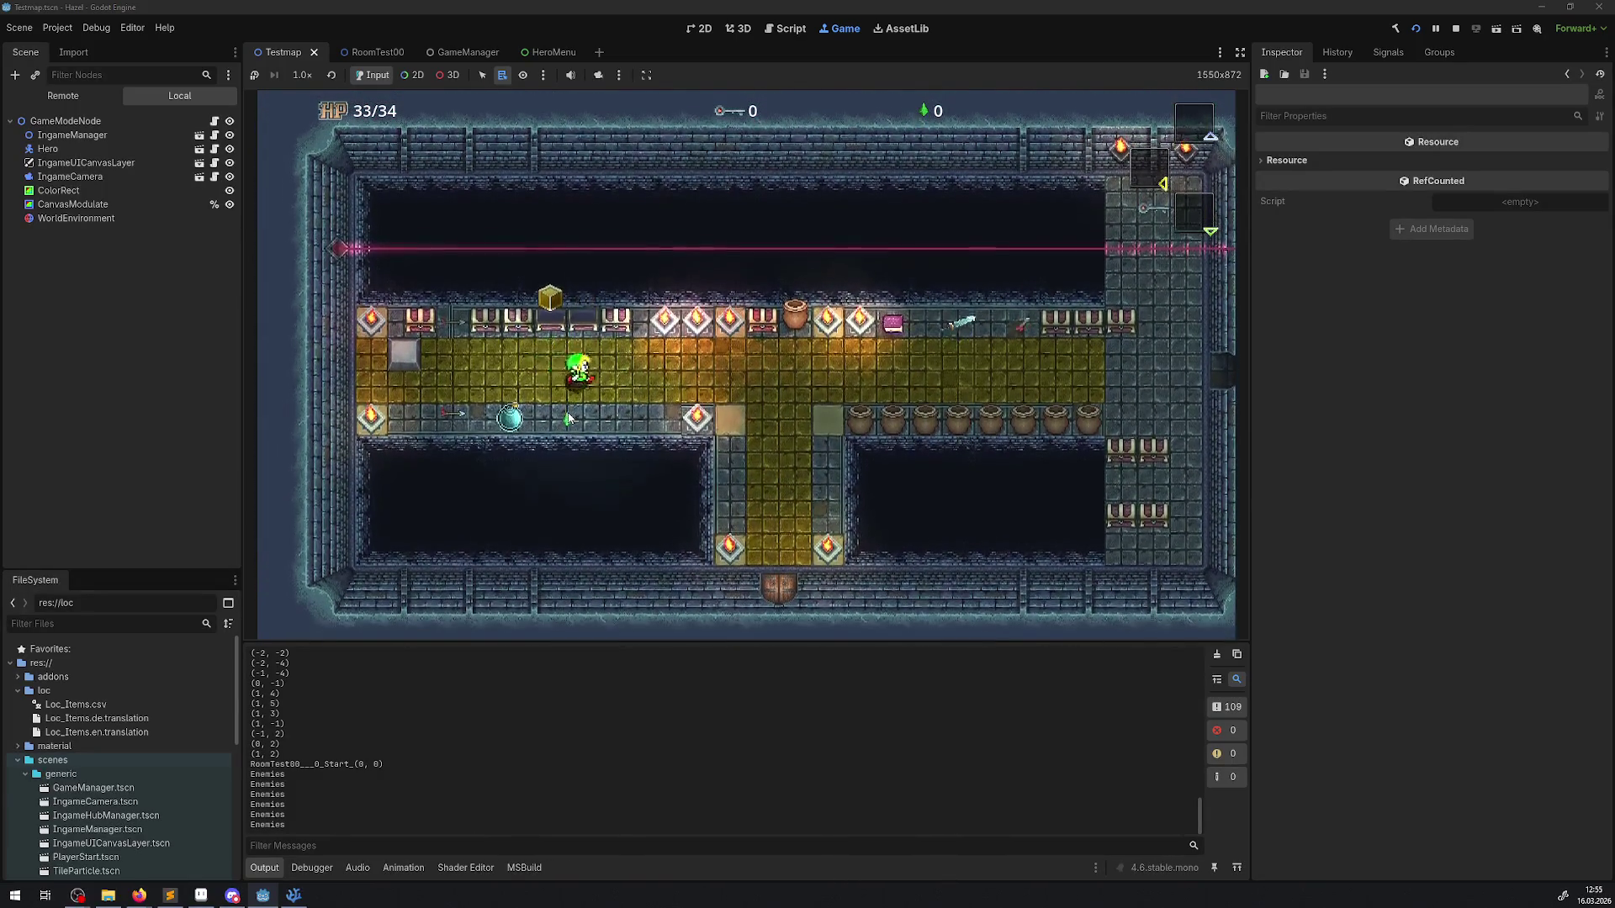
key("Tab")
key("Right")
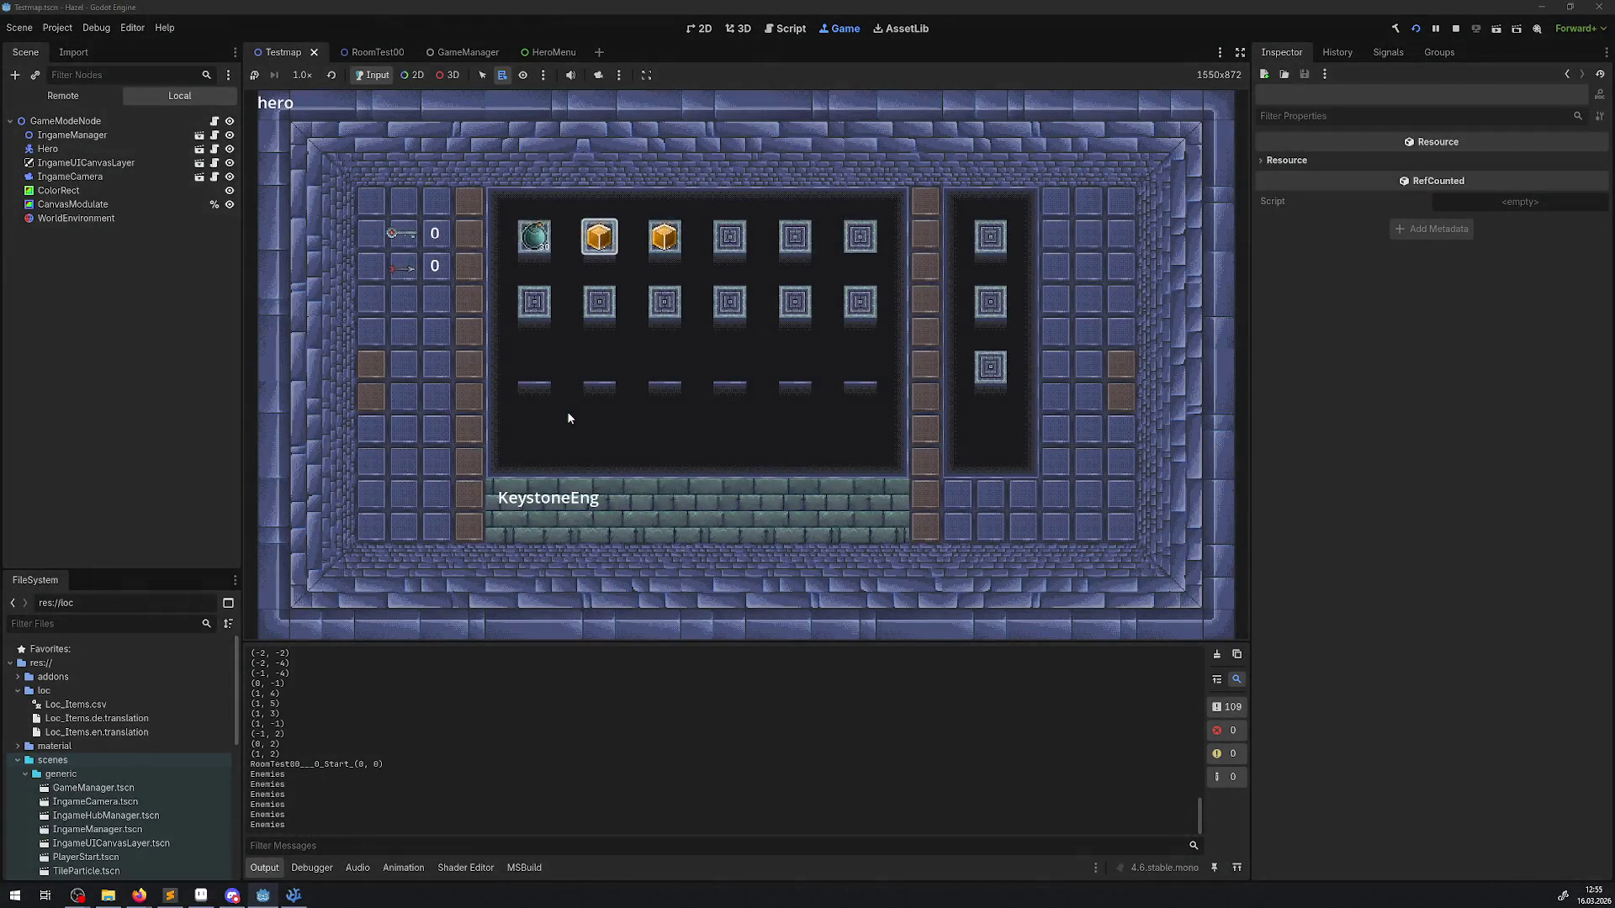
key("Left")
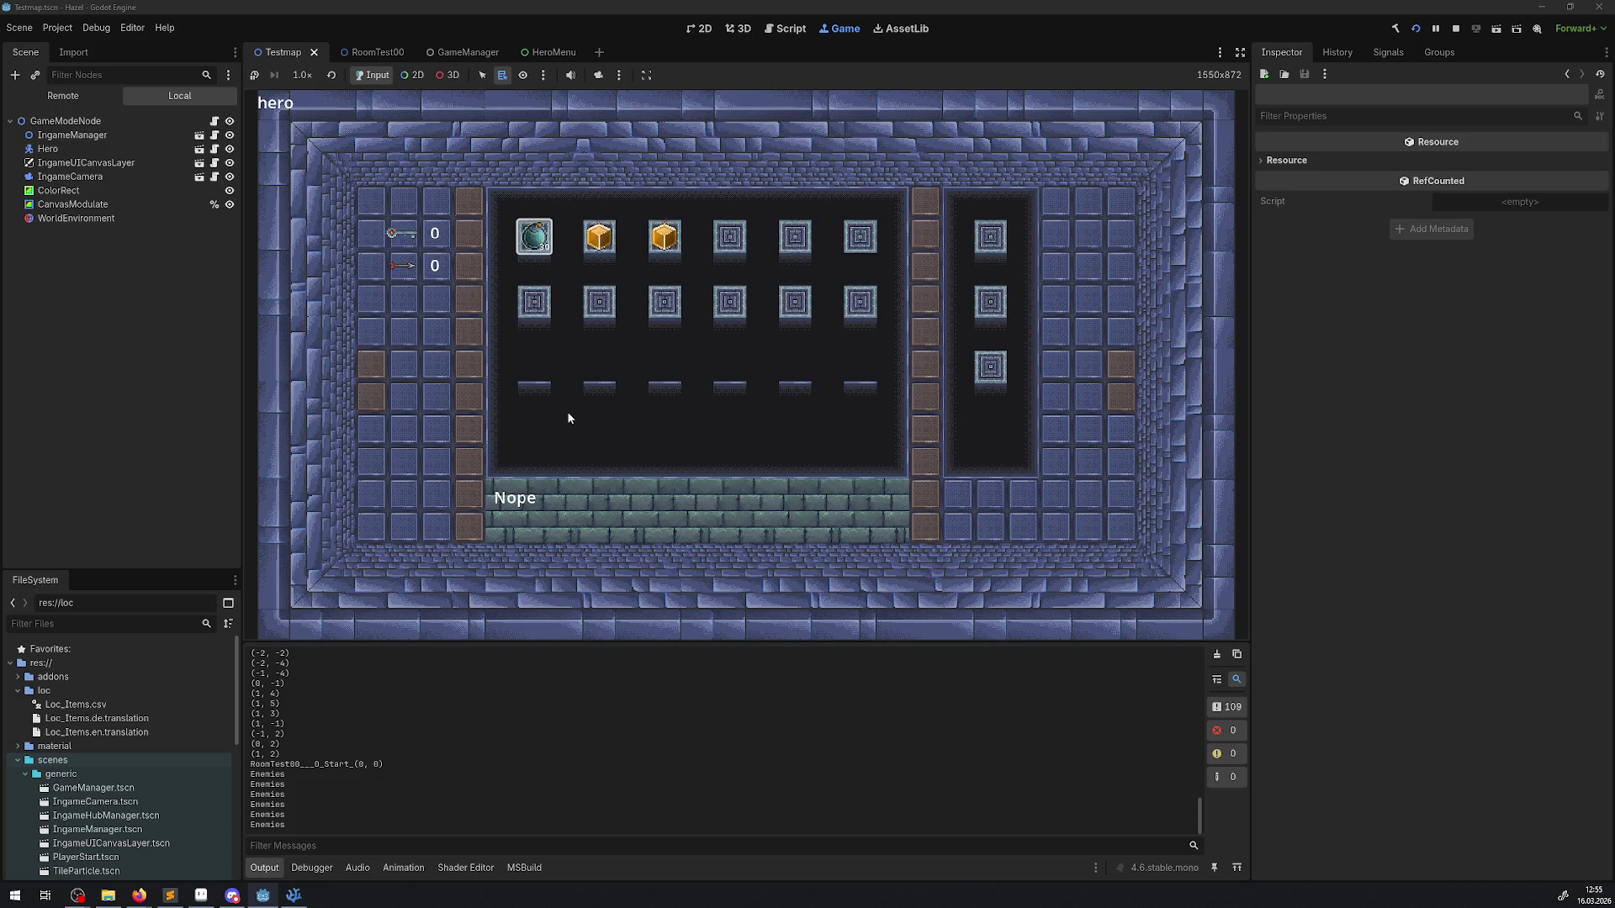
key("Right")
key("Right")
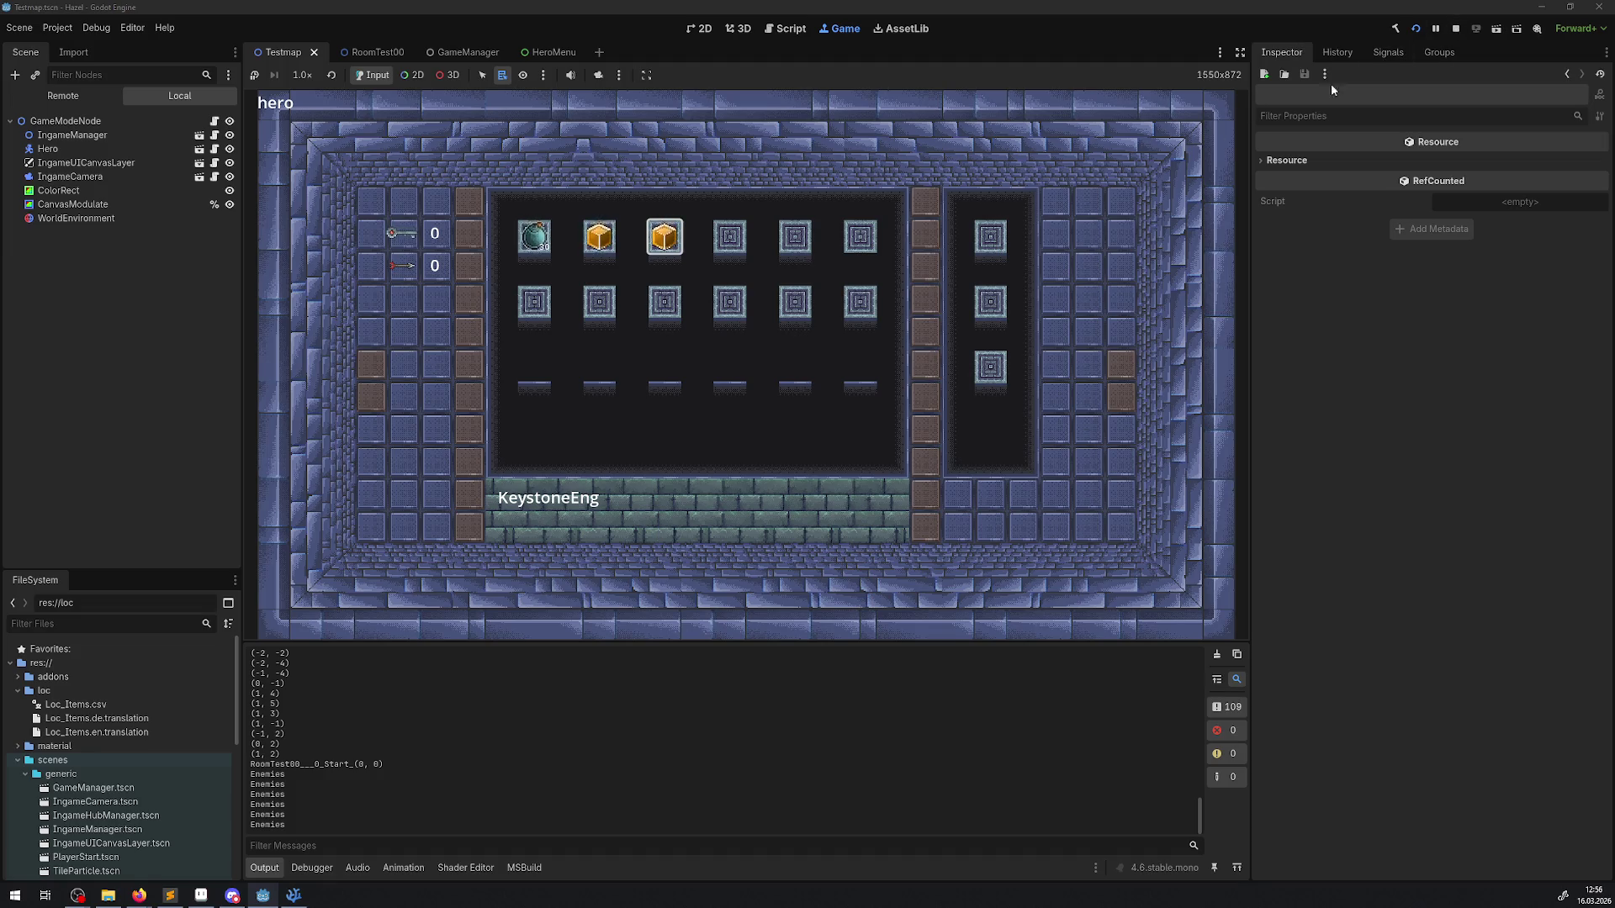
left_click(1455, 29)
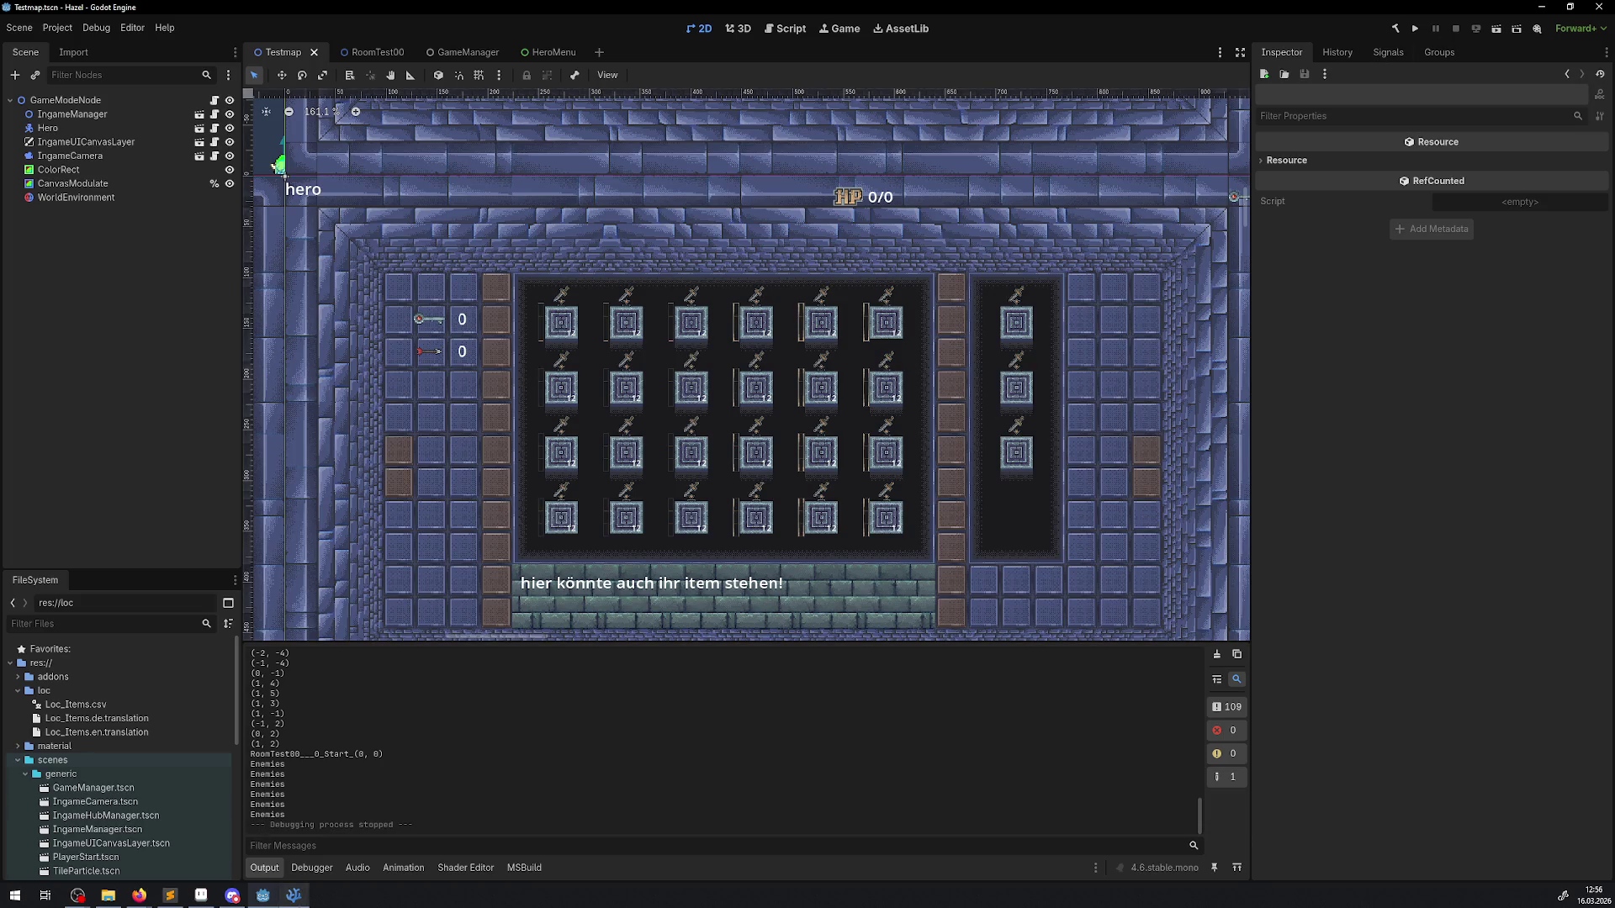
Step: Open Loc_Items.csv in VS Code and rename the values to BombeEn, Bombede, KeystoneEn and Keystonede
key("alt+Tab")
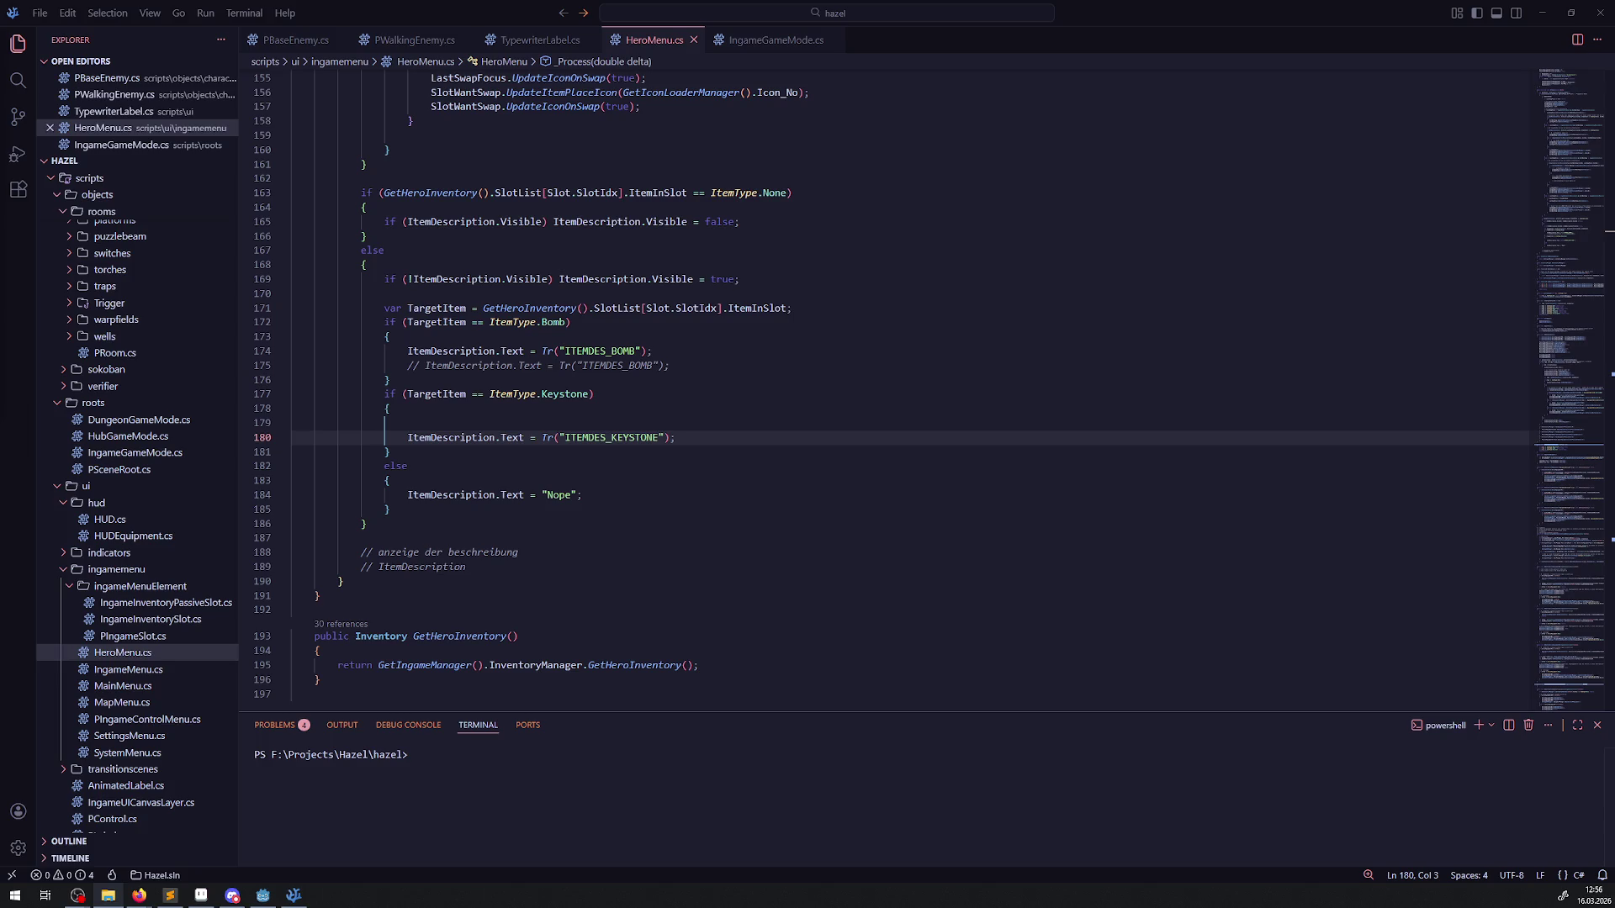
mouse_move(135, 149)
left_mouse_down()
mouse_move(841, 180)
mouse_move(829, 191)
left_mouse_up()
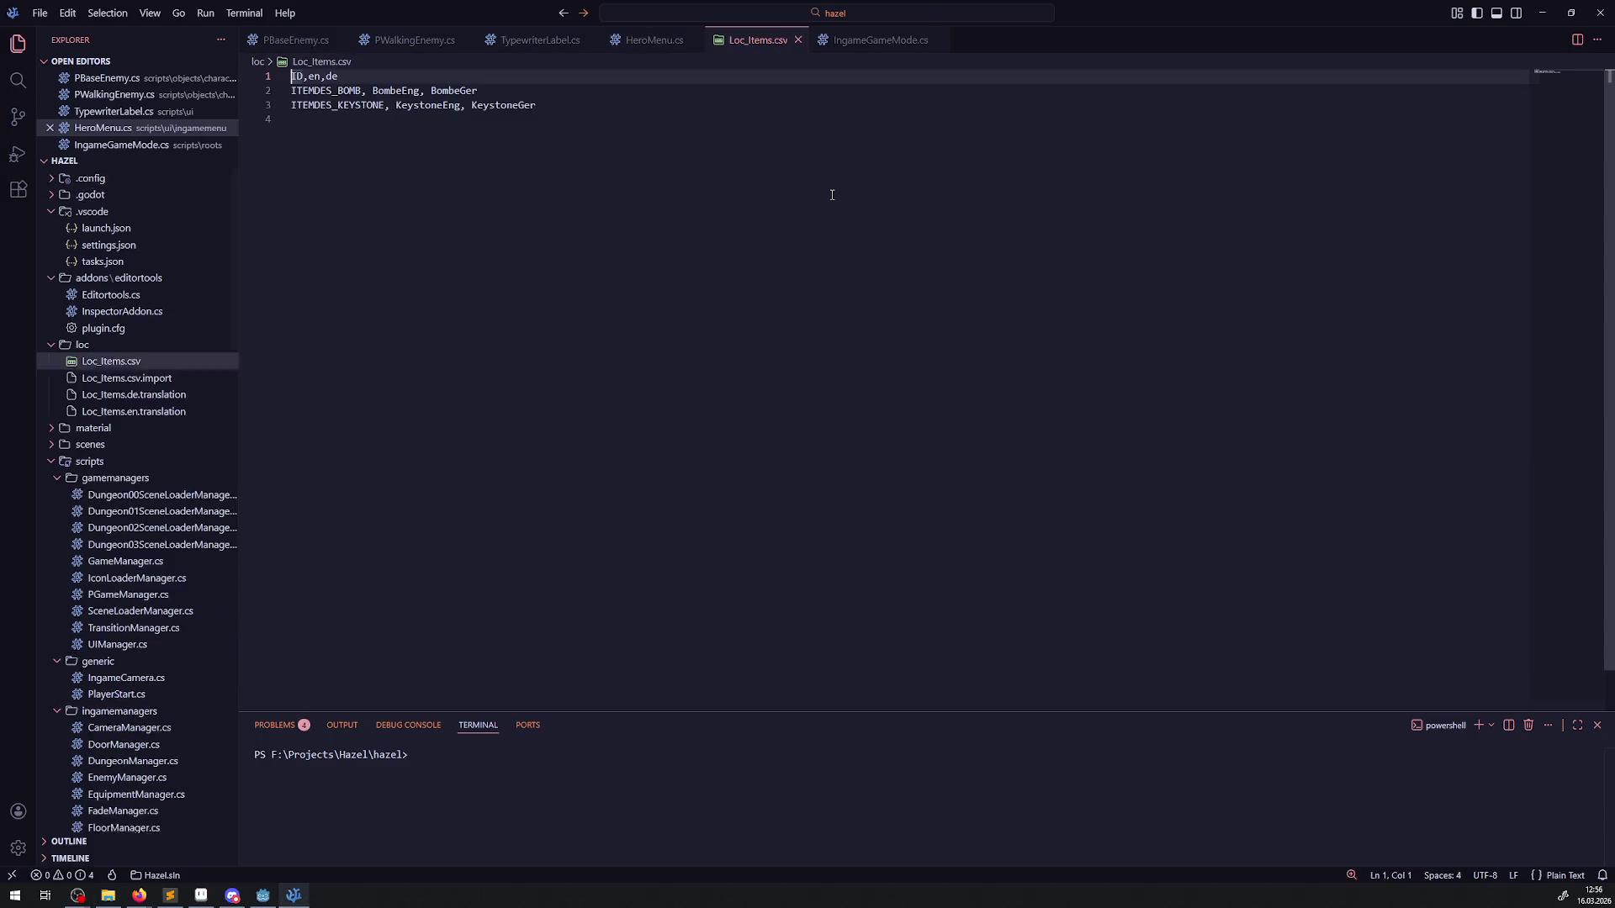
left_click(420, 91)
key("BackSpace")
left_click(460, 105)
key("BackSpace")
key("BackSpace")
key("BackSpace")
key("BackSpace")
type("de")
left_click(484, 90)
key("BackSpace")
key("BackSpace")
key("BackSpace")
type("de")
left_click(586, 200)
Step: Save Loc_Items.csv, close its tab, and go back to Godot
key("ctrl+s")
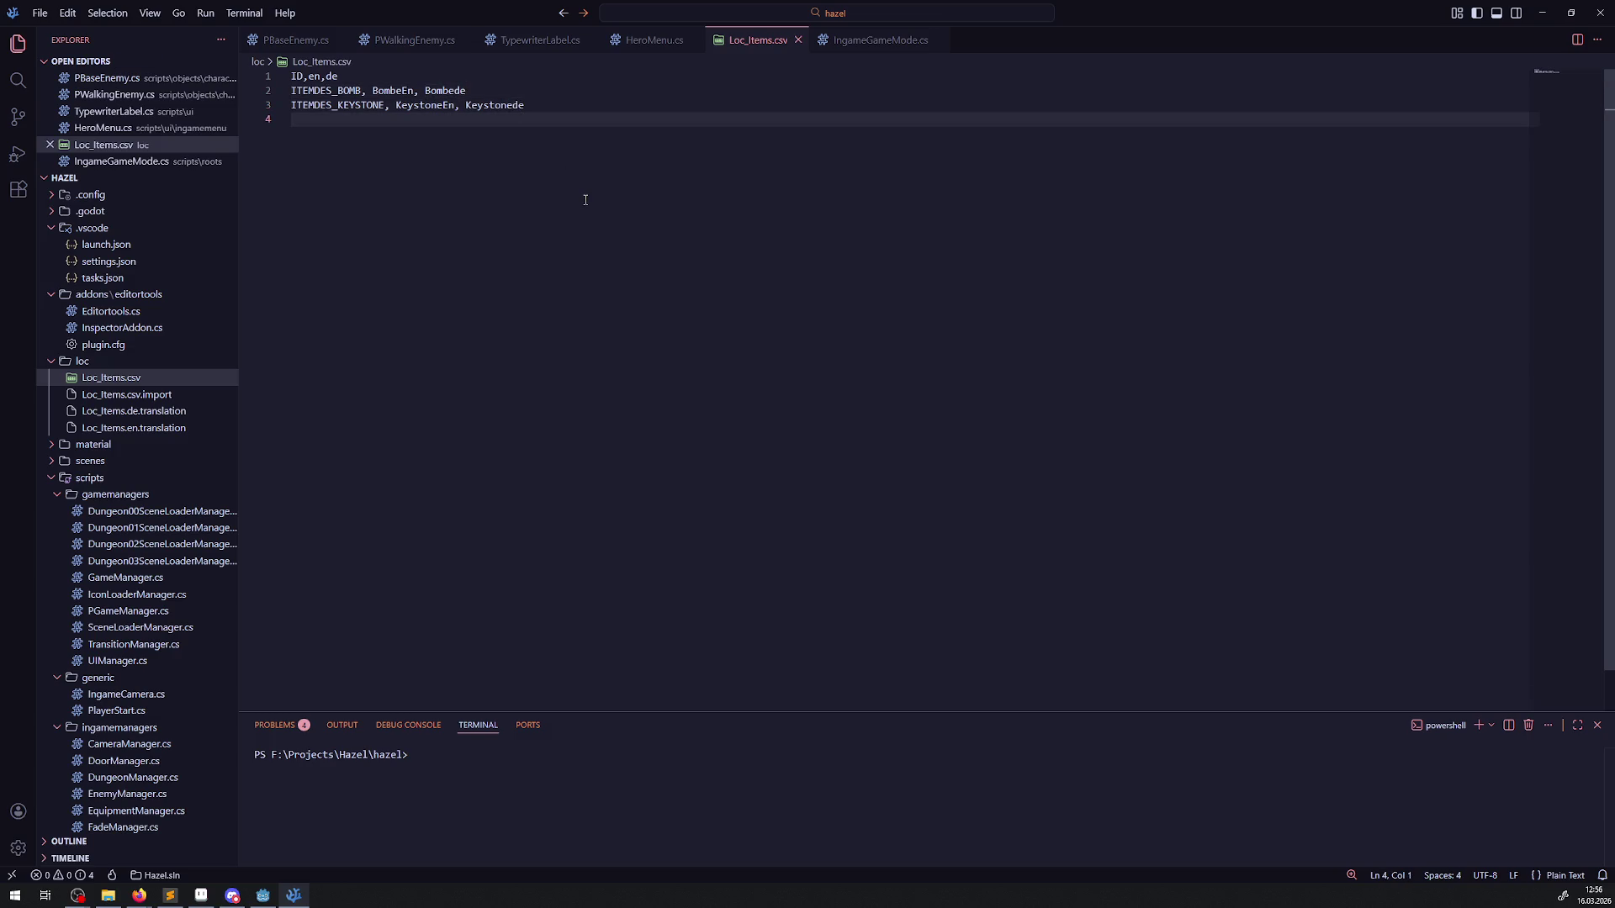
left_click(797, 40)
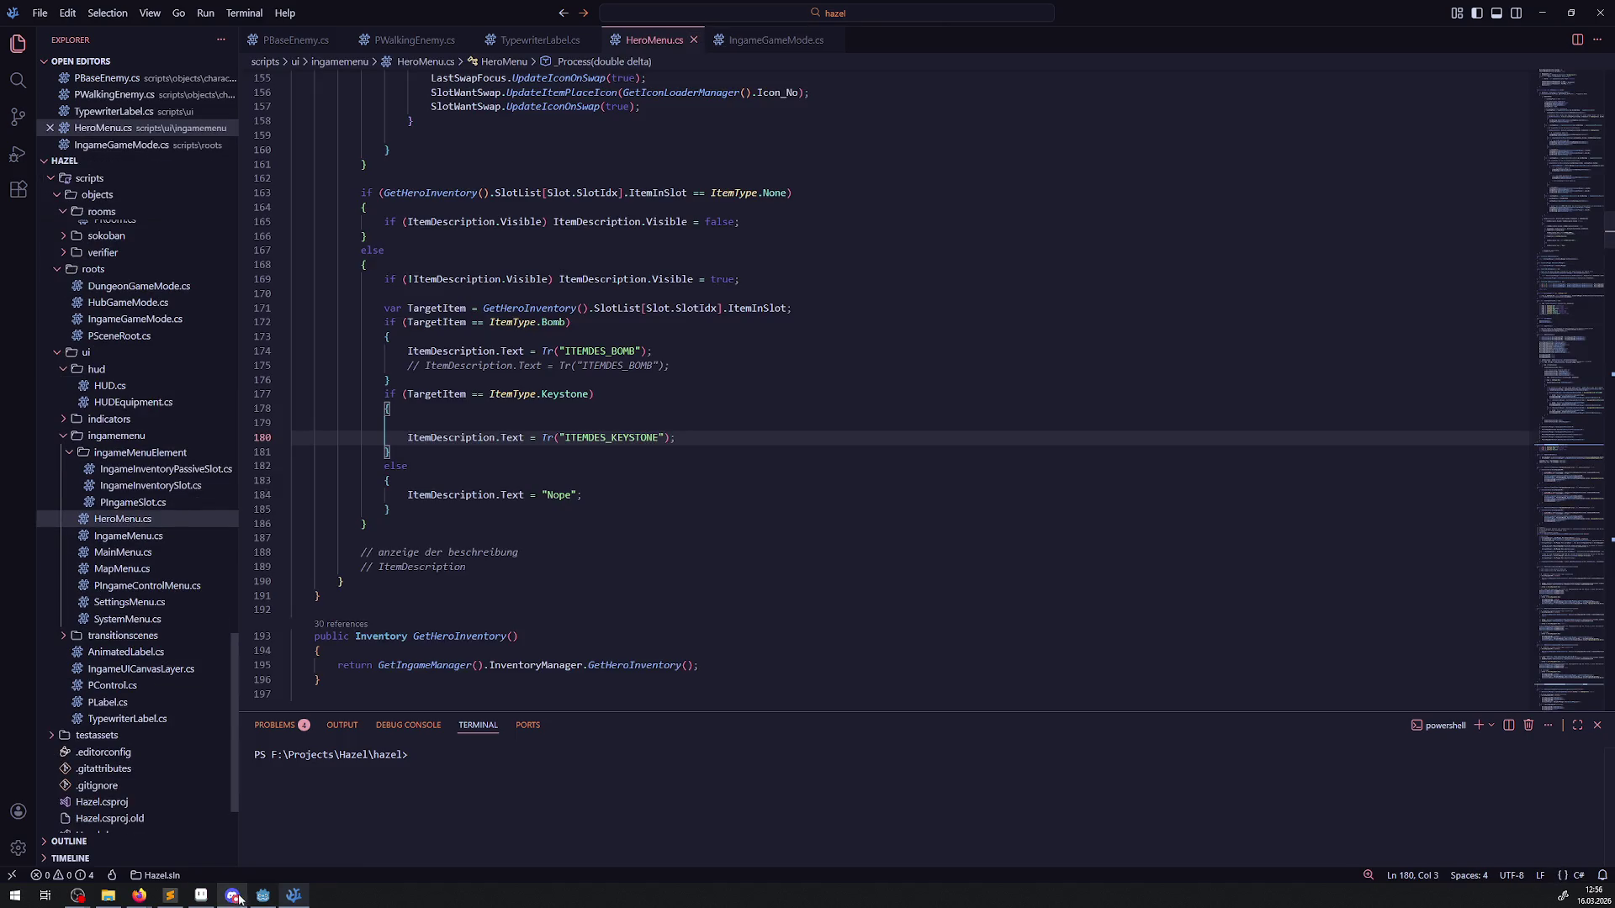
left_click(262, 895)
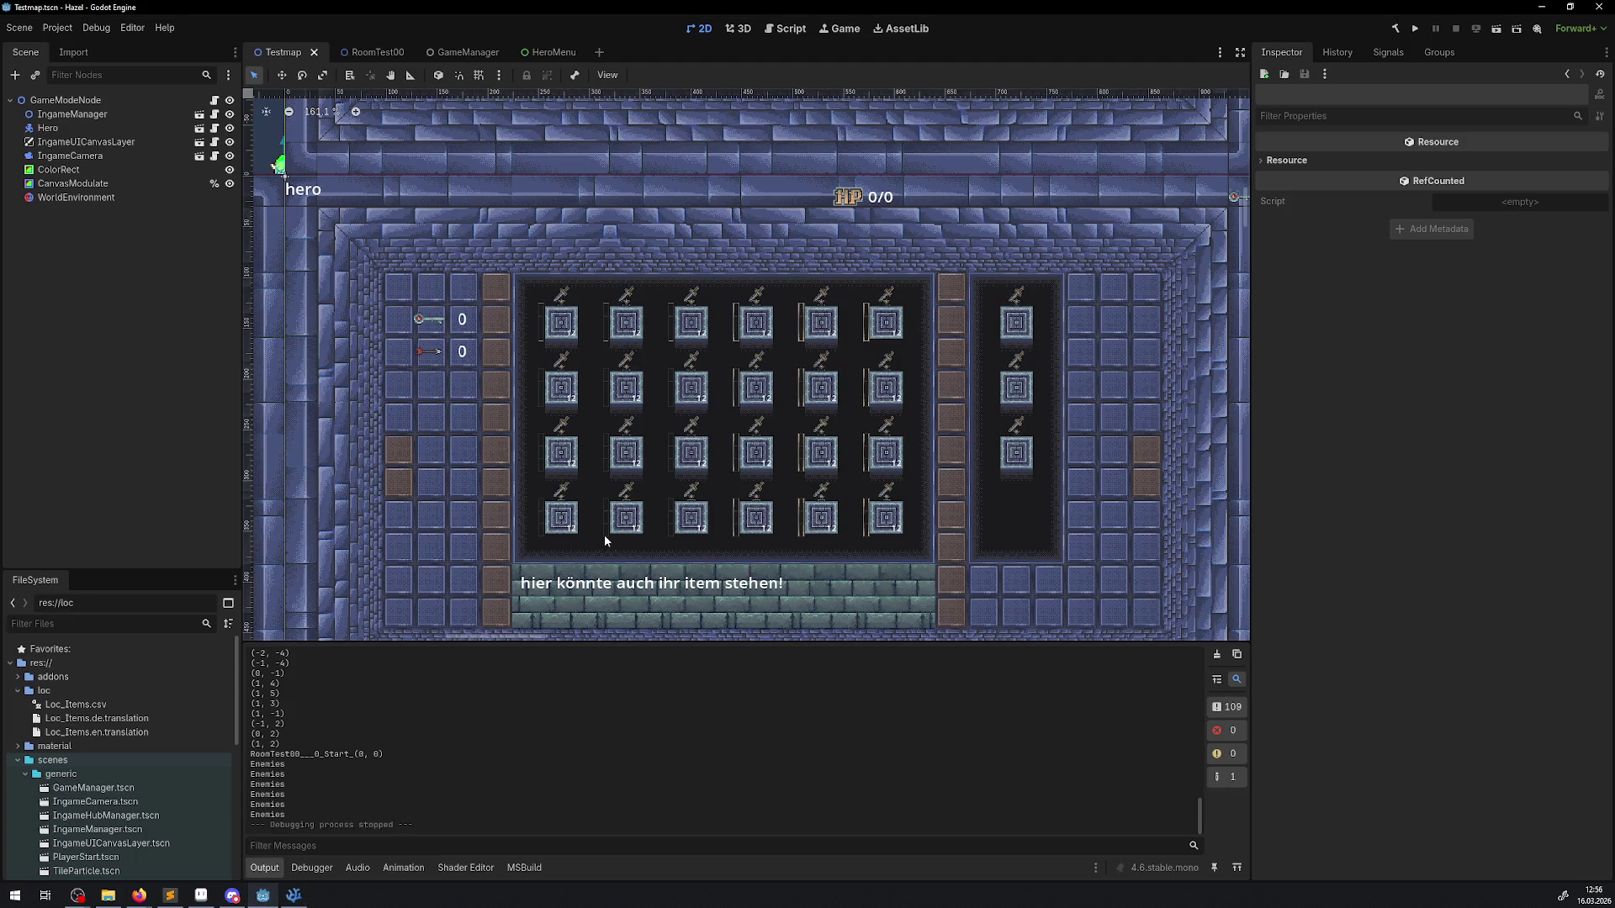
Step: Run the game, walk the hero to the chest, and check that the keystone slot reads KeystoneEn
left_click(1415, 29)
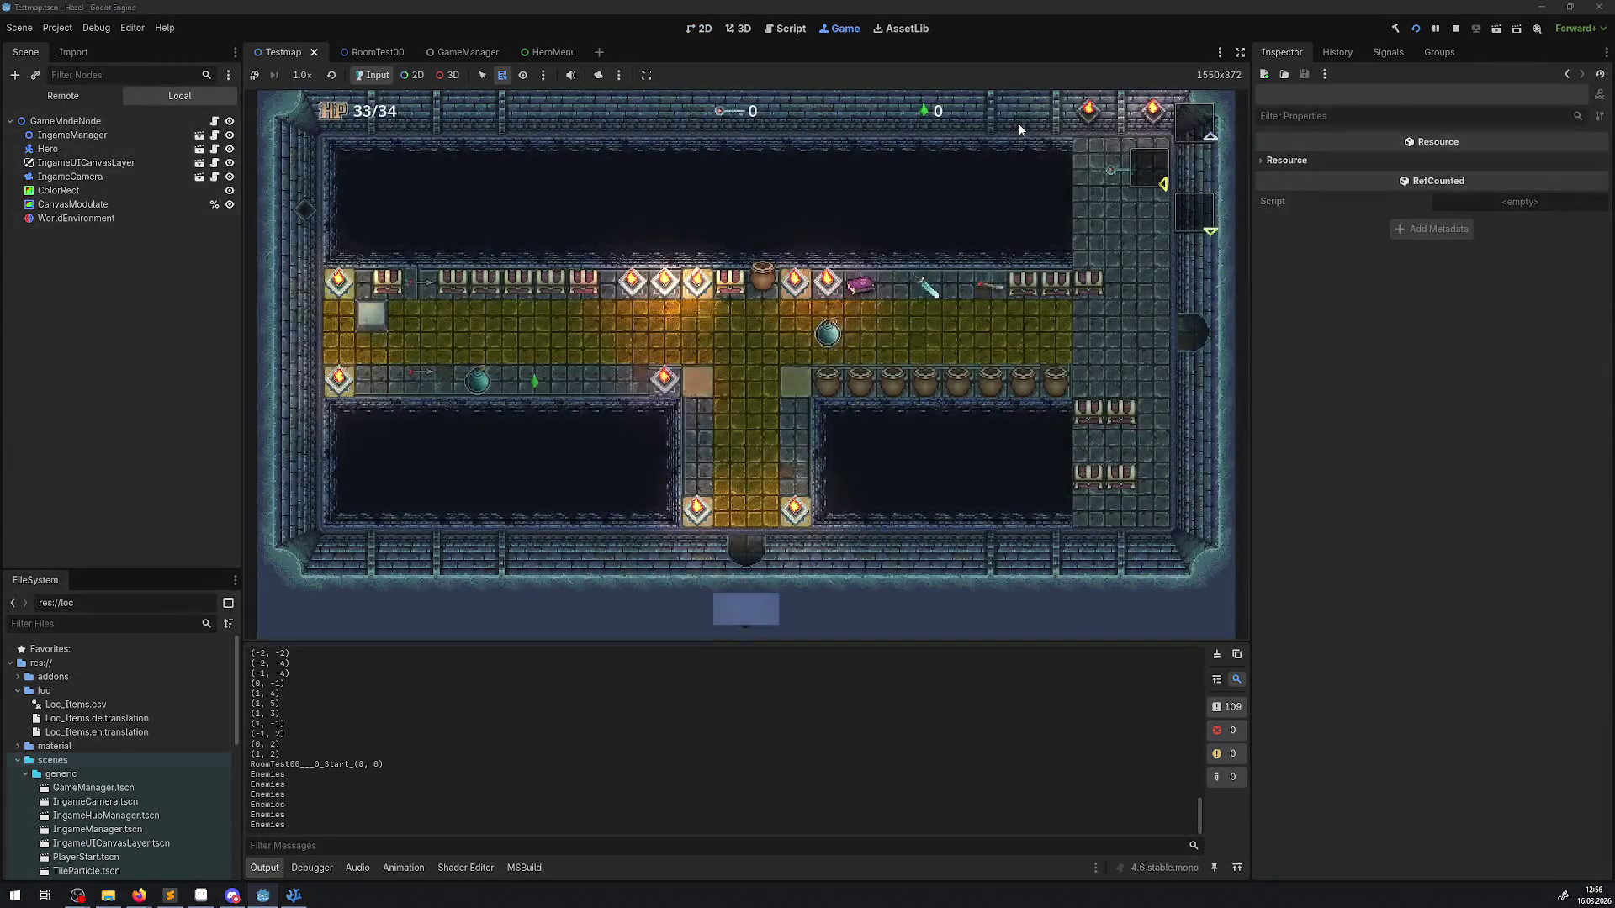
key("Up")
key("Left")
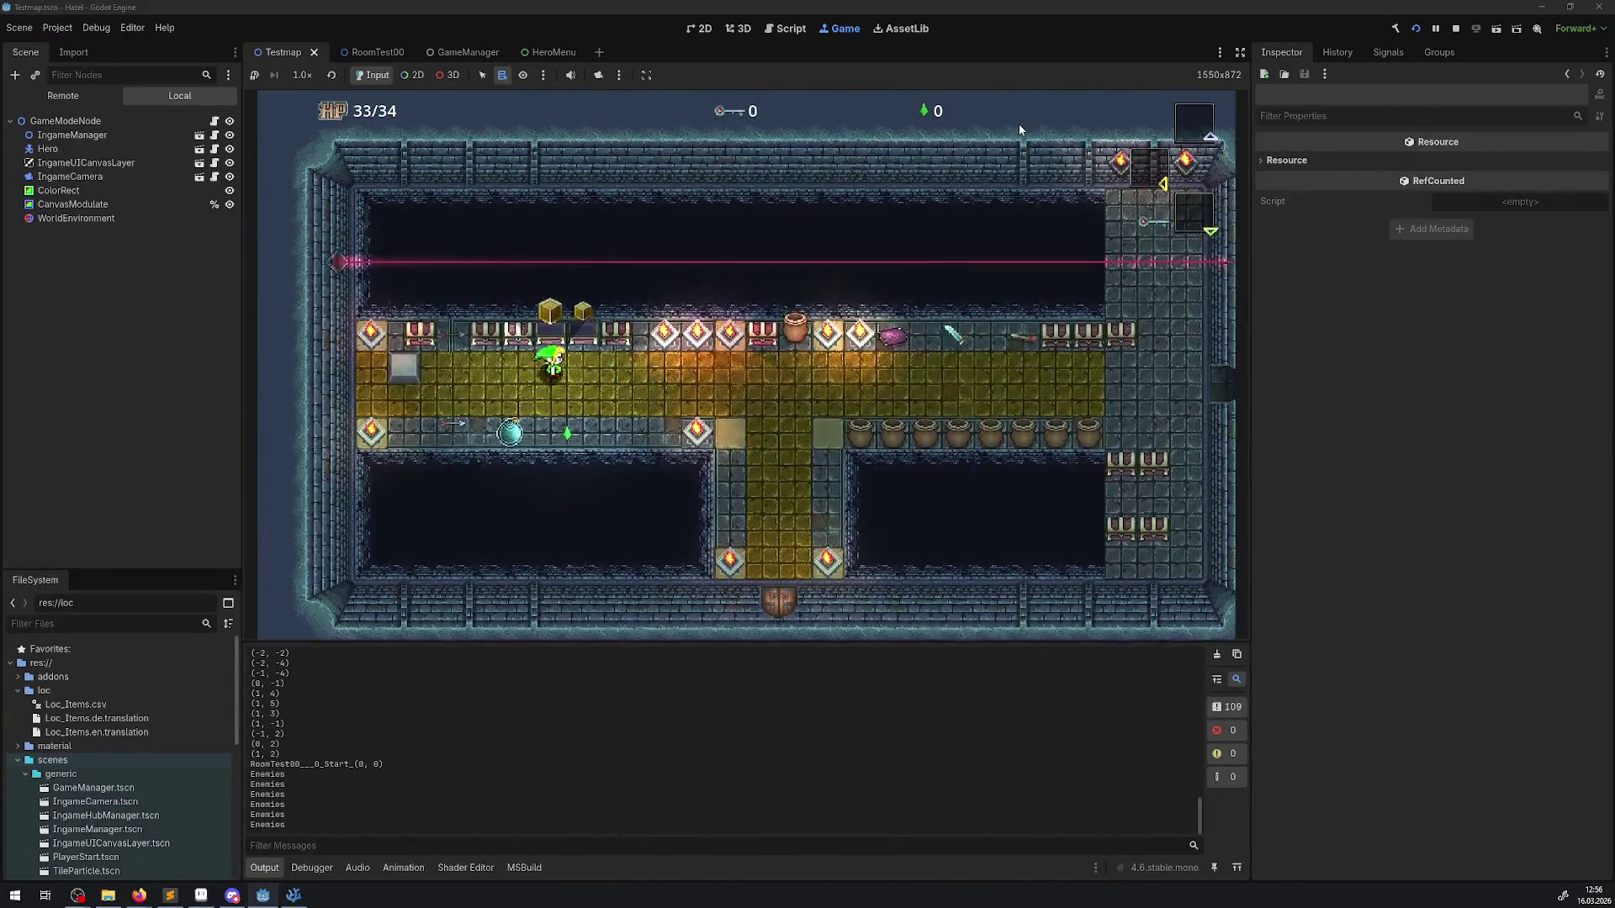
key("Right")
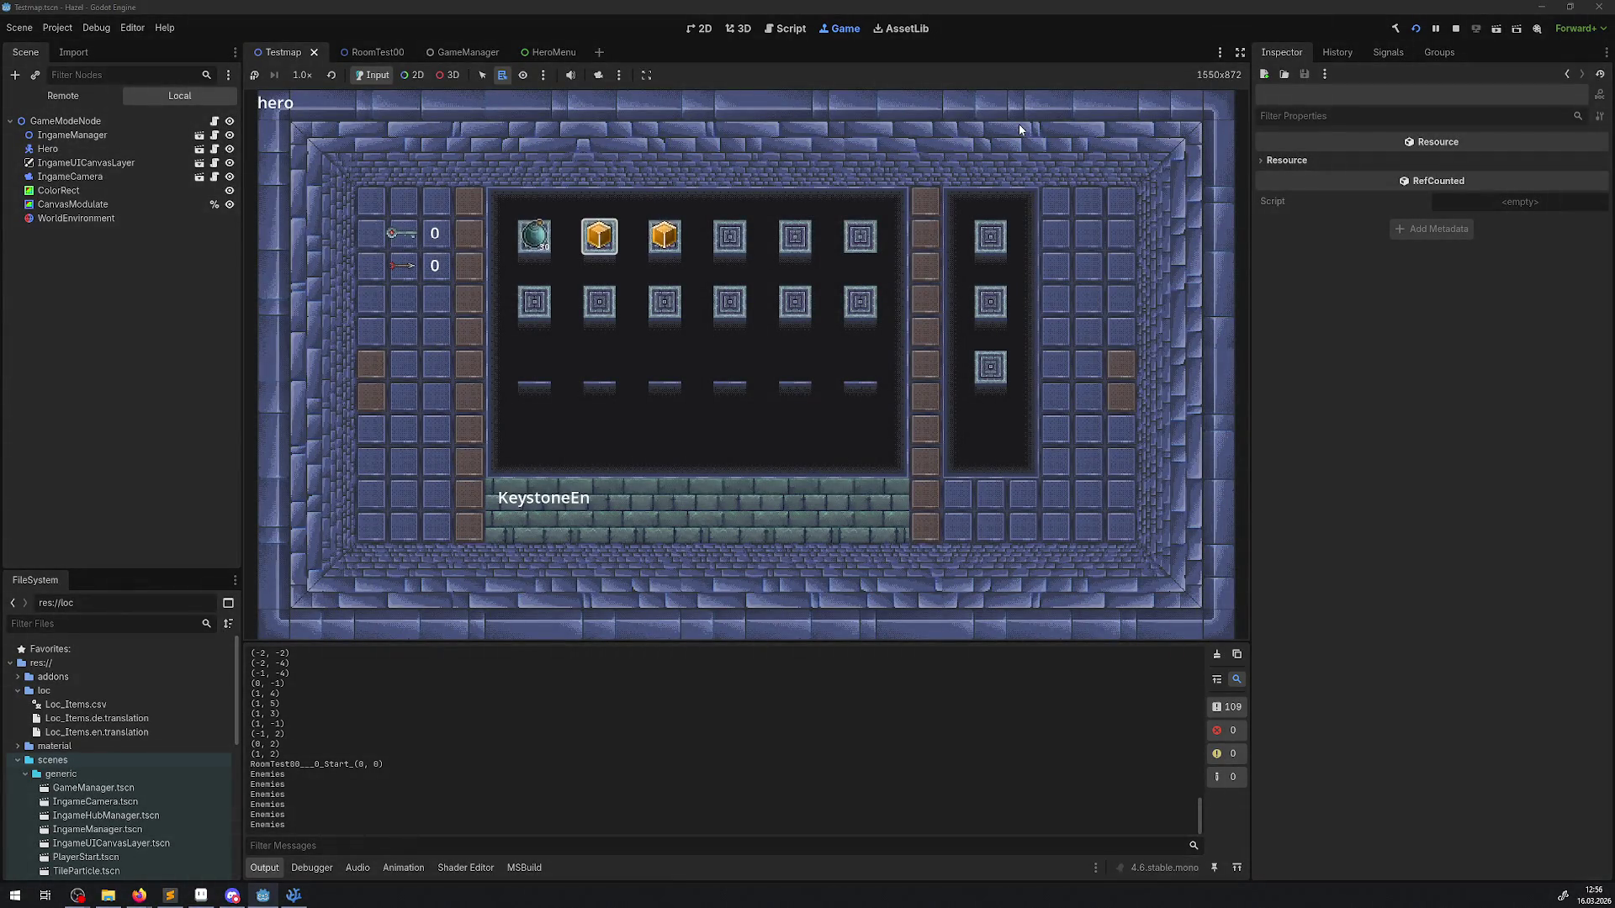
key("Right")
left_click(1456, 27)
Step: Open Loc_Items.csv beside the script in VS Code, append ', es' to the header, and save
left_click(294, 896)
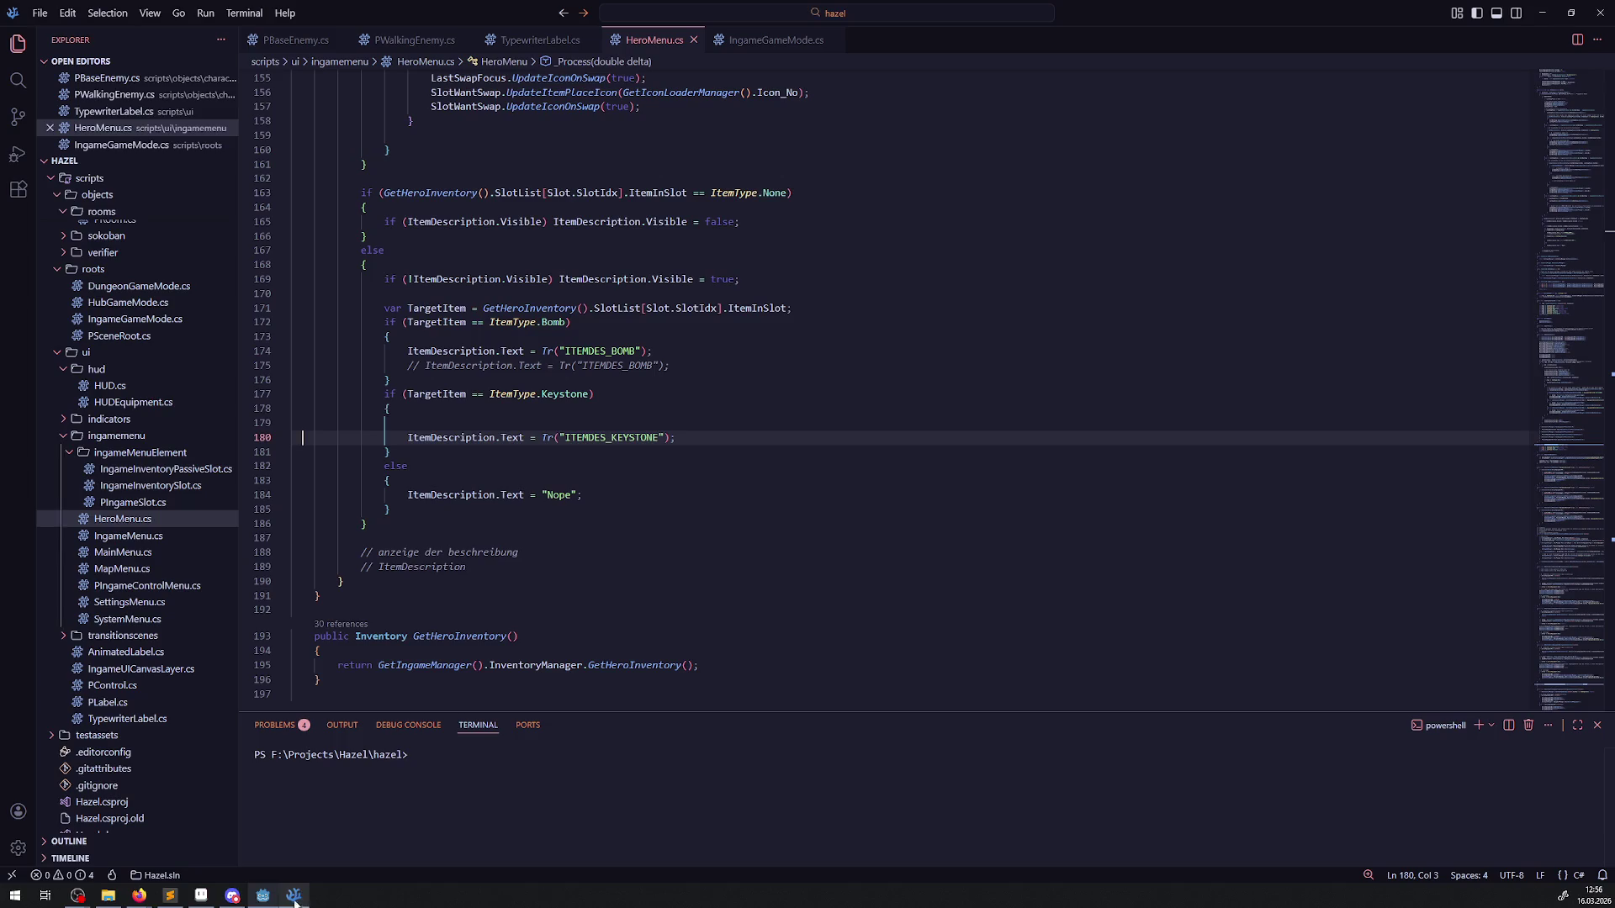
mouse_move(659, 12)
left_mouse_down()
mouse_move(659, 80)
mouse_move(749, 92)
left_mouse_up()
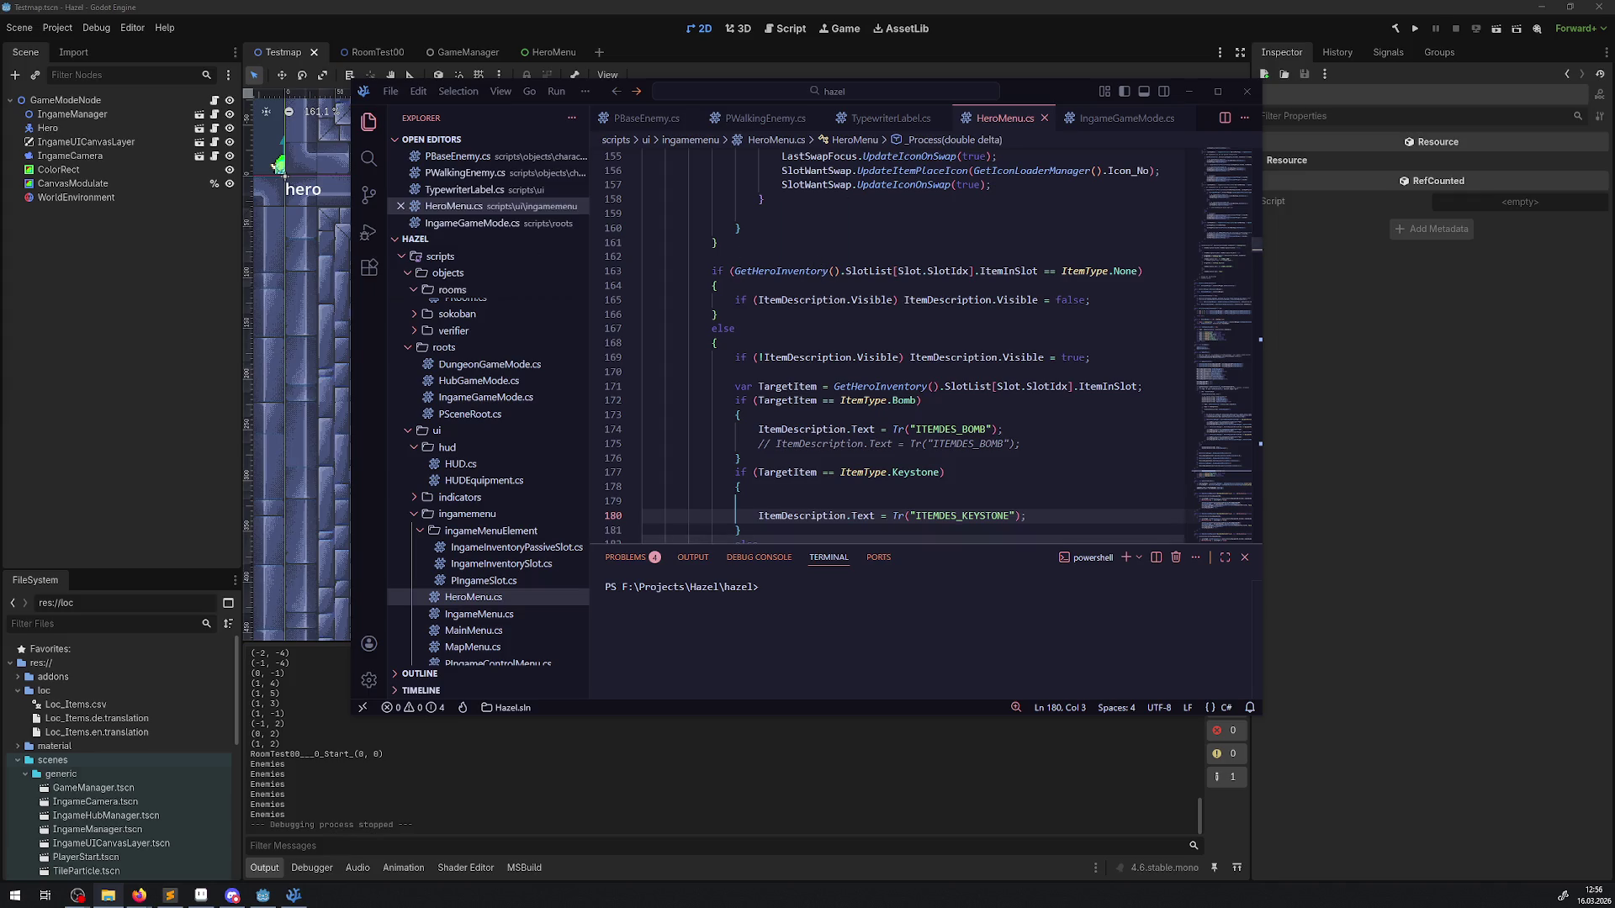
mouse_move(1133, 156)
left_mouse_down()
mouse_move(1085, 131)
mouse_move(1051, 160)
left_mouse_up()
left_click(1040, 157)
type(", es")
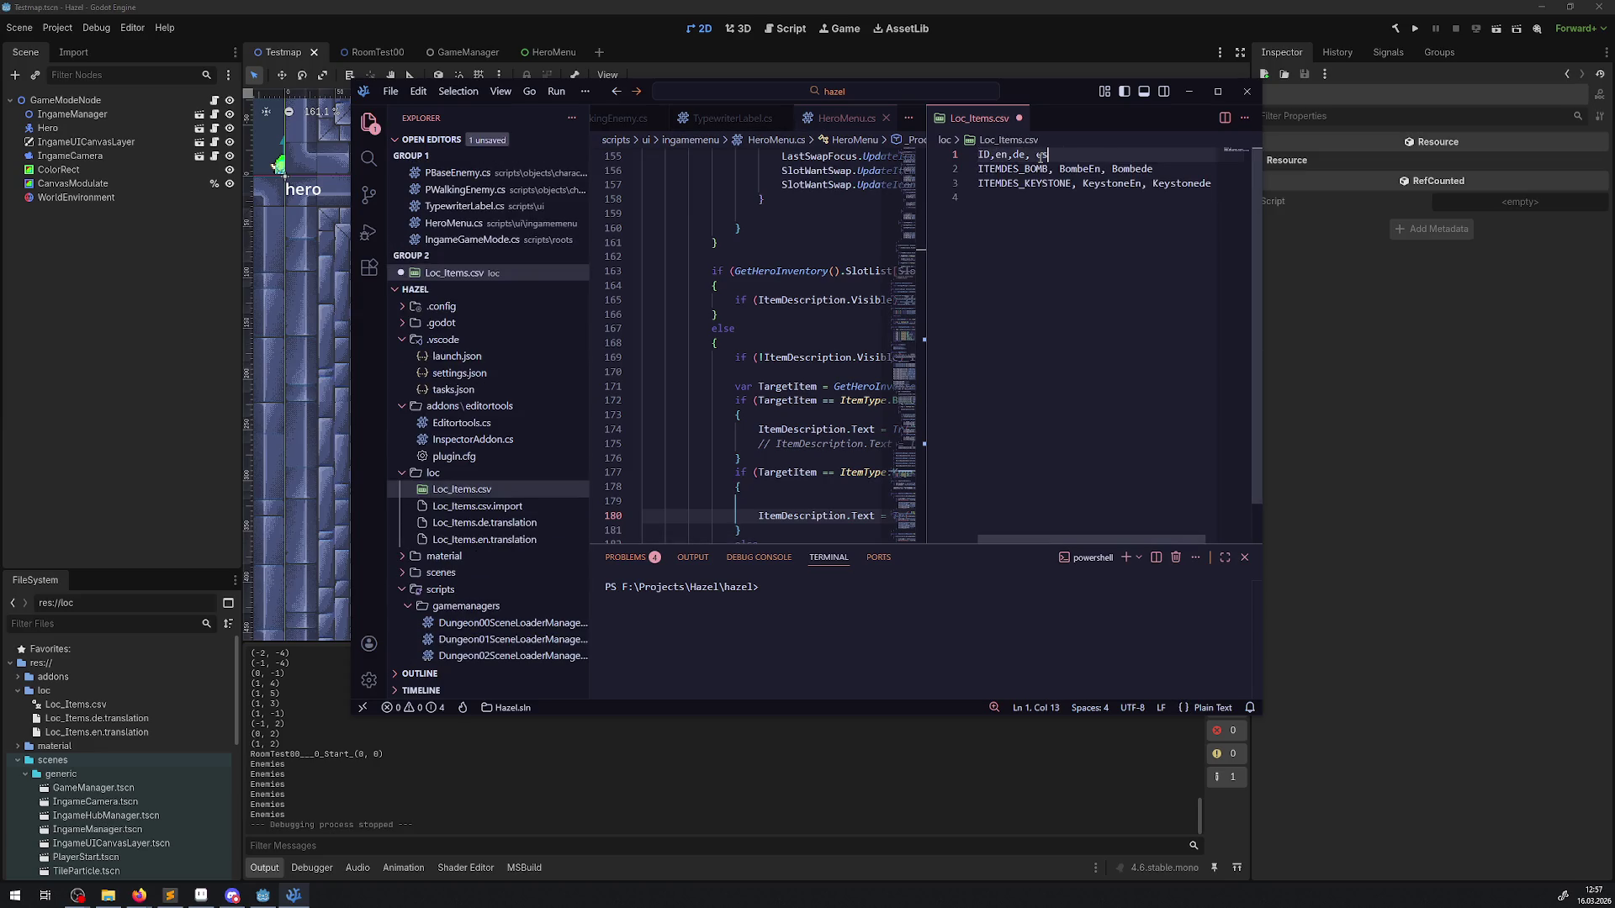
key("ctrl+s")
left_click(598, 5)
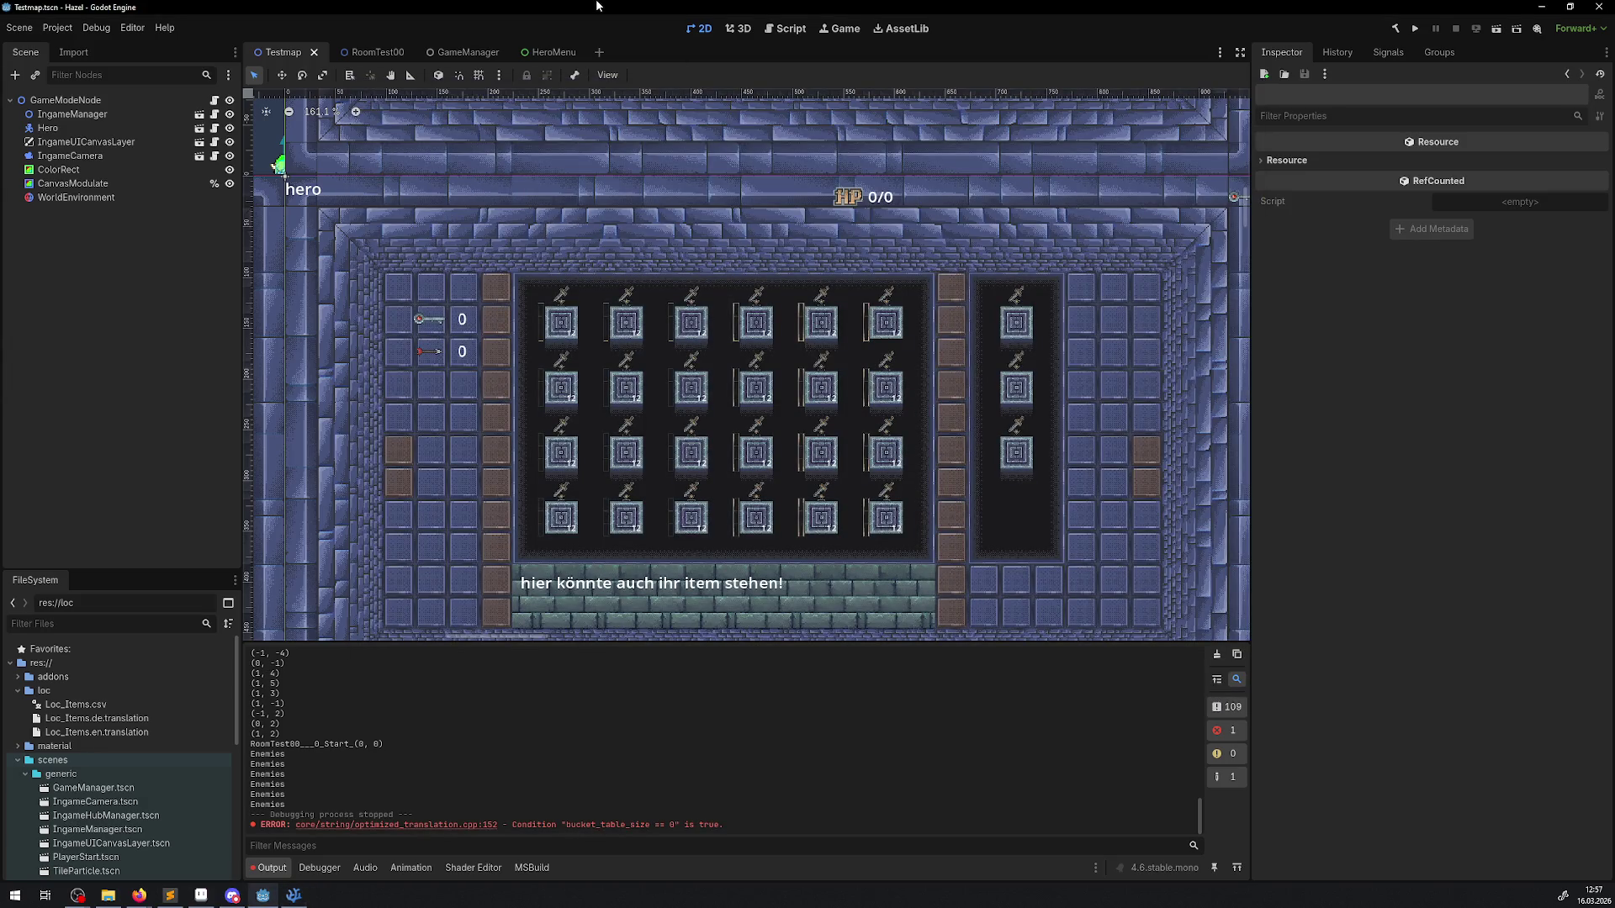
Step: Append ', A' to the bomb row of Loc_Items.csv
left_click(294, 895)
left_click(1171, 173)
type(", A")
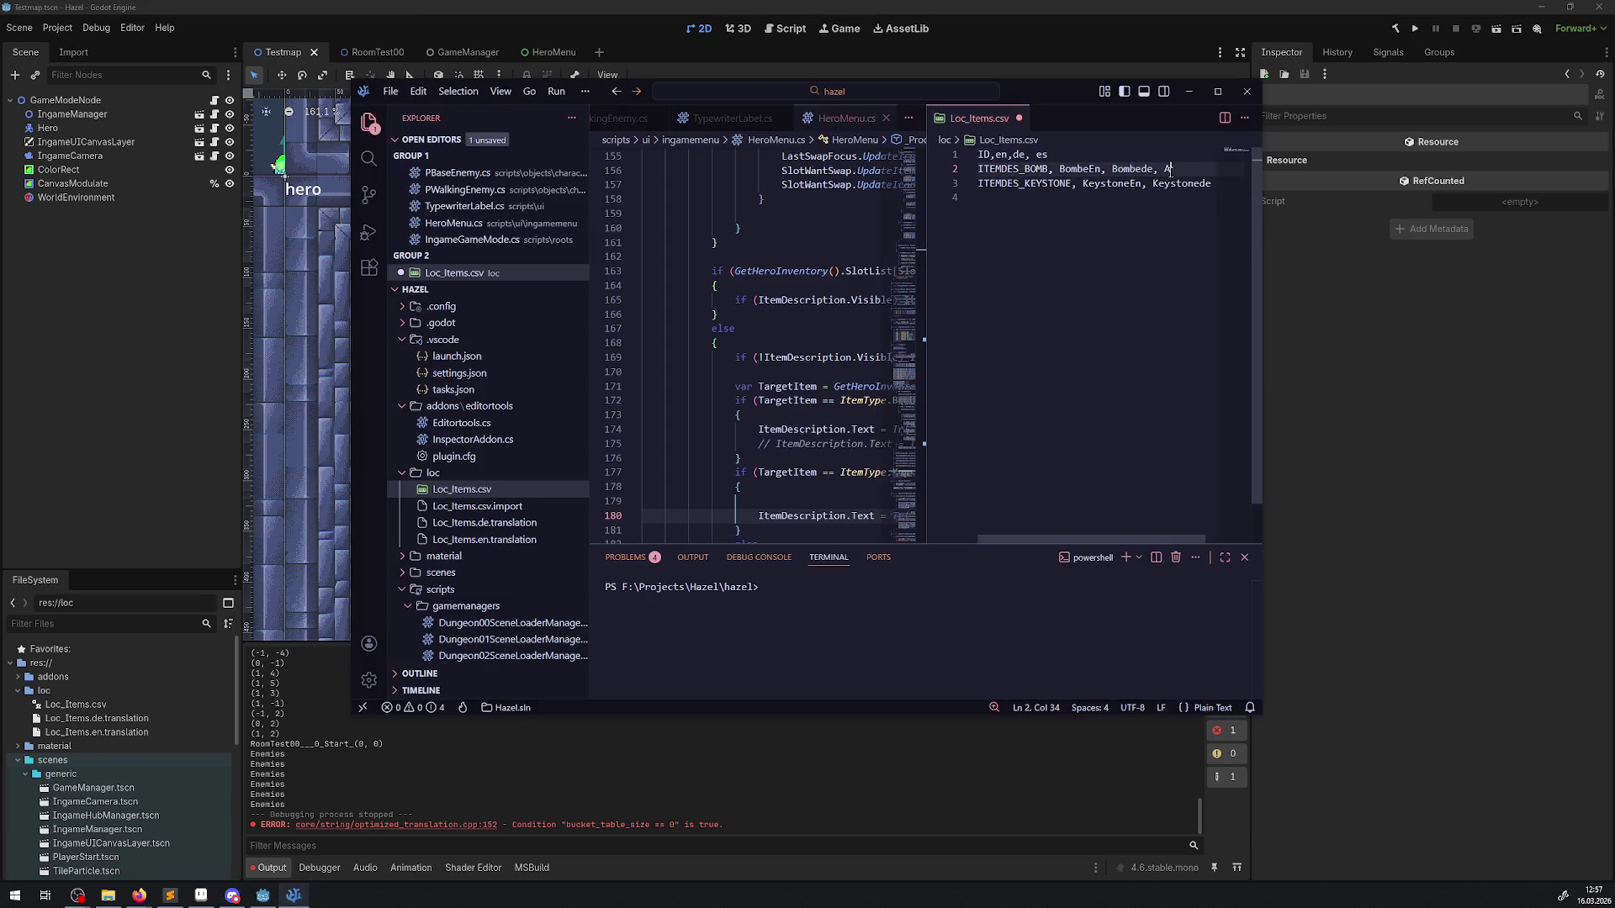
left_click(617, 6)
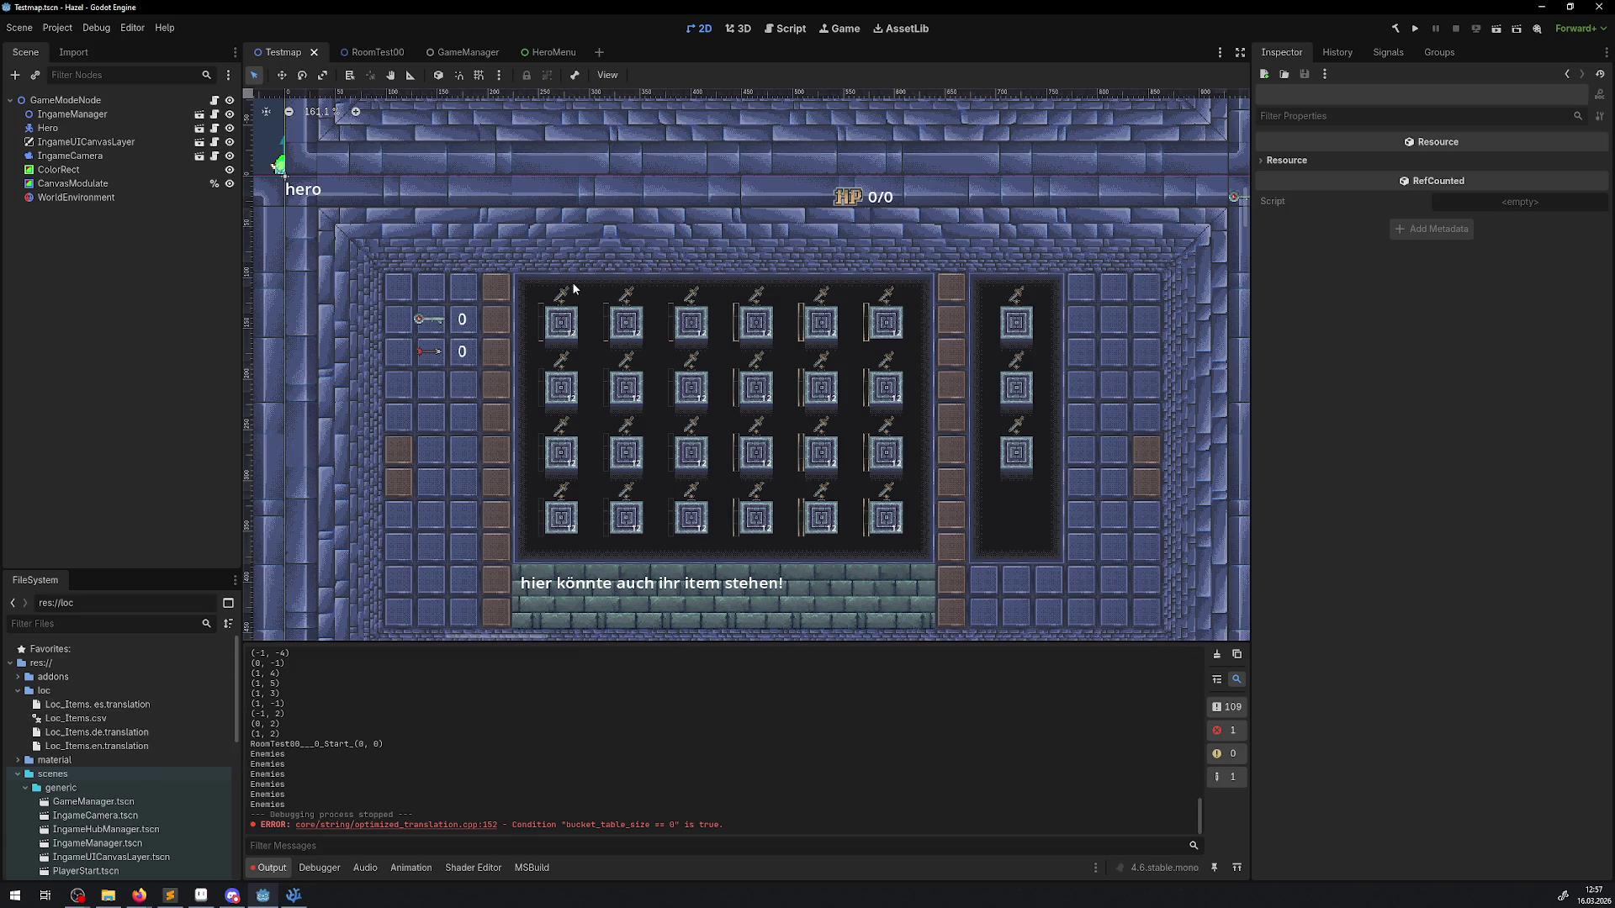
Step: In Godot's script editor, remove the bomb's A and the es header from Loc_Items.csv and save
left_click(784, 32)
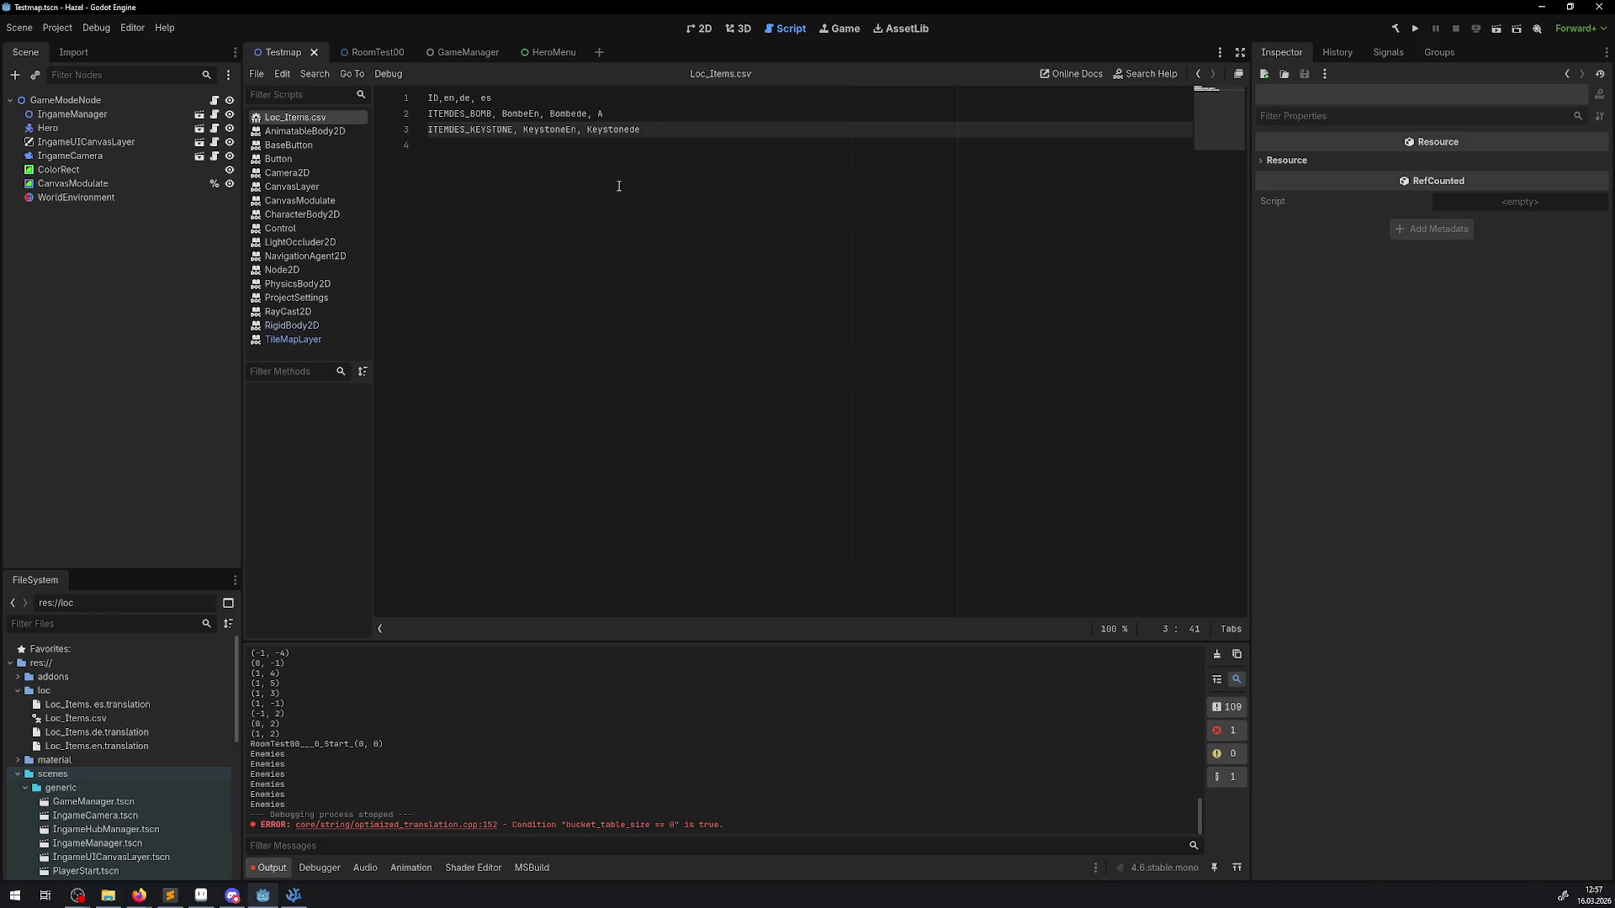
left_click(607, 115)
key("BackSpace")
key("BackSpace")
key("BackSpace")
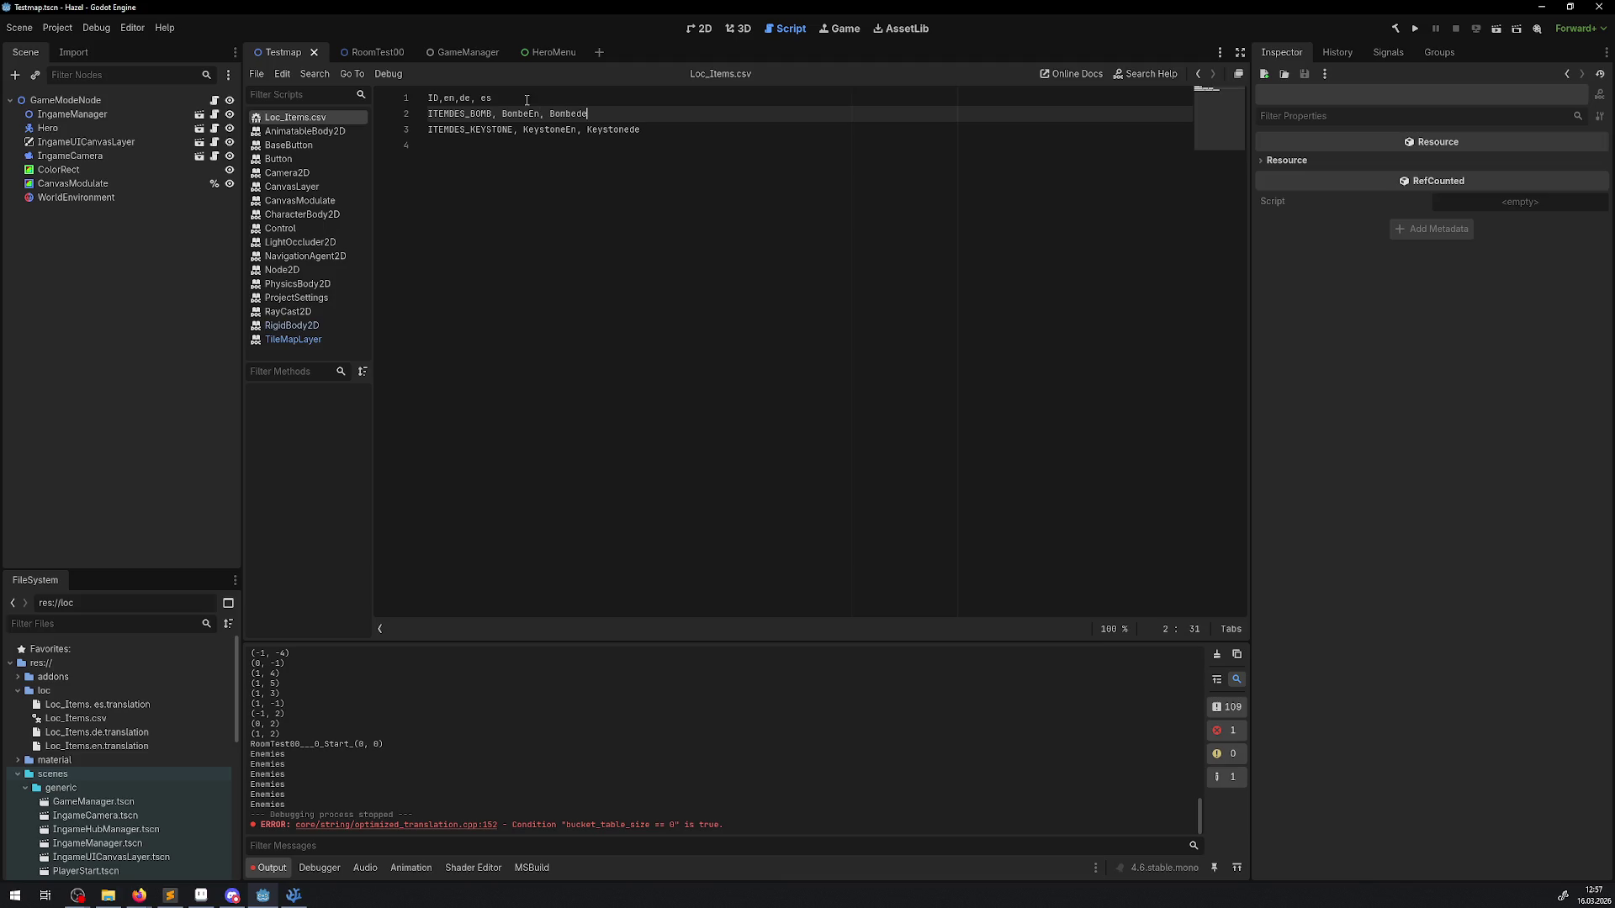
left_click(526, 100)
key("BackSpace")
left_click(704, 342)
key("ctrl+s")
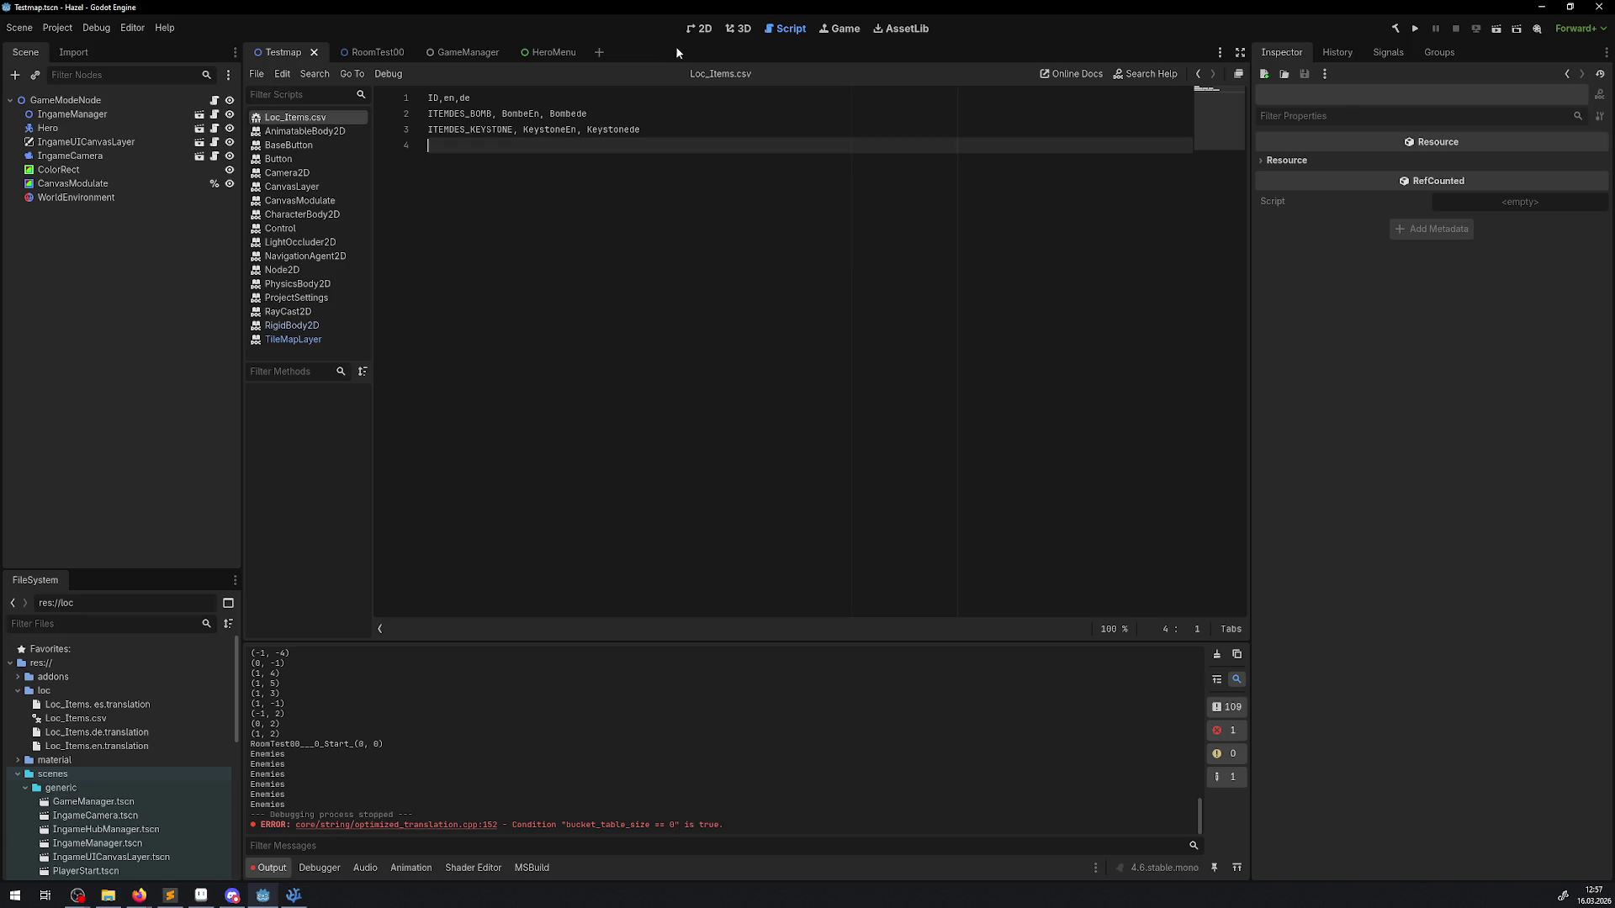
left_click(702, 30)
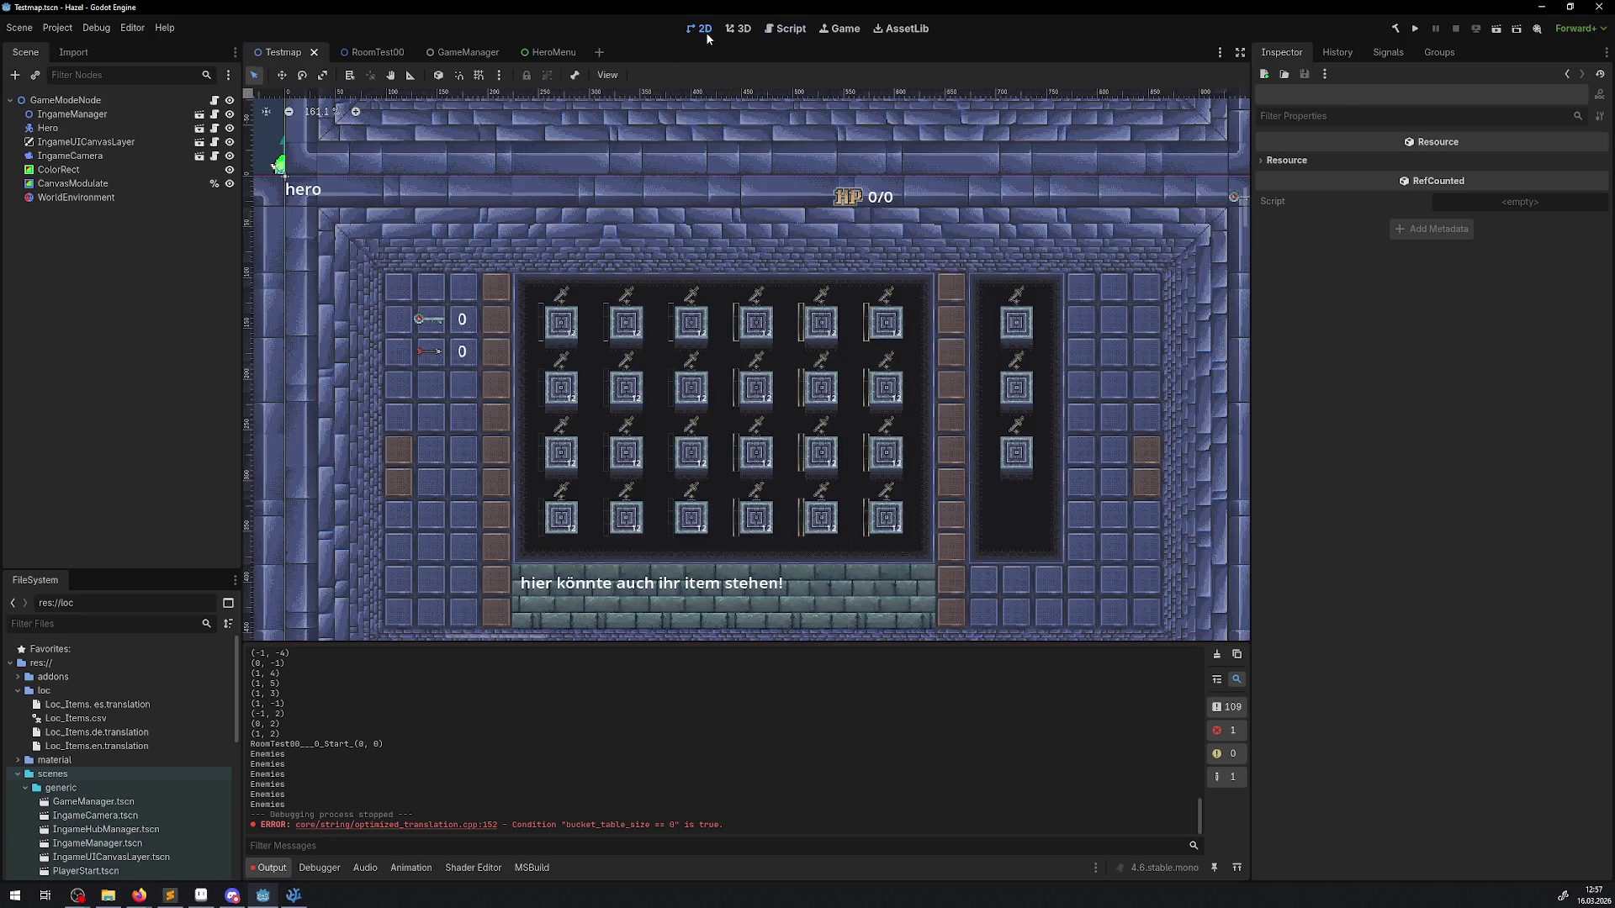
Step: Close Loc_Items.csv in VS Code and return to Godot
left_click(294, 895)
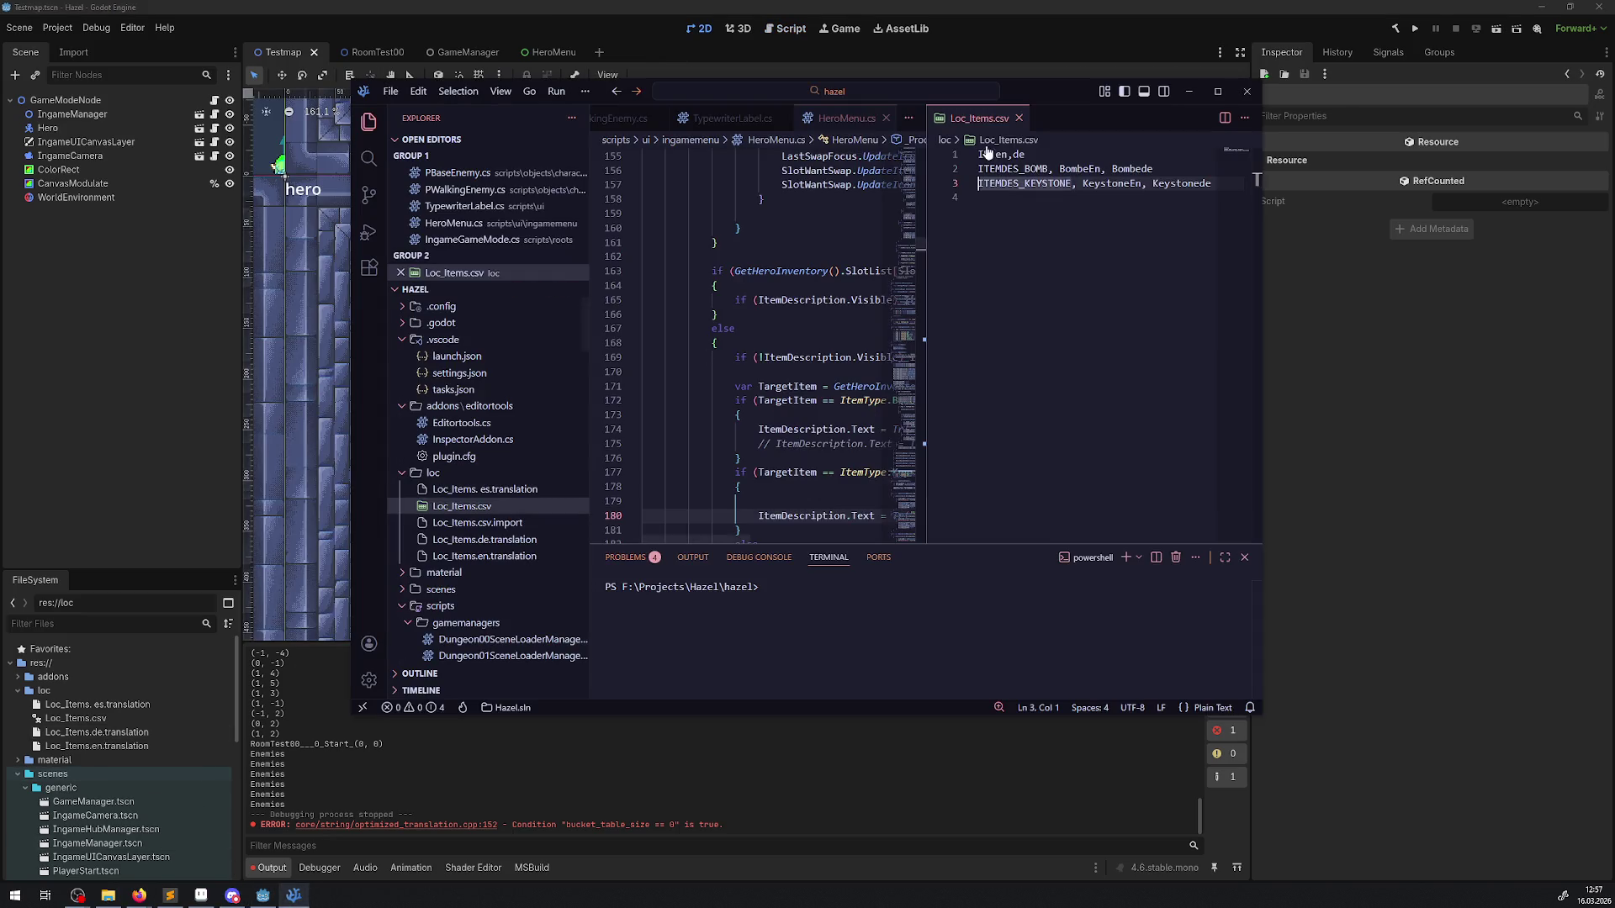
left_click(1058, 272)
left_click(1018, 118)
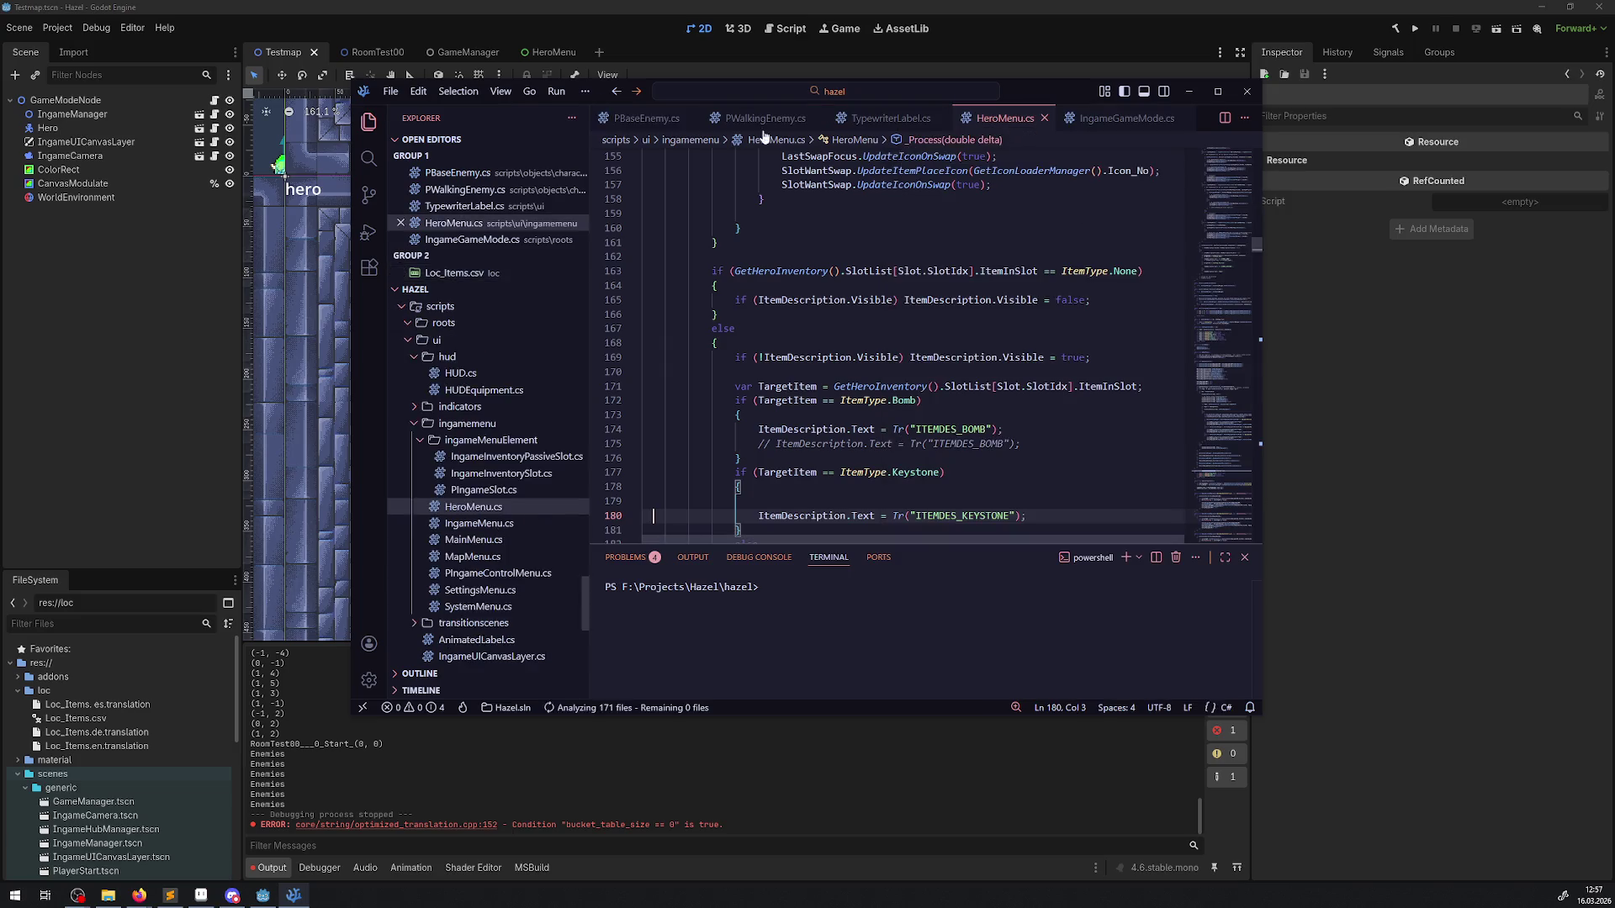
left_click(390, 19)
Step: Delete Loc_Items.es.translation from the loc folder in Godot's FileSystem
left_click(80, 705)
right_click(107, 705)
left_click(160, 800)
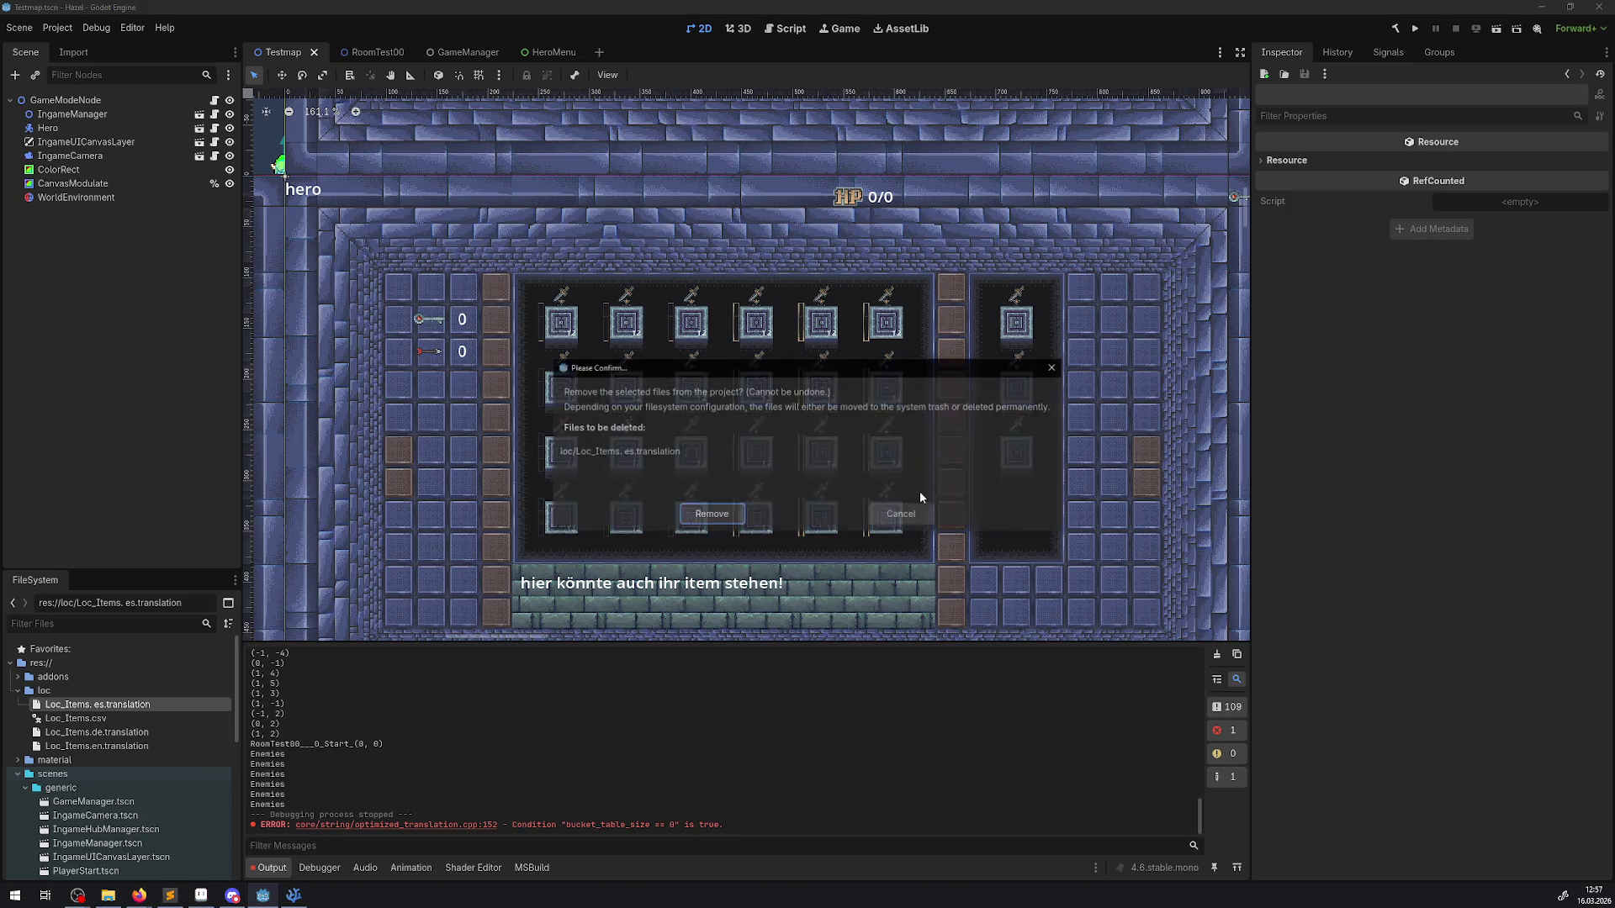
left_click(700, 517)
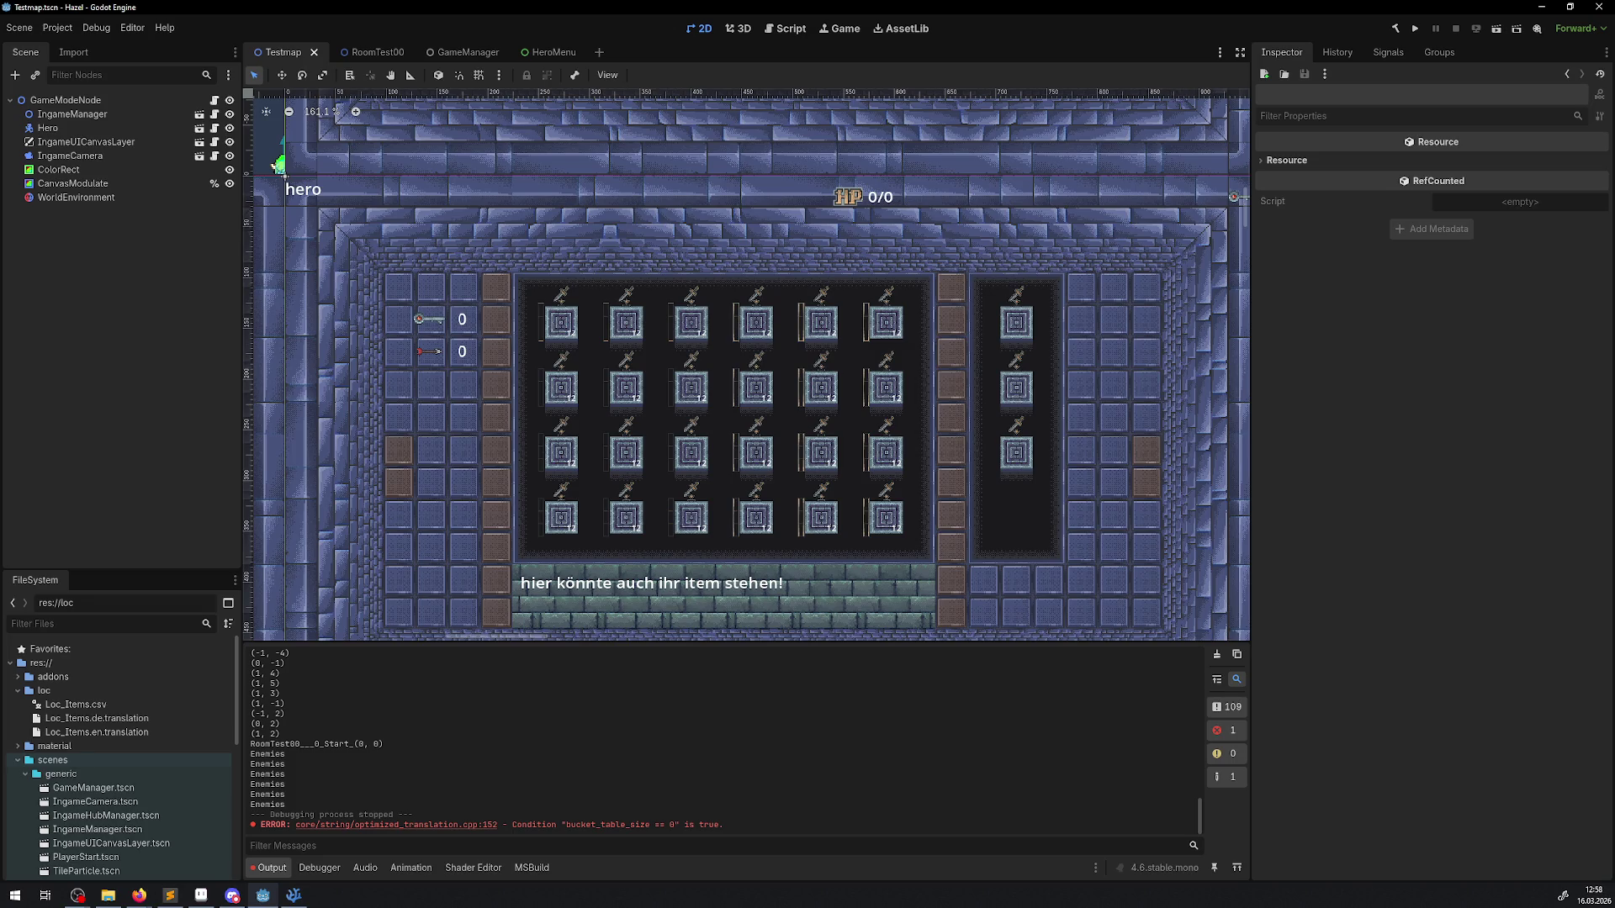
key("alt+Tab")
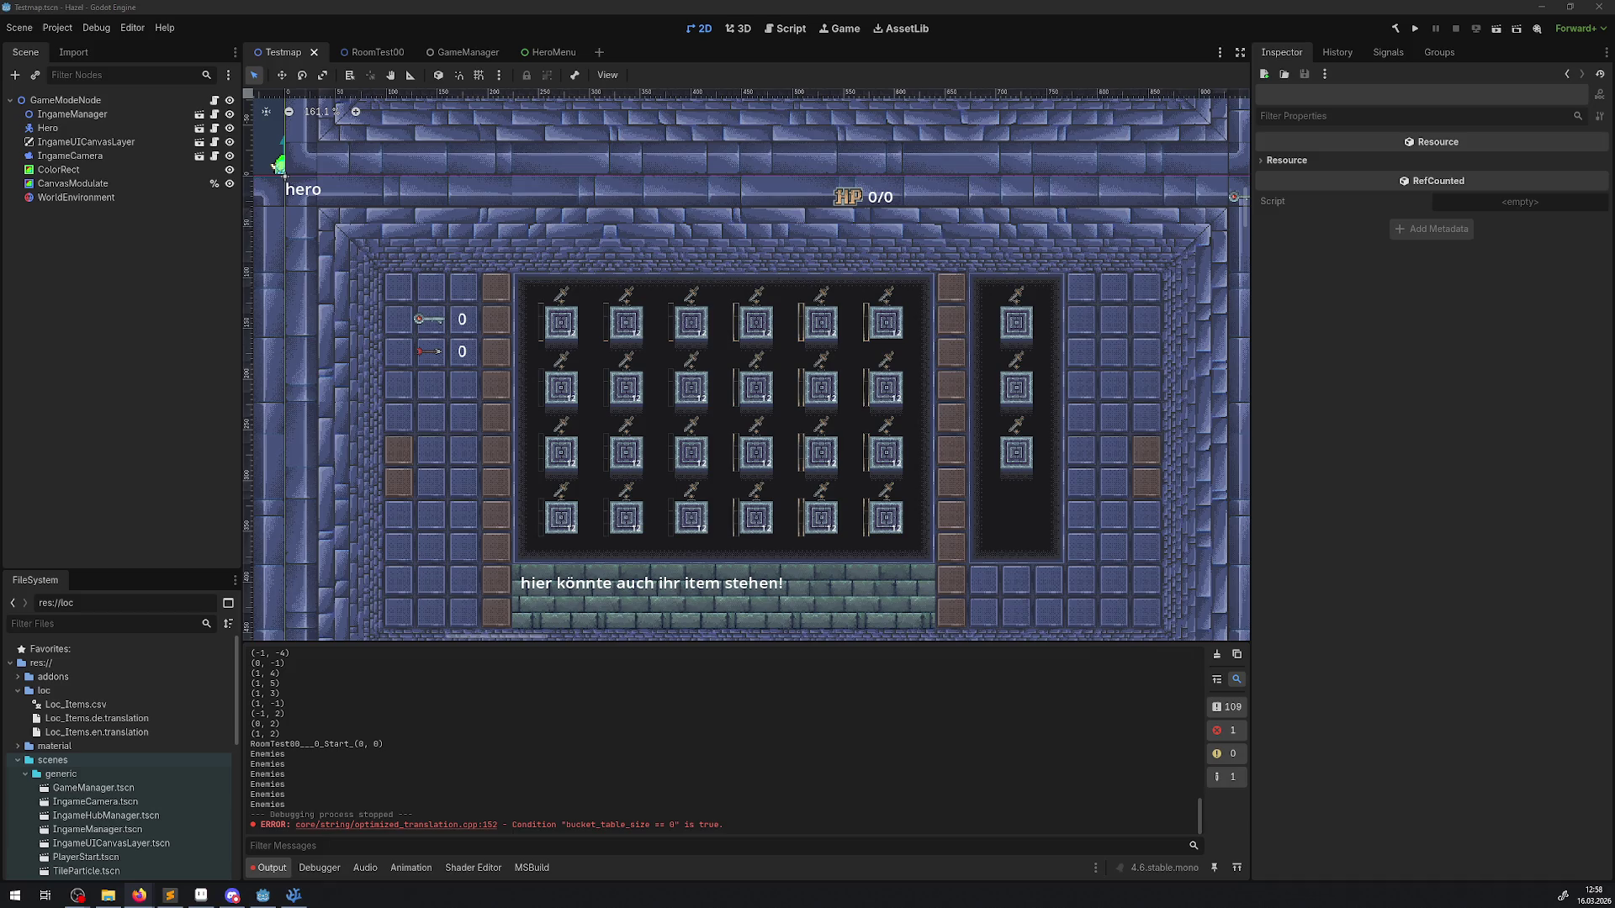
Step: Delete the commented-out ITEMDES_BOMB line in HeroMenu.cs
left_click(294, 895)
scroll(757, 375, "down", 2)
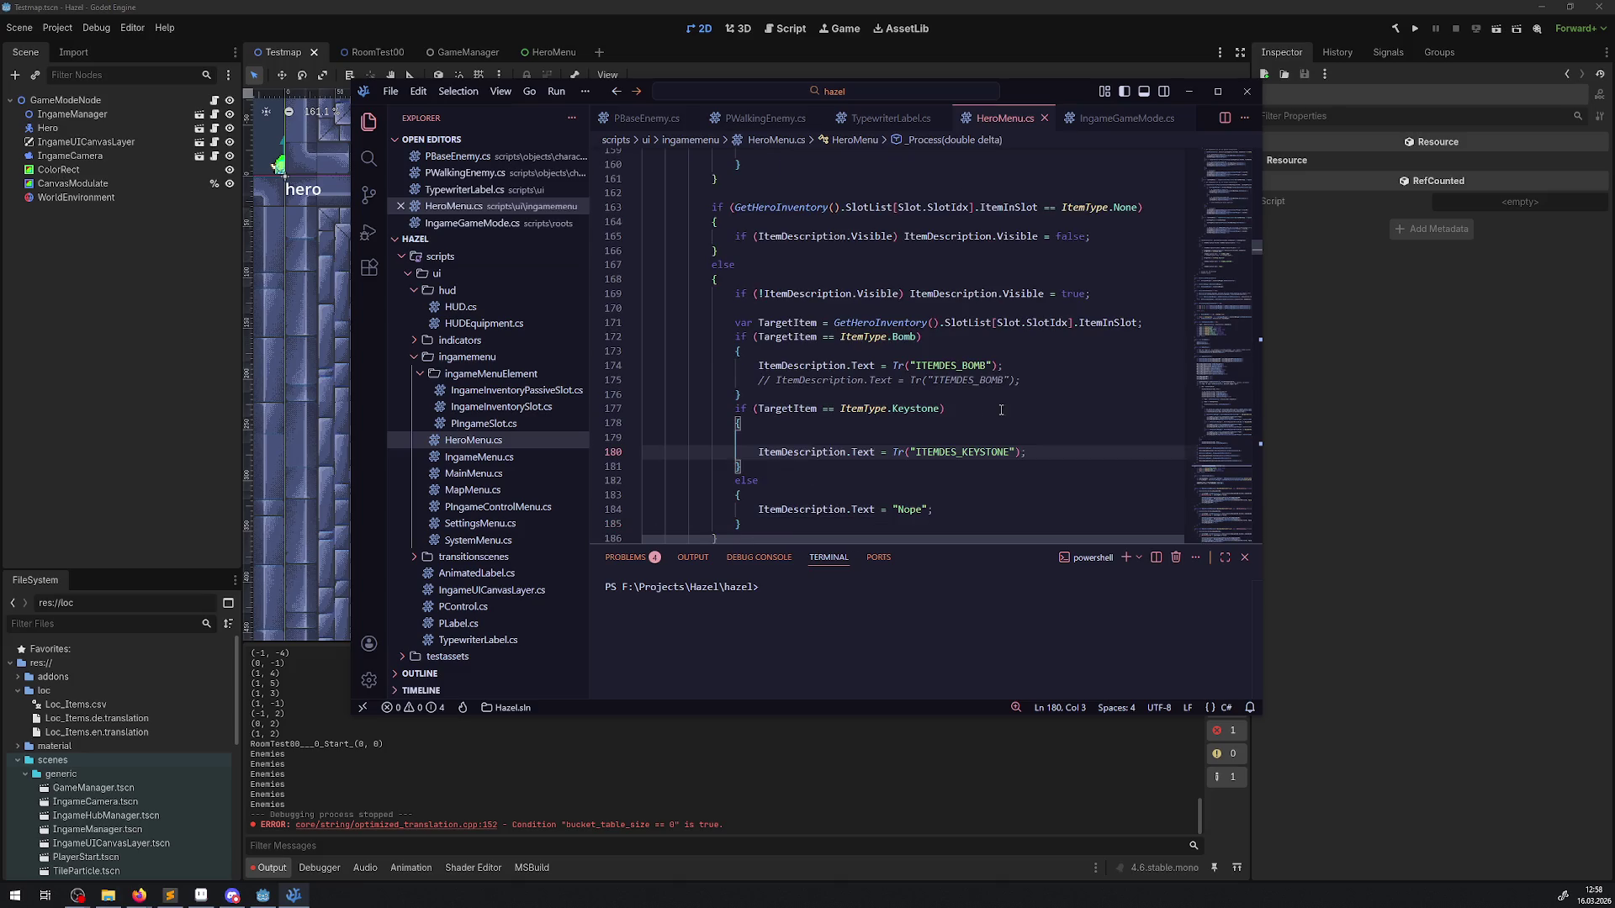
left_click(757, 376)
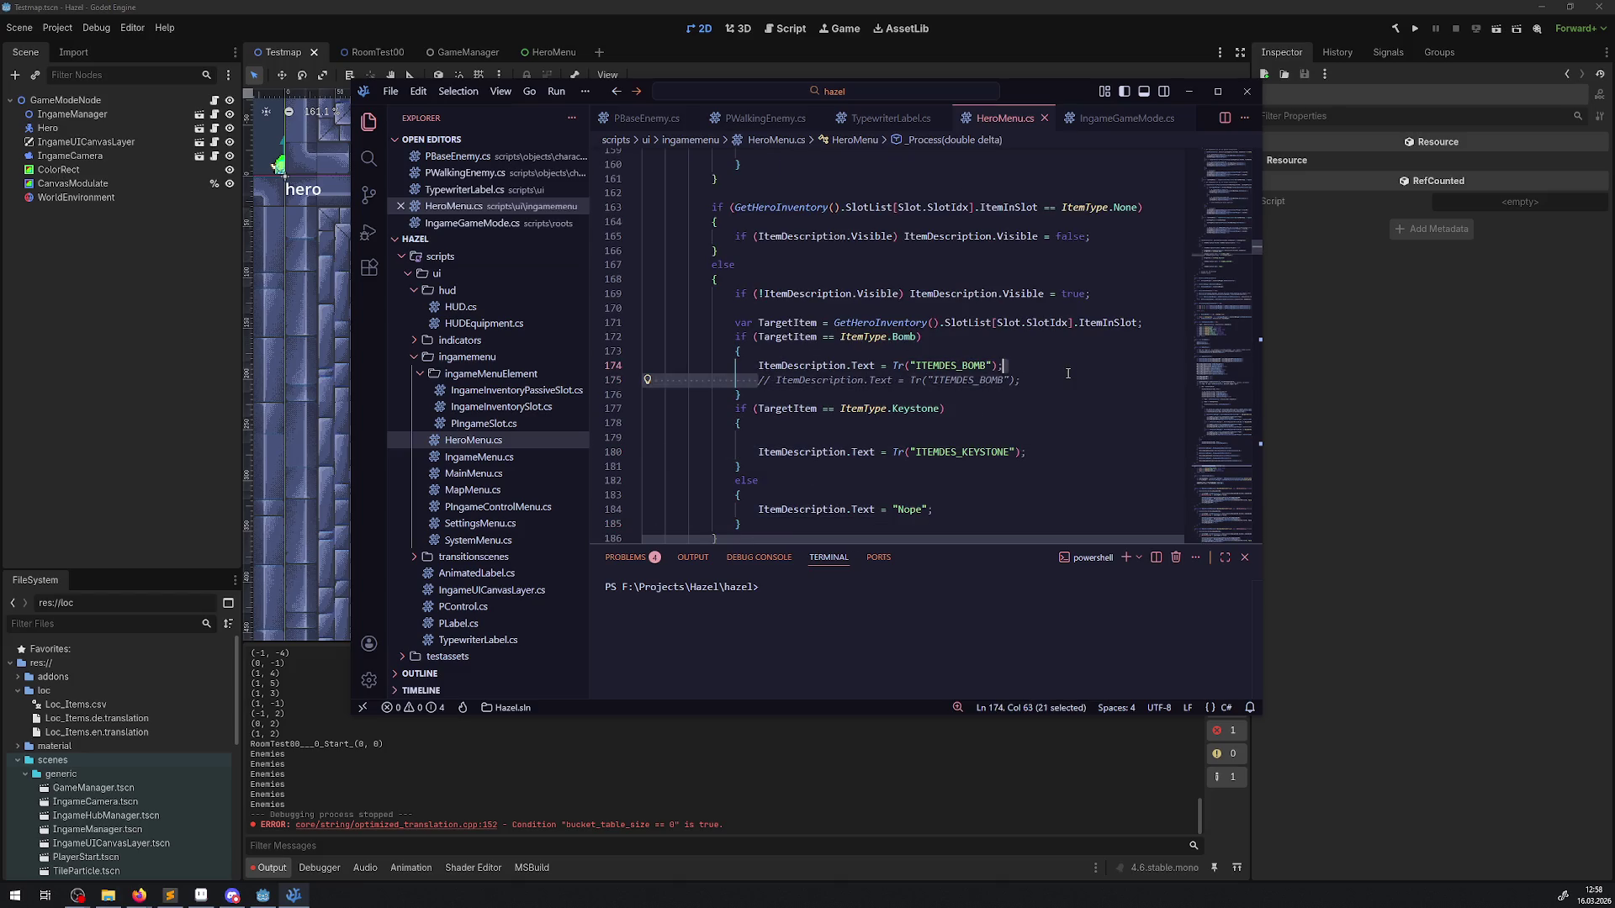
key("BackSpace")
key("ctrl+z")
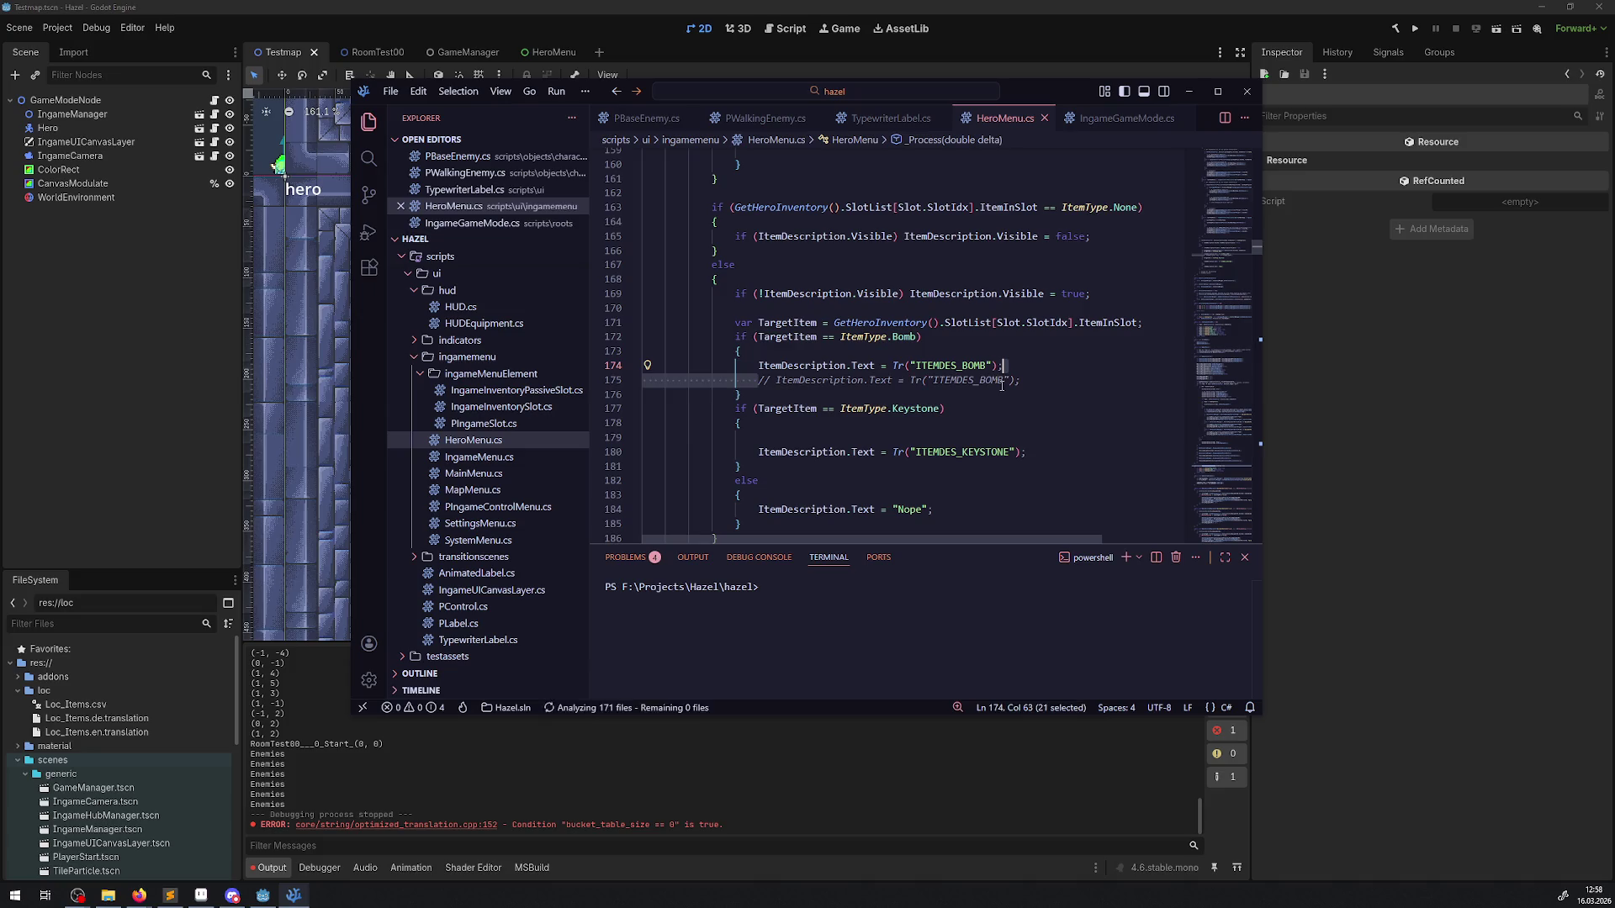
left_click(600, 384)
key("Delete")
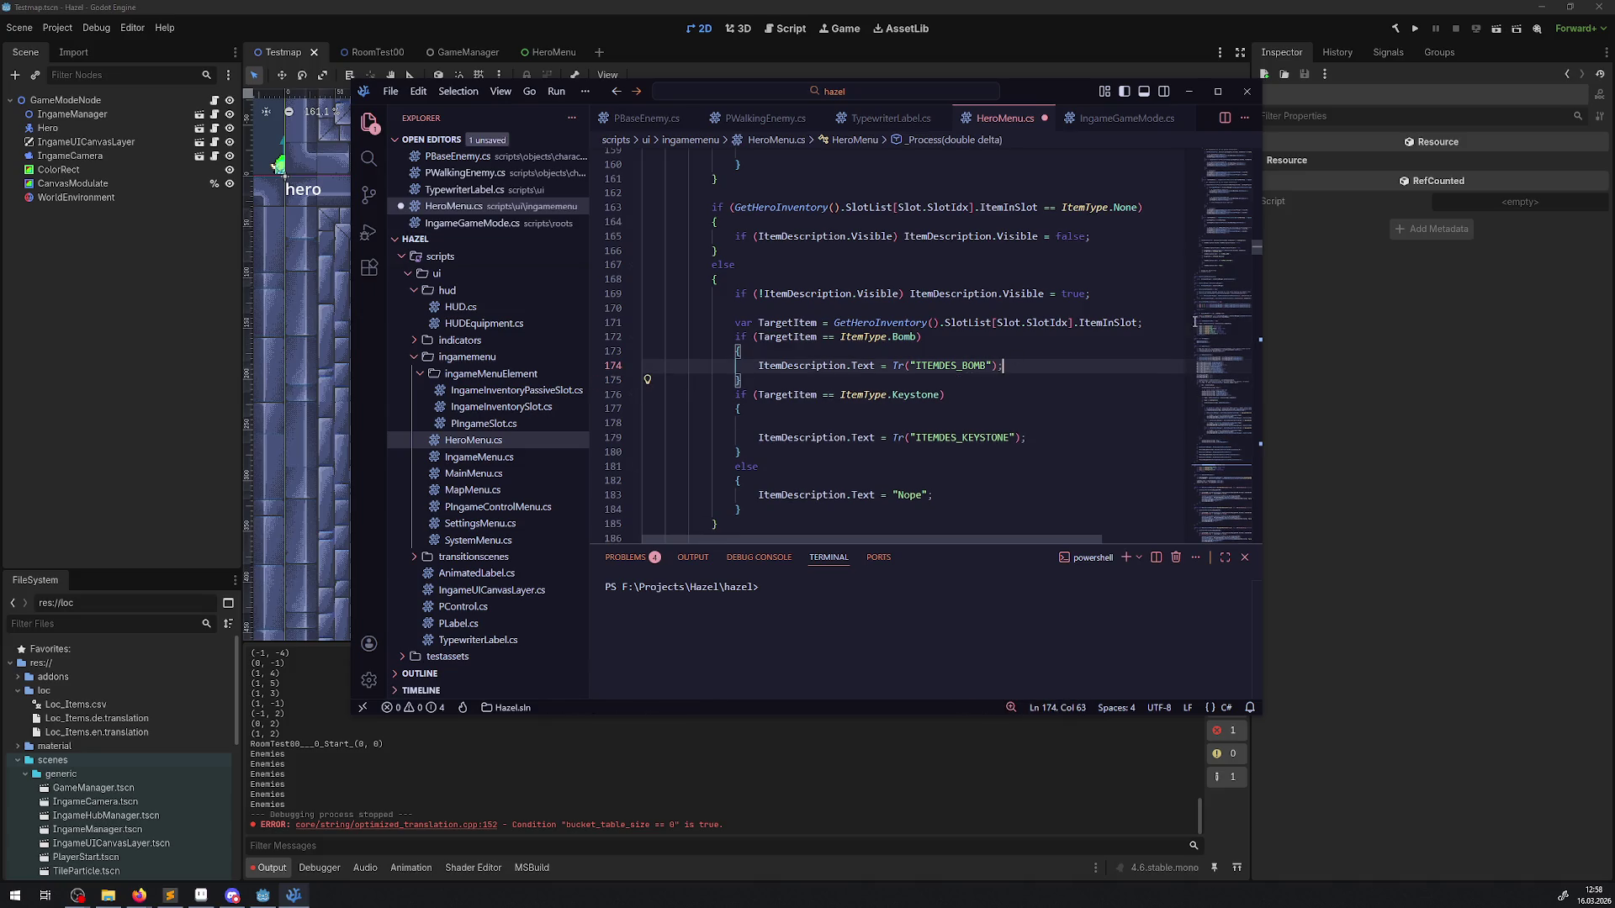
Step: Add GD.Print(TargetItem); below the TargetItem assignment and save HeroMenu.cs
left_click(1158, 325)
key("Return")
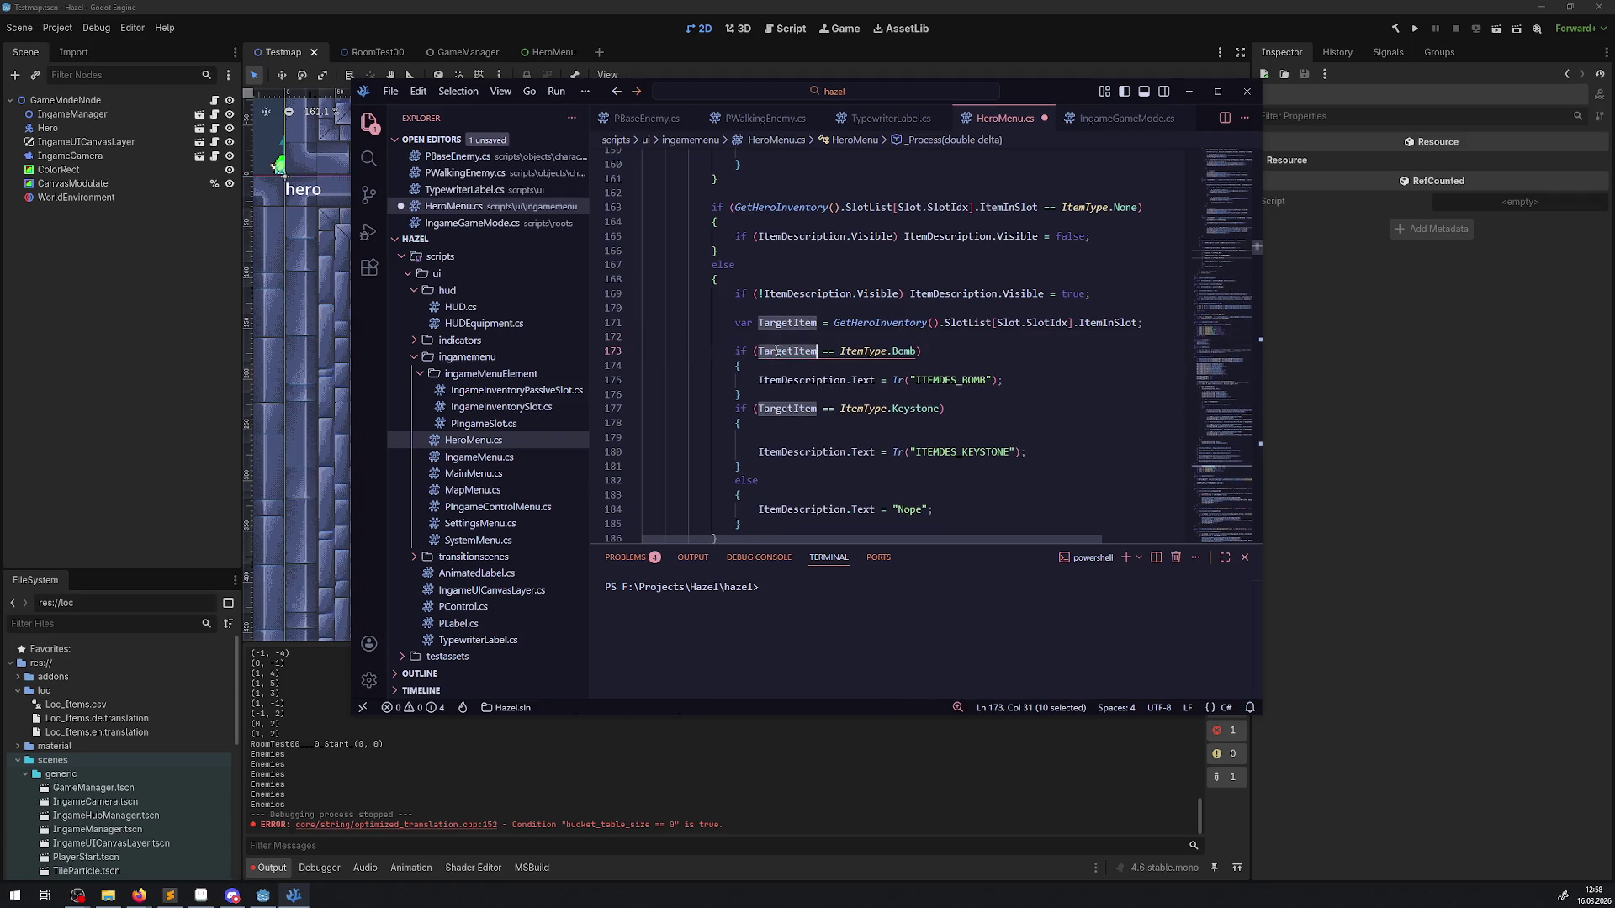
key("Return")
type("GD")
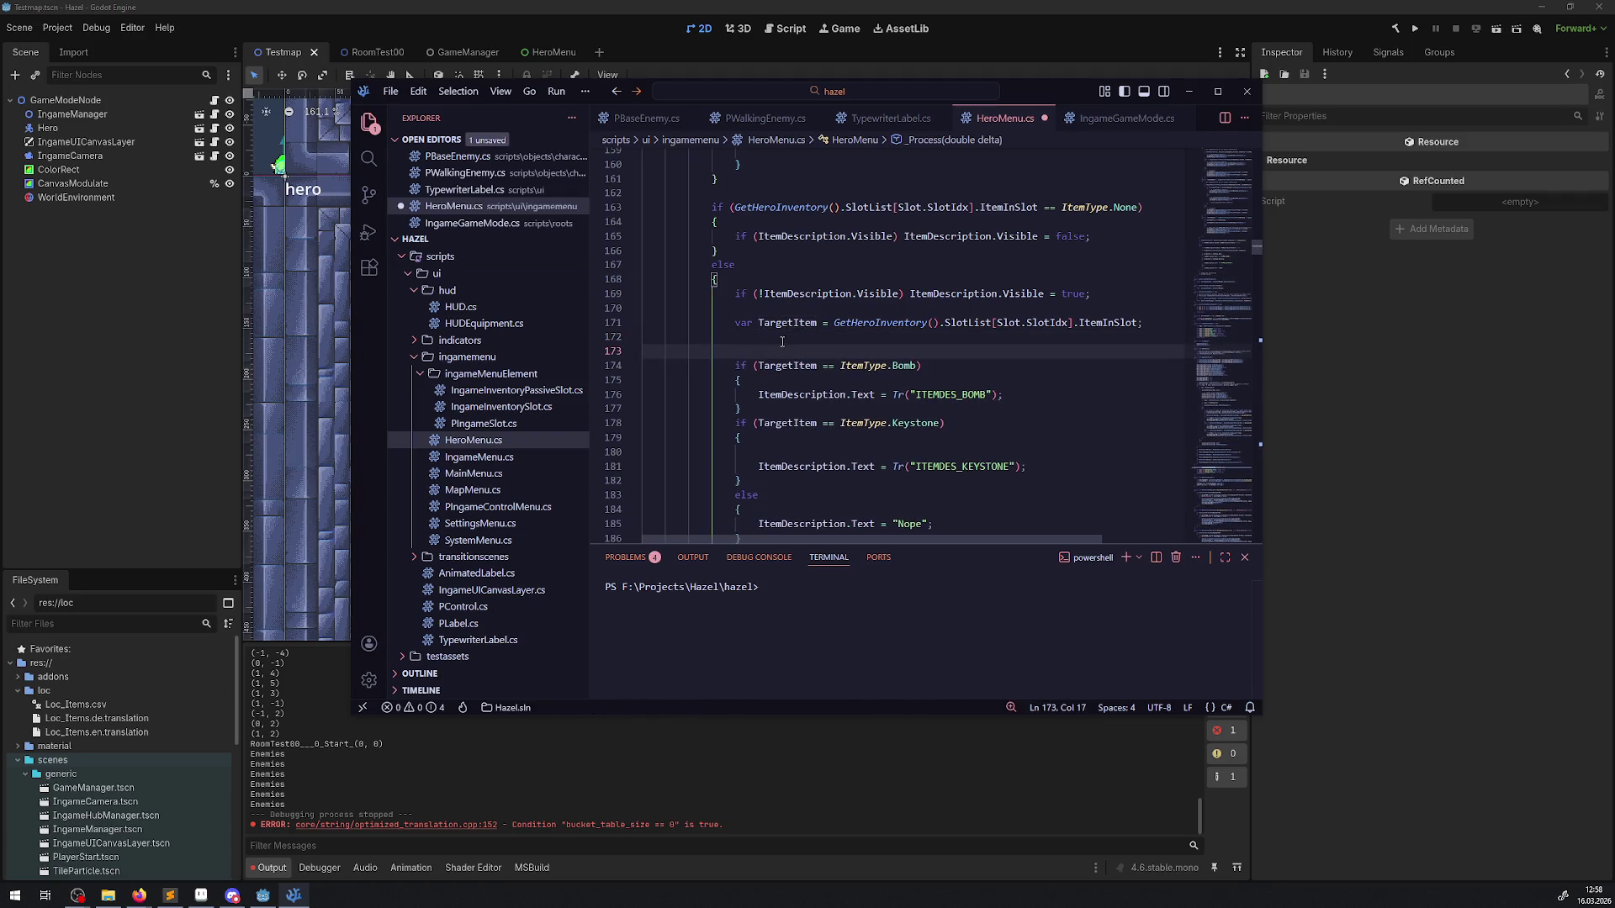
type(".Pr")
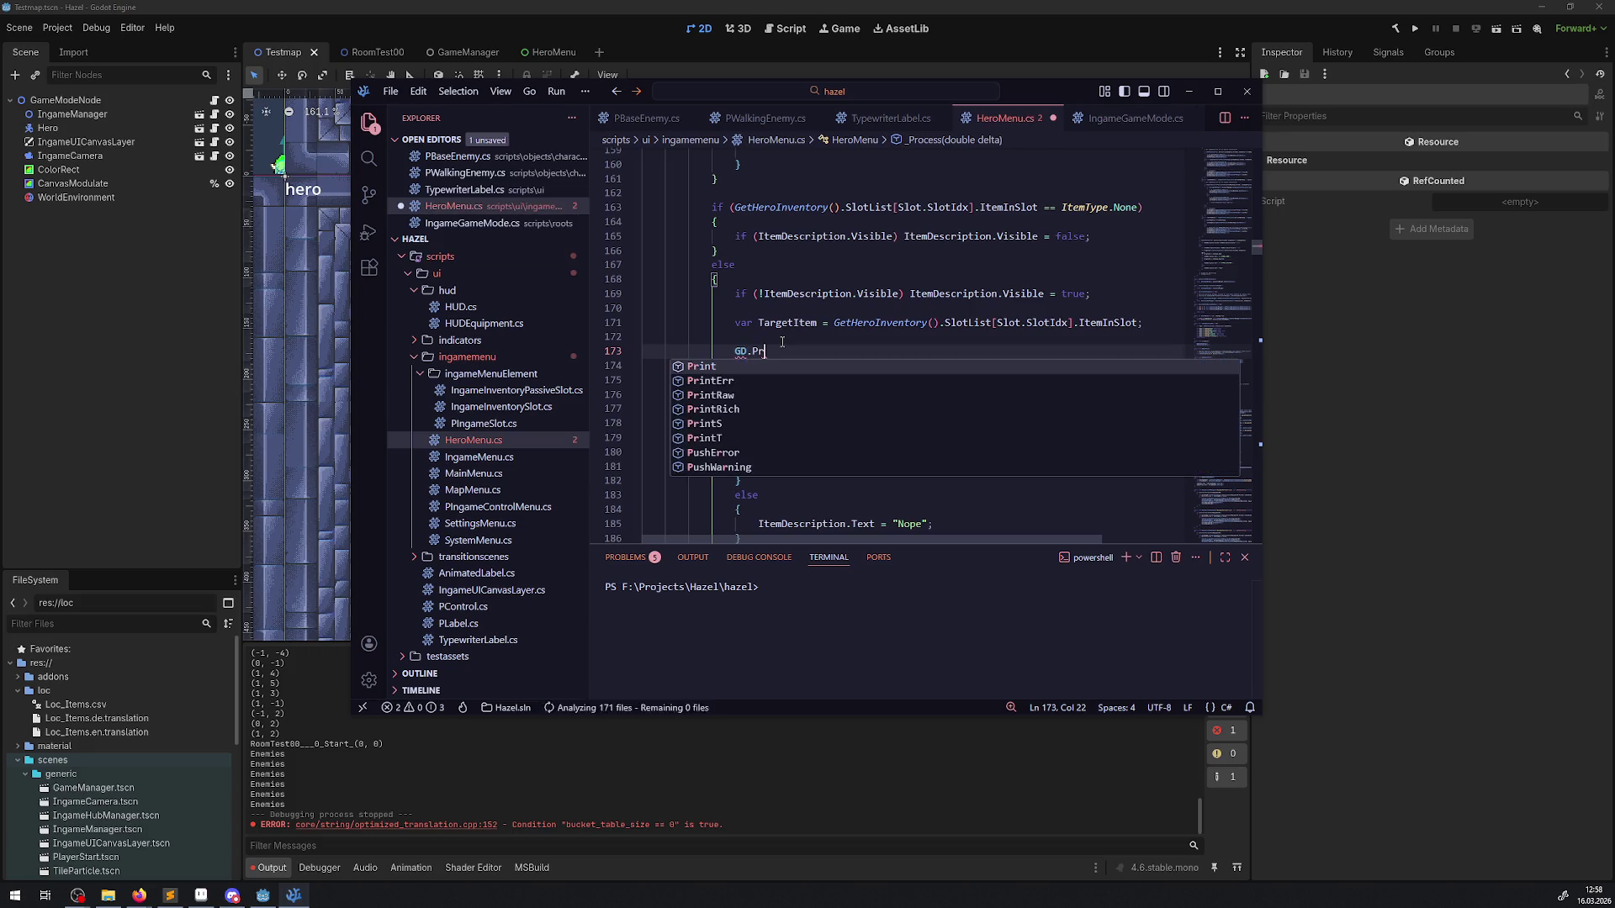
type("int(TargetItem);")
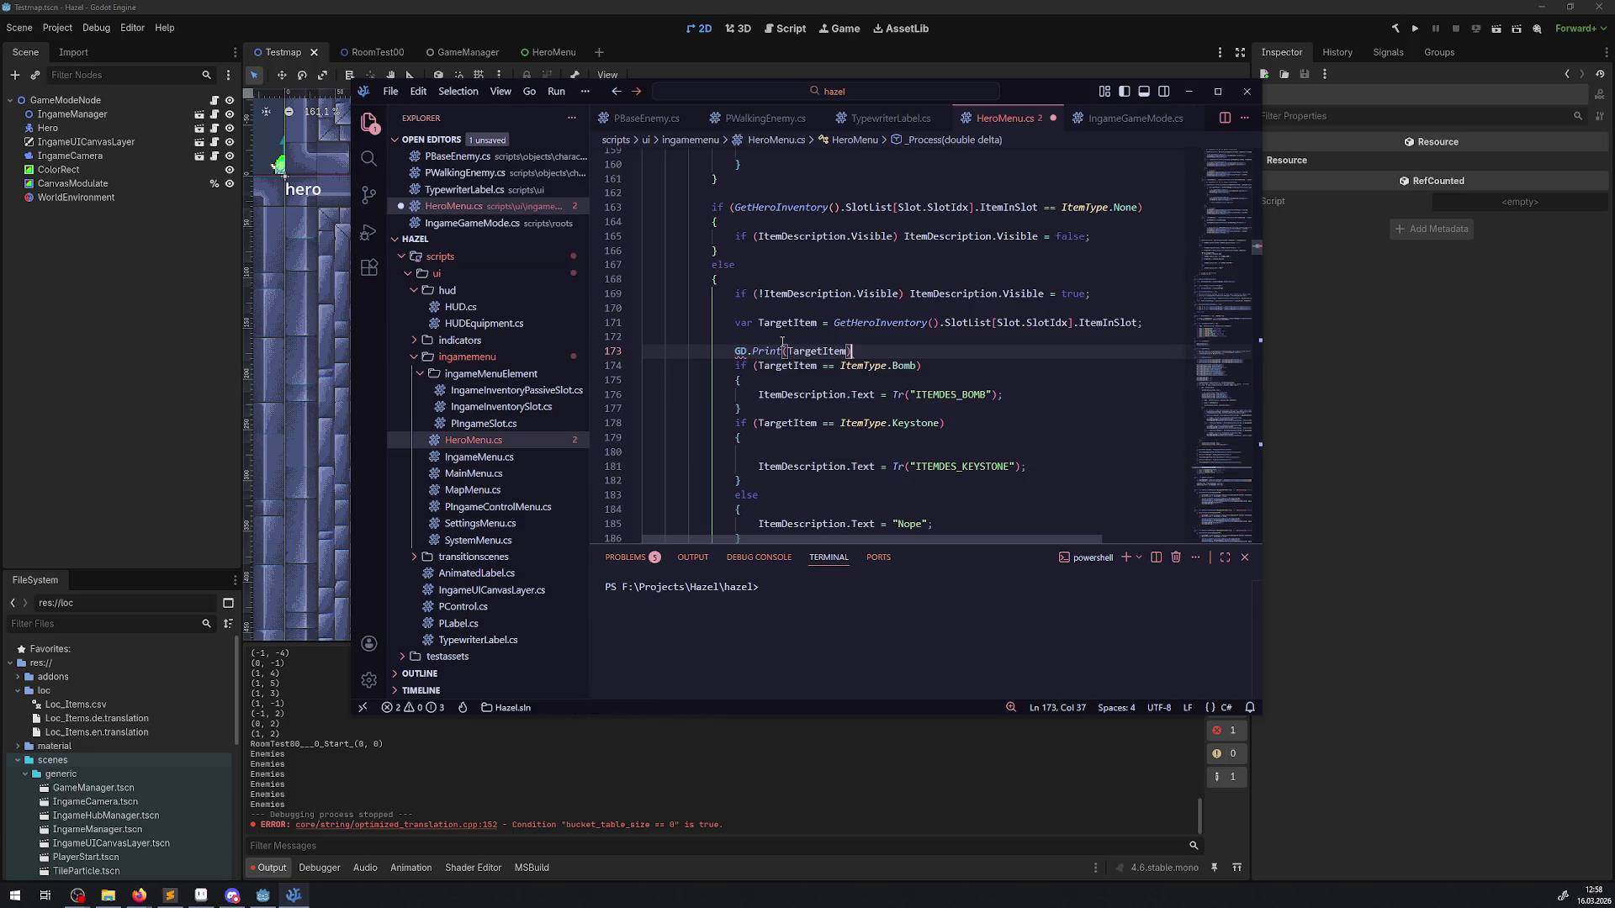
key("ctrl+s")
left_click(932, 323)
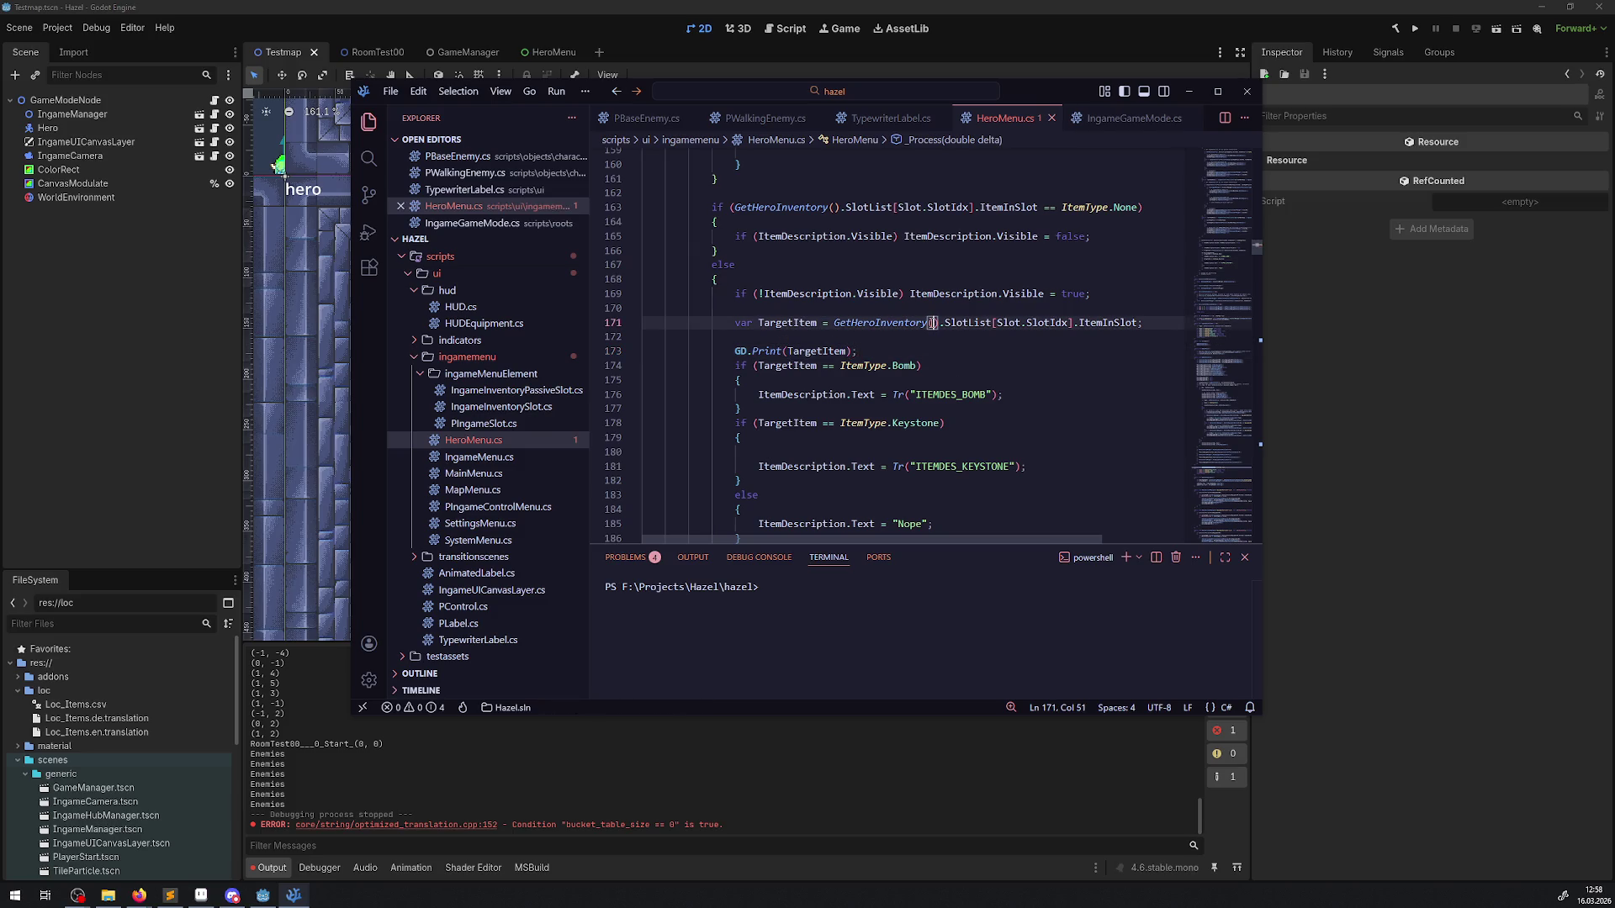
left_click(264, 895)
Step: Build, clear the Output log, and playtest the inventory until repeated Bomb lines print
left_click(1398, 30)
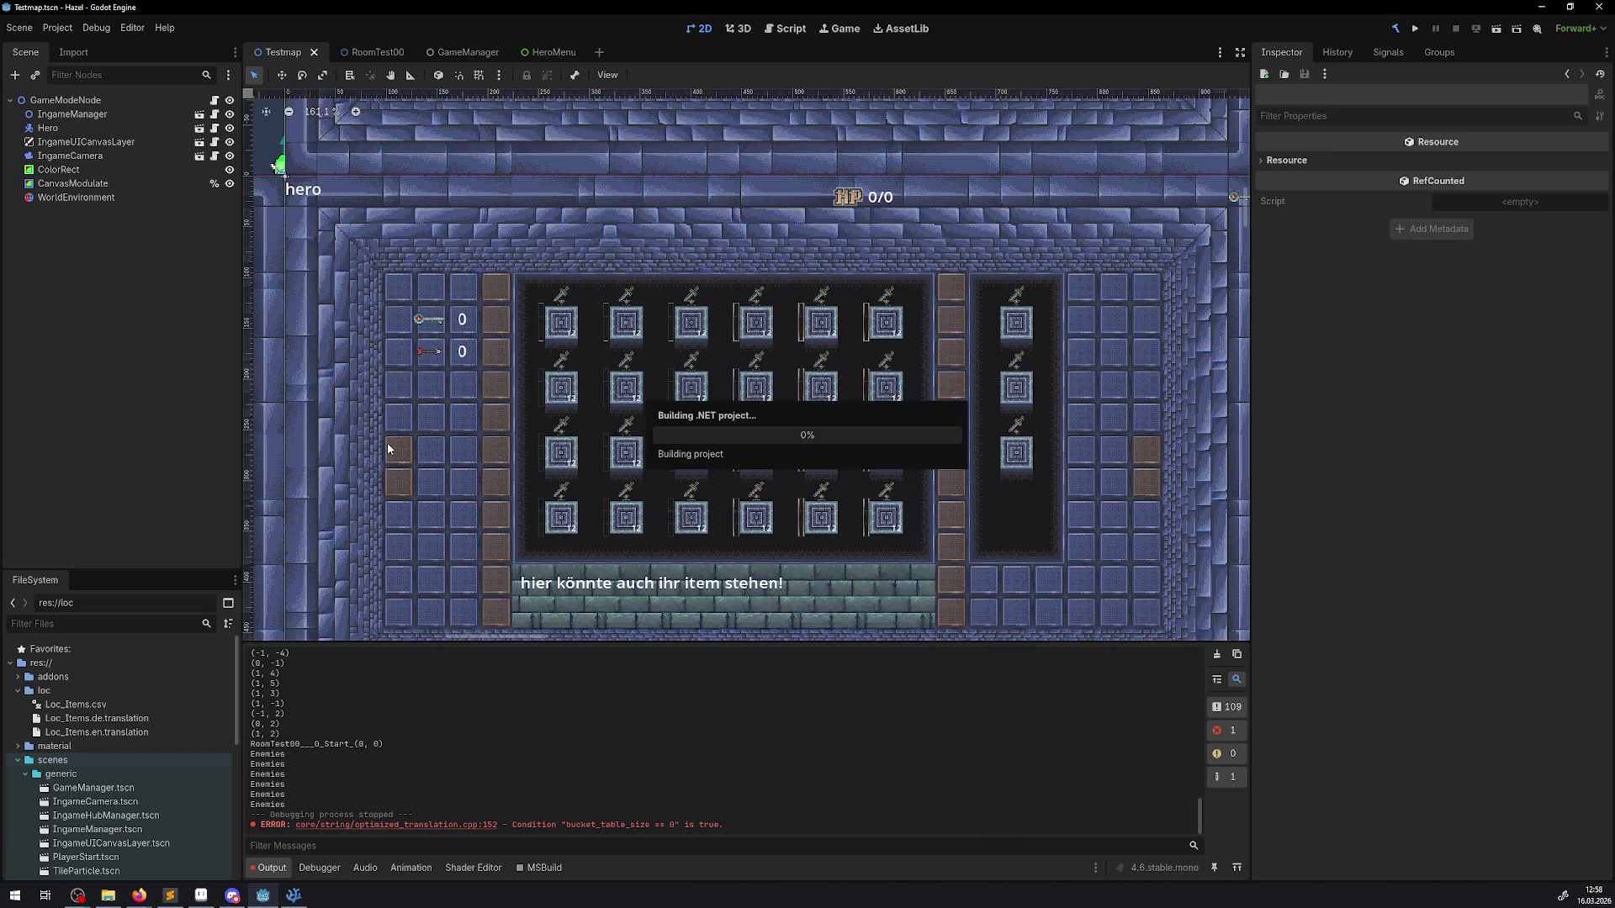
left_click(1216, 655)
left_click(1415, 28)
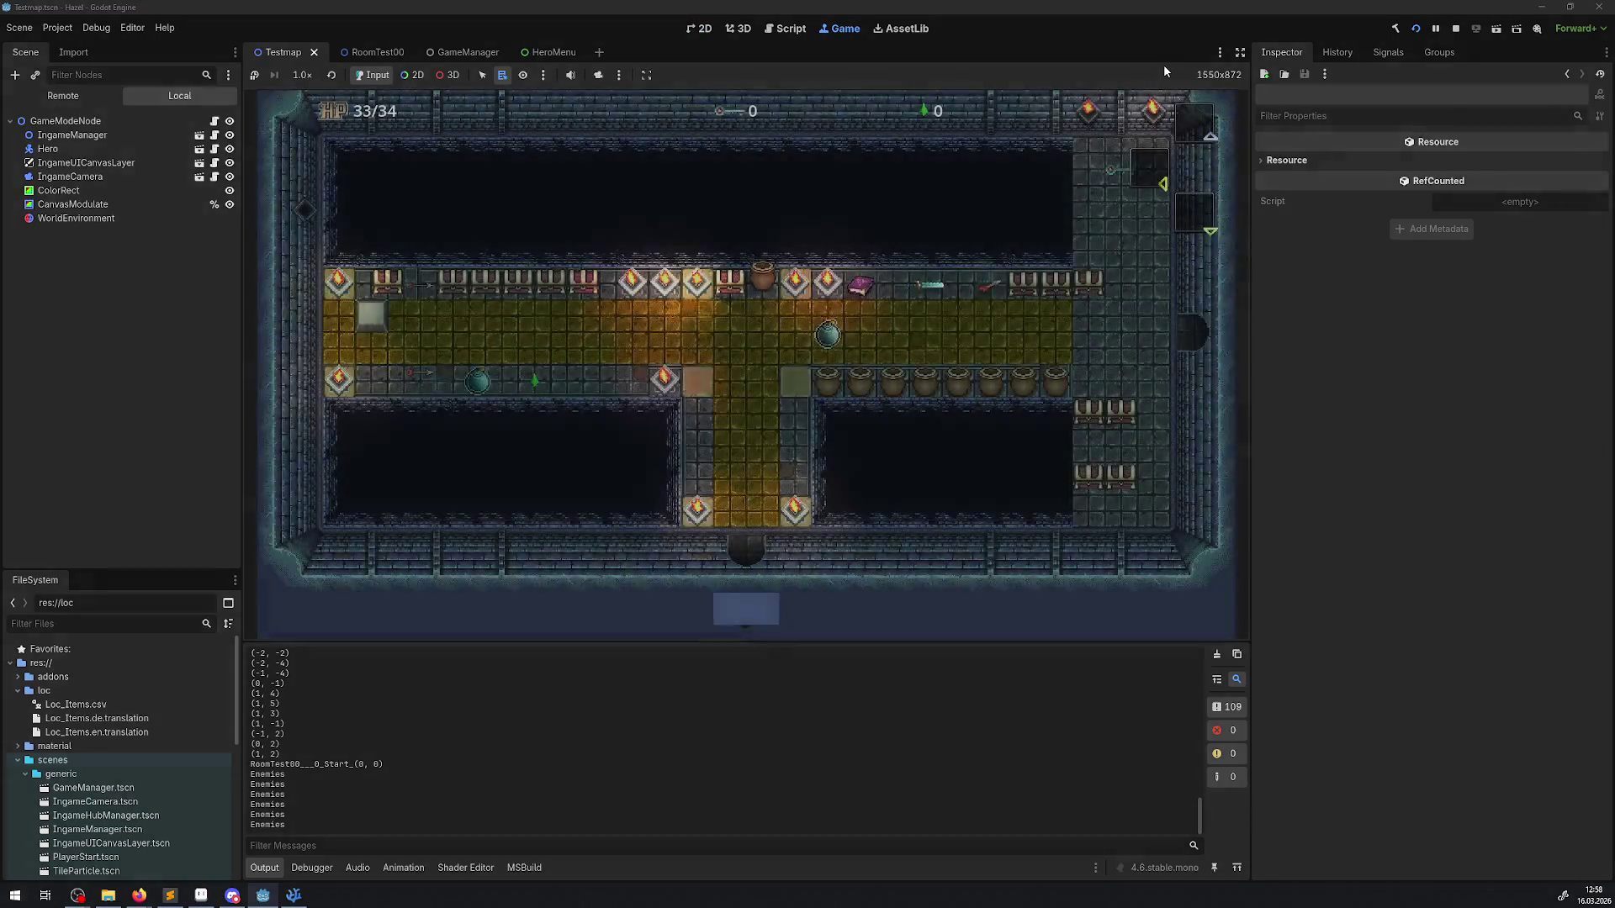
key("Up")
key("Right")
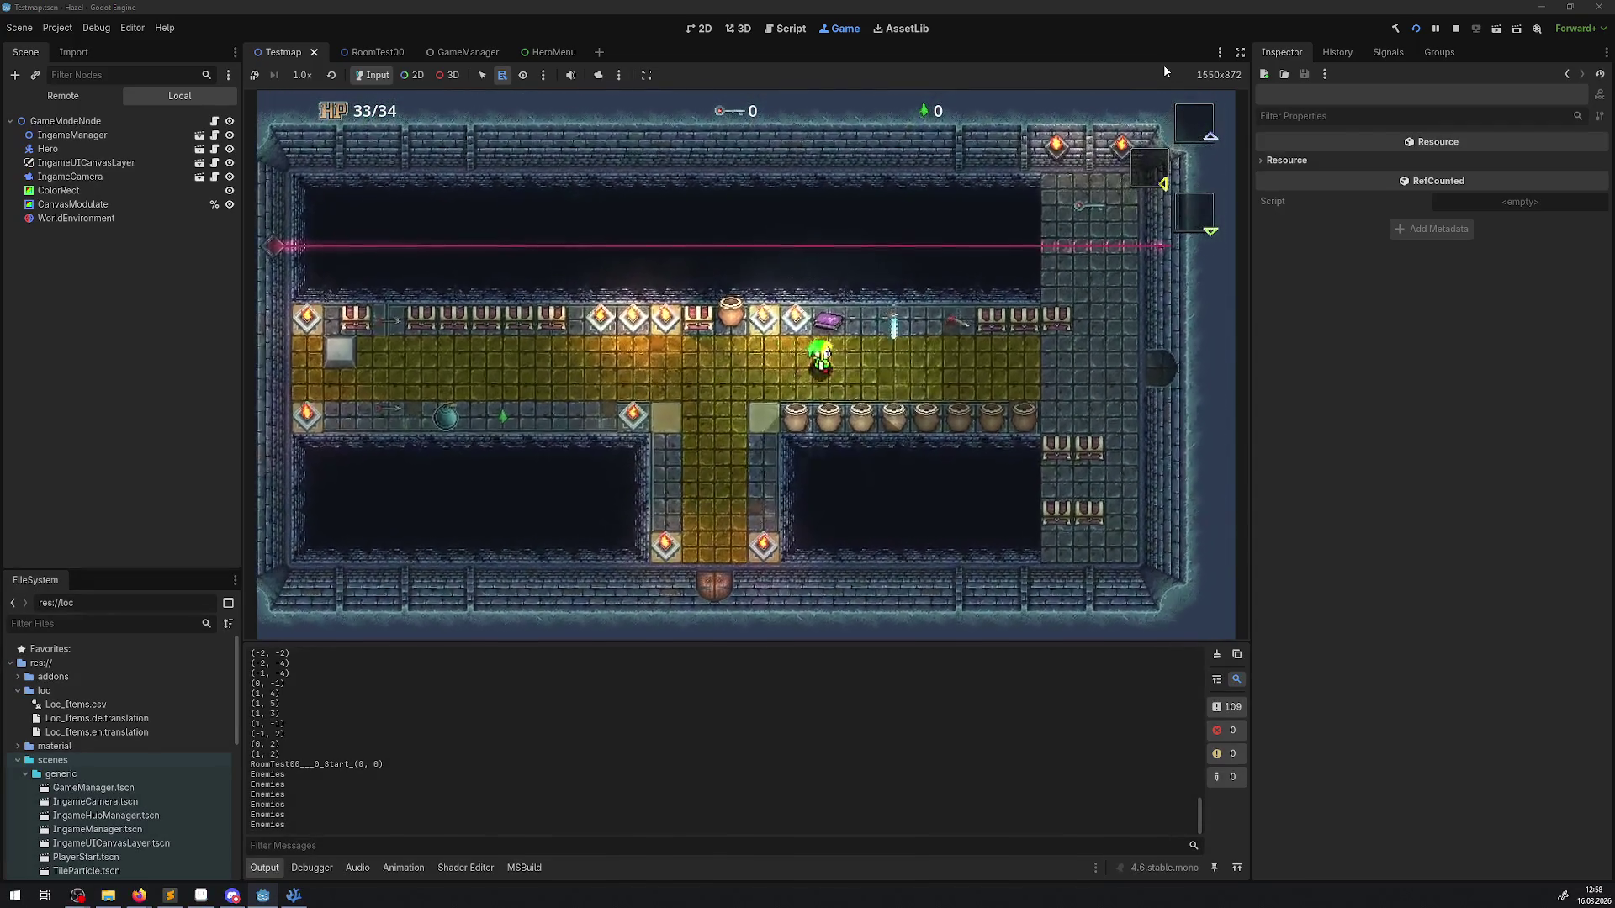
key("Tab")
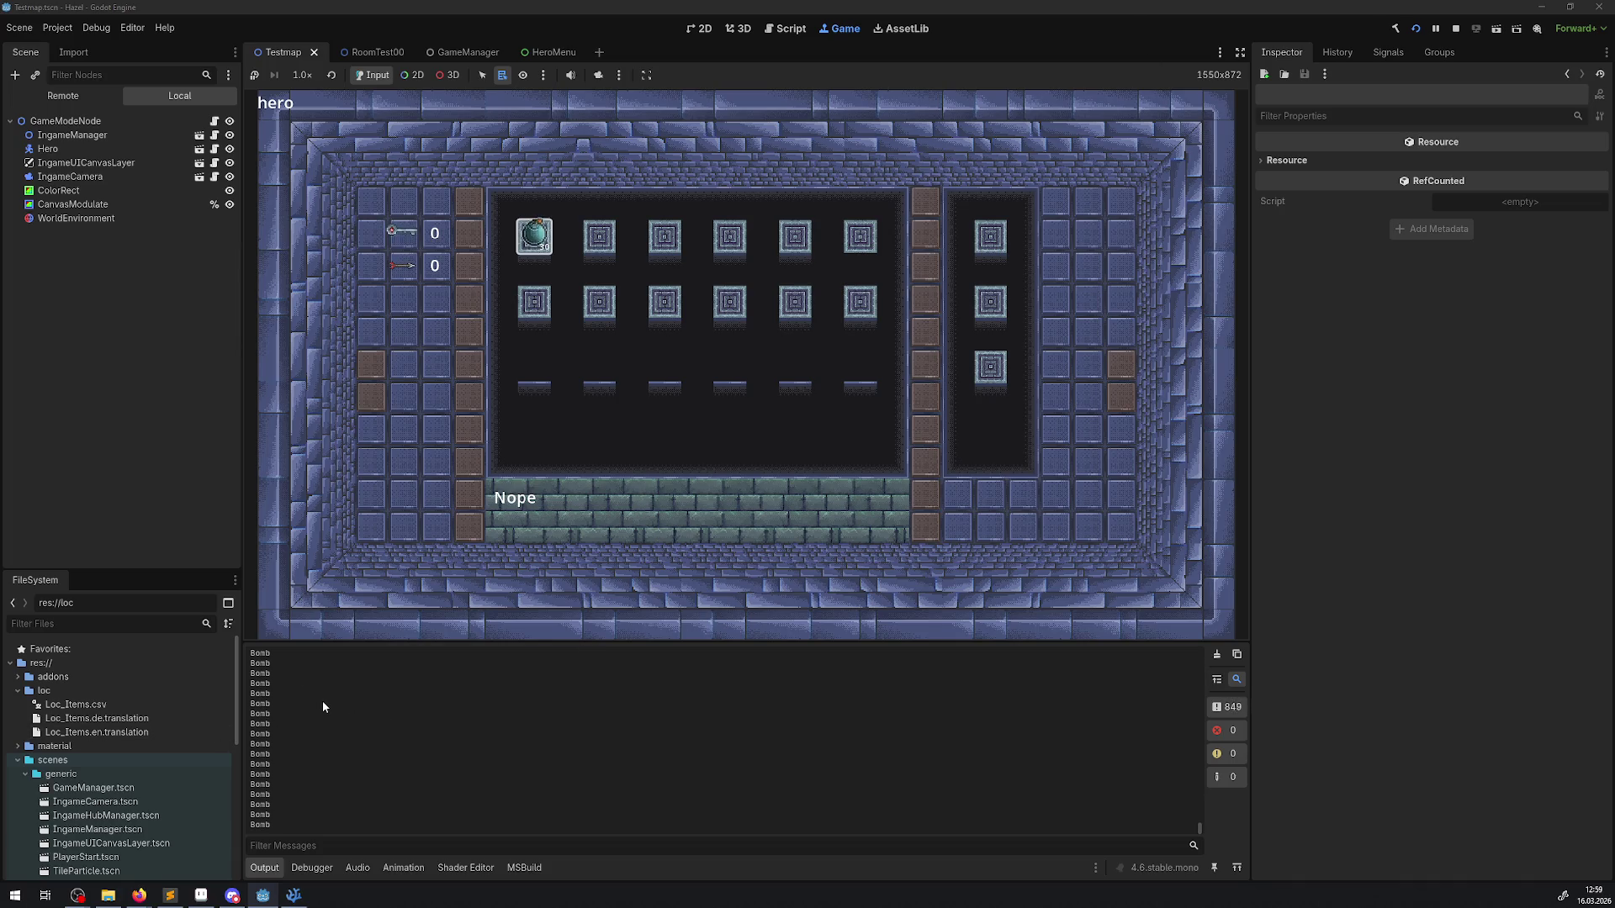
left_click(1456, 28)
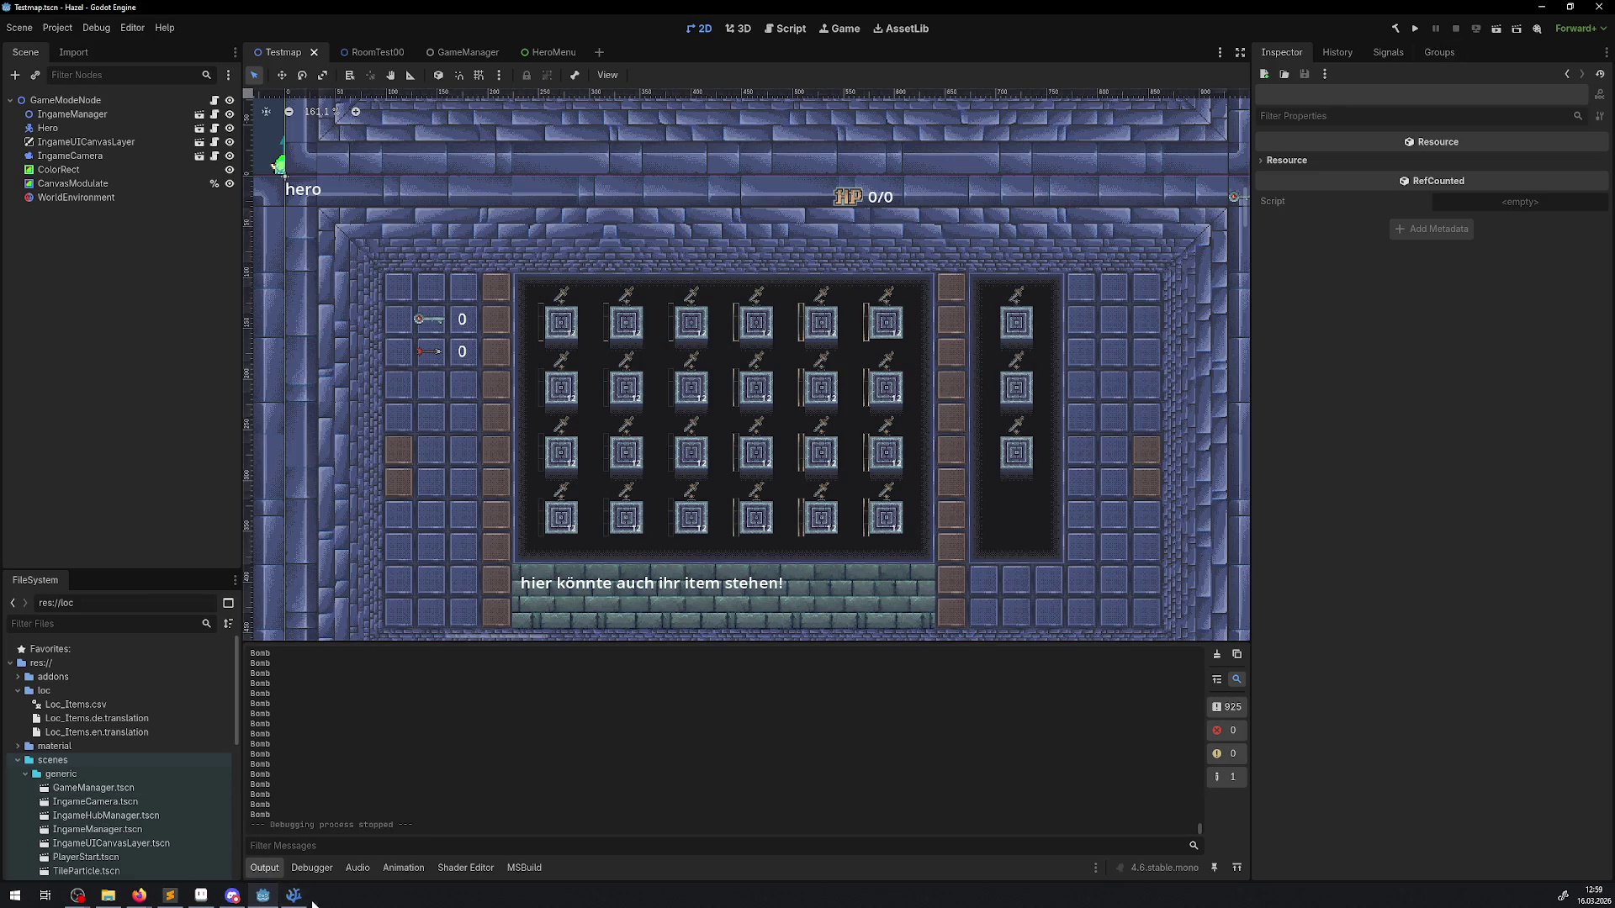
left_click(297, 896)
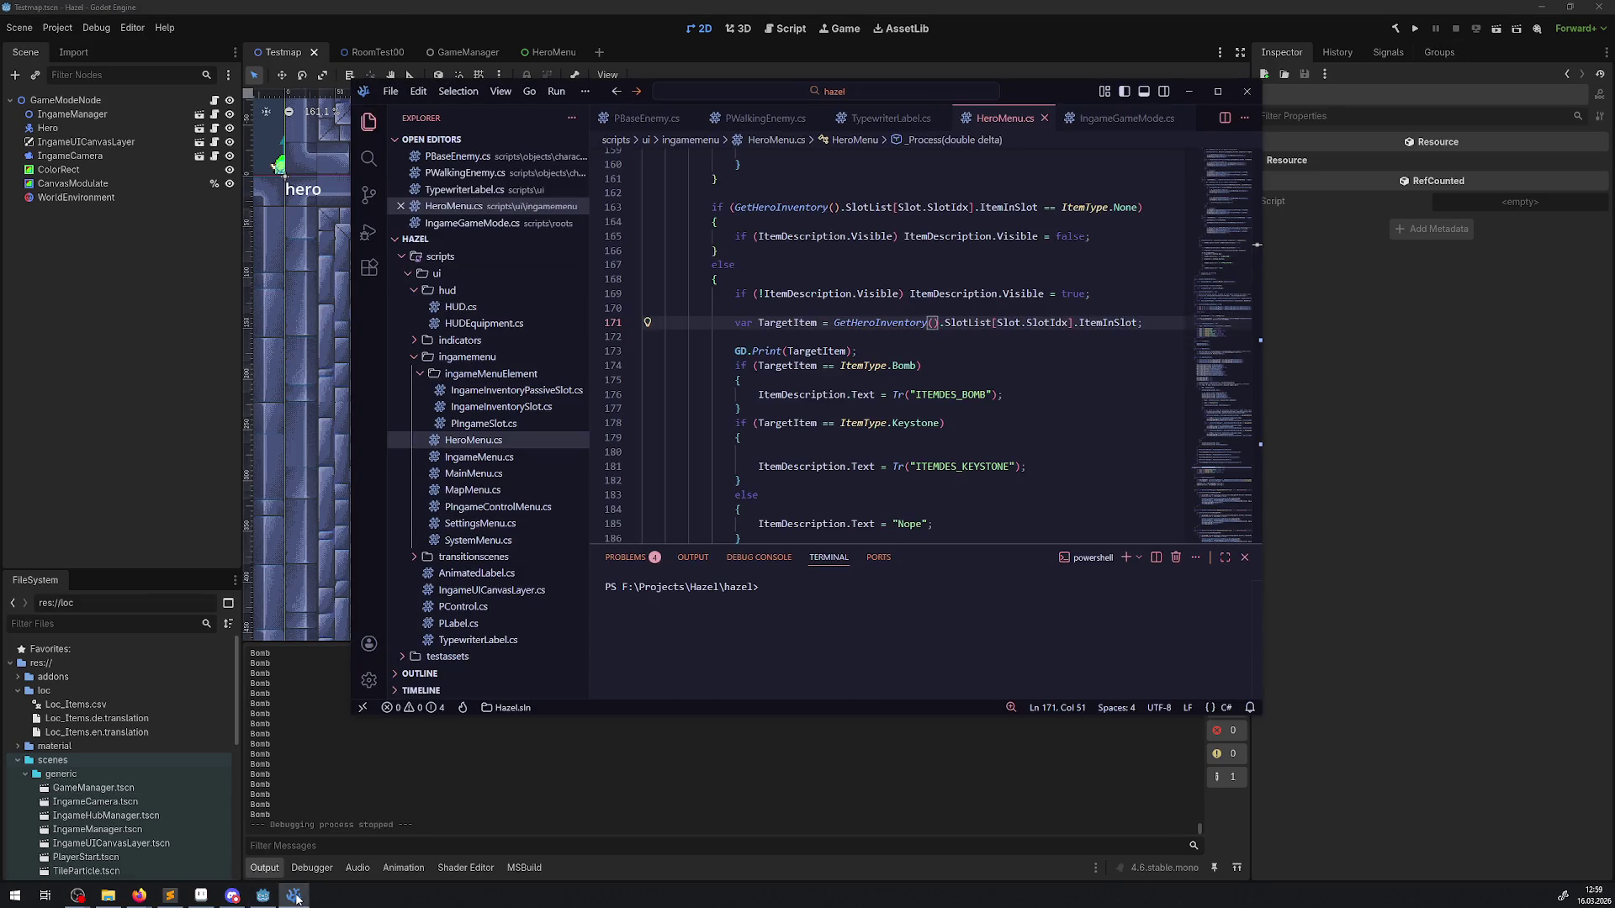
Step: Turn the Keystone check into an else if and save HeroMenu.cs
mouse_move(904, 367)
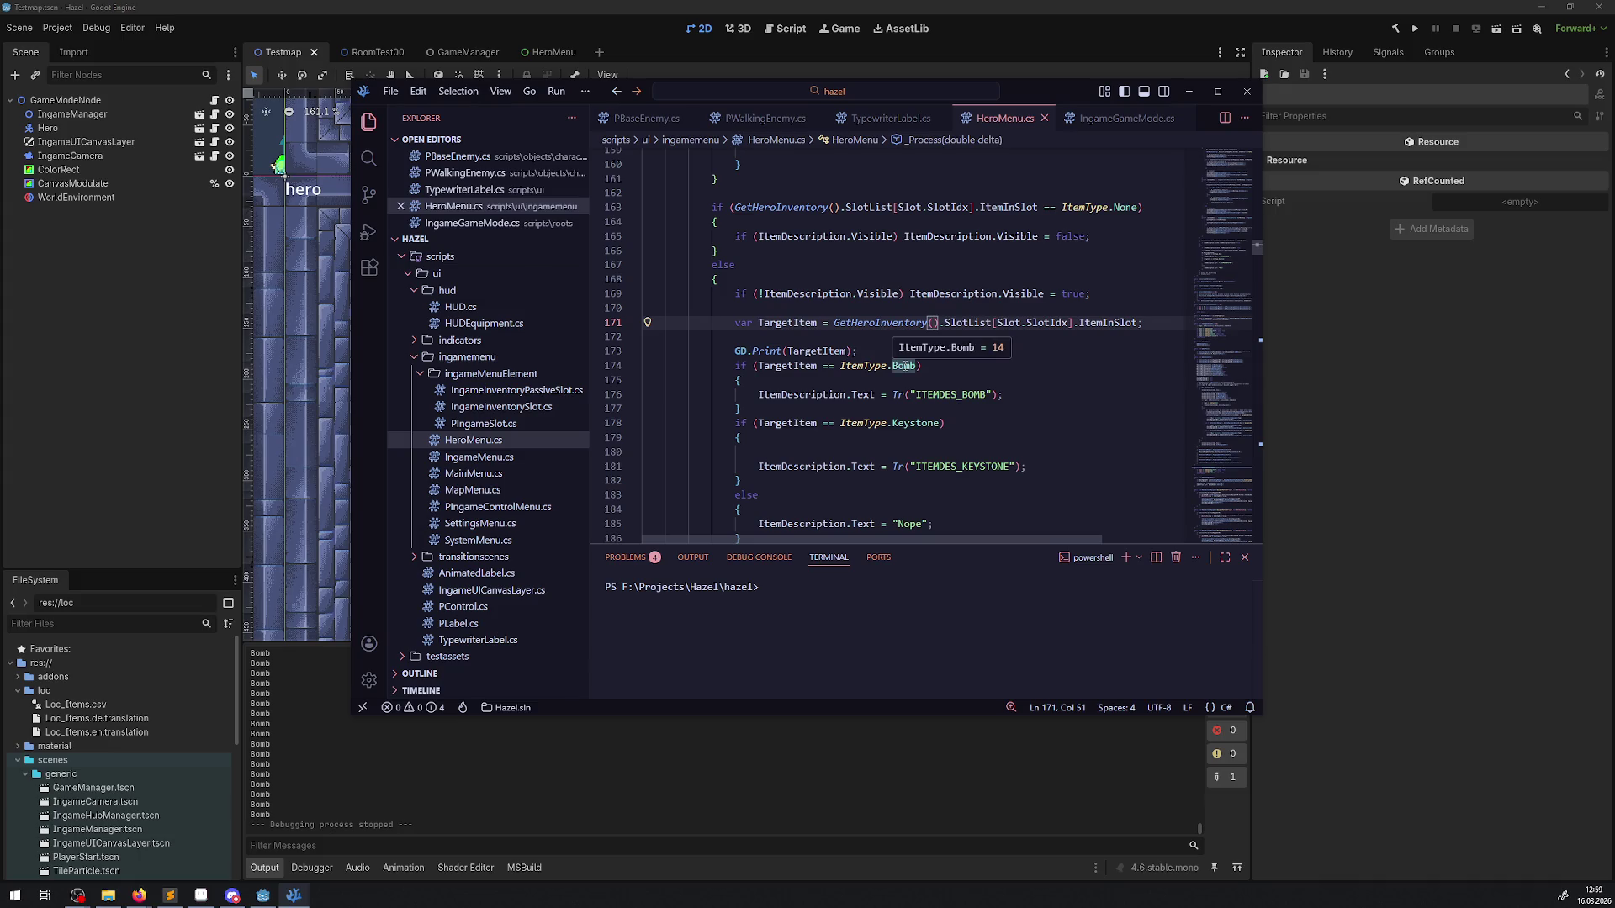
mouse_move(793, 366)
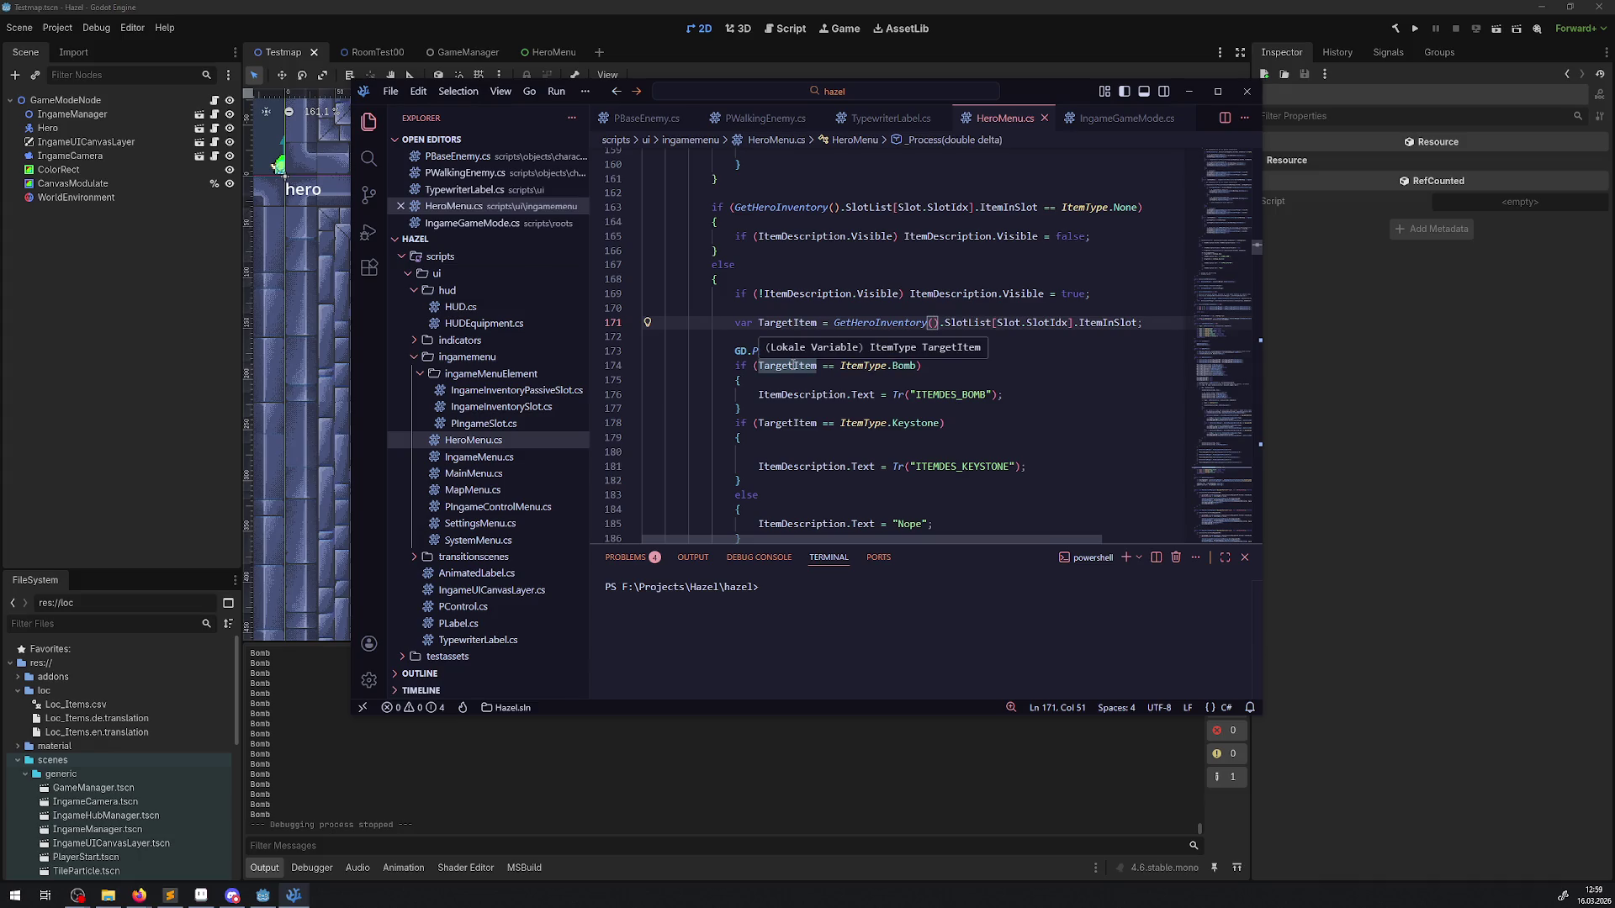
left_click(765, 423)
type("else")
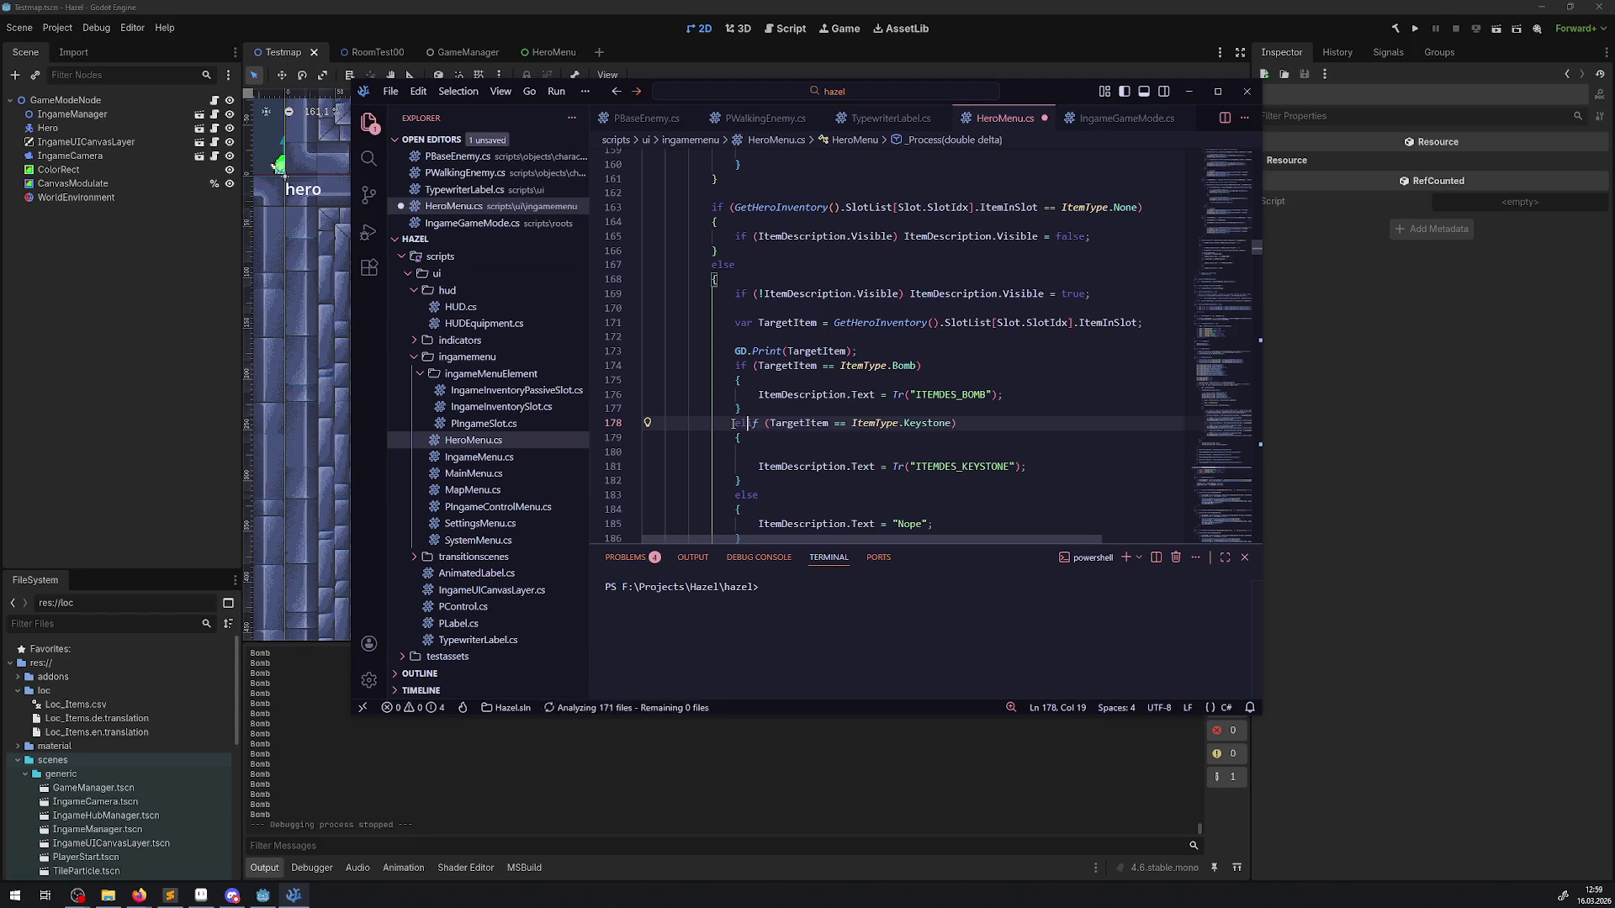
key("ctrl+s")
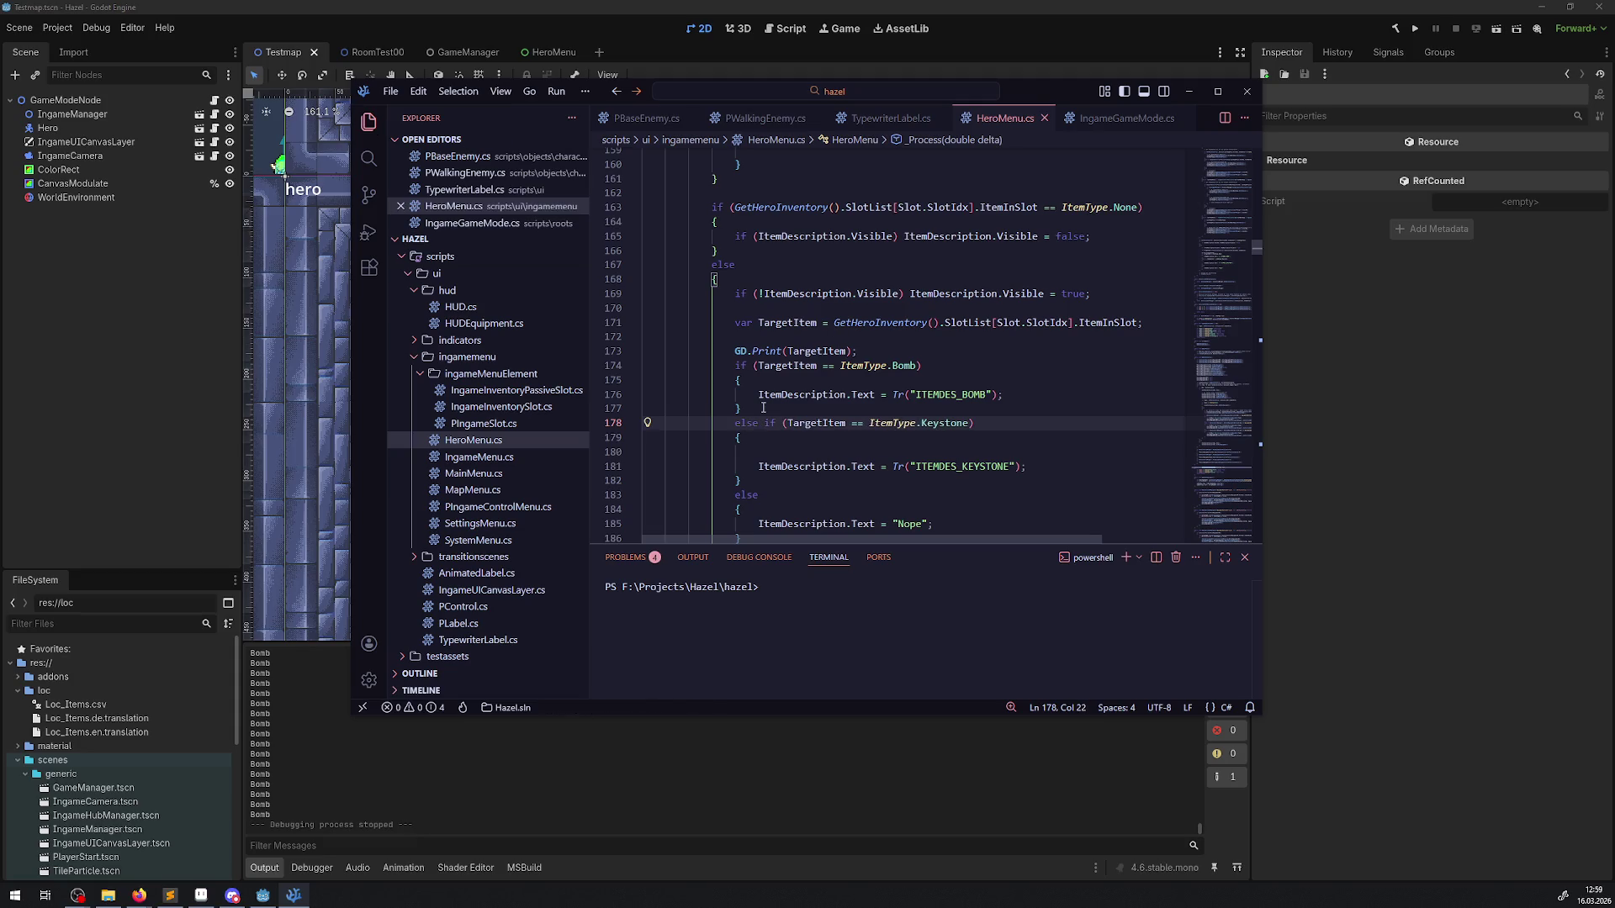
Step: Delete the GD.Print(TargetItem); debug line, save HeroMenu.cs, and return to Godot
left_click_drag(874, 349, 611, 355)
key("BackSpace")
left_click(1080, 383)
key("ctrl+s")
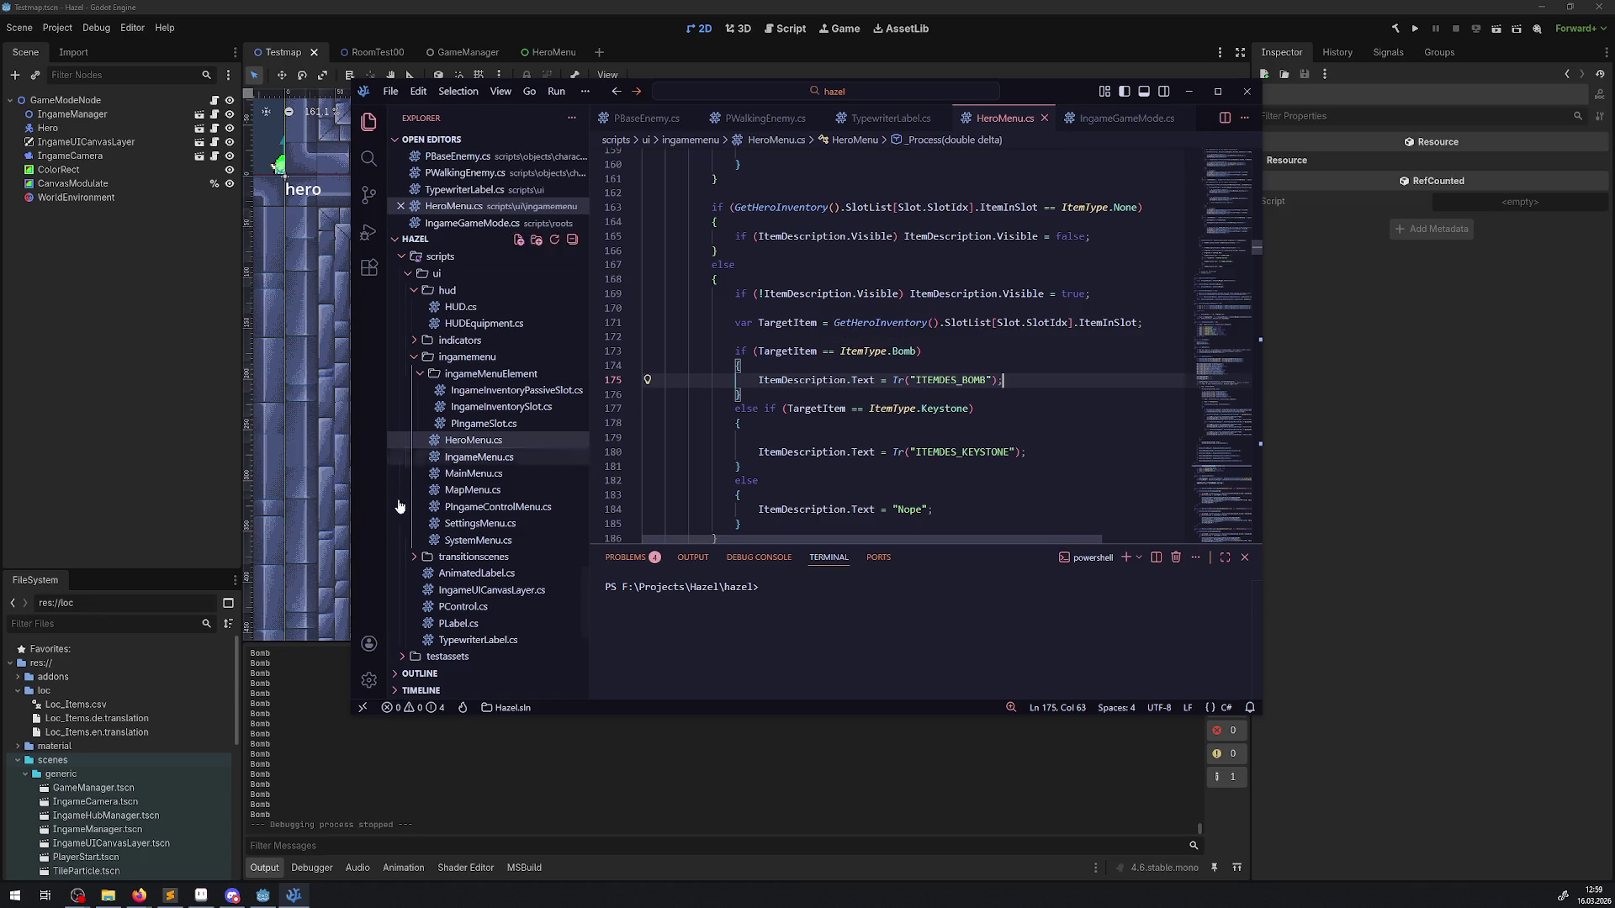
left_click(261, 902)
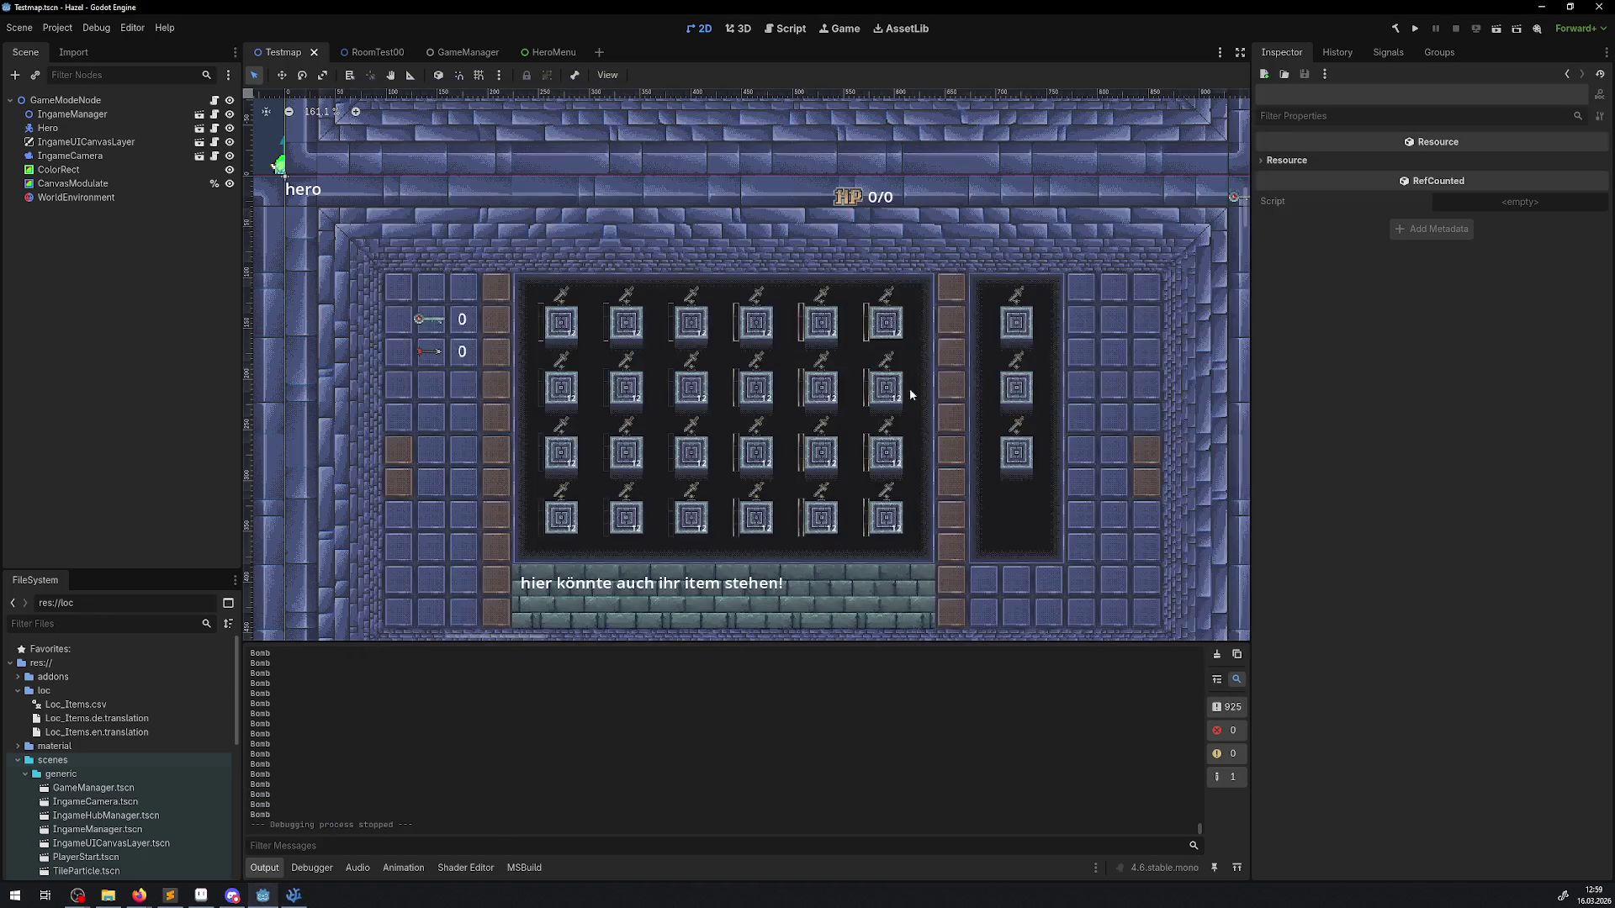
Step: Playtest again, open the hero's inventory, and confirm the first item reads KeystoneEn
left_click(1414, 30)
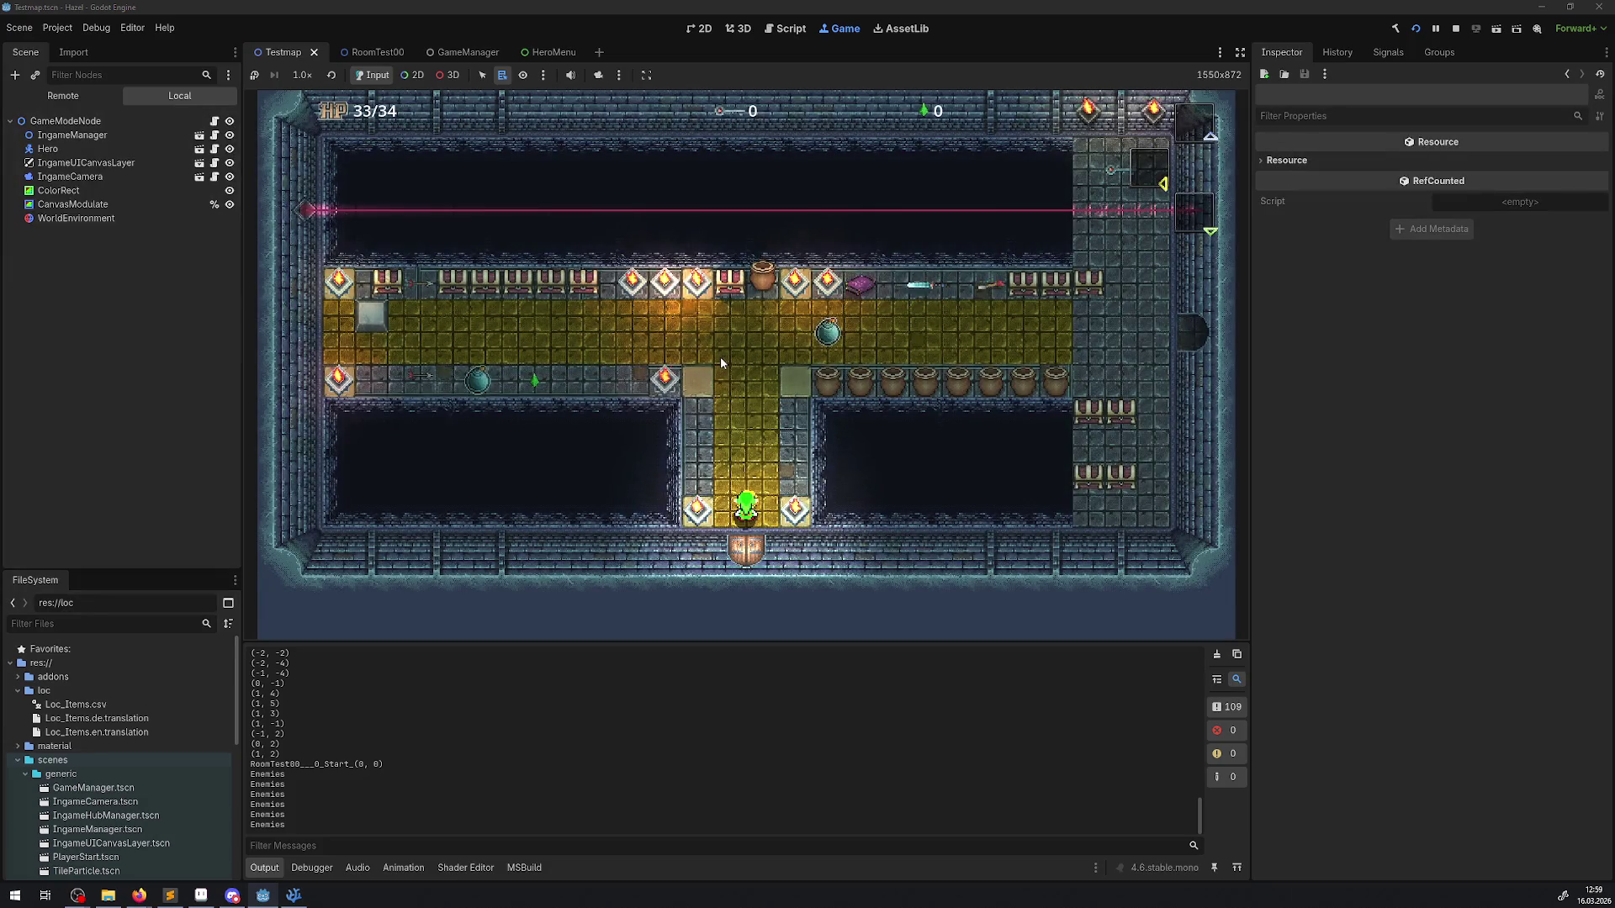
left_click(720, 357)
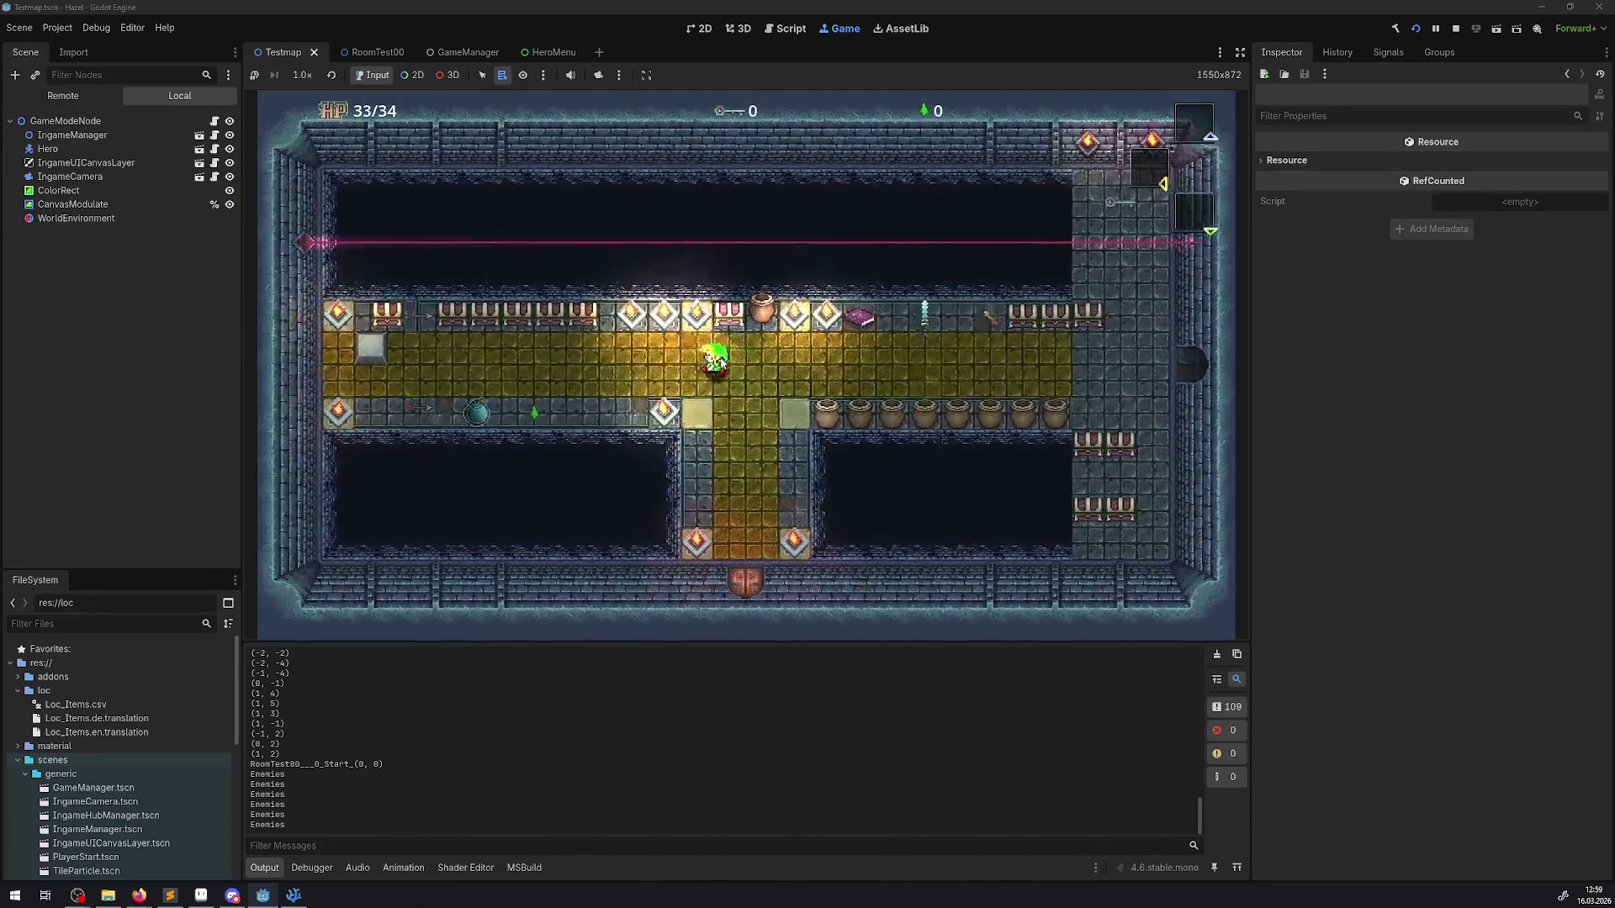
key("Left")
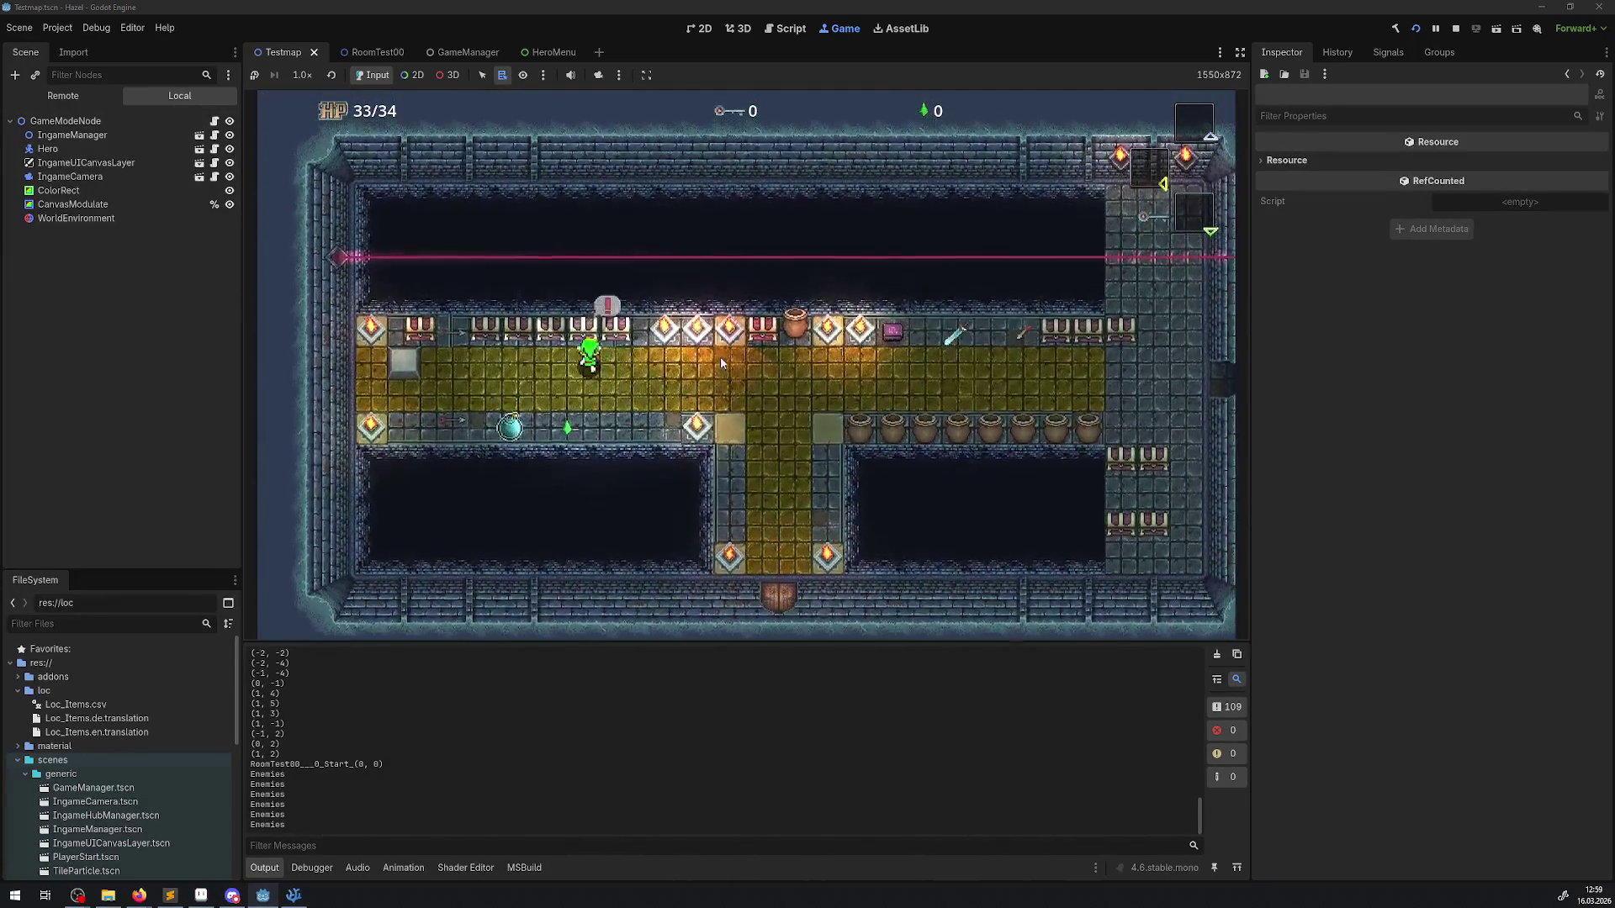
left_click(721, 363)
key("Tab")
key("Right")
key("Right")
key("Right")
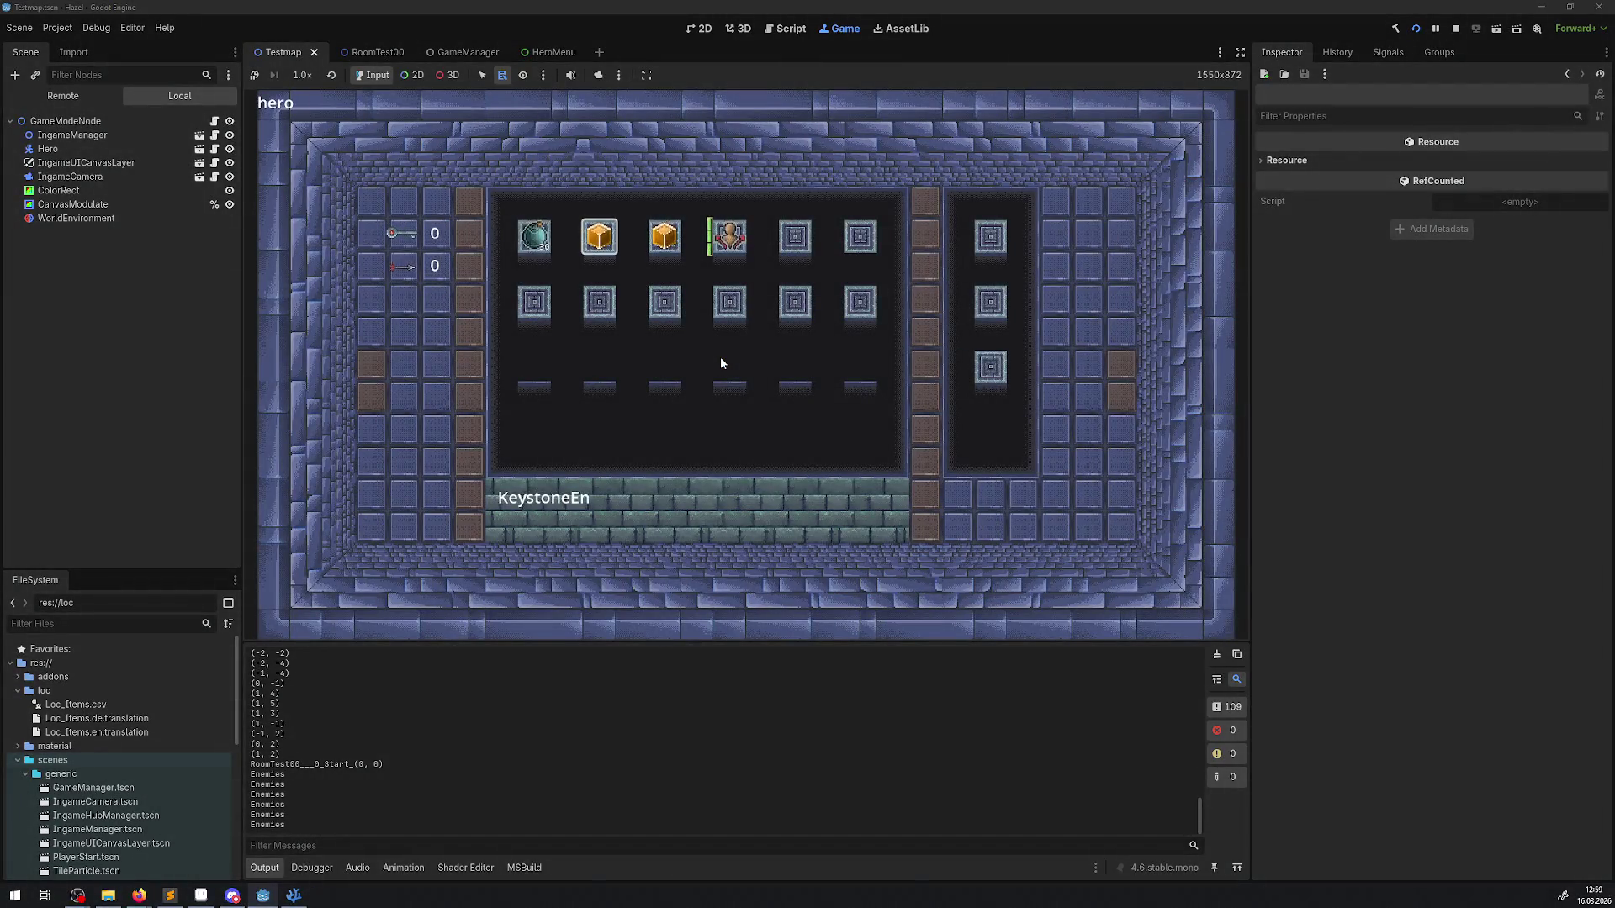
key("Left")
key("Left")
key("Left")
key("Left")
key("Right")
key("Right")
key("Right")
key("Right")
key("Left")
key("Left")
key("Left")
left_click(1456, 30)
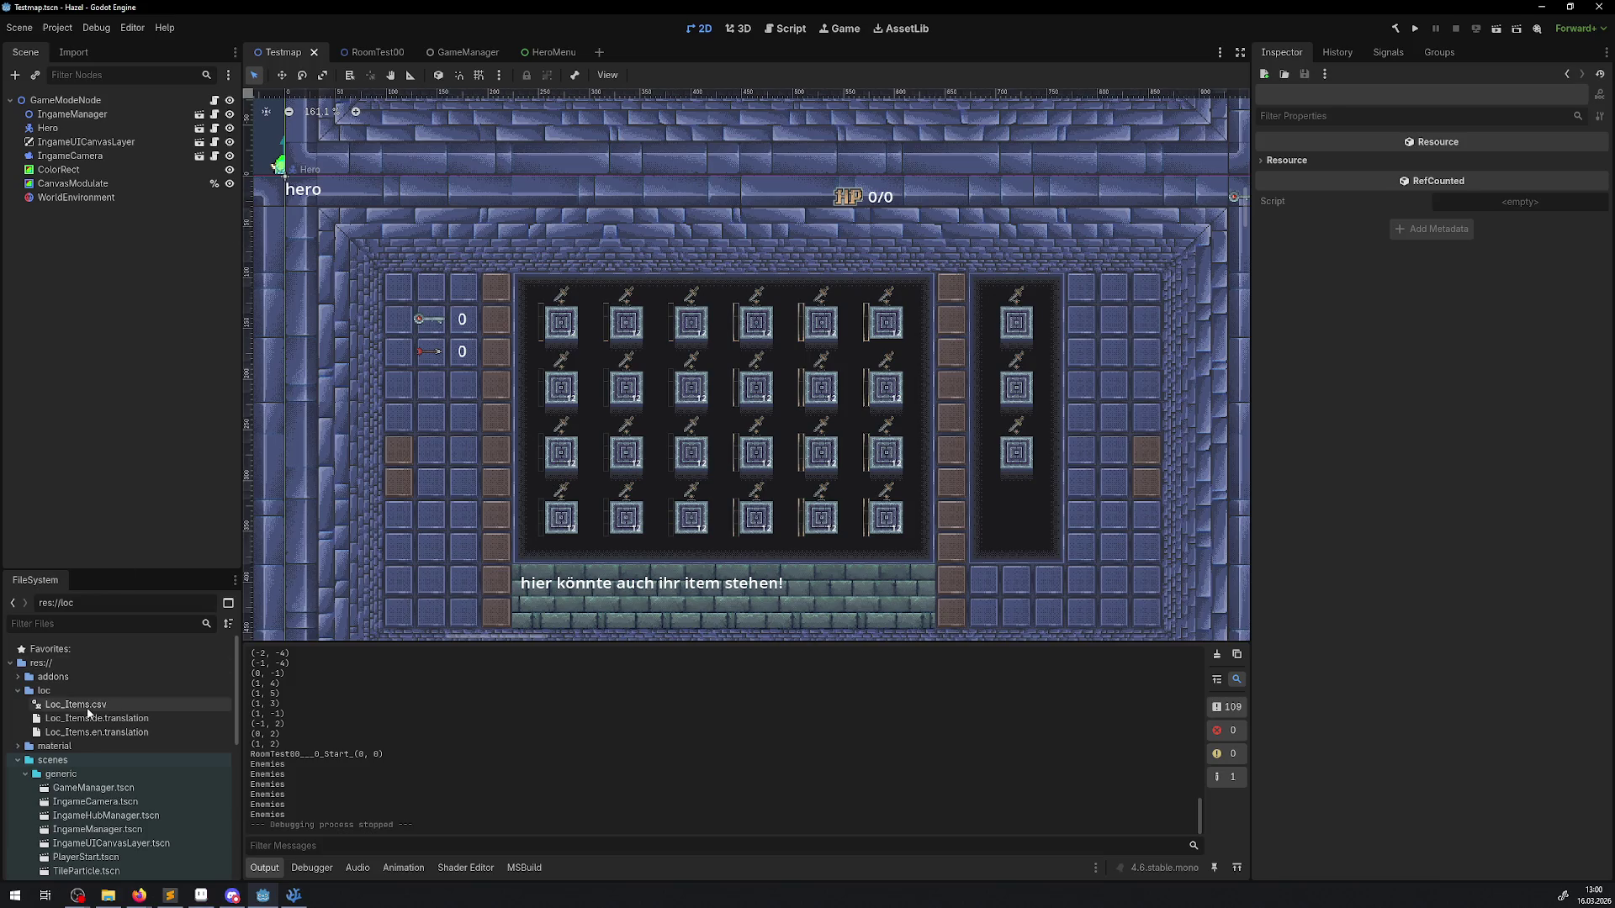
Step: Open SettingsMenu.tscn from the FileSystem dock in its own scene tab
scroll(118, 719, "down", 10)
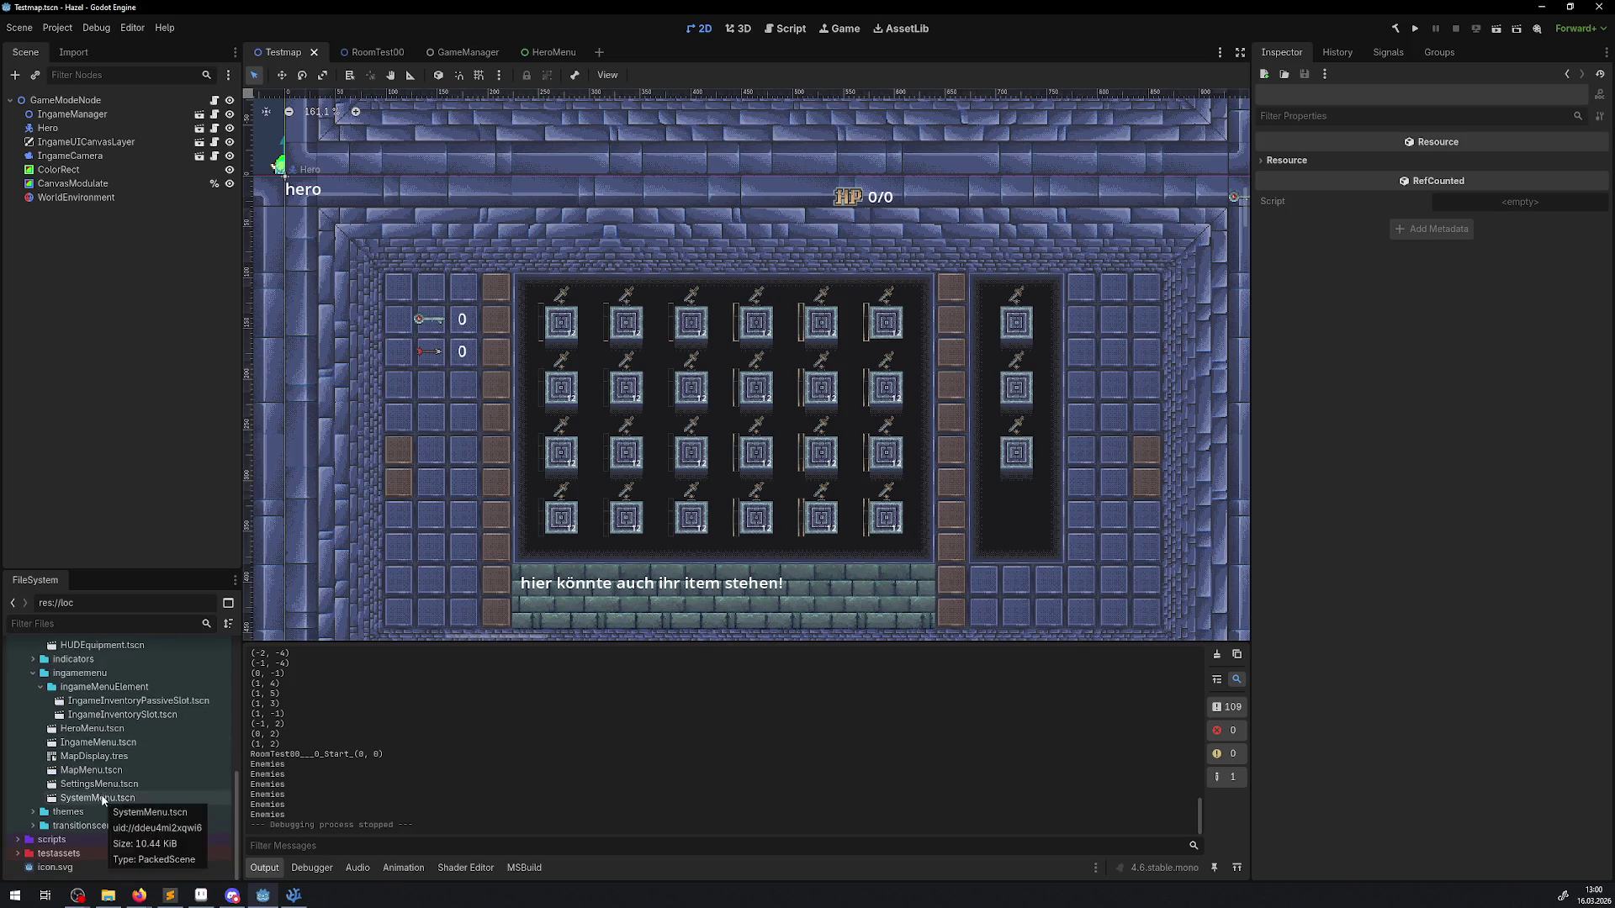
left_click(99, 785)
double_click(99, 786)
scroll(698, 361, "down", 6)
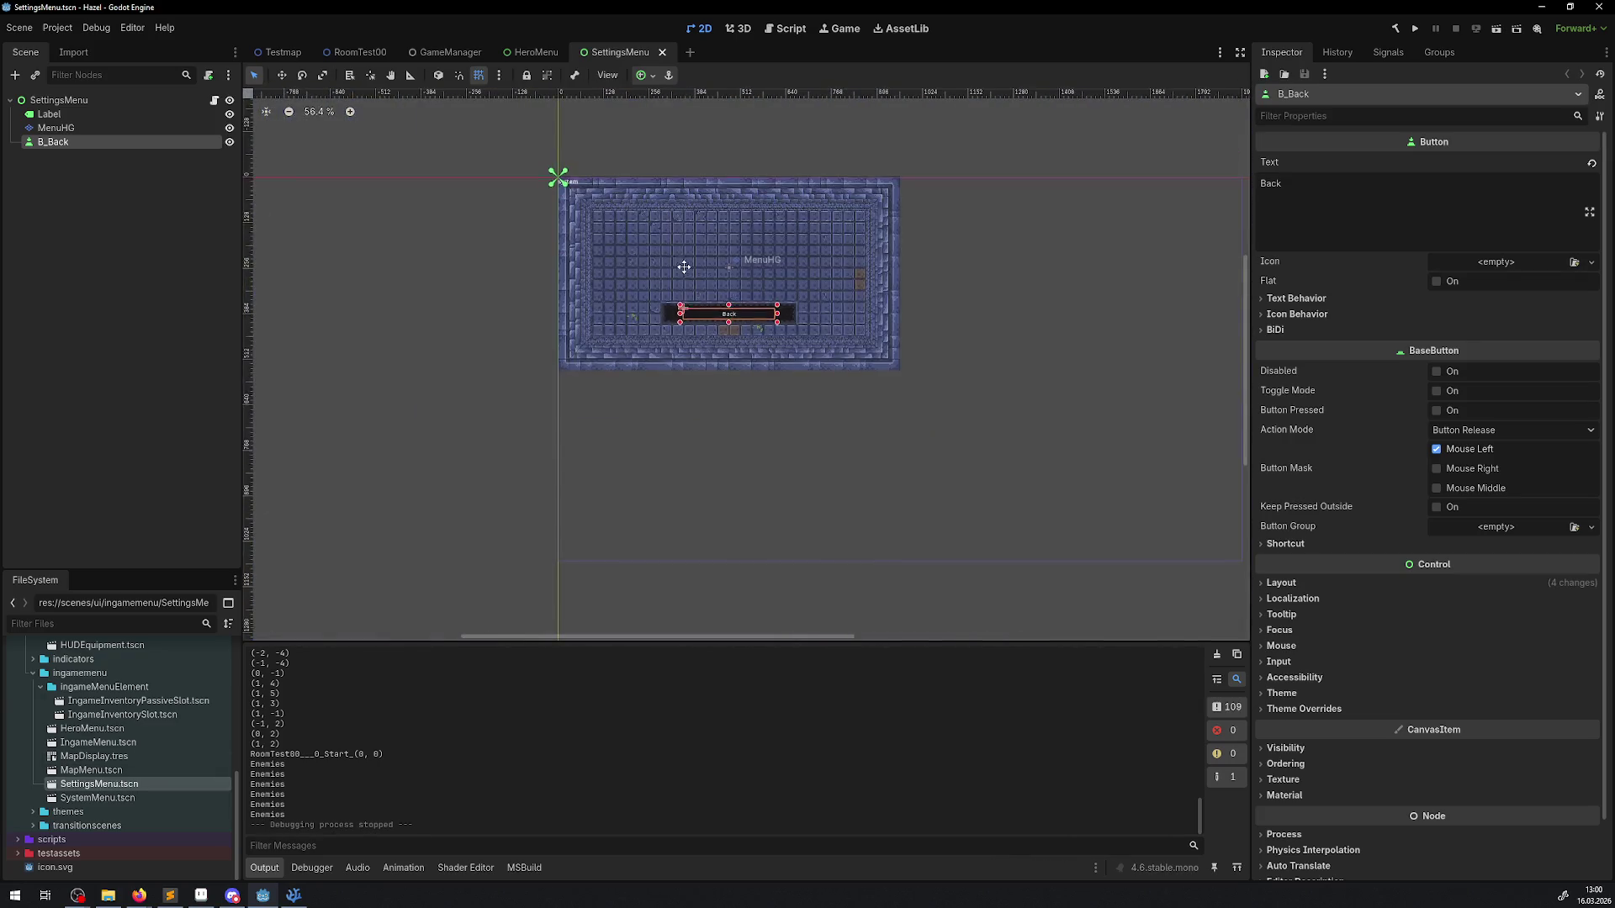
scroll(698, 361, "up", 3)
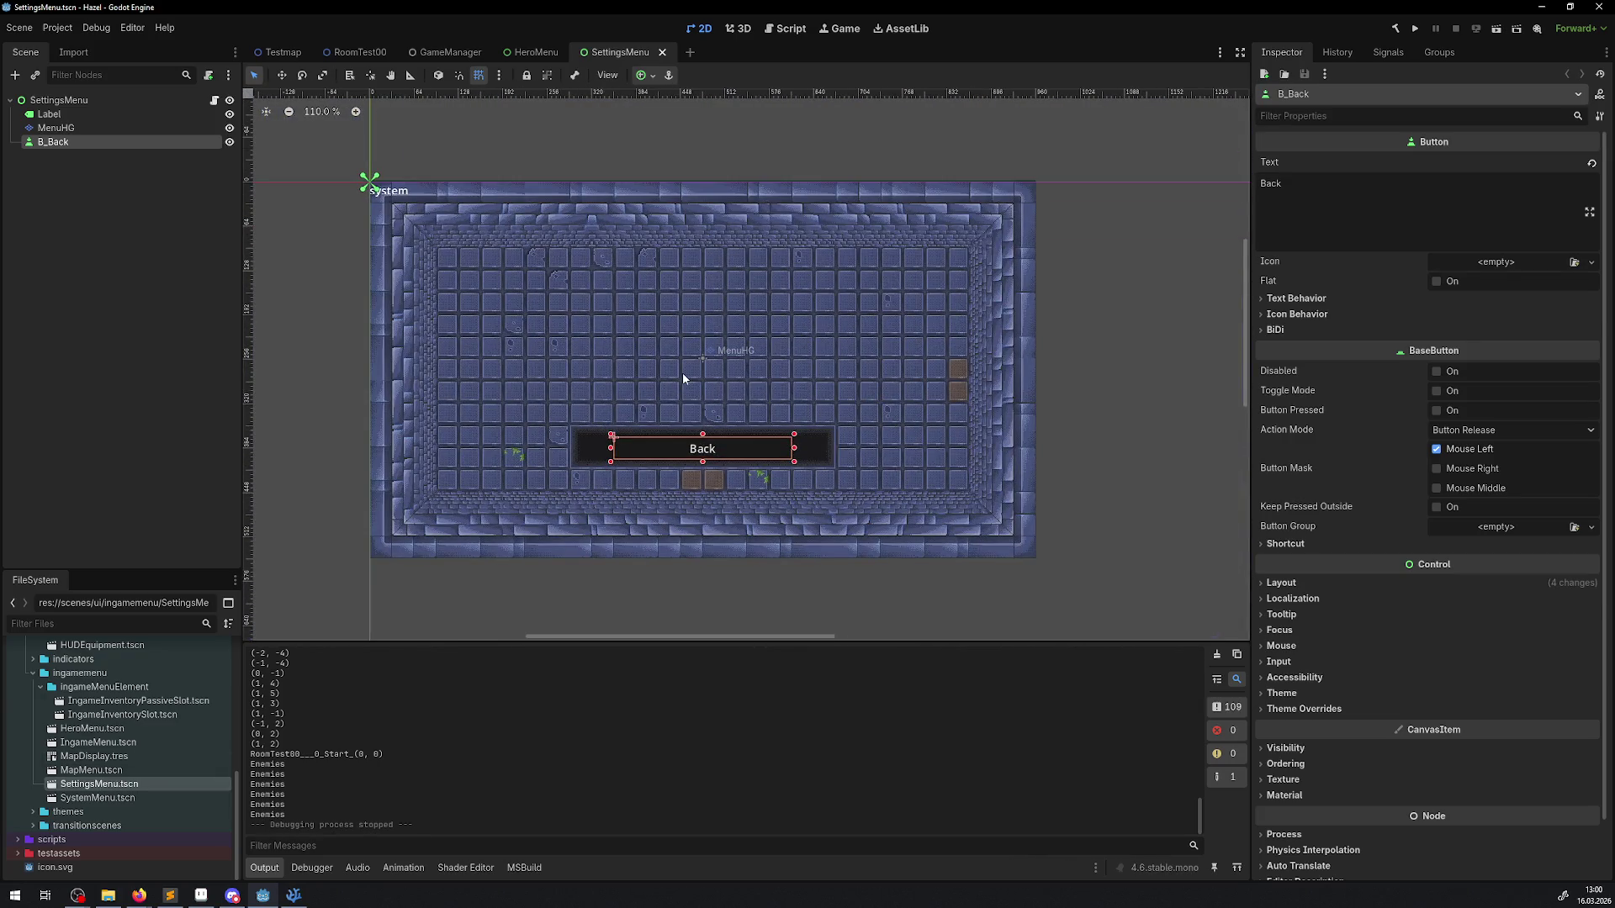
scroll(700, 360, "up", 3)
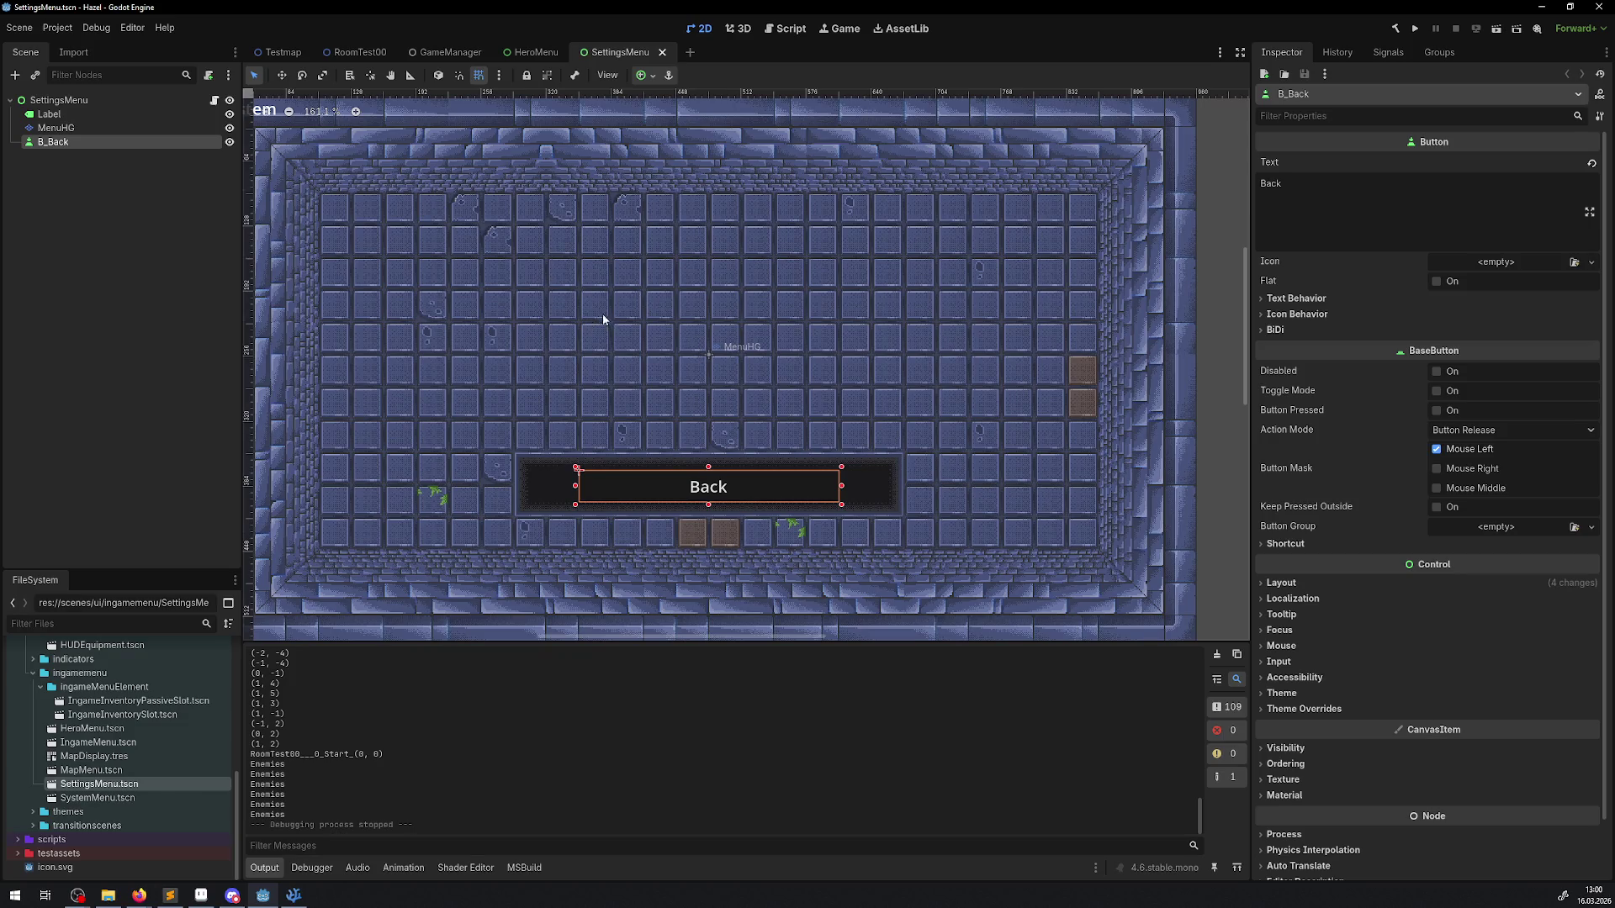
Step: Inspect the MenuHG tile layer's atlas, then select the SettingsMenu root node
left_click(55, 128)
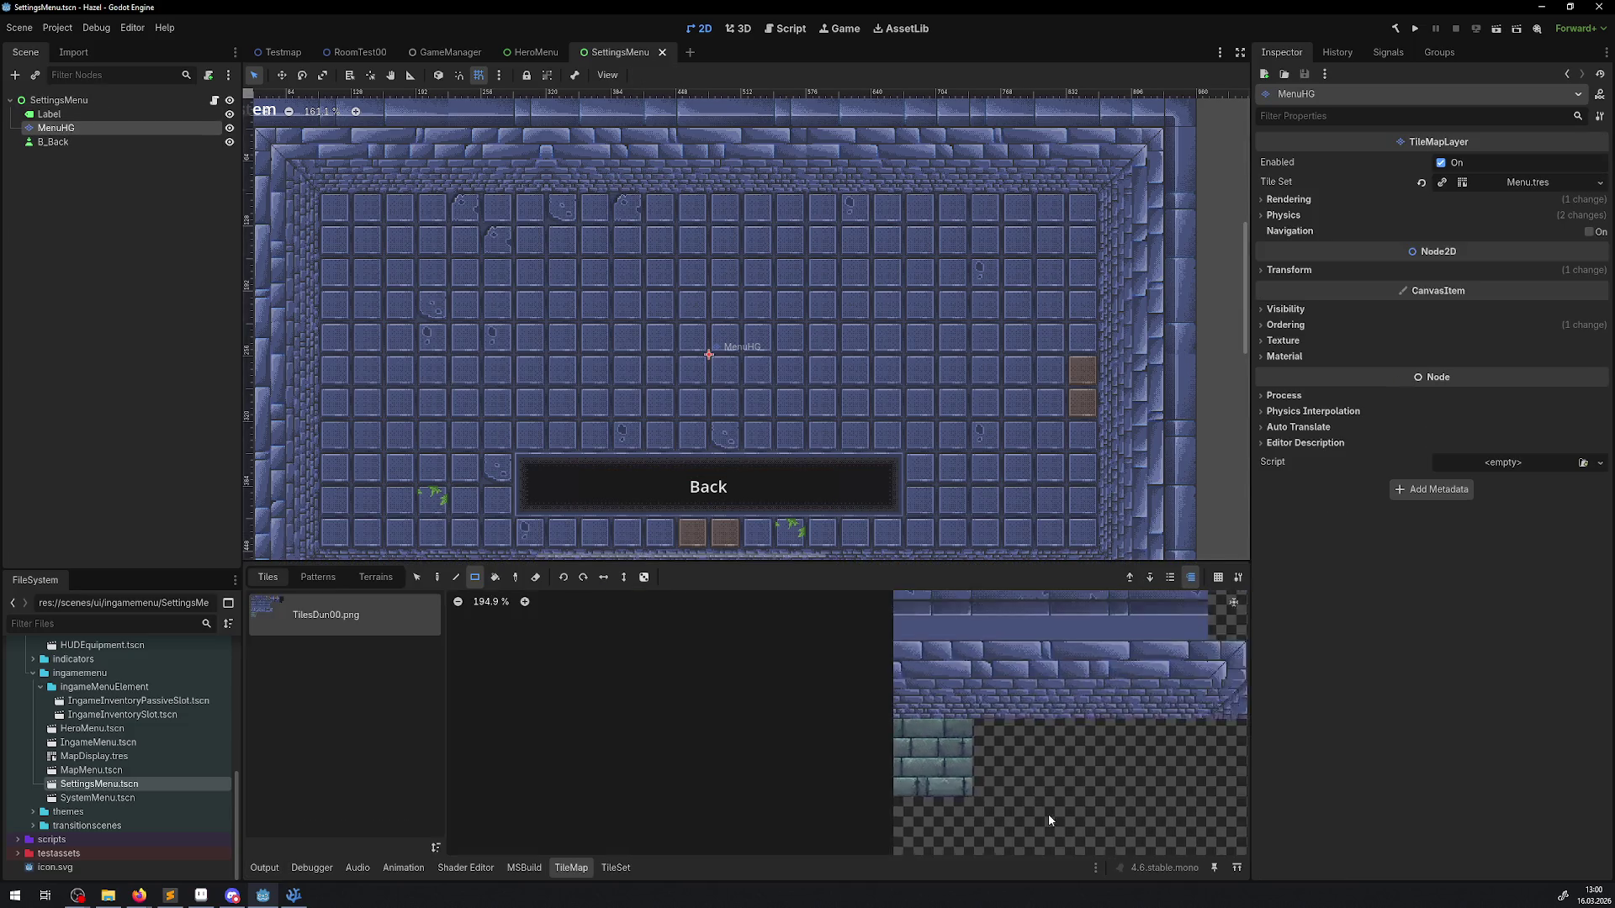
mouse_move(997, 728)
left_mouse_down()
mouse_move(814, 826)
mouse_move(808, 845)
left_mouse_up()
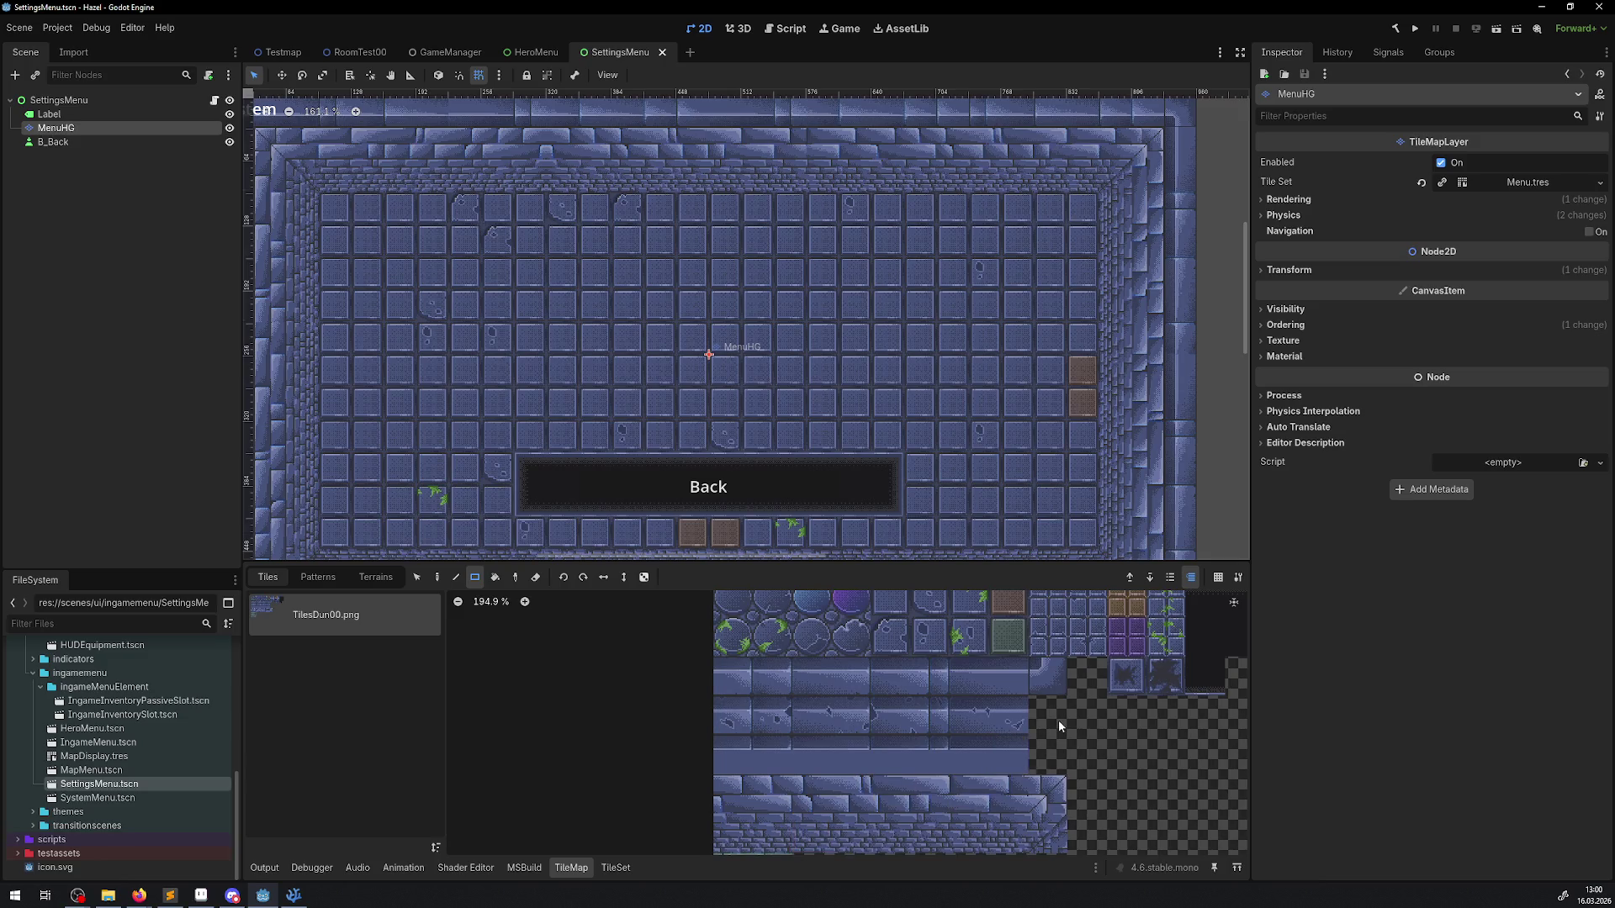
left_click_drag(1058, 720, 770, 772)
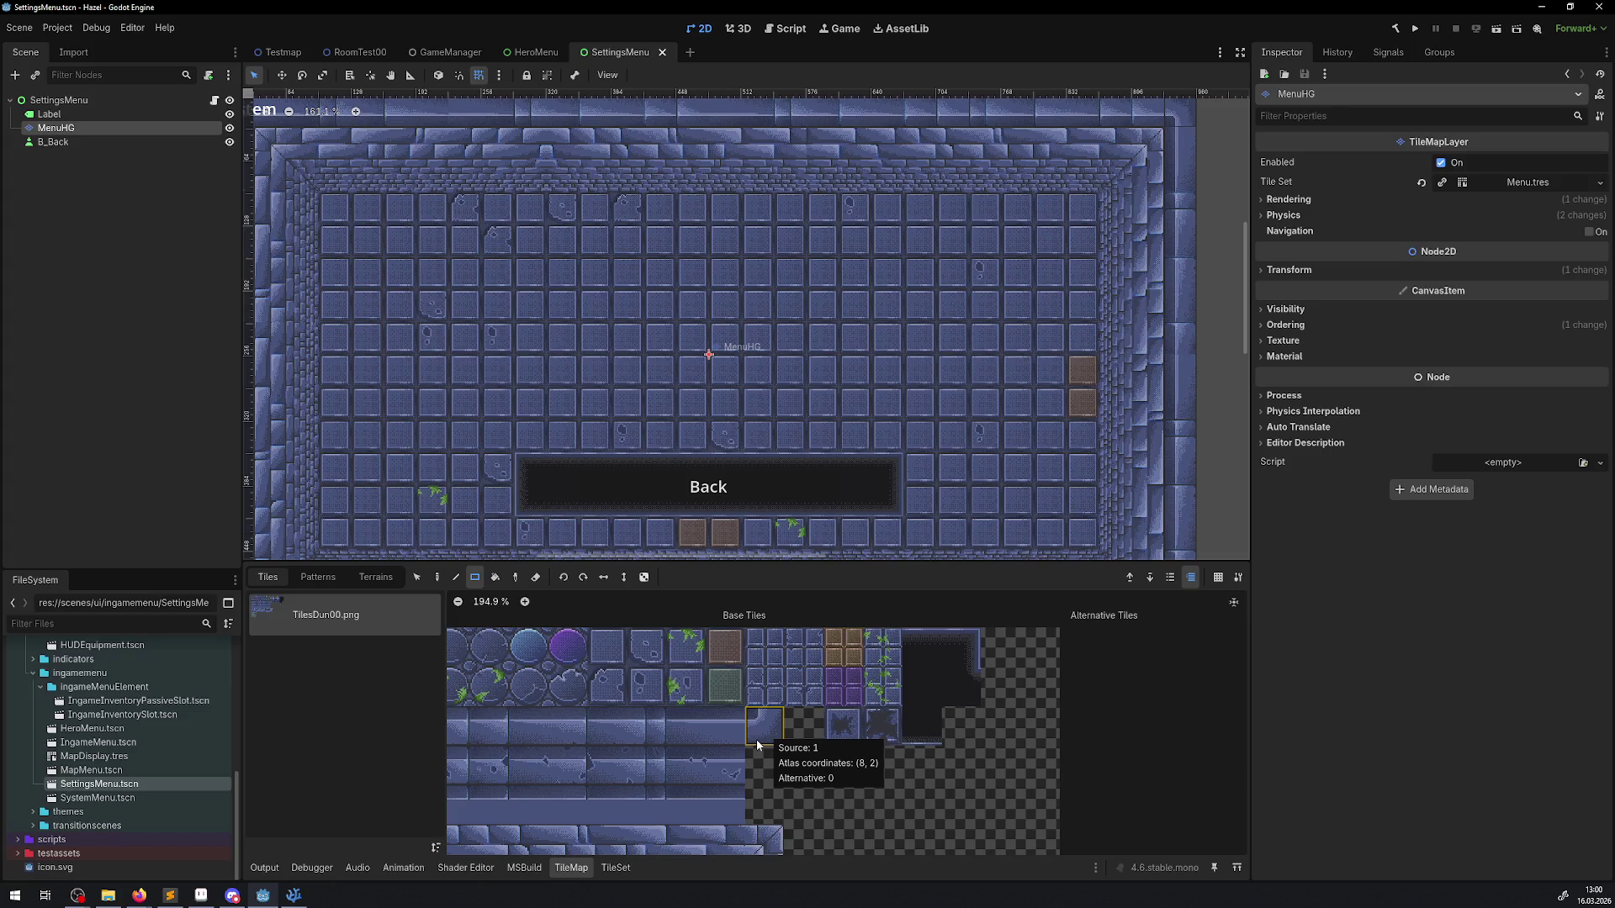
left_click(52, 100)
Step: Add an OptionButton child node to SettingsMenu, found by searching 'drop'
left_click(15, 76)
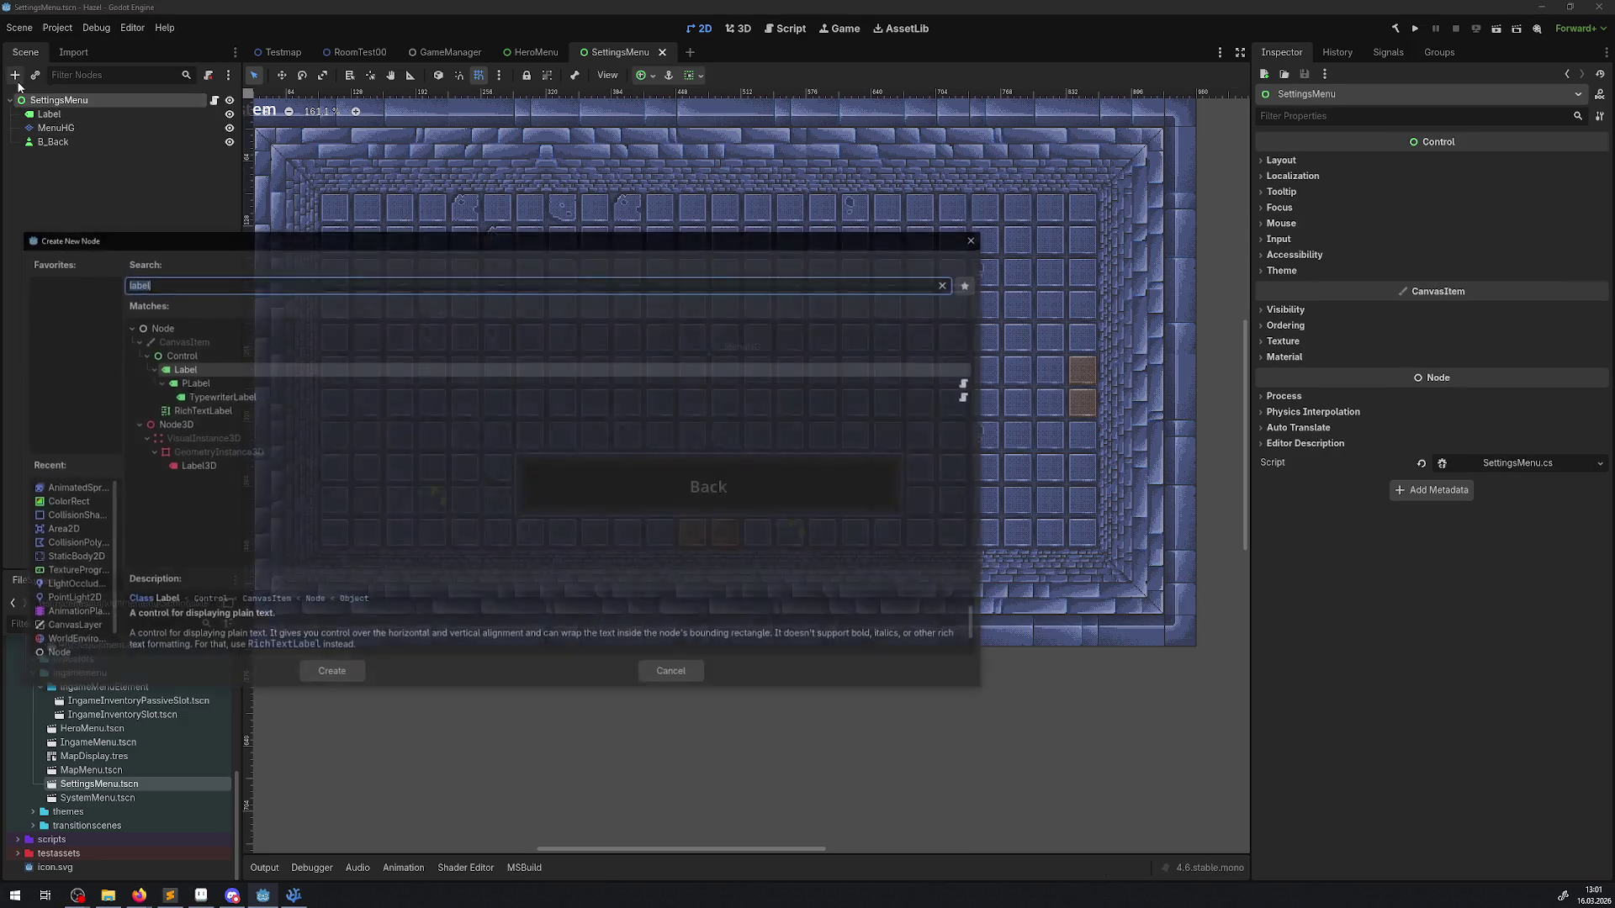
type("pop")
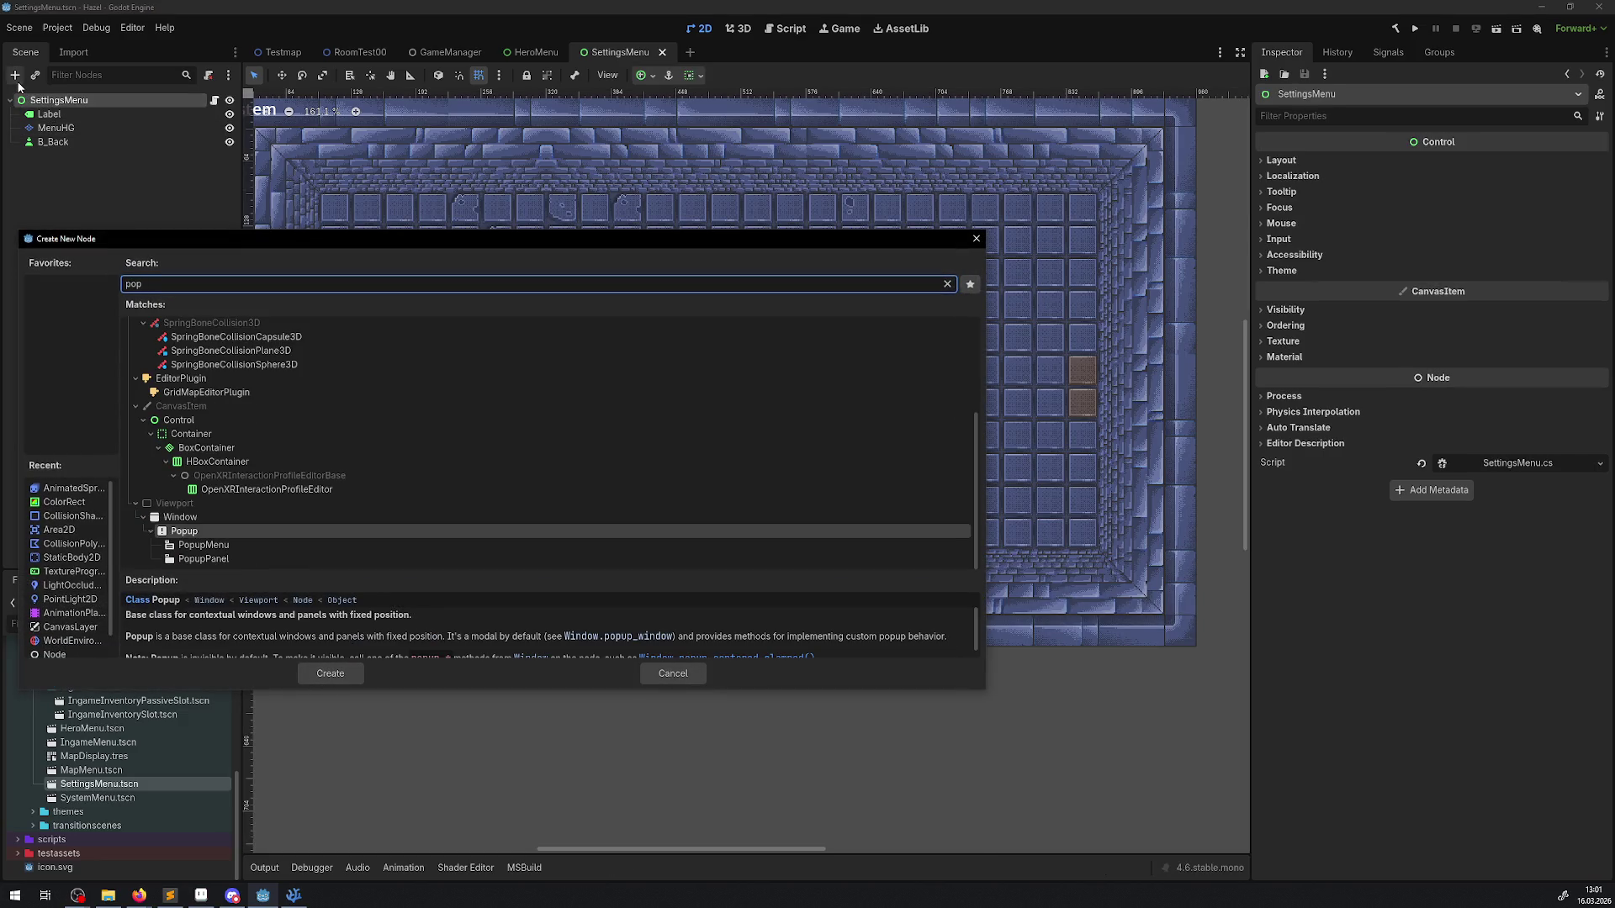
key("BackSpace")
key("BackSpace")
type("drop")
key("BackSpace")
key("BackSpace")
key("BackSpace")
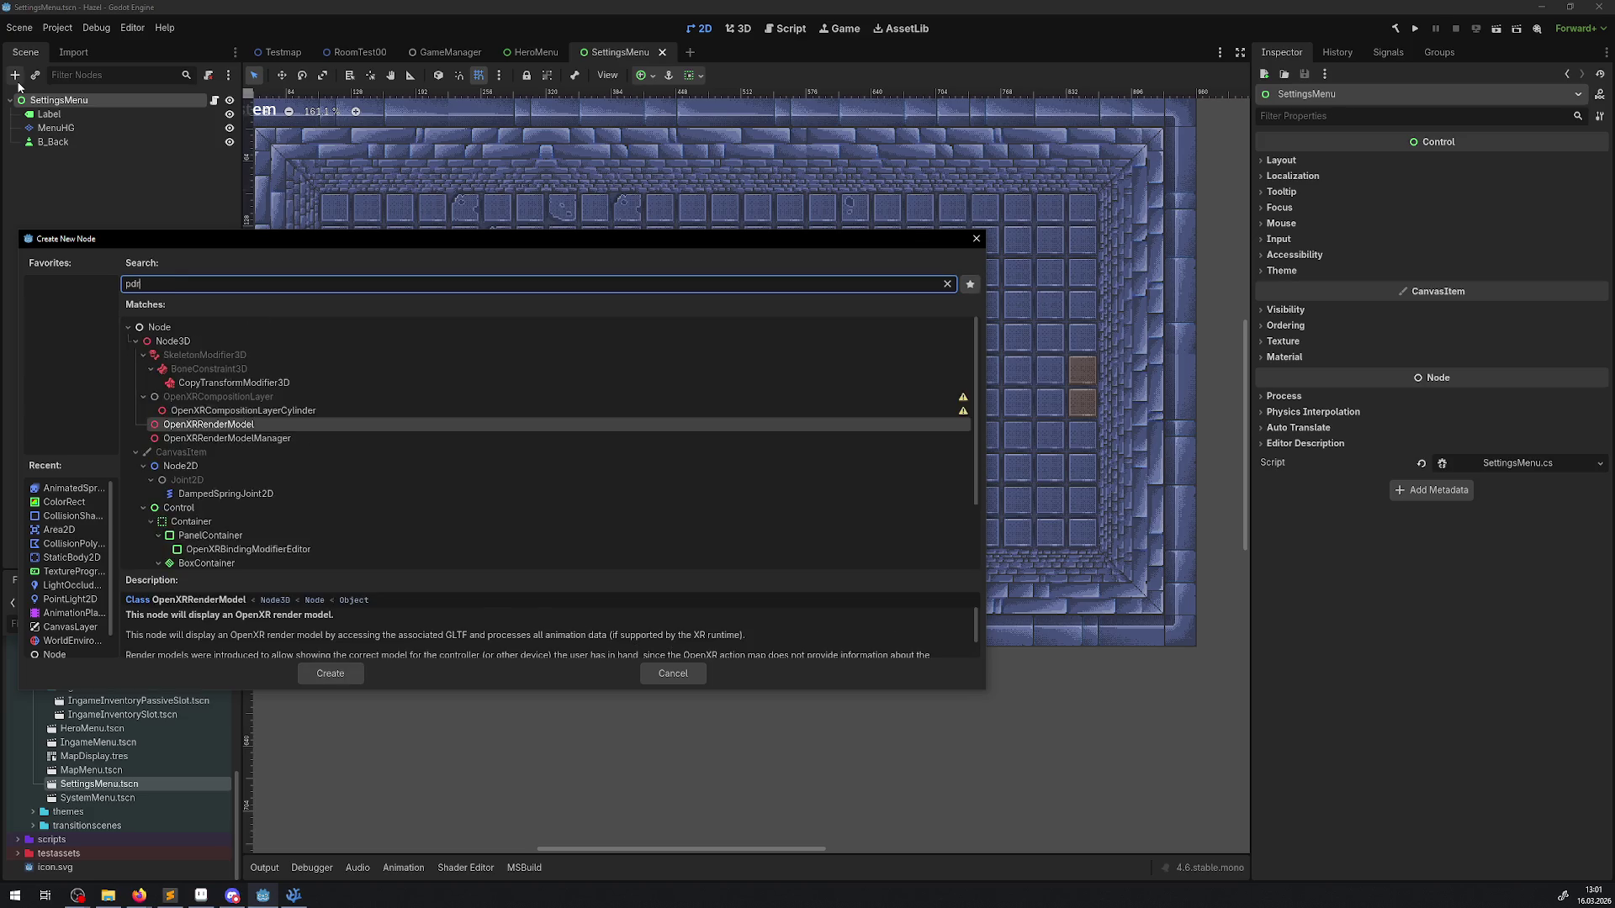
type("drop")
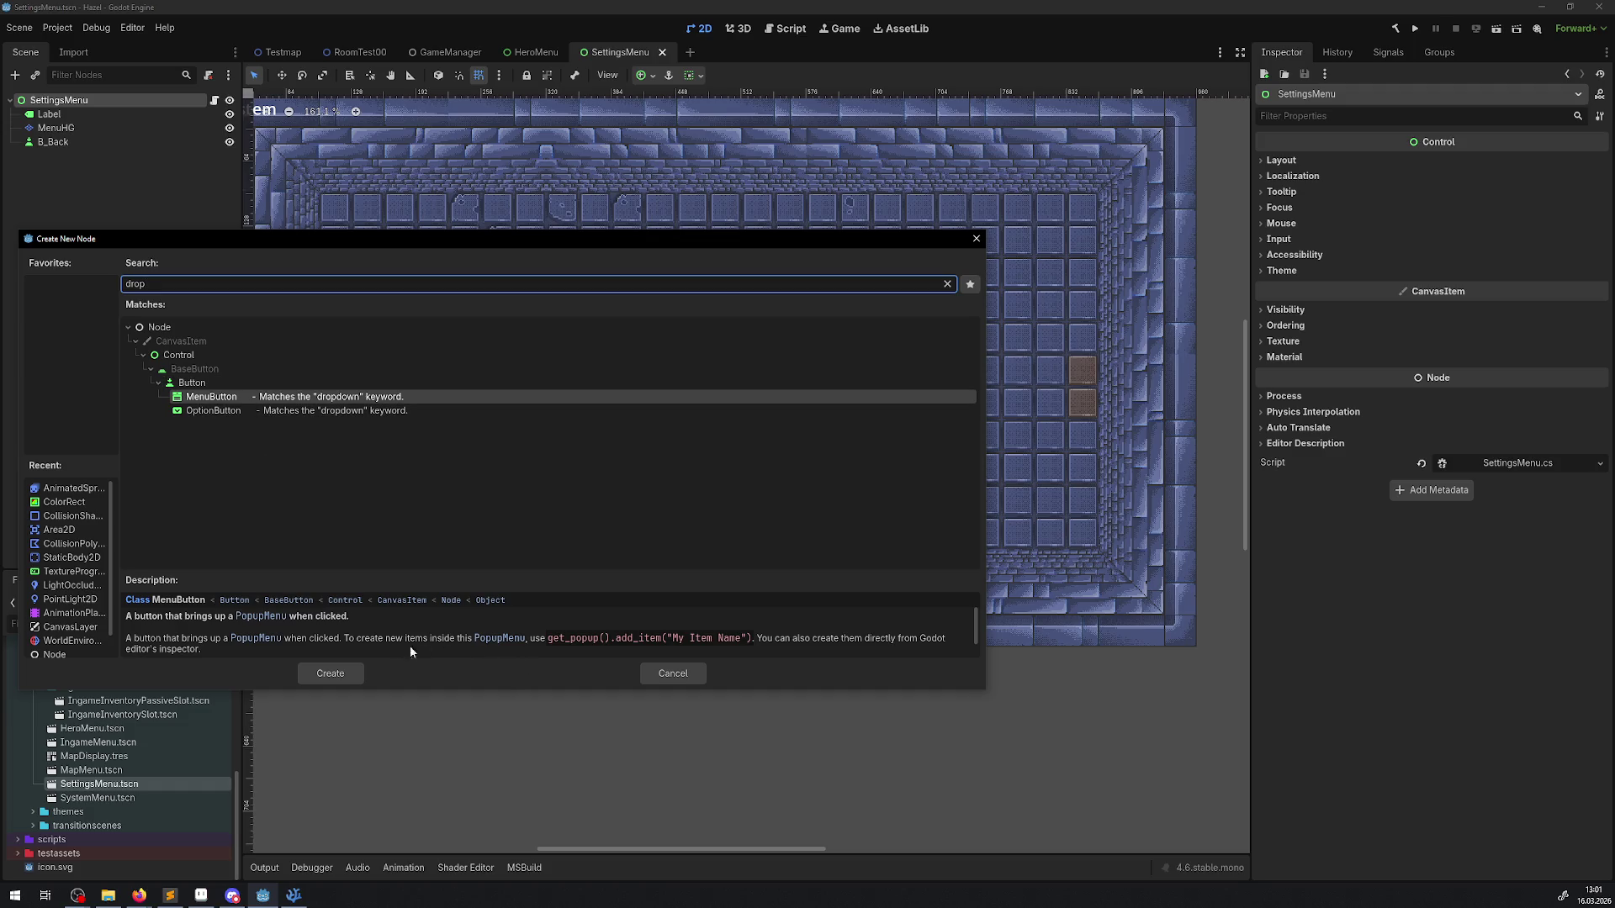
left_click(212, 410)
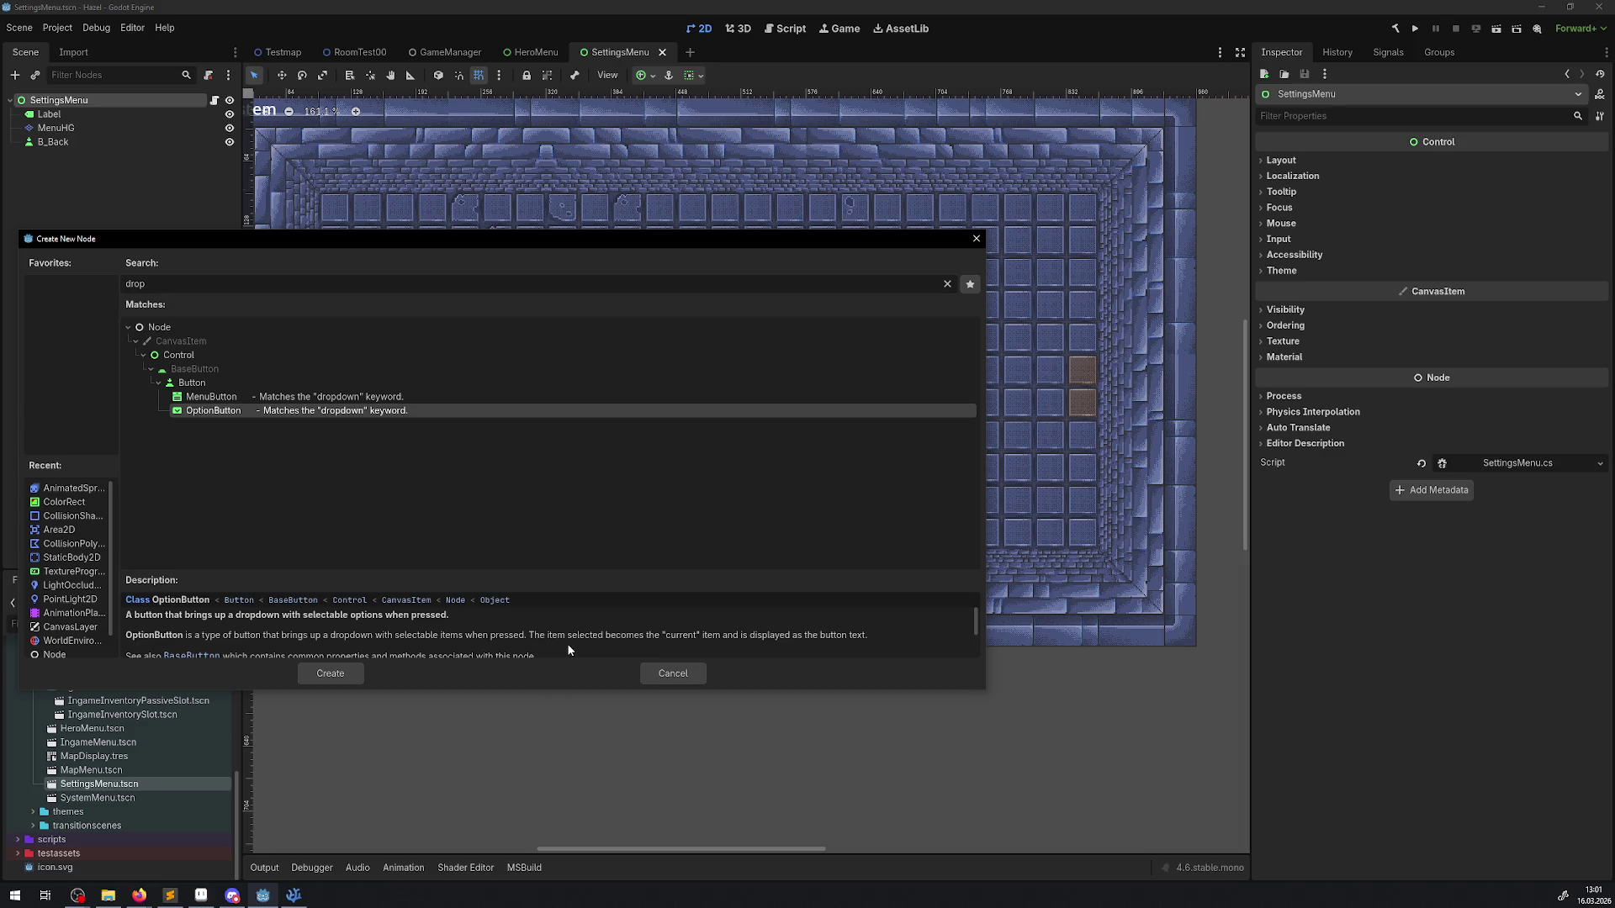
double_click(212, 411)
Step: Move the OptionButton onto the menu's tiled background with the Move tool
scroll(283, 310, "up", 3)
scroll(283, 311, "left", 3)
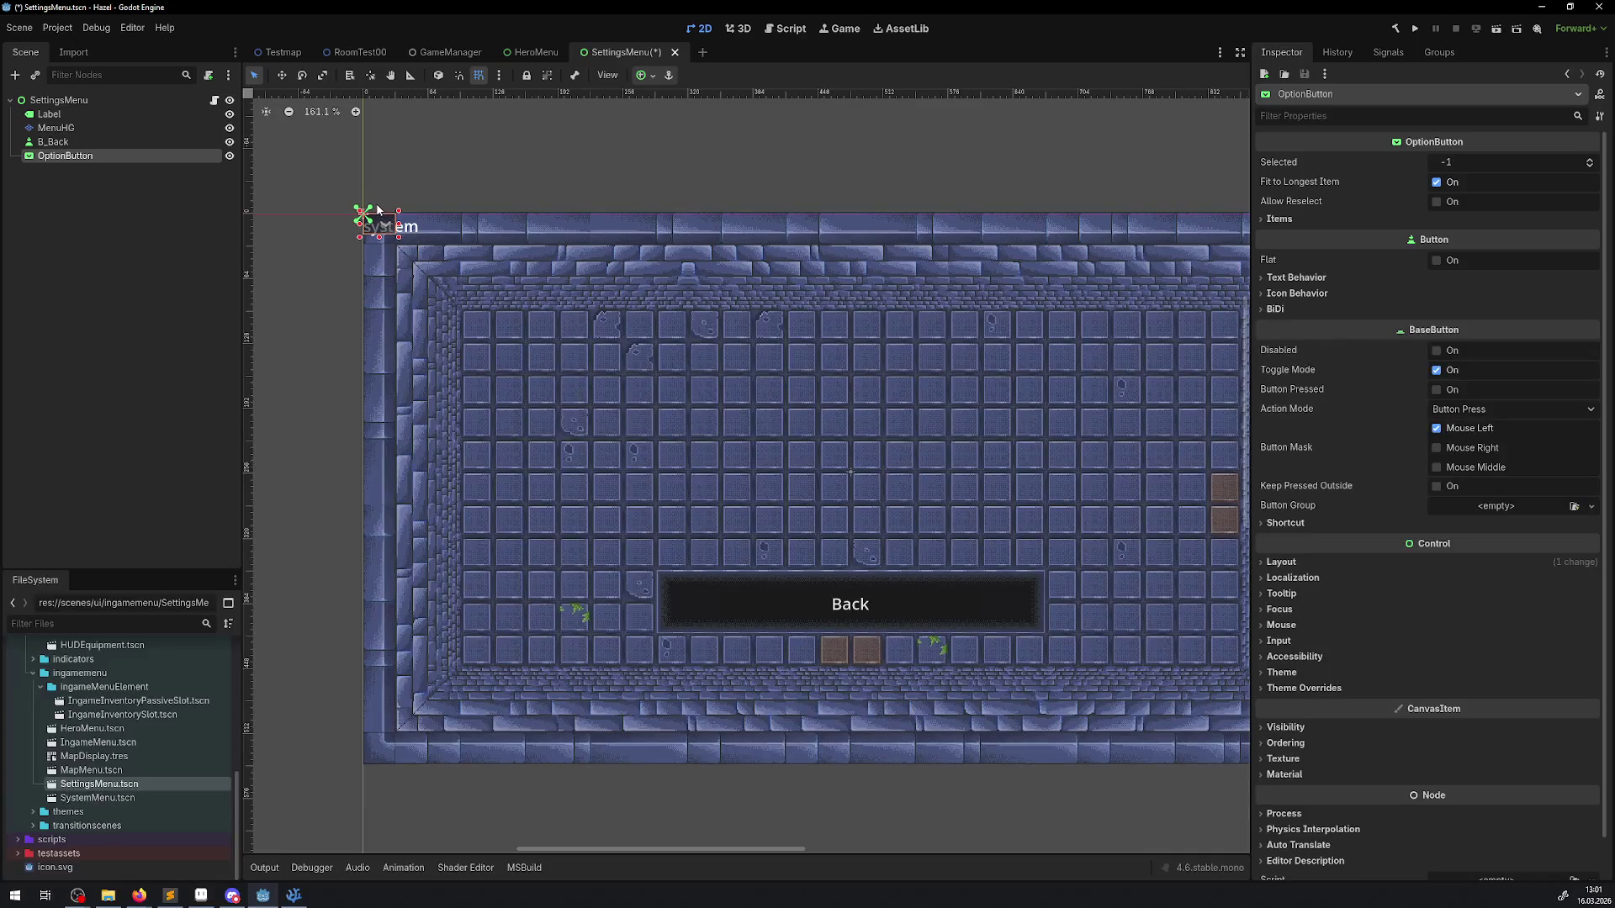
left_click(282, 75)
mouse_move(378, 223)
left_mouse_down()
mouse_move(511, 324)
mouse_move(612, 374)
mouse_move(628, 360)
left_mouse_up()
Step: Add OptionButton items 'en' and 'de' in the Inspector and save the scene
scroll(628, 361, "up", 5)
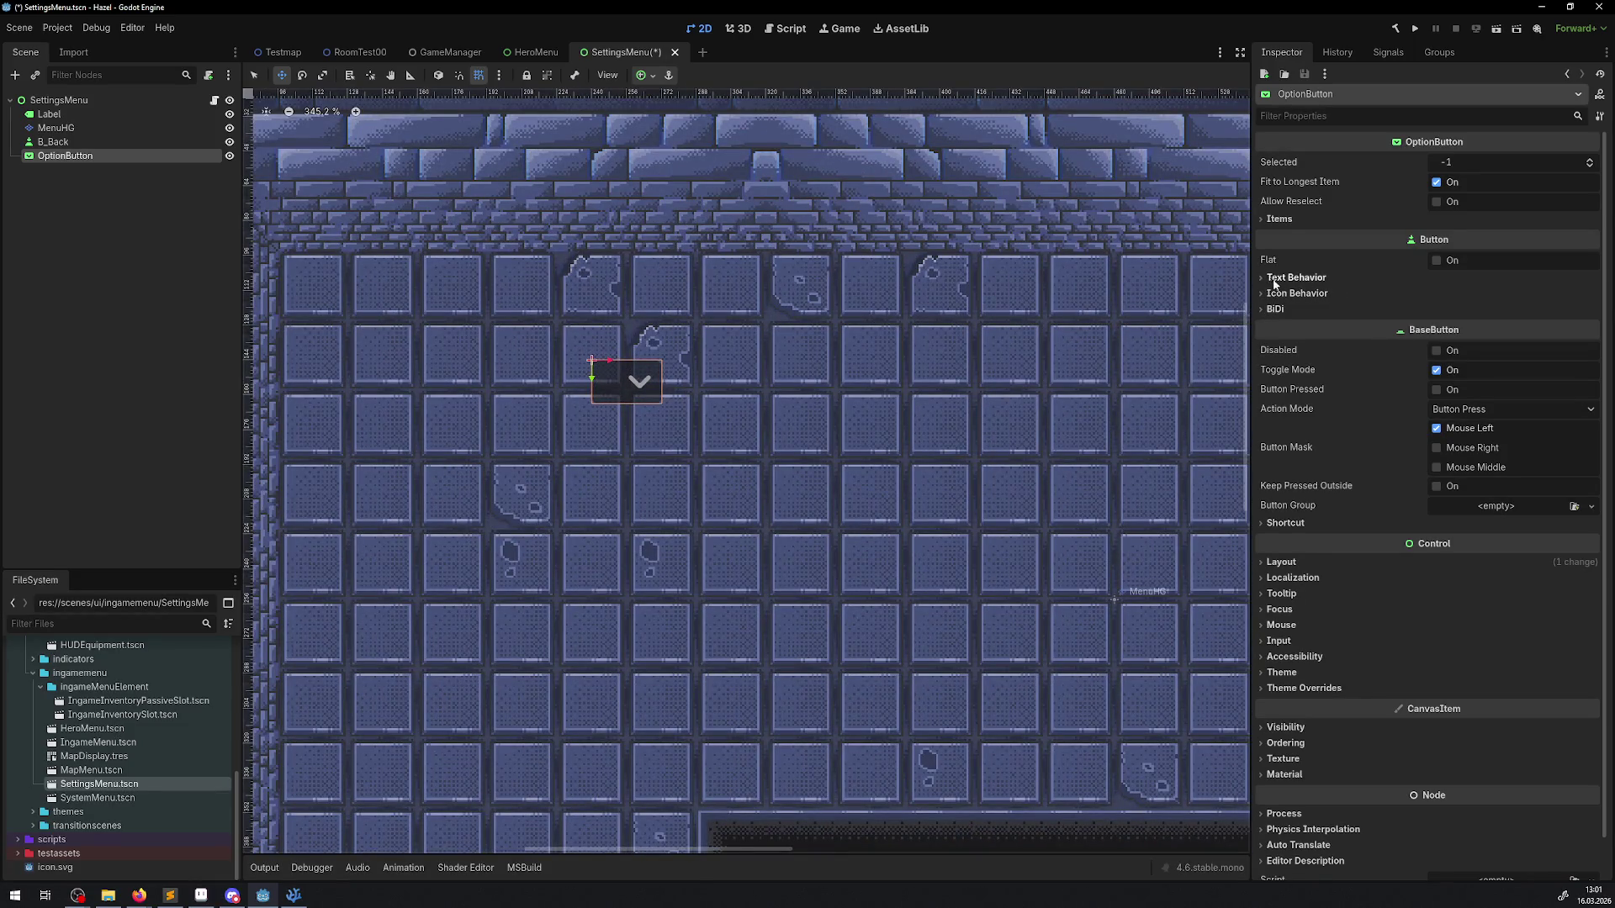
left_click(1270, 222)
left_click(1445, 239)
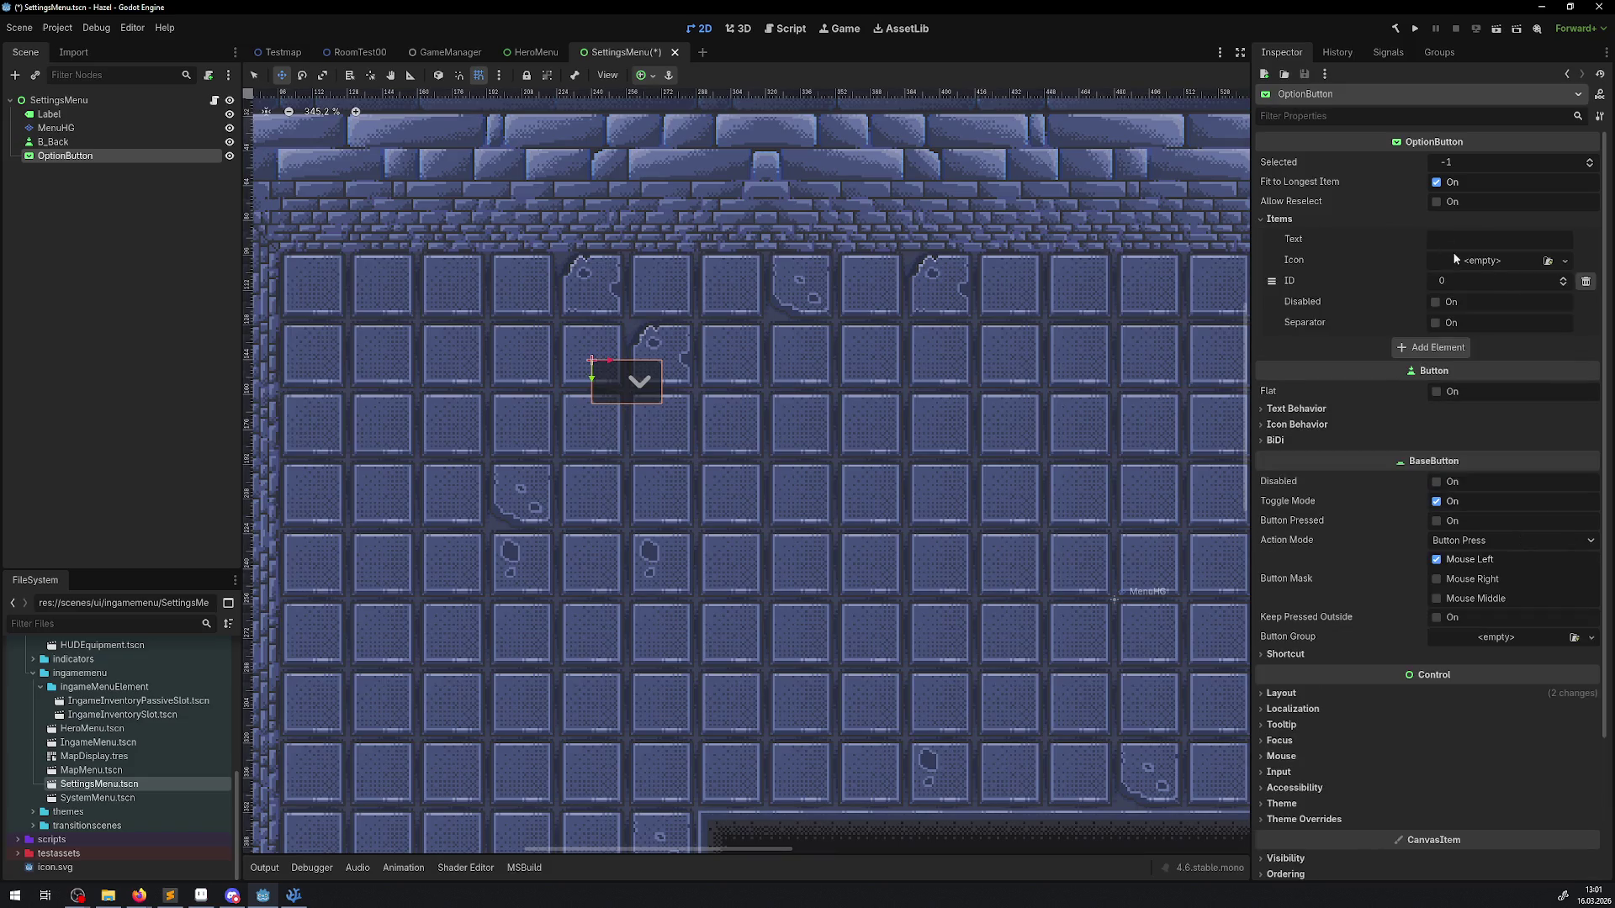
left_click(1460, 241)
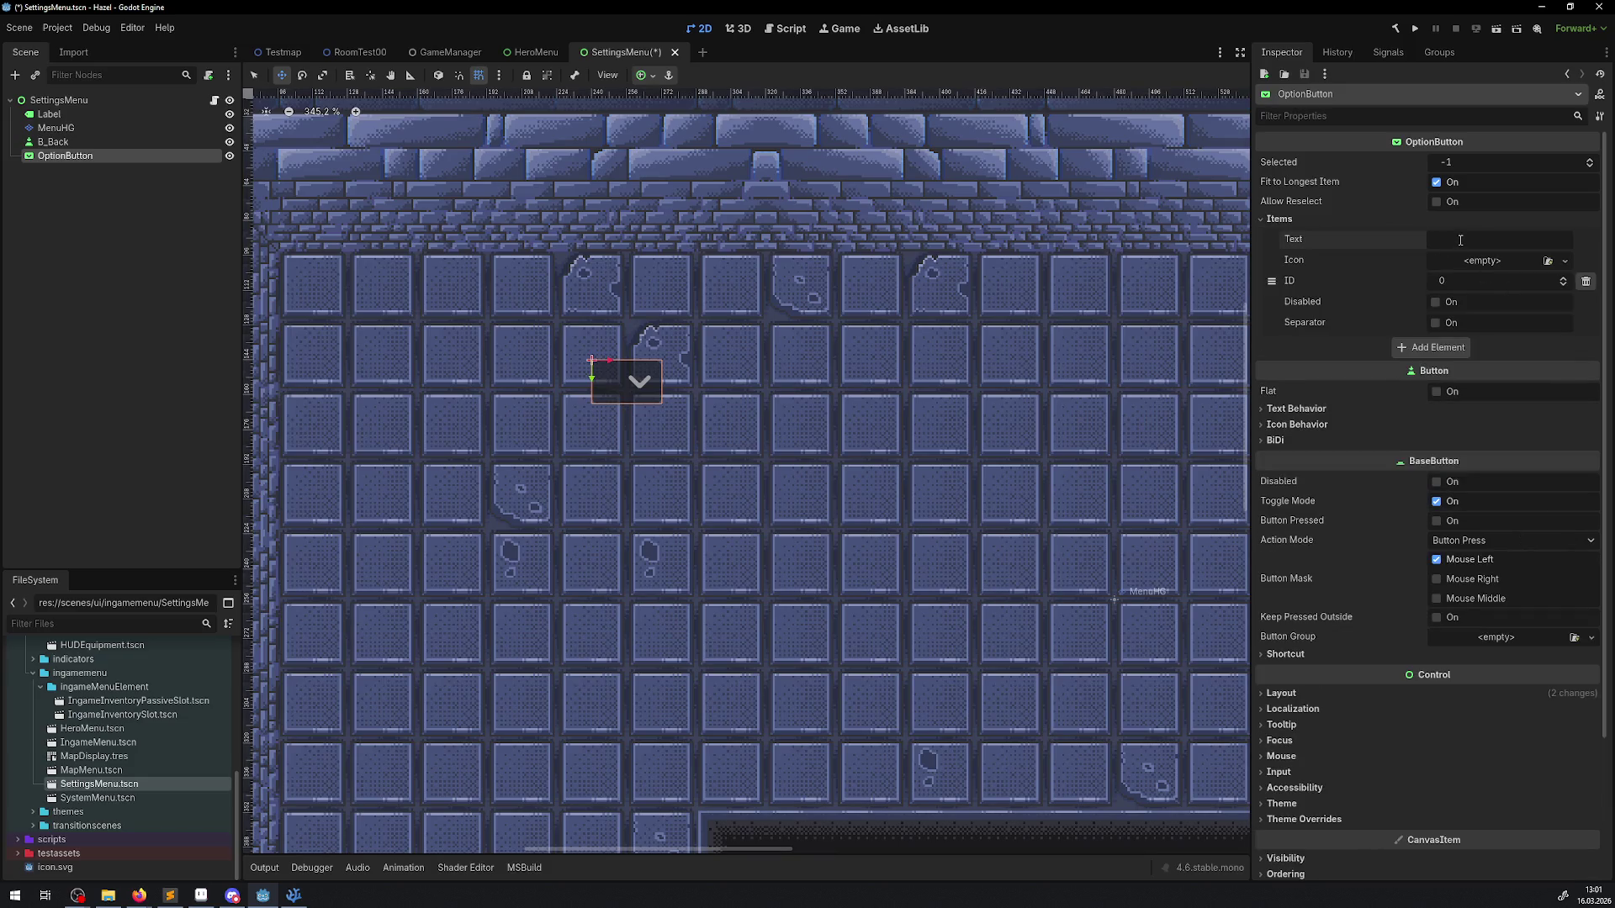
type("en")
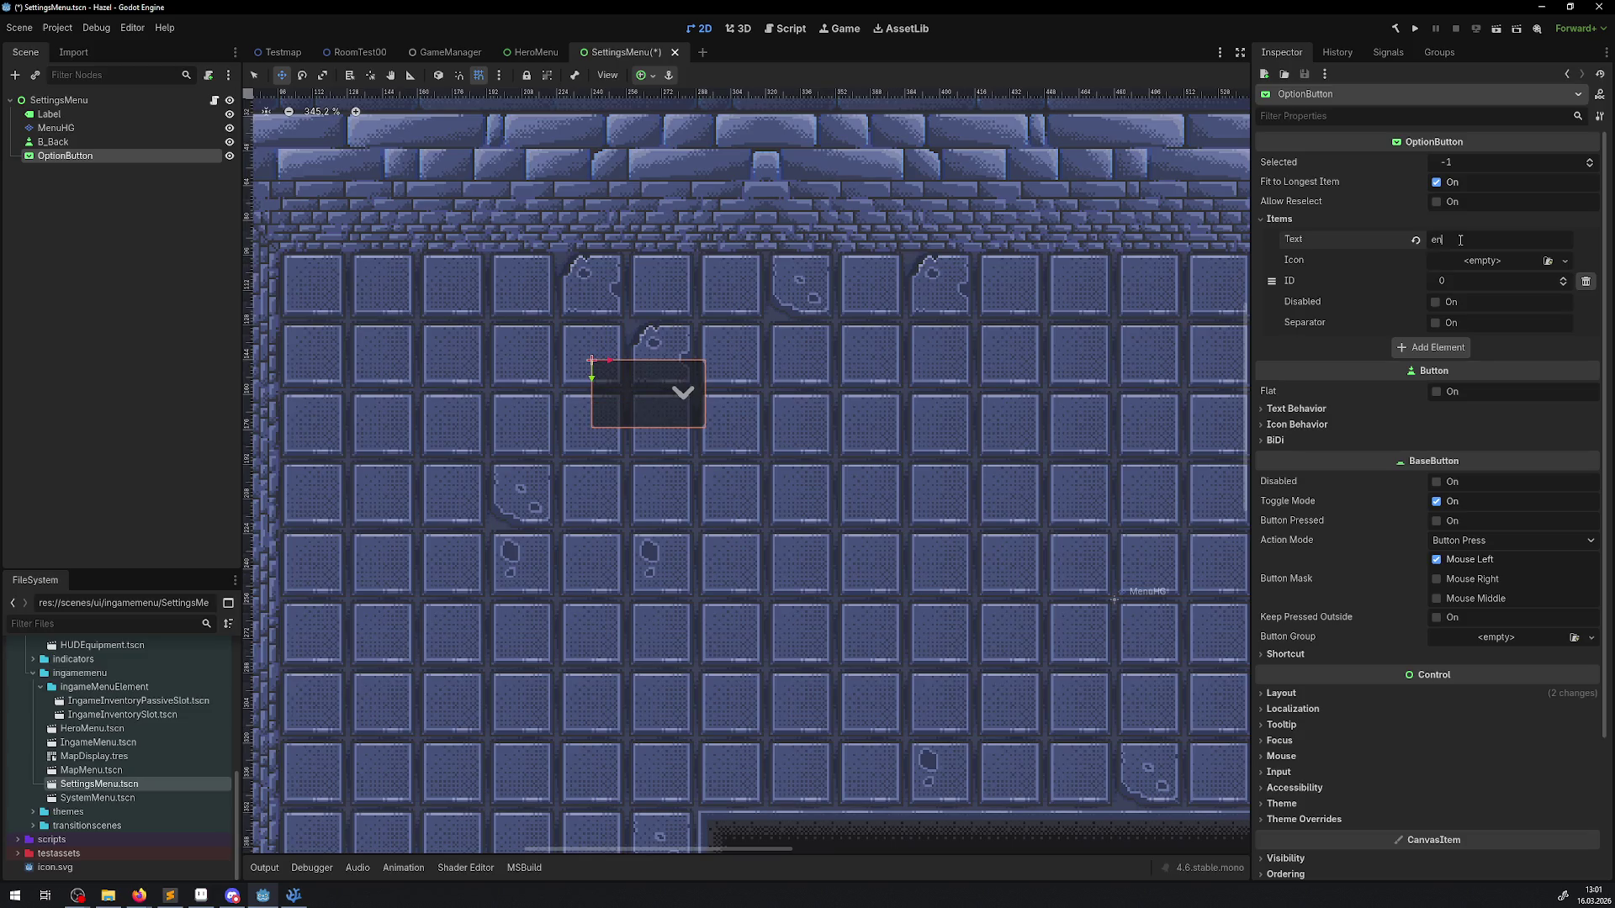
left_click(1435, 351)
left_click(1479, 349)
type("de")
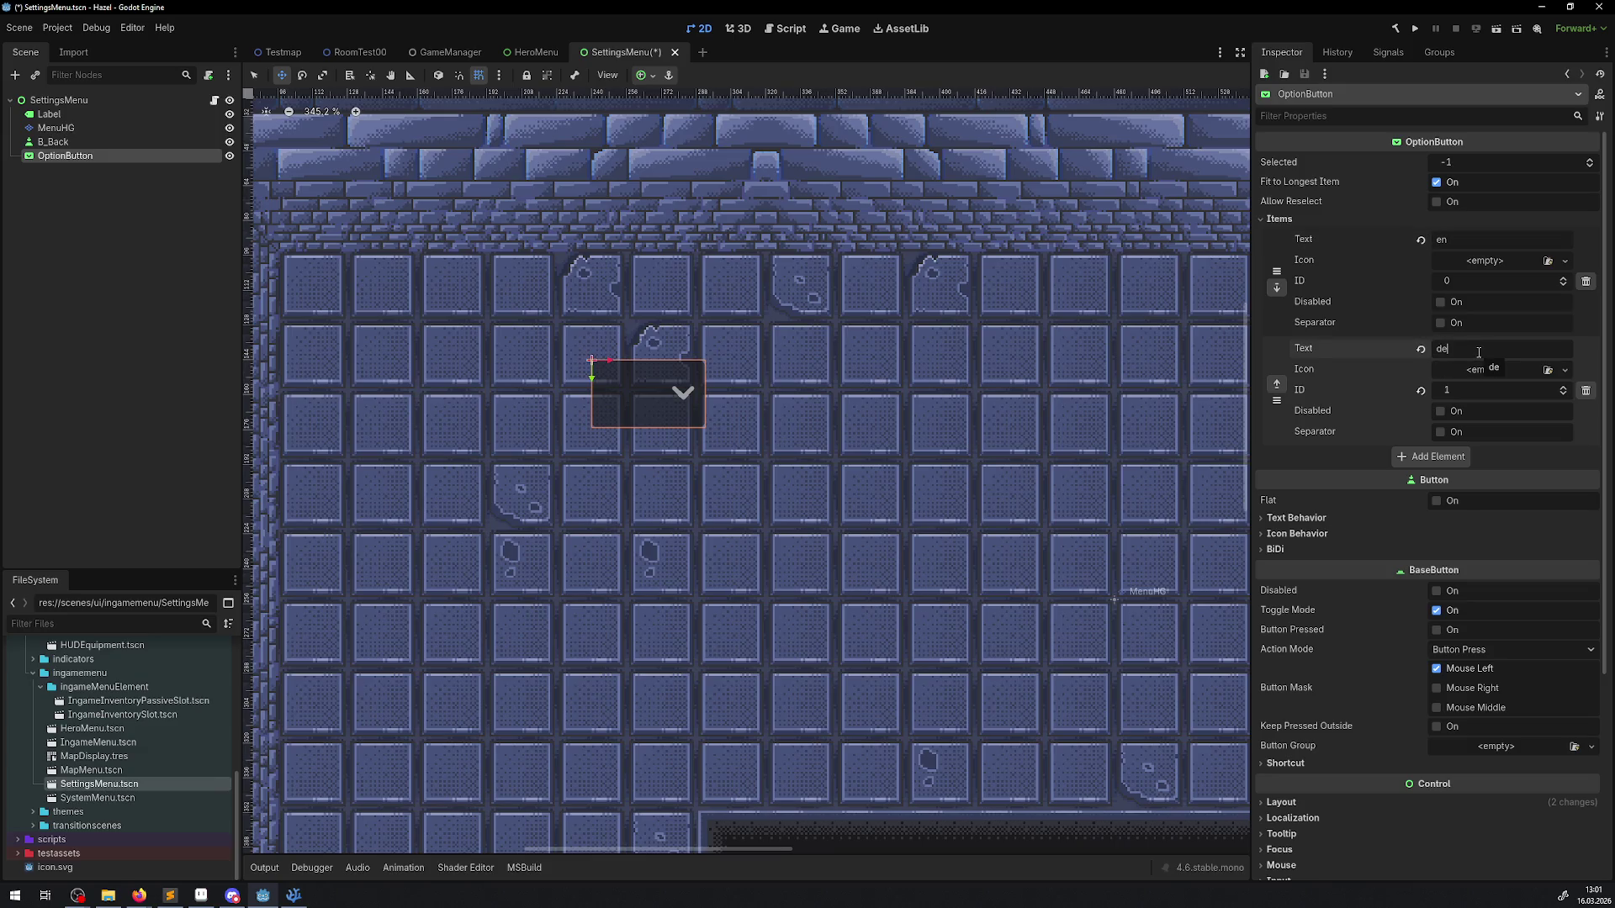
key("ctrl+s")
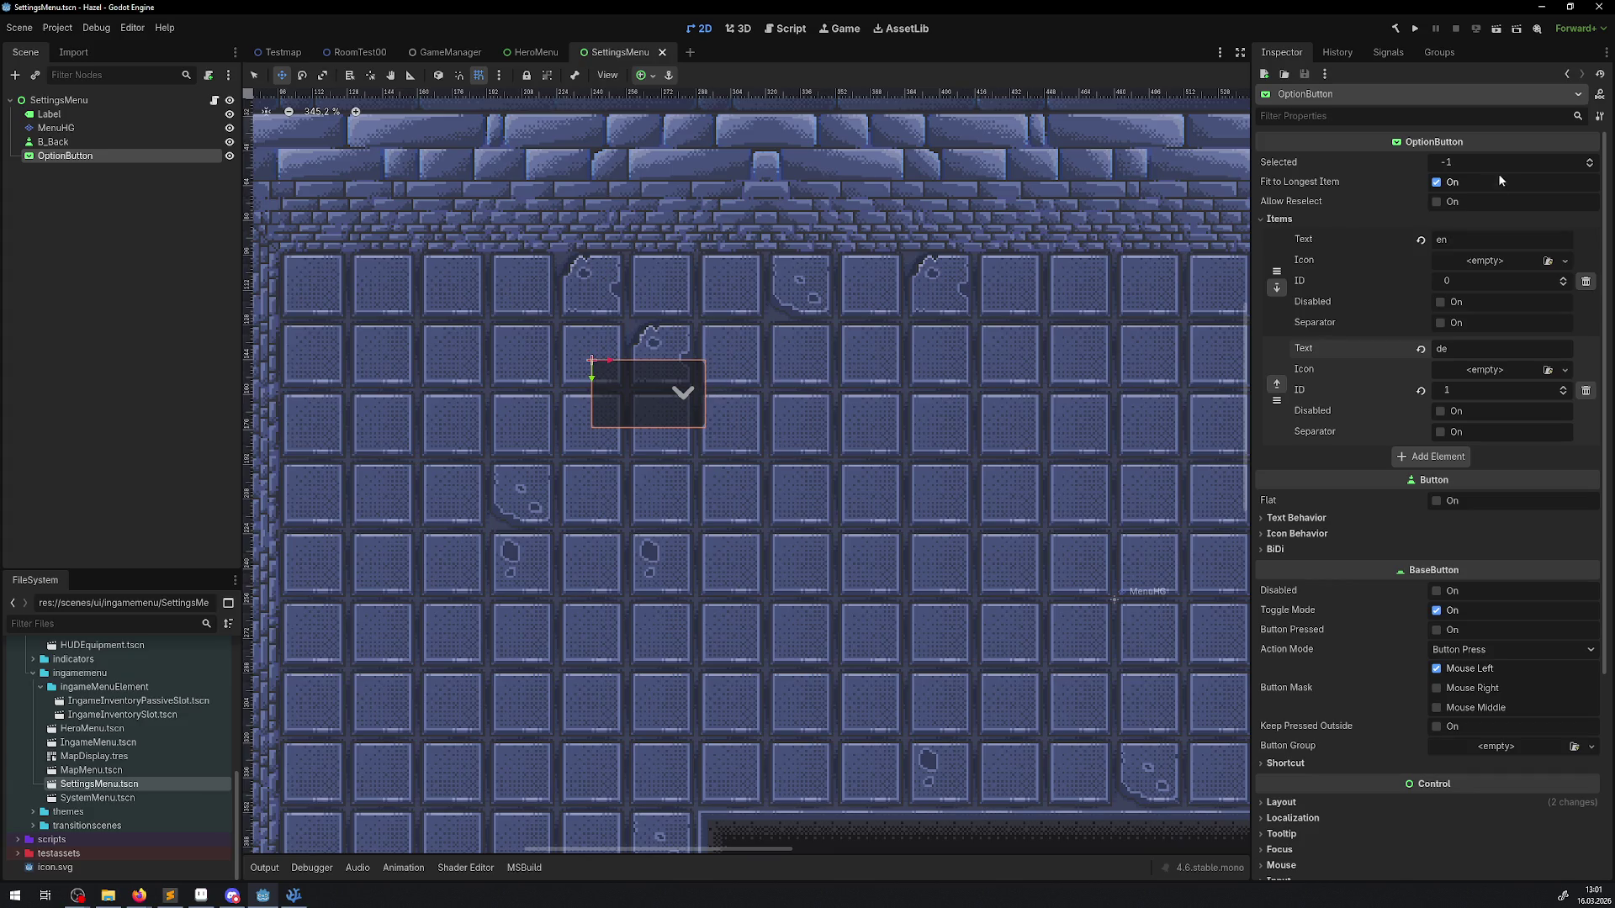
Step: Set Selected to -1 so no item is preselected, then run the game
left_click(1460, 165)
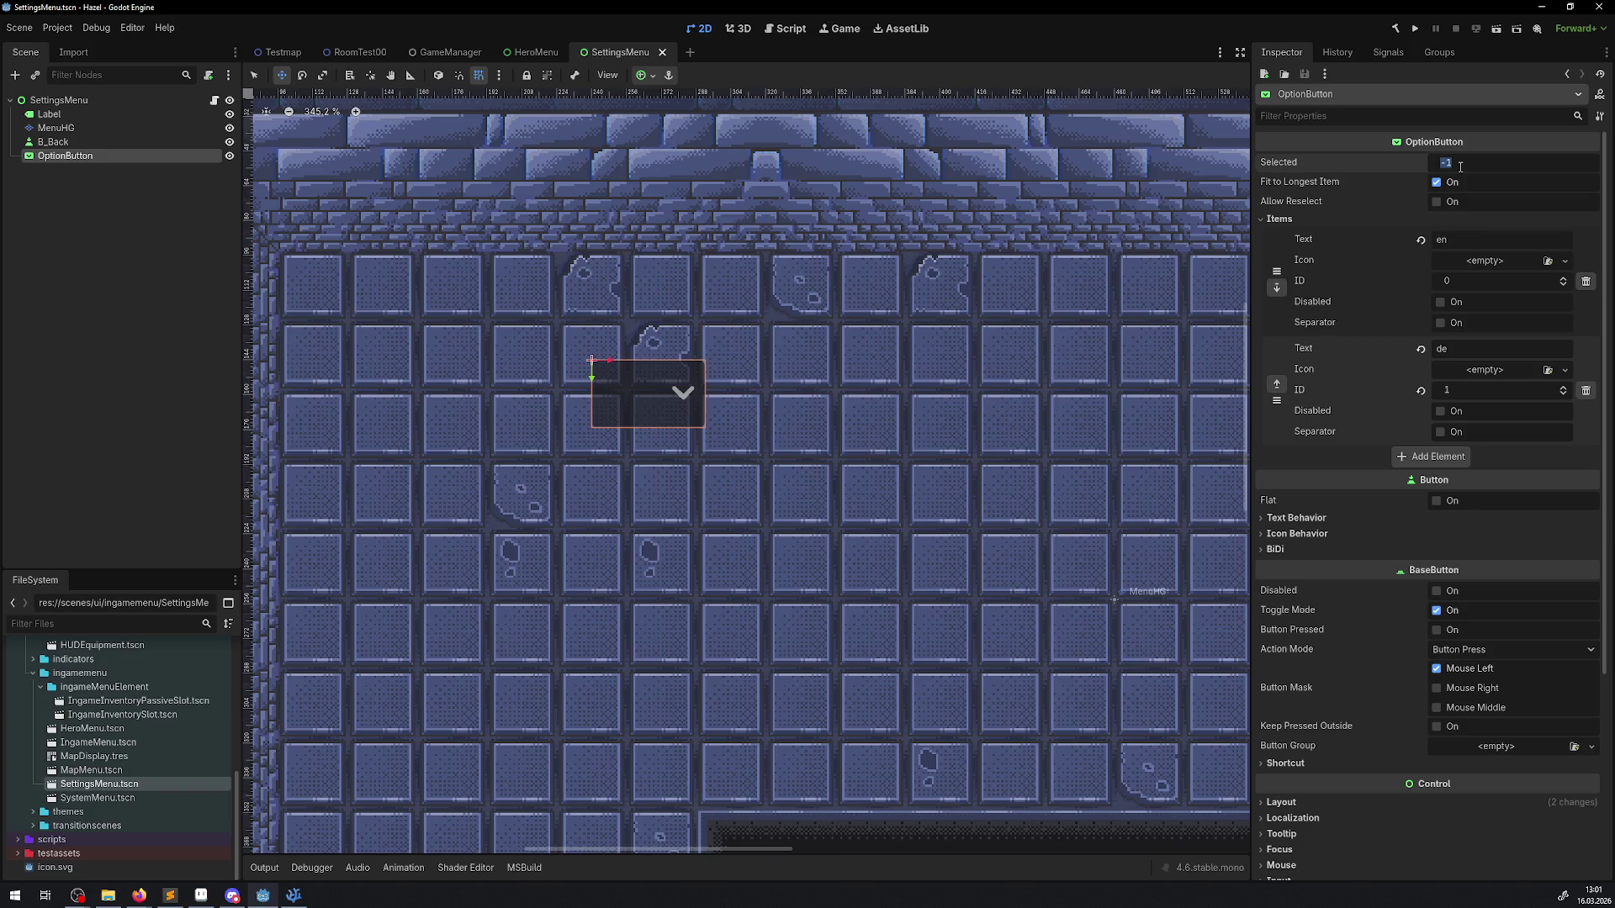
type("0")
key("Return")
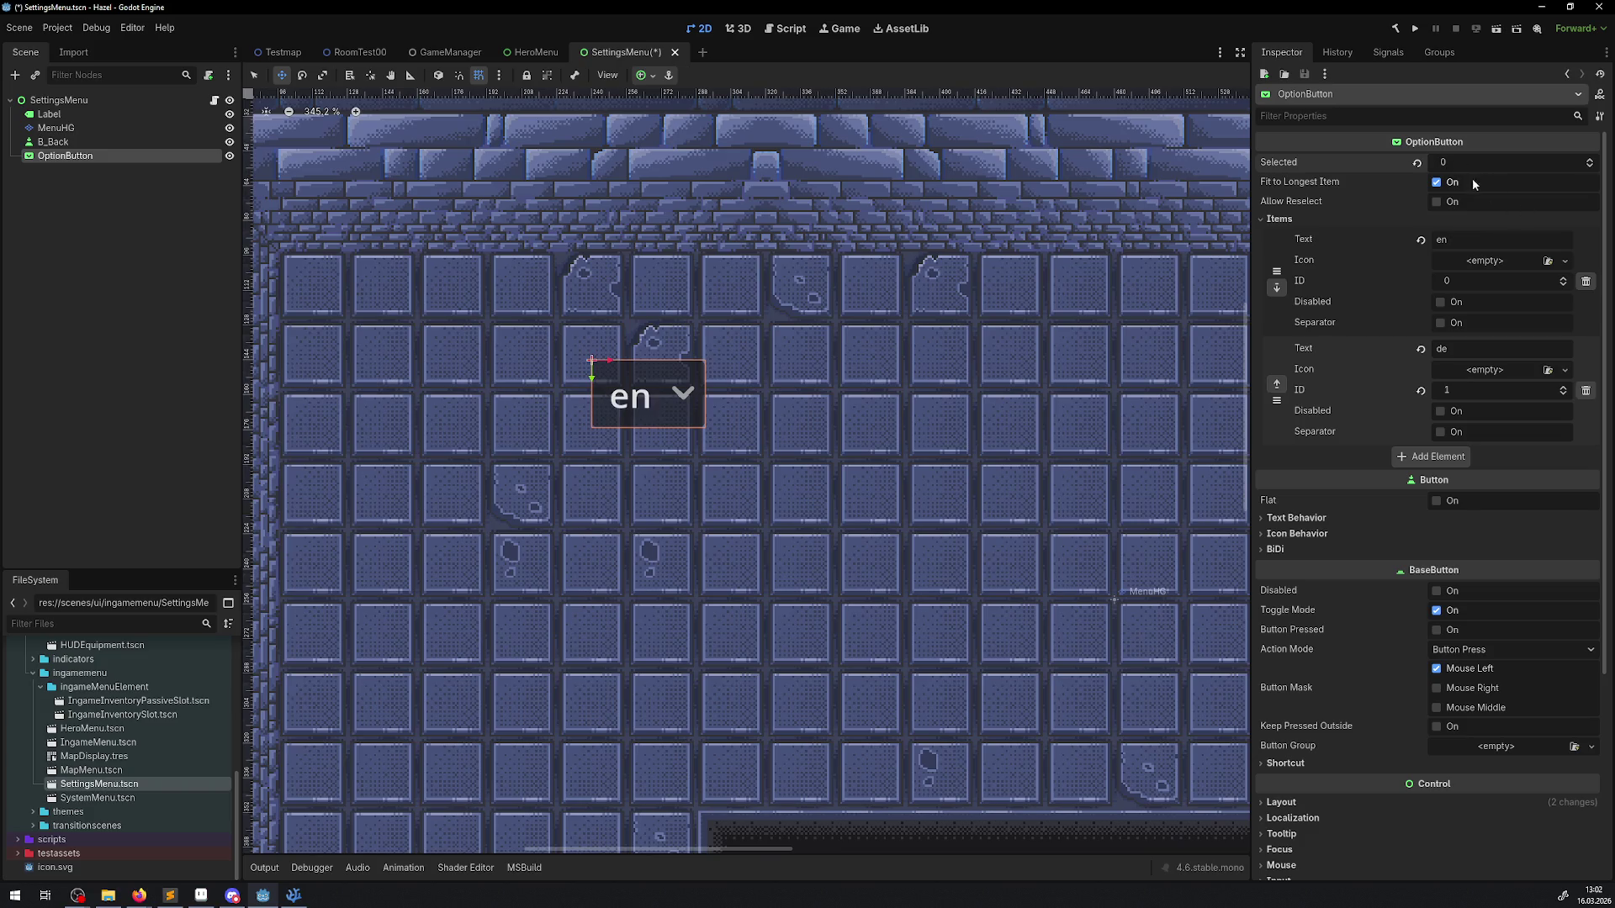
type("-1")
key("Return")
left_click(1417, 30)
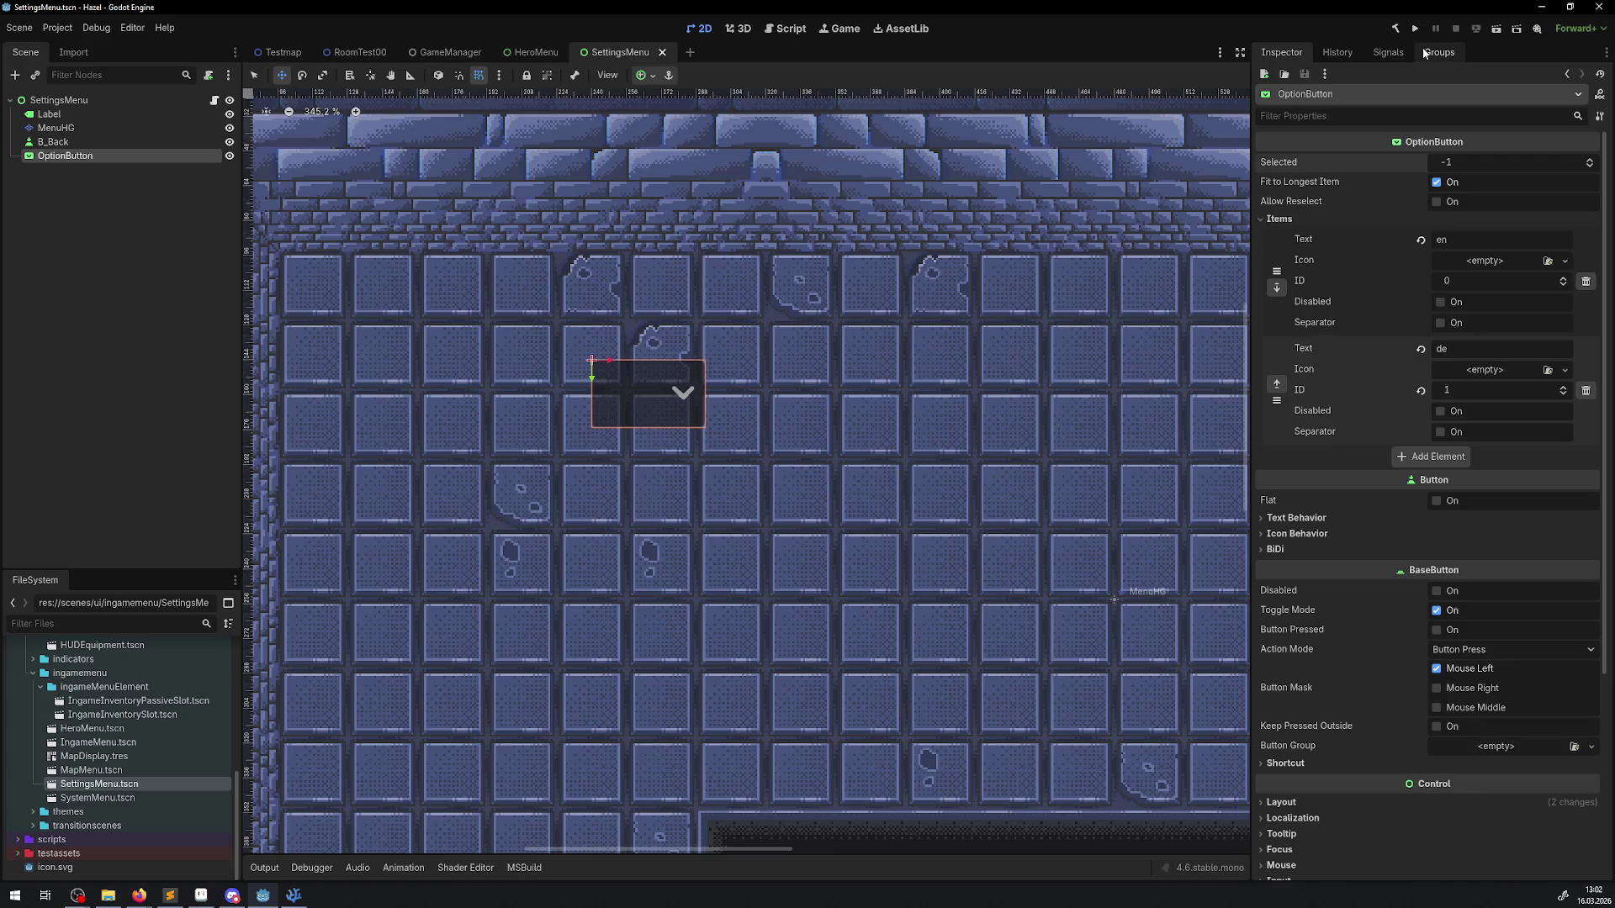
left_click(1415, 28)
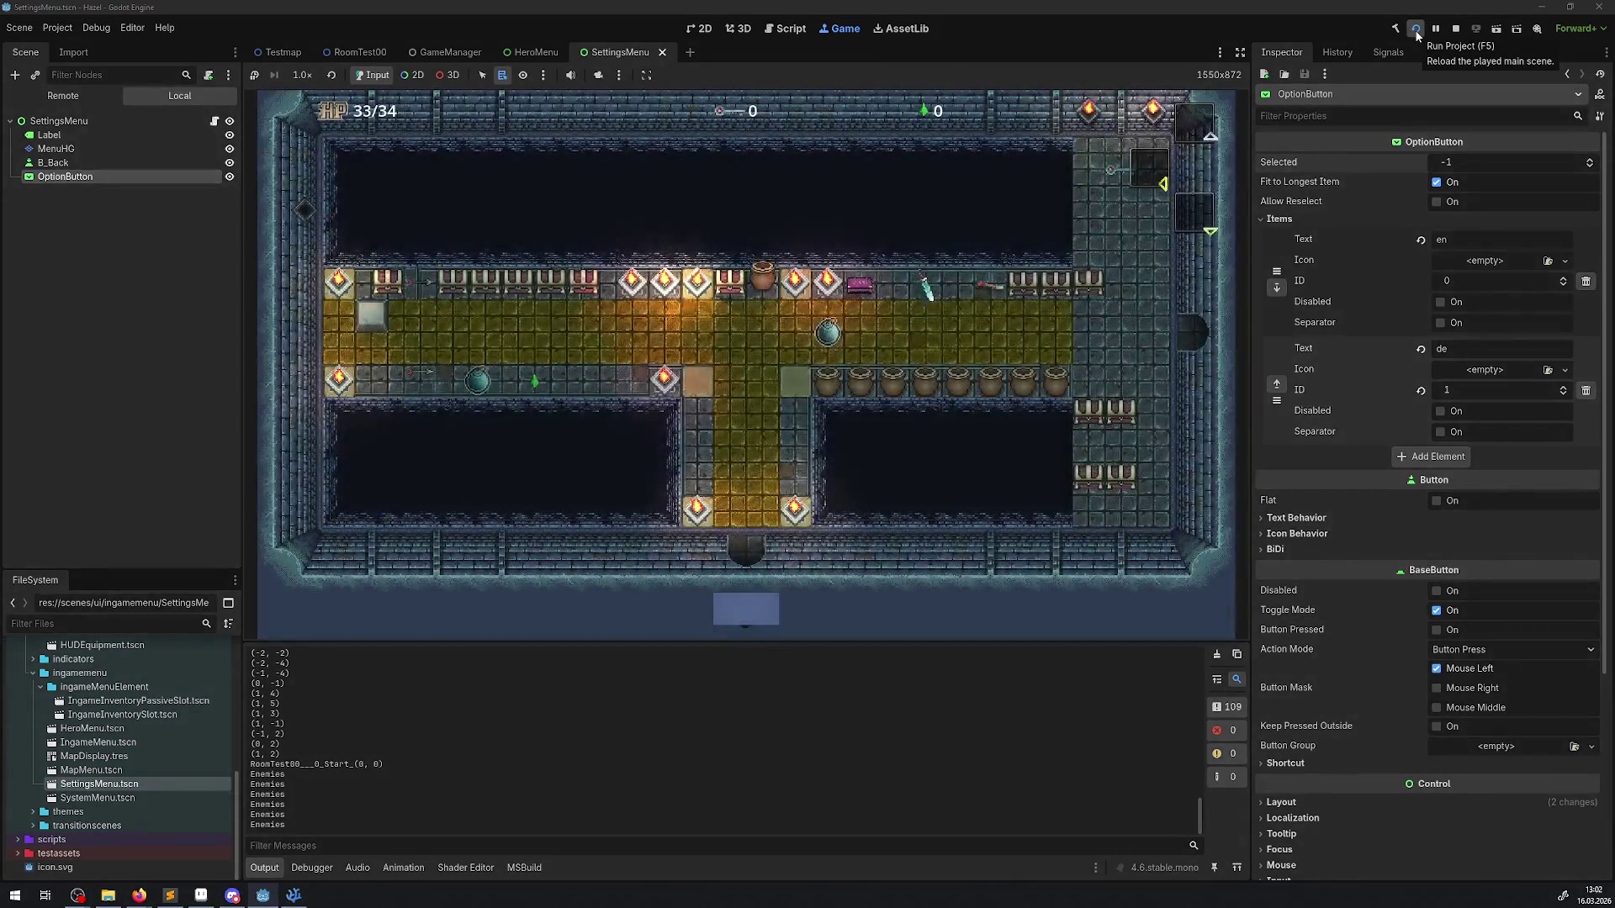
Step: In the running game, reach the settings screen through the Esc system menu
key("Escape")
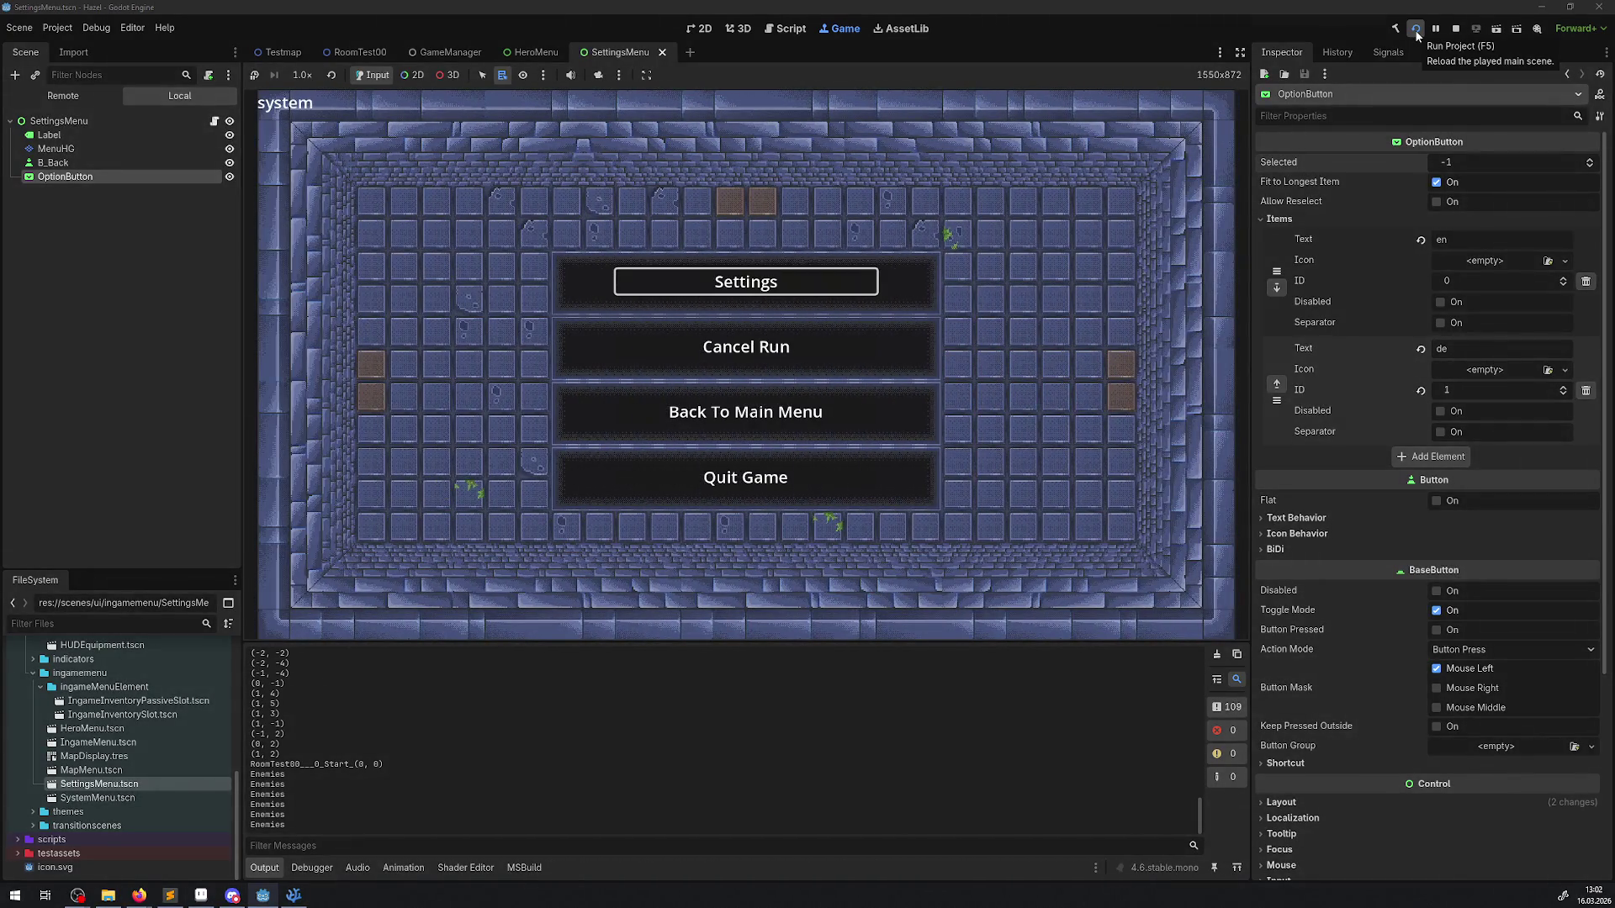
key("Down")
key("Up")
key("Escape")
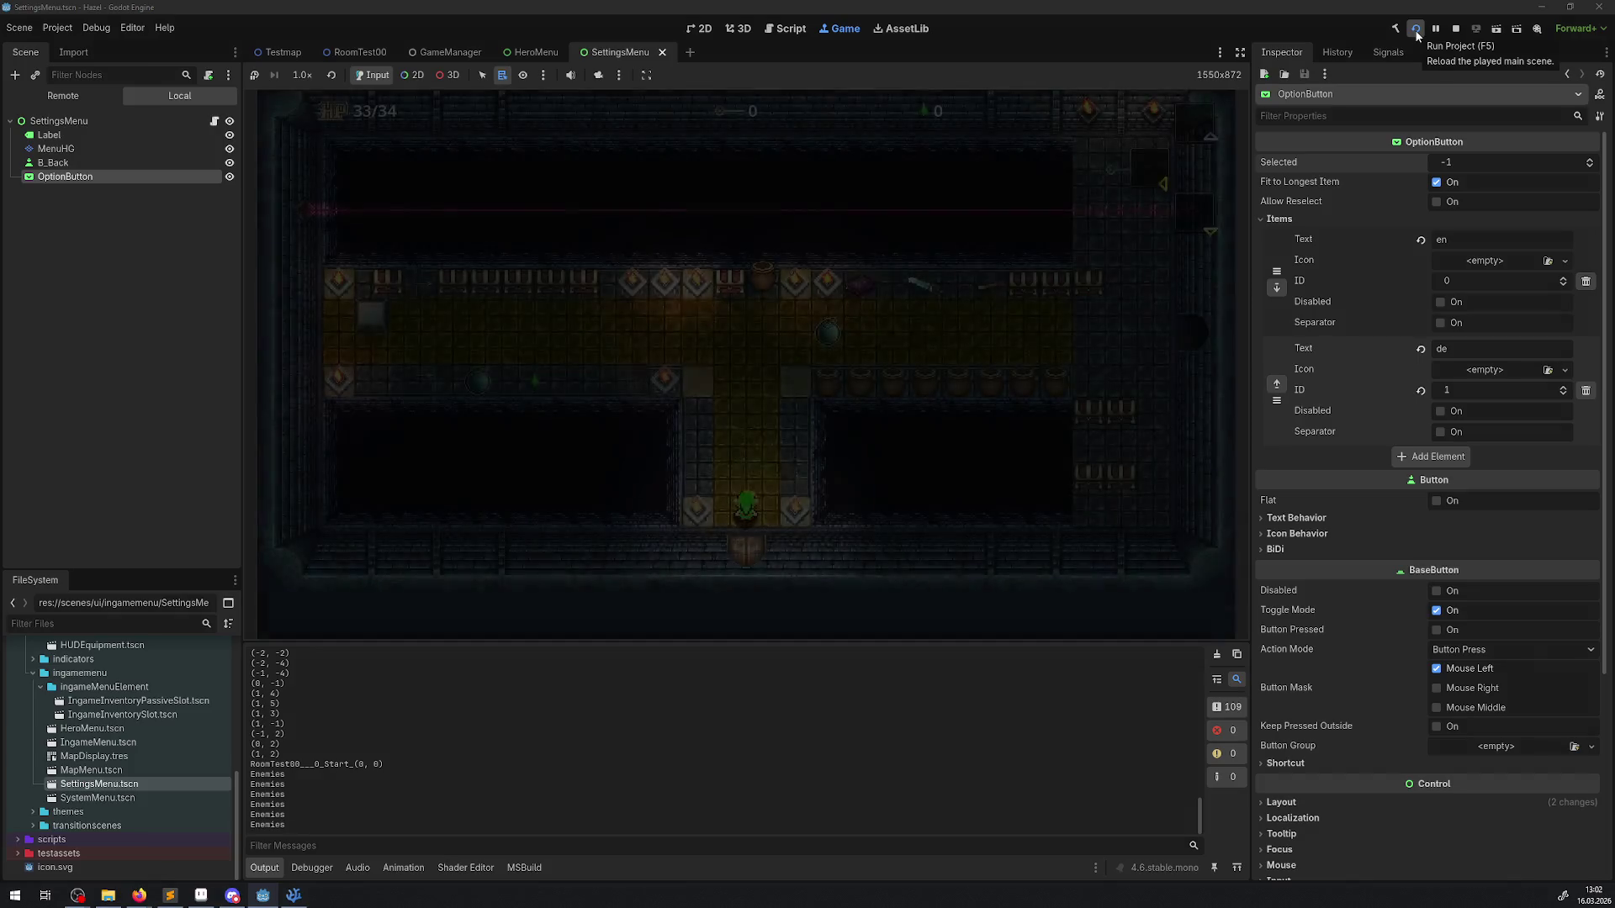
key("Escape")
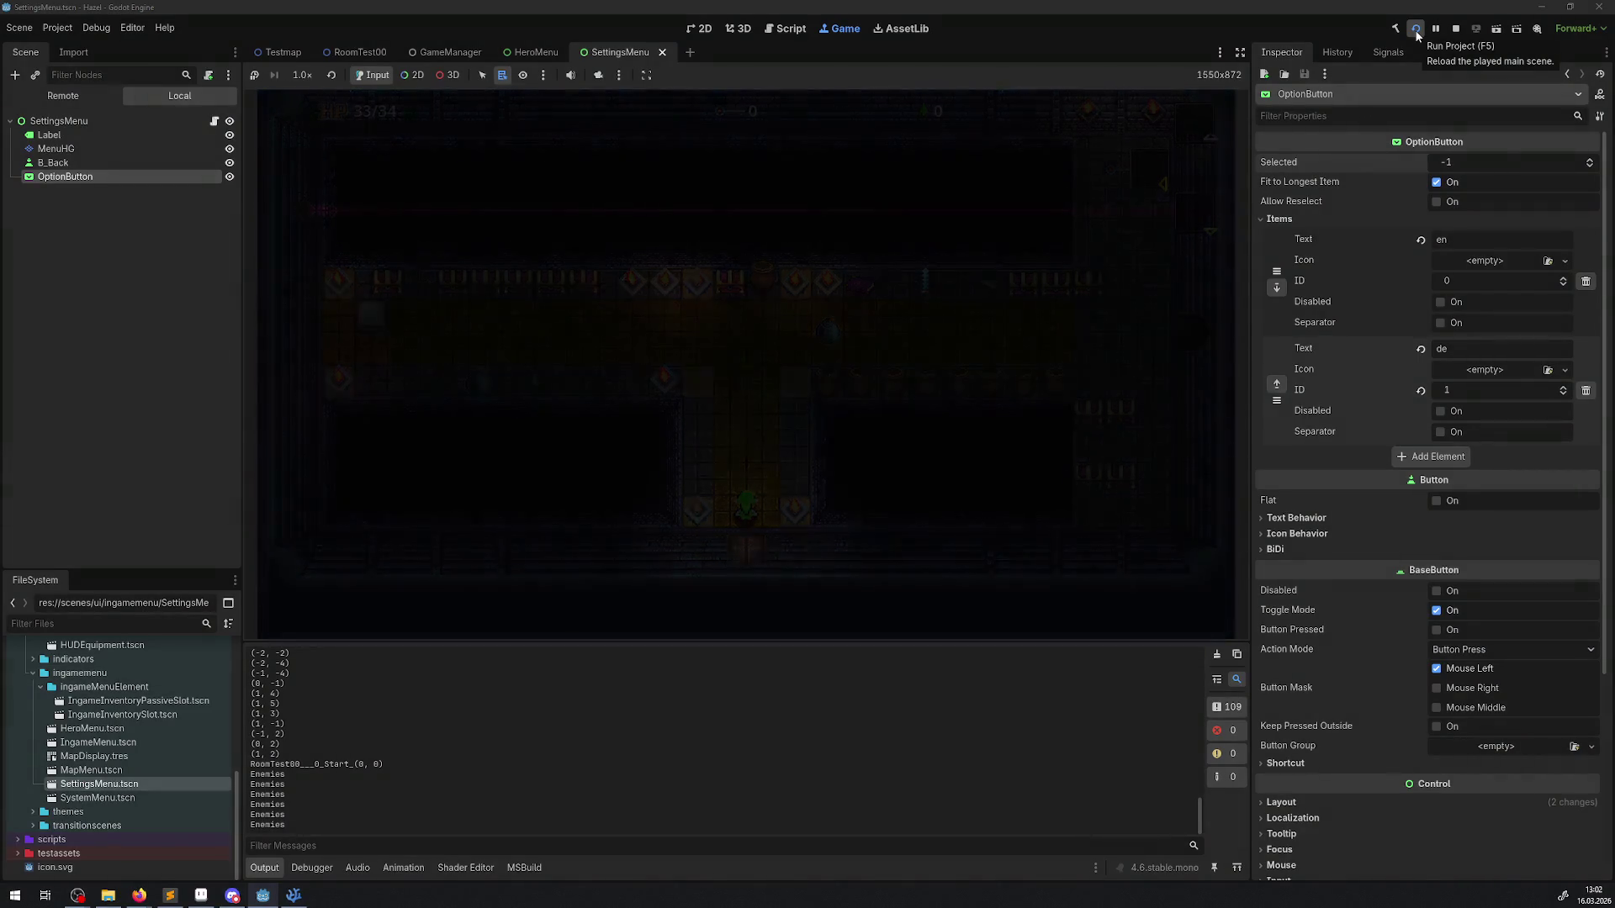
key("Return")
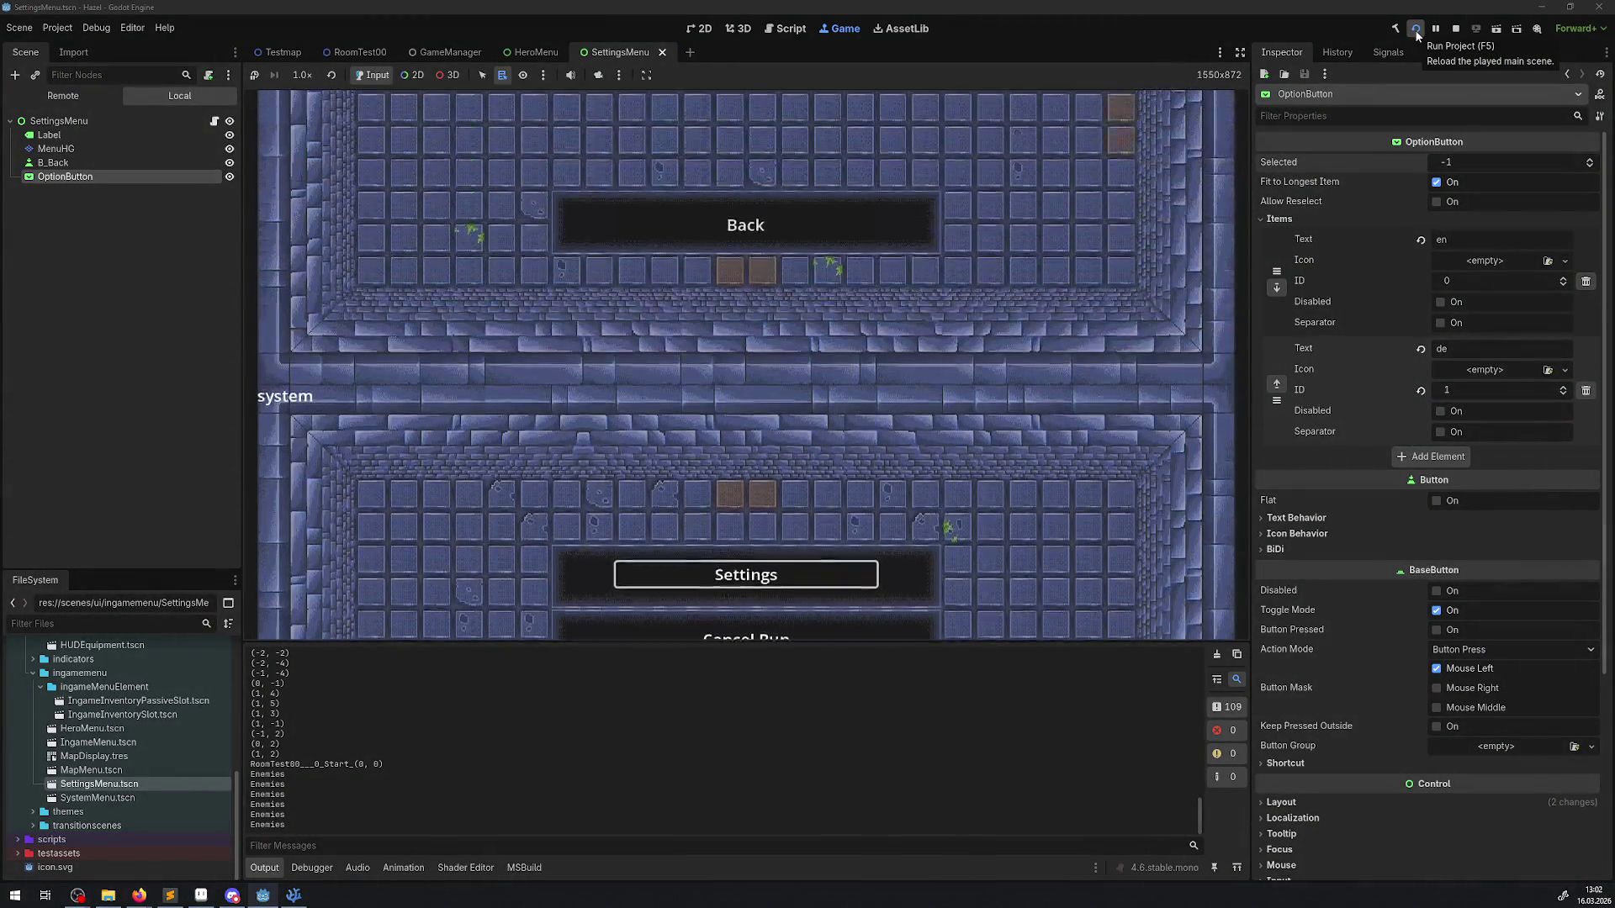
Step: Switch the language OptionButton to de using the arrow keys
key("Return")
key("Down")
key("Return")
key("Return")
key("Return")
key("Return")
key("Down")
key("Return")
key("Return")
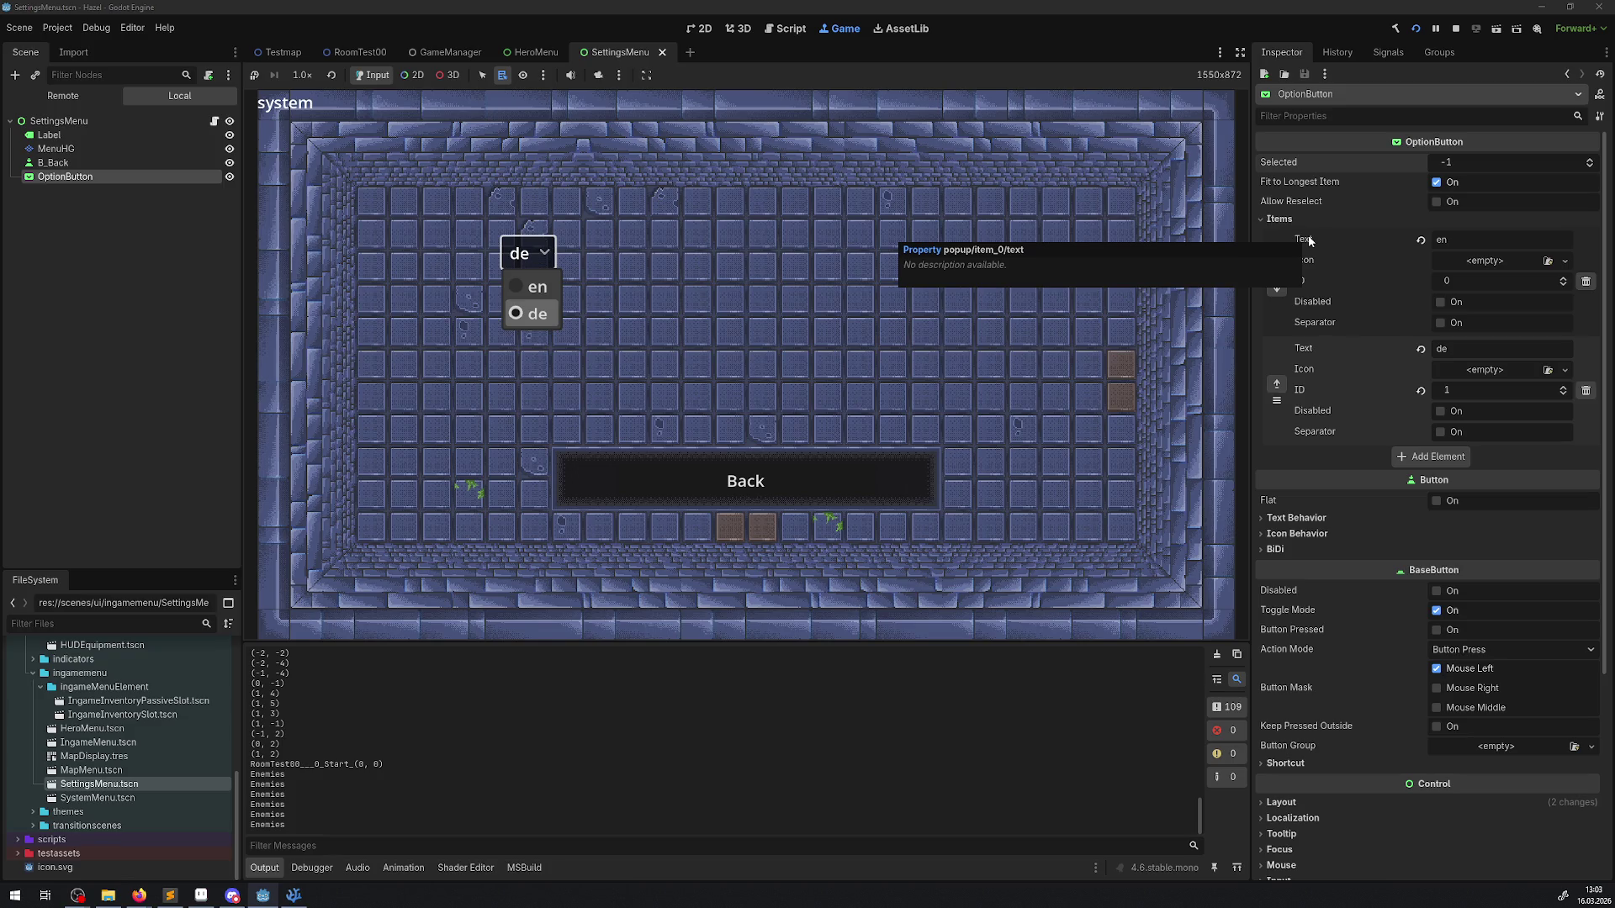
Step: Stop the game and copy the ITEMDES_BOMB key from line 175 in VS Code
left_click(1290, 817)
scroll(1334, 682, "down", 3)
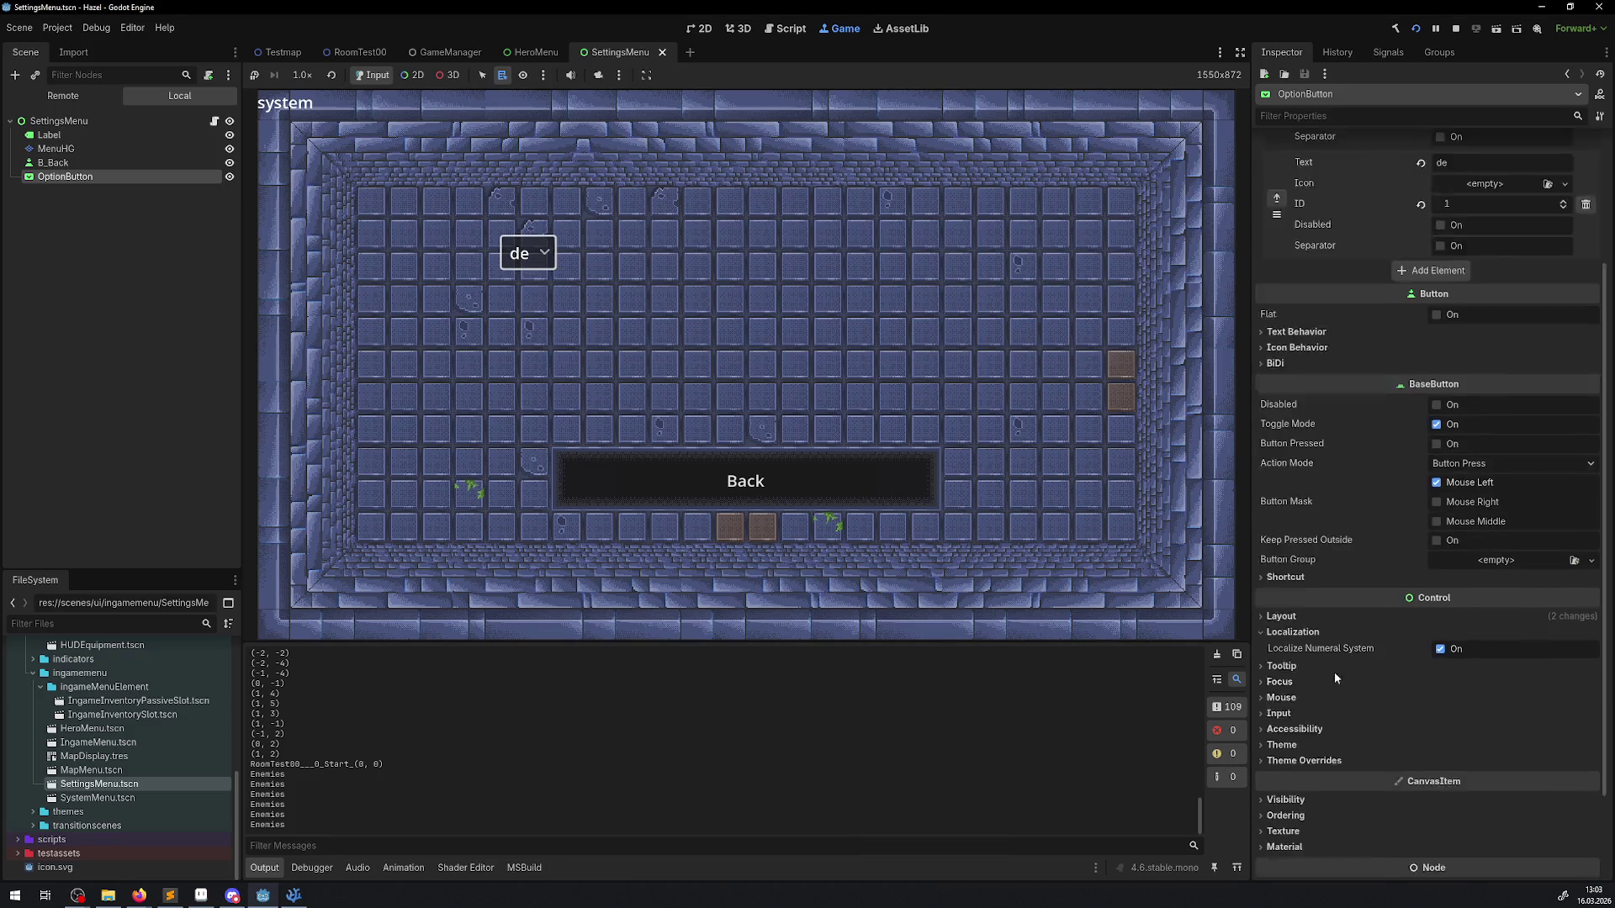
scroll(1334, 675, "down", 2)
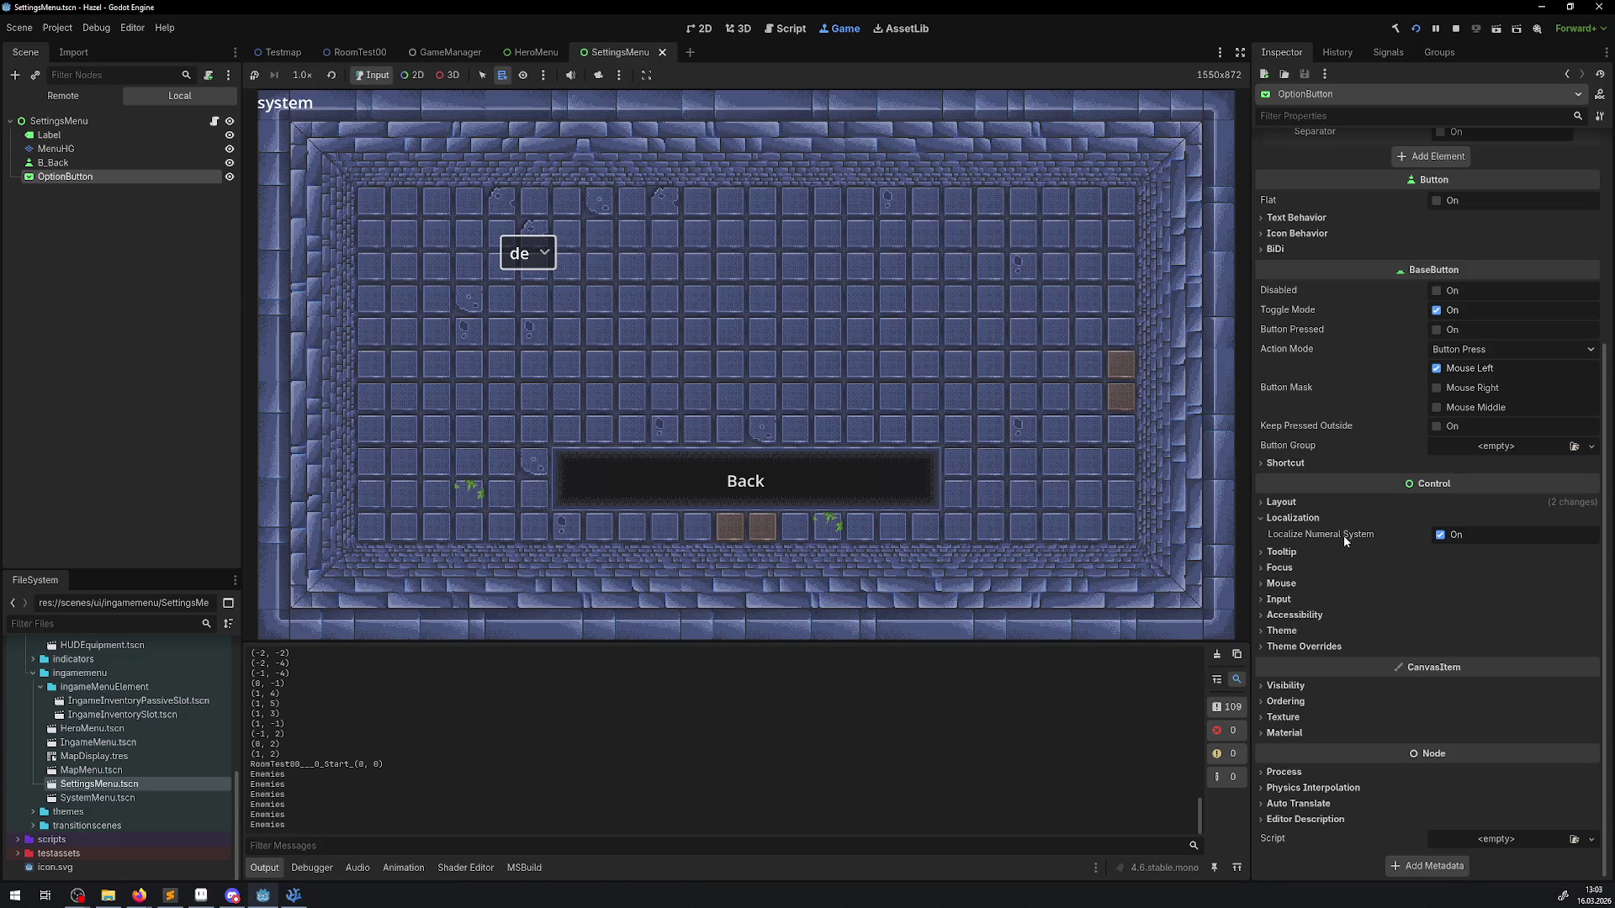
mouse_move(1344, 541)
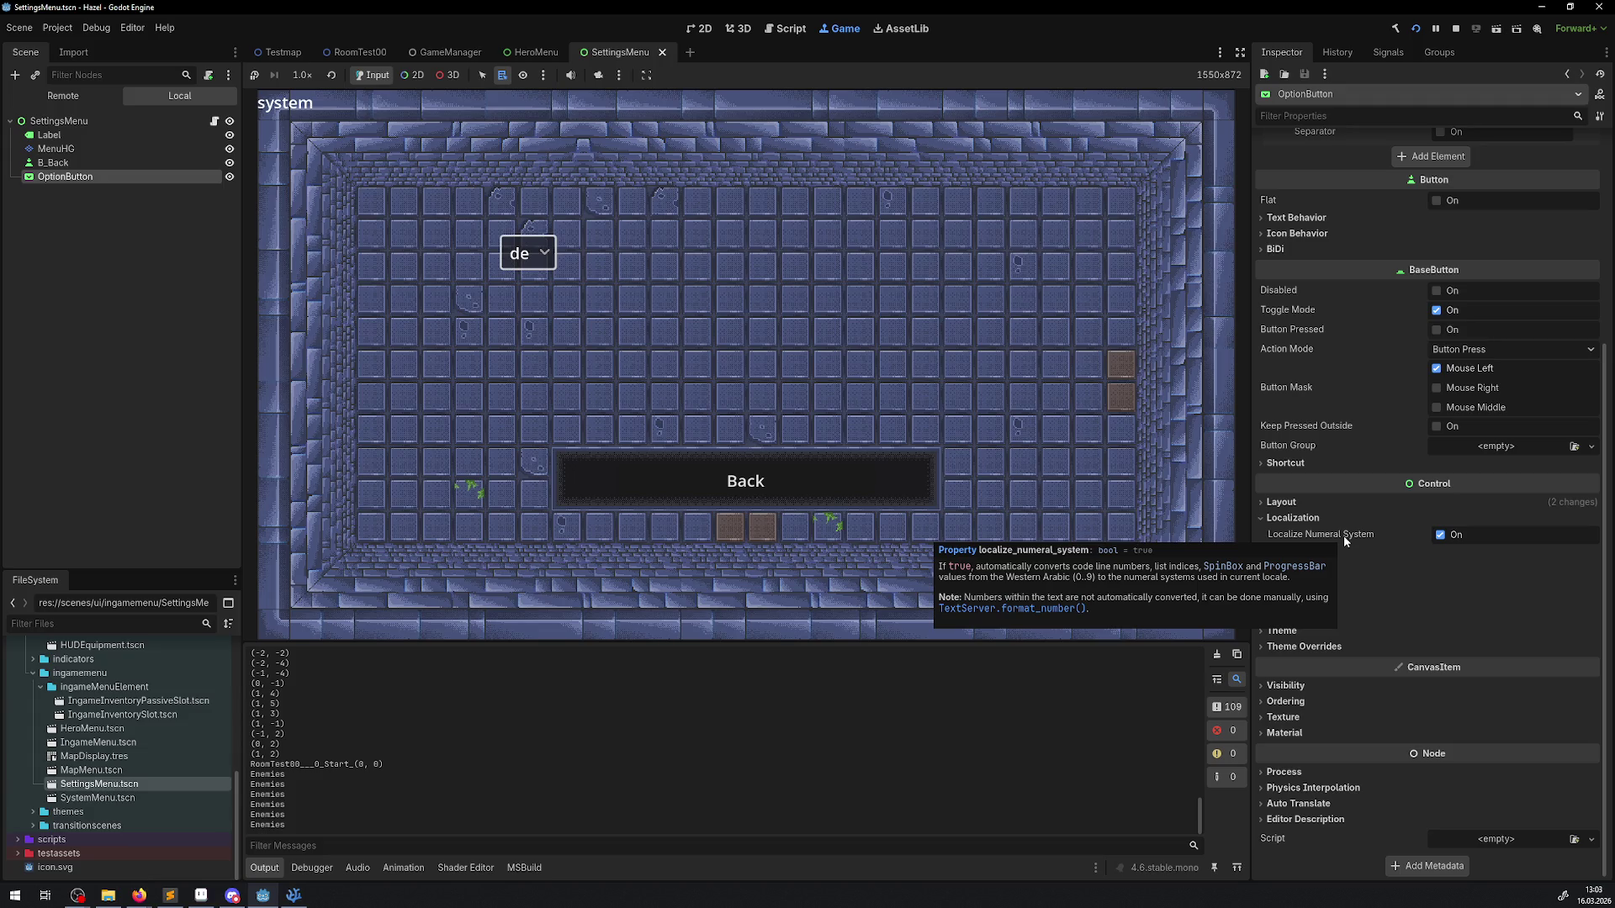
left_click(1456, 28)
left_click(294, 895)
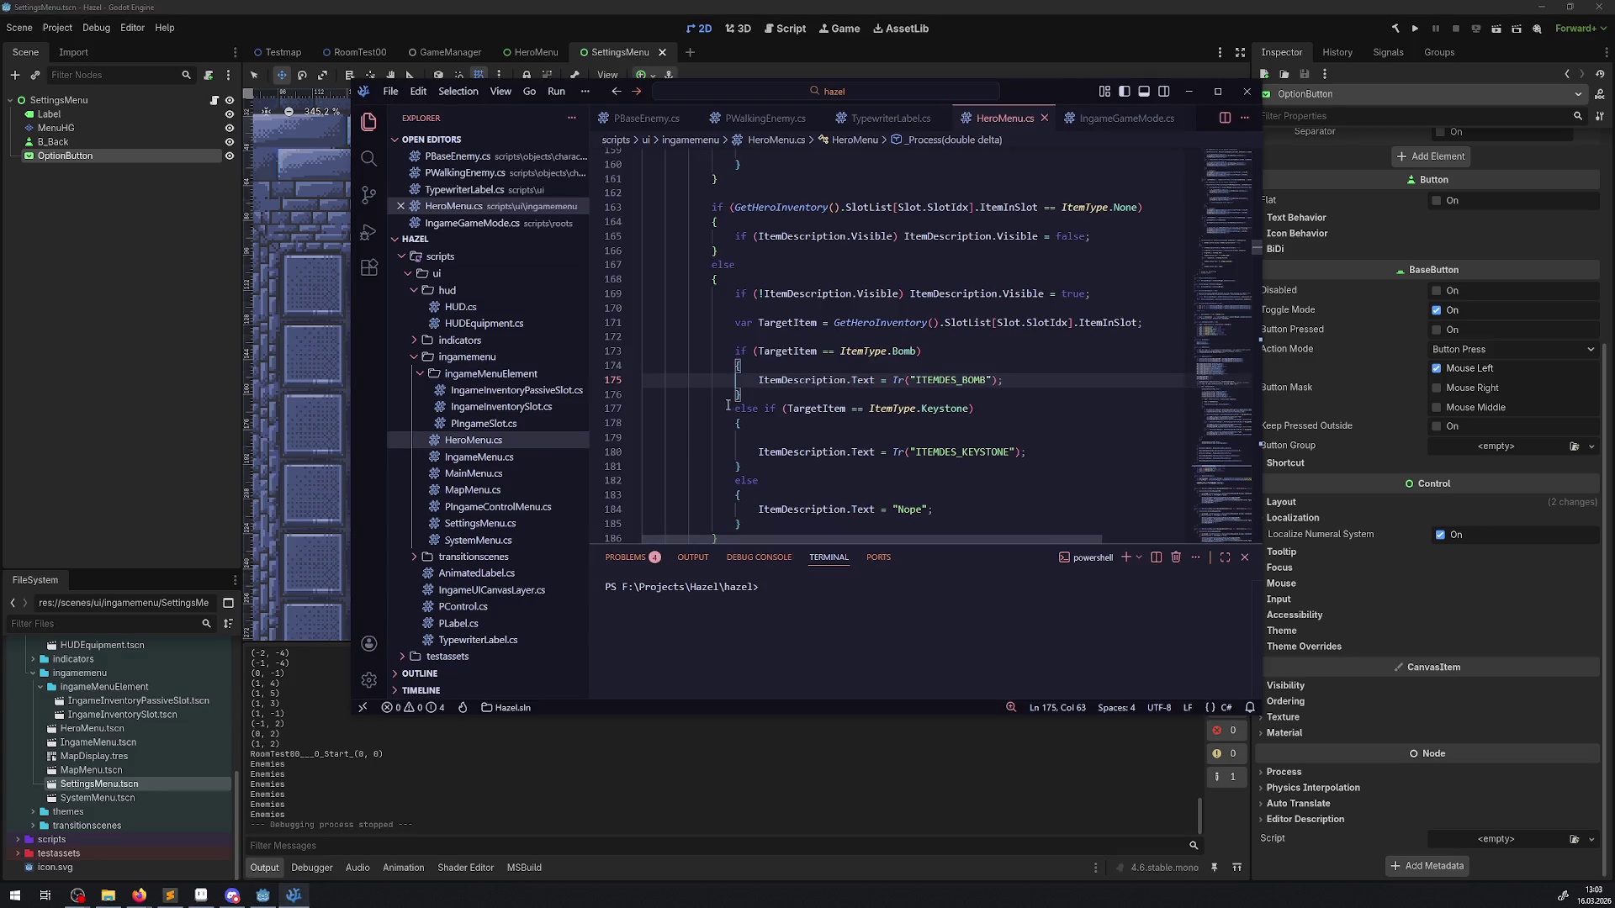
double_click(931, 380)
key("ctrl+c")
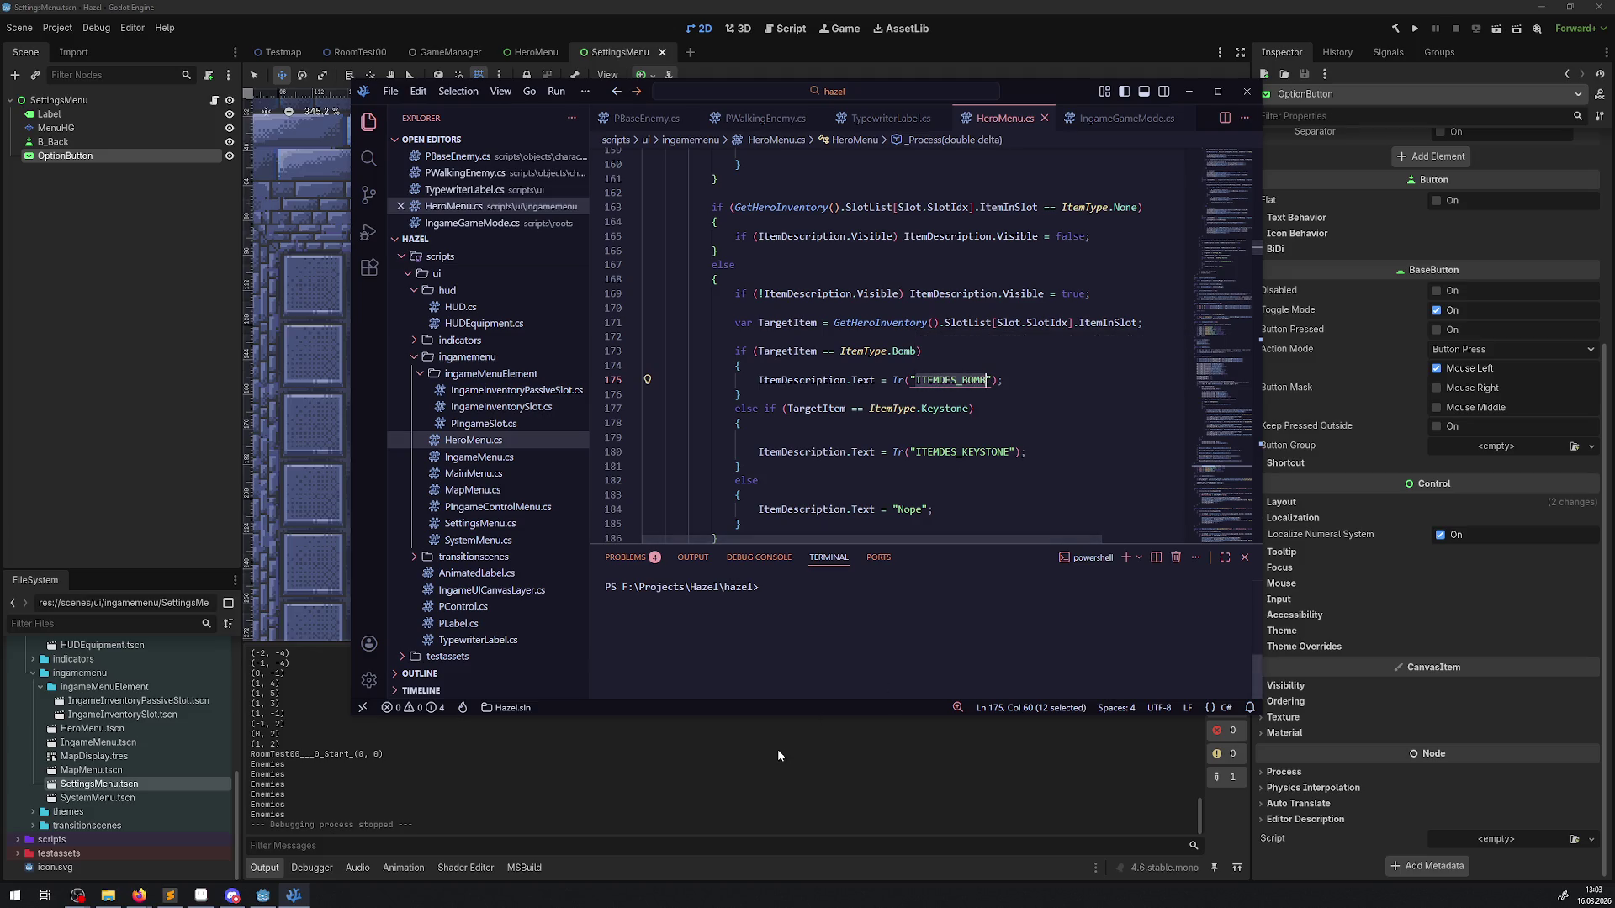
left_click(777, 749)
Step: Add a third OptionButton item with text ITEMDES_BOMB, save the scene, and run the game
scroll(678, 379, "down", 2)
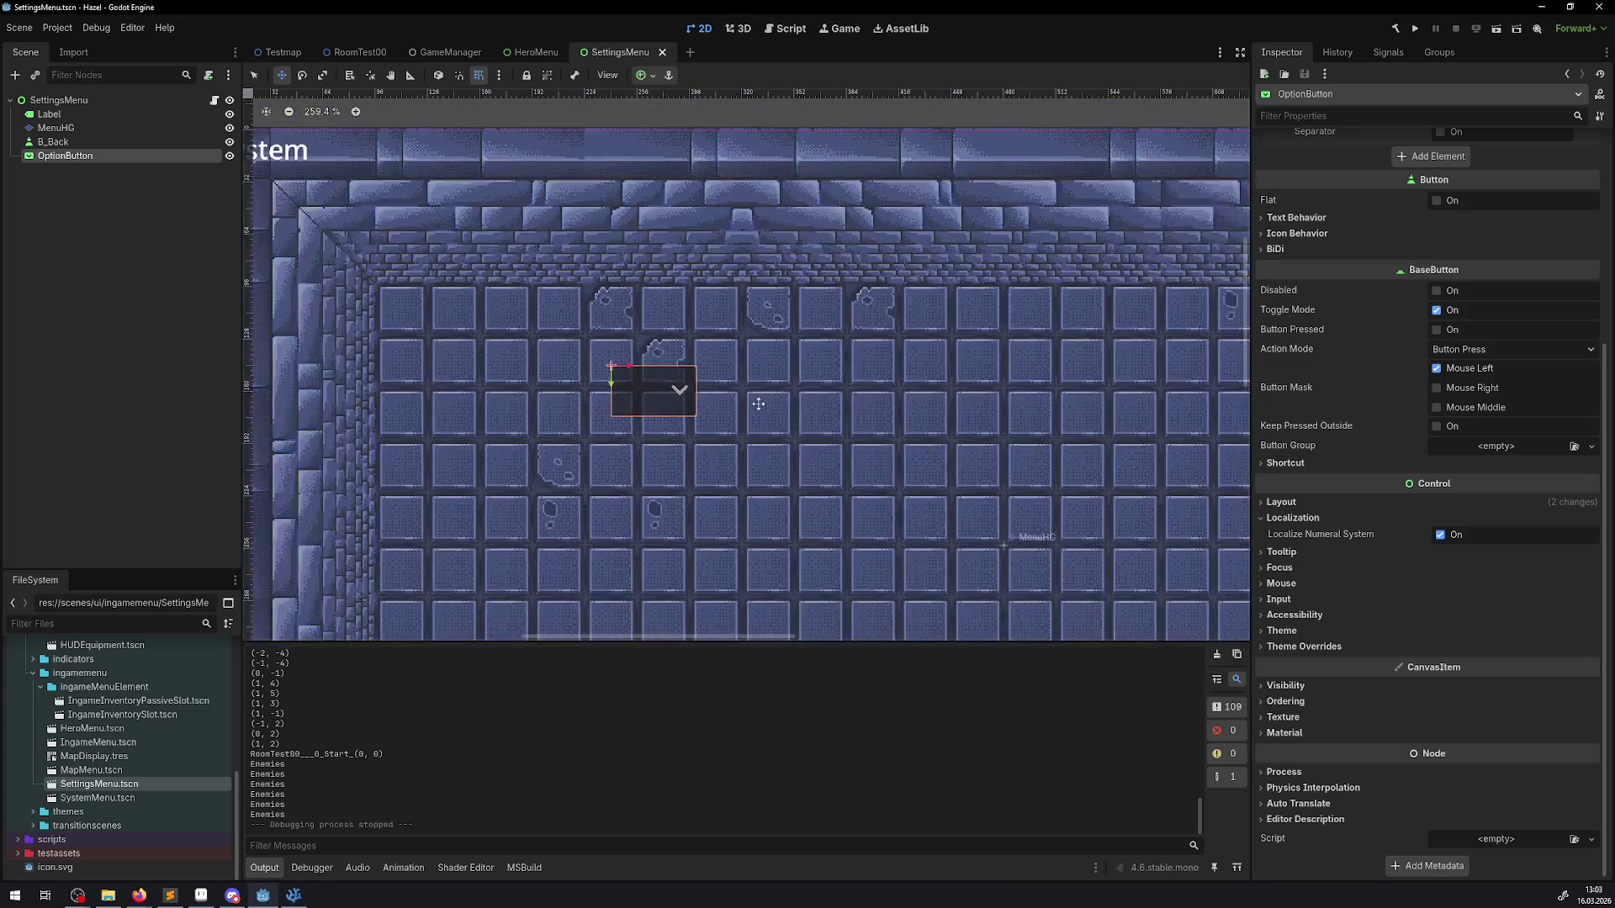
scroll(711, 404, "down", 2)
scroll(1399, 318, "up", 4)
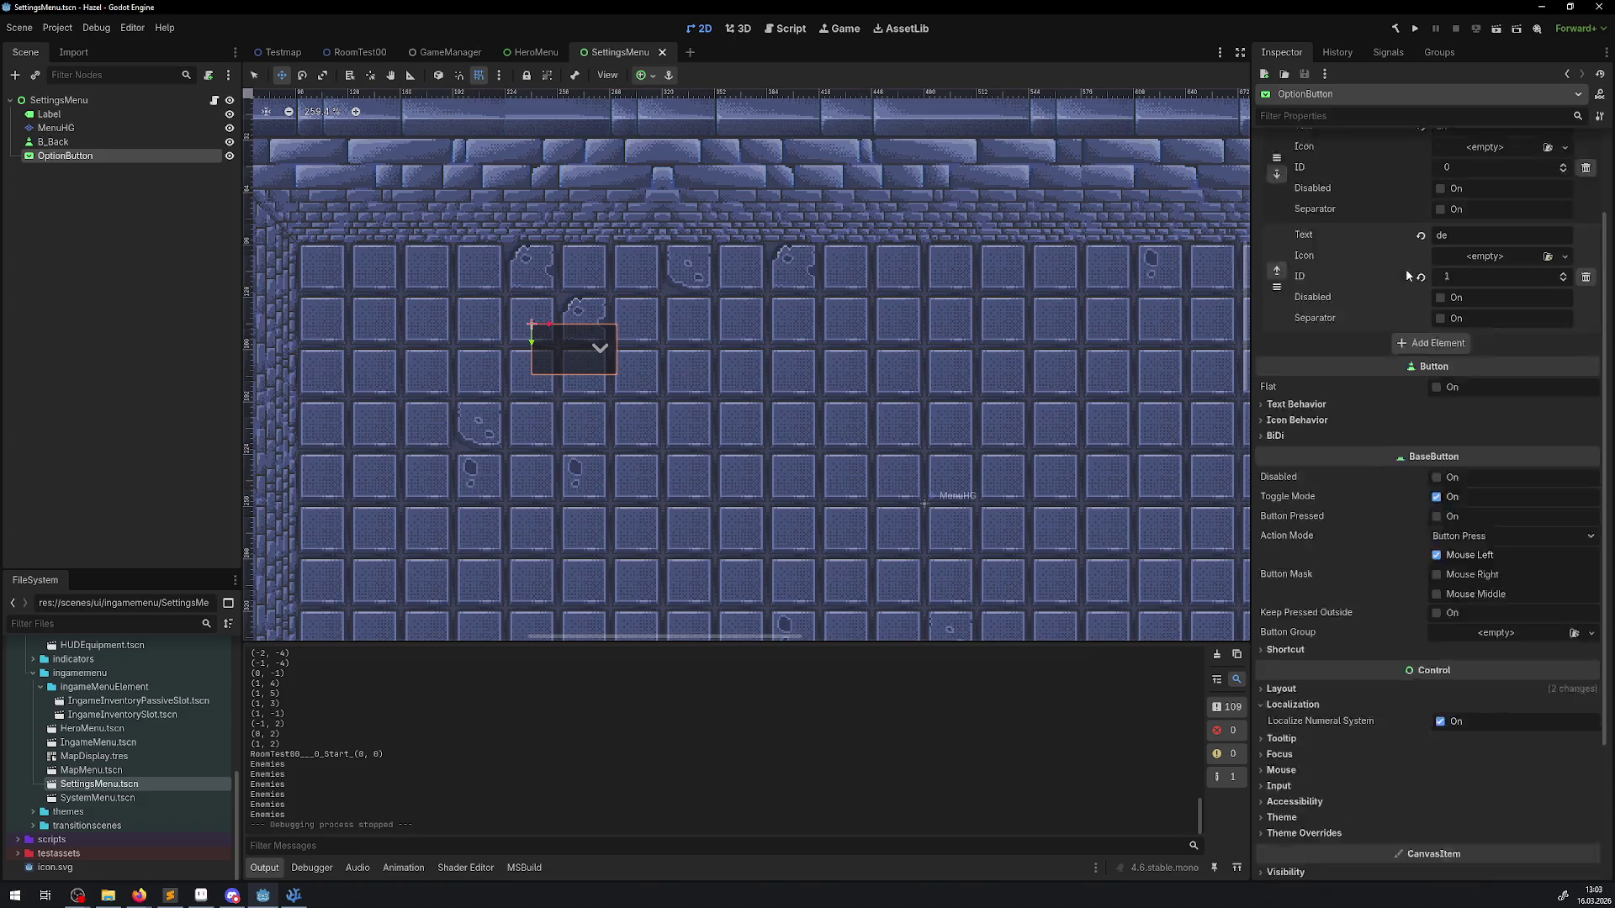
left_click(1432, 458)
left_click(1463, 458)
key("ctrl+v")
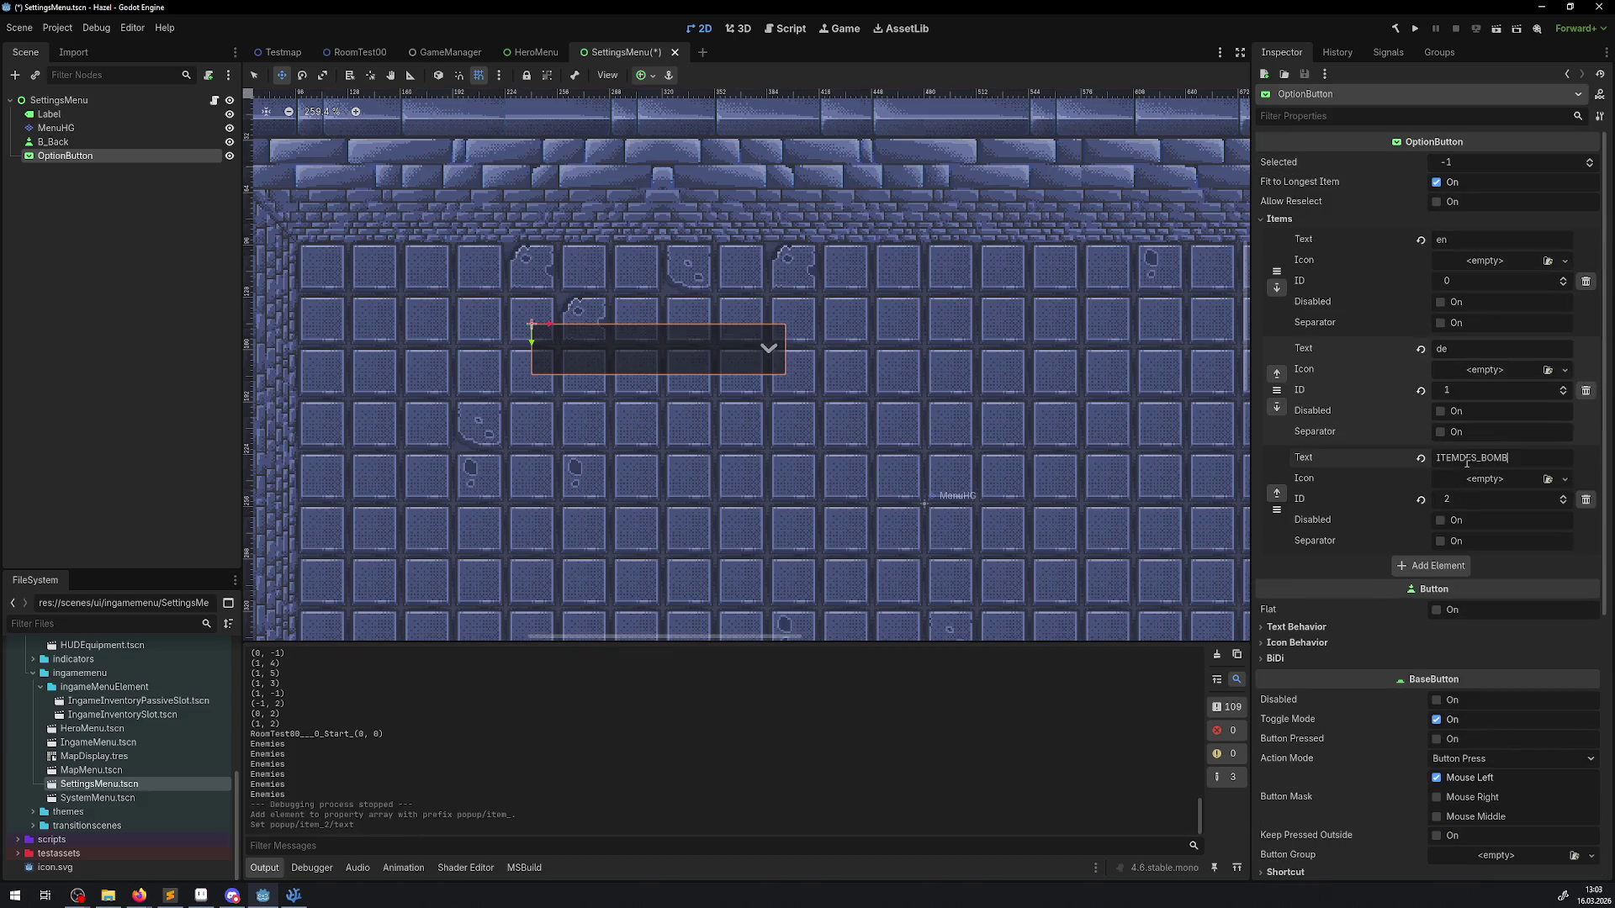
key("ctrl+s")
left_click(1420, 29)
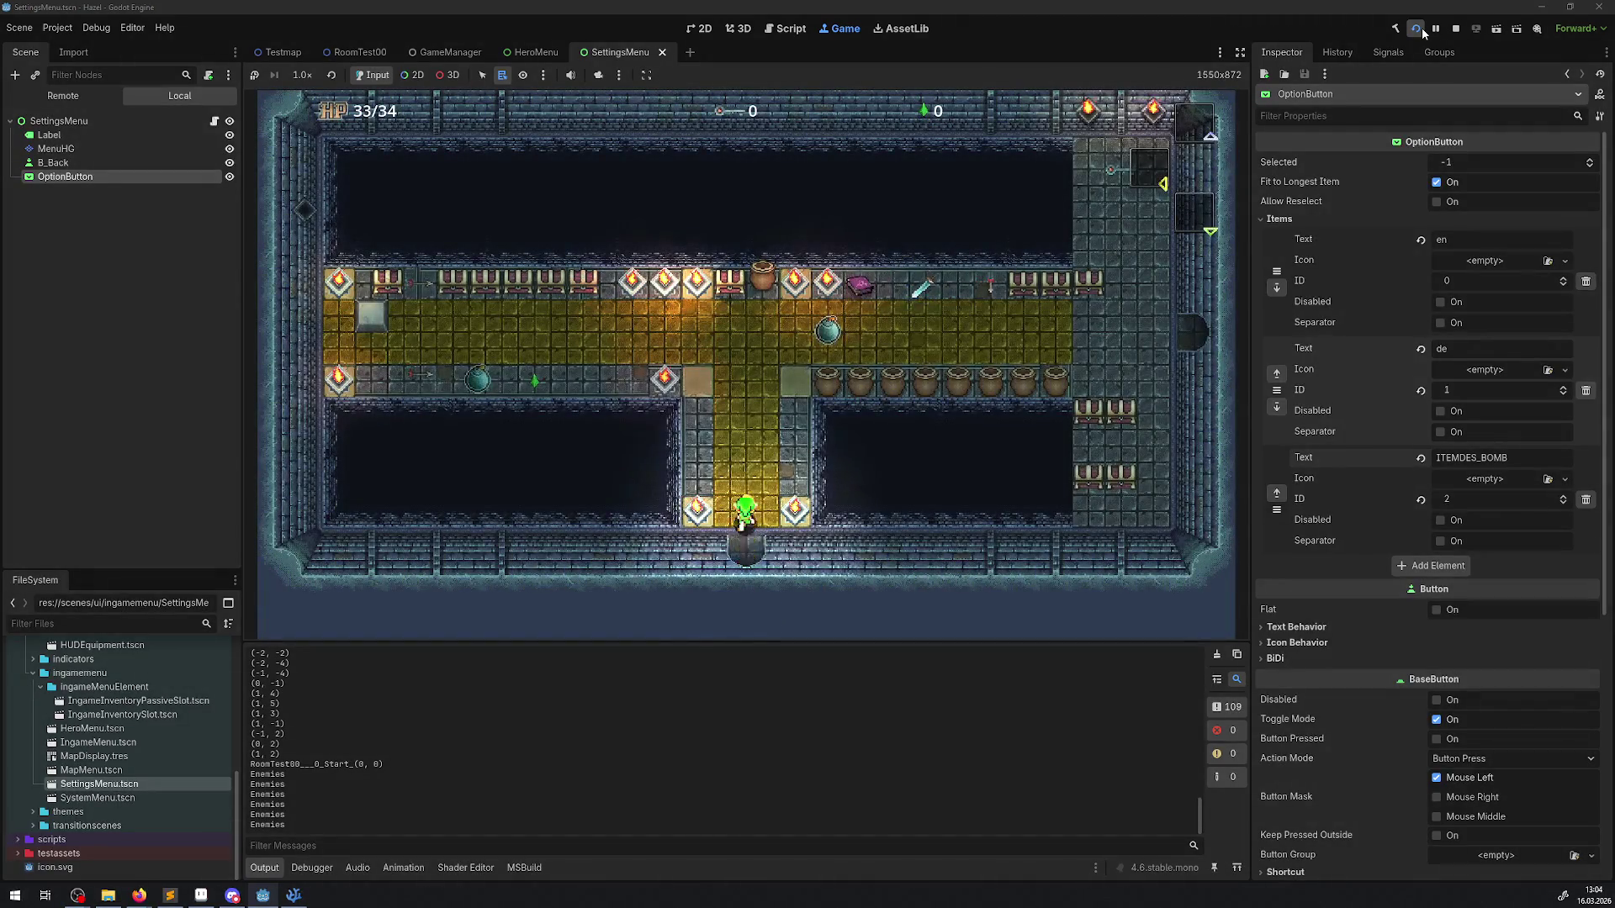
Step: In the running game, open Settings and choose the translated BombeEn entry
key("Escape")
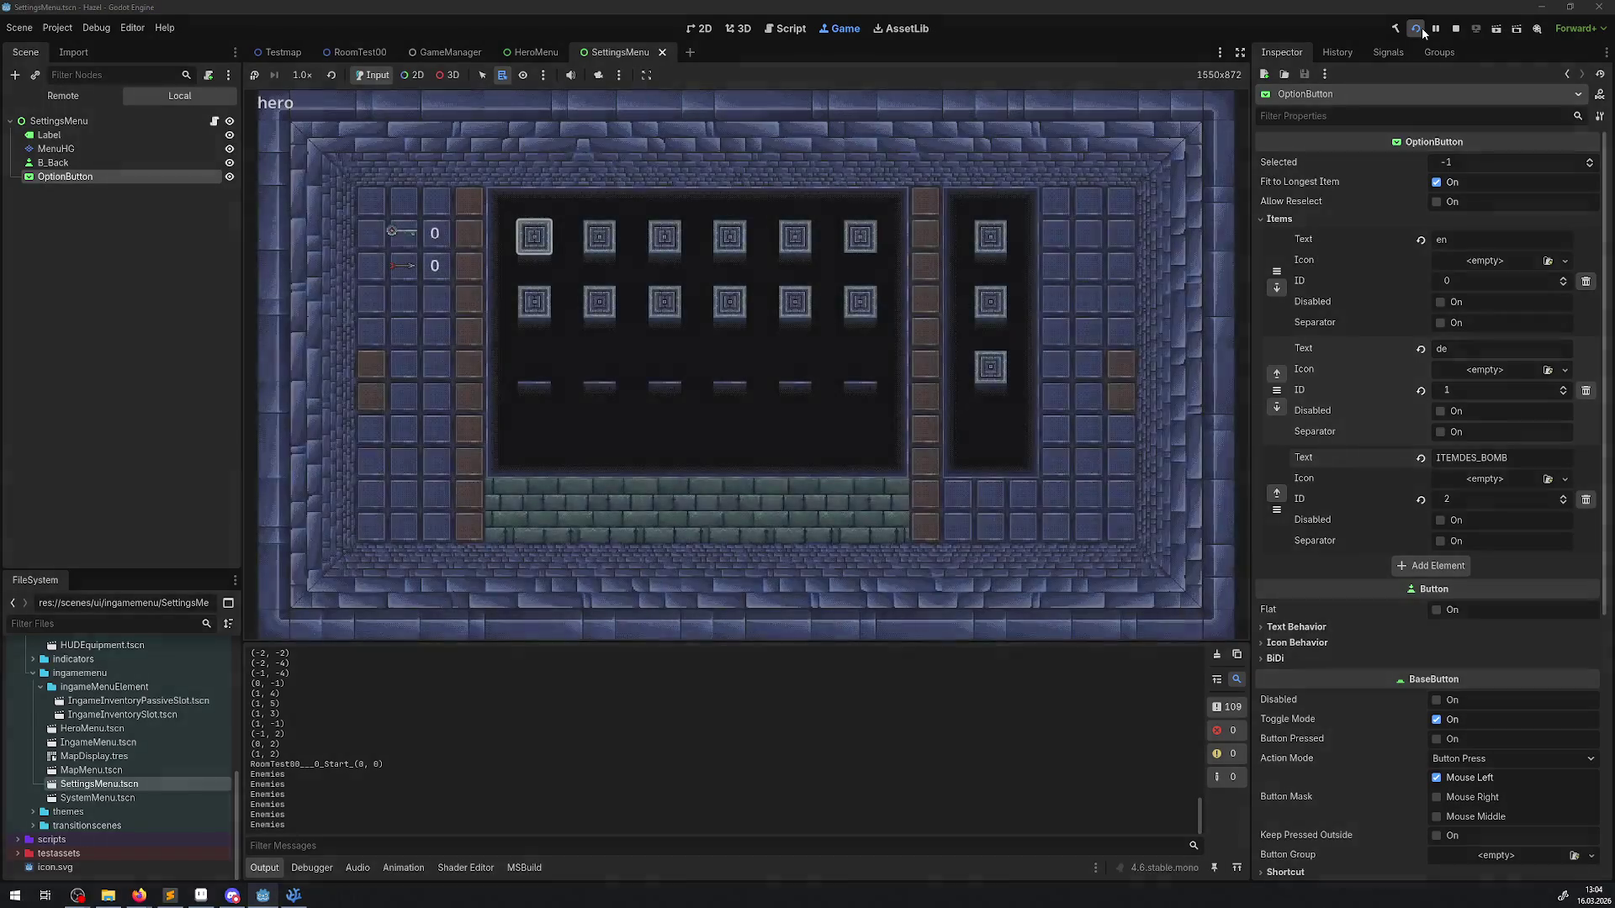
key("Escape")
key("Return")
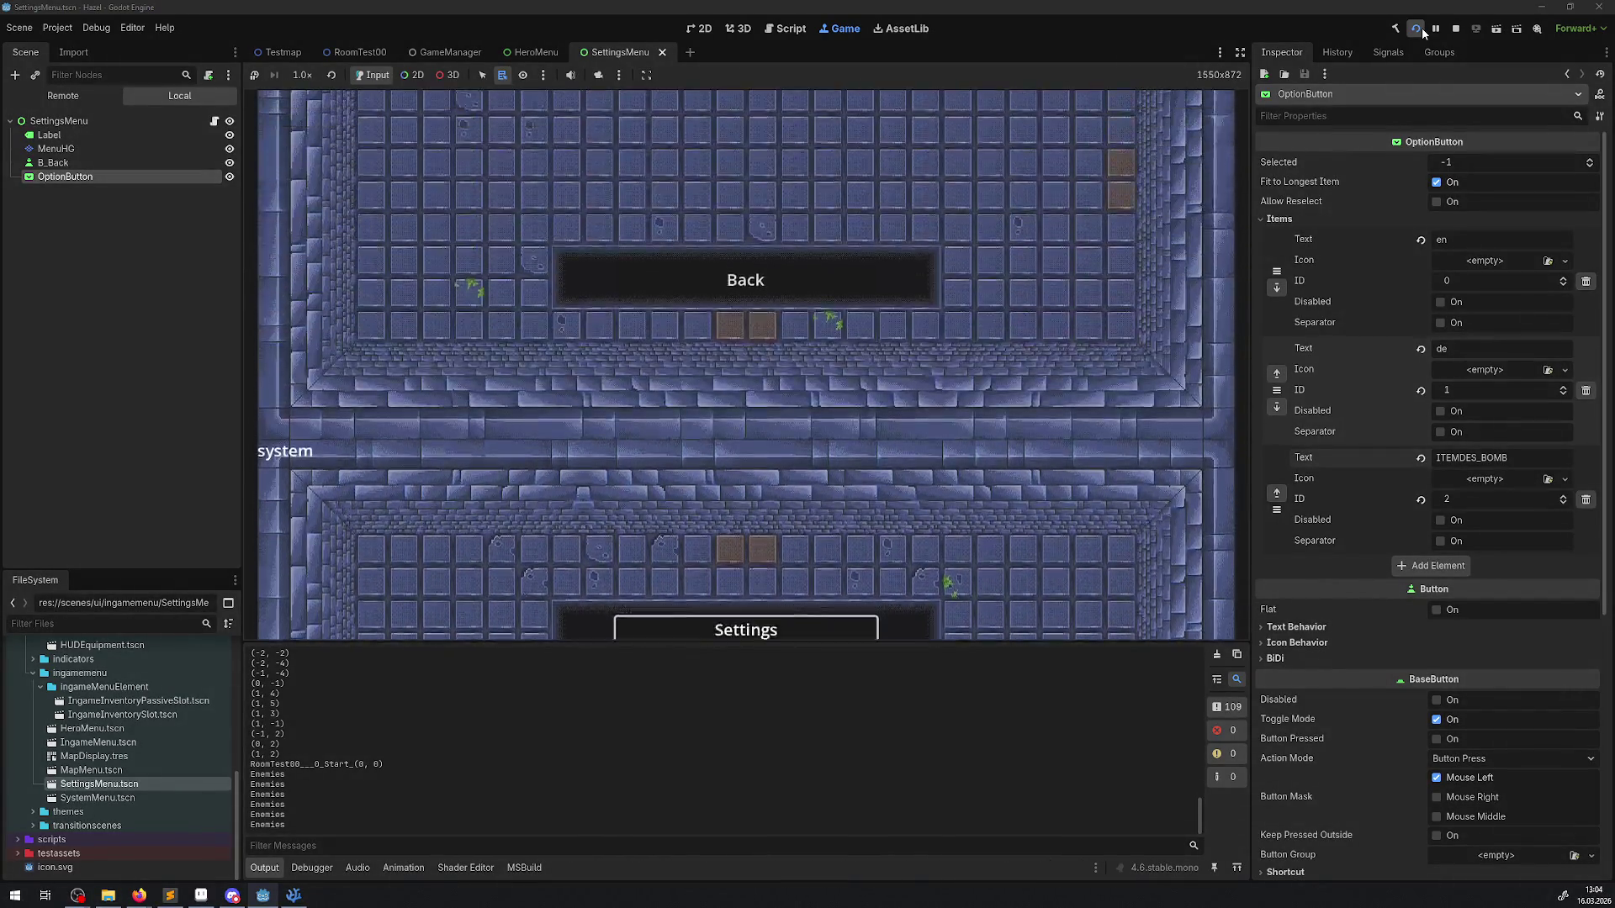
key("Return")
key("Down")
key("Down")
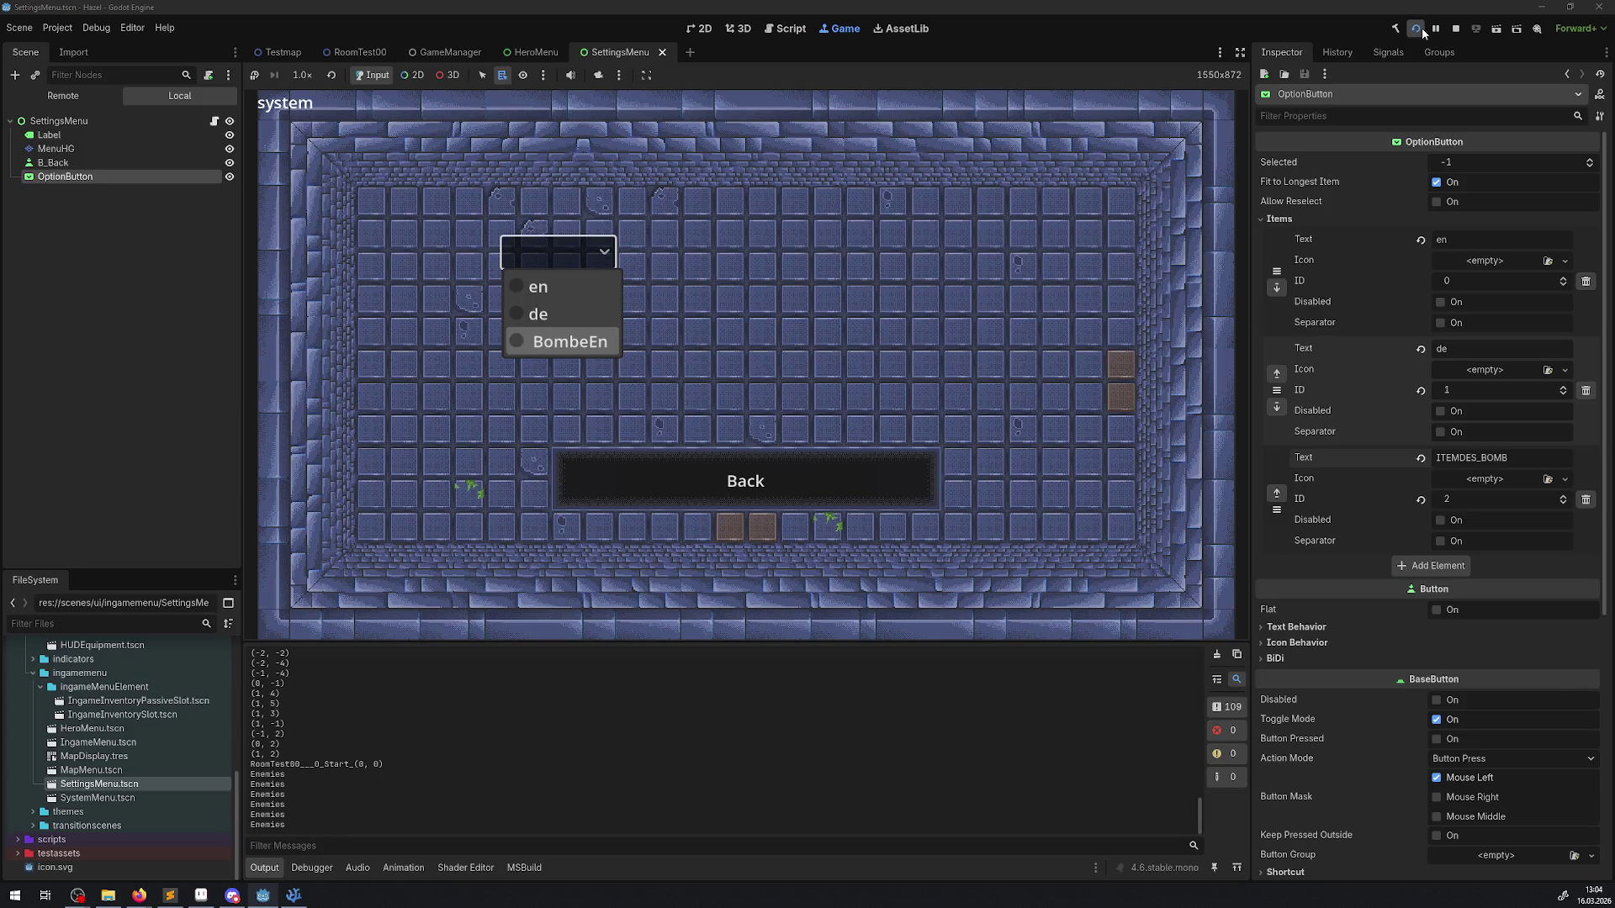
key("Down")
key("Down")
key("Down")
key("Return")
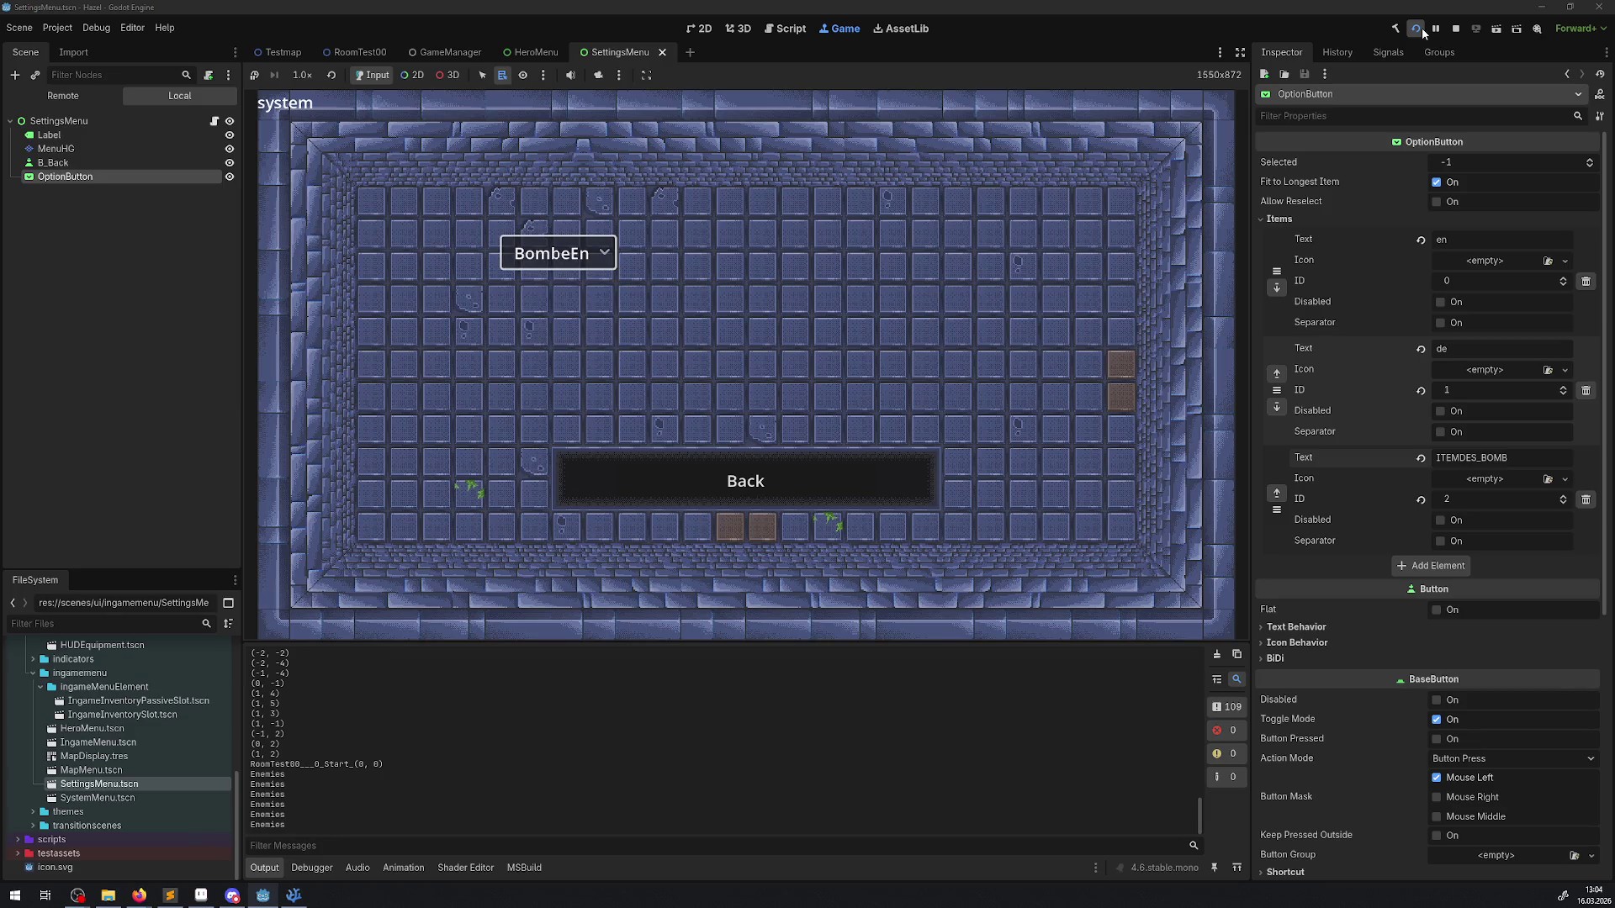
Step: Switch the language option back to de and scroll FileSystem to the loc folder
key("Return")
key("Up")
key("Up")
key("Down")
key("Down")
key("Return")
key("Return")
key("Up")
key("Return")
scroll(123, 788, "up", 5)
scroll(123, 787, "up", 3)
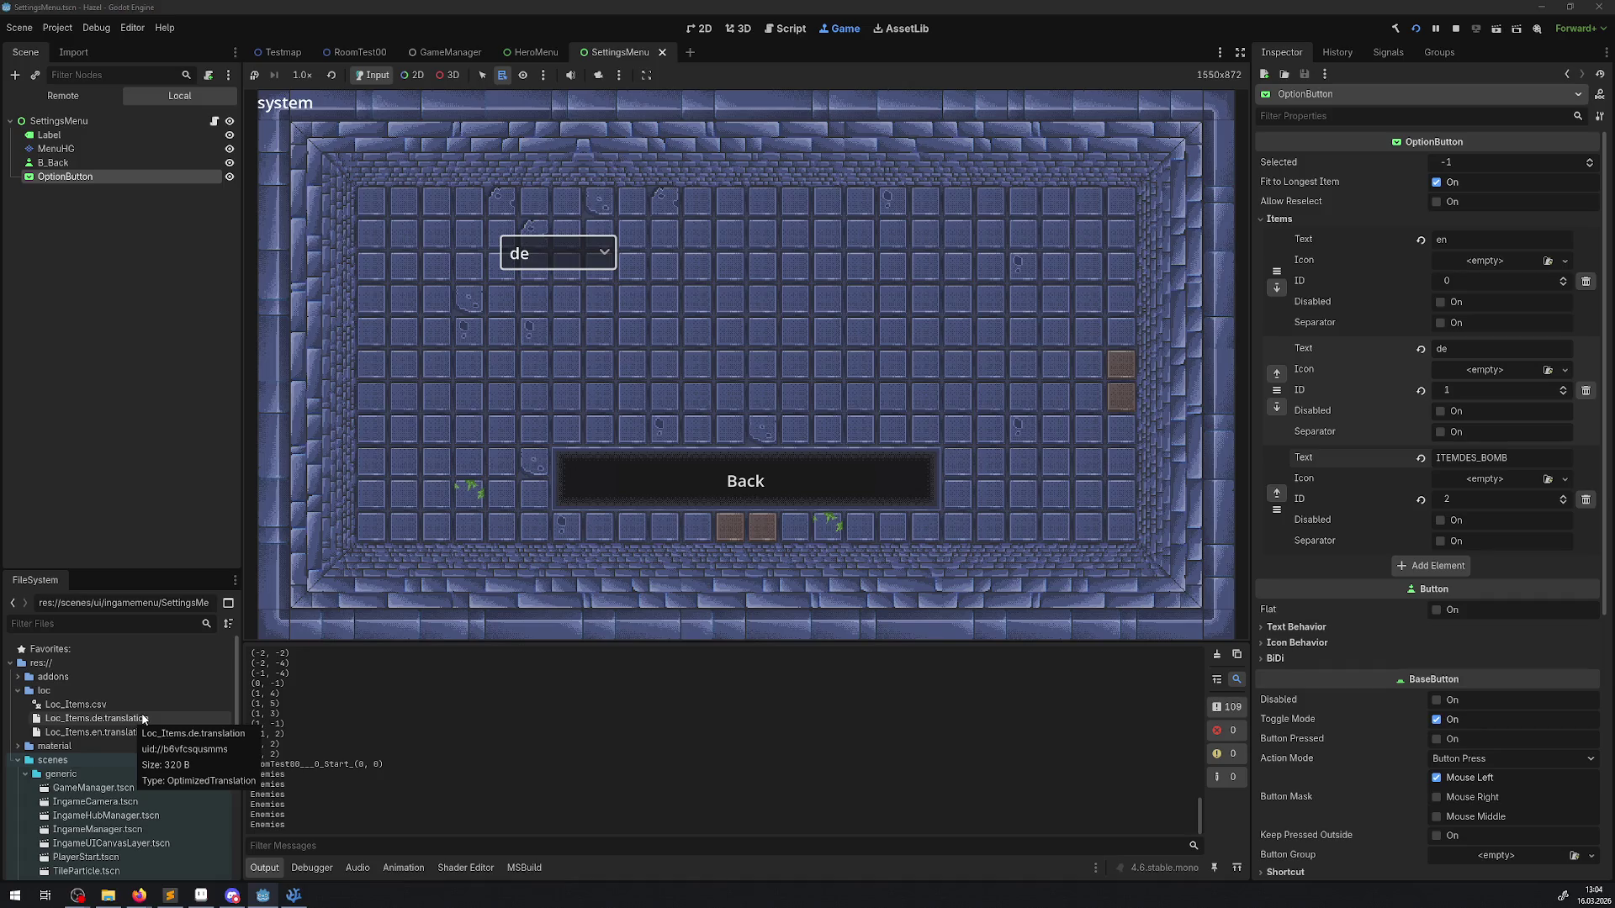
Step: Bring HeroMenu.cs forward in VS Code and select the Tr call on line 175
left_click(293, 895)
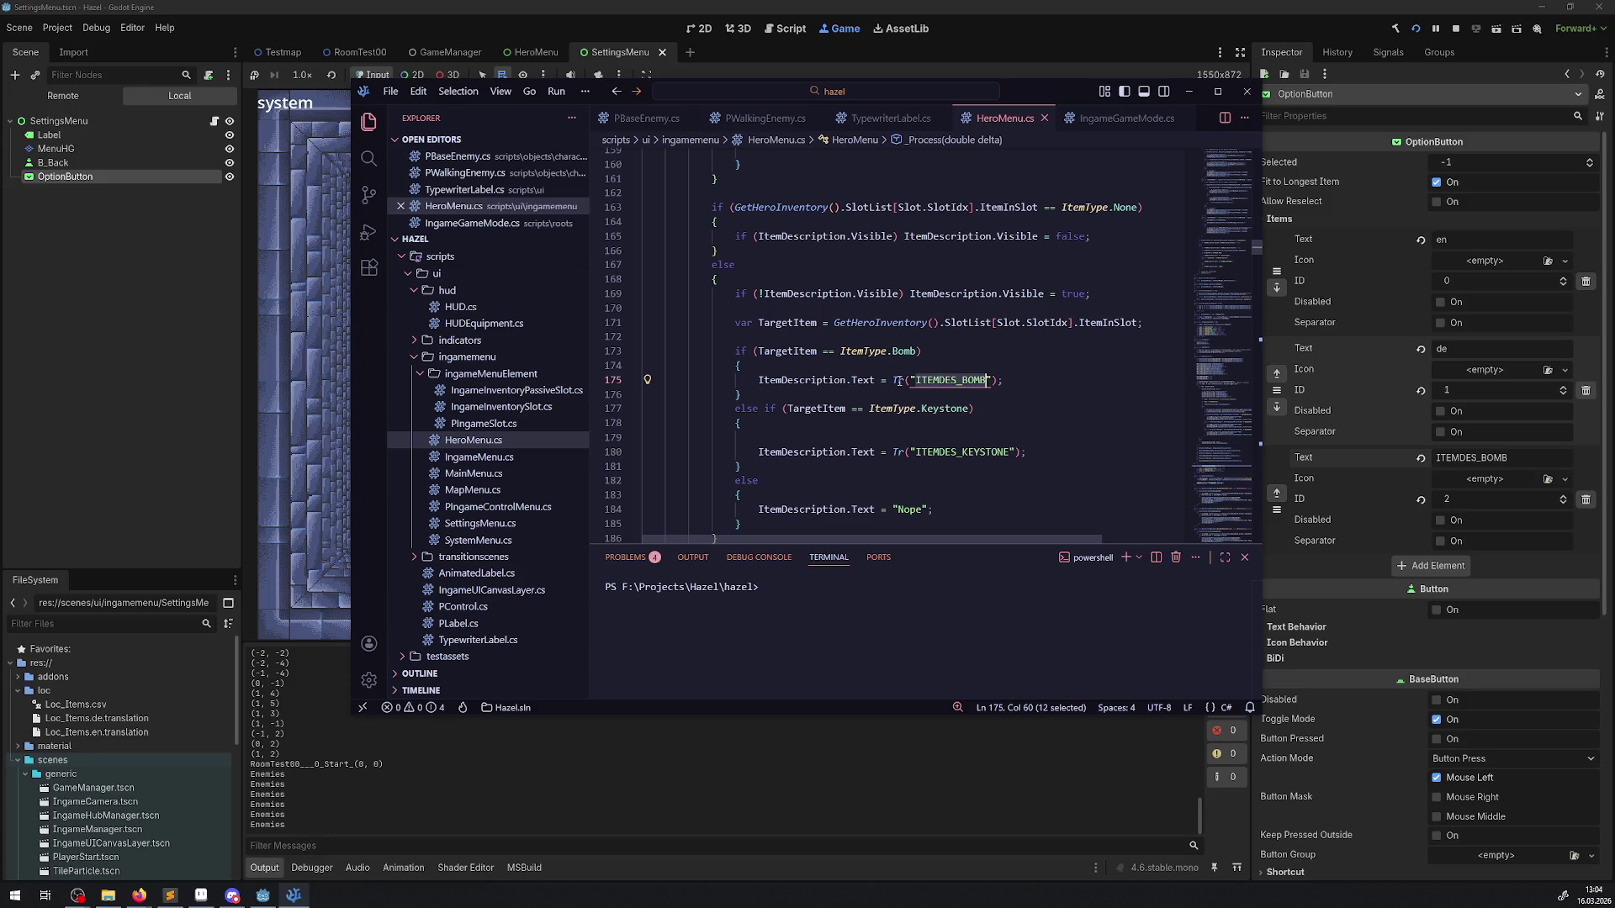
mouse_move(896, 380)
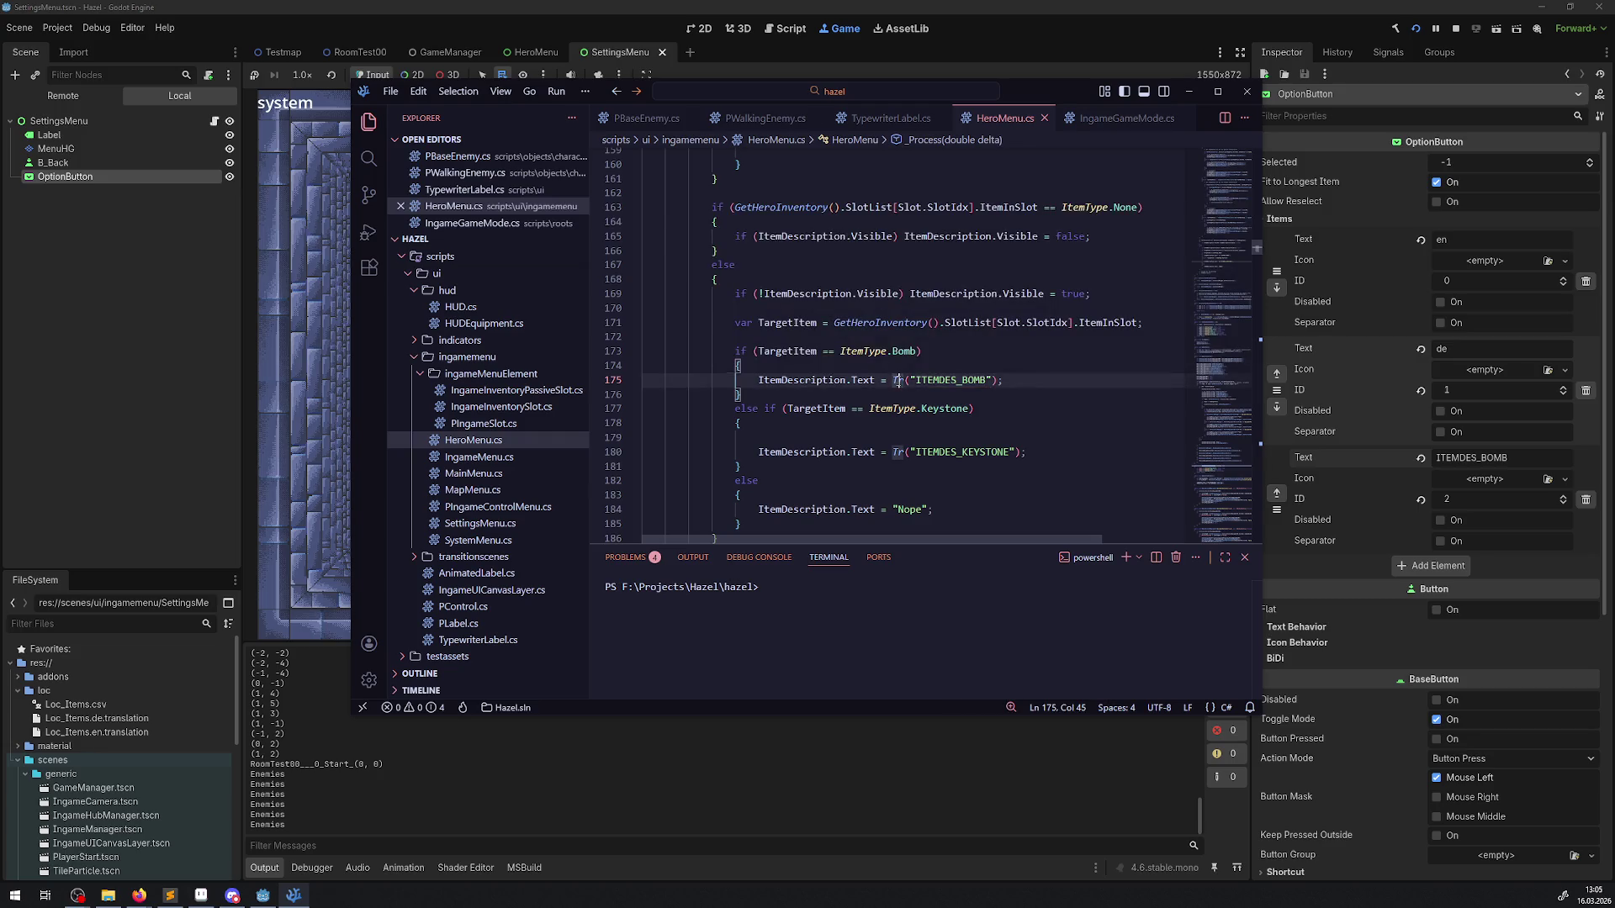
double_click(896, 380)
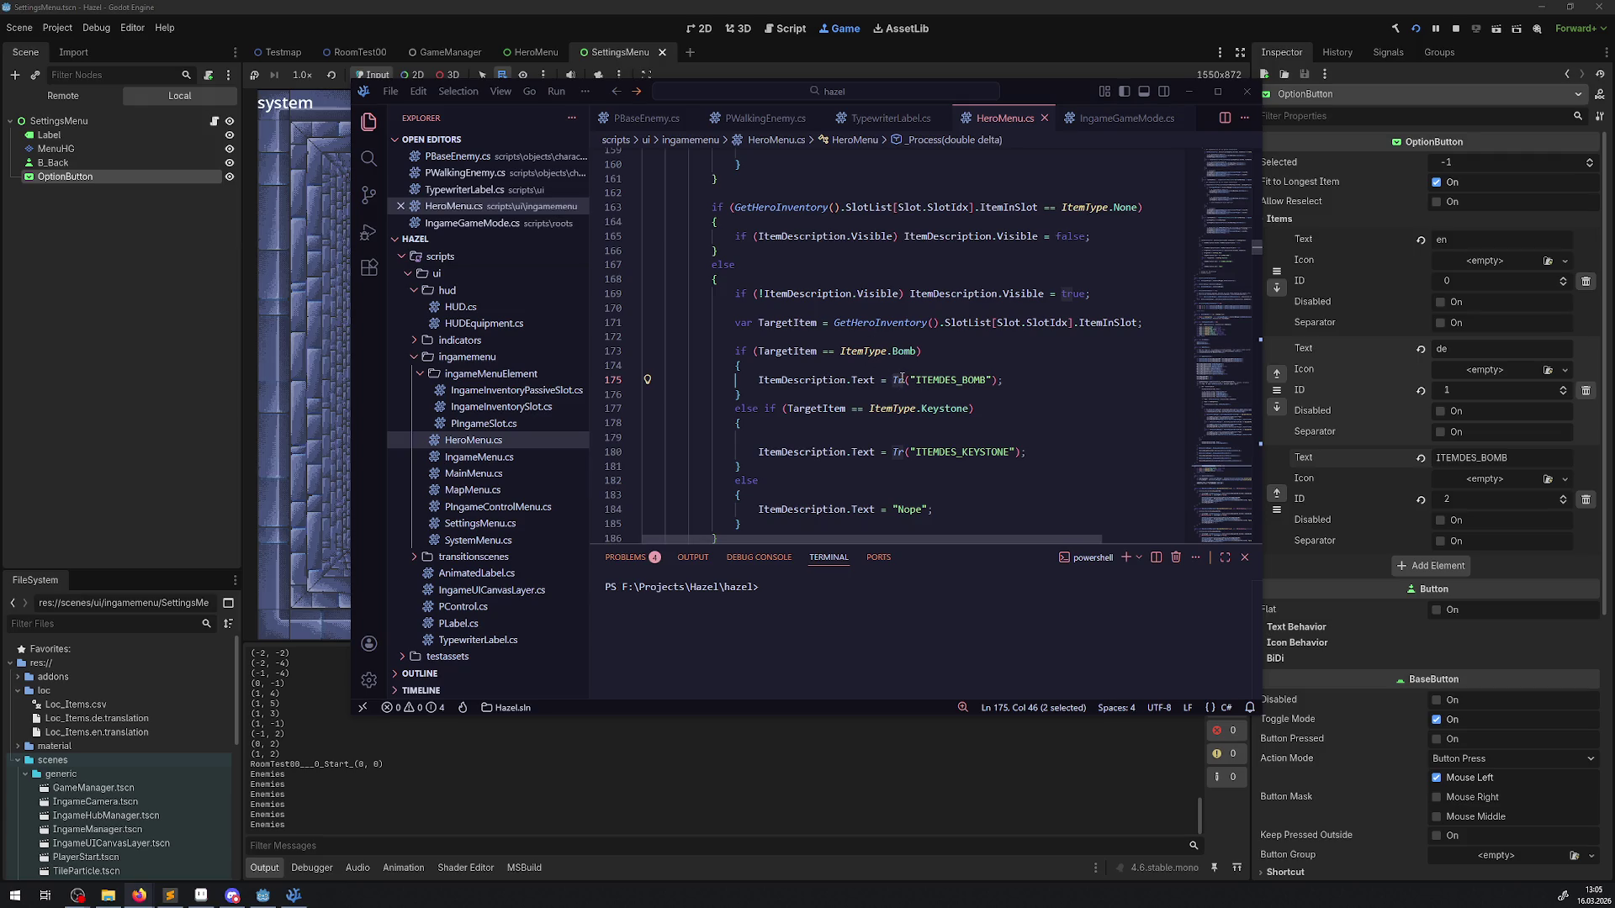
mouse_move(902, 379)
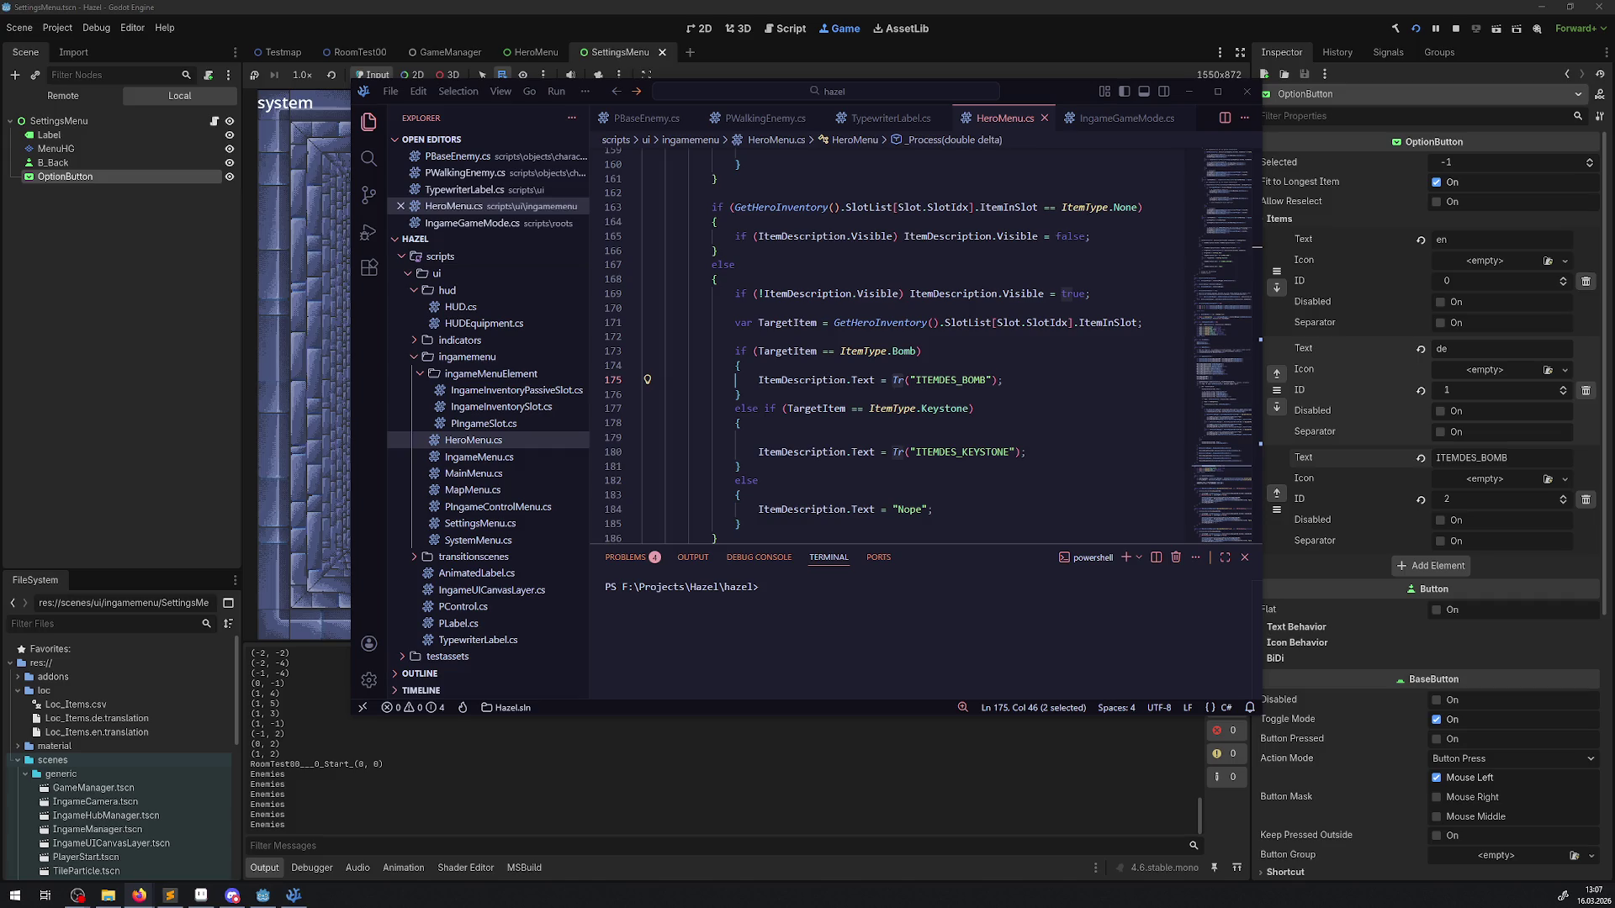
left_click(950, 492)
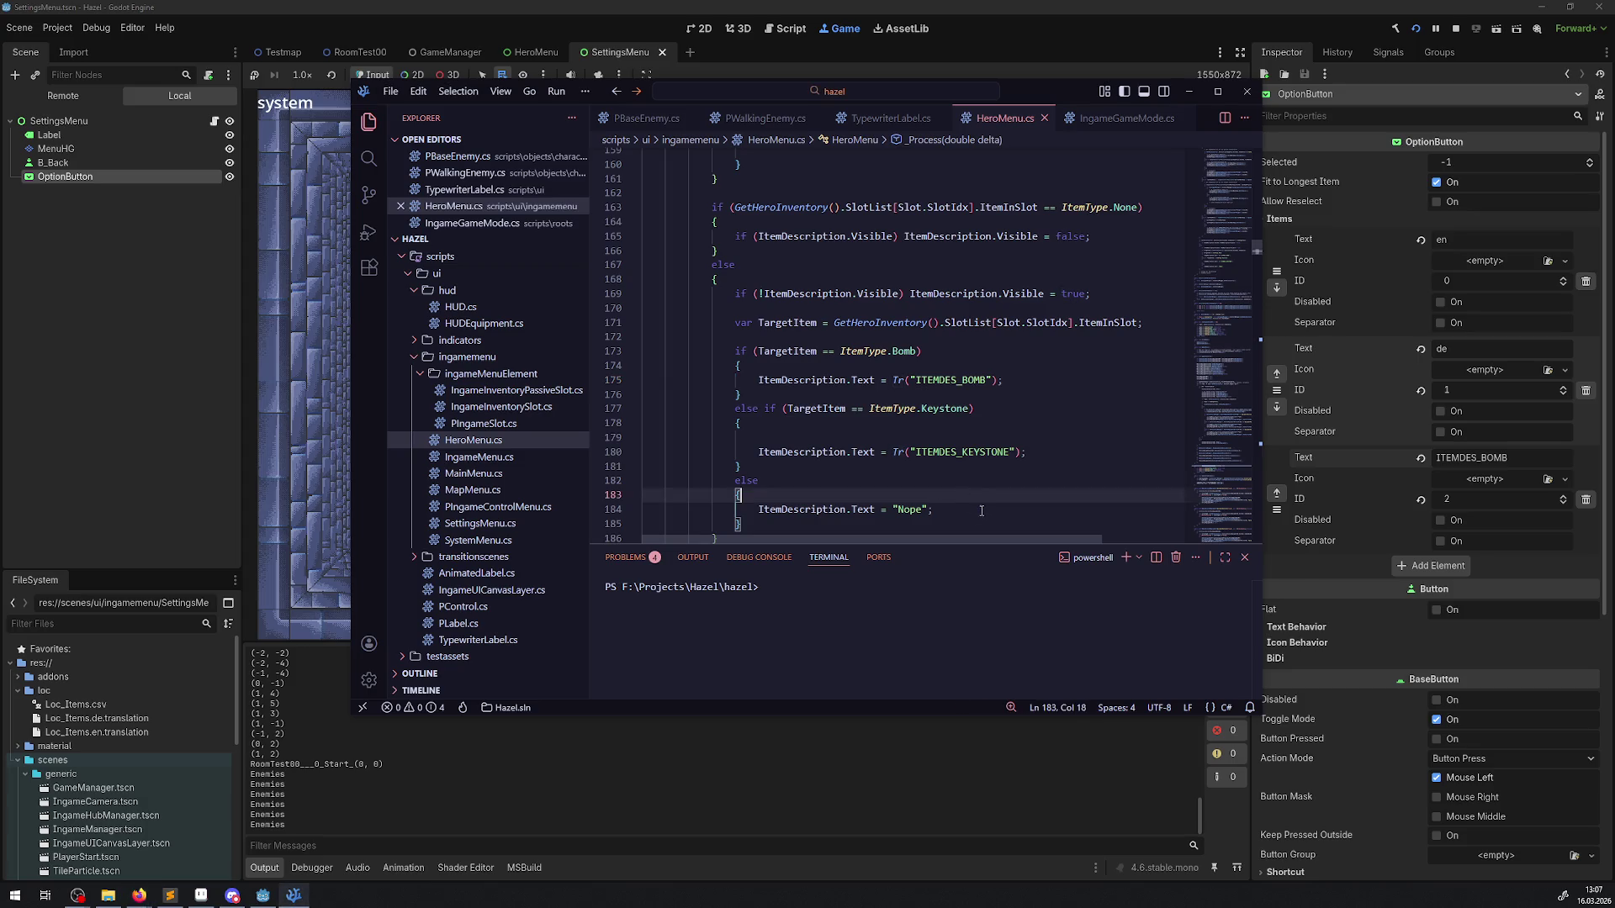
Step: Briefly select the keystone else block, then display GodotObject.Tr documentation on line 175
key("shift+alt+Right")
key("shift+alt+Right")
key("shift+alt+Right")
left_click(1043, 416)
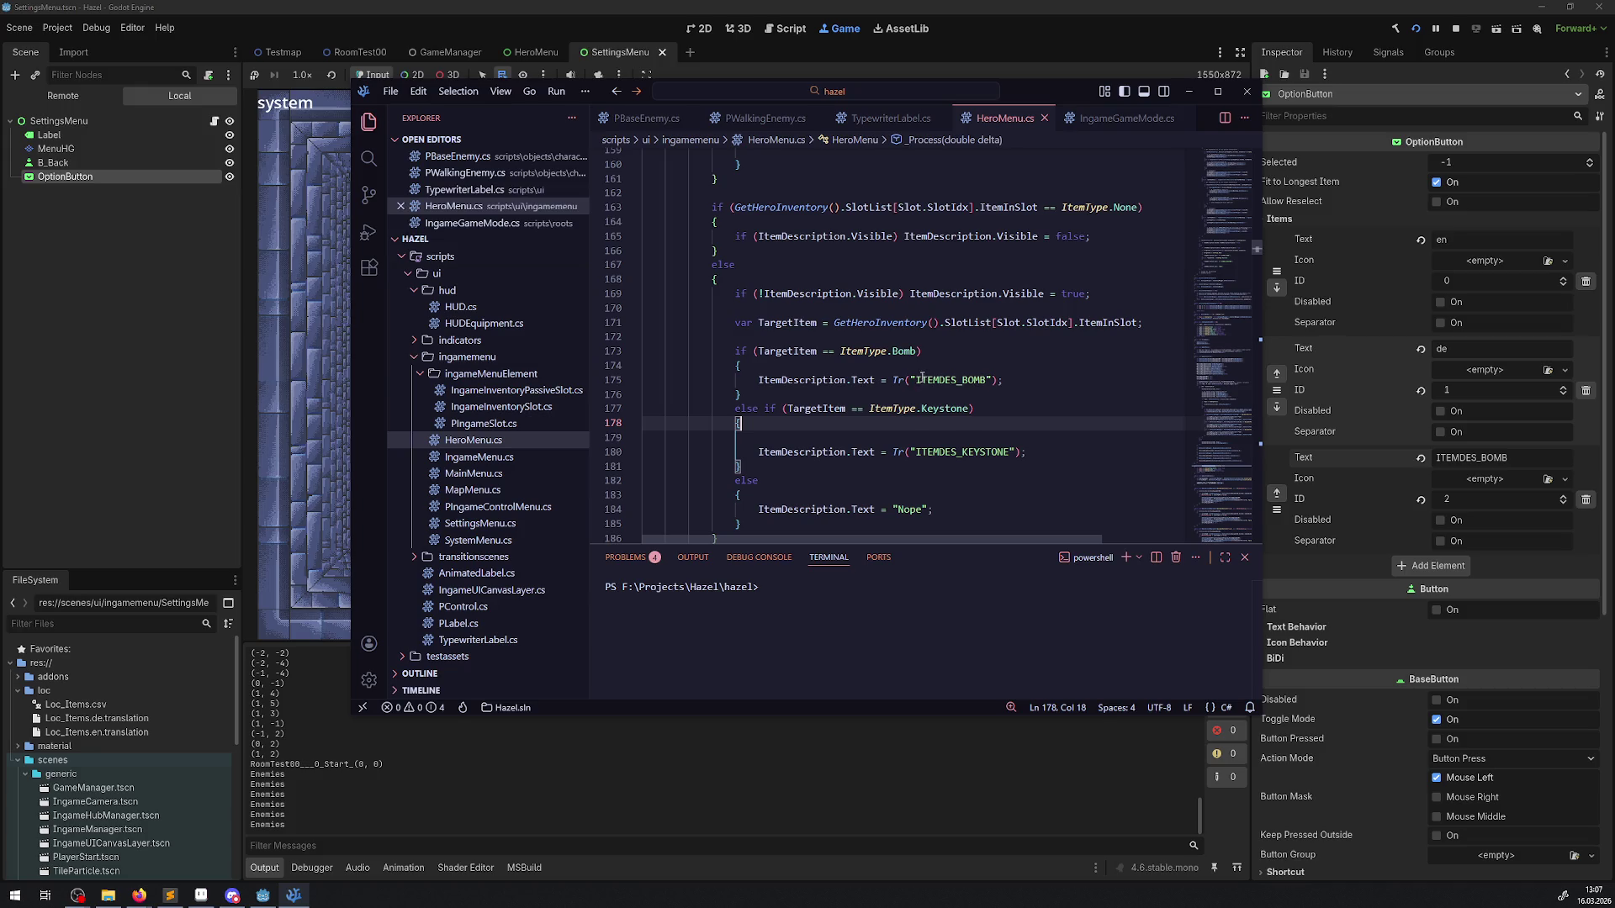
mouse_move(897, 379)
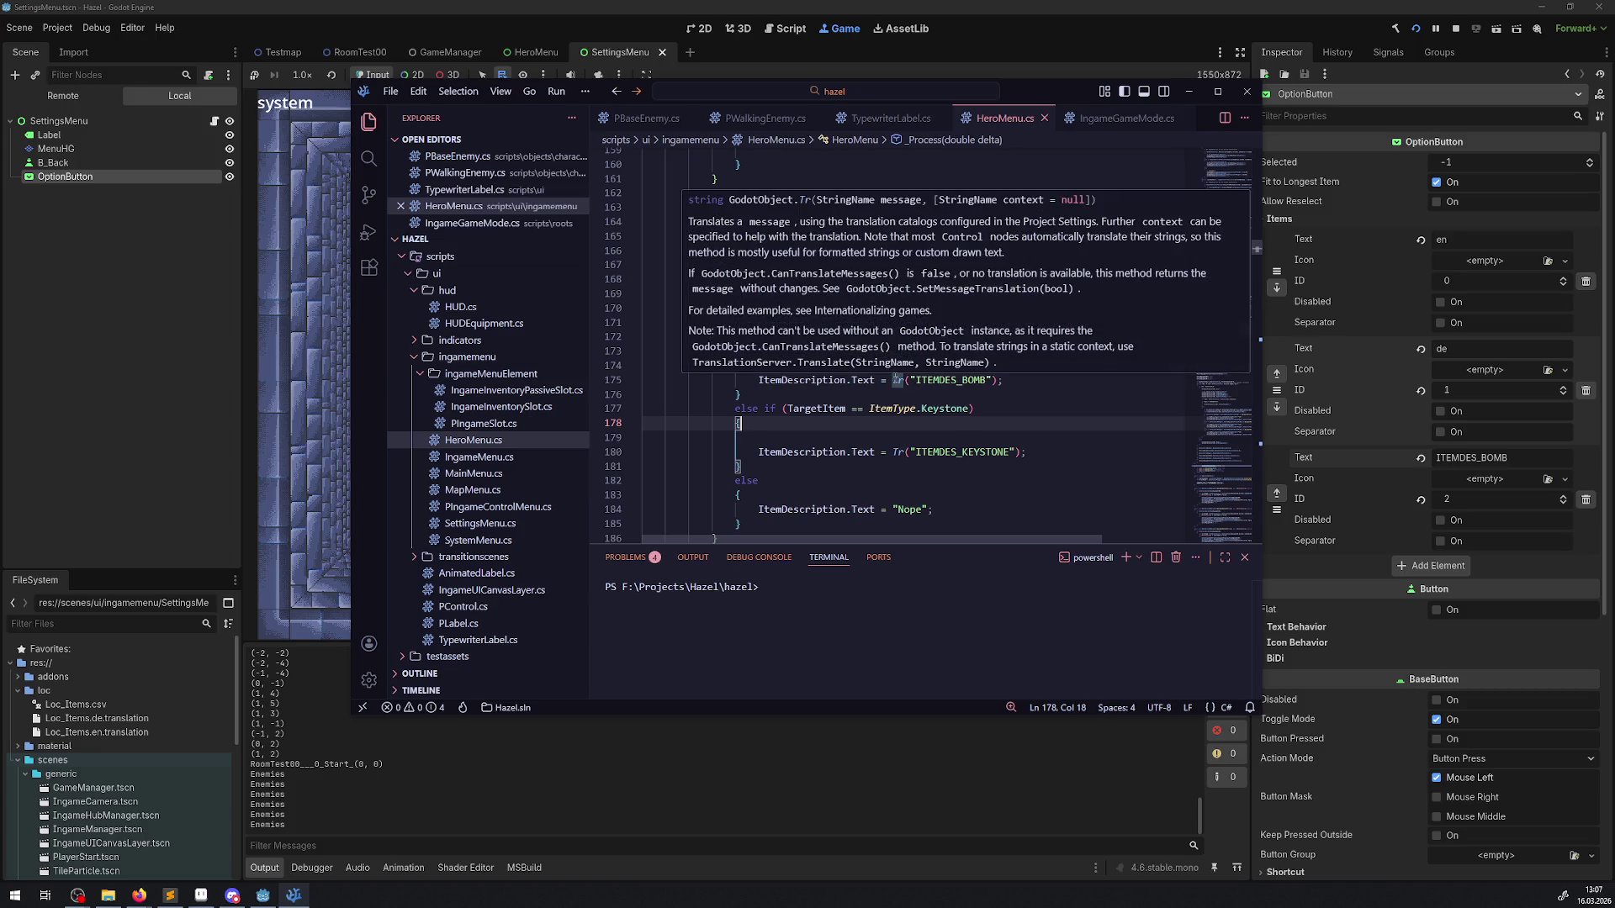